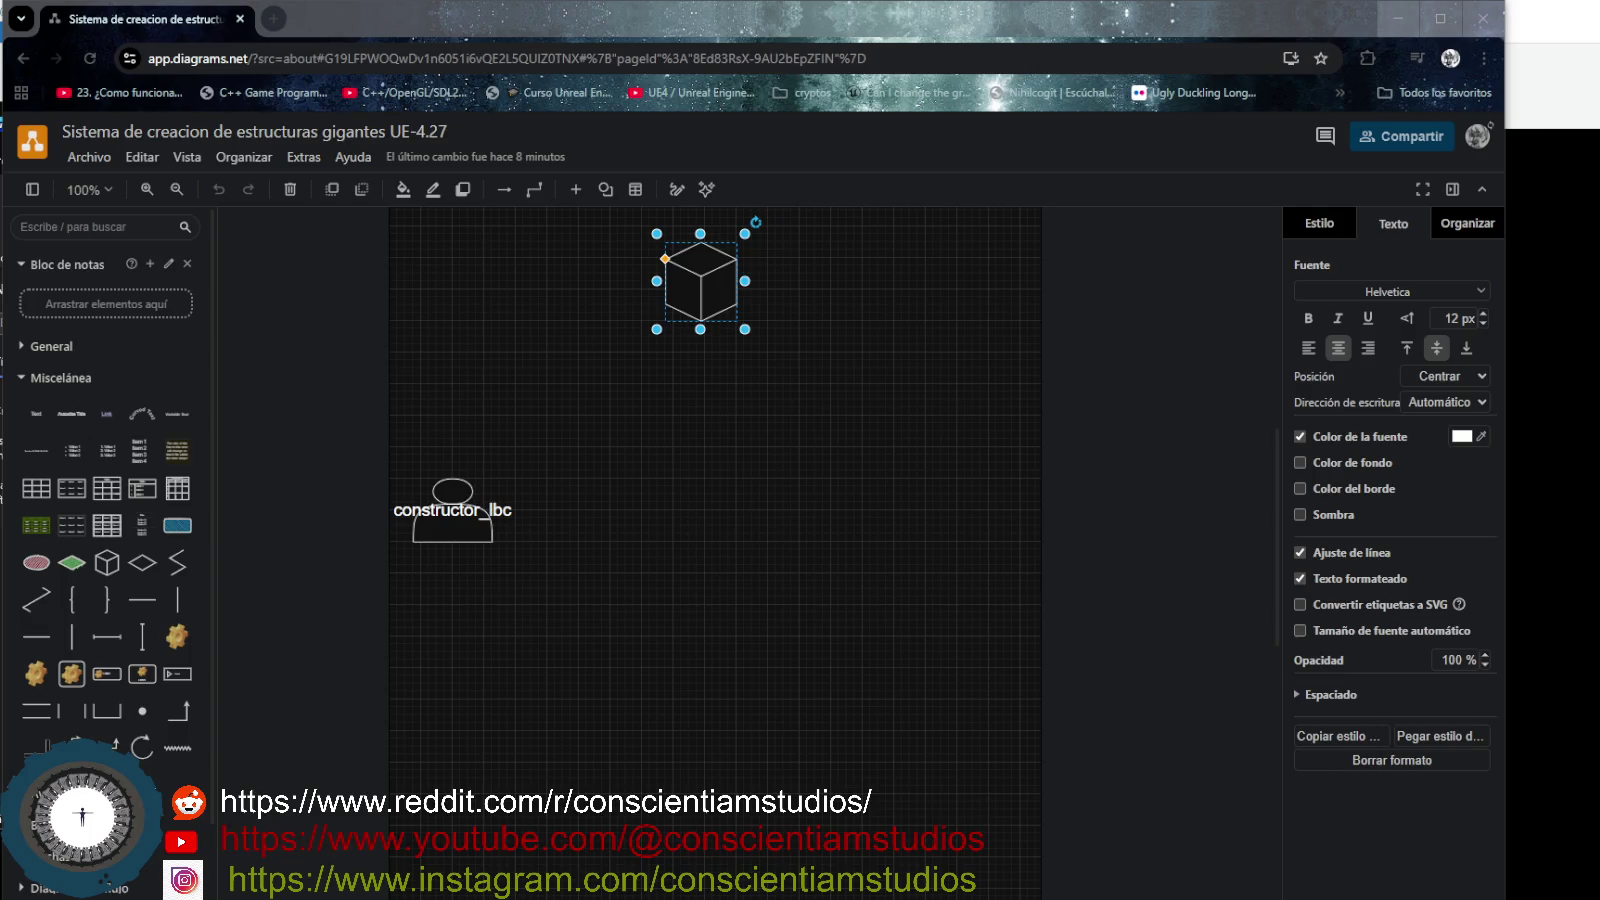
- Minimize the diagrams.net browser to bring up the Word requirements document
{"action": "left_click", "coordinate": [1394, 19]}
{"action": "scroll", "coordinate": [663, 606], "scroll_direction": "down", "scroll_amount": 2}
{"action": "scroll", "coordinate": [663, 606], "scroll_direction": "up", "scroll_amount": 2}
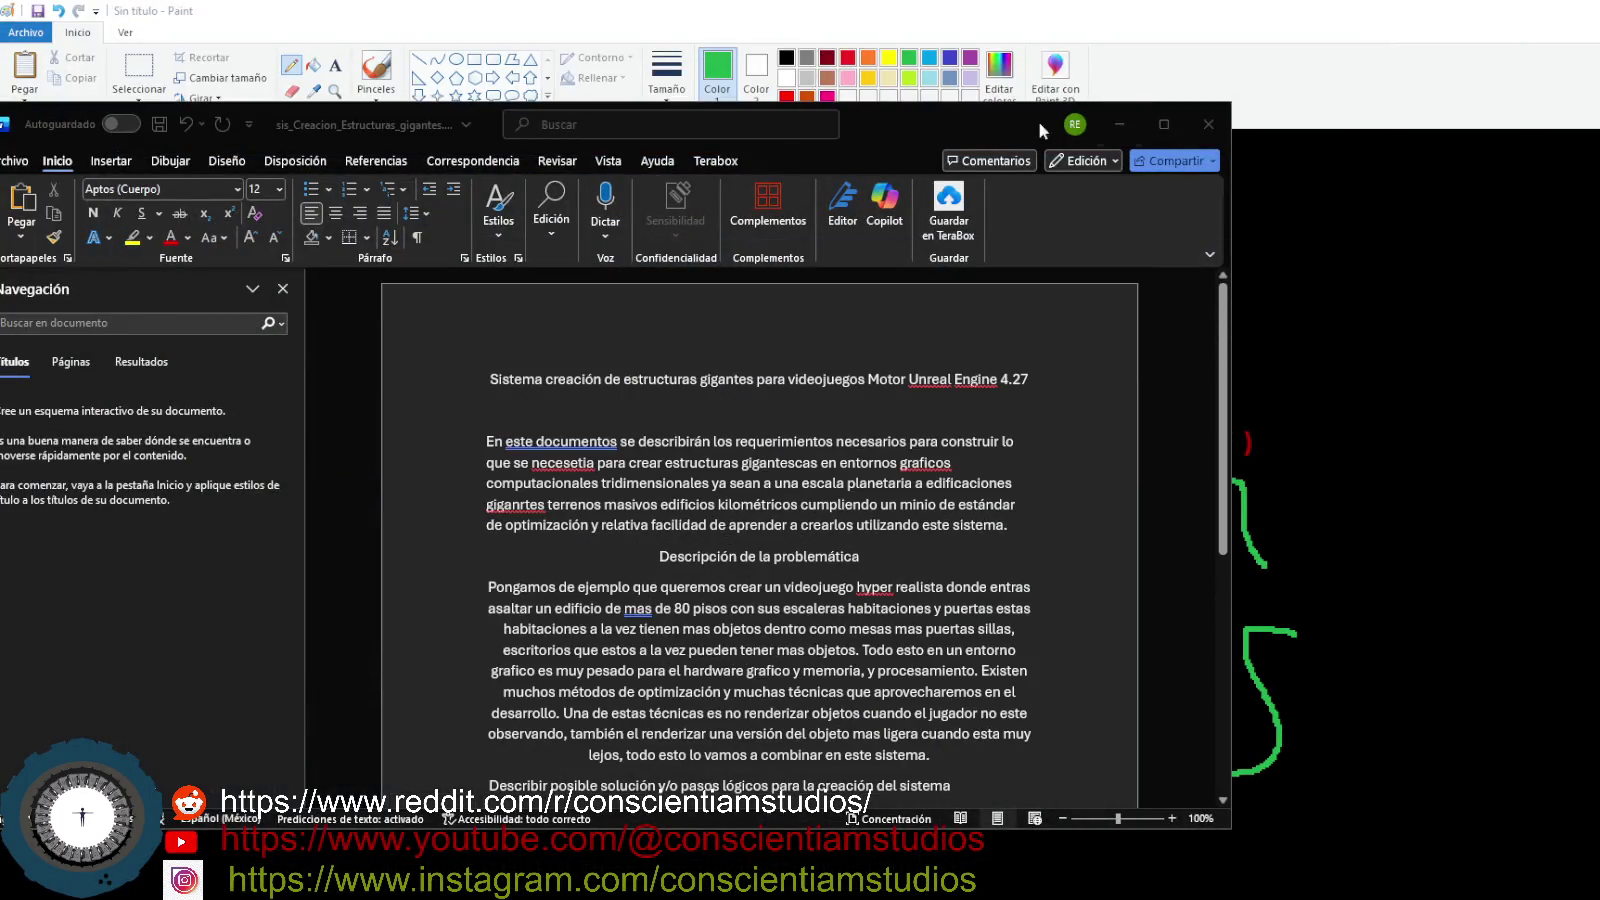
- Minimize Word to reveal the Paint drawing with the green constructor table
{"action": "left_click", "coordinate": [1122, 120]}
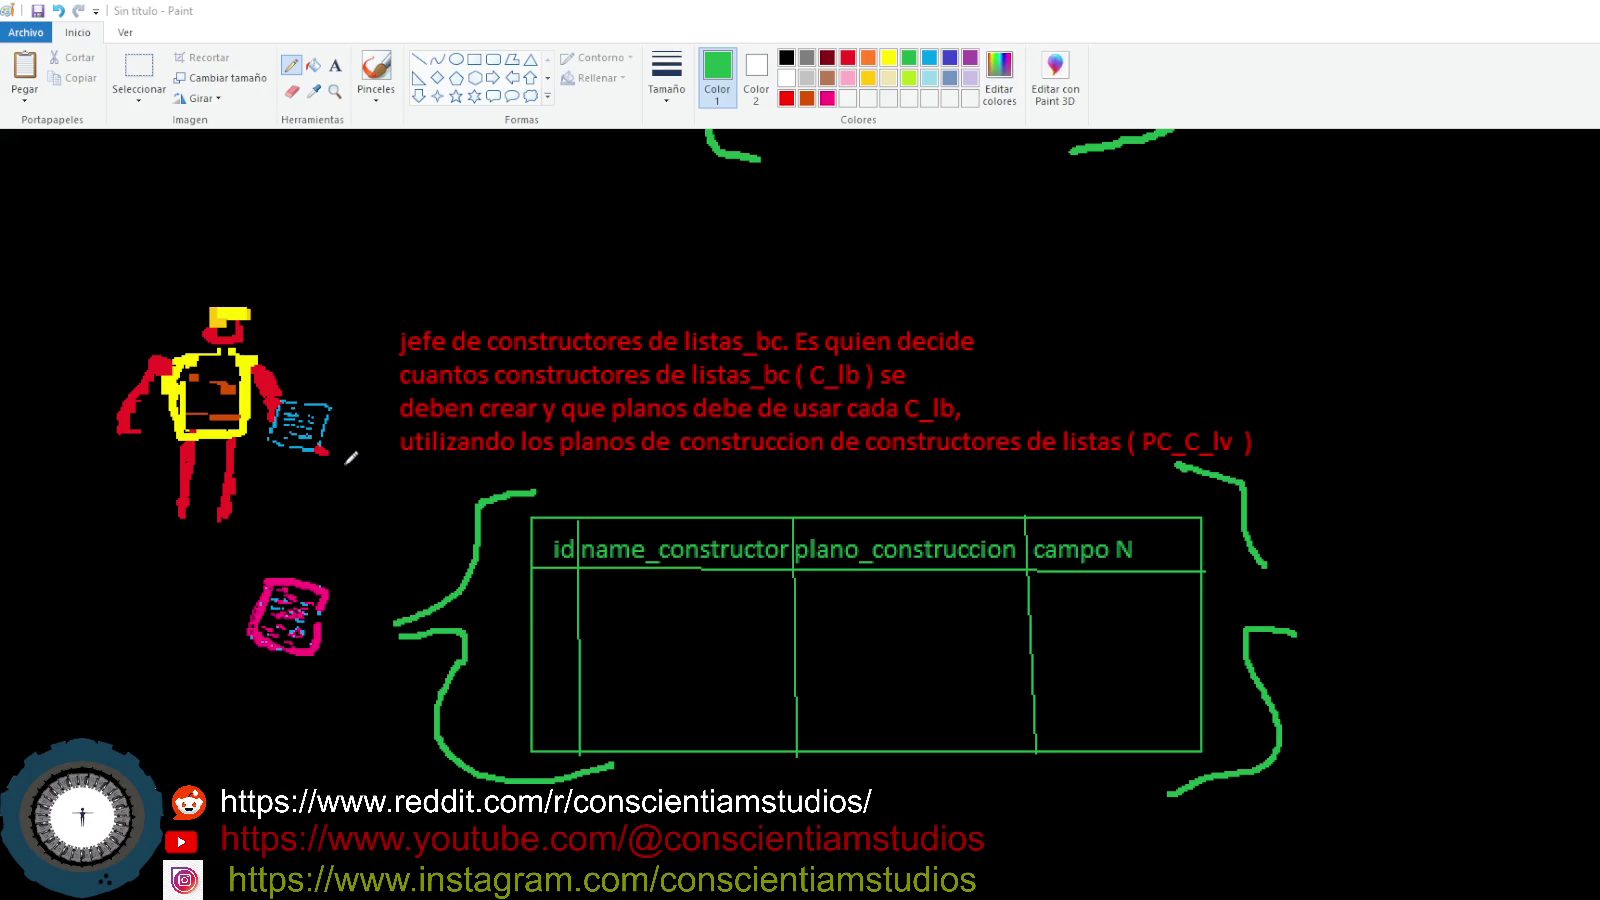
- Create a text box spanning the table's first data row and enter id 1
{"action": "left_click", "coordinate": [337, 66]}
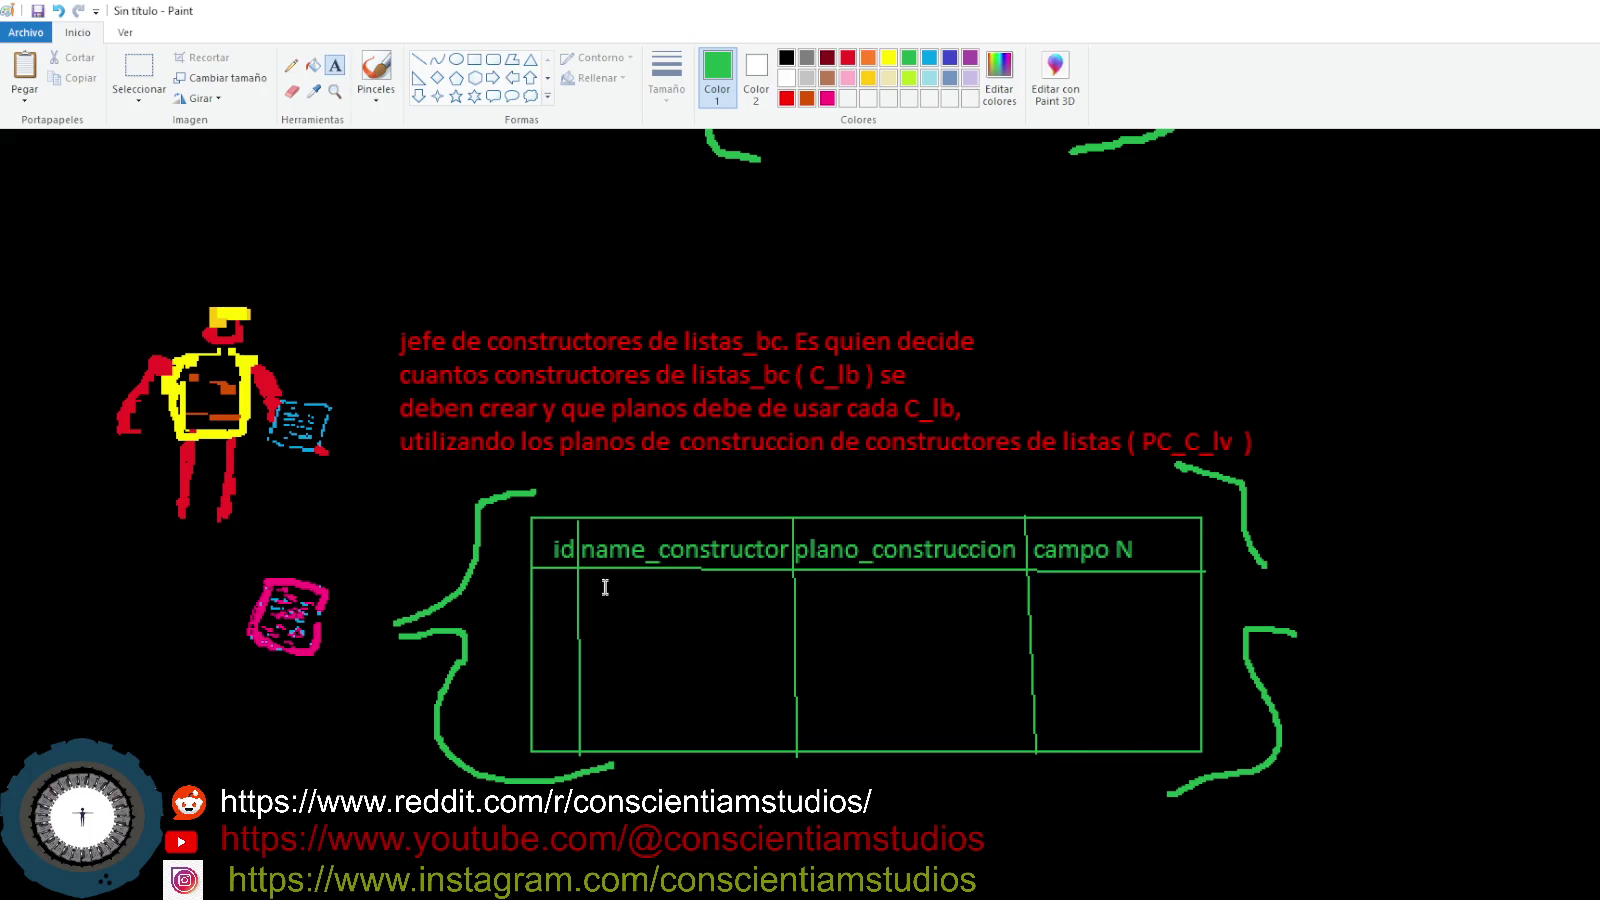
{"action": "left_click", "coordinate": [544, 593]}
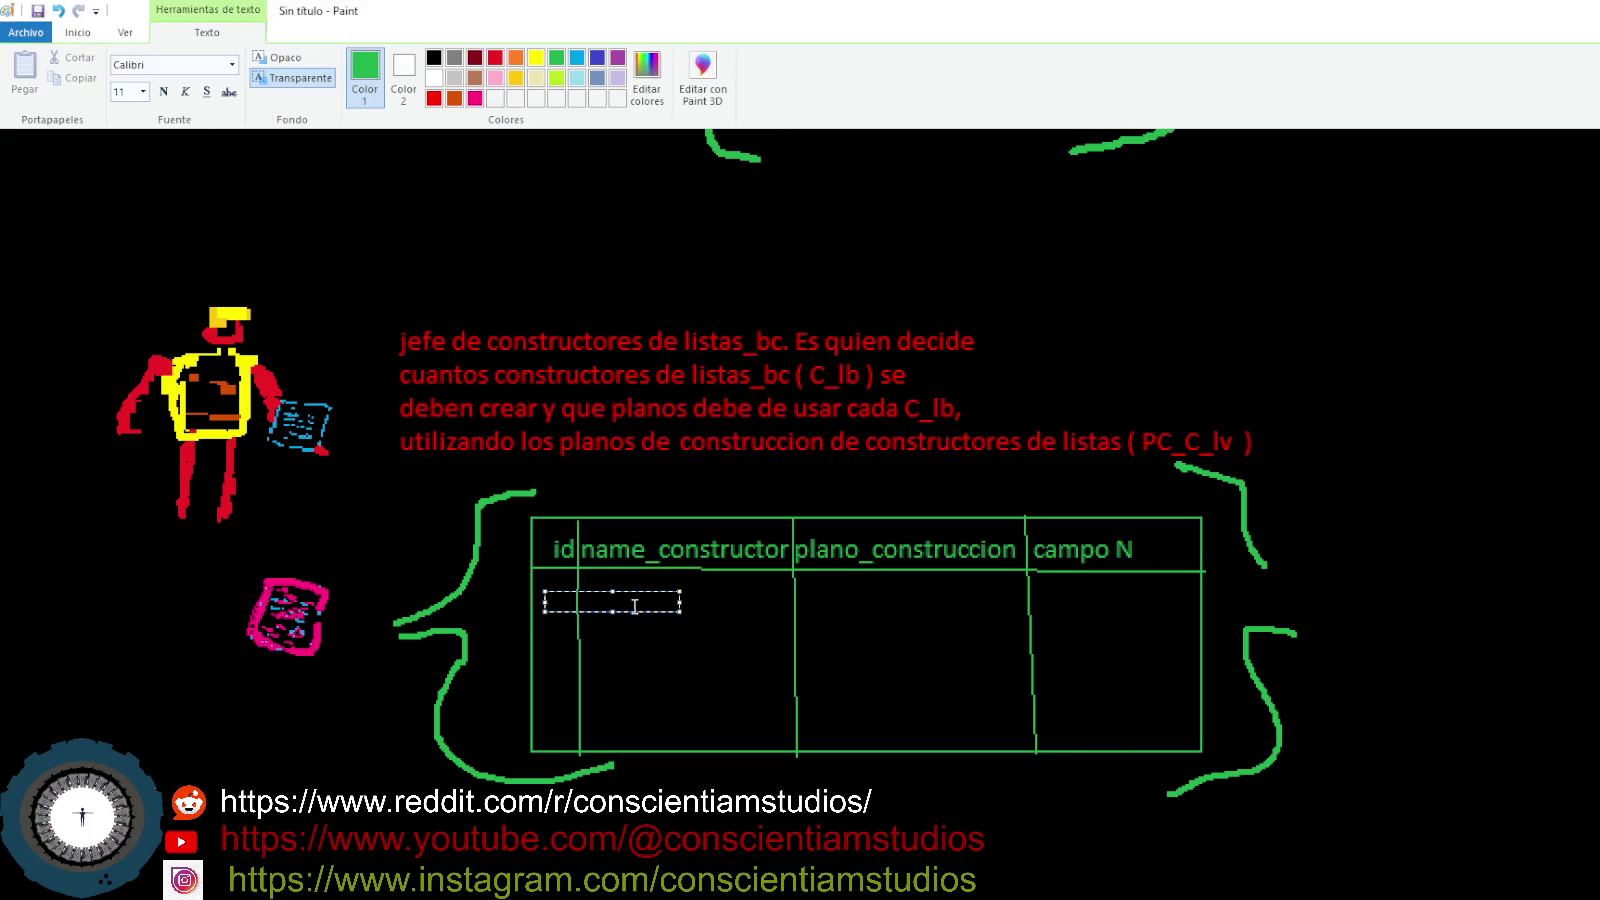
{"action": "left_click_drag", "start_coordinate": [681, 592], "coordinate": [1207, 604]}
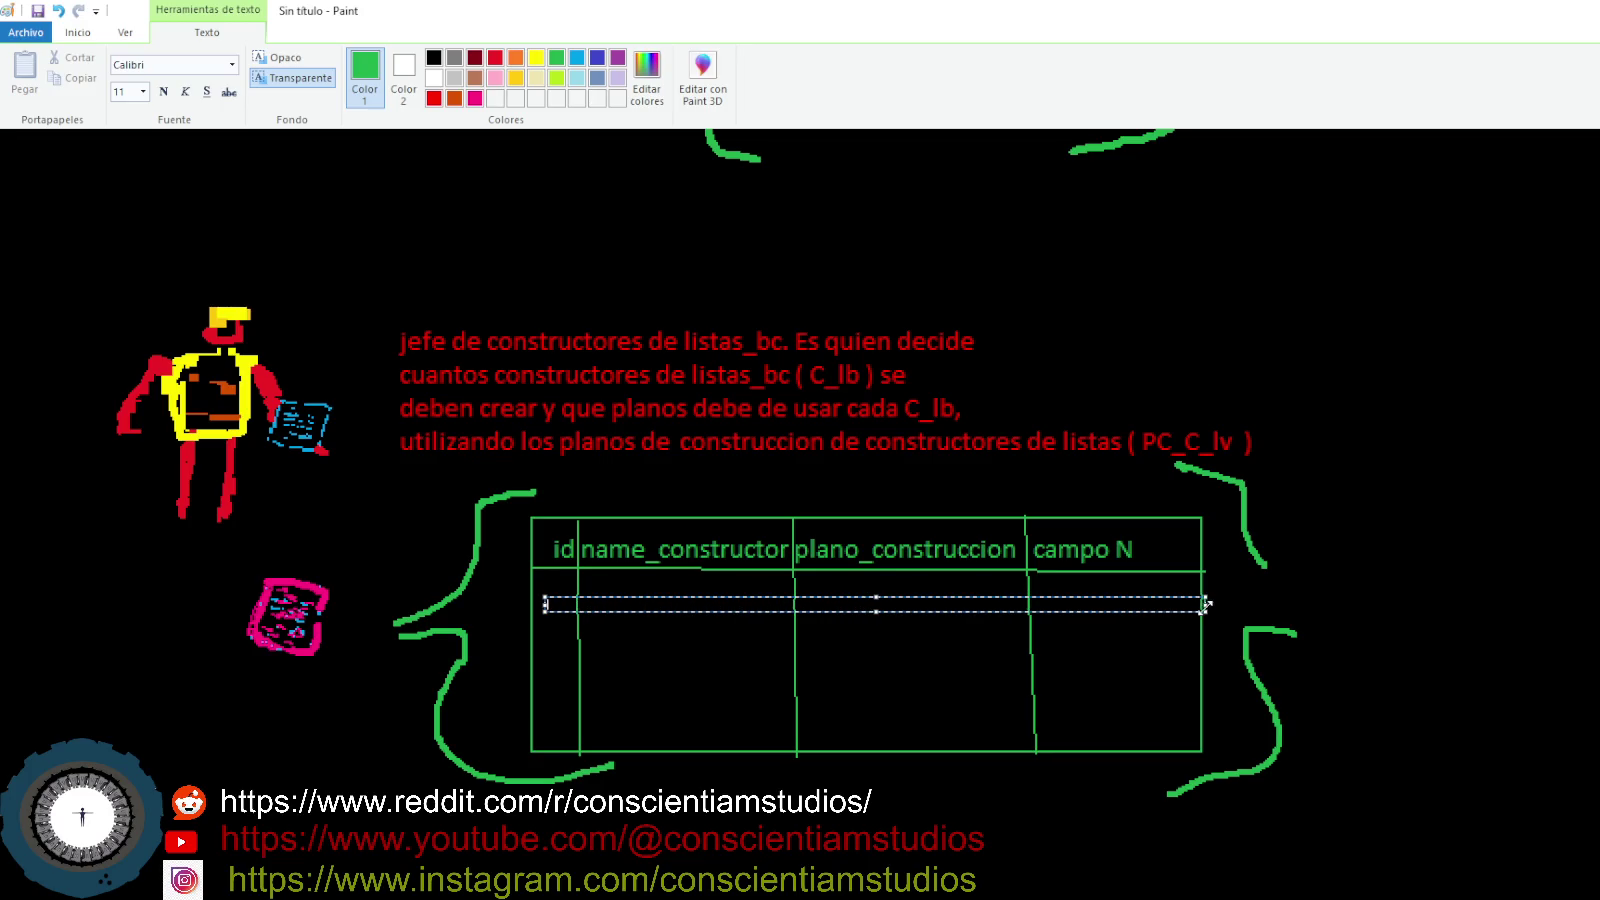
{"action": "left_click_drag", "start_coordinate": [873, 597], "coordinate": [873, 571]}
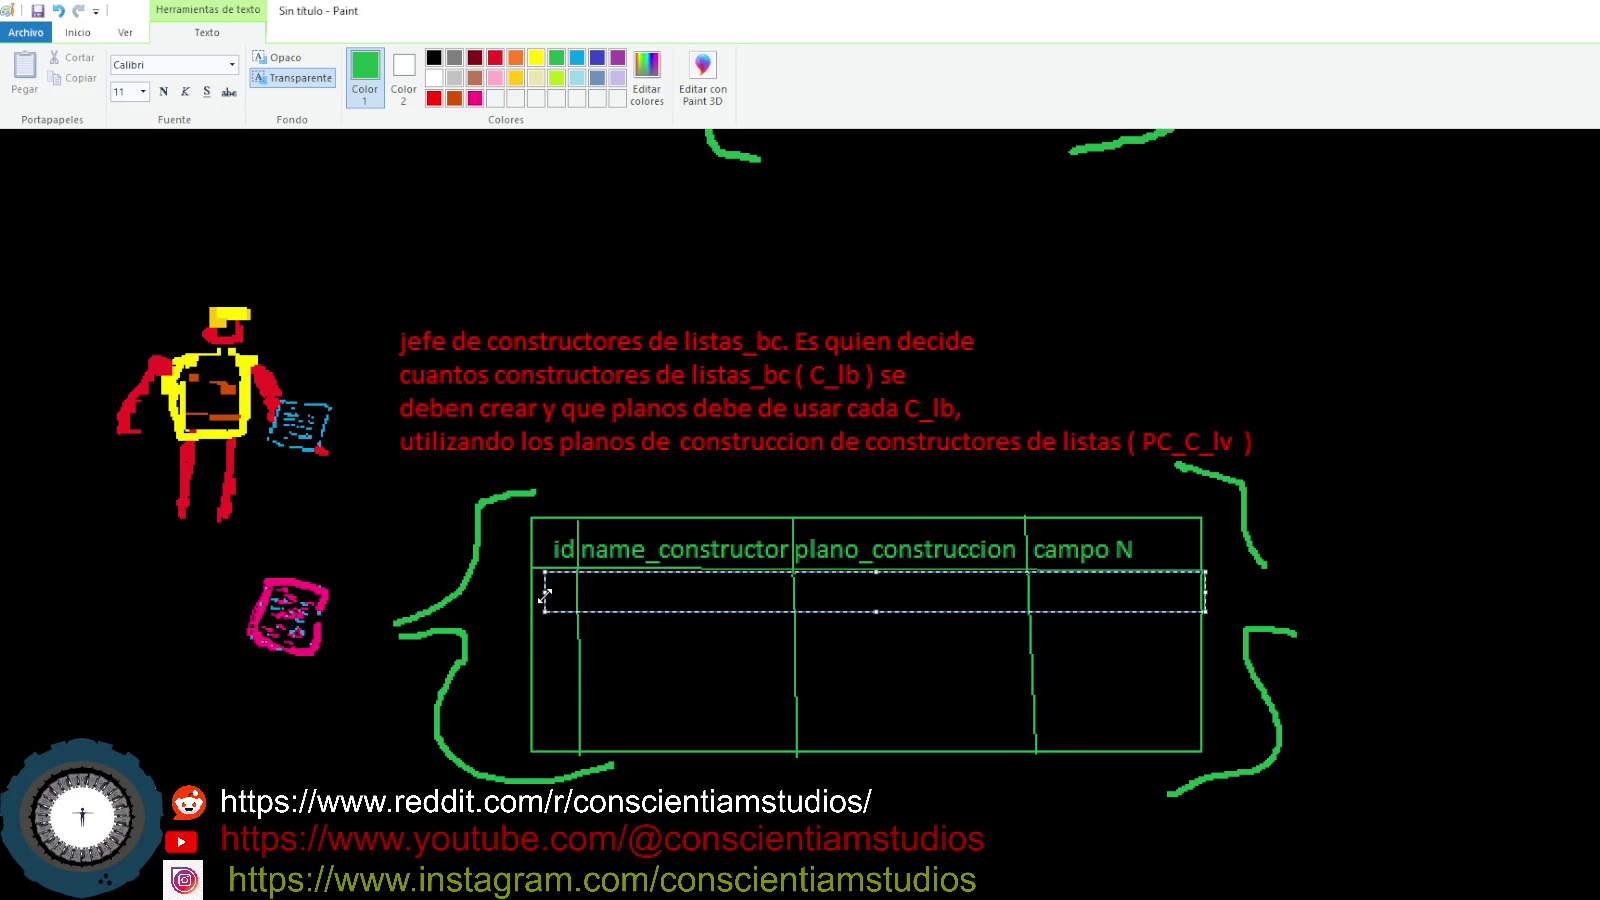
{"action": "left_click_drag", "start_coordinate": [544, 593], "coordinate": [535, 593]}
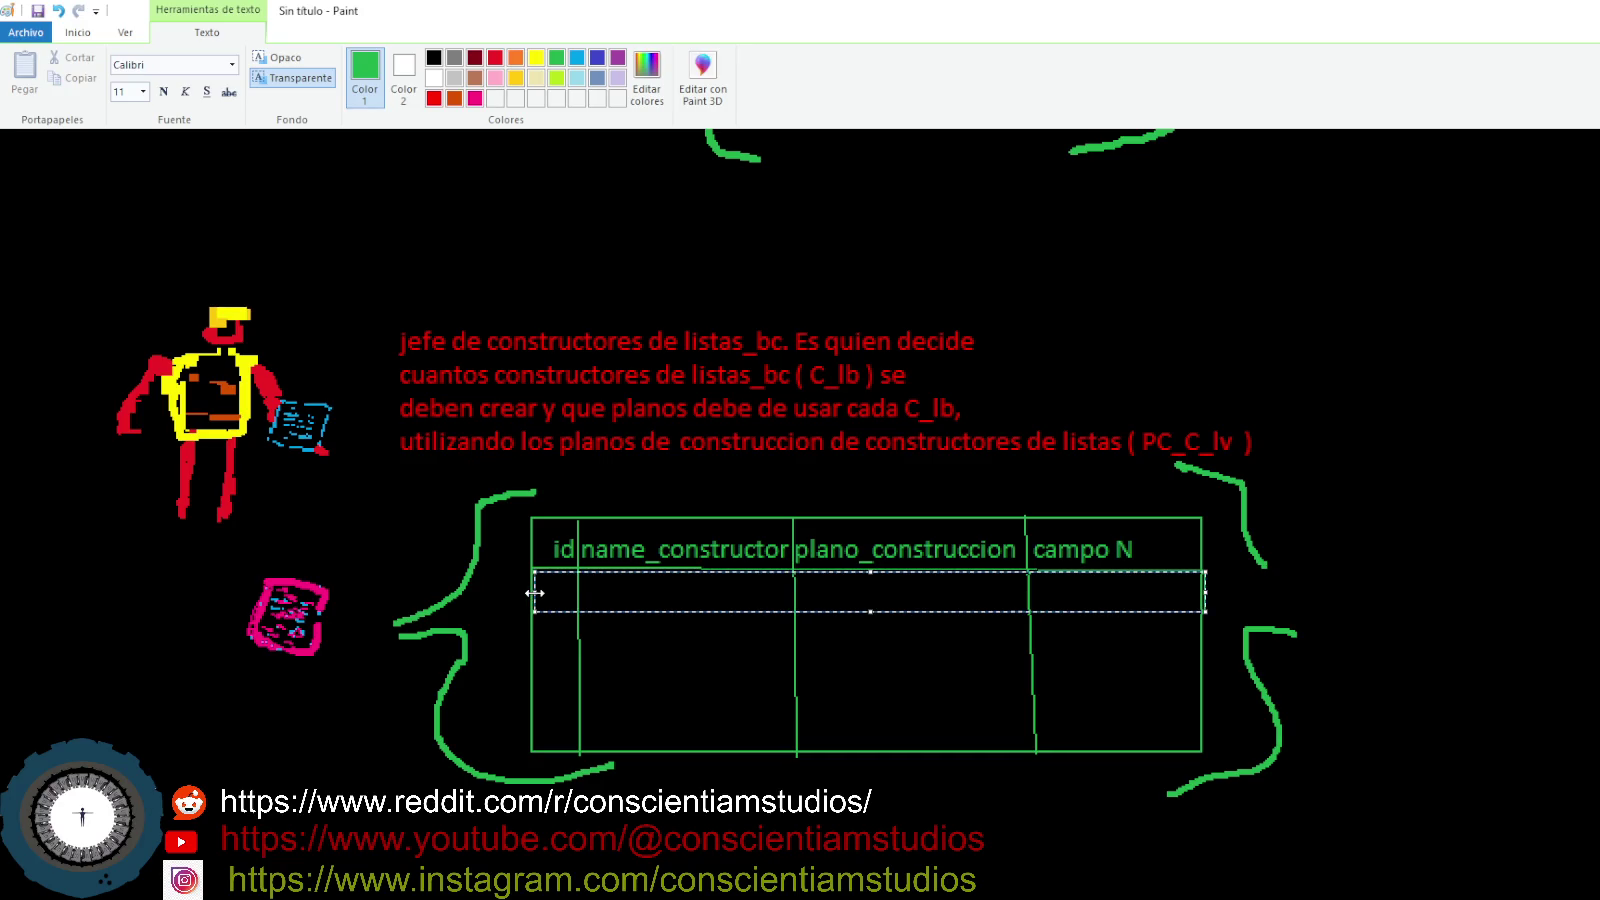
{"action": "type", "text": "1"}
- Type a constructor name in row 1, then clean up spacing and erase the misspelling
{"action": "key", "text": "Left"}
{"action": "key", "text": "Right"}
{"action": "type", "text": "cons"}
{"action": "type", "text": "turctor de"}
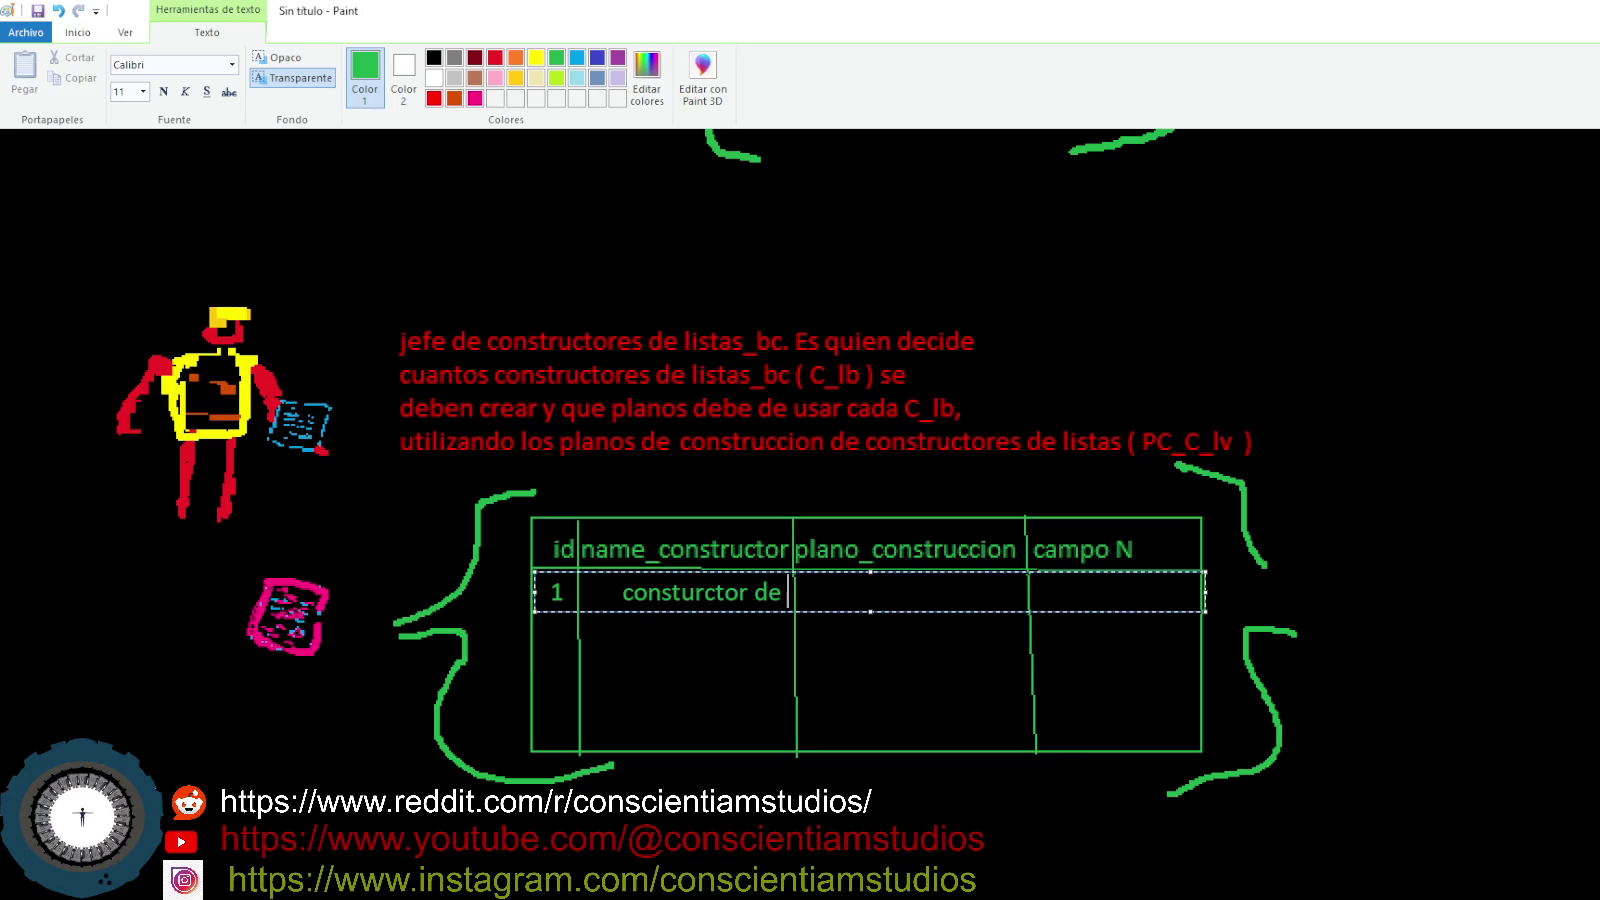
{"action": "key", "text": "Home"}
{"action": "key", "text": "Right"}
{"action": "key", "text": "BackSpace"}
{"action": "key", "text": "BackSpace"}
{"action": "key", "text": "BackSpace"}
{"action": "key", "text": "BackSpace"}
{"action": "key", "text": "BackSpace"}
{"action": "key", "text": "BackSpace"}
{"action": "key", "text": "BackSpace"}
{"action": "key", "text": "Right"}
{"action": "key", "text": "Right"}
{"action": "key", "text": "Right"}
{"action": "key", "text": "Right"}
{"action": "key", "text": "Right"}
{"action": "key", "text": "Right"}
{"action": "key", "text": "Right"}
{"action": "key", "text": "Right"}
{"action": "key", "text": "BackSpace"}
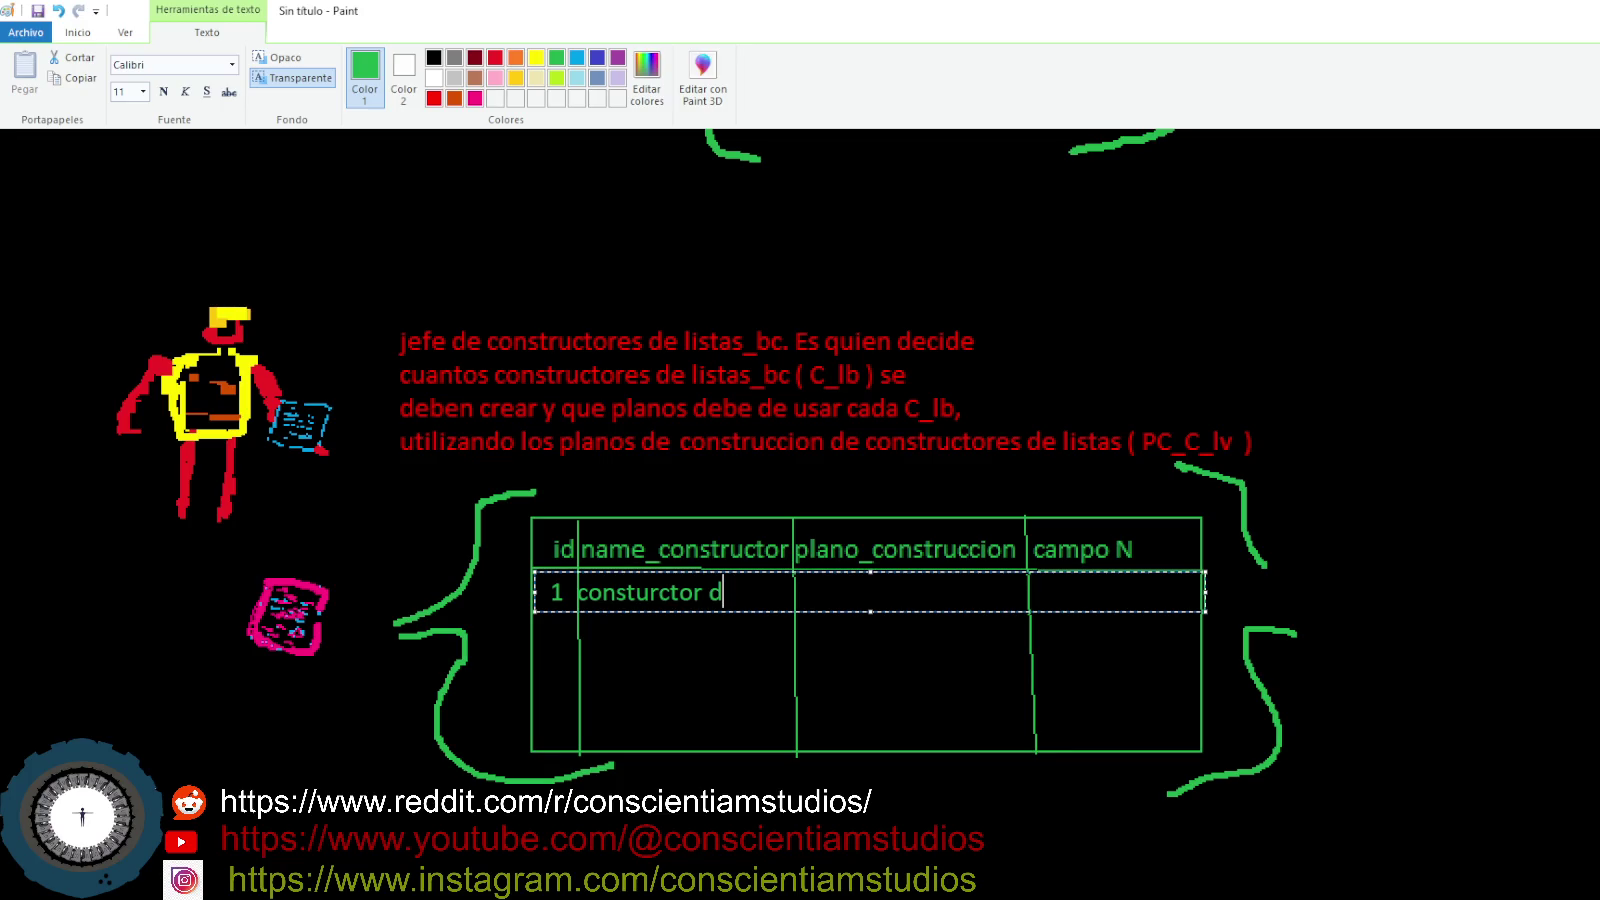
{"action": "key", "text": "BackSpace"}
{"action": "key", "text": "BackSpace"}
{"action": "key", "text": "BackSpace"}
{"action": "key", "text": "BackSpace"}
{"action": "key", "text": "BackSpace"}
{"action": "key", "text": "BackSpace"}
{"action": "key", "text": "BackSpace"}
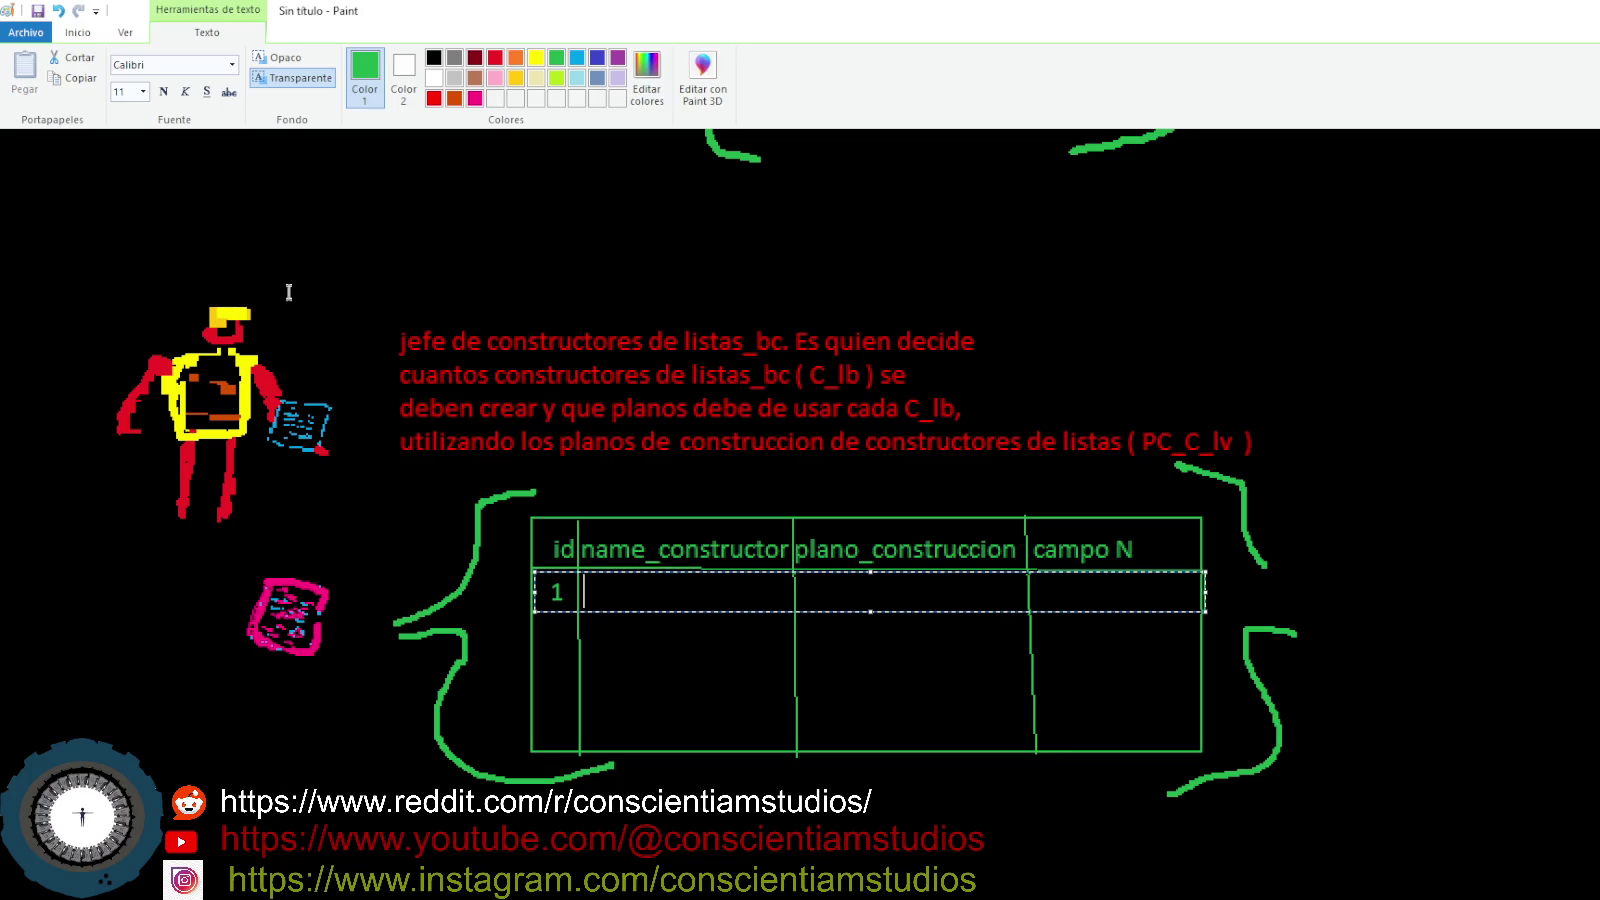
{"action": "left_click", "coordinate": [143, 91]}
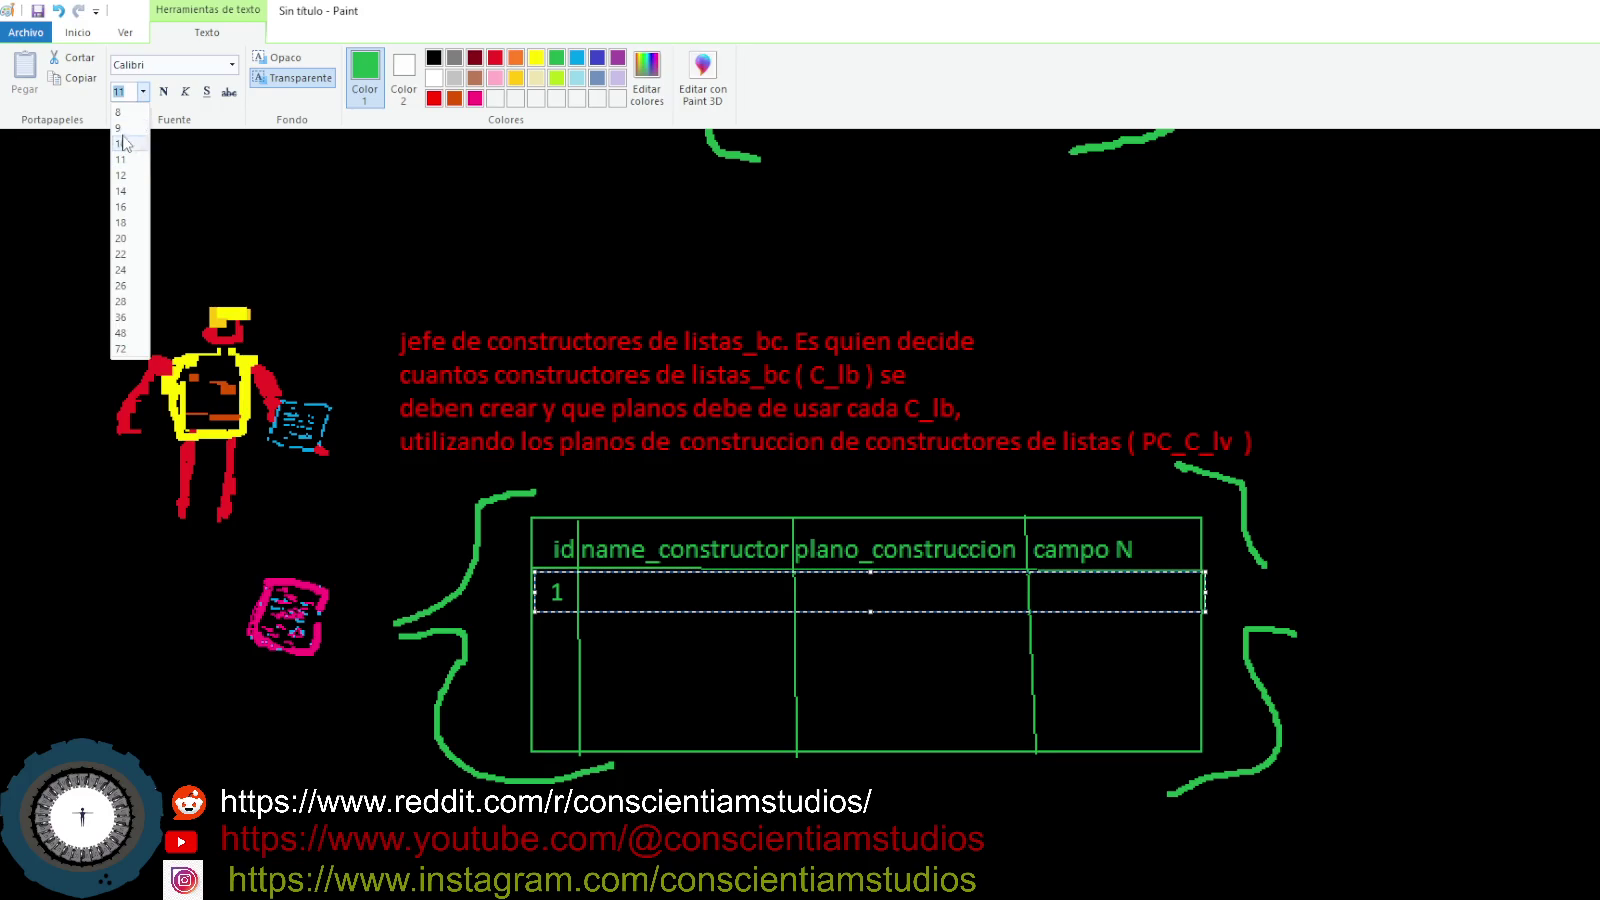
- Set the row text font size to 8
{"action": "key", "text": "Escape"}
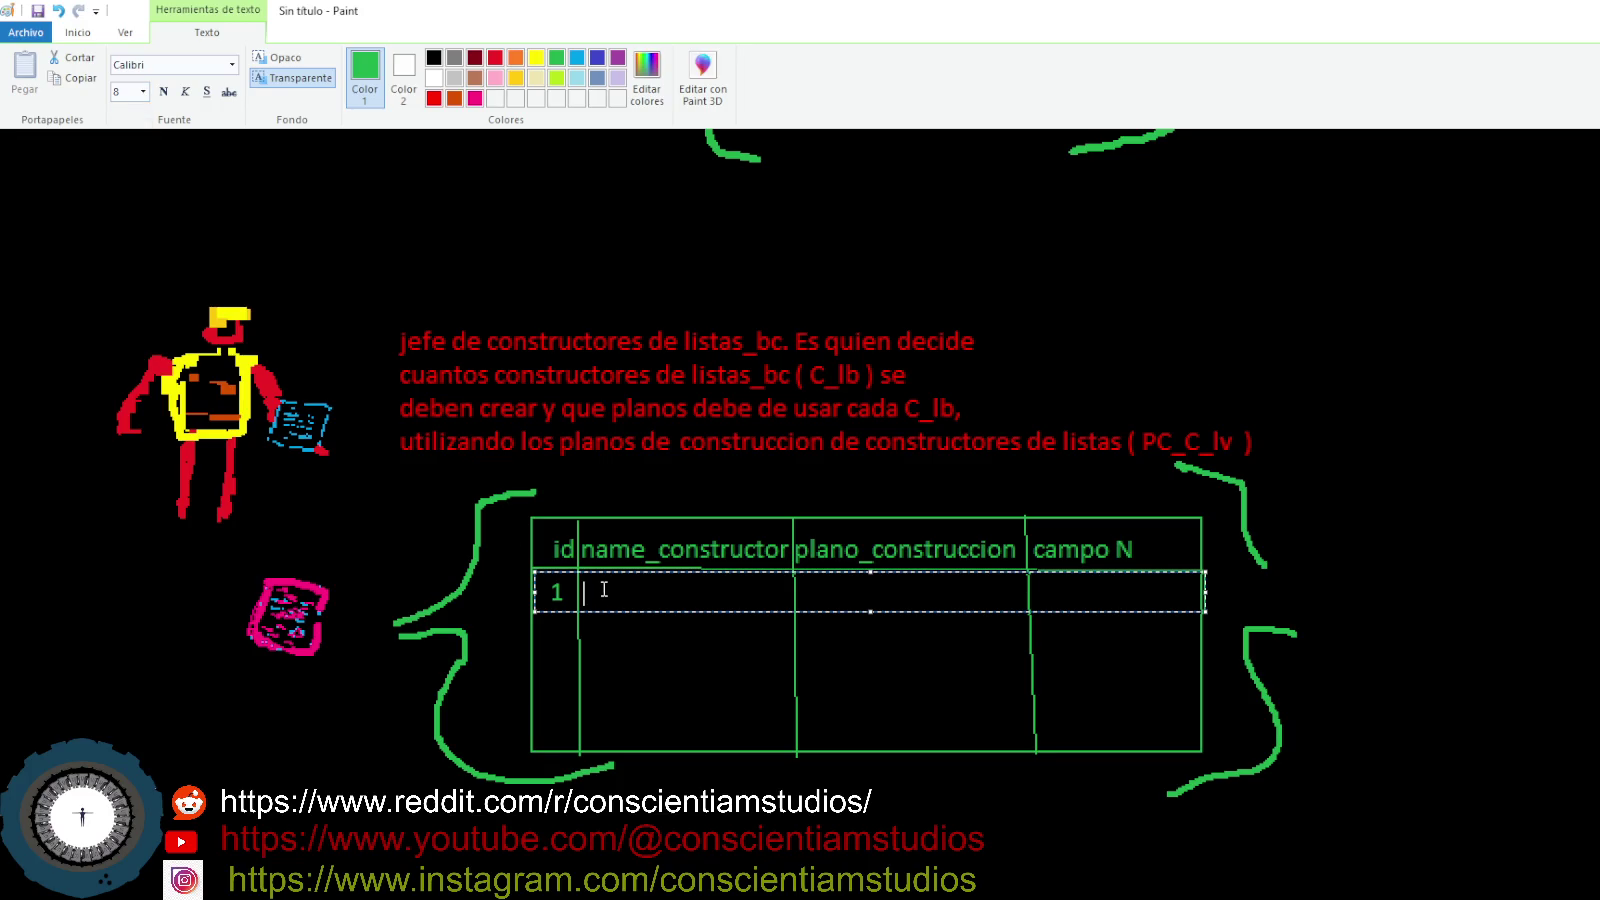
{"action": "left_click", "coordinate": [143, 91]}
{"action": "left_click", "coordinate": [130, 113]}
{"action": "type", "text": "de"}
{"action": "key", "text": "BackSpace"}
{"action": "key", "text": "BackSpace"}
- Enter 'constructor de murallas' and a two-line 'planos de construccion de murallas', then commit
{"action": "type", "text": "construcci"}
{"action": "key", "text": "BackSpace"}
{"action": "key", "text": "BackSpace"}
{"action": "type", "text": "tor"}
{"action": "type", "text": " de murallas"}
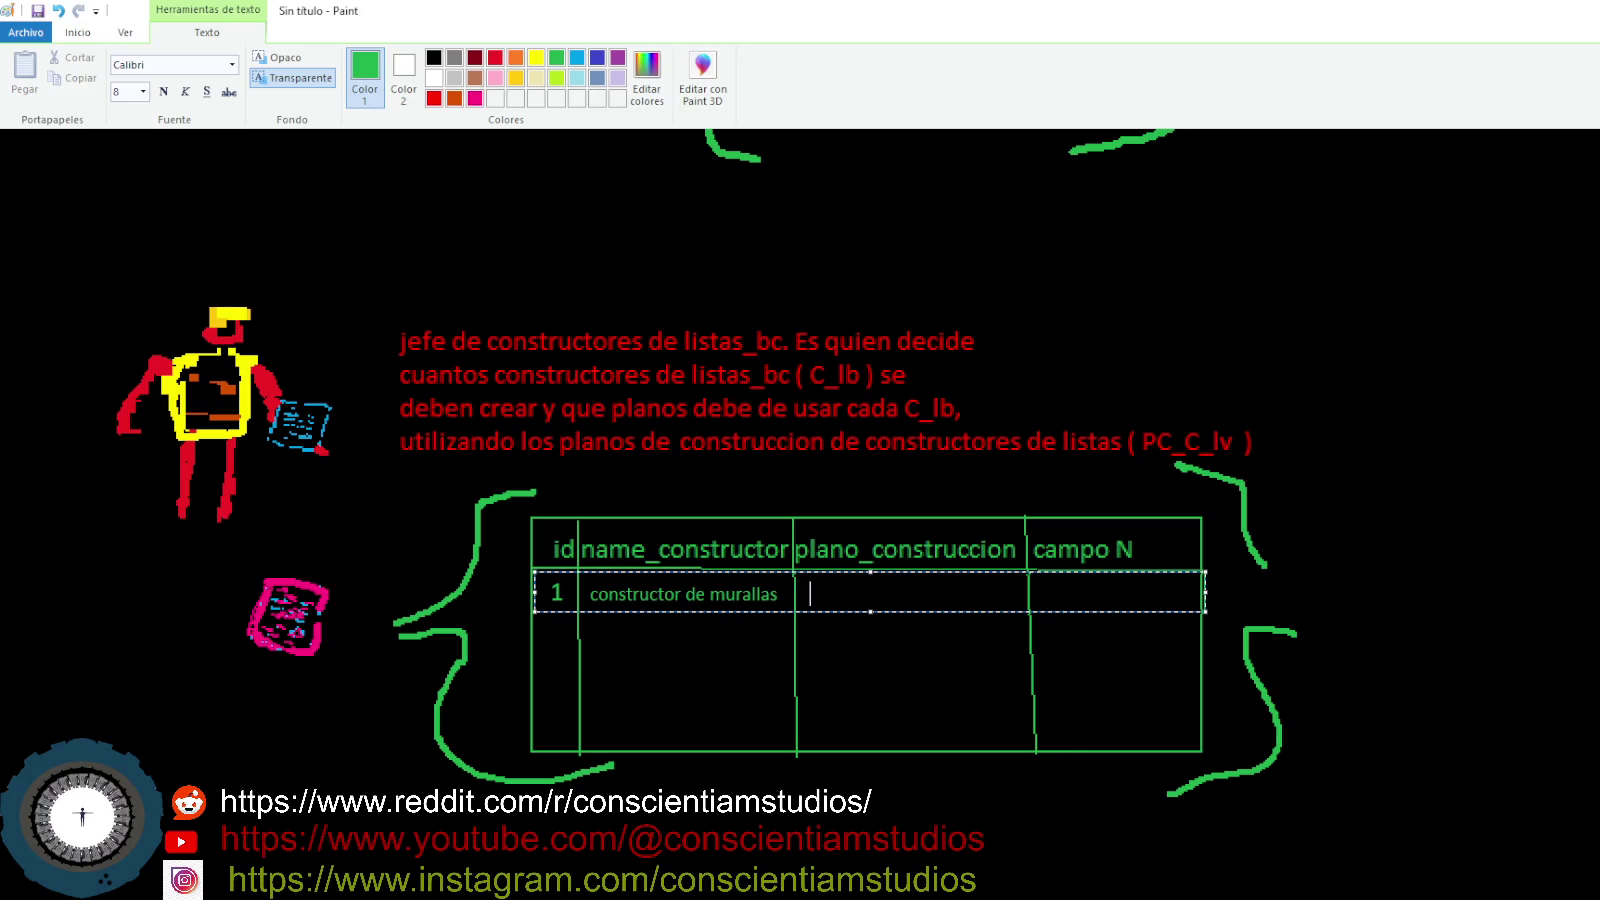
{"action": "type", "text": "      planos de construccion de mi"}
{"action": "key", "text": "BackSpace"}
{"action": "key", "text": "BackSpace"}
{"action": "key", "text": "BackSpace"}
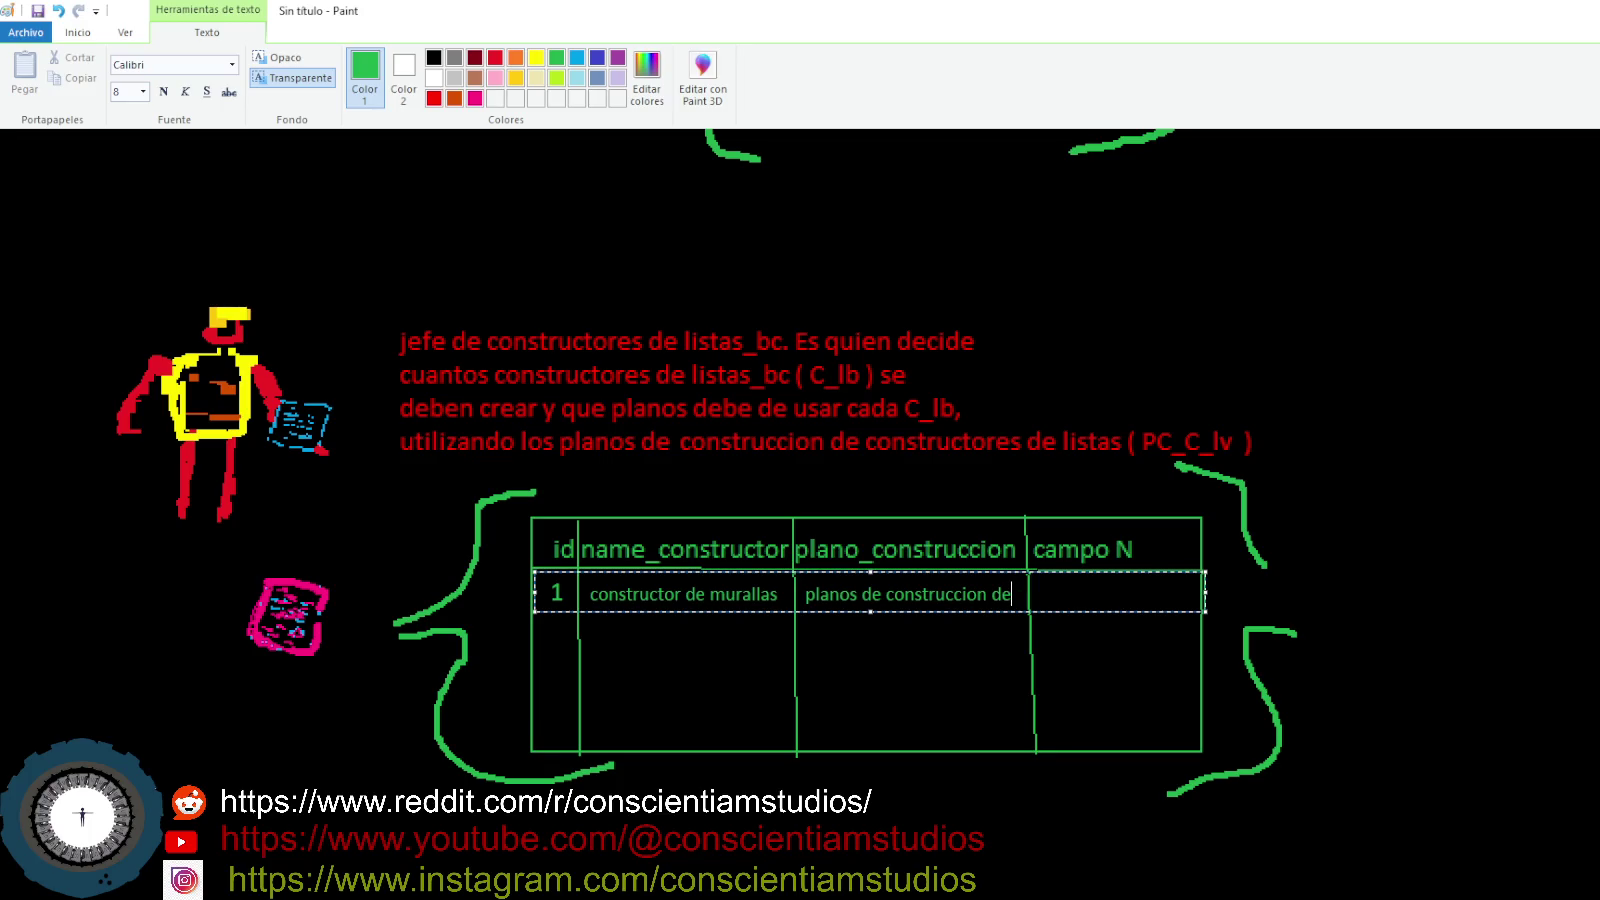
{"action": "key", "text": "Return"}
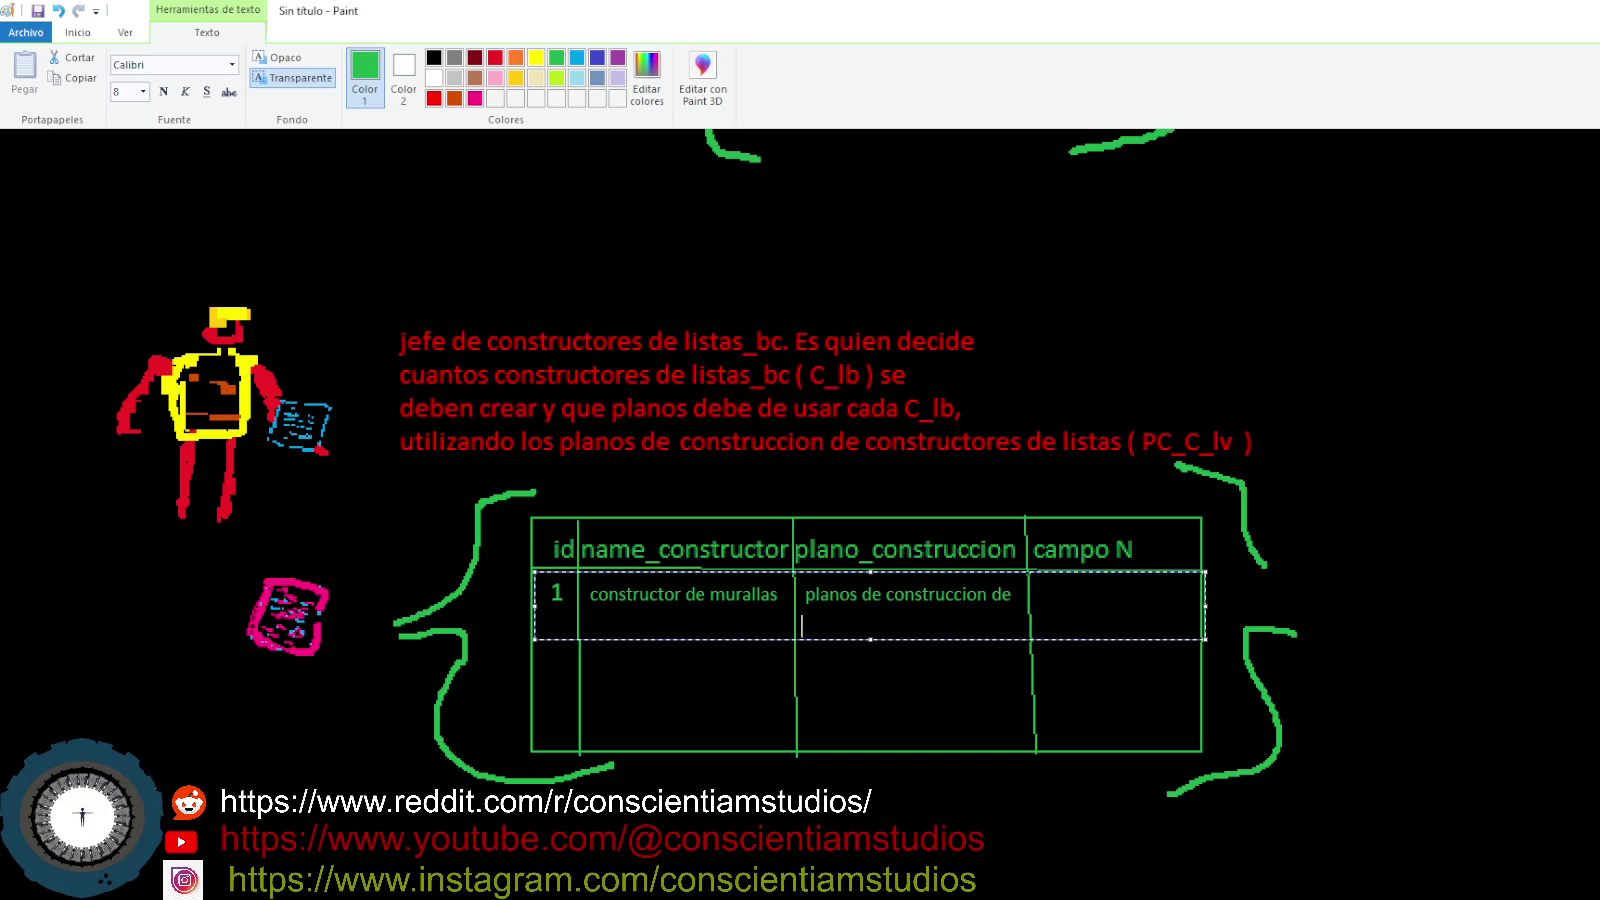
{"action": "type", "text": "murallas"}
{"action": "left_click", "coordinate": [1331, 627]}
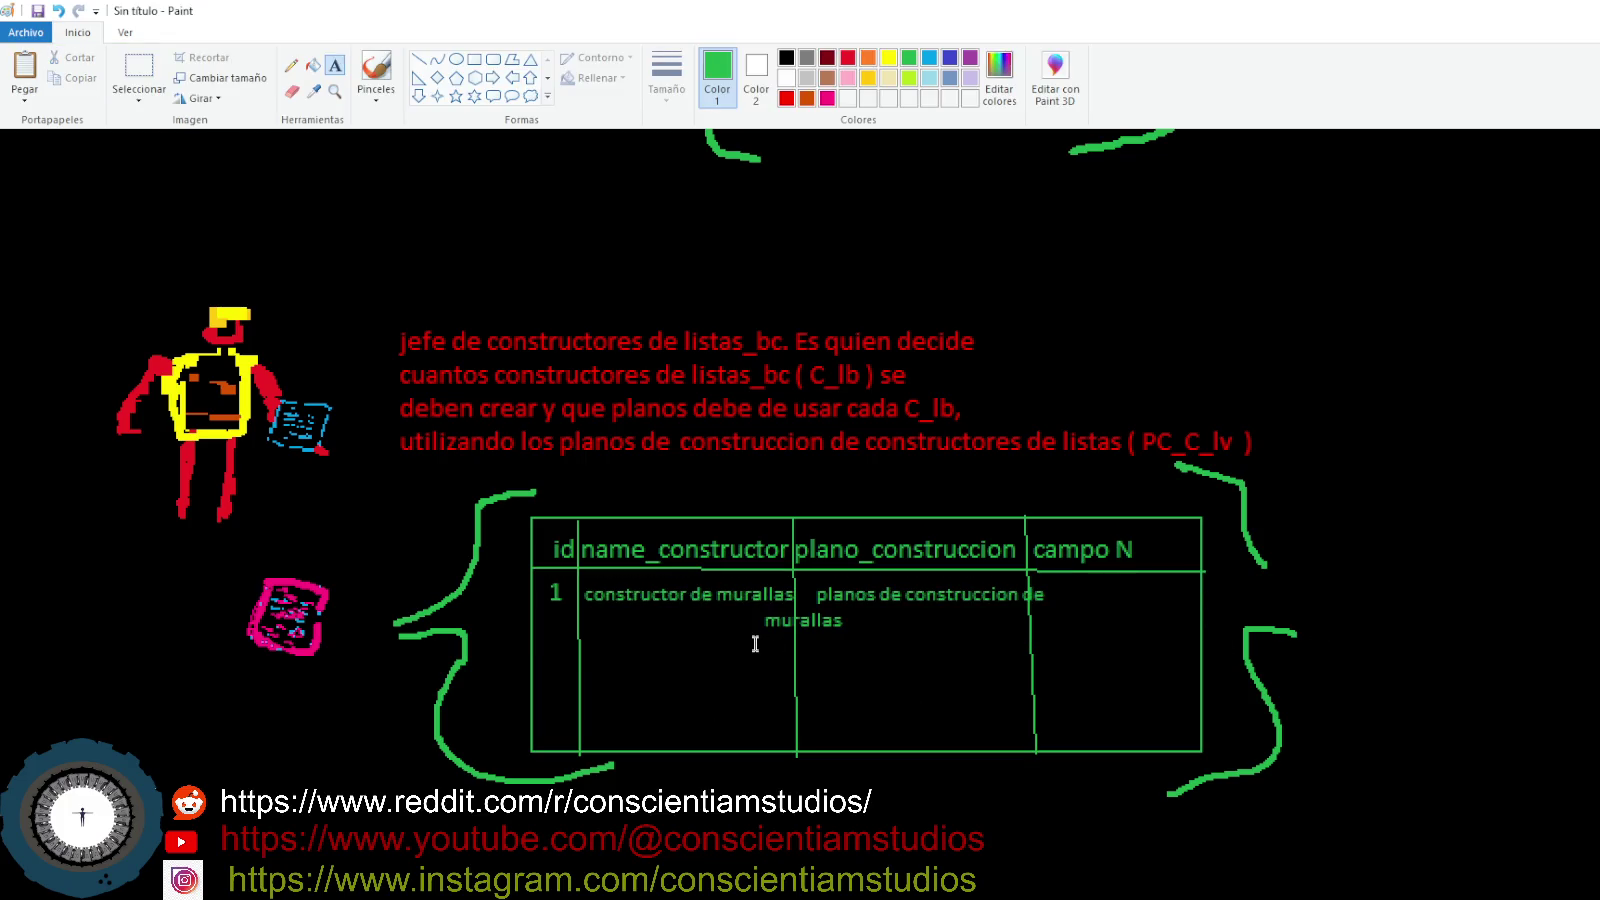
- Draw two horizontal row dividers at the second line thickness, then place a text box on row 2
{"action": "left_click", "coordinate": [418, 62]}
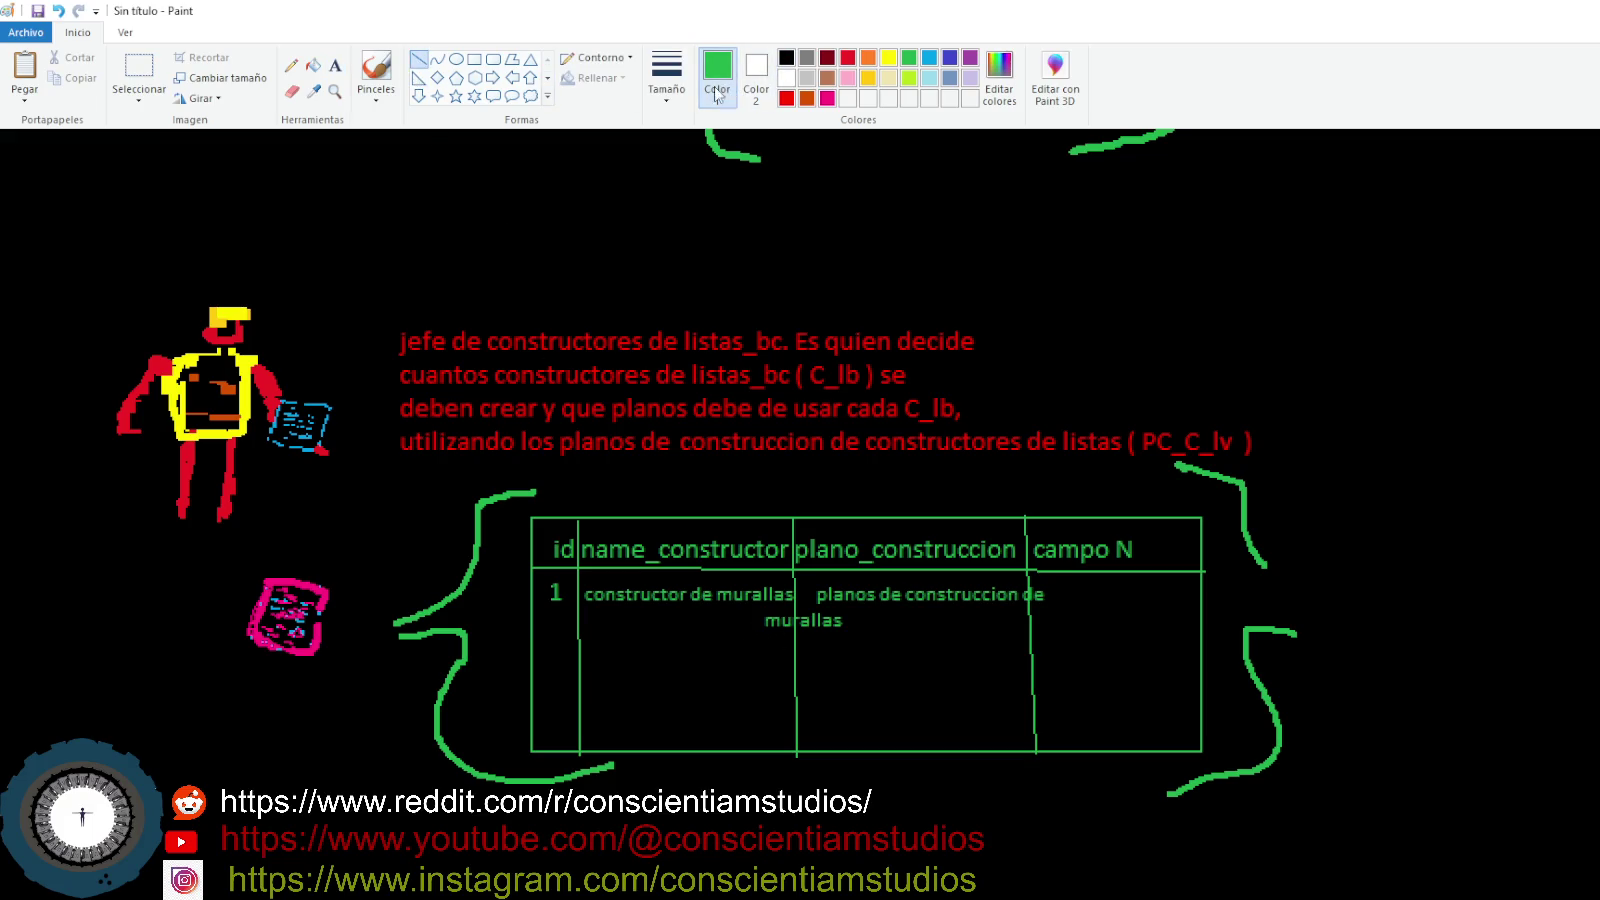
{"action": "left_click", "coordinate": [682, 89]}
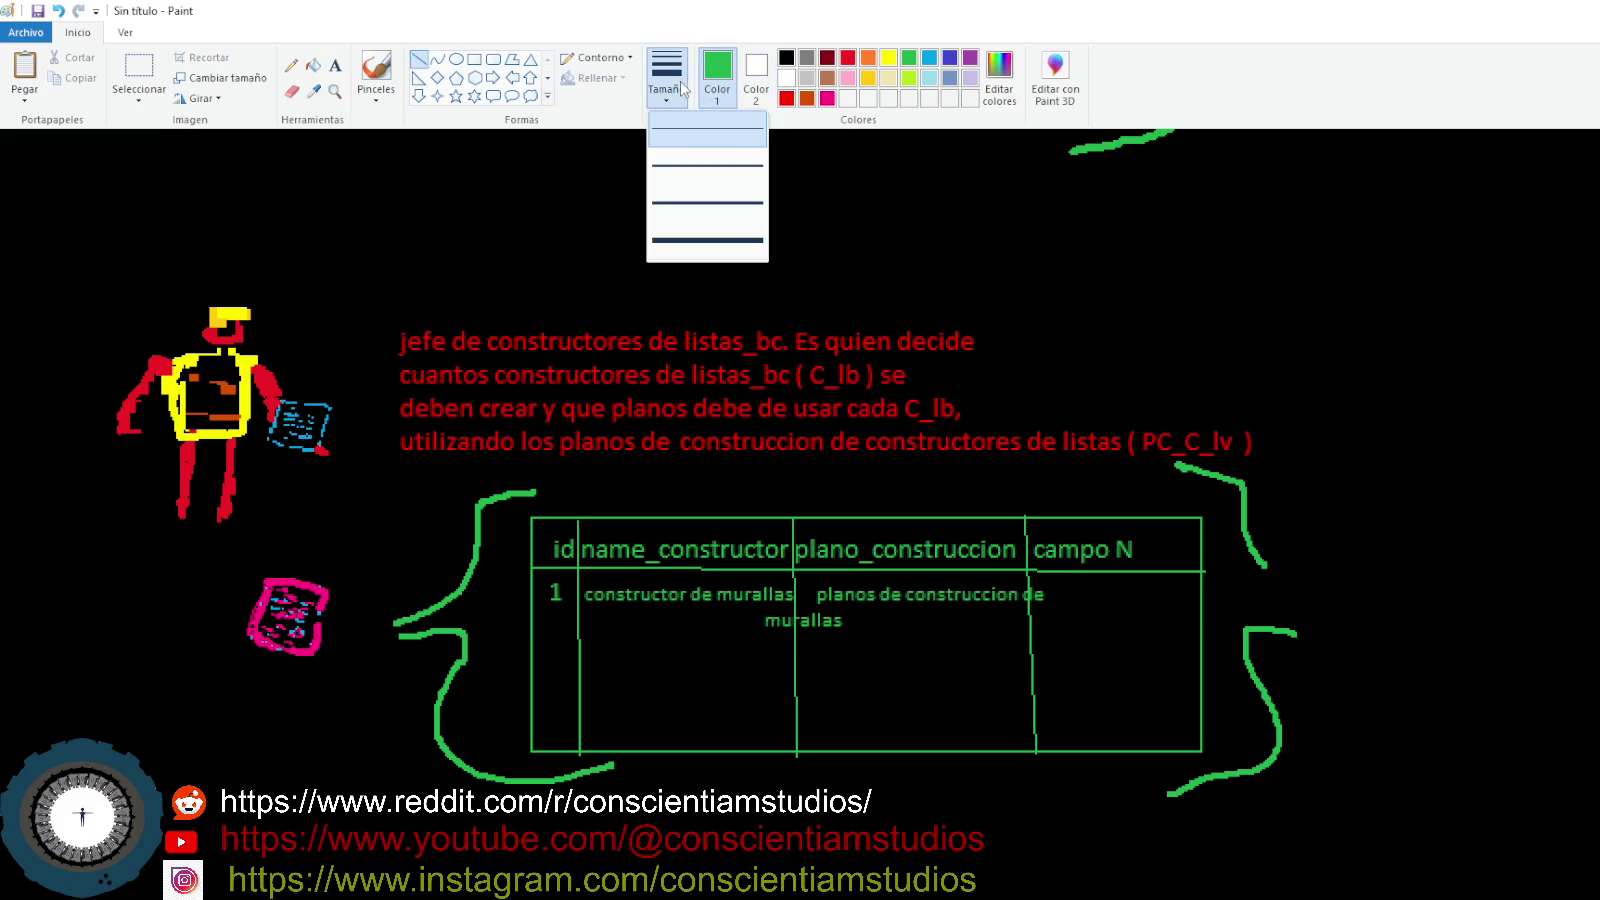
{"action": "left_click", "coordinate": [692, 180]}
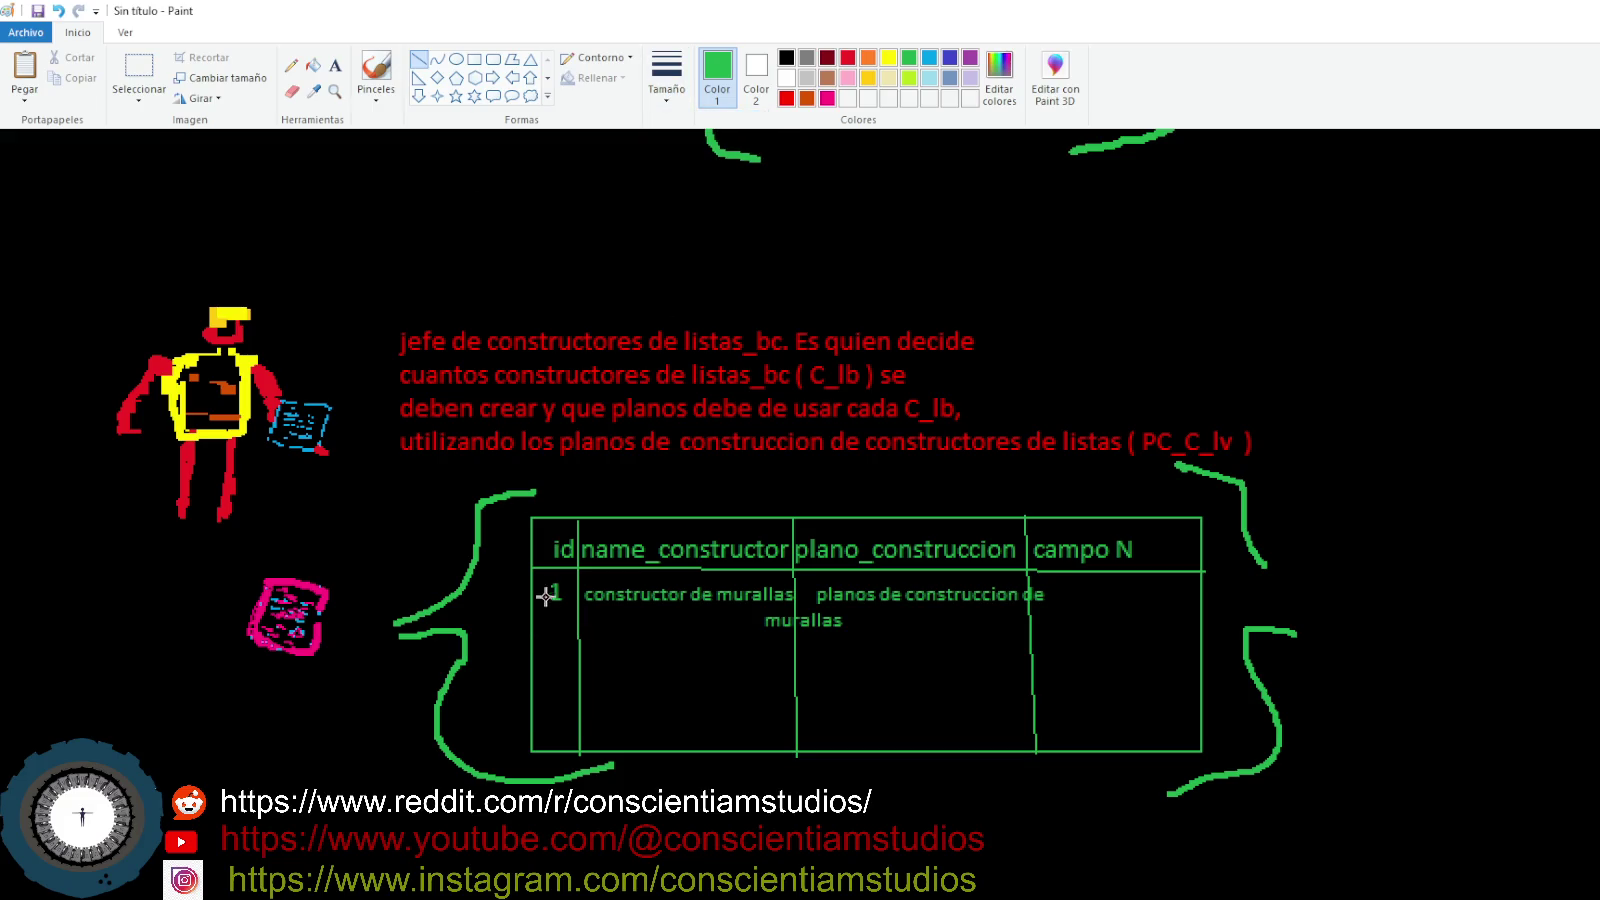
{"action": "left_click", "coordinate": [531, 631]}
{"action": "mouse_move", "coordinate": [533, 630]}
{"action": "left_mouse_down"}
{"action": "mouse_move", "coordinate": [1171, 646]}
{"action": "mouse_move", "coordinate": [1203, 631]}
{"action": "left_mouse_up"}
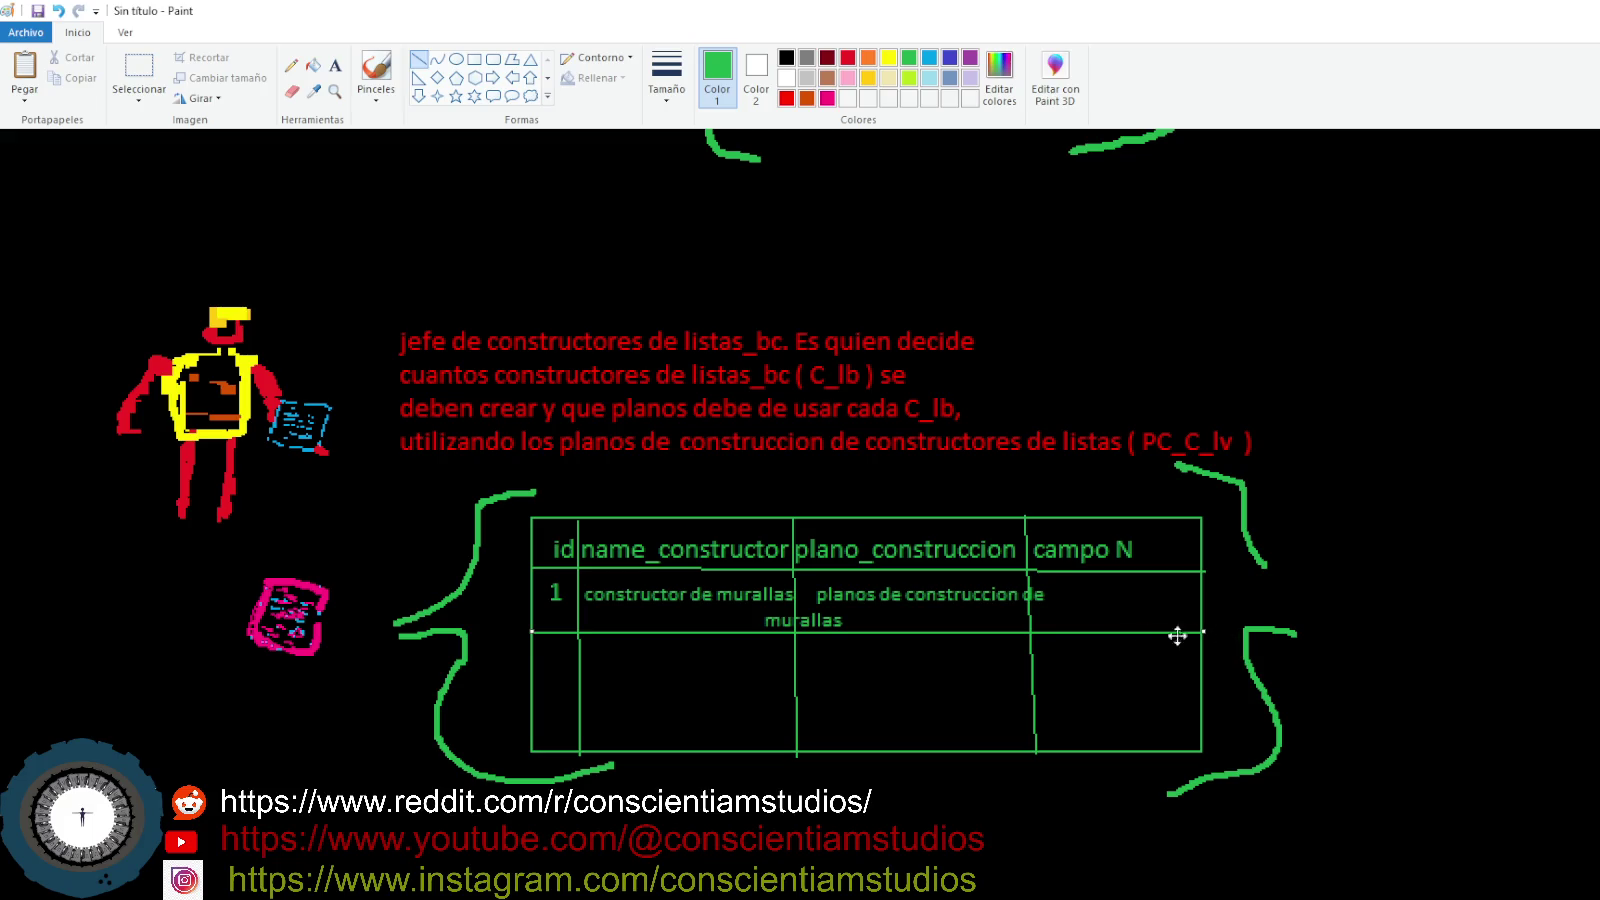
{"action": "left_click", "coordinate": [714, 689]}
{"action": "left_click_drag", "start_coordinate": [531, 680], "coordinate": [1203, 676]}
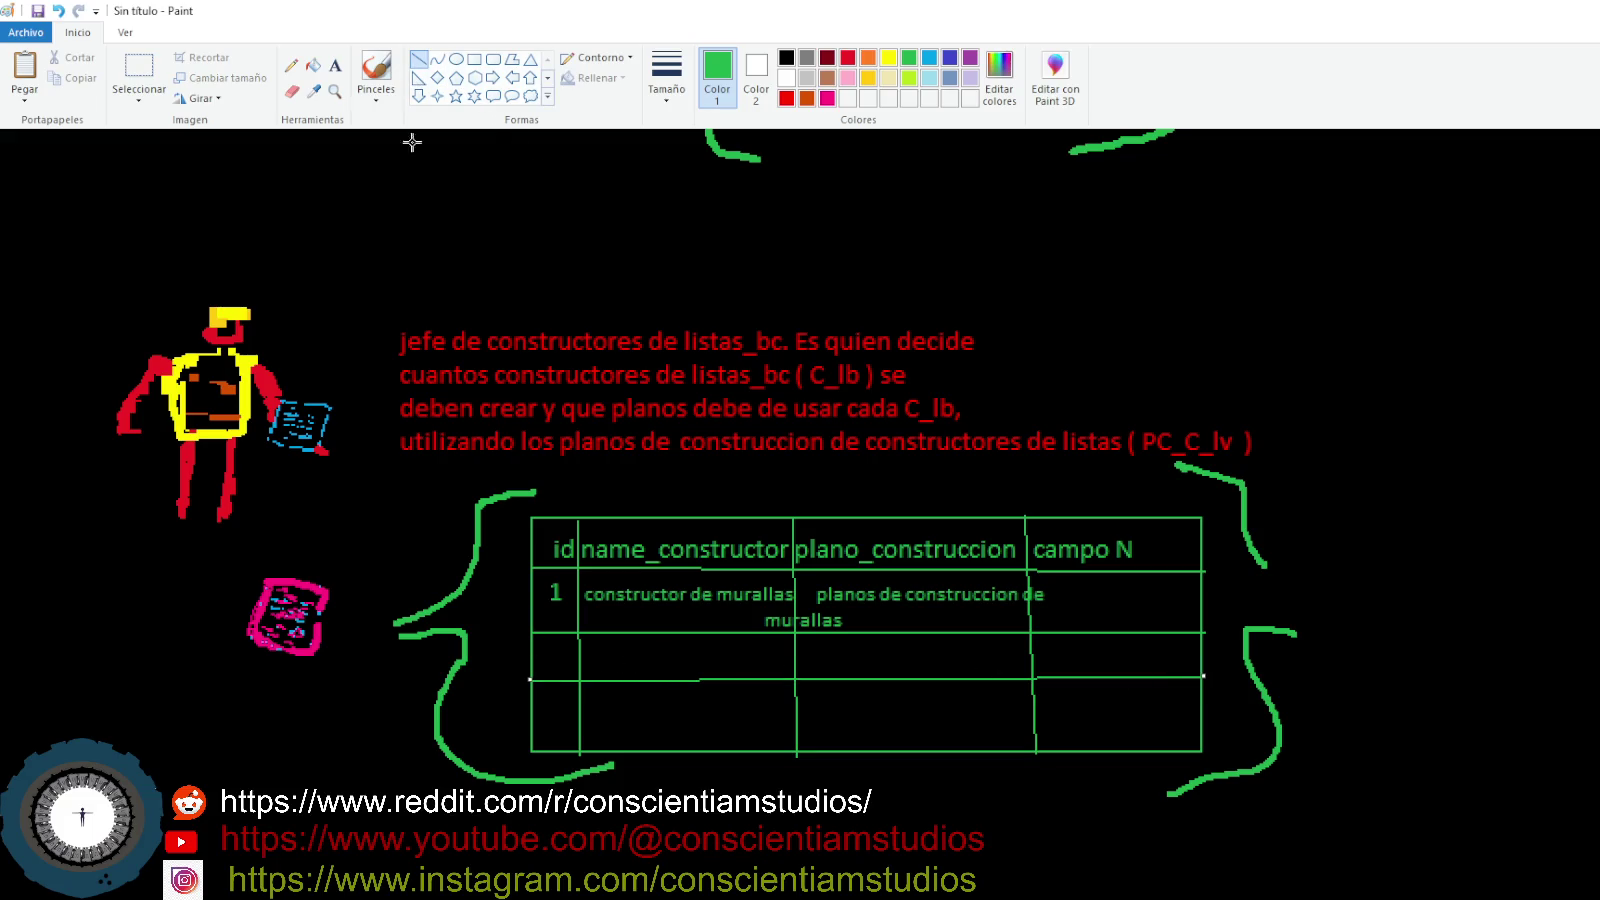
{"action": "left_click", "coordinate": [335, 65]}
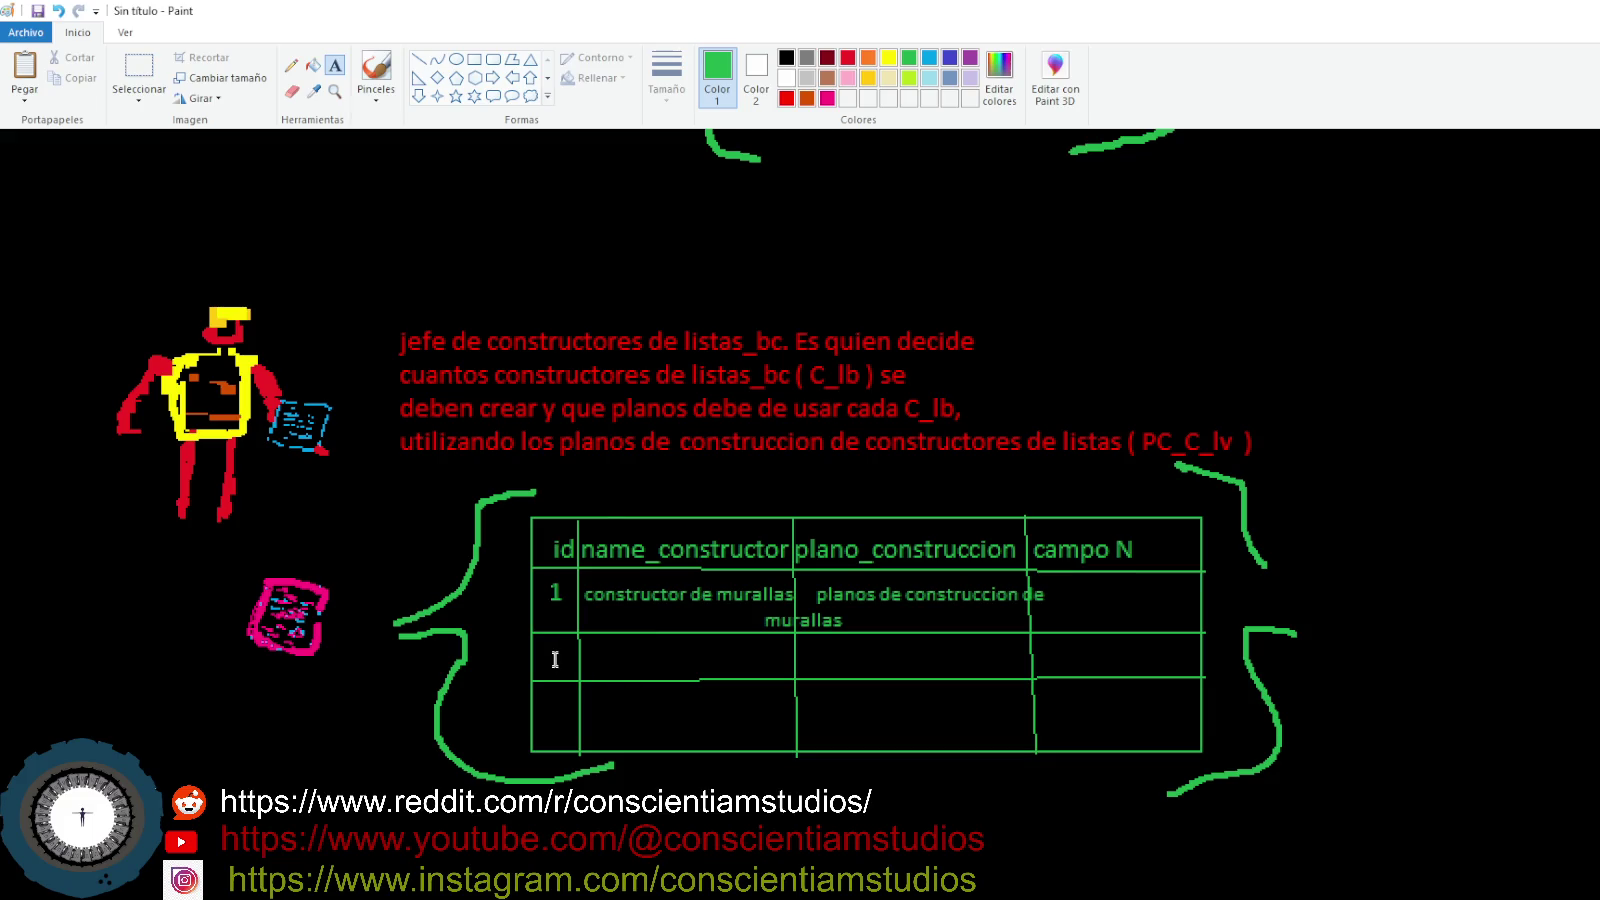
{"action": "left_click_drag", "start_coordinate": [548, 654], "coordinate": [1207, 660]}
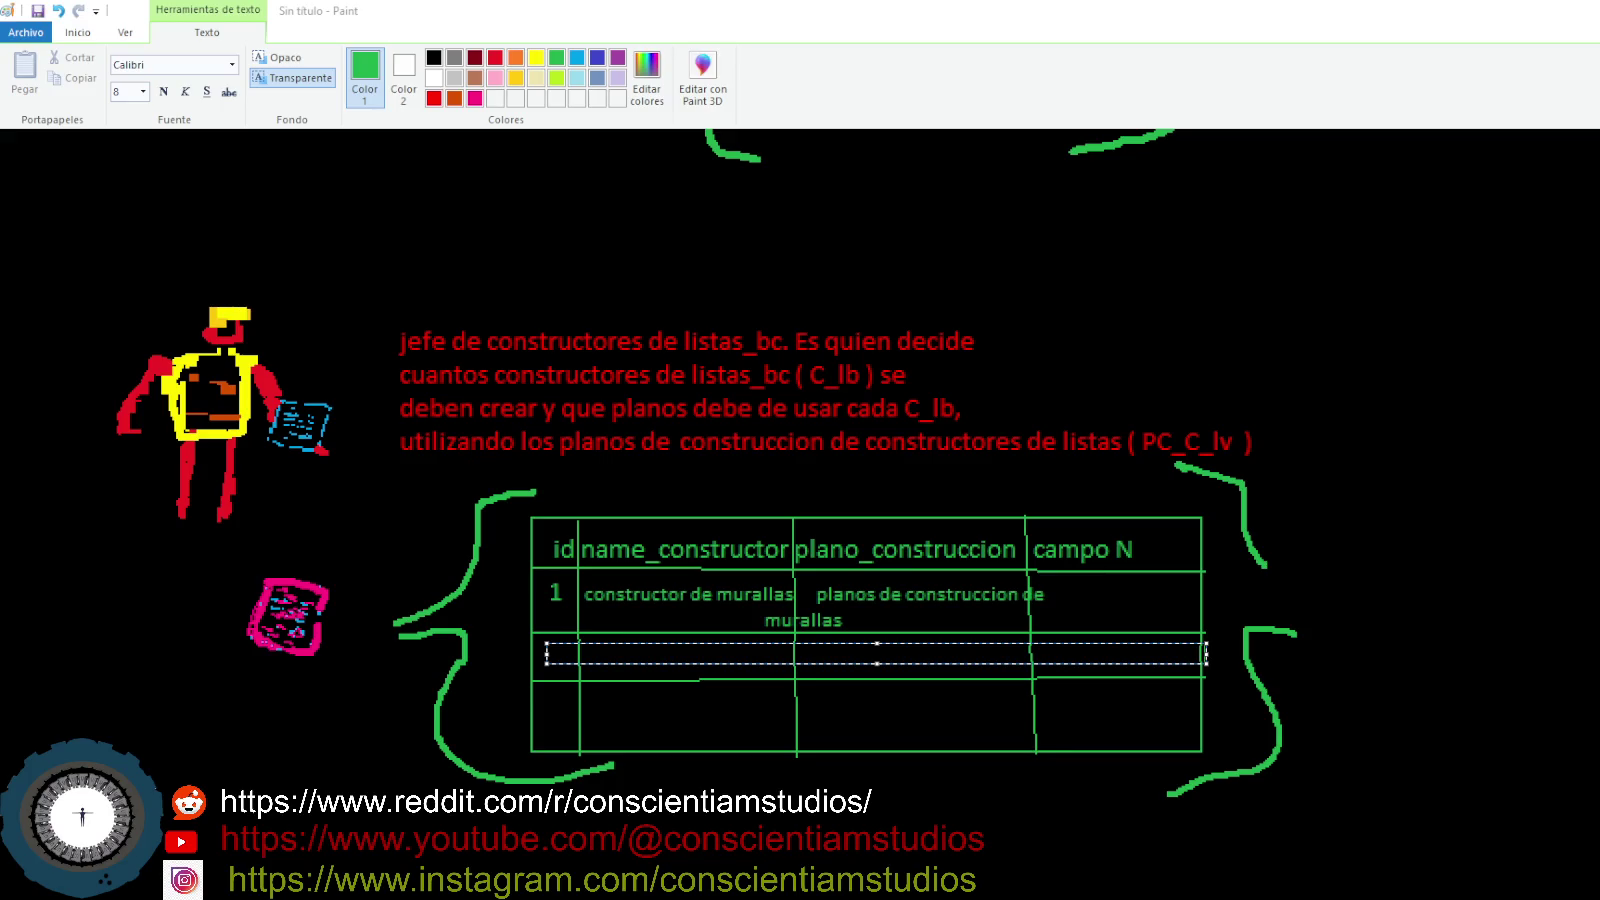
- Enter id 2 in the second row at font size 11
{"action": "type", "text": "2"}
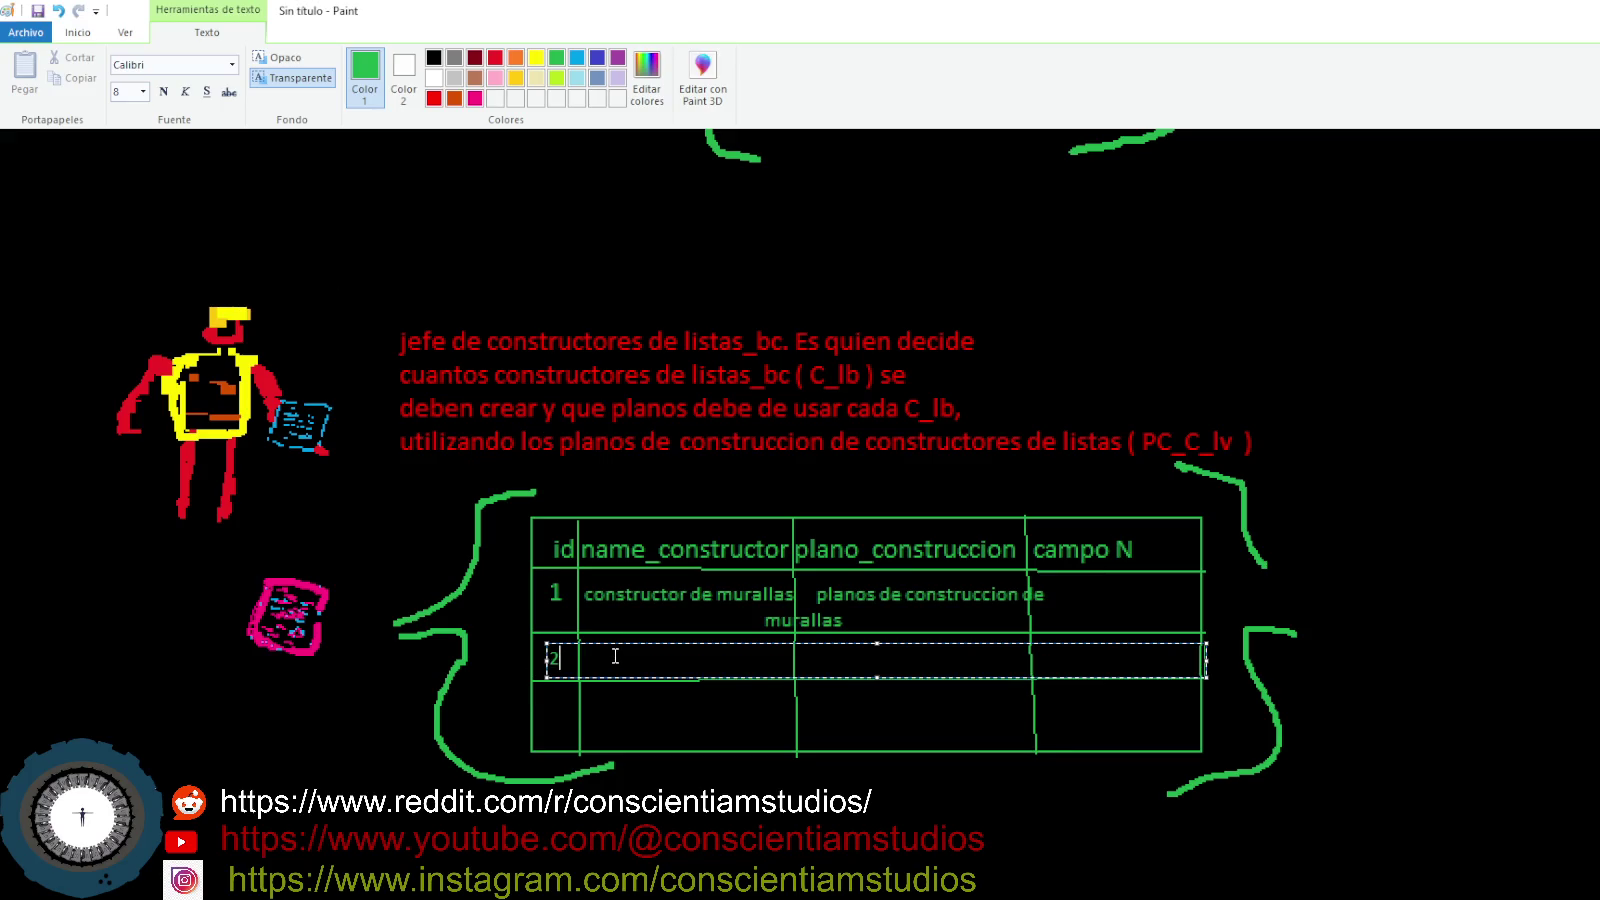
{"action": "key", "text": "BackSpace"}
{"action": "left_click", "coordinate": [143, 91]}
{"action": "left_click", "coordinate": [608, 605]}
{"action": "type", "text": "2"}
{"action": "left_click", "coordinate": [143, 91]}
{"action": "type", "text": "es"}
{"action": "key", "text": "BackSpace"}
{"action": "key", "text": "BackSpace"}
- Fill row 2 with 'construc.de escaleras' and 'planos de construc. de escaleras', then commit
{"action": "type", "text": "constr"}
{"action": "type", "text": "uc."}
{"action": "type", "text": "de escaleras"}
{"action": "key", "text": "BackSpace"}
{"action": "type", "text": "pa"}
{"action": "key", "text": "BackSpace"}
{"action": "type", "text": "lanos "}
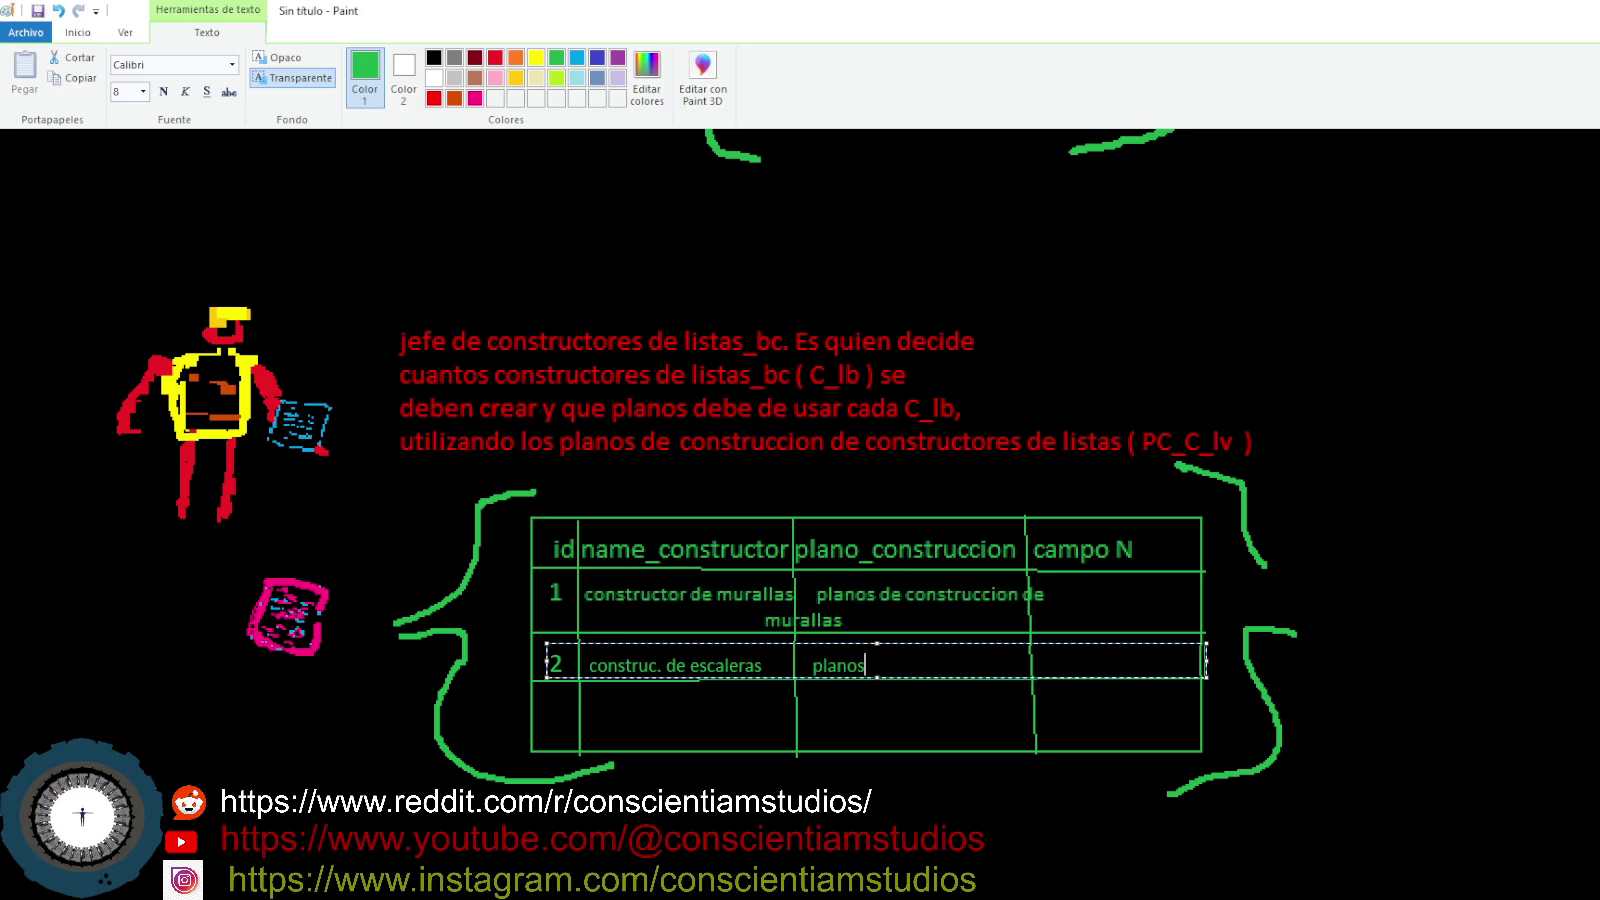
{"action": "type", "text": "de construc. de escaleras"}
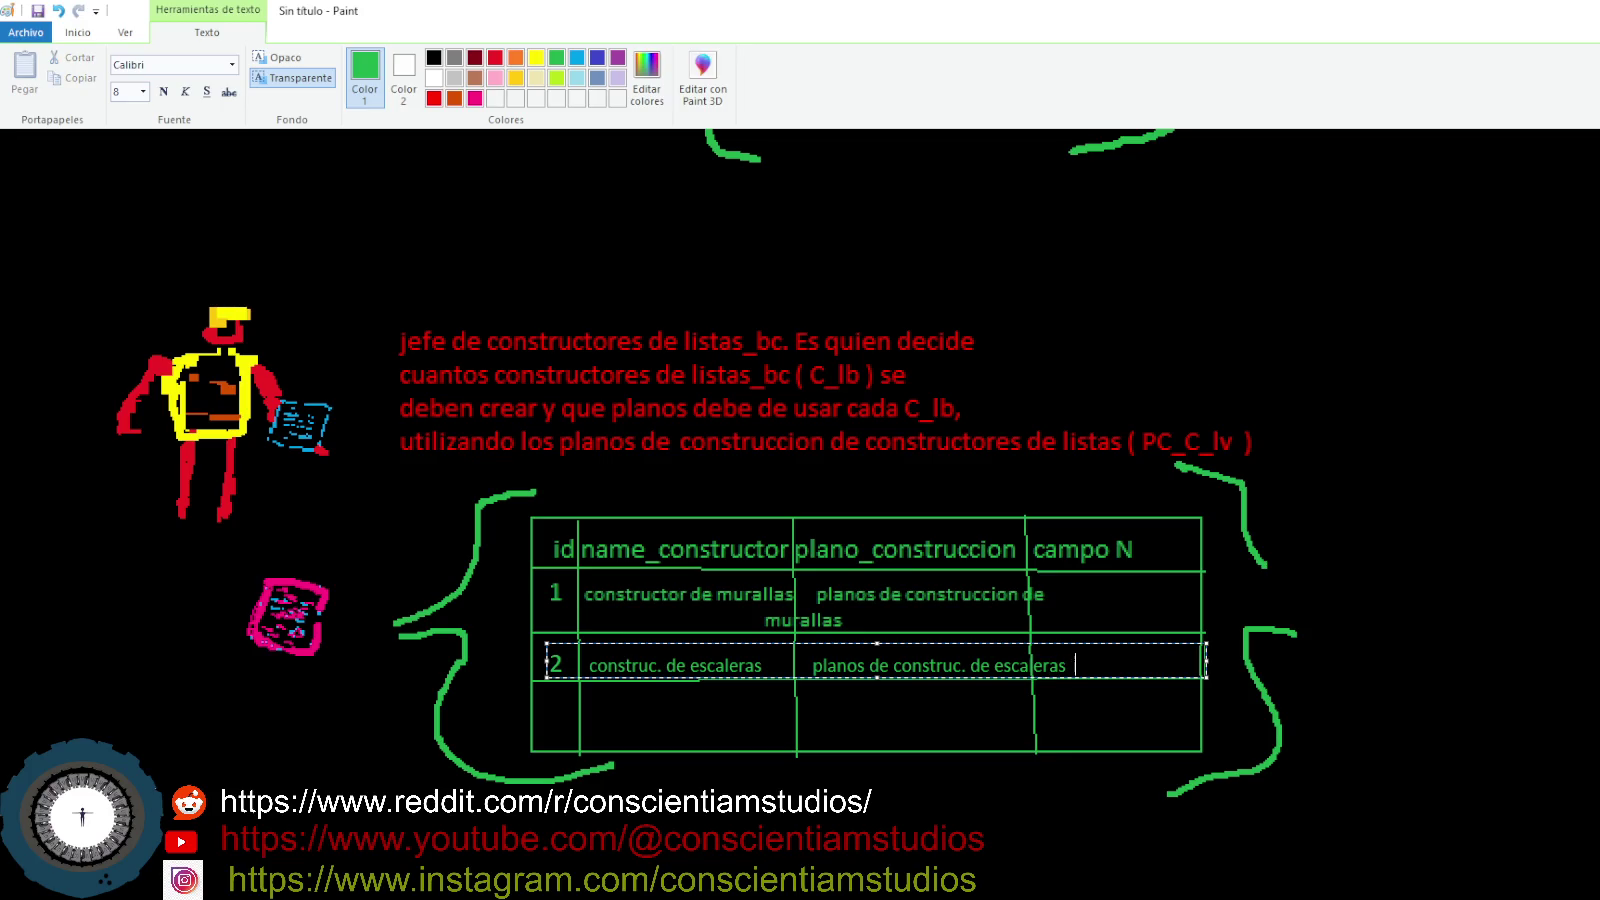
{"action": "left_click", "coordinate": [805, 665]}
{"action": "key", "text": "BackSpace"}
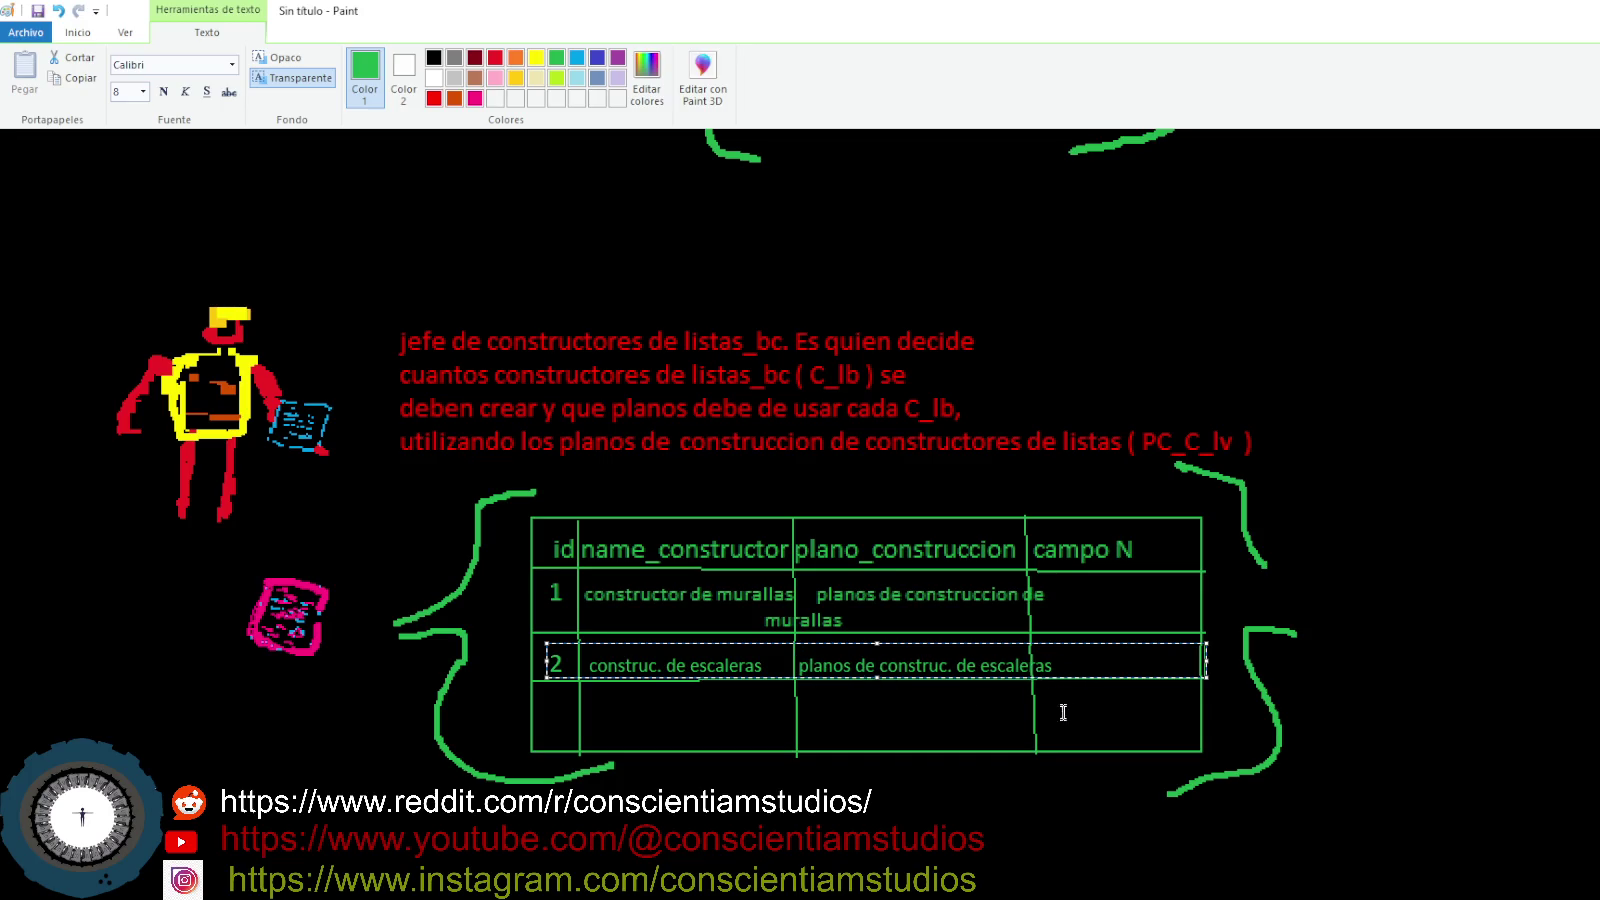
{"action": "left_click", "coordinate": [1047, 728]}
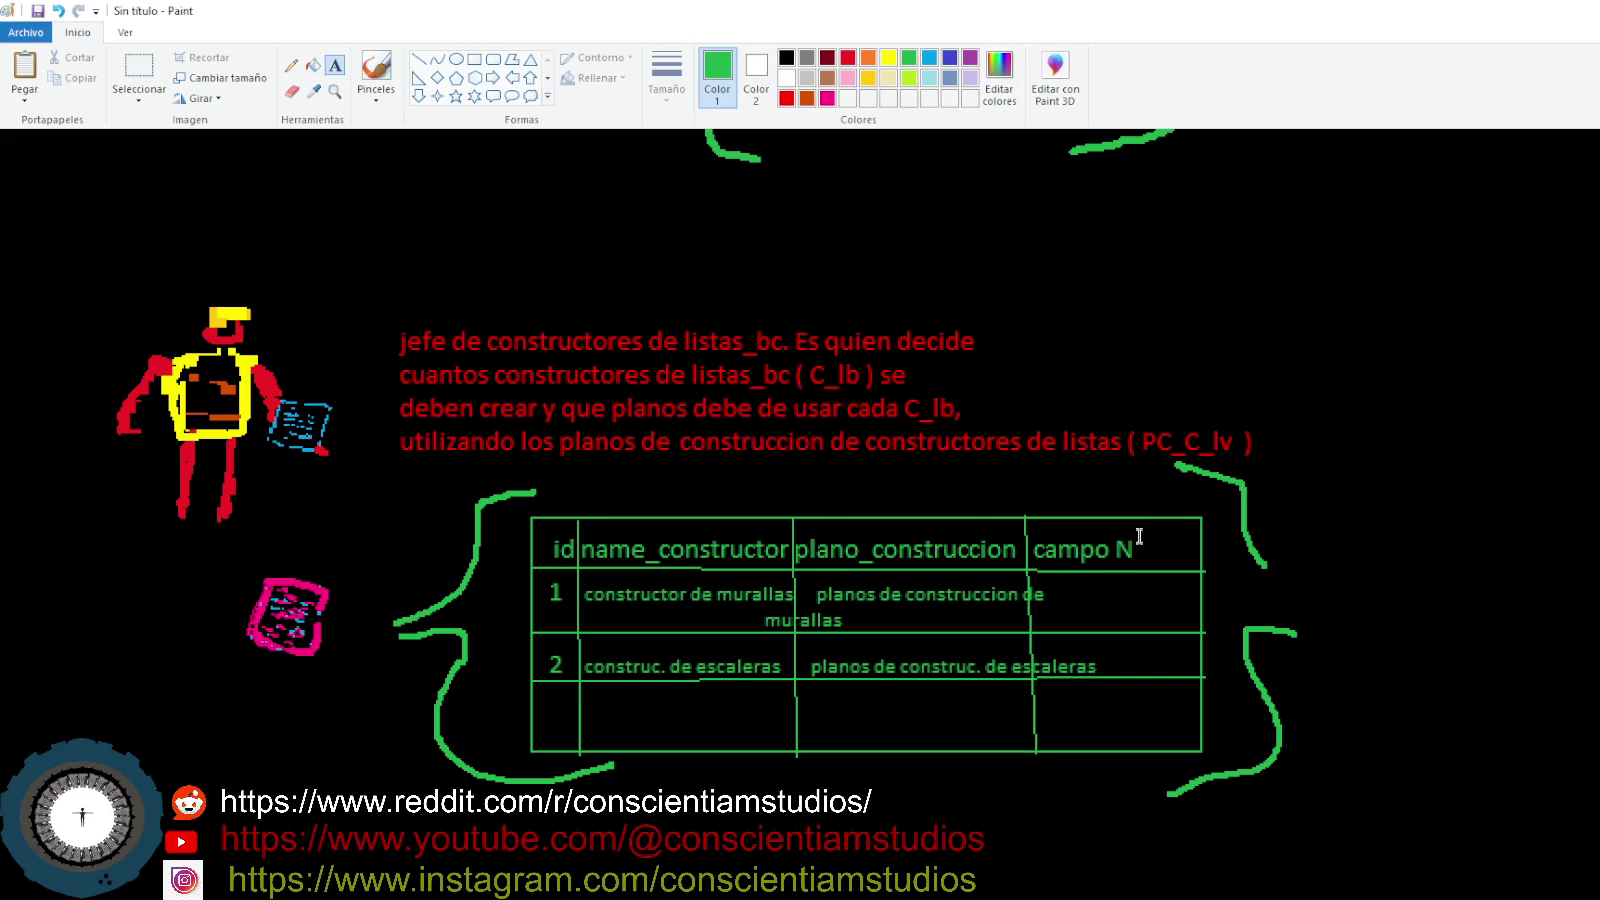
- Start a text box beside the notepad drawing and discard it empty
{"action": "left_click", "coordinate": [395, 582]}
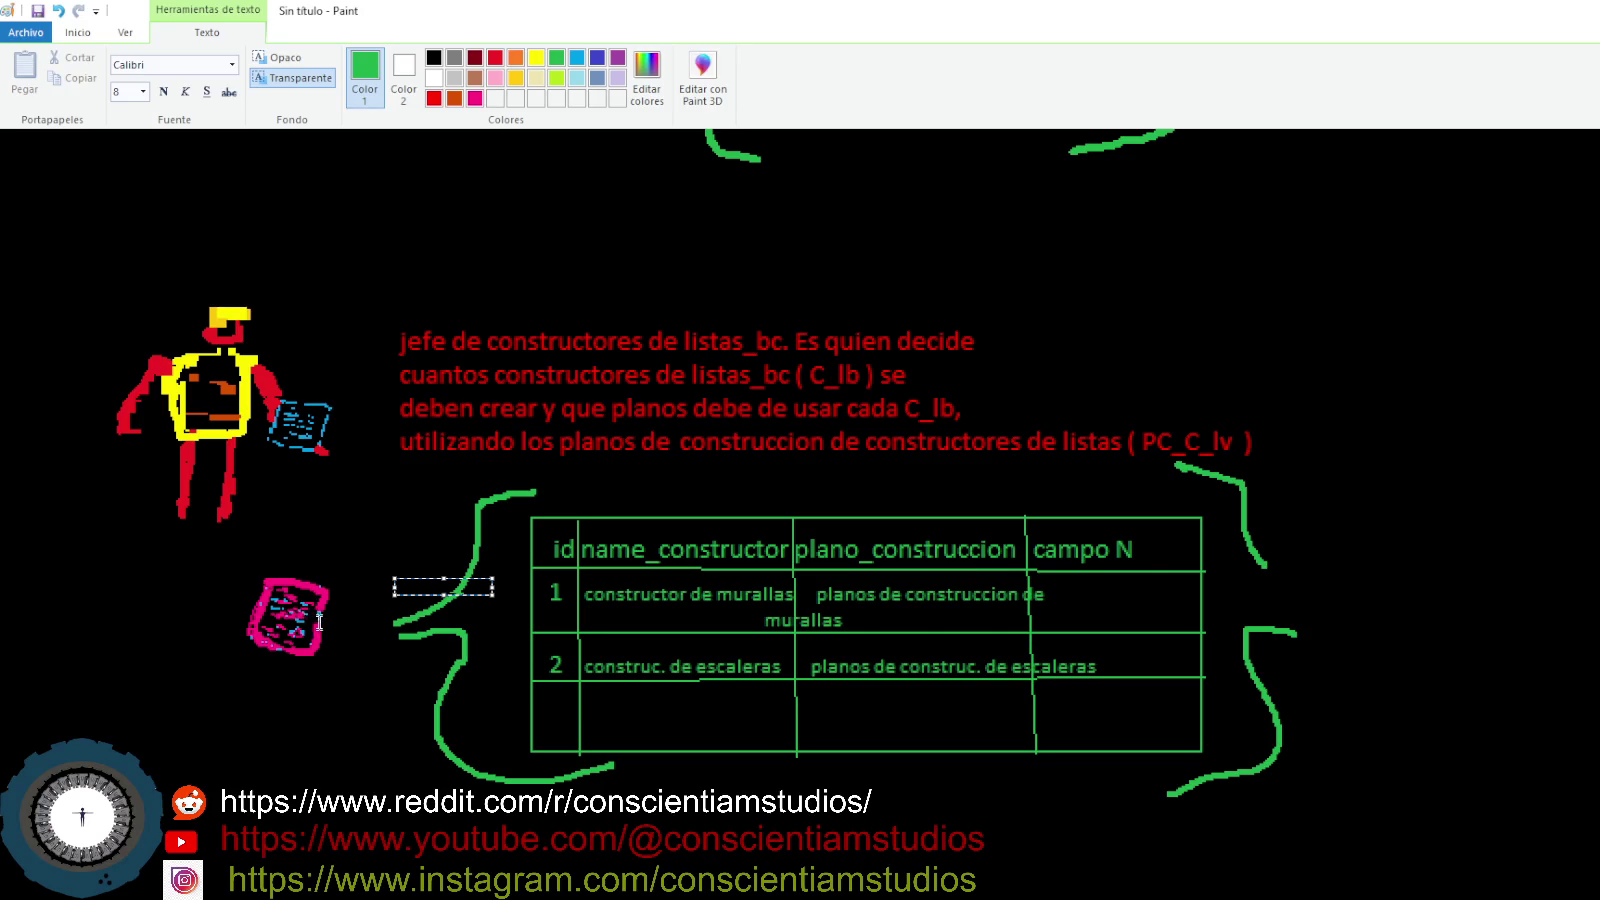
{"action": "left_click", "coordinate": [715, 490]}
{"action": "scroll", "coordinate": [778, 546], "scroll_direction": "up", "scroll_amount": 3}
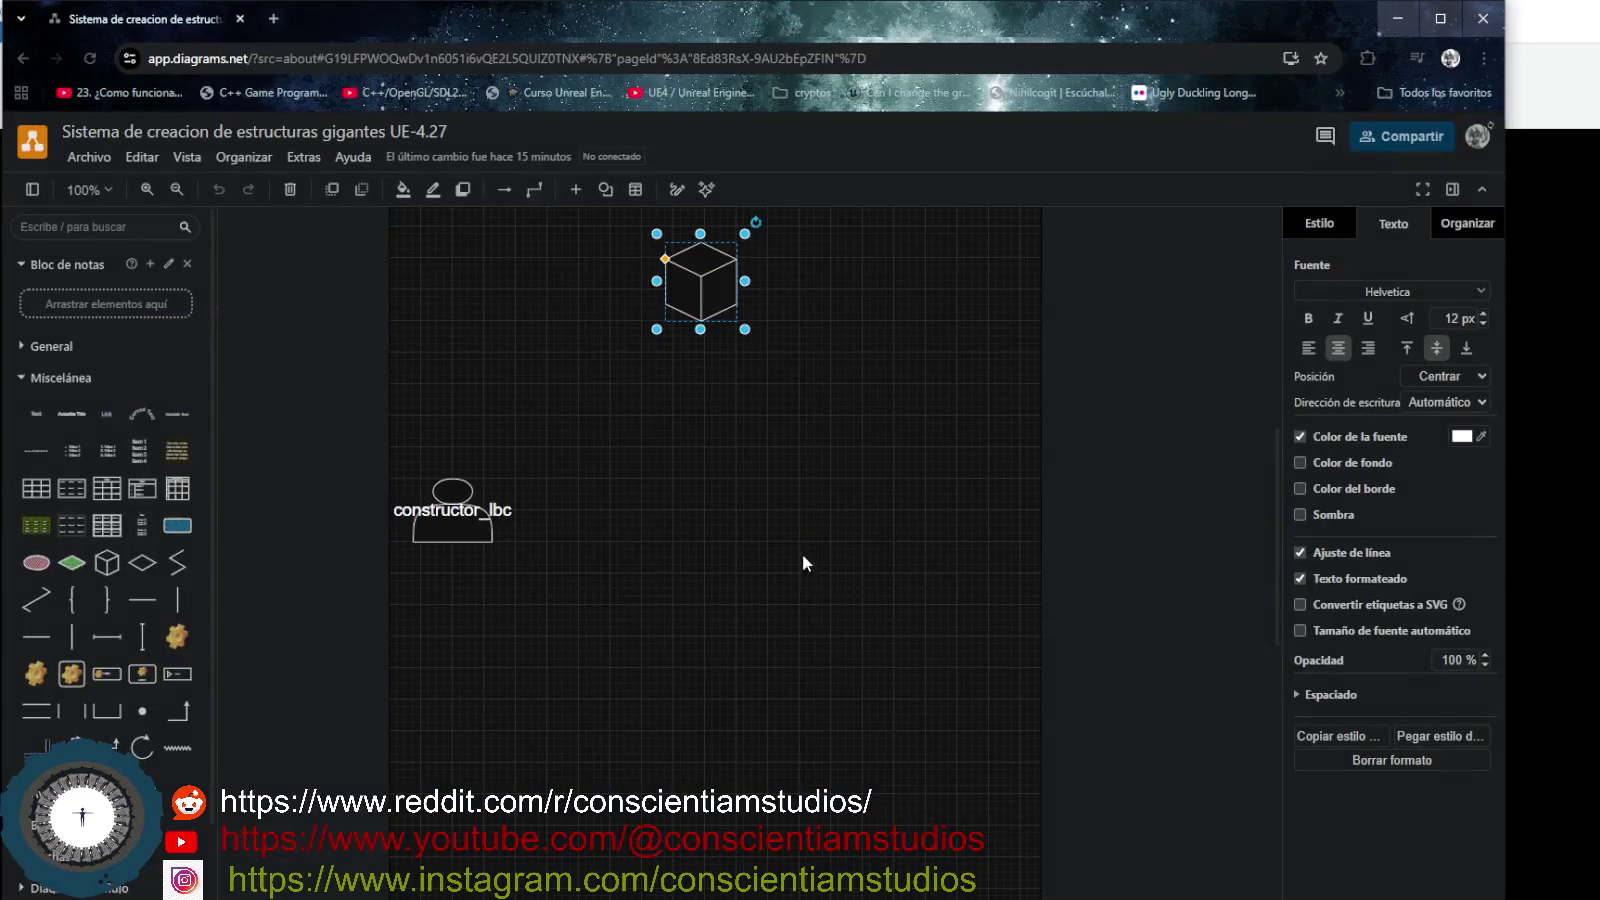
- Widen the browser window and browse the General, Flechas and Básico shape libraries
{"action": "left_click_drag", "start_coordinate": [1507, 326], "coordinate": [1599, 330]}
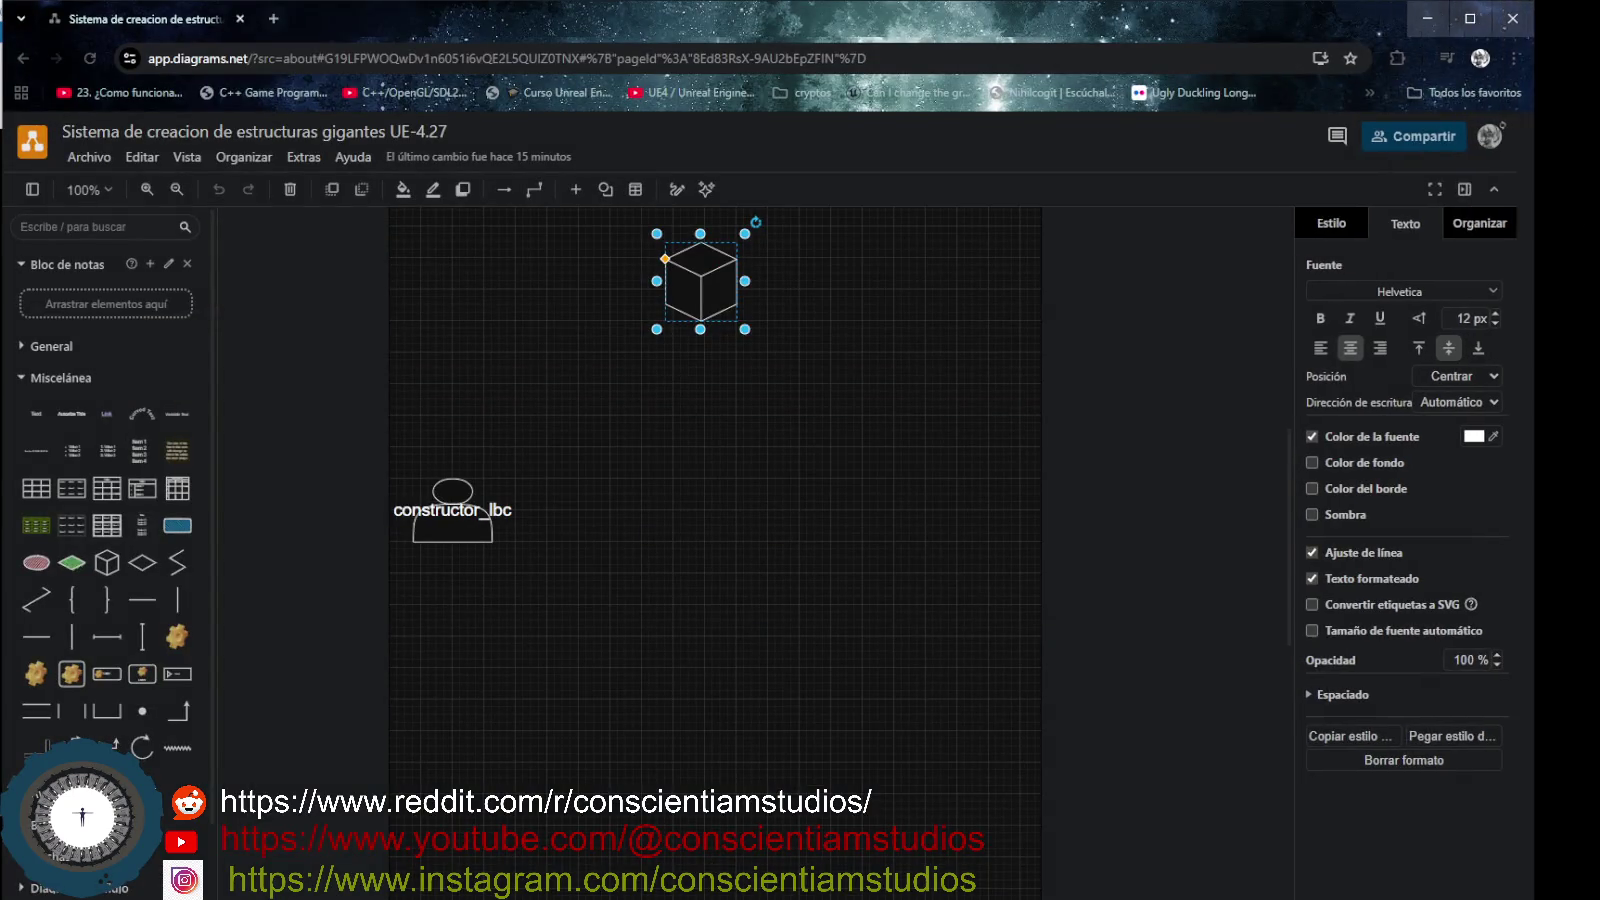
{"action": "scroll", "coordinate": [717, 376], "scroll_direction": "up", "scroll_amount": 2}
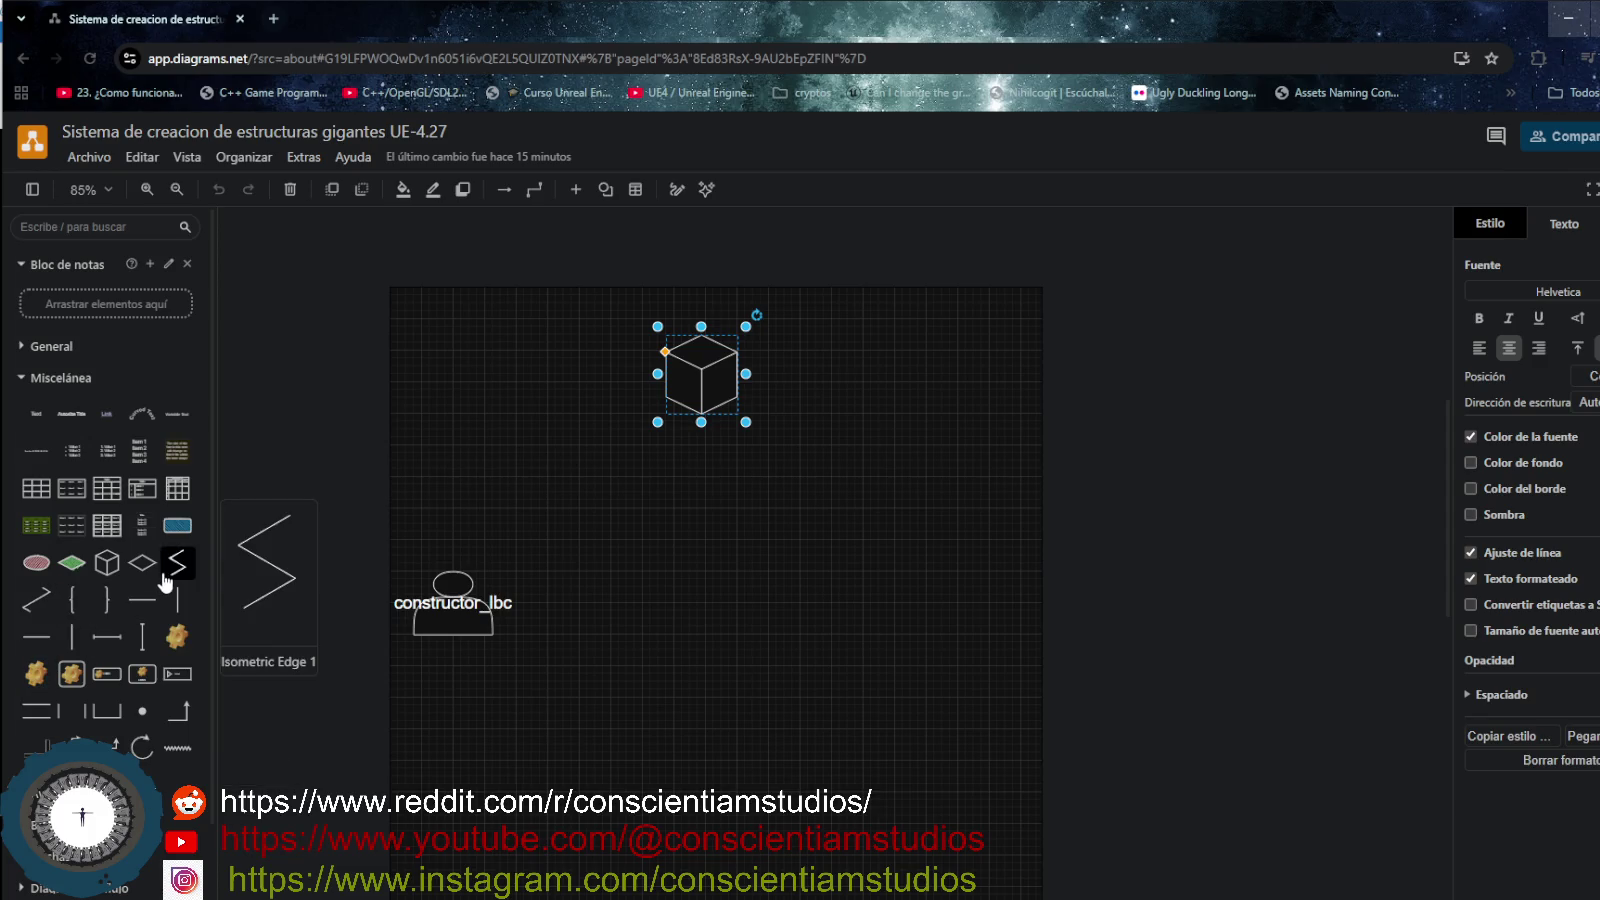
{"action": "left_click", "coordinate": [20, 379]}
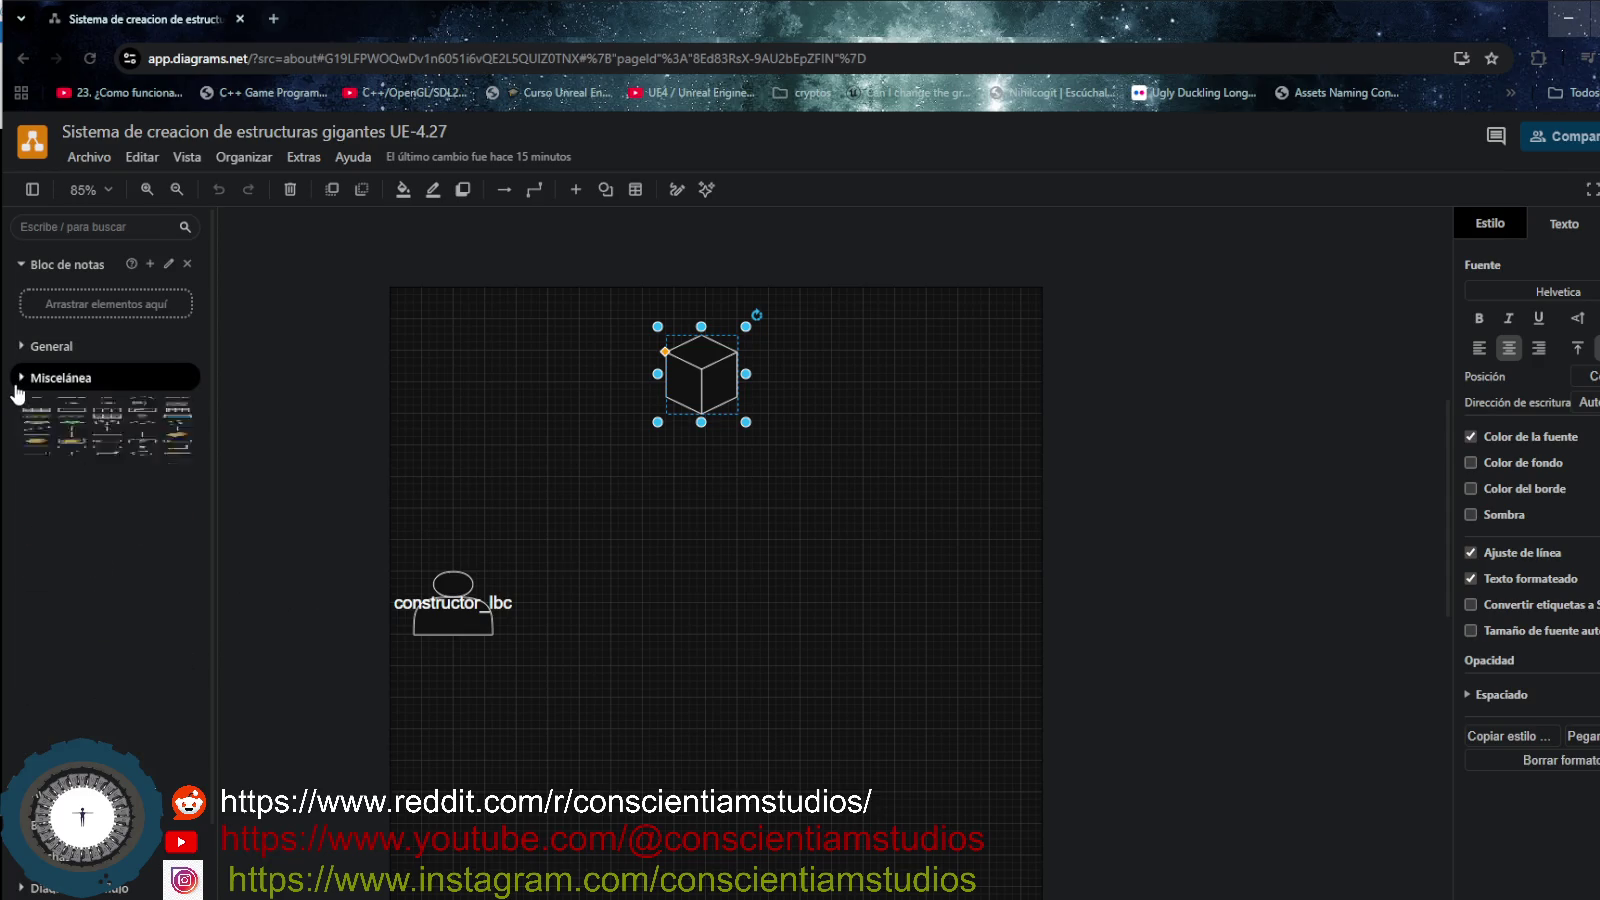
{"action": "left_click", "coordinate": [20, 347]}
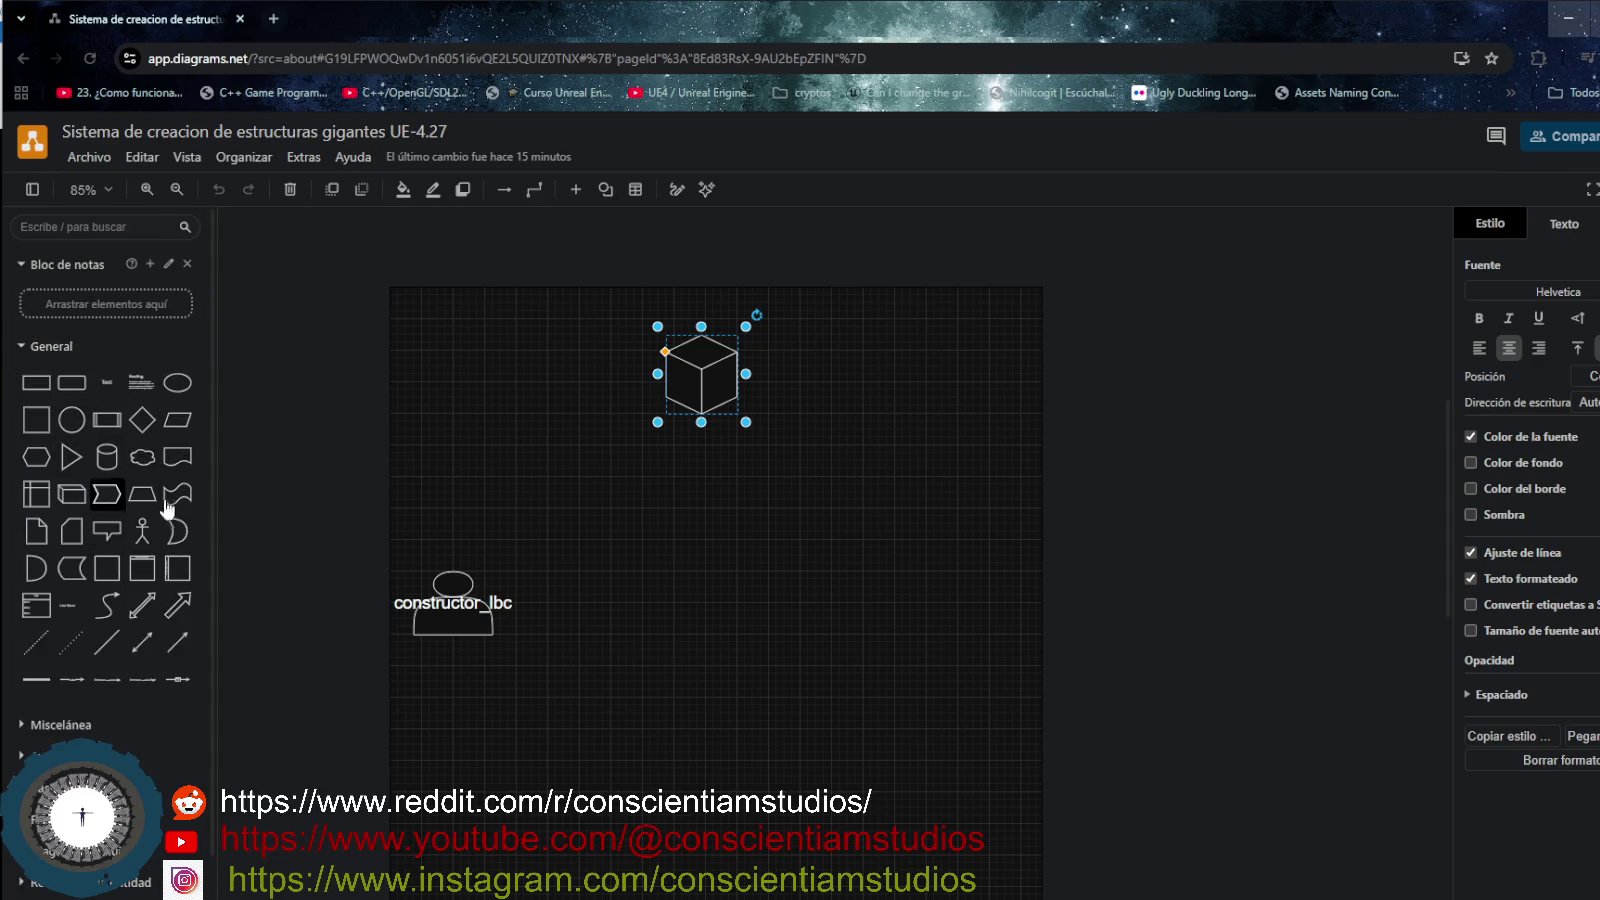
{"action": "scroll", "coordinate": [977, 522], "scroll_direction": "down", "scroll_amount": 2}
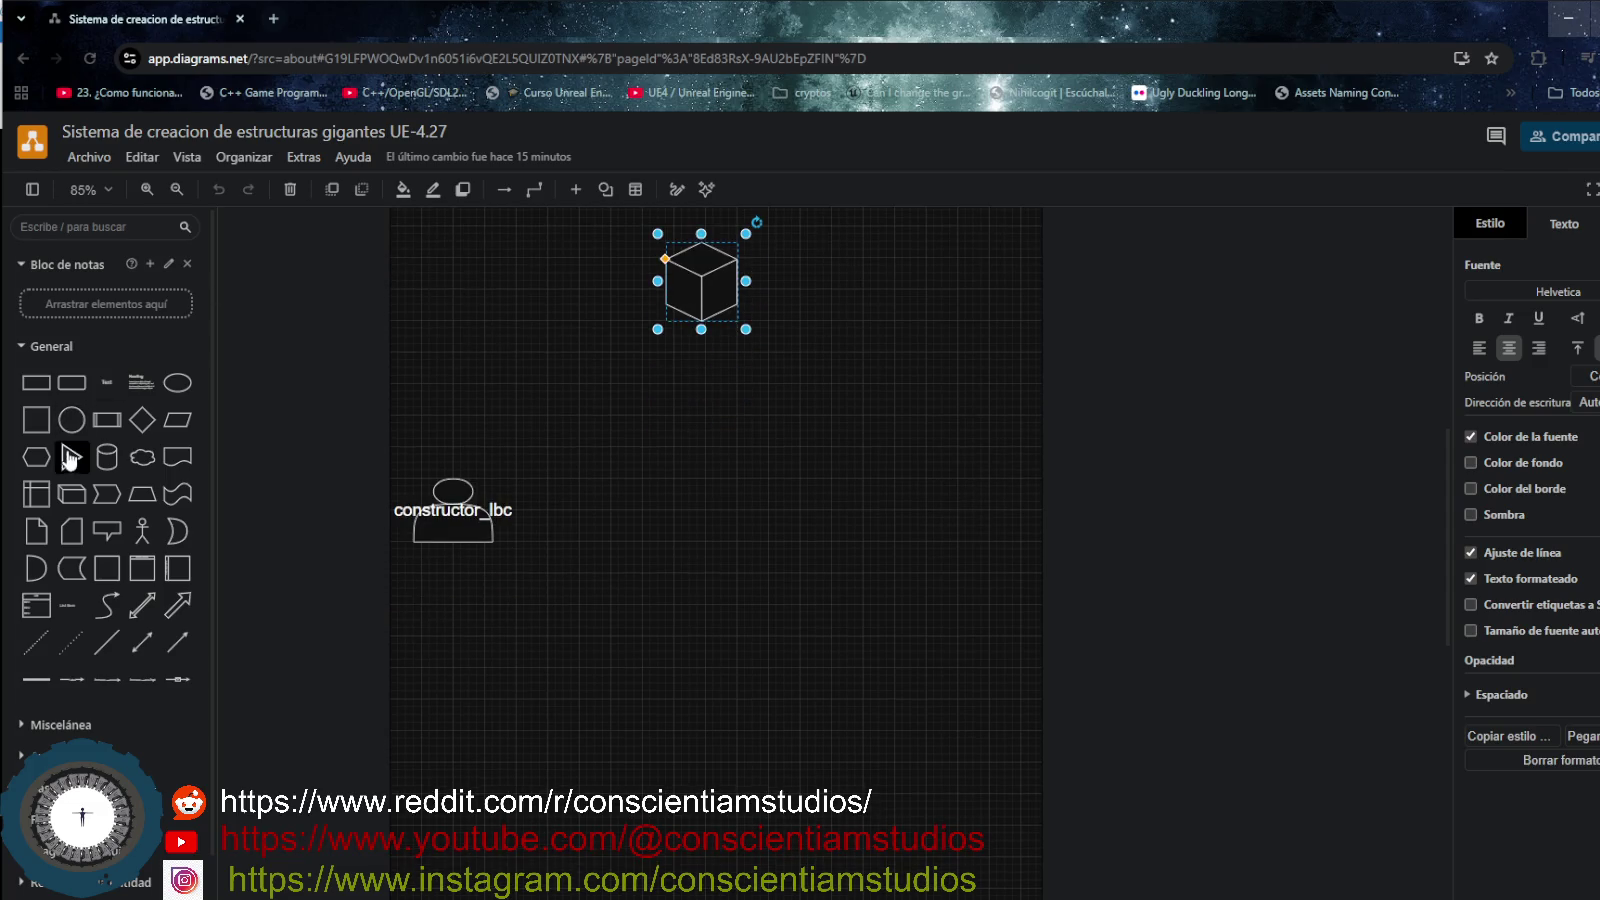
{"action": "left_click", "coordinate": [18, 347]}
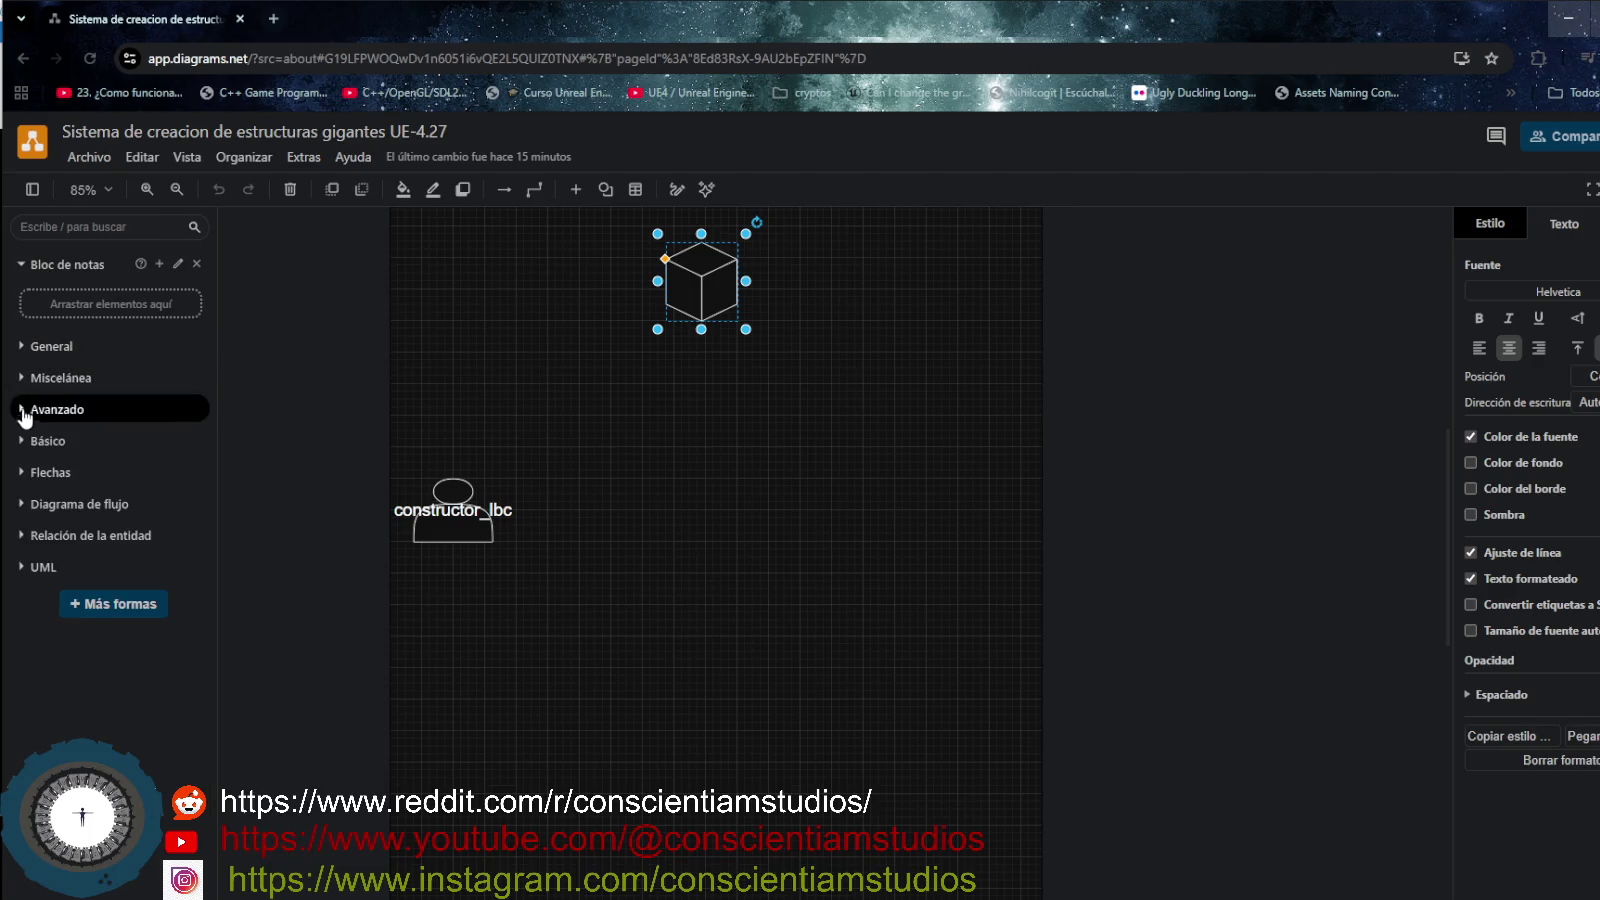
{"action": "left_click", "coordinate": [22, 474]}
{"action": "left_click", "coordinate": [22, 476]}
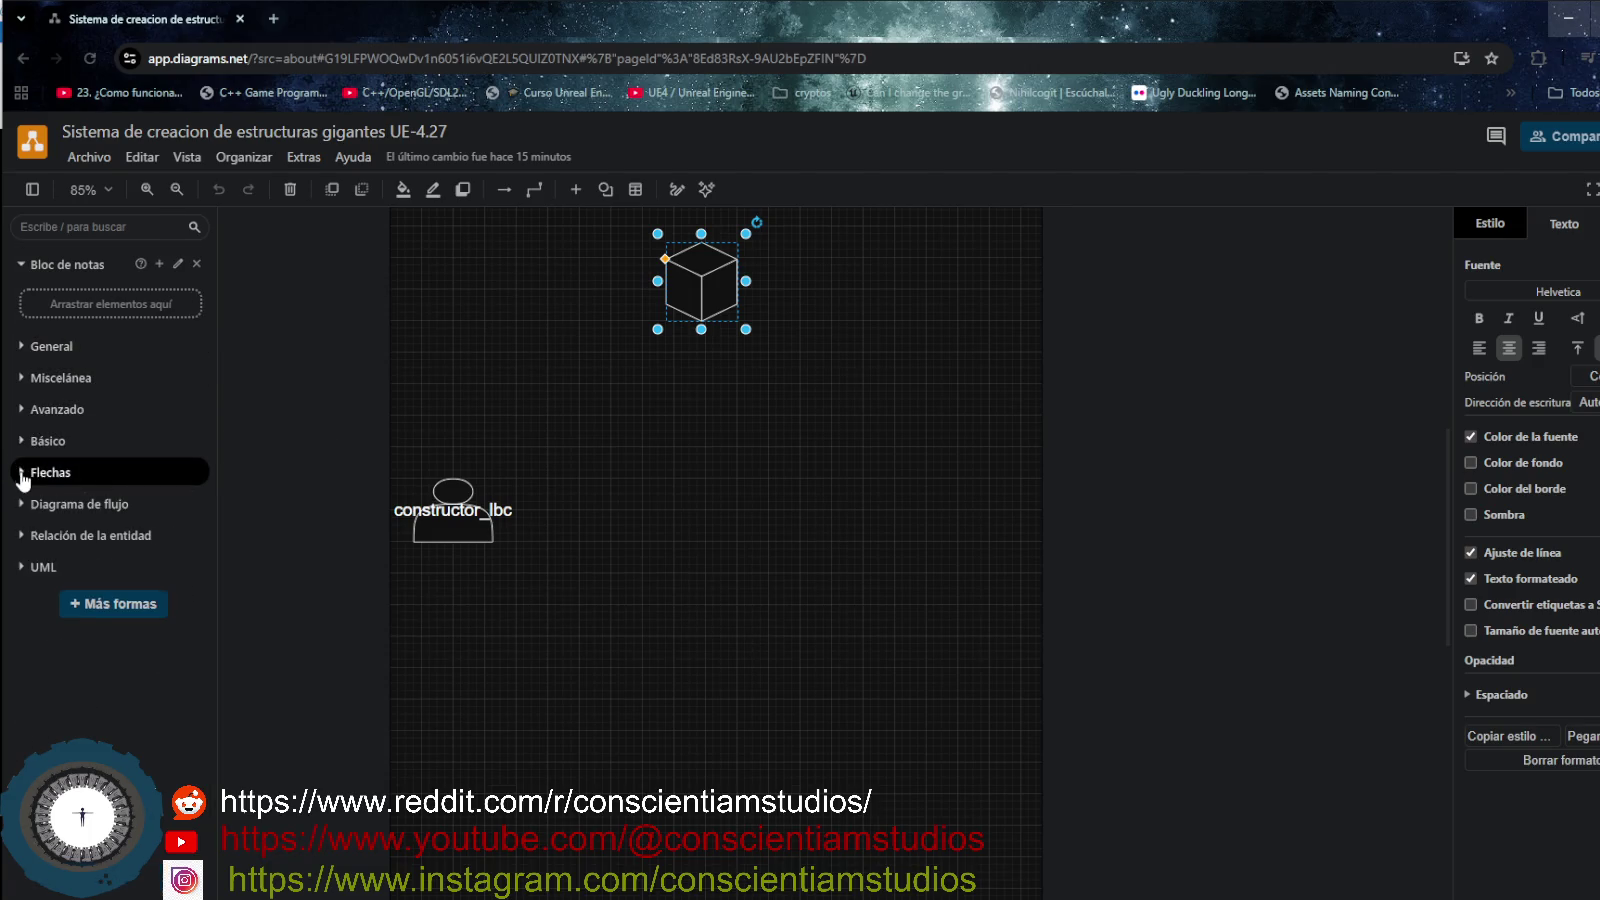
{"action": "left_click", "coordinate": [22, 443]}
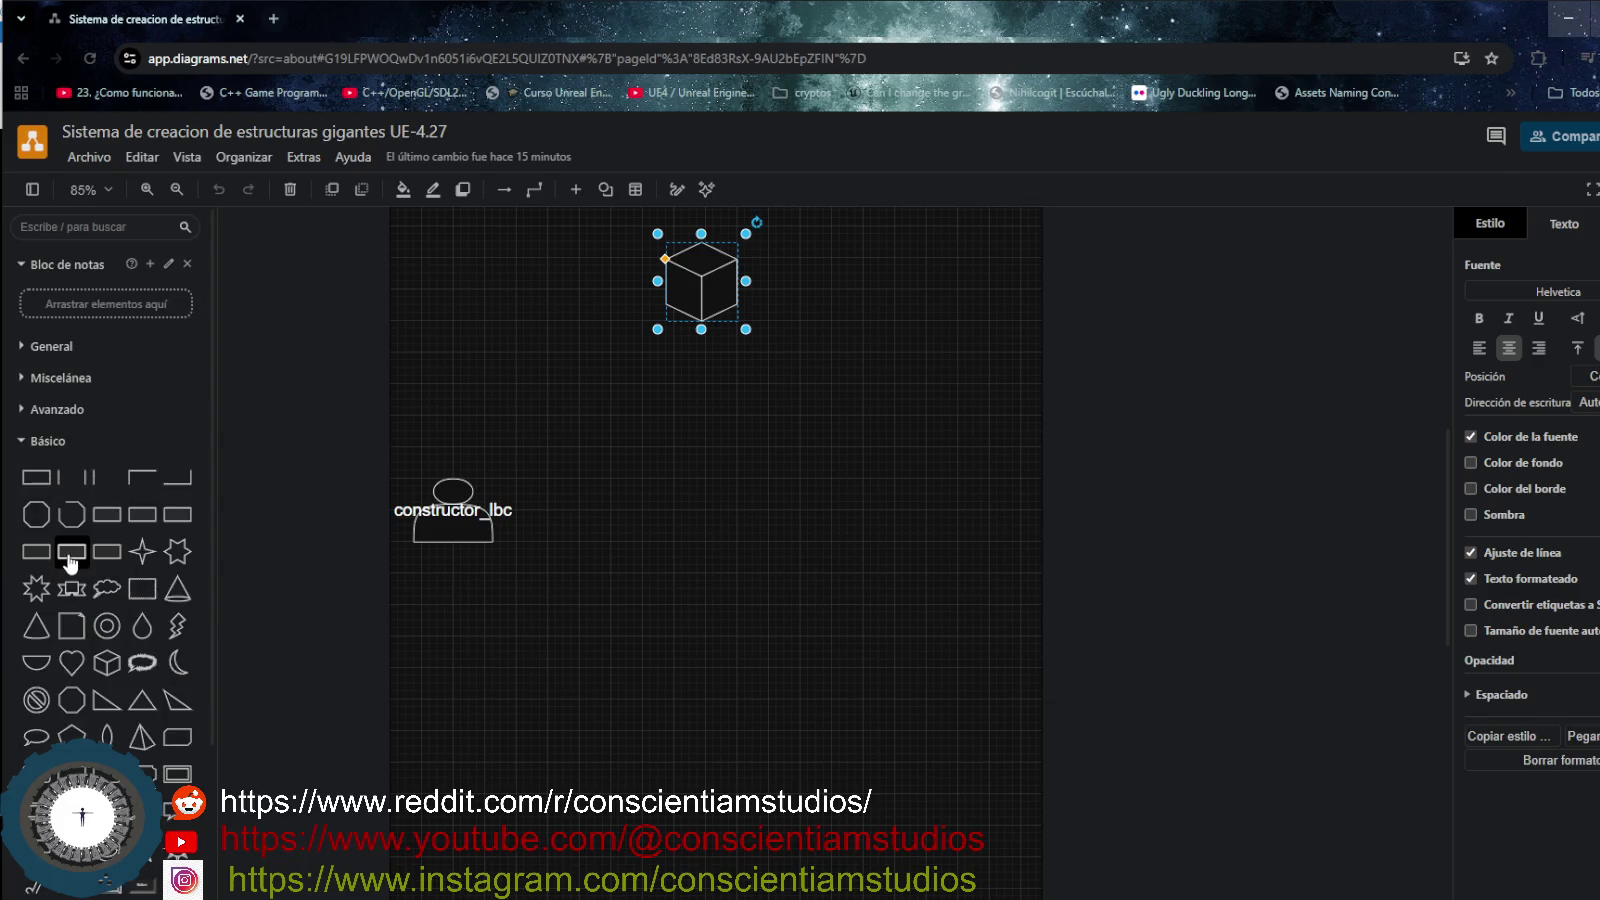
{"action": "scroll", "coordinate": [68, 558], "scroll_direction": "down", "scroll_amount": 2}
{"action": "scroll", "coordinate": [70, 560], "scroll_direction": "down", "scroll_amount": 2}
{"action": "scroll", "coordinate": [88, 572], "scroll_direction": "up", "scroll_amount": 4}
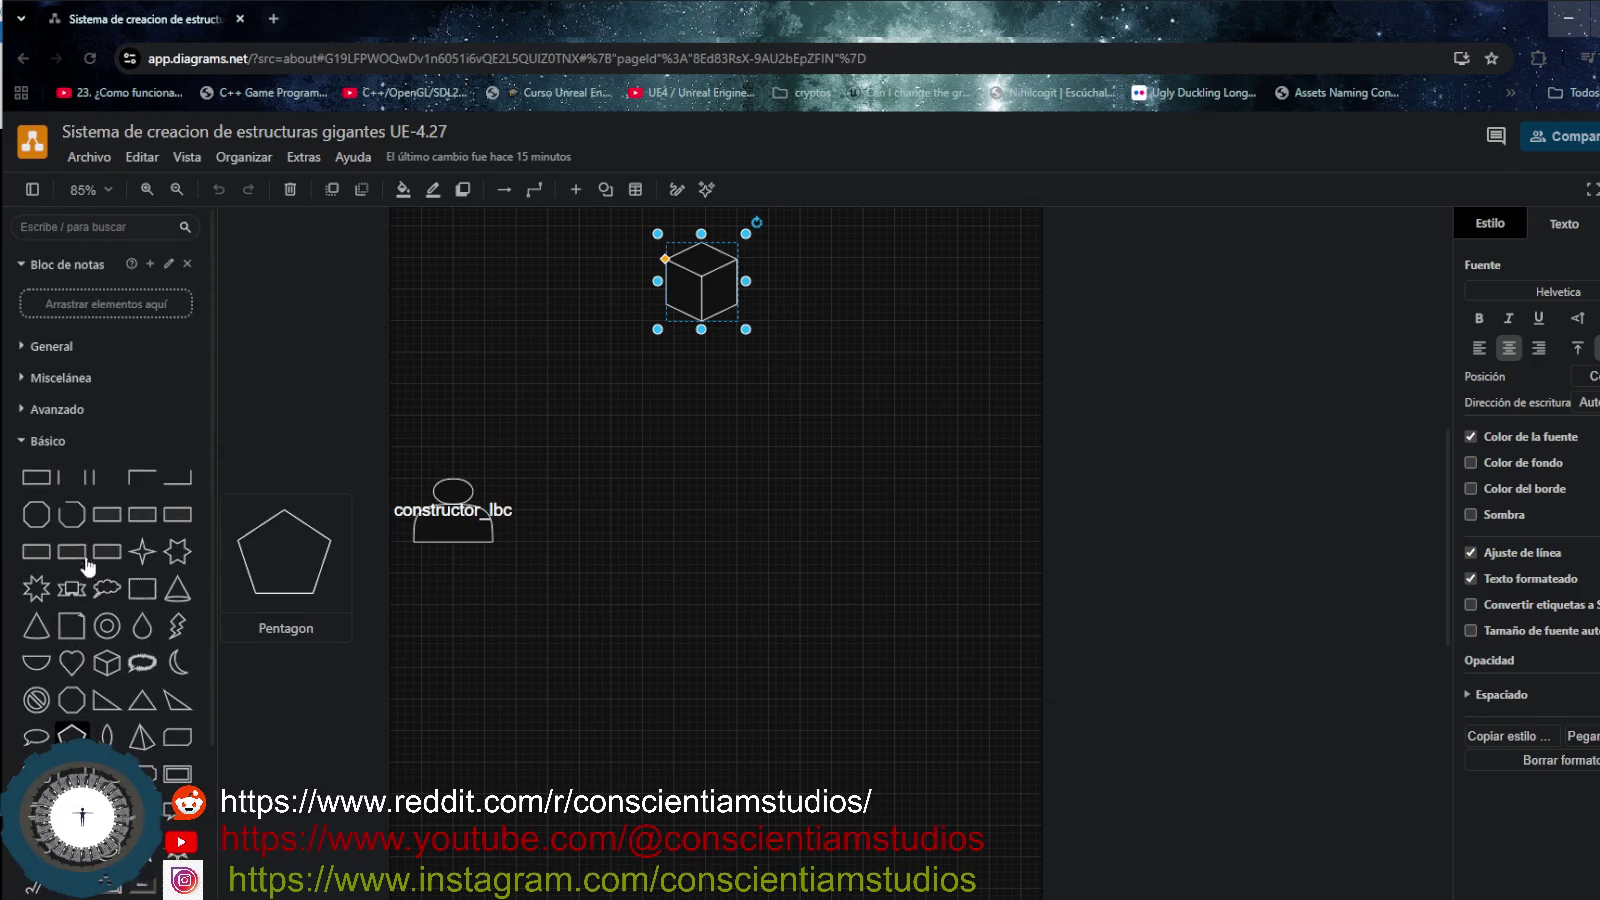
{"action": "left_click", "coordinate": [22, 441]}
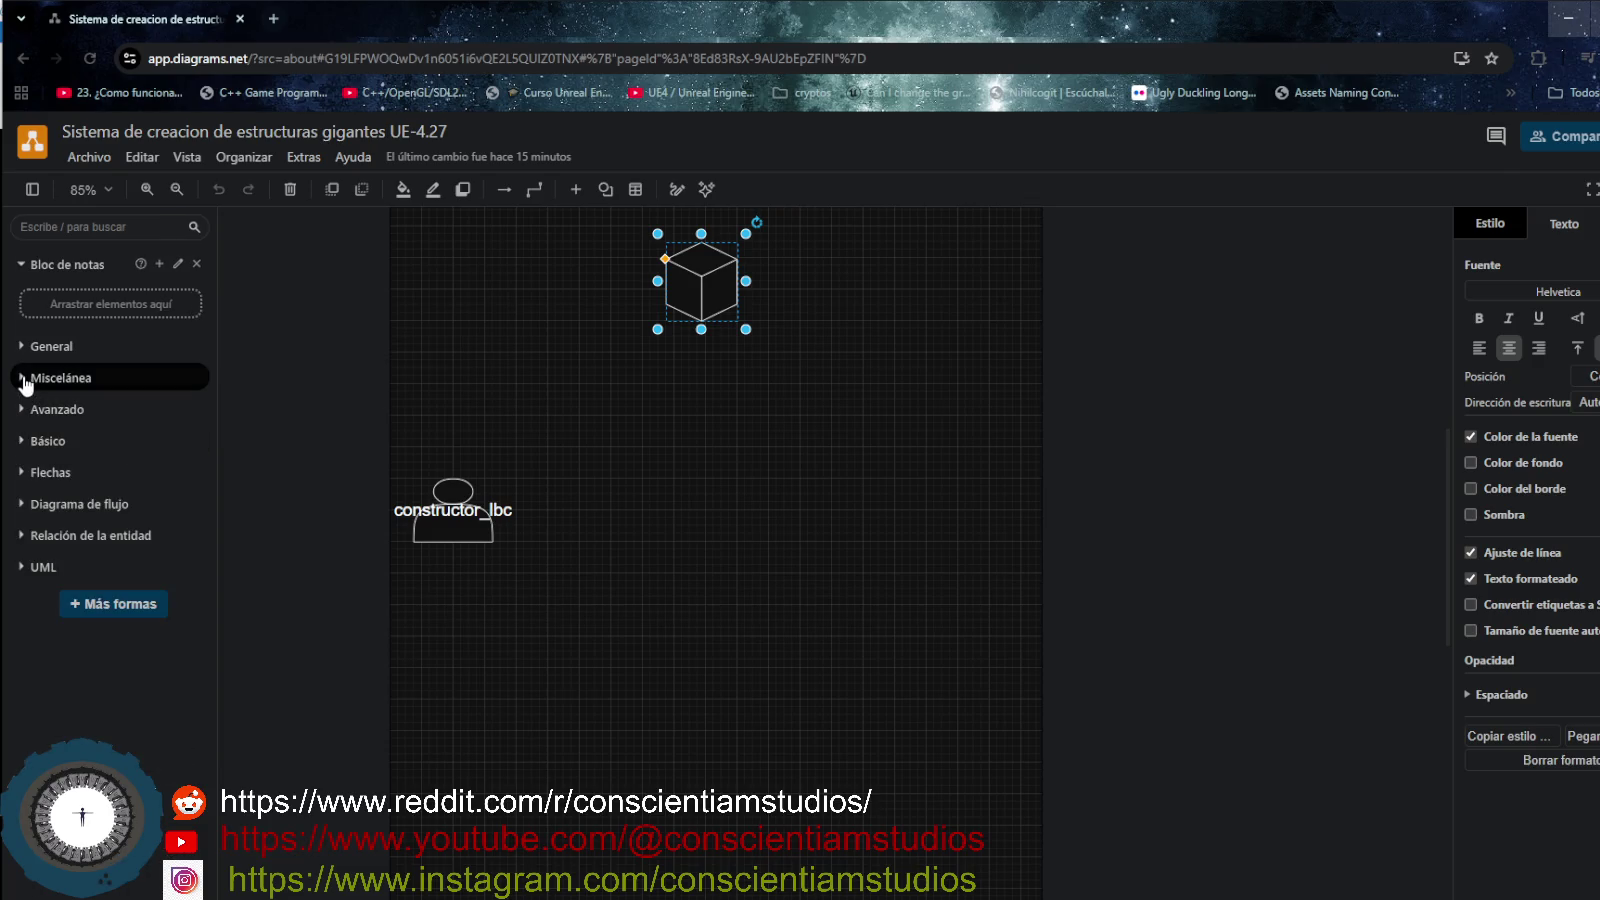
- Browse the Miscelánea, General, Avanzado, Diagrama de flujo and UML shape libraries
{"action": "left_click", "coordinate": [24, 380]}
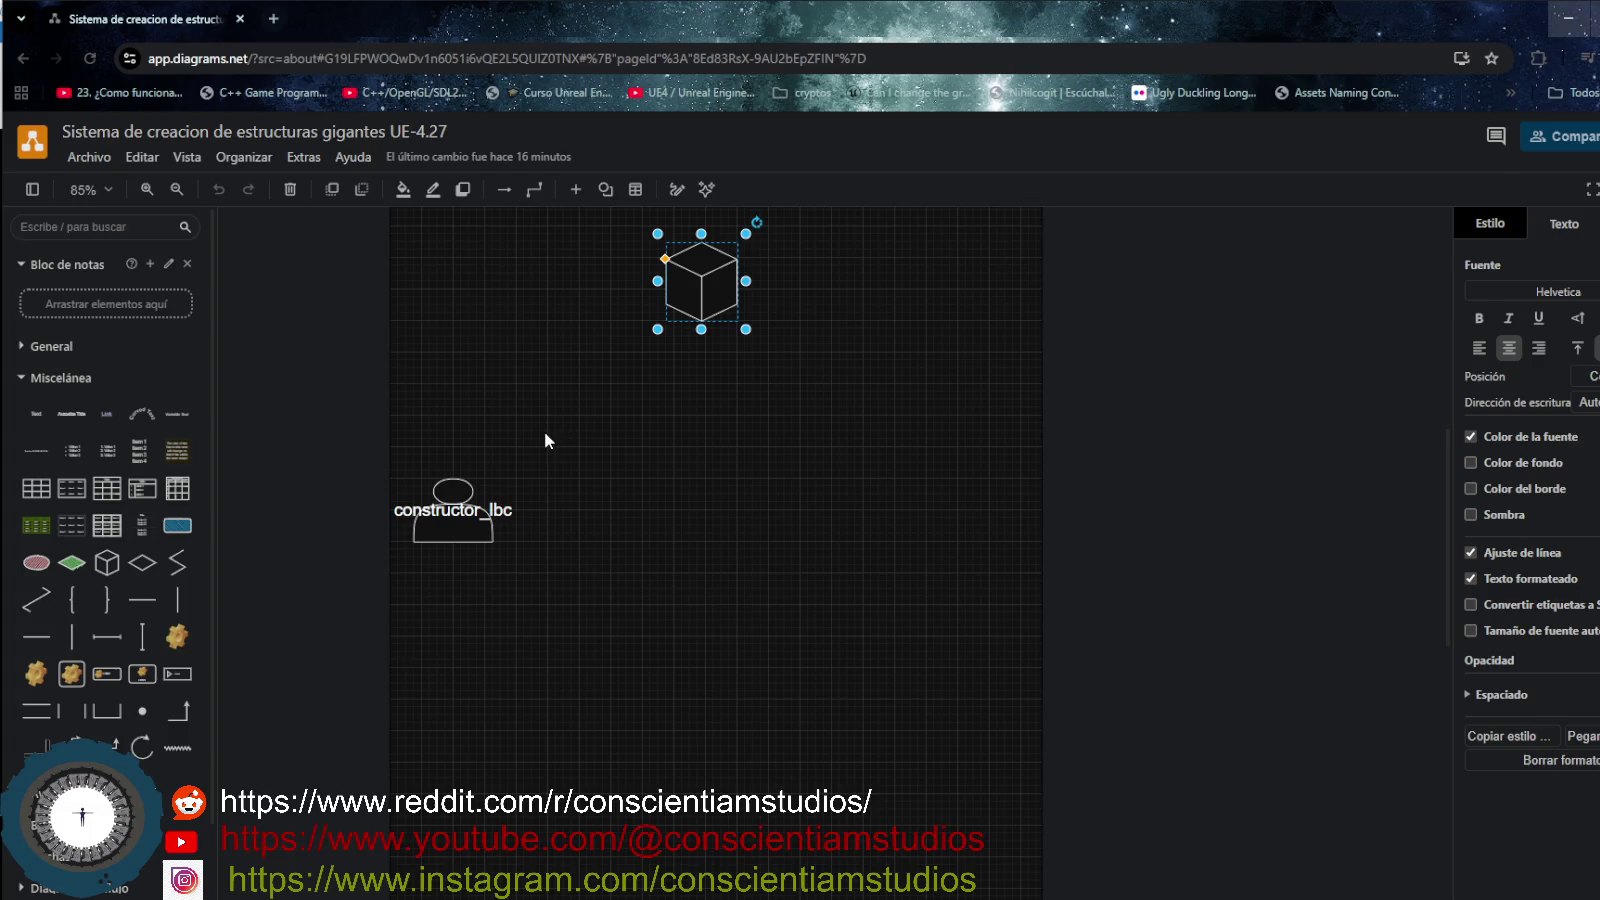
{"action": "mouse_move", "coordinate": [178, 526]}
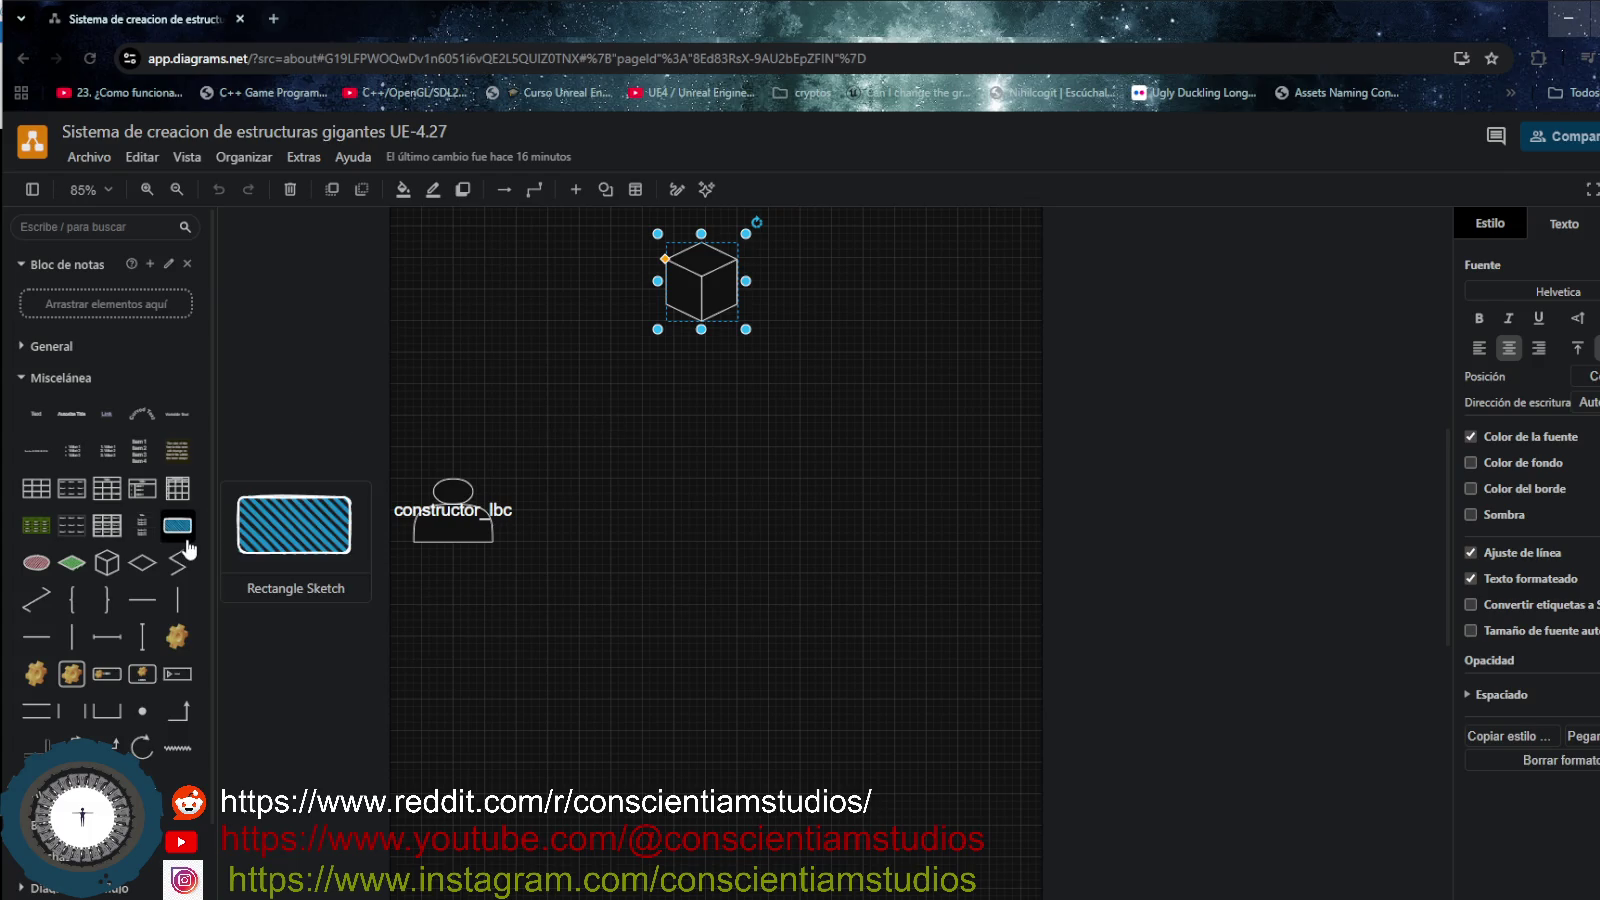
{"action": "scroll", "coordinate": [60, 650], "scroll_direction": "down", "scroll_amount": 1}
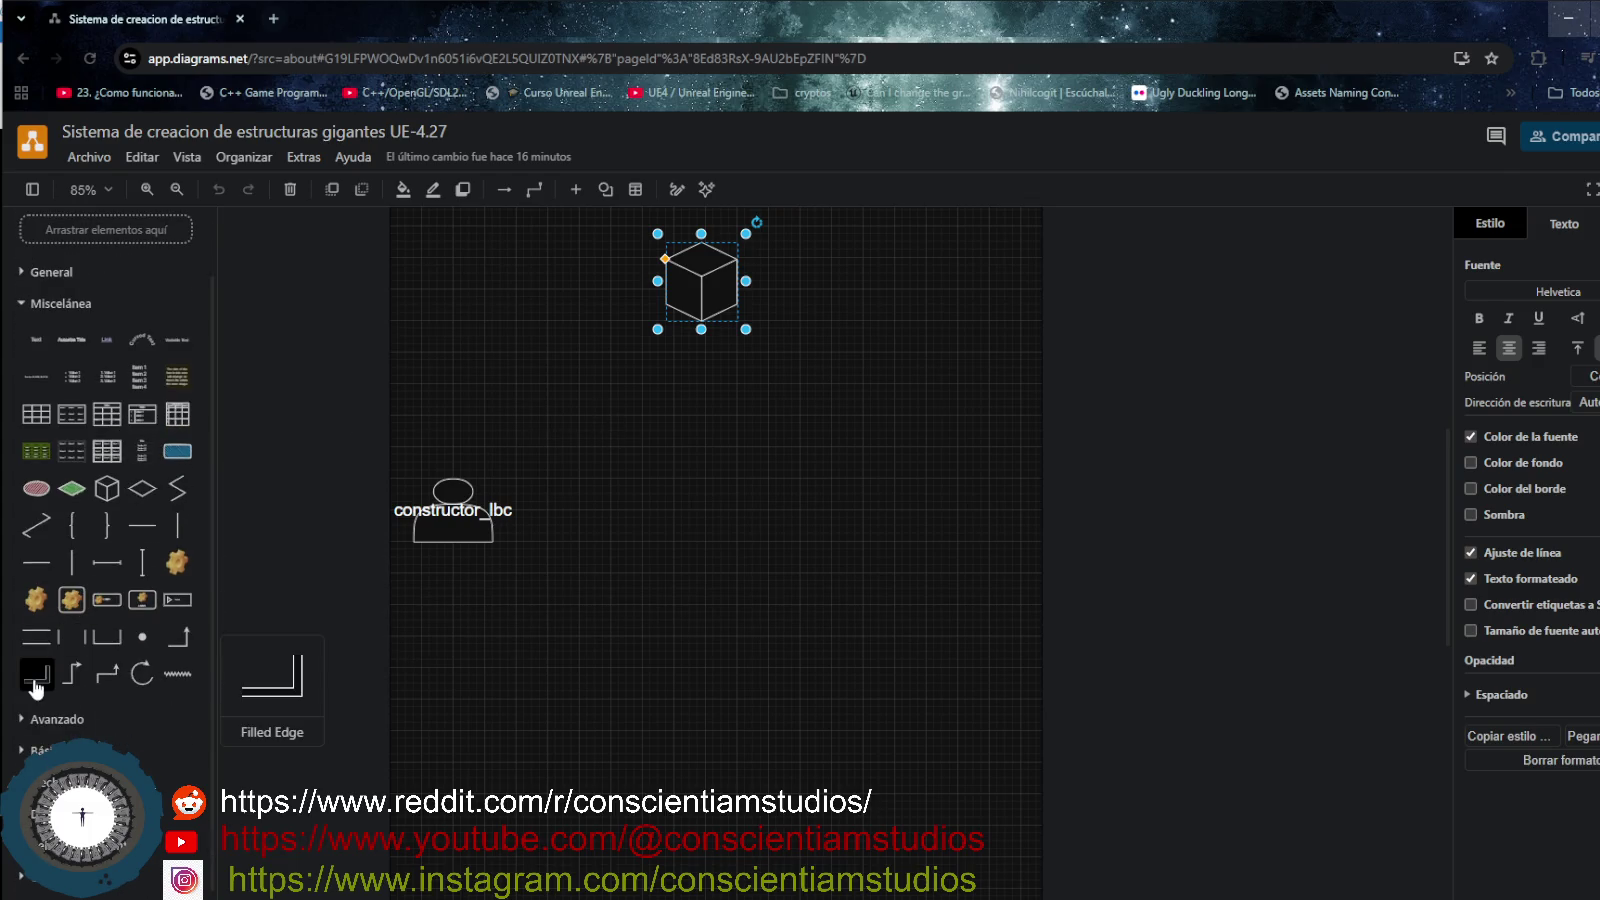
{"action": "scroll", "coordinate": [25, 500], "scroll_direction": "up", "scroll_amount": 1}
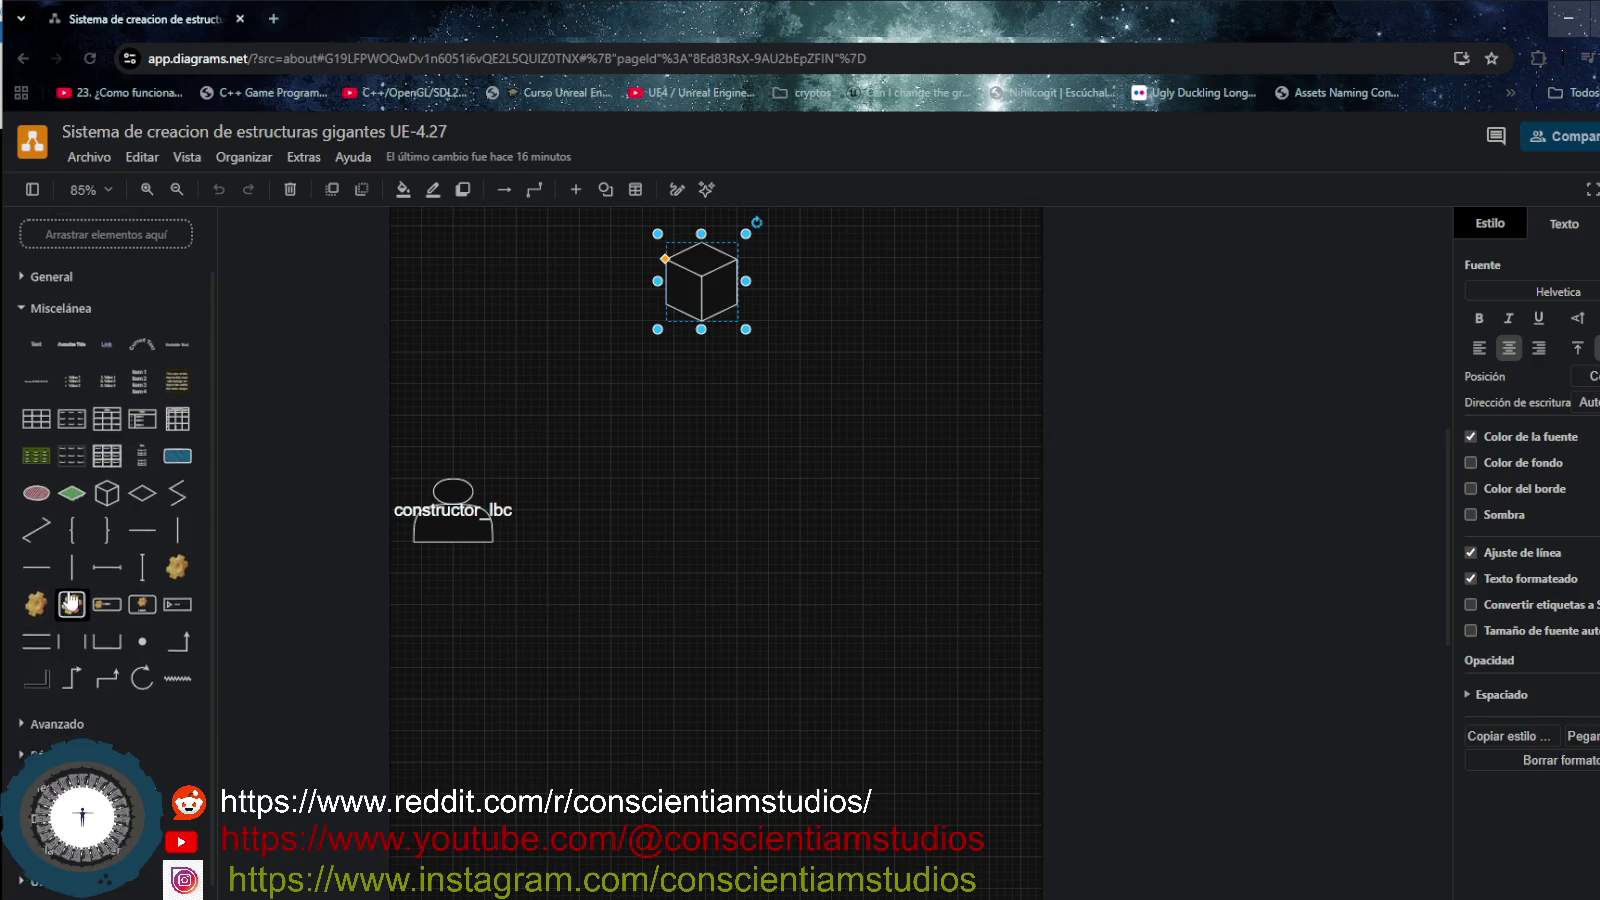
{"action": "left_click", "coordinate": [20, 377]}
{"action": "left_click", "coordinate": [19, 346]}
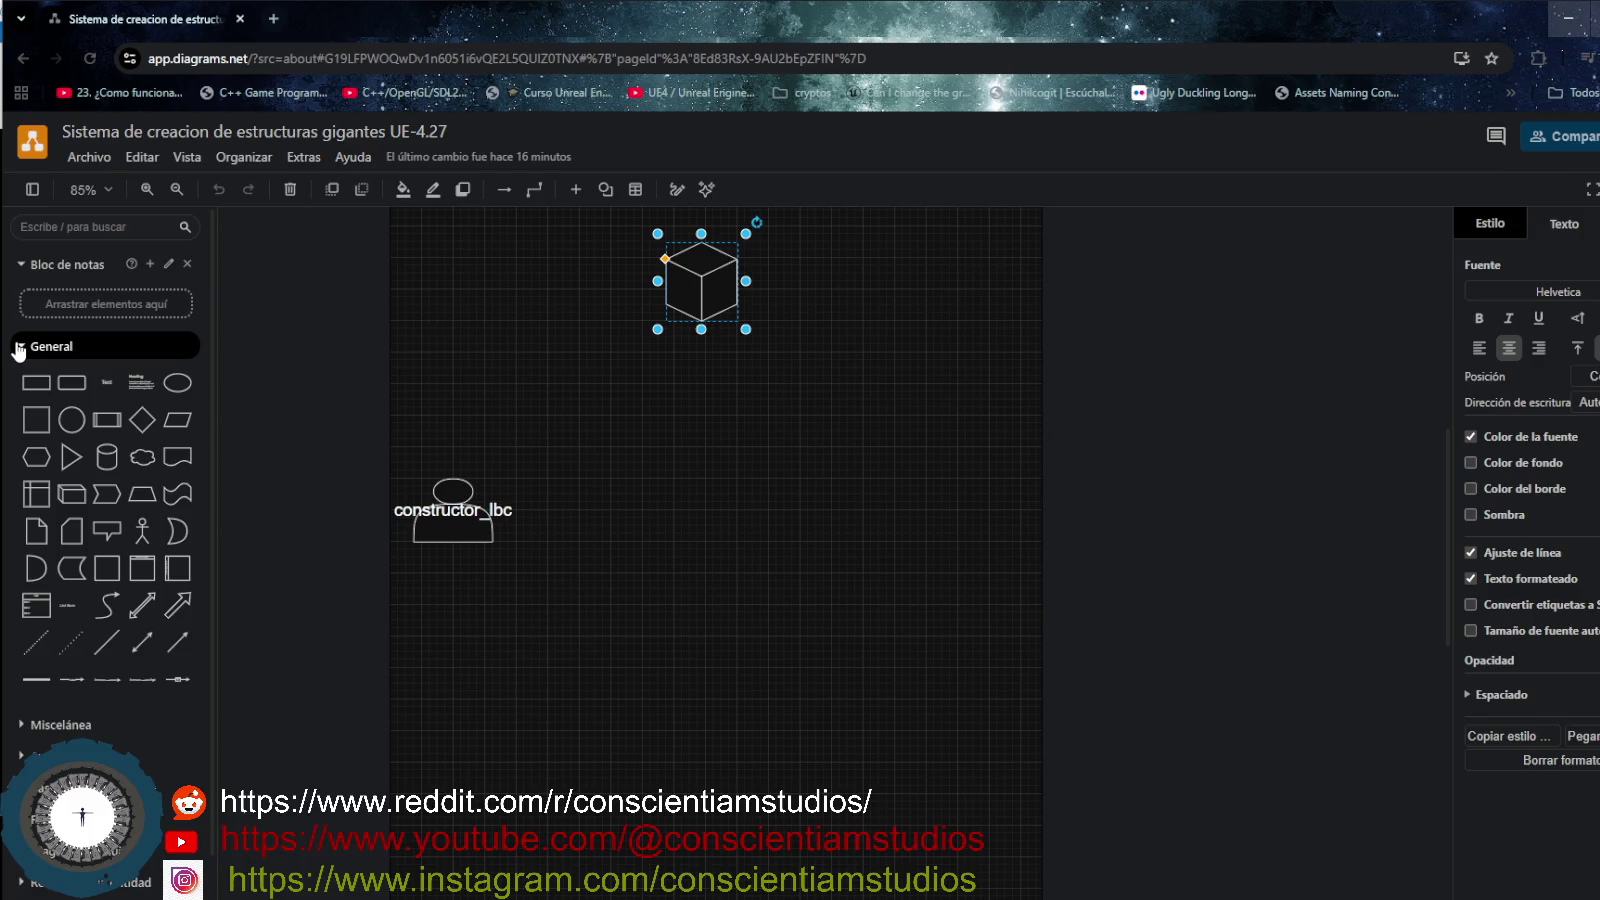
{"action": "left_click", "coordinate": [18, 347]}
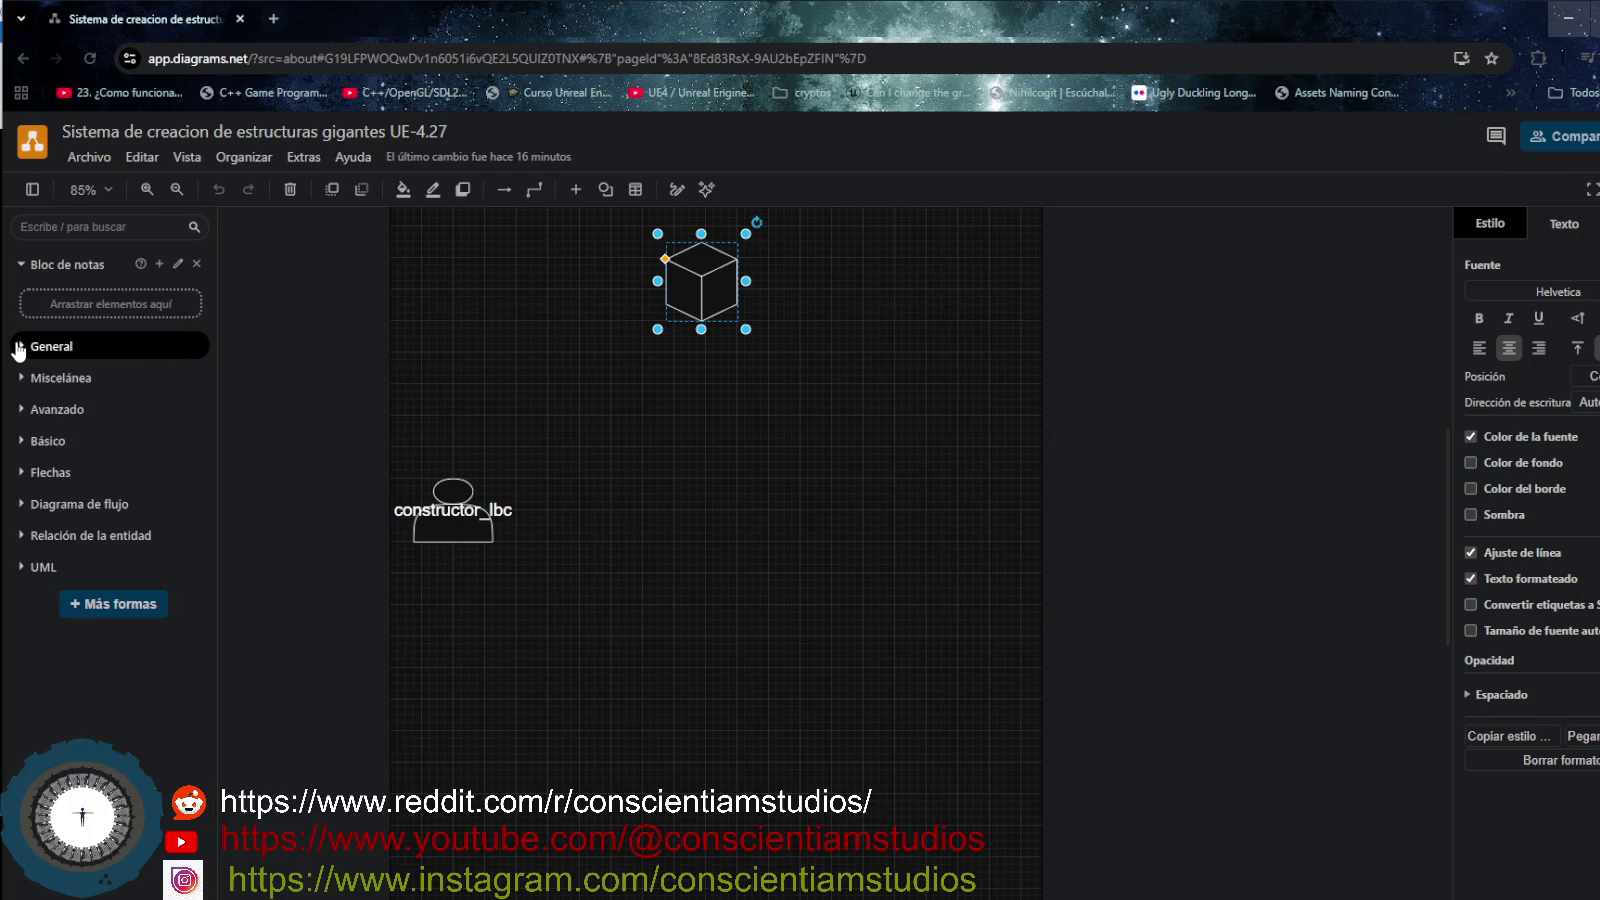
{"action": "left_click", "coordinate": [18, 380]}
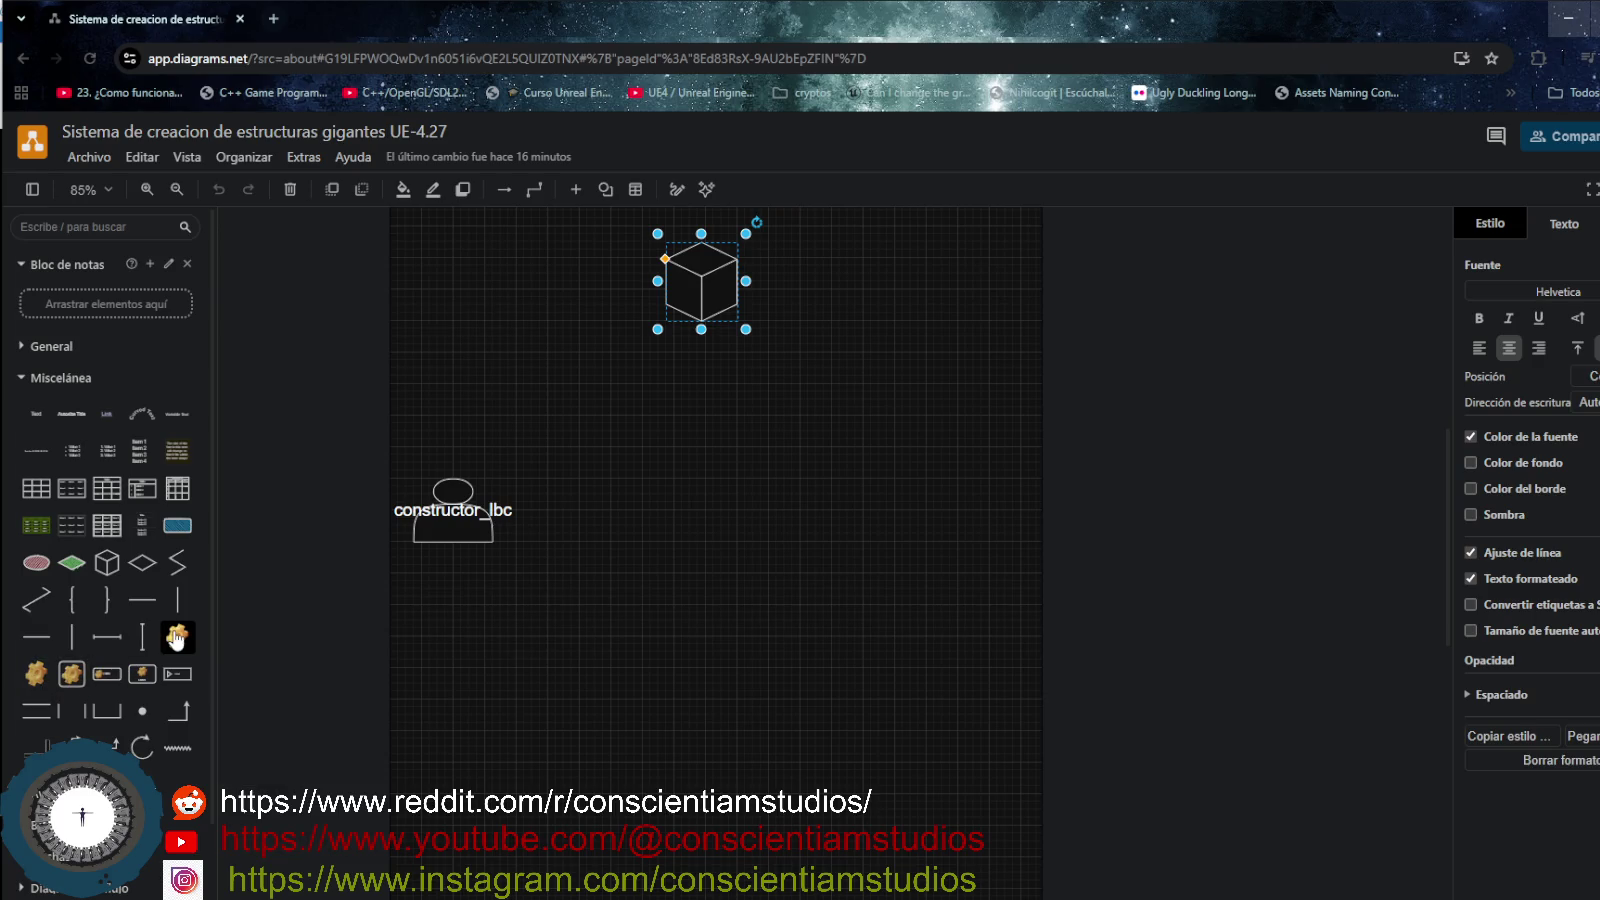
{"action": "scroll", "coordinate": [67, 700], "scroll_direction": "down", "scroll_amount": 1}
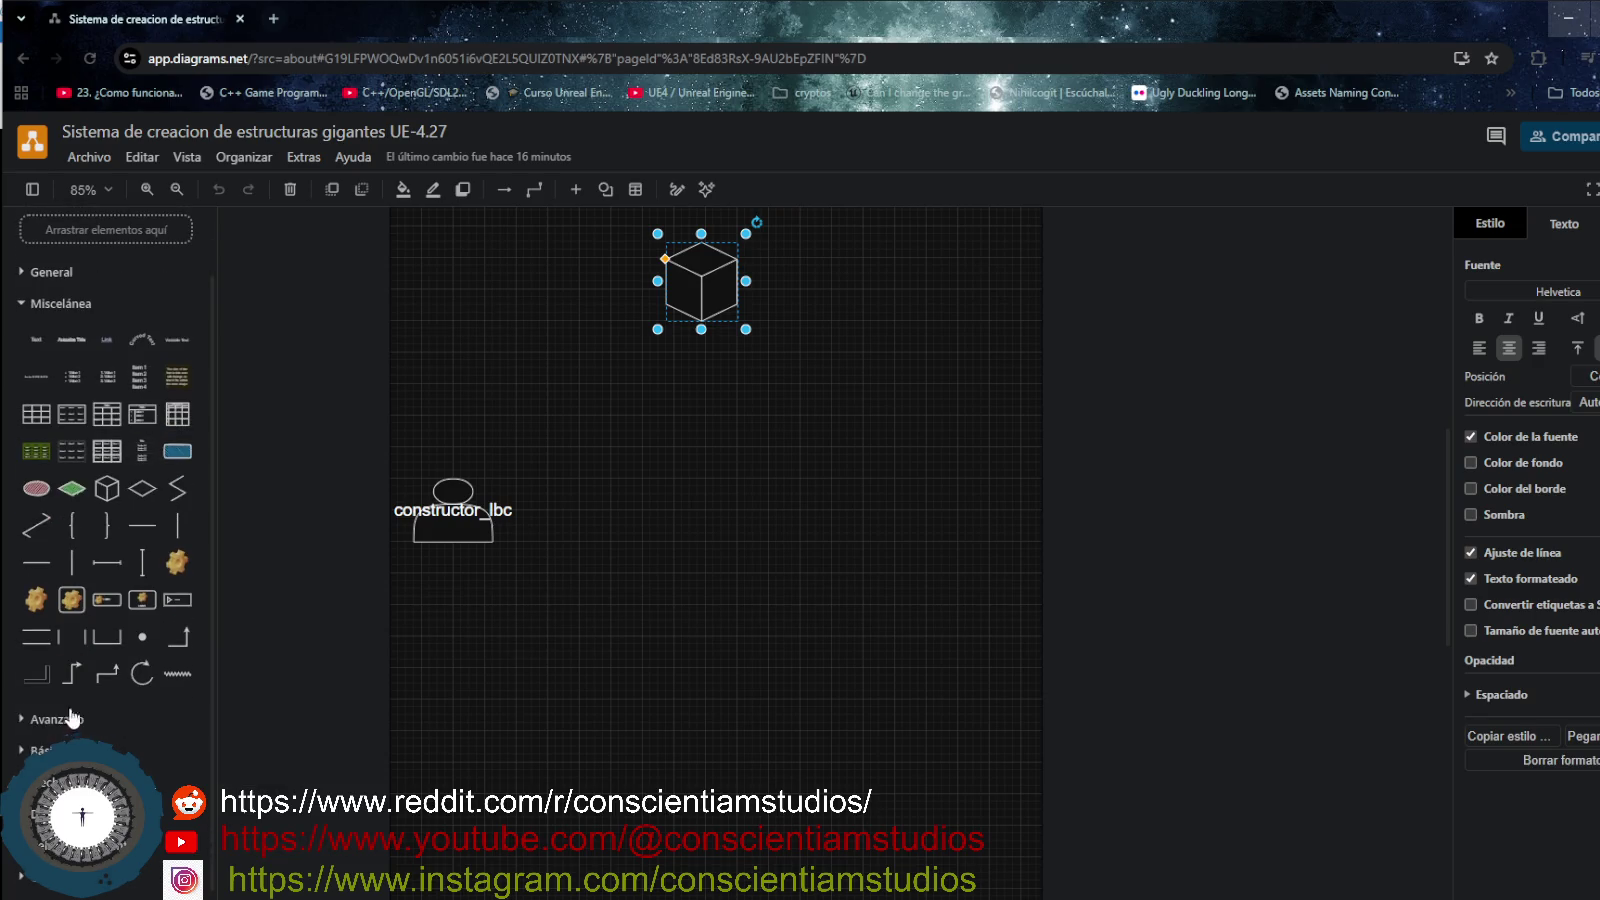
{"action": "left_click", "coordinate": [67, 716]}
{"action": "scroll", "coordinate": [67, 727], "scroll_direction": "down", "scroll_amount": 2}
{"action": "scroll", "coordinate": [67, 720], "scroll_direction": "down", "scroll_amount": 2}
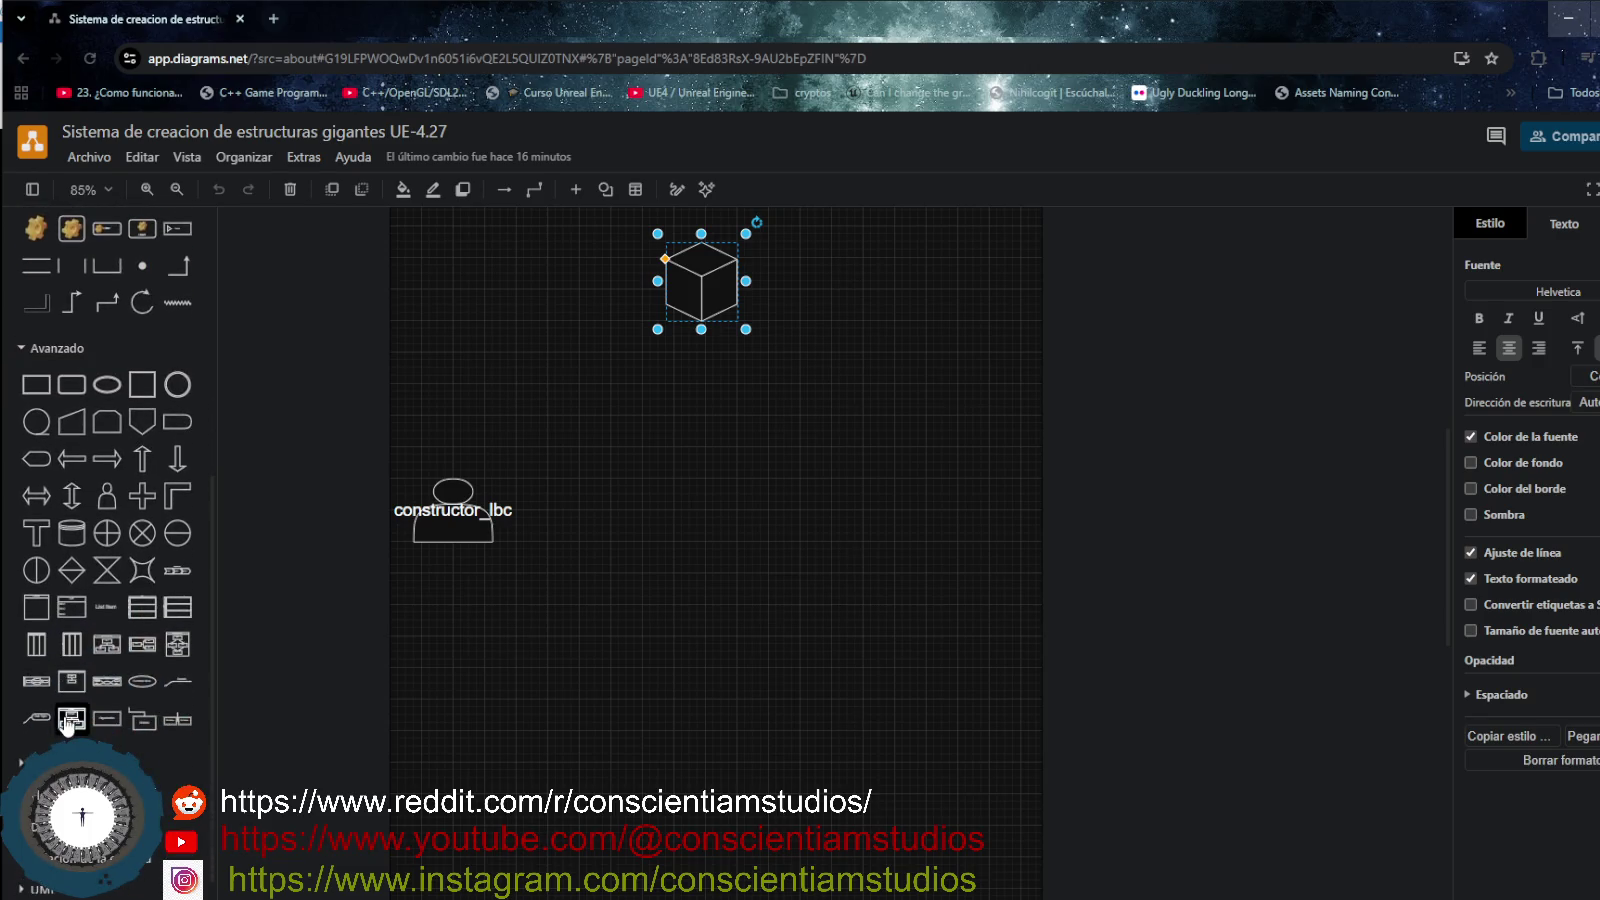
{"action": "left_click", "coordinate": [22, 350]}
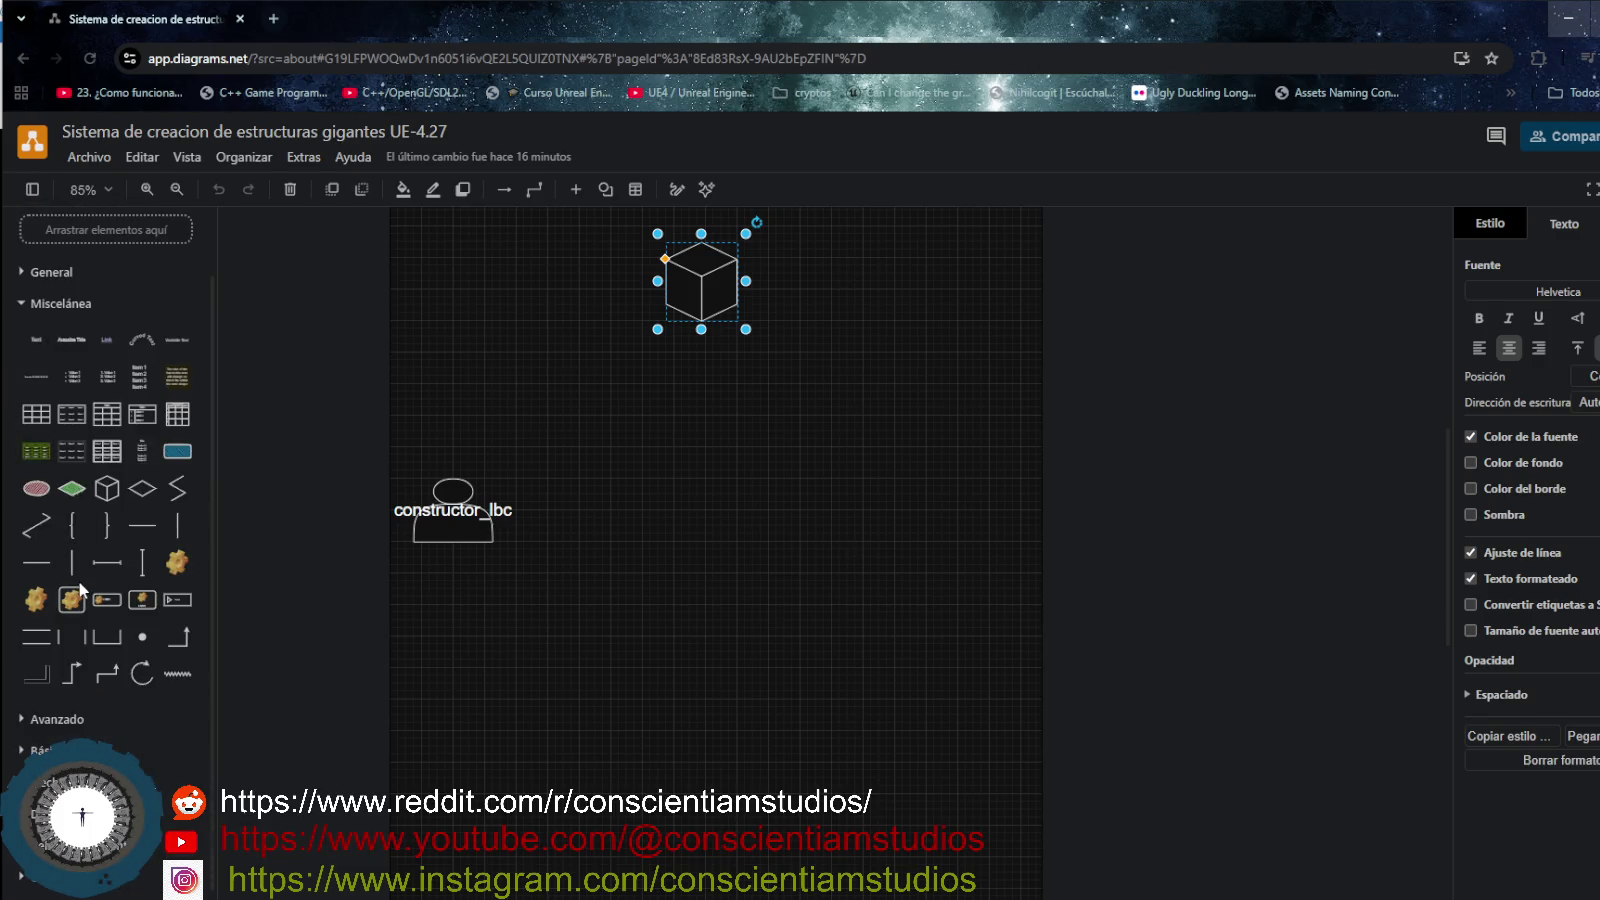
{"action": "left_click", "coordinate": [33, 812]}
{"action": "scroll", "coordinate": [33, 812], "scroll_direction": "down", "scroll_amount": 3}
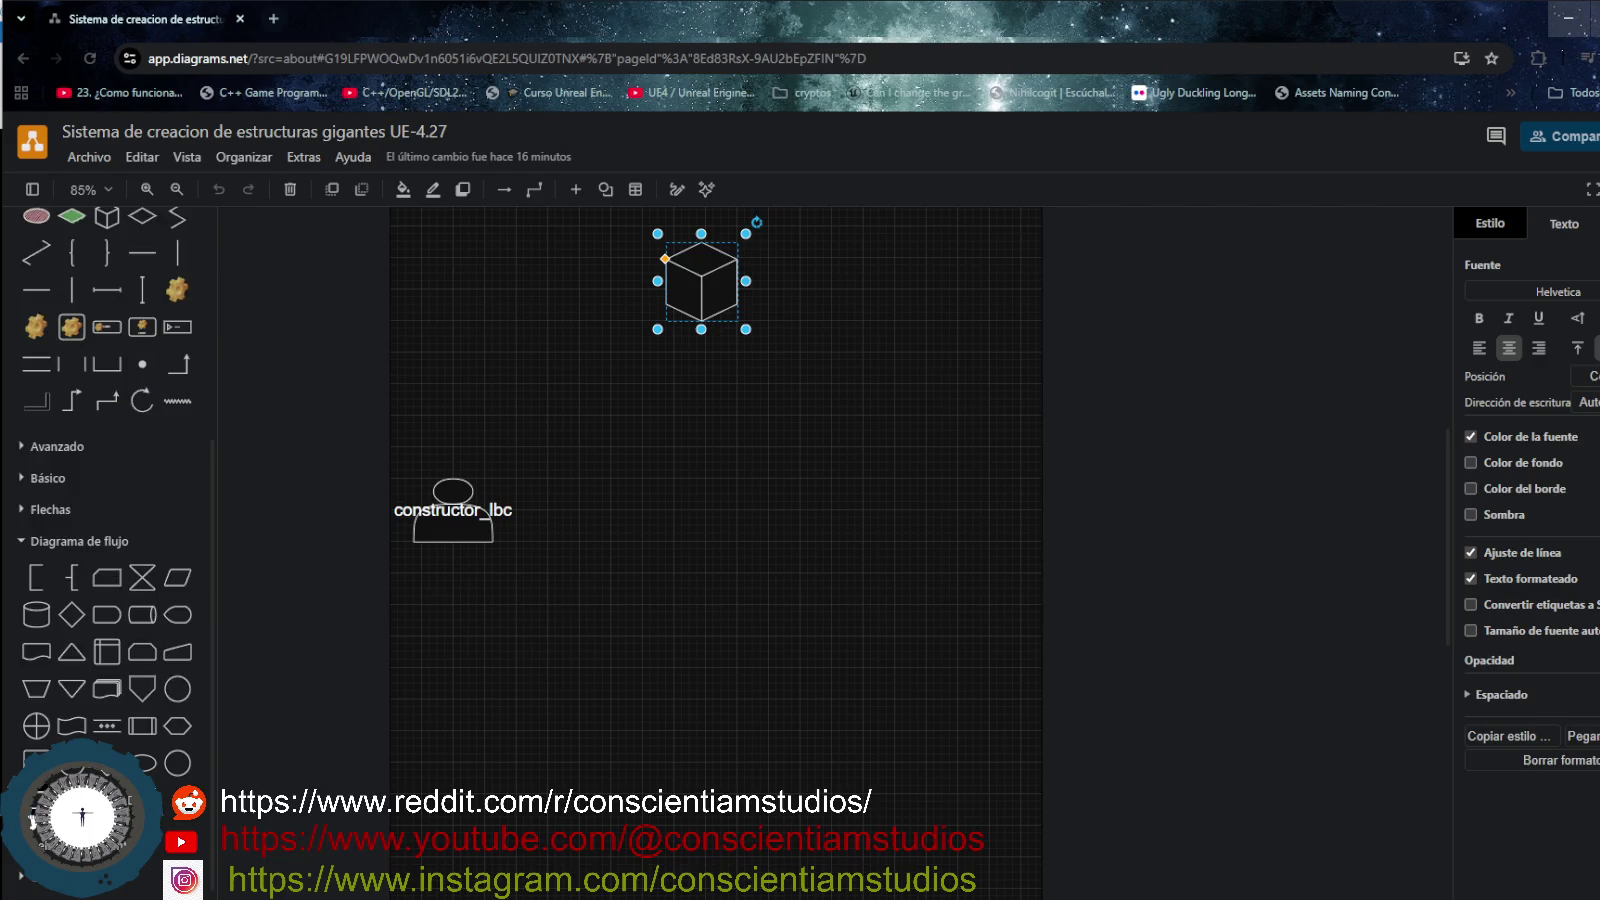
{"action": "left_click", "coordinate": [22, 545]}
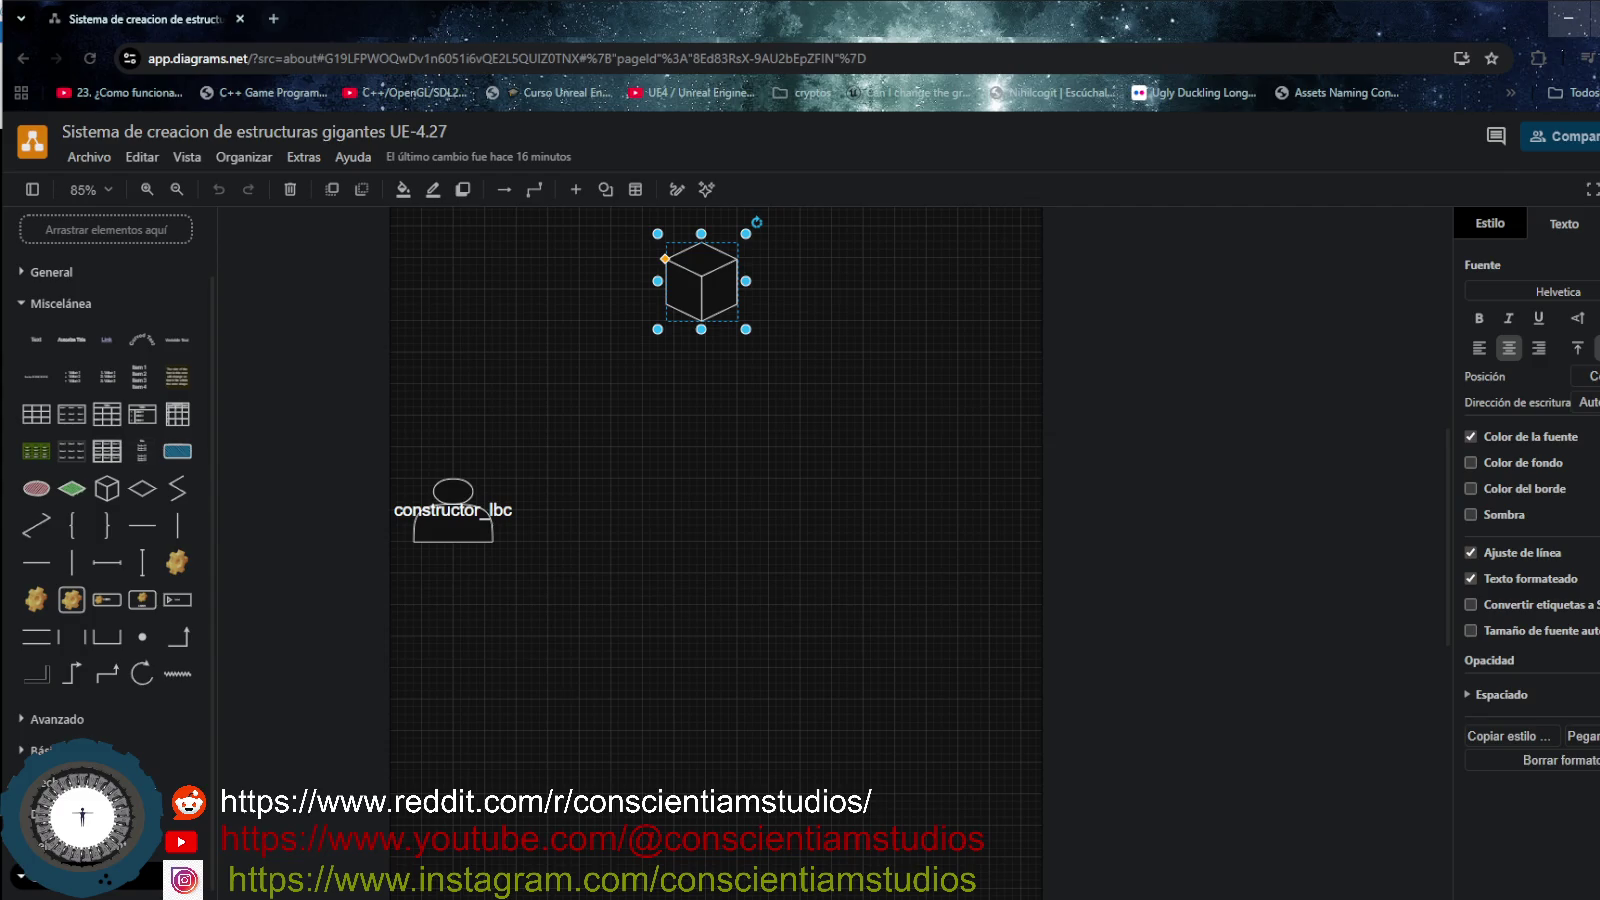
{"action": "scroll", "coordinate": [110, 500], "scroll_direction": "down", "scroll_amount": 5}
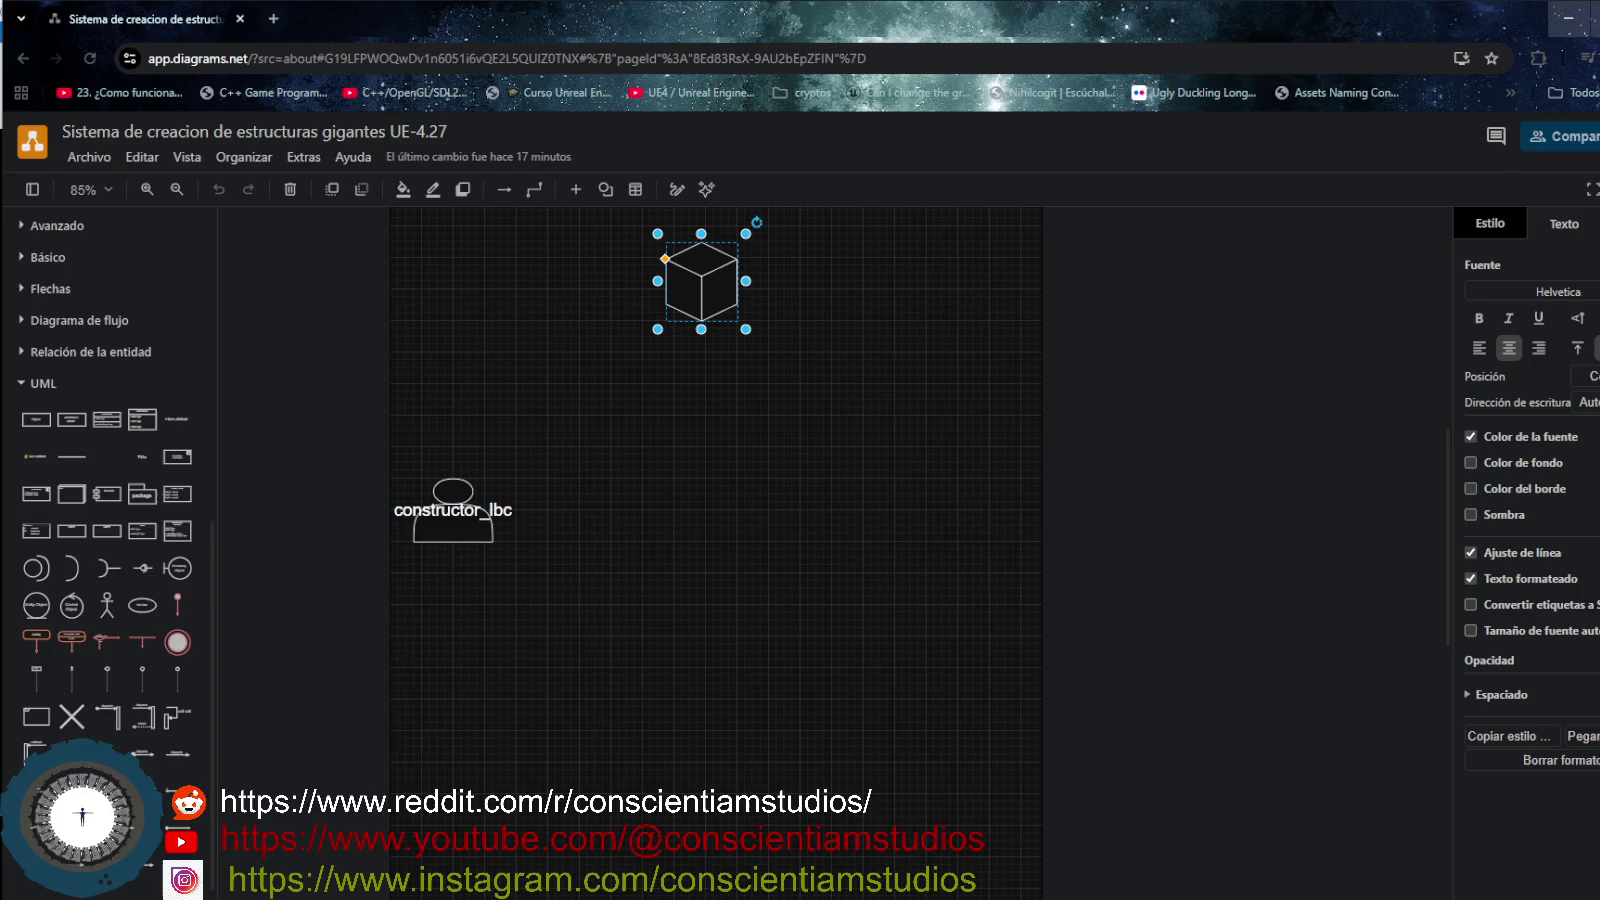
{"action": "left_click", "coordinate": [14, 383]}
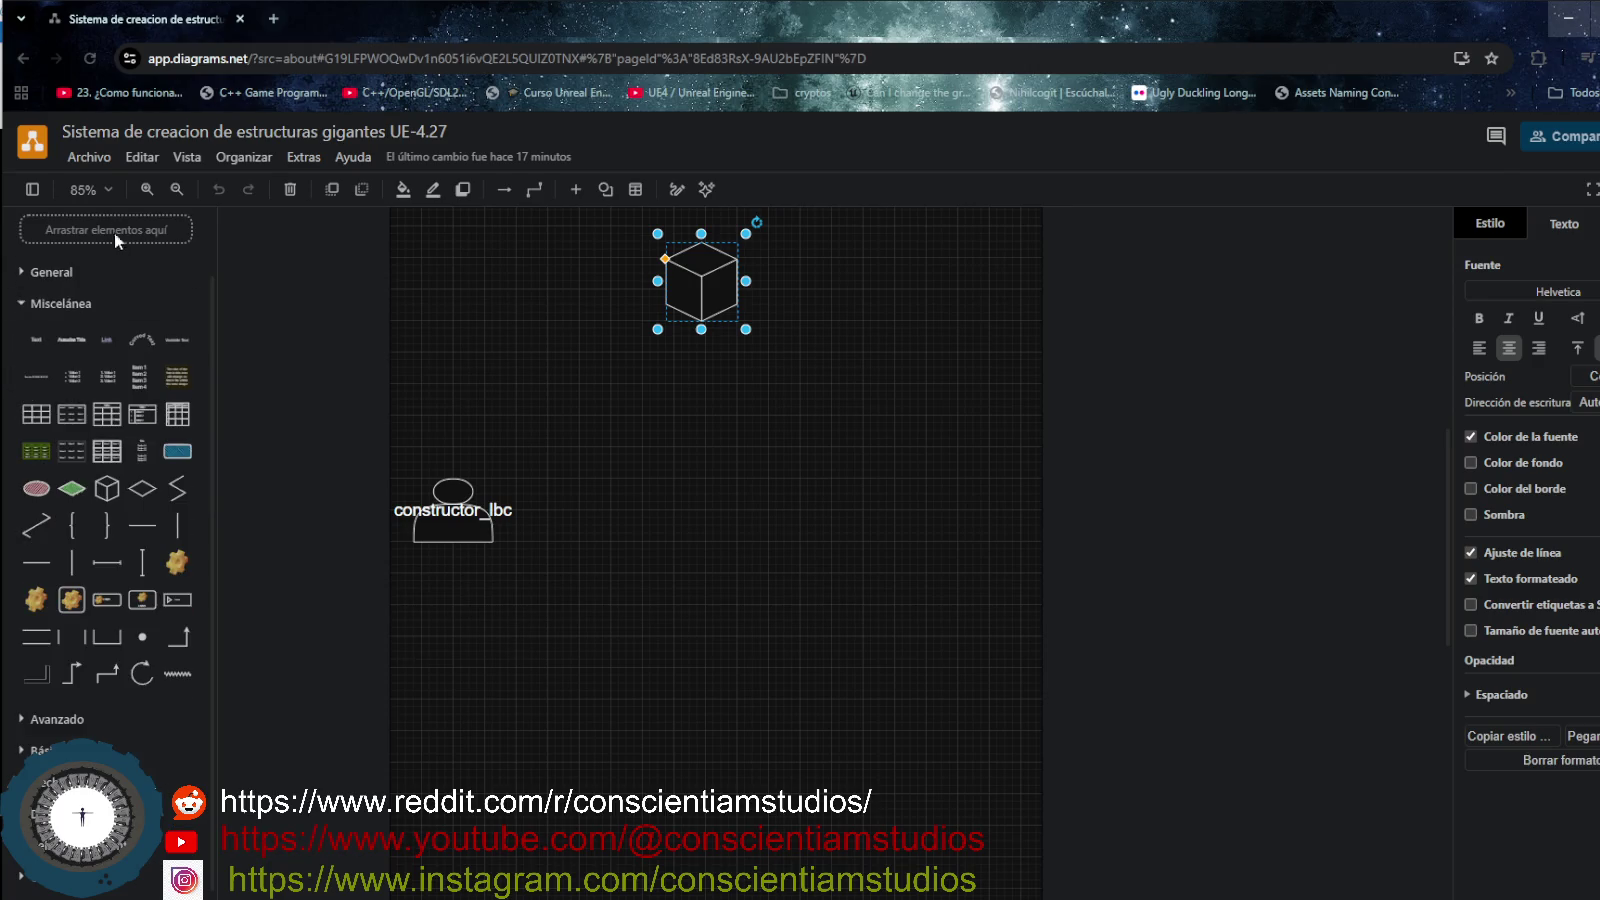
- Set zoom to 85% and reposition the constructor_lbc actor and the cube
{"action": "left_click", "coordinate": [176, 189]}
{"action": "key", "text": "Tab"}
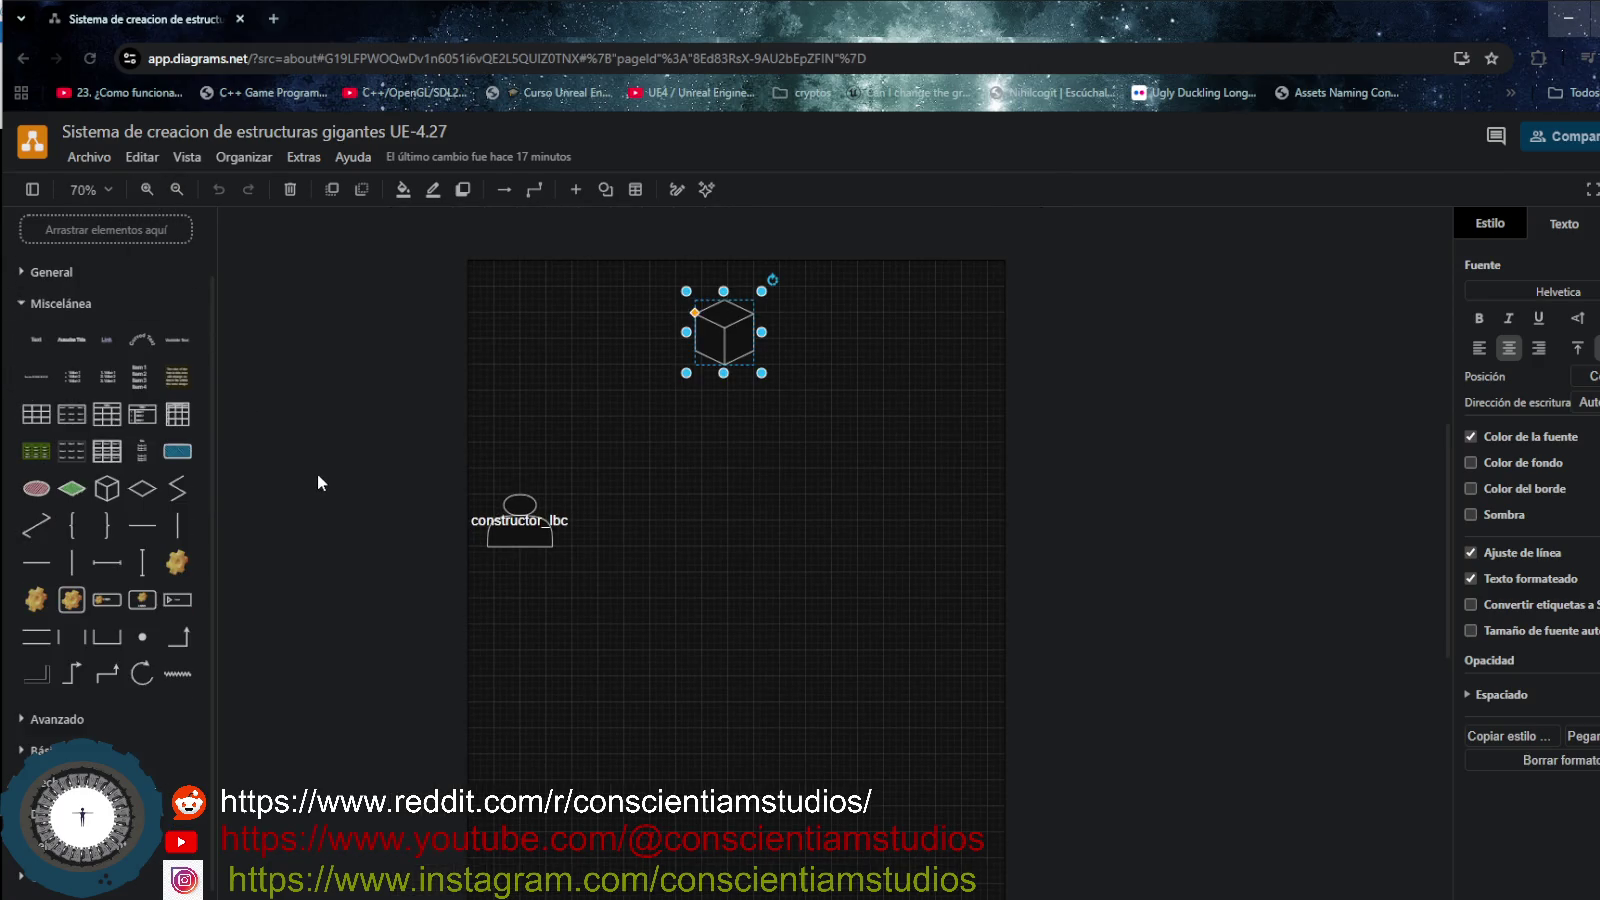
{"action": "left_click", "coordinate": [147, 193]}
{"action": "mouse_move", "coordinate": [519, 525]}
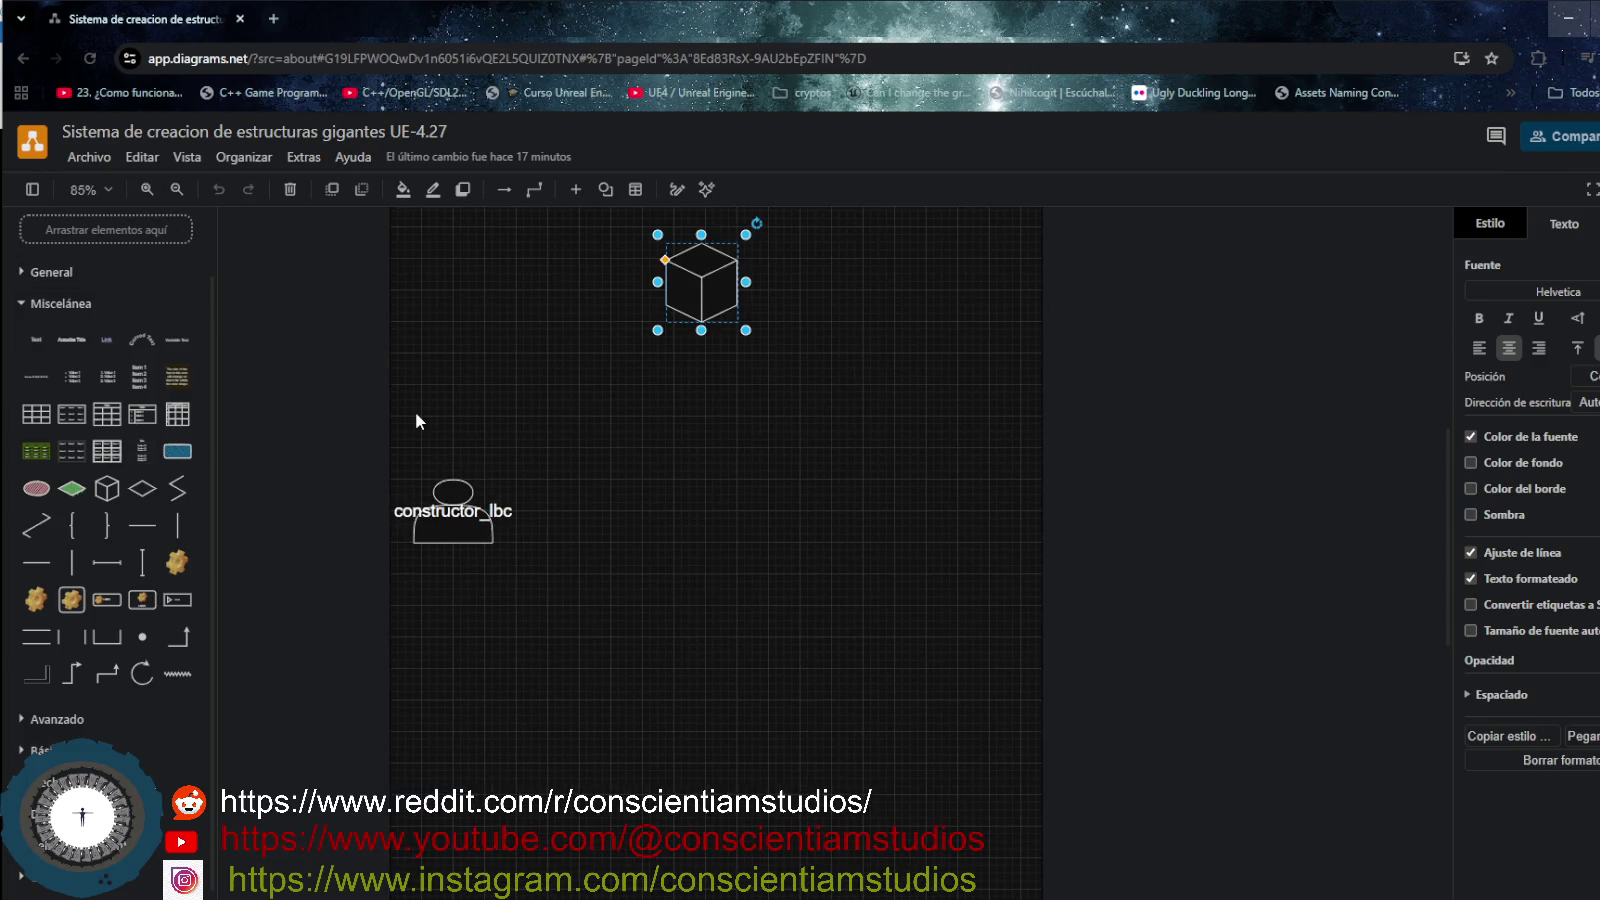
{"action": "left_click_drag", "start_coordinate": [452, 534], "coordinate": [476, 399]}
{"action": "left_click_drag", "start_coordinate": [691, 292], "coordinate": [715, 308]}
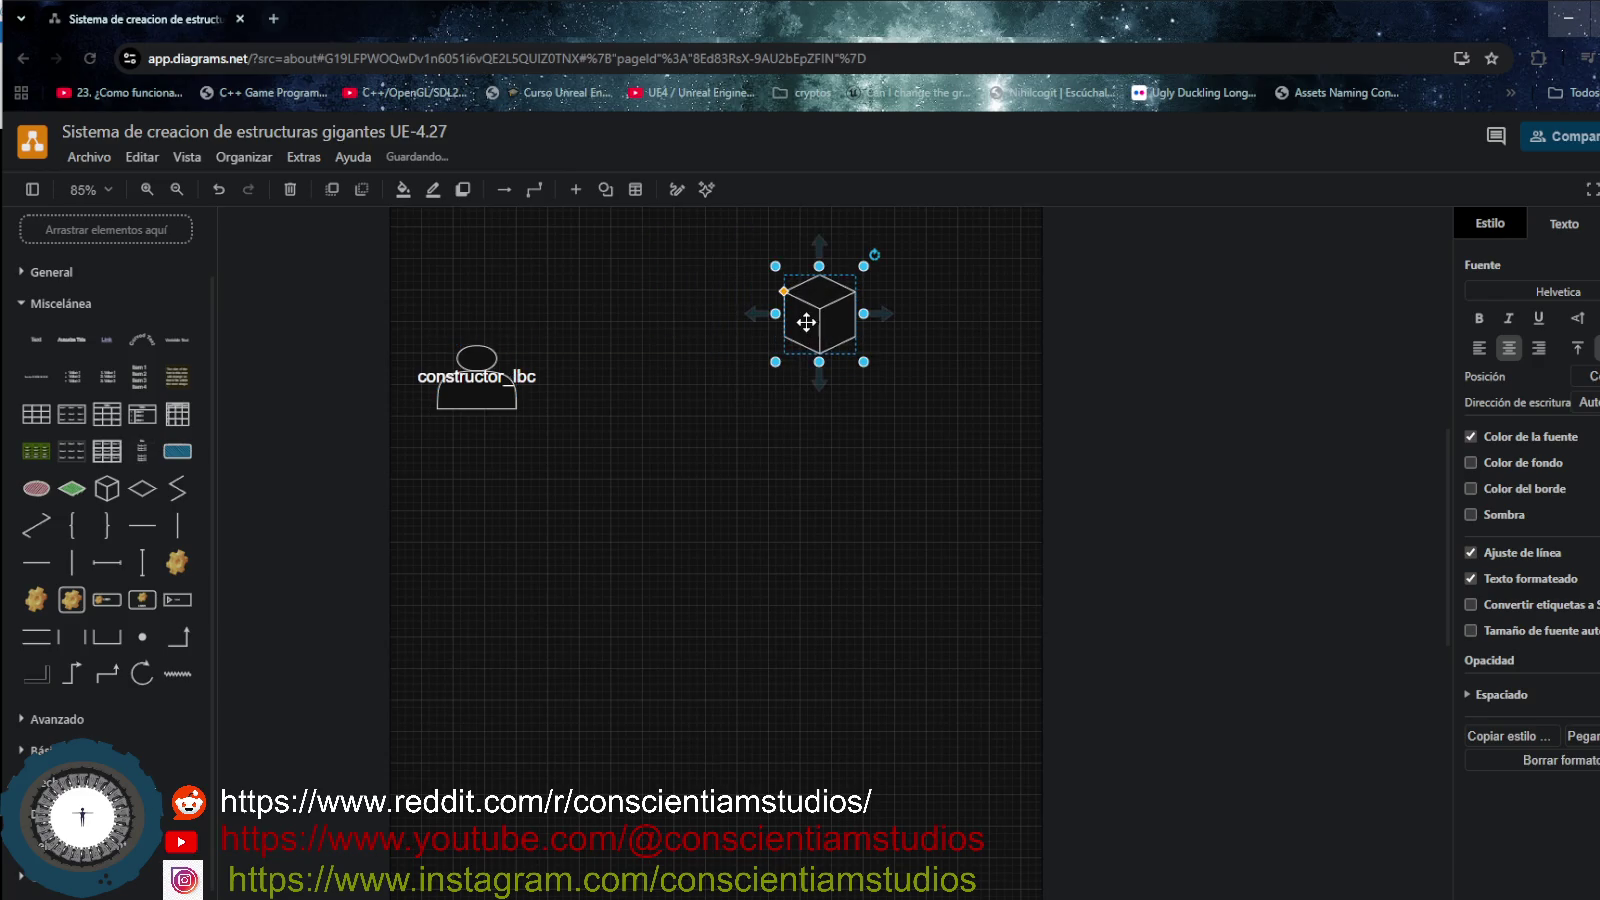
- Add a bold title label 'bloque de construccion' beside the cube
{"action": "left_click", "coordinate": [79, 345]}
{"action": "left_click_drag", "start_coordinate": [830, 567], "coordinate": [827, 266]}
{"action": "double_click", "coordinate": [827, 262]}
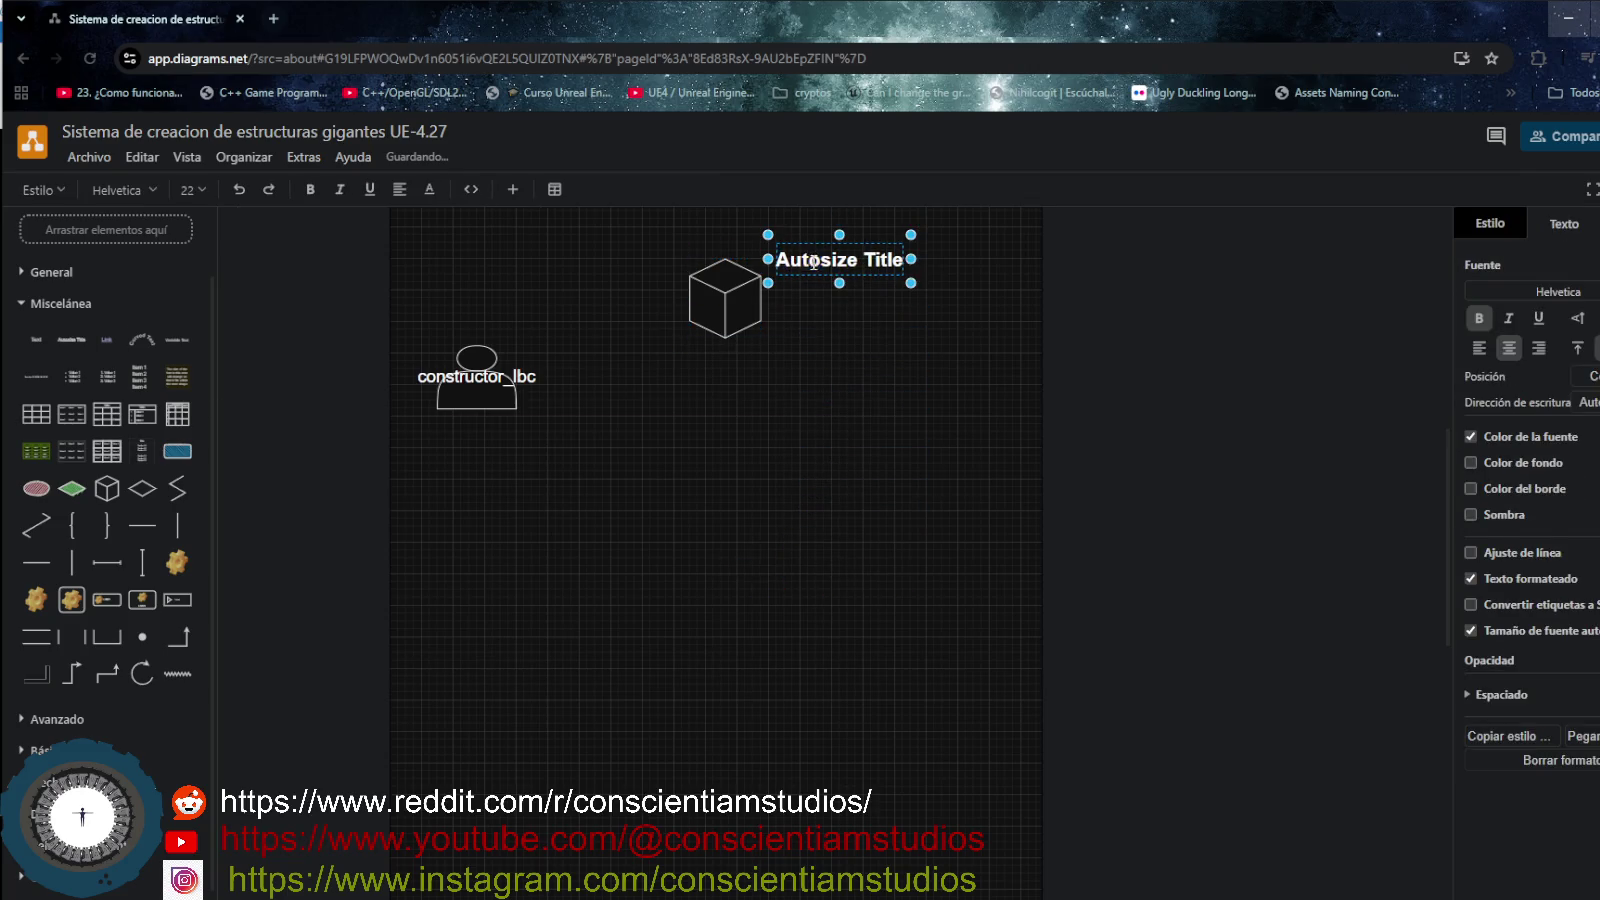
{"action": "key", "text": "BackSpace"}
{"action": "type", "text": "as"}
{"action": "key", "text": "BackSpace"}
{"action": "key", "text": "BackSpace"}
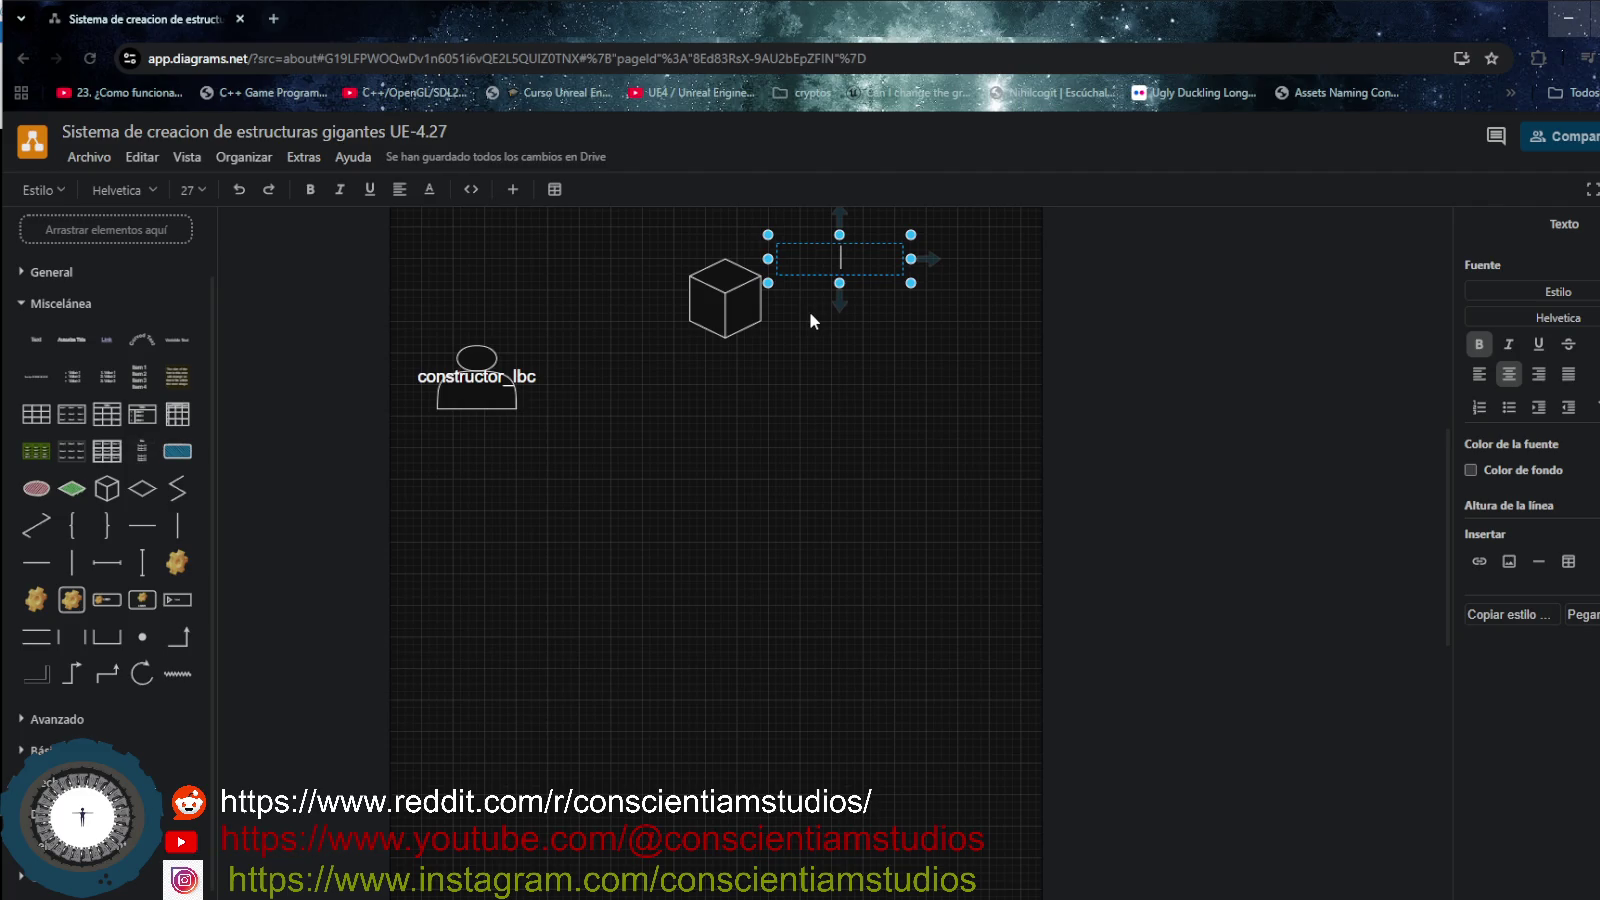
{"action": "type", "text": "bloque de construccion"}
{"action": "key", "text": "Return"}
{"action": "left_click", "coordinate": [900, 351]}
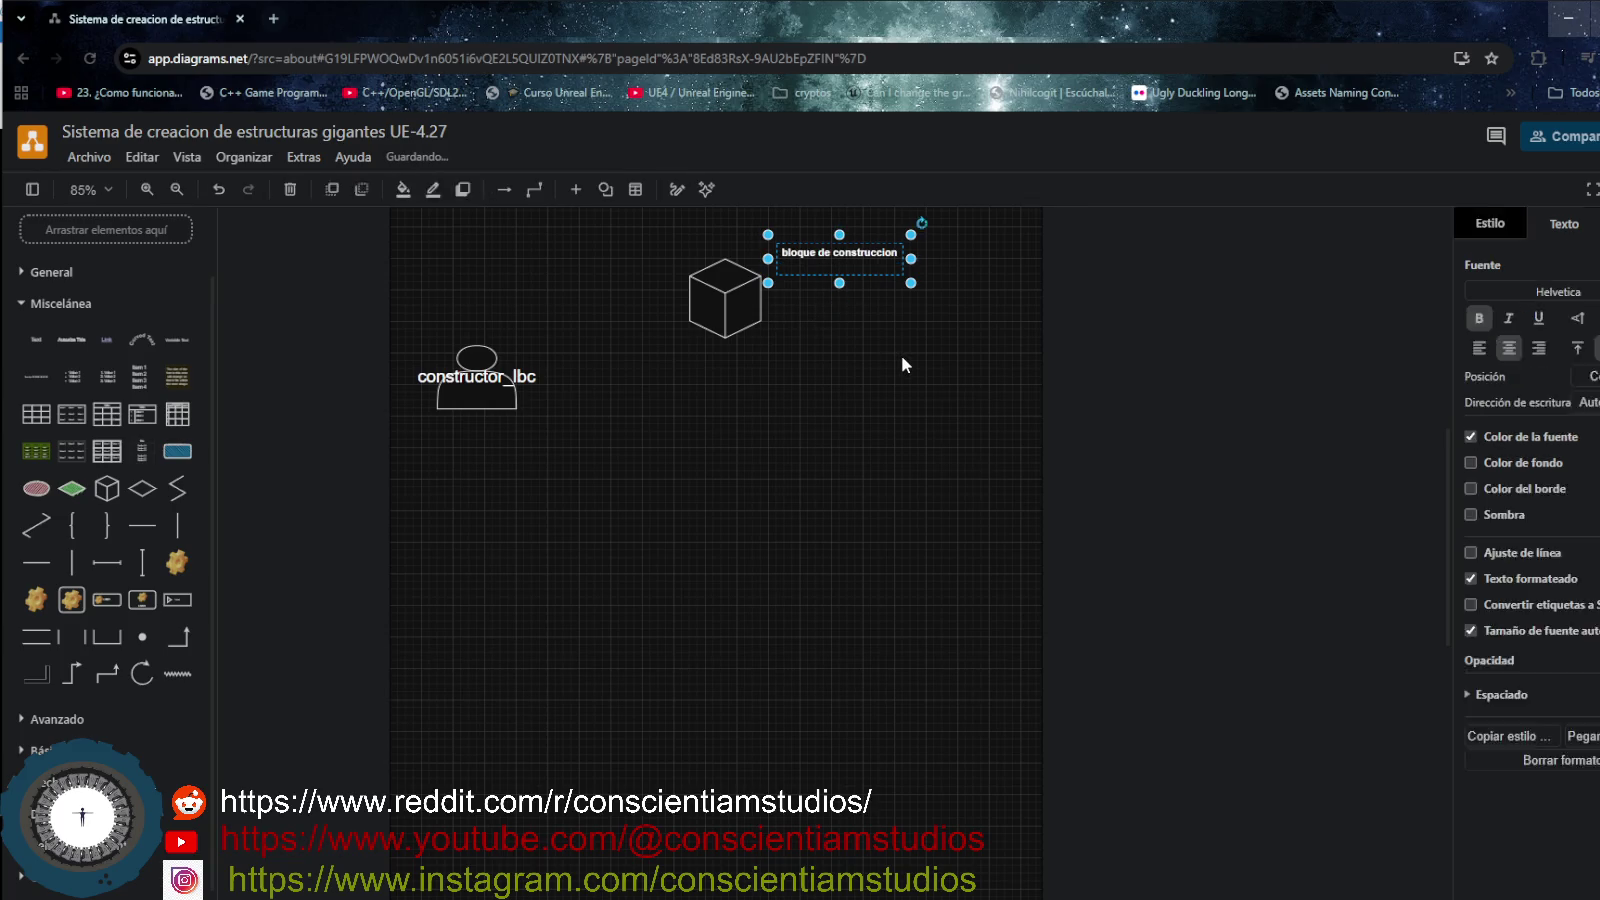
{"action": "mouse_move", "coordinate": [838, 254]}
{"action": "left_mouse_down"}
{"action": "mouse_move", "coordinate": [846, 287]}
{"action": "mouse_move", "coordinate": [942, 298]}
{"action": "left_mouse_up"}
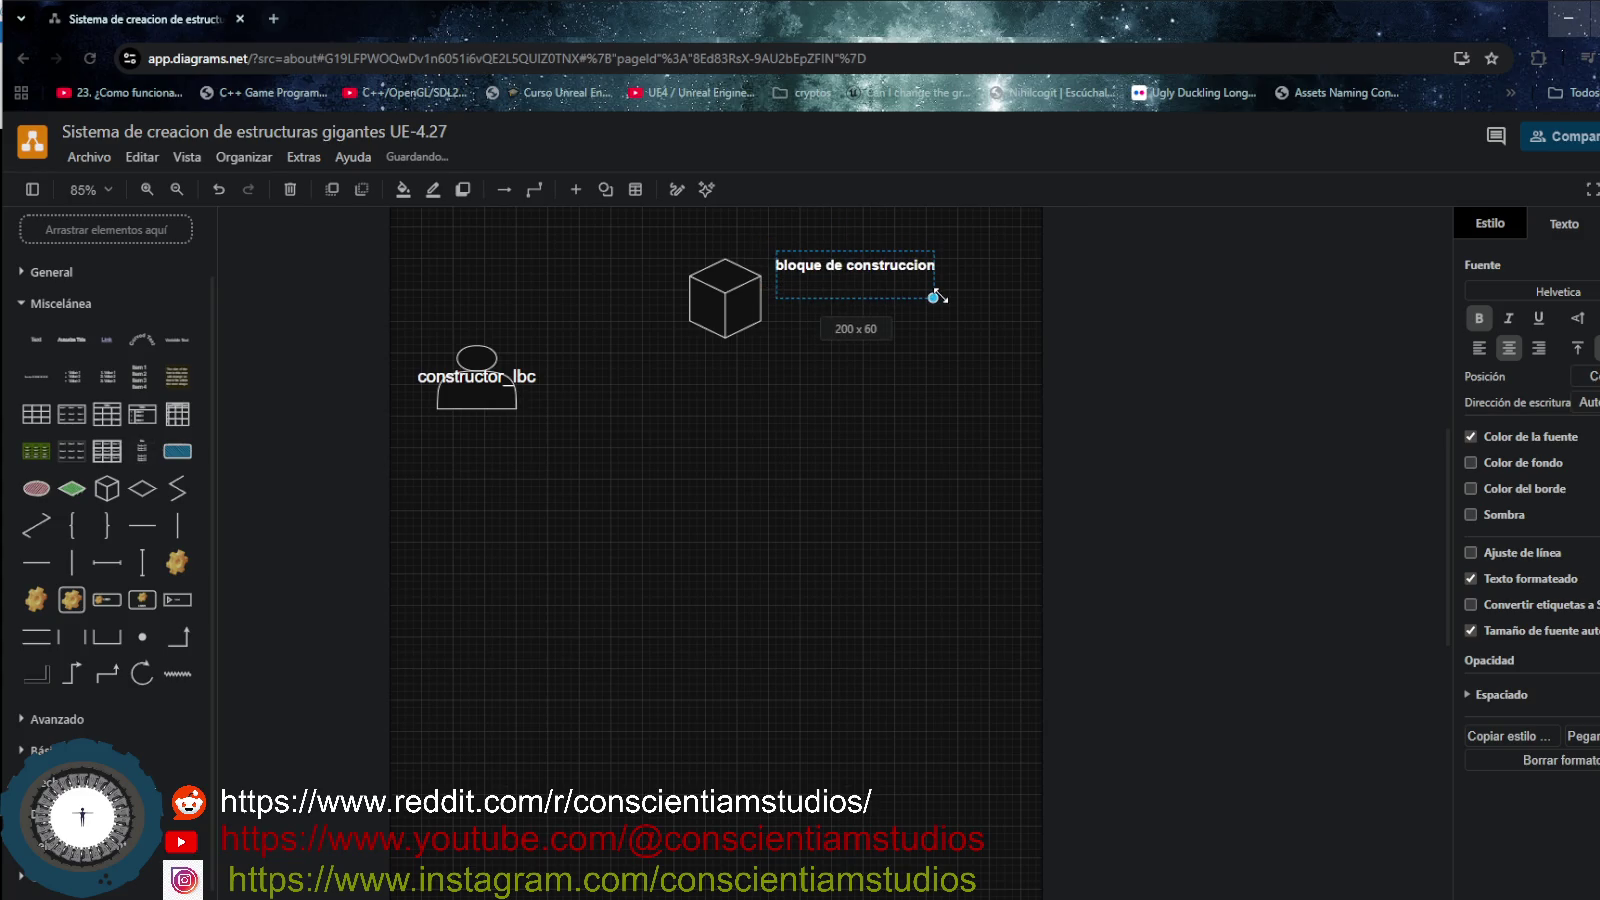
{"action": "left_click", "coordinate": [776, 395]}
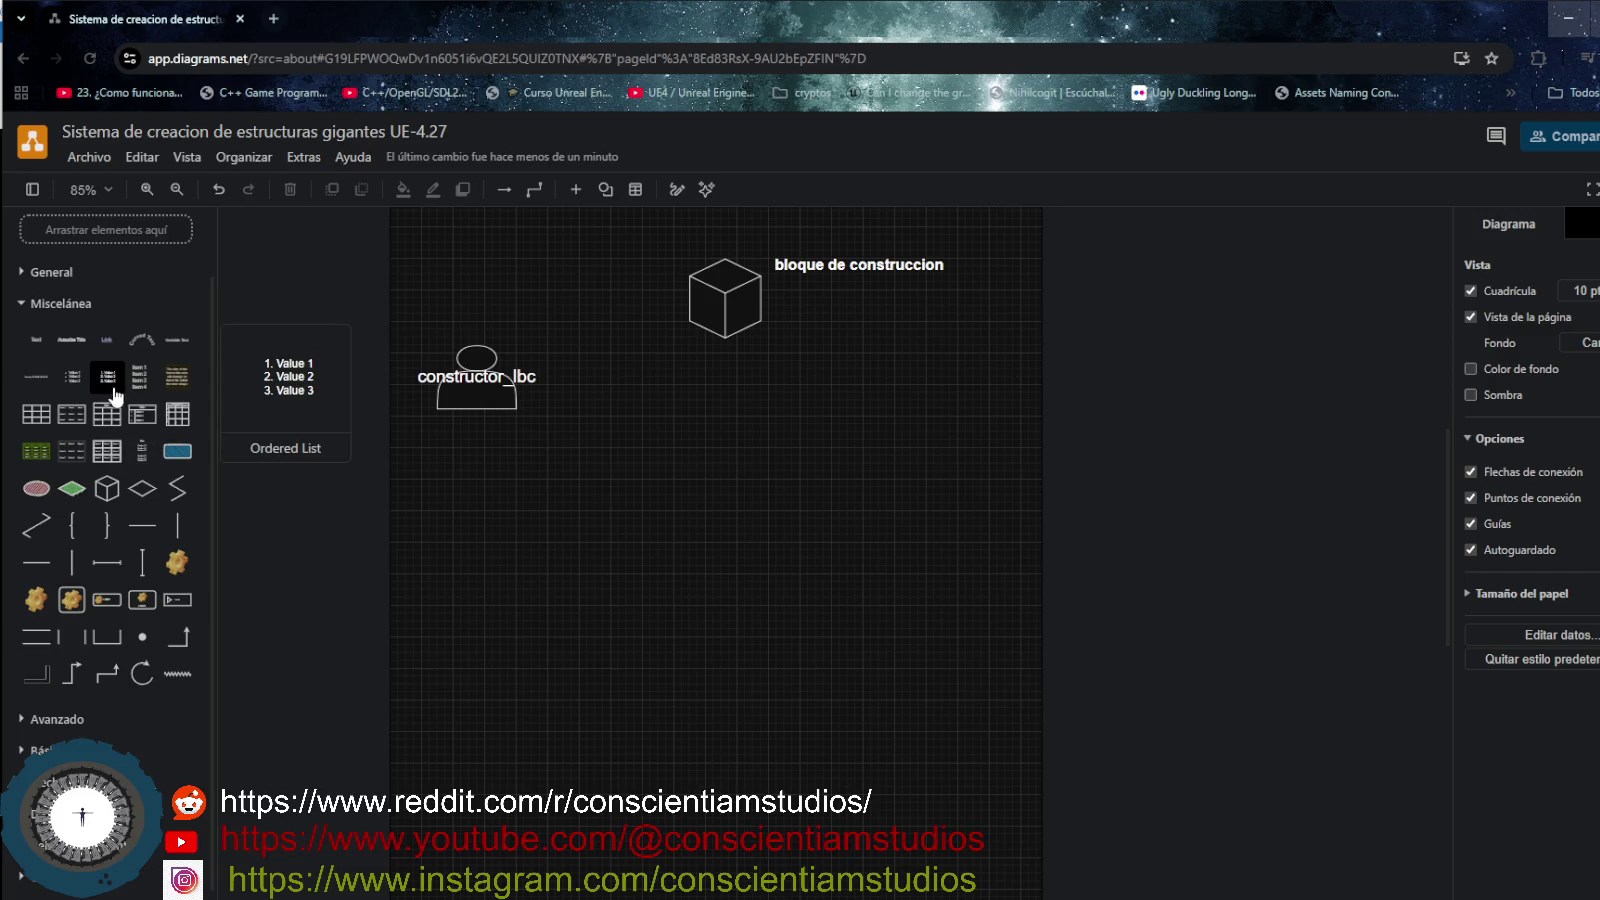
{"action": "mouse_move", "coordinate": [71, 414]}
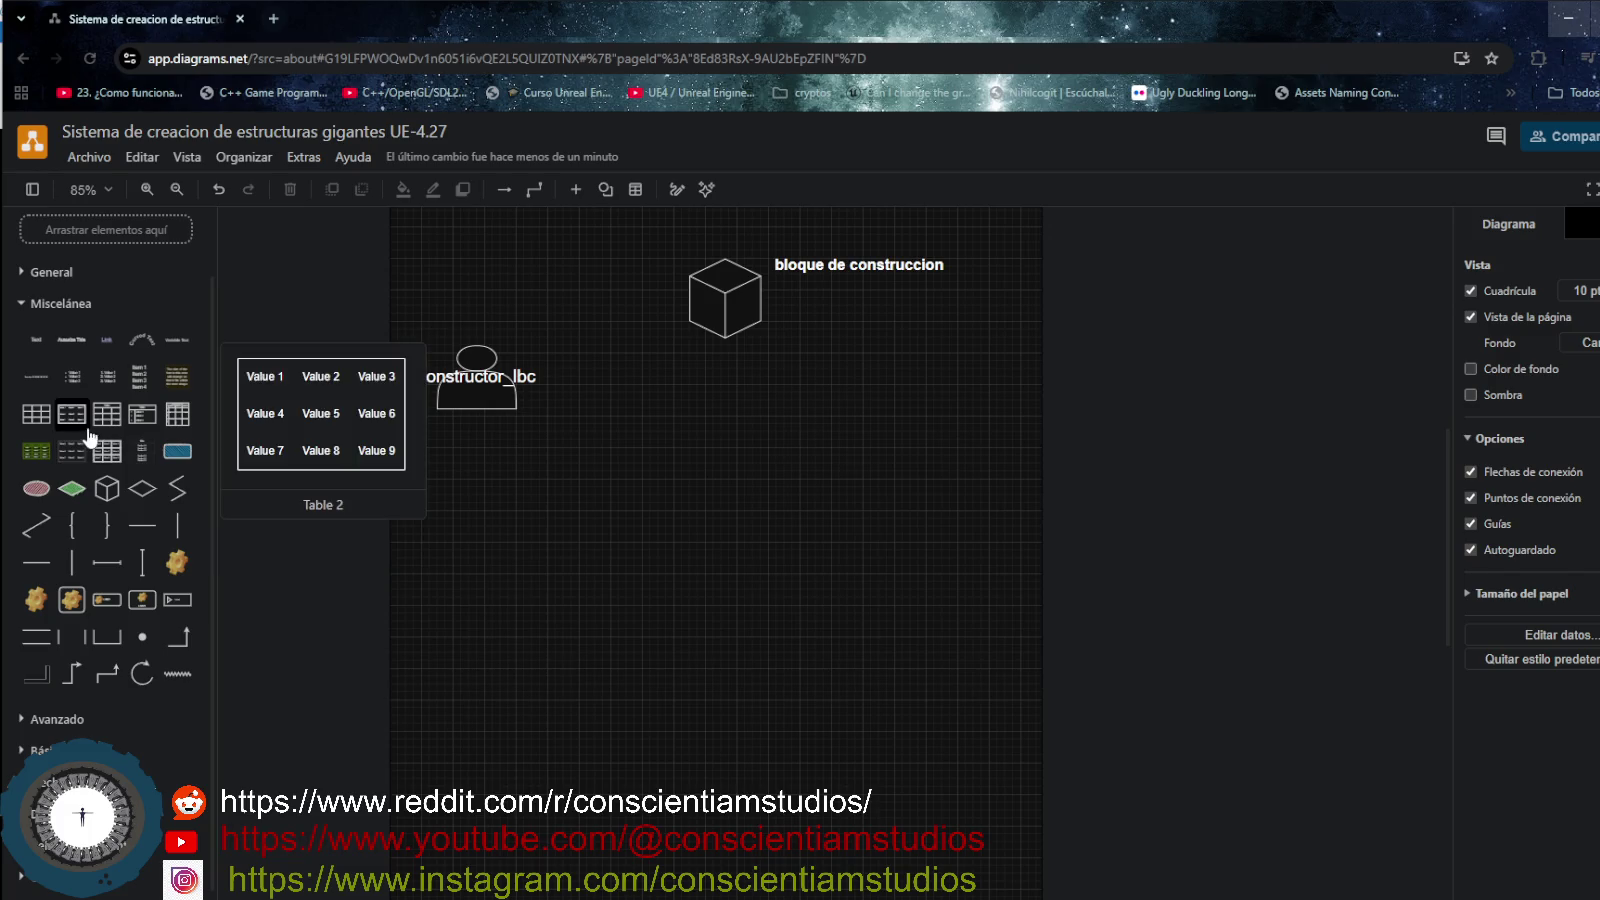
{"action": "left_click_drag", "start_coordinate": [105, 428], "coordinate": [809, 289]}
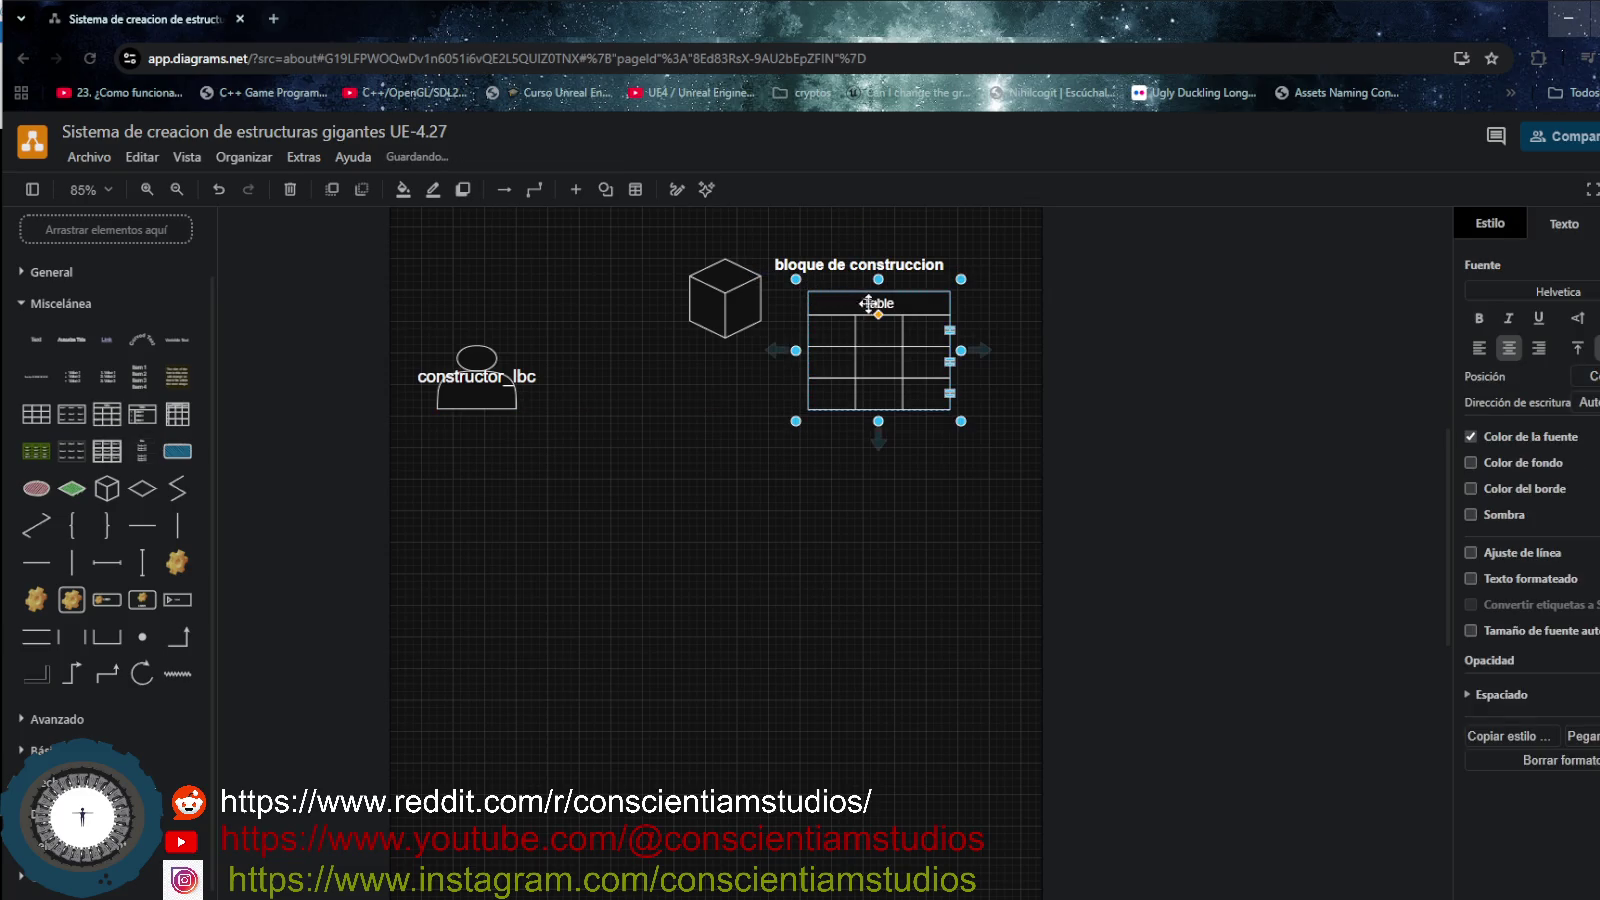
- Title the table 'json' and nudge the cube slightly left and down
{"action": "double_click", "coordinate": [893, 302]}
{"action": "type", "text": "json"}
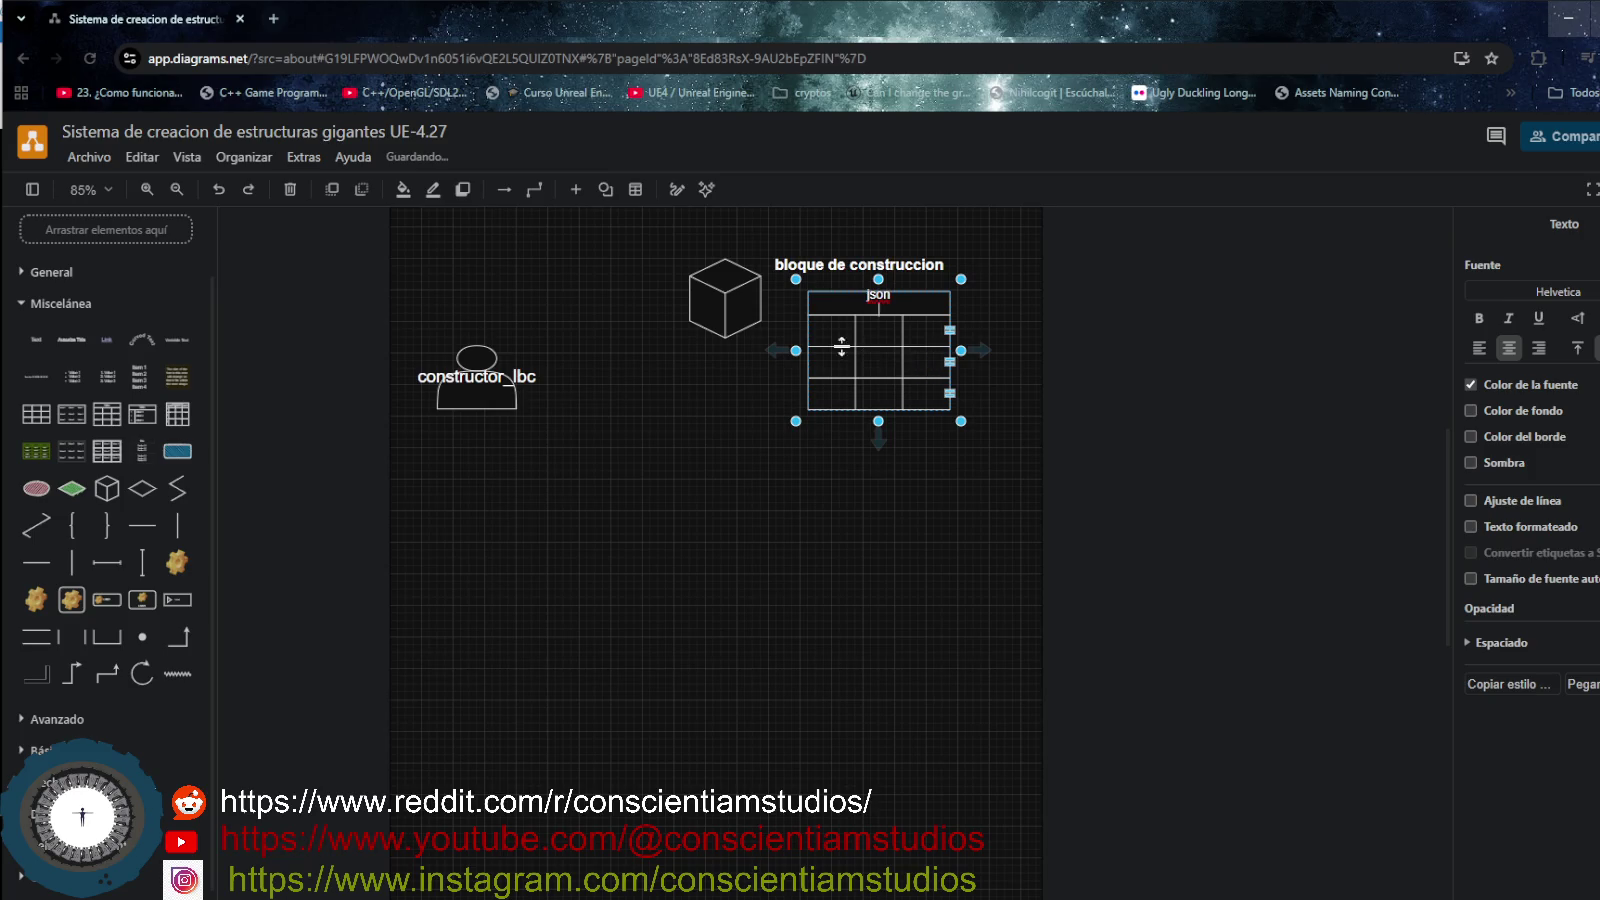
{"action": "left_click", "coordinate": [849, 332]}
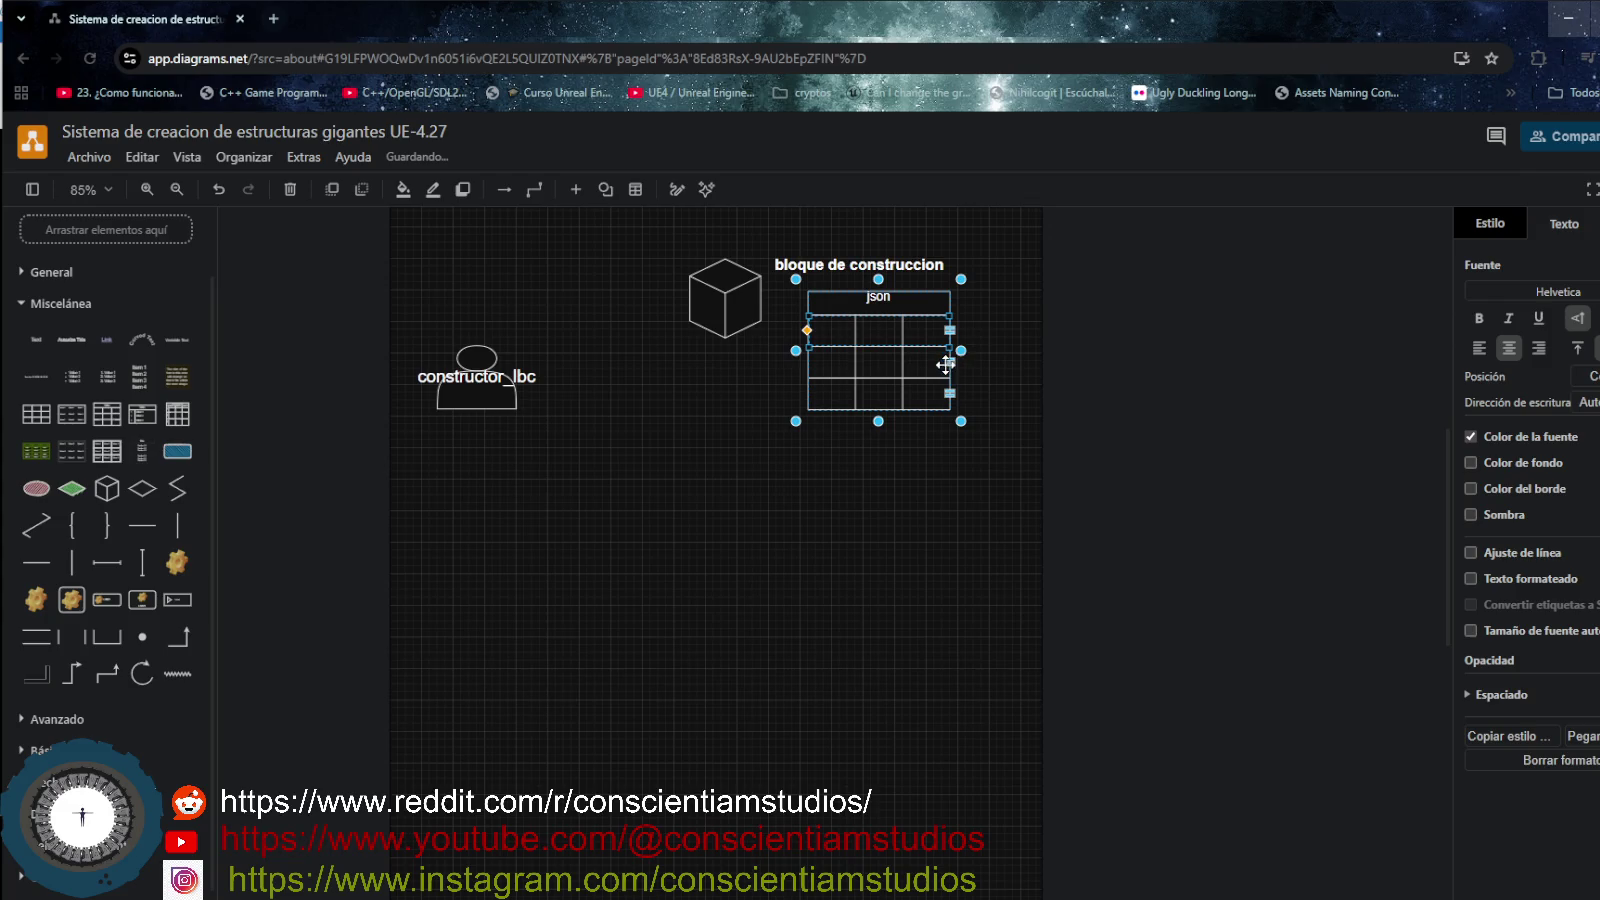
{"action": "left_click_drag", "start_coordinate": [745, 308], "coordinate": [729, 316]}
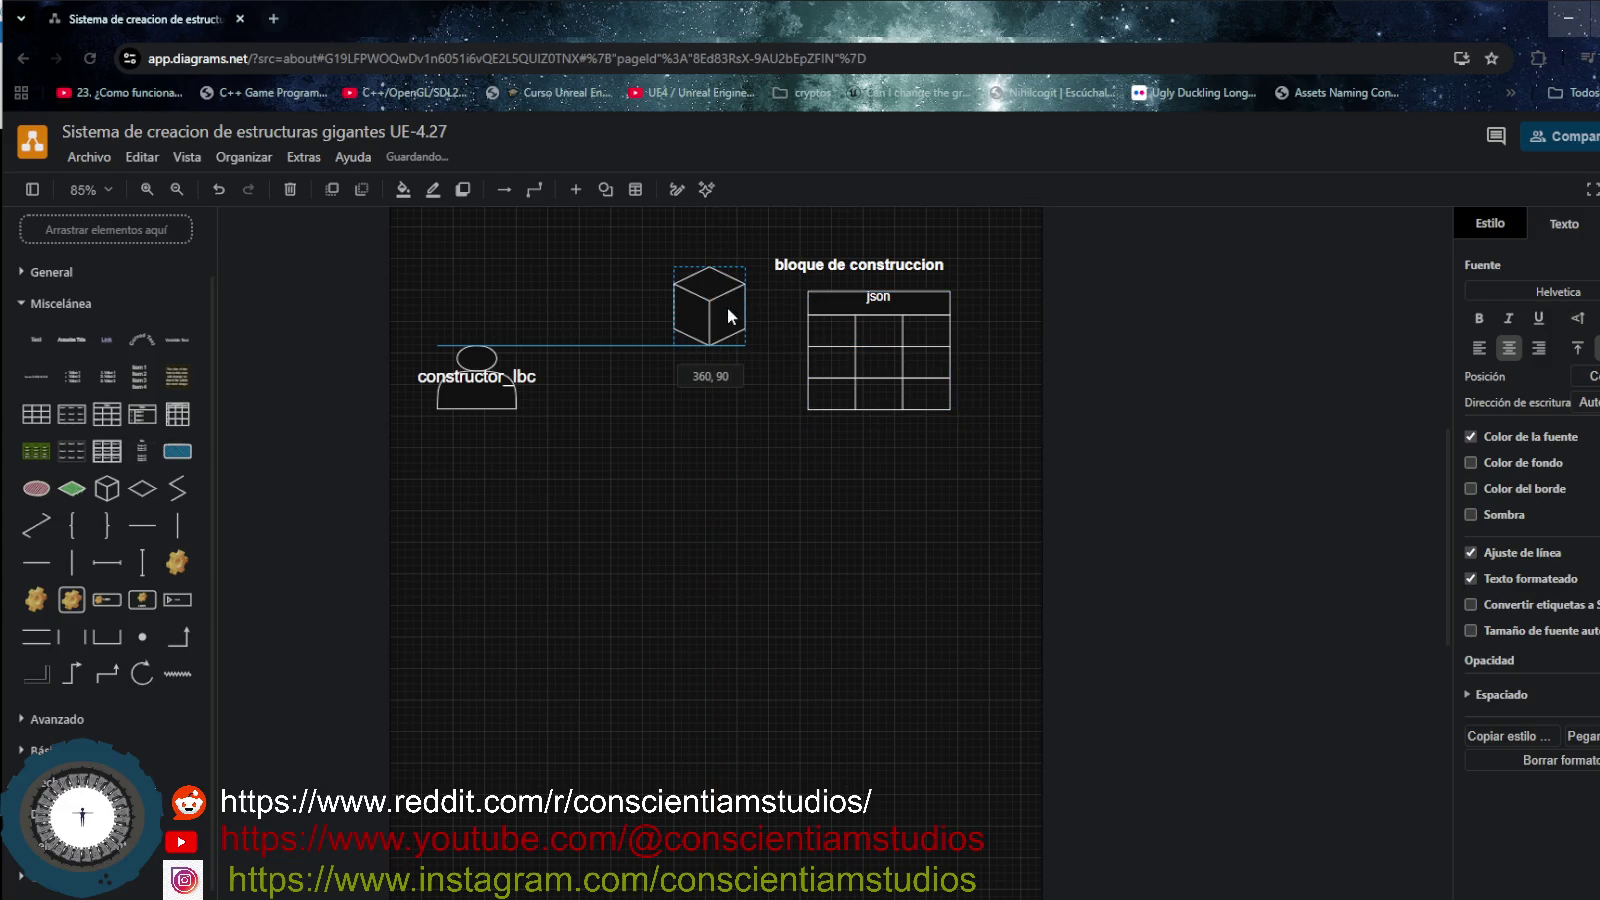
- Enter 'id' in the table's first cell and select the cell below it
{"action": "double_click", "coordinate": [832, 330]}
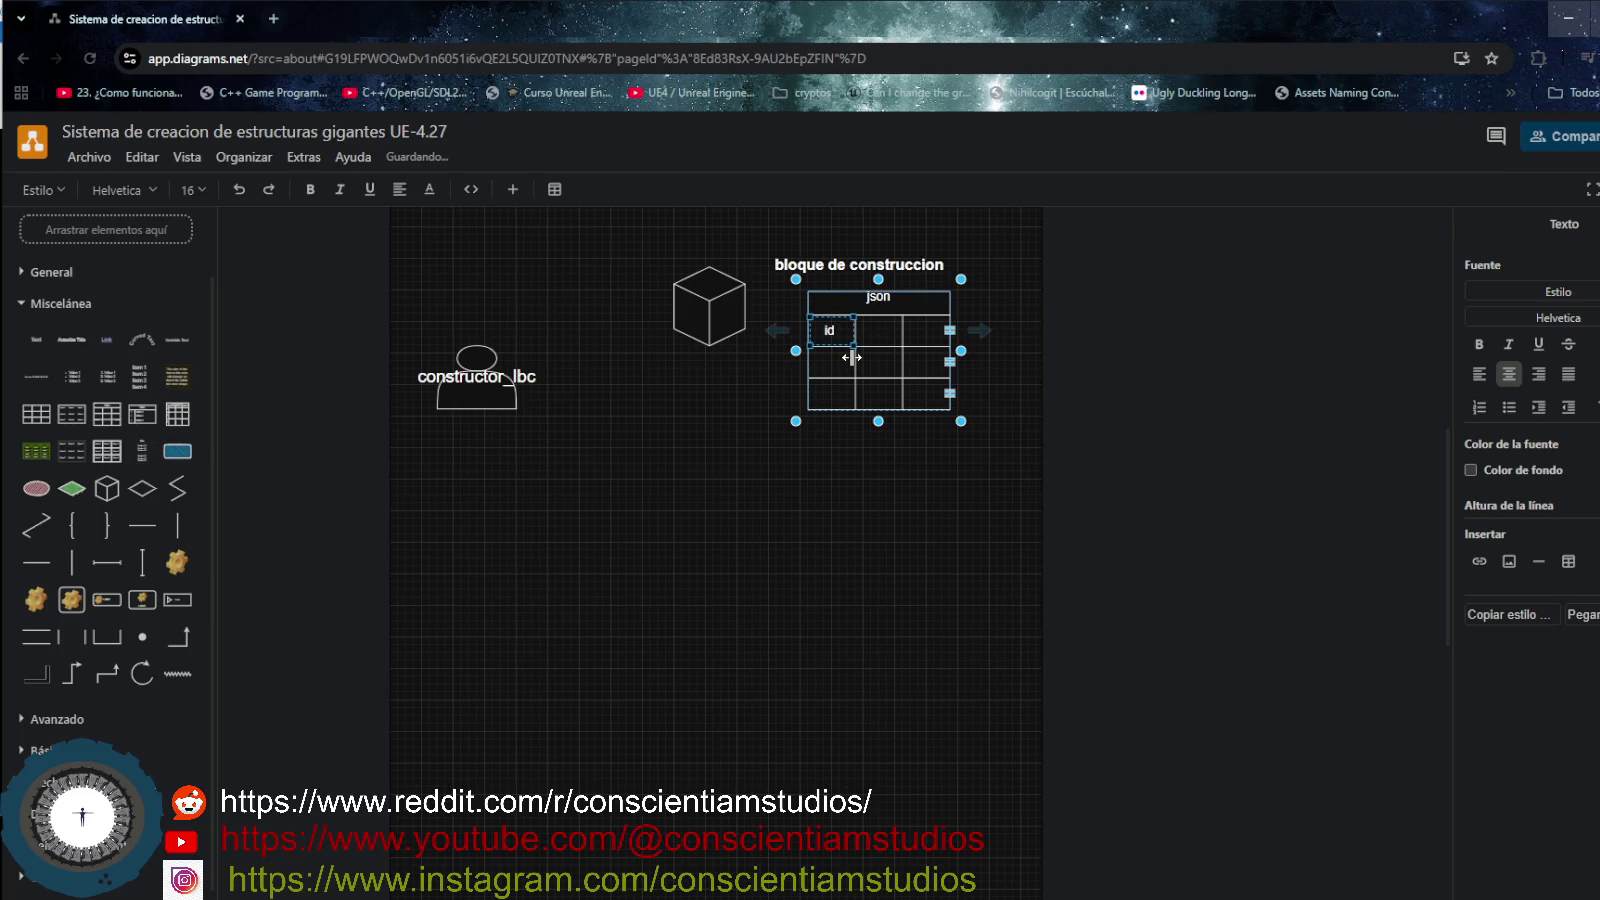
{"action": "type", "text": "id"}
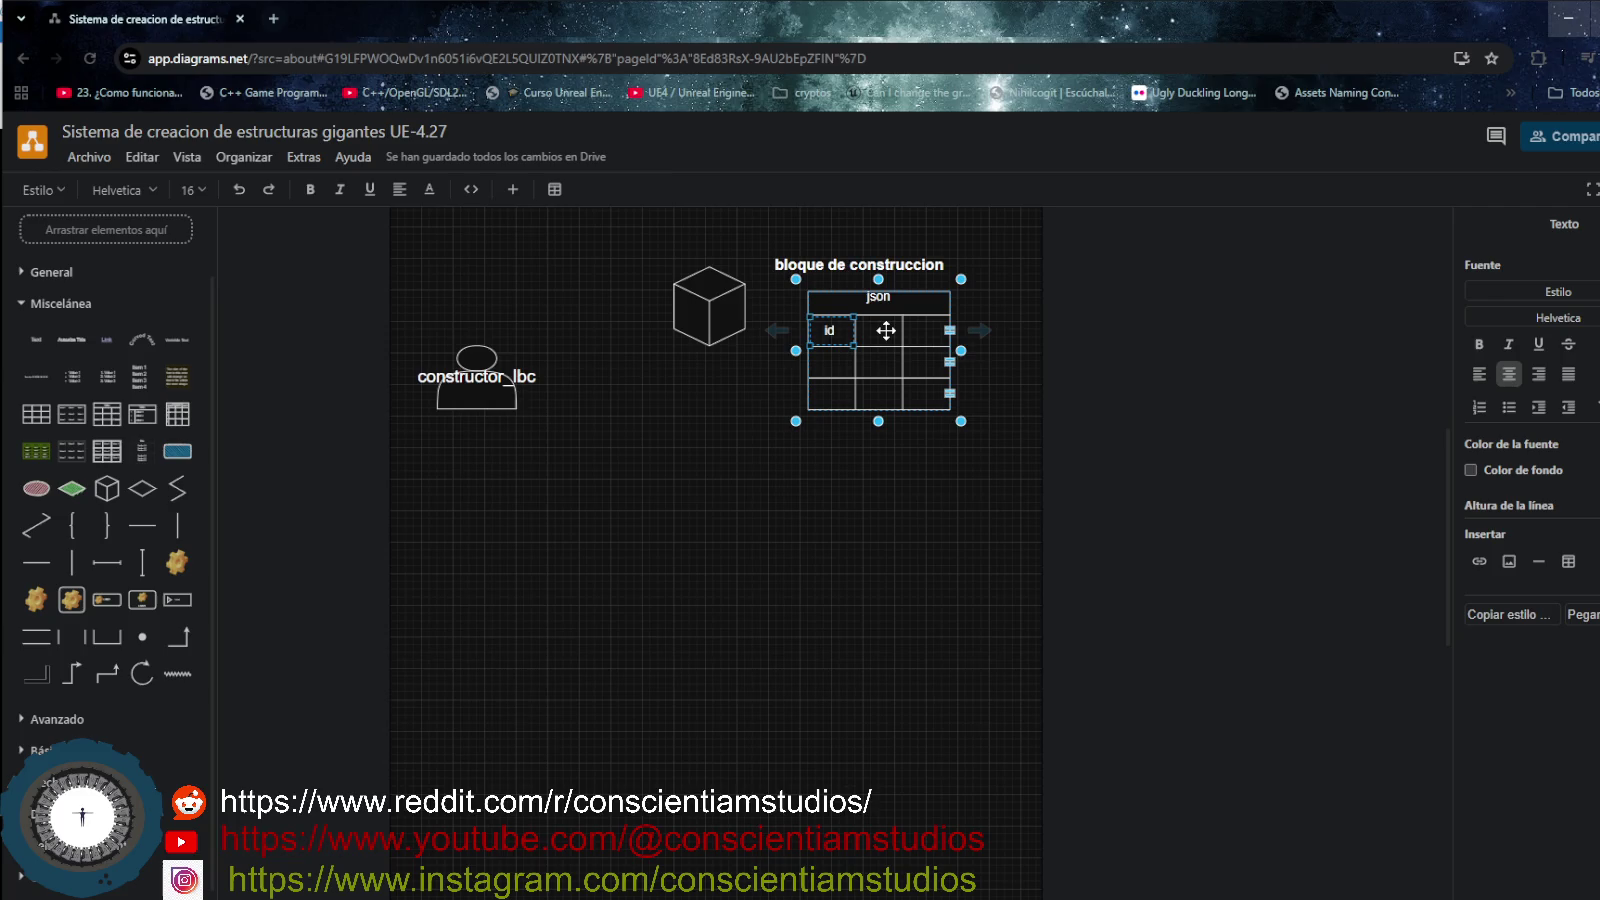
{"action": "left_click", "coordinate": [886, 330]}
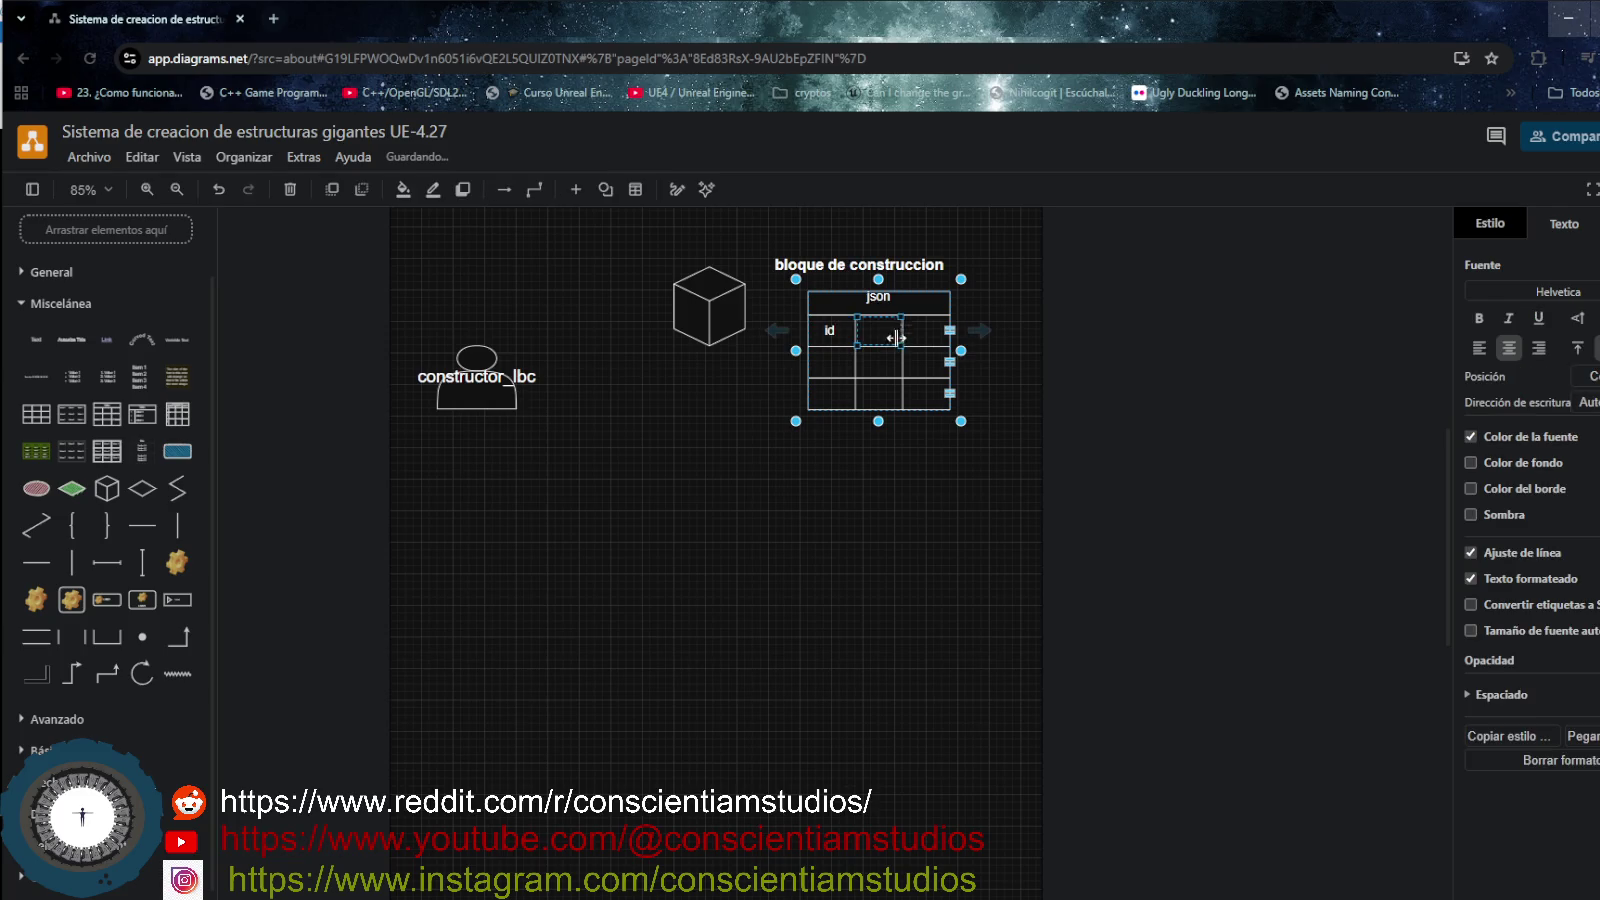
{"action": "left_click", "coordinate": [838, 362]}
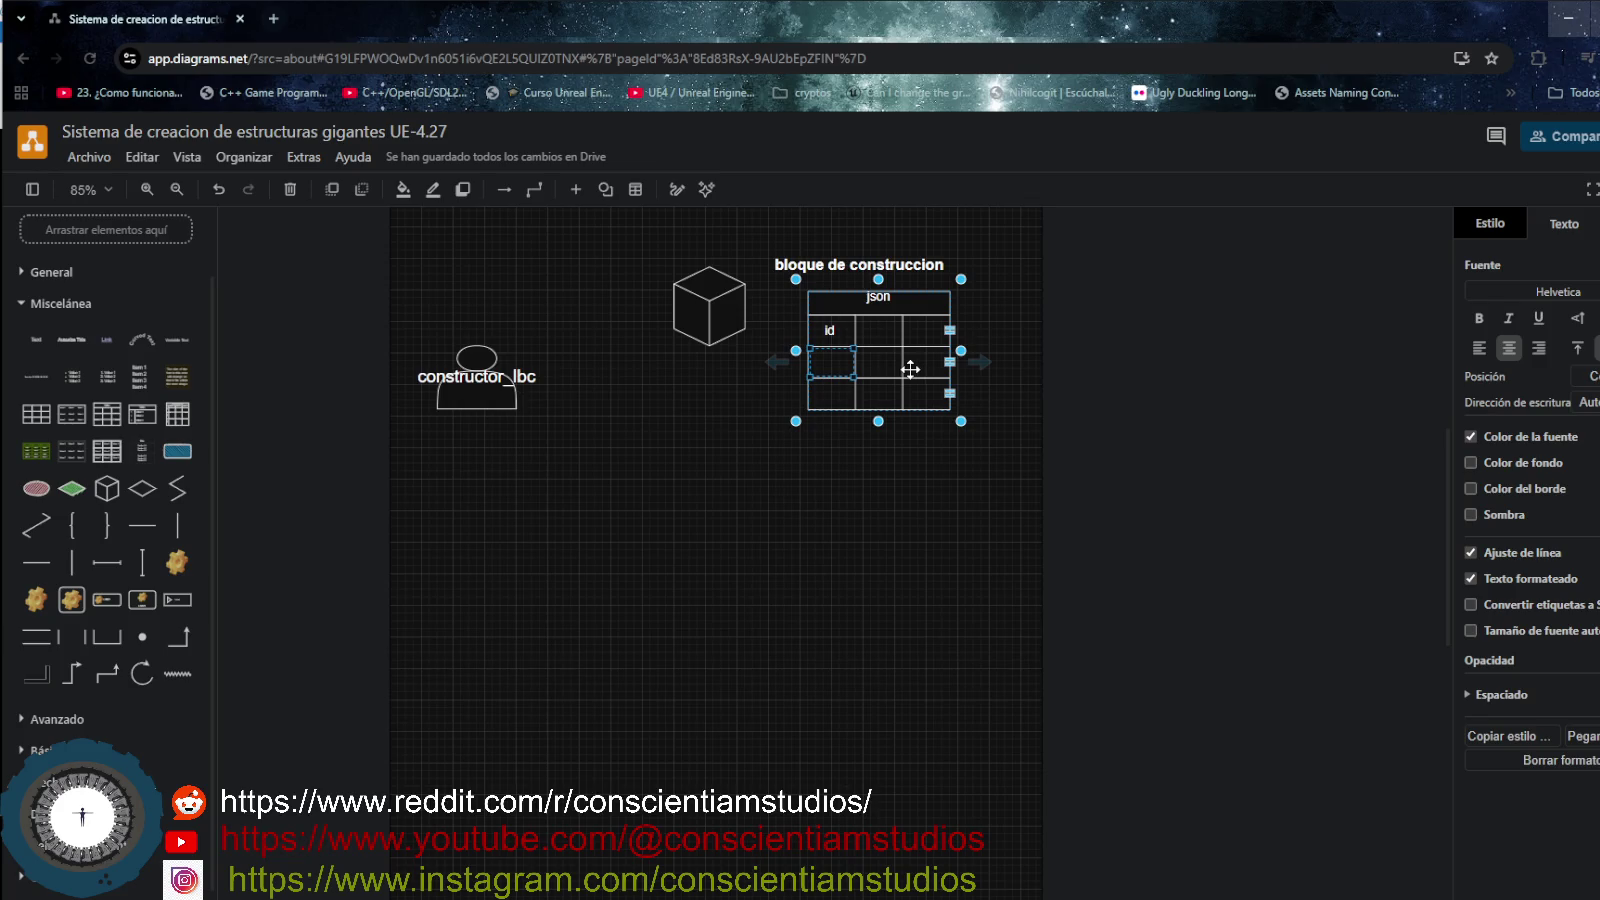
{"action": "left_click", "coordinate": [878, 326]}
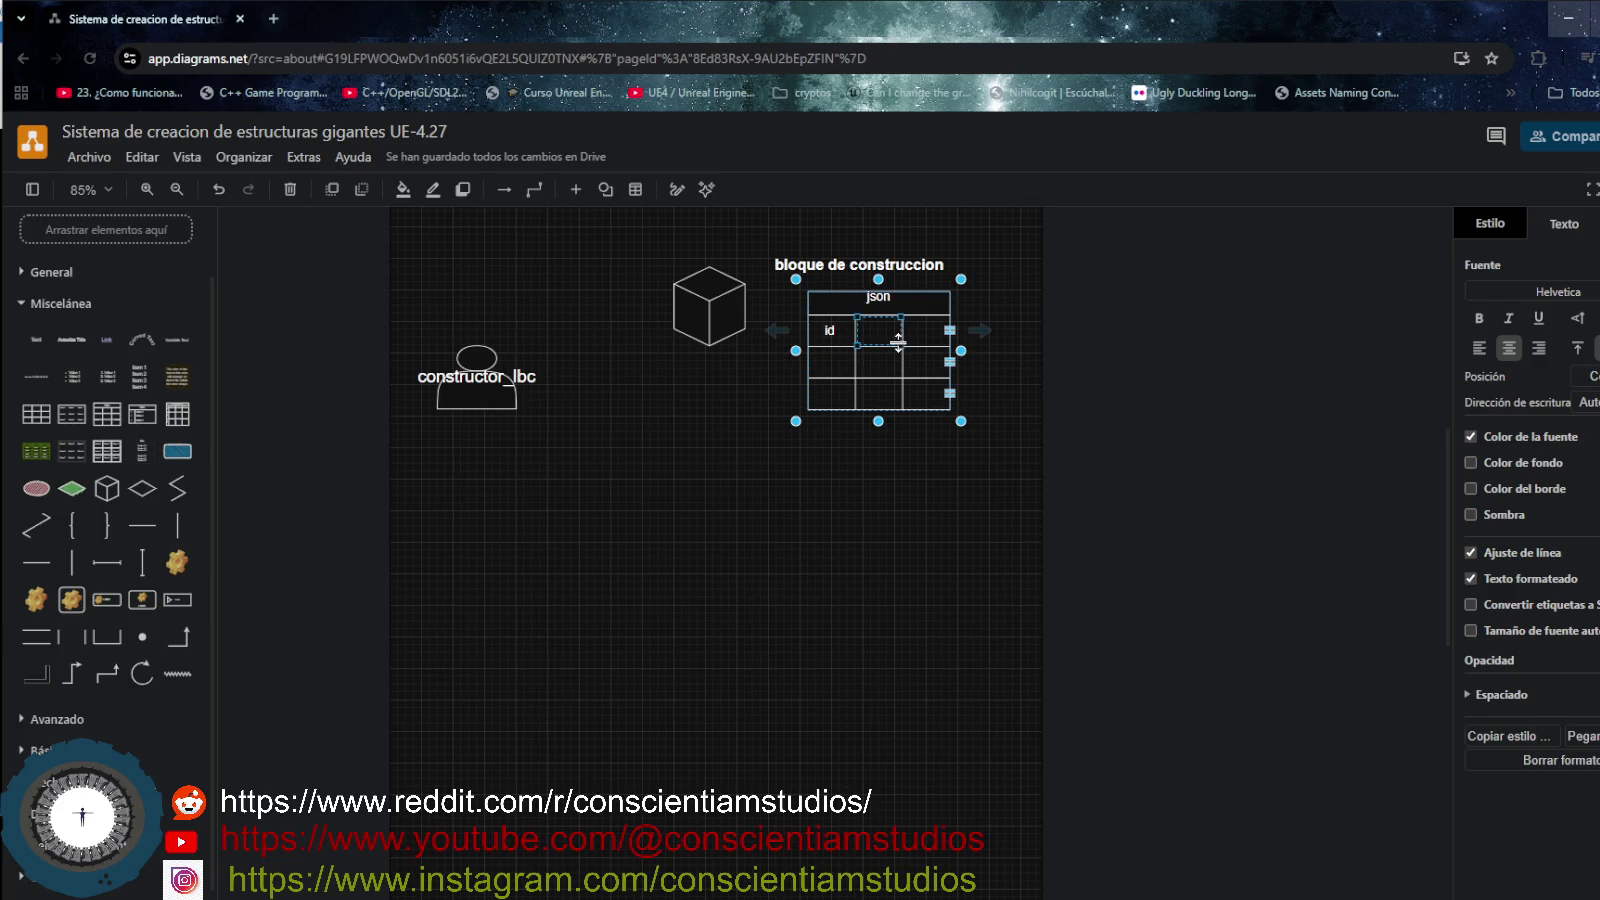
{"action": "left_click", "coordinate": [833, 362]}
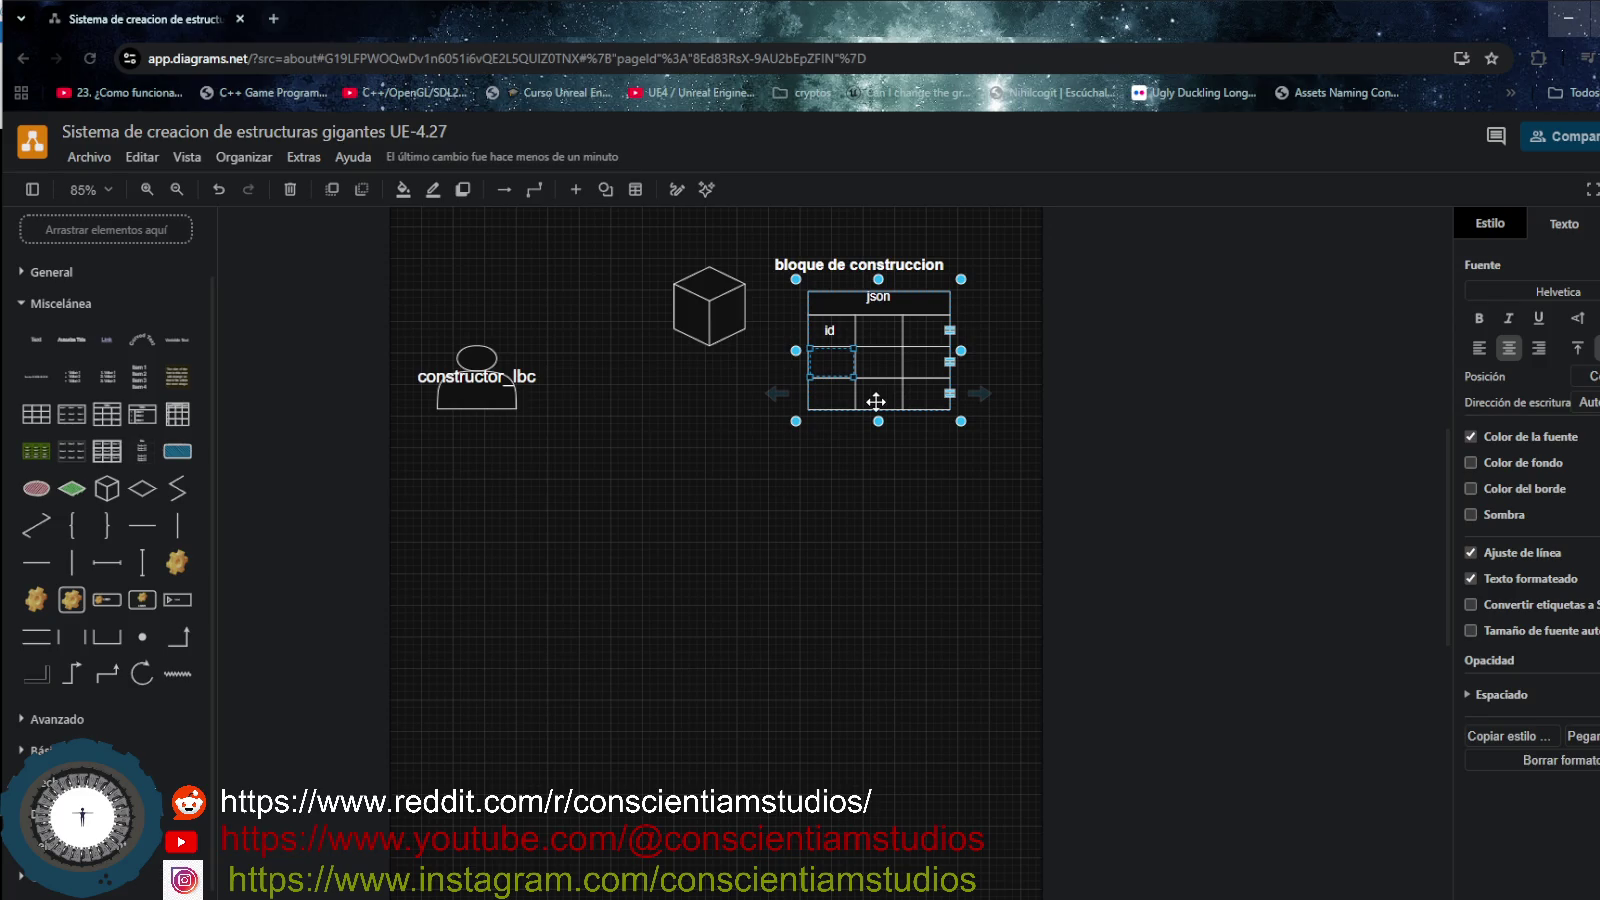
- List 'name' and 'position' under id in the json table's first column
{"action": "type", "text": "name"}
{"action": "left_click", "coordinate": [838, 396]}
{"action": "type", "text": "position"}
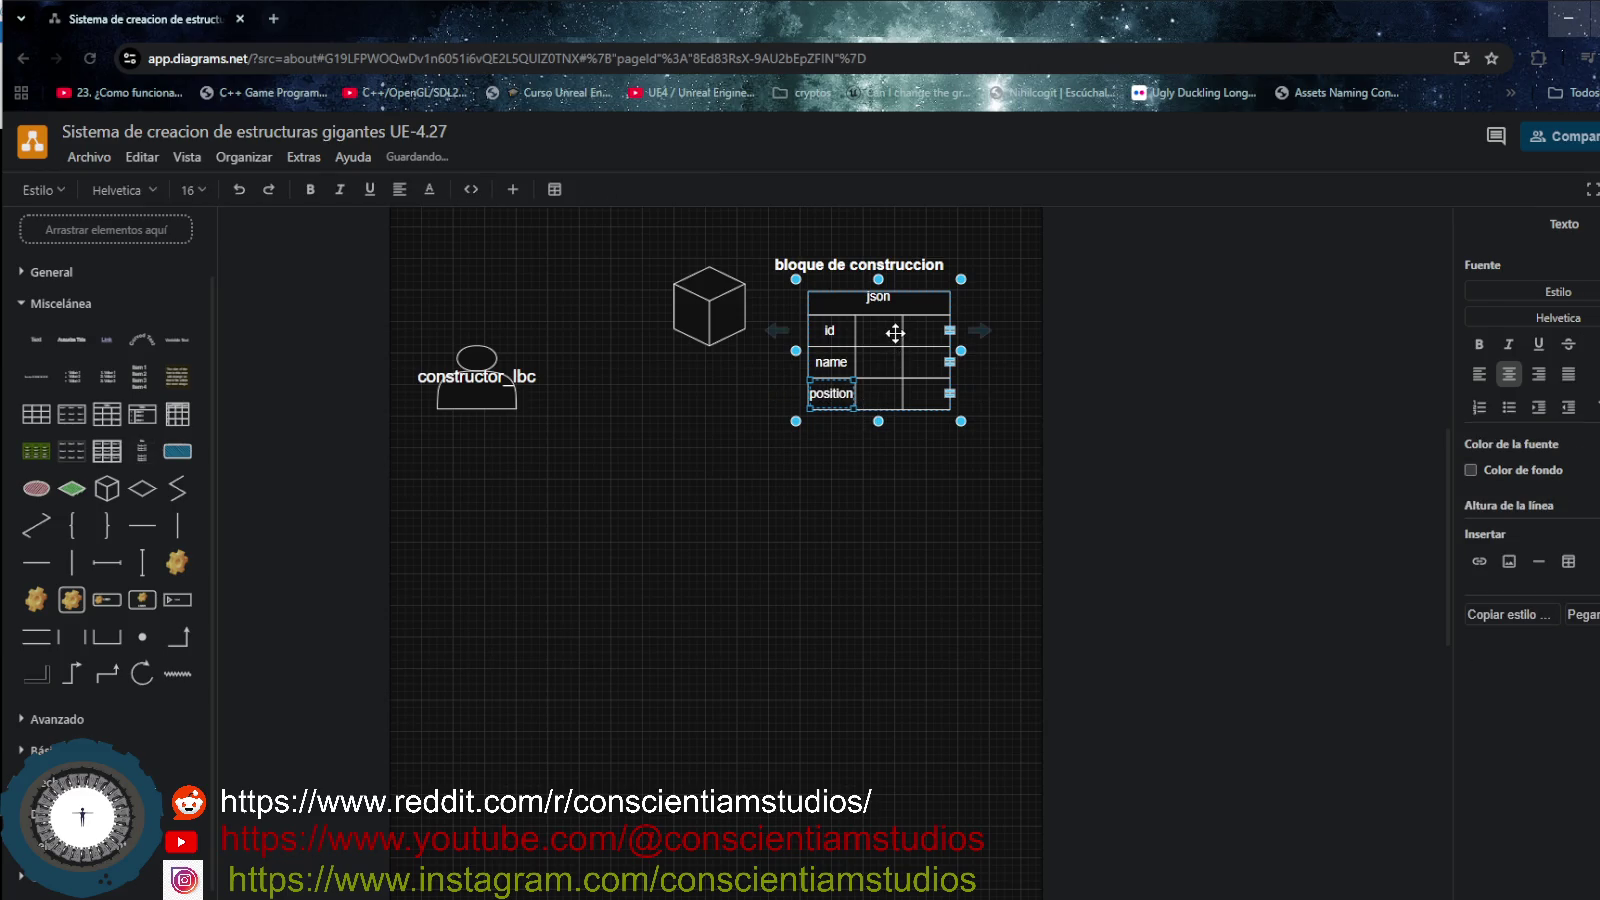
{"action": "left_click", "coordinate": [895, 333]}
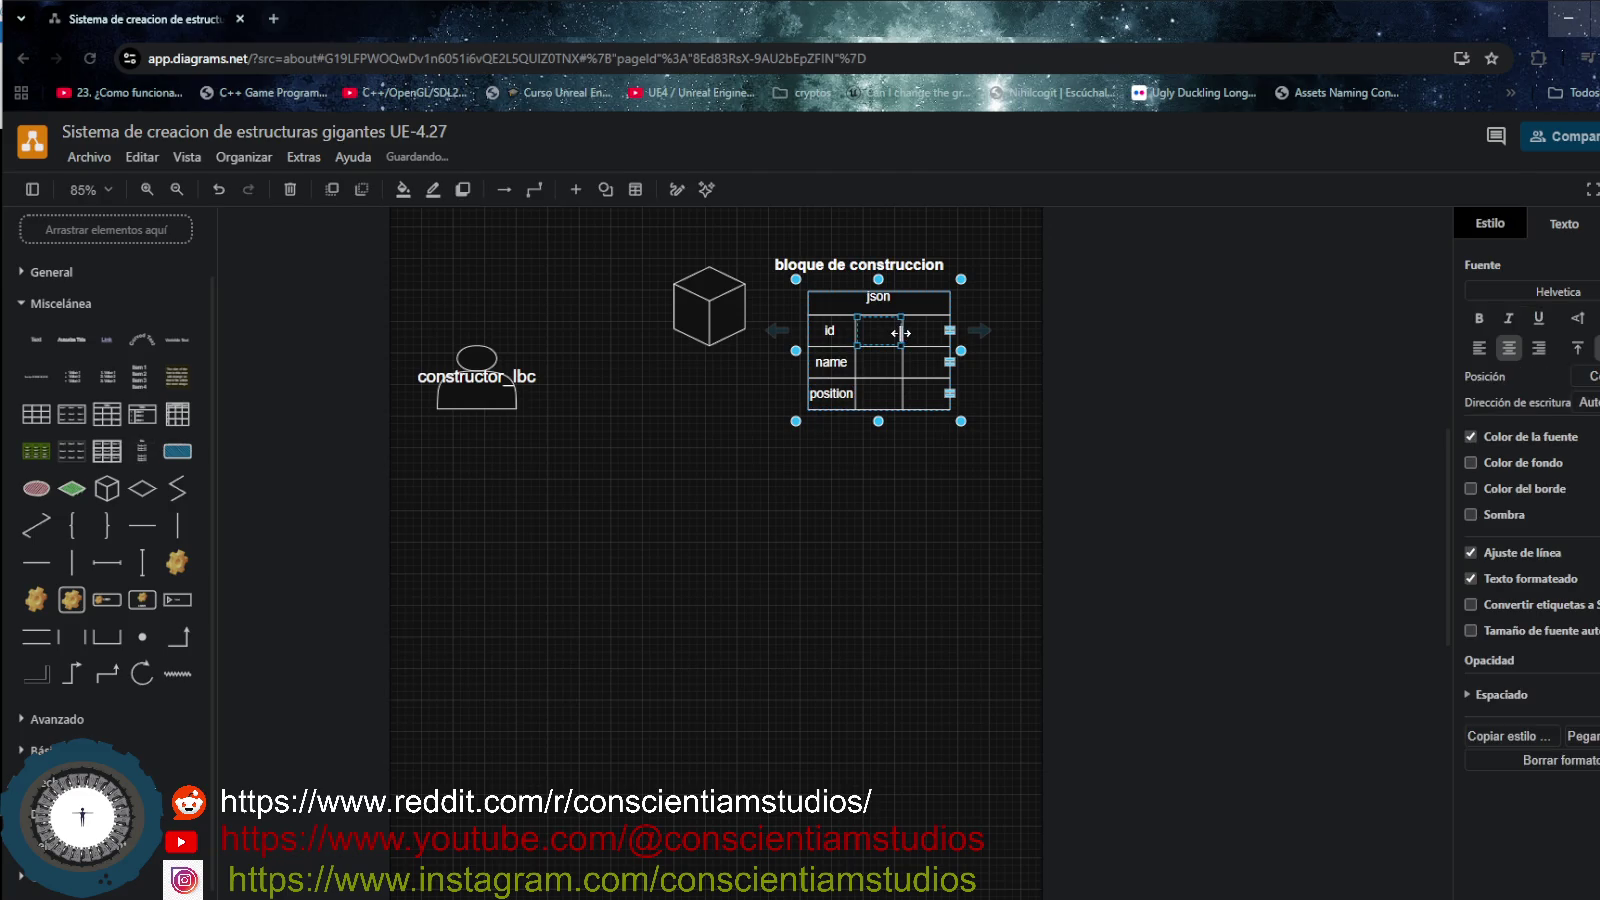
{"action": "left_click", "coordinate": [840, 331]}
{"action": "type", "text": "{id :"}
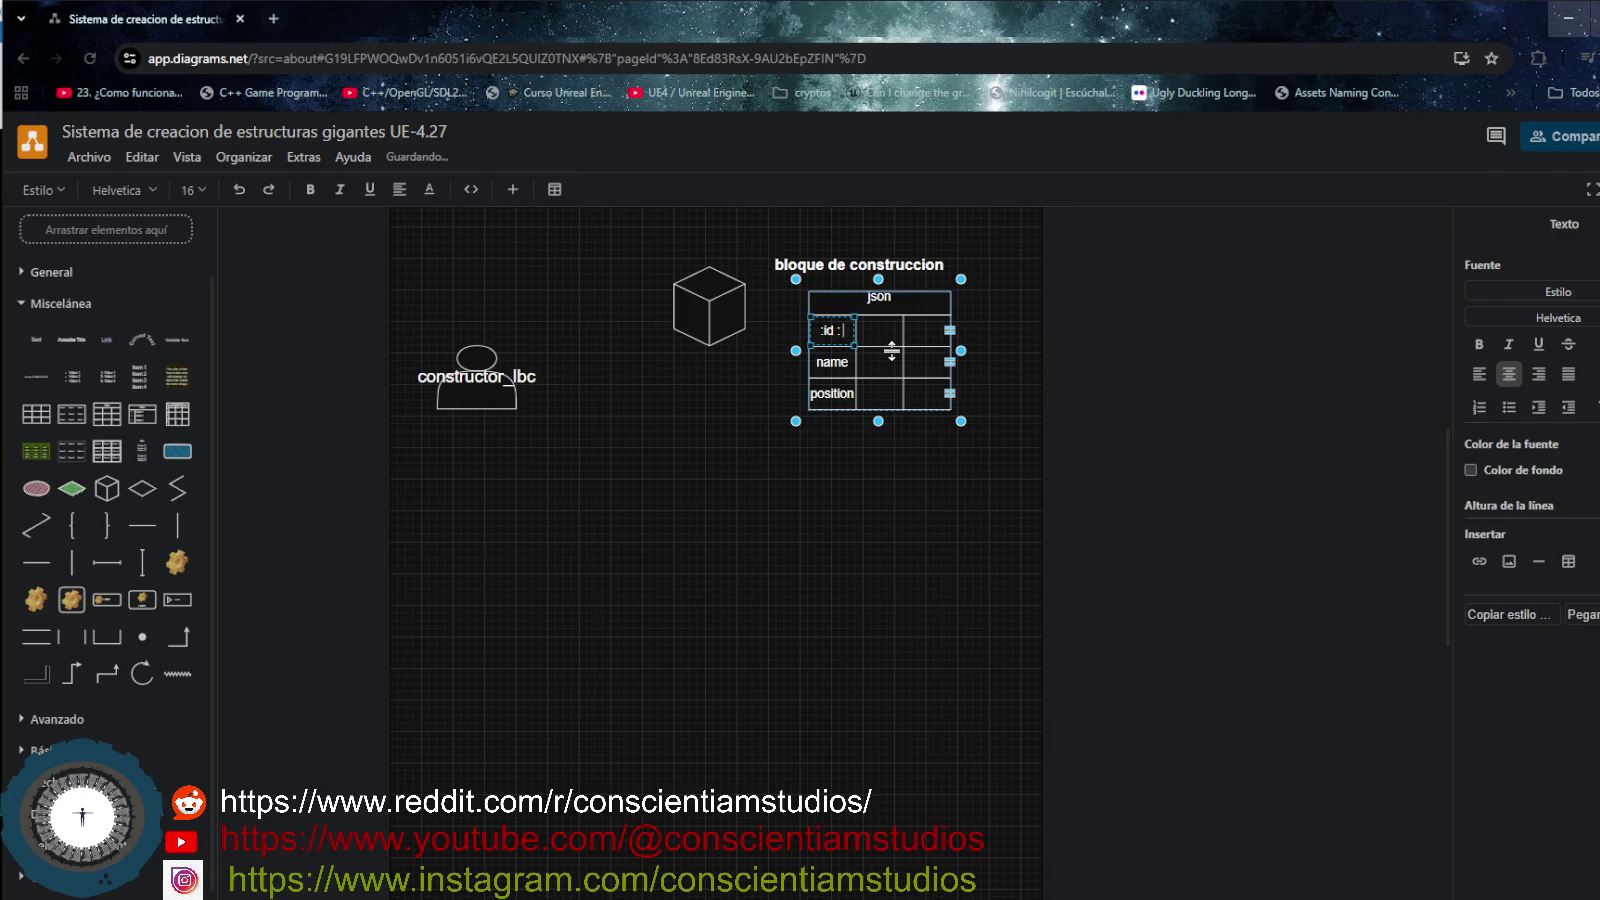
{"action": "mouse_move", "coordinate": [886, 354]}
{"action": "key", "text": "End"}
- Fill the second column with types int, string and vector
{"action": "left_click", "coordinate": [880, 328]}
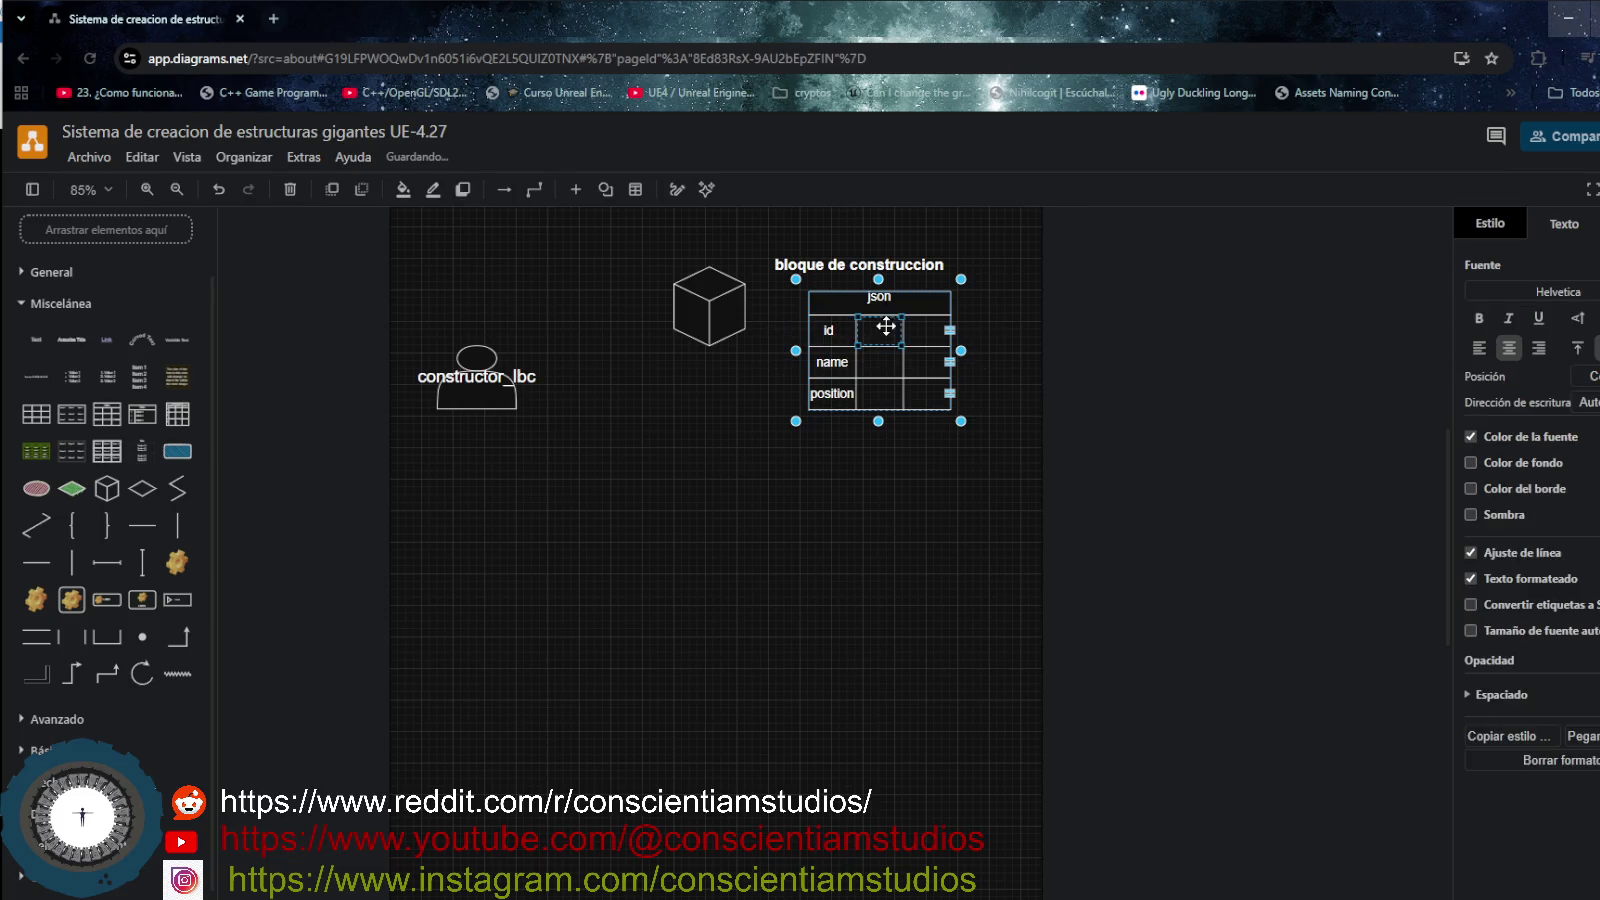
{"action": "type", "text": "int"}
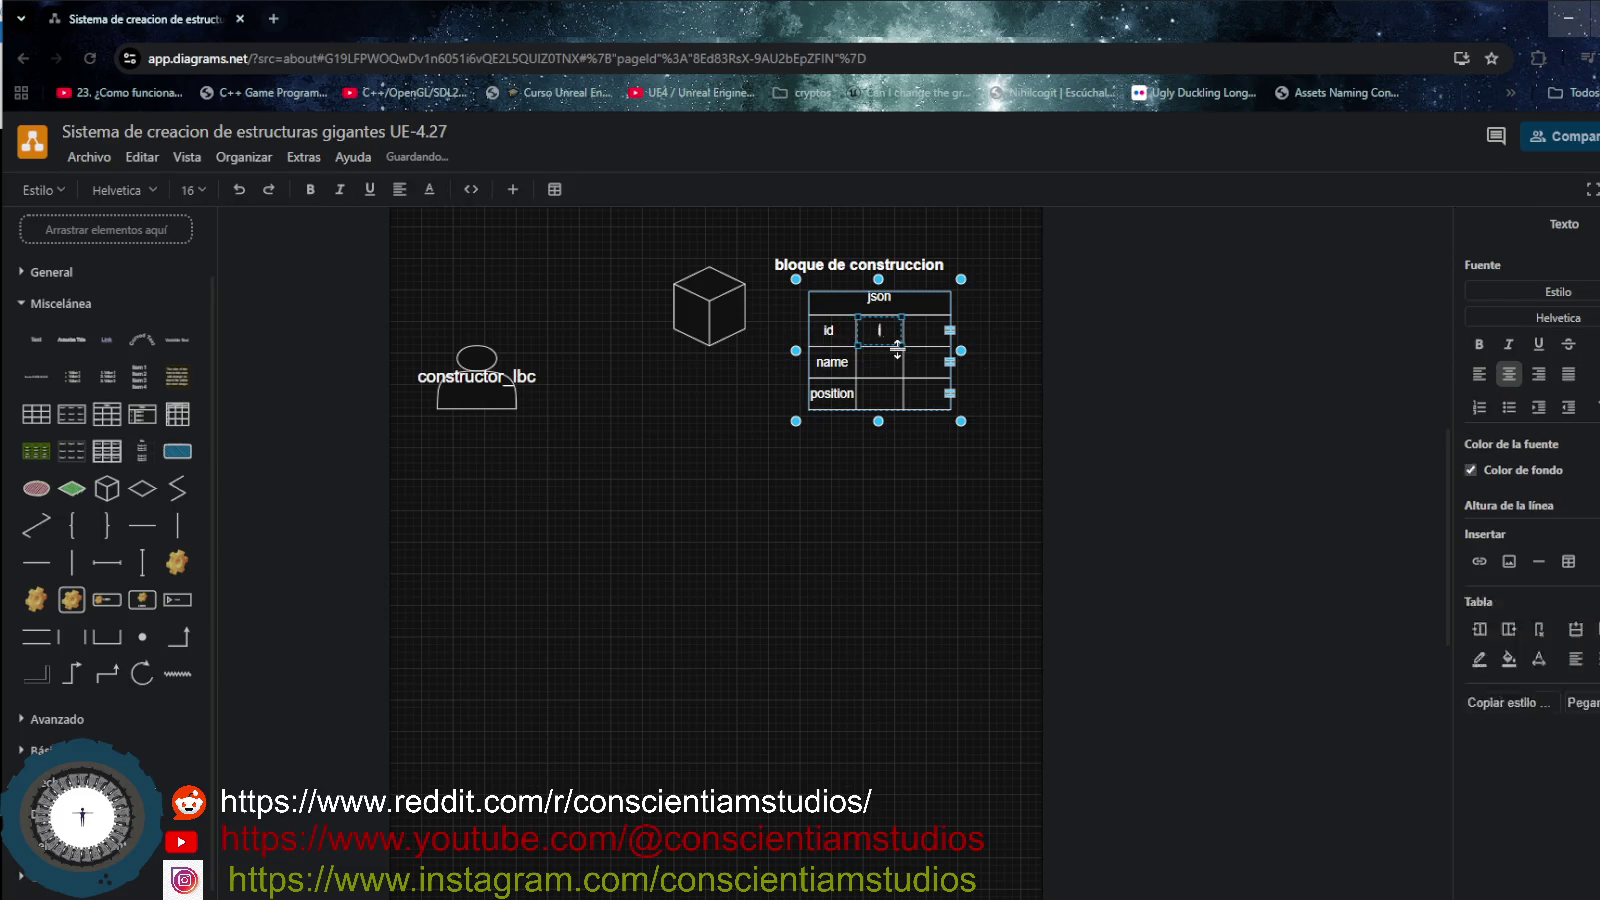
{"action": "left_click", "coordinate": [895, 363]}
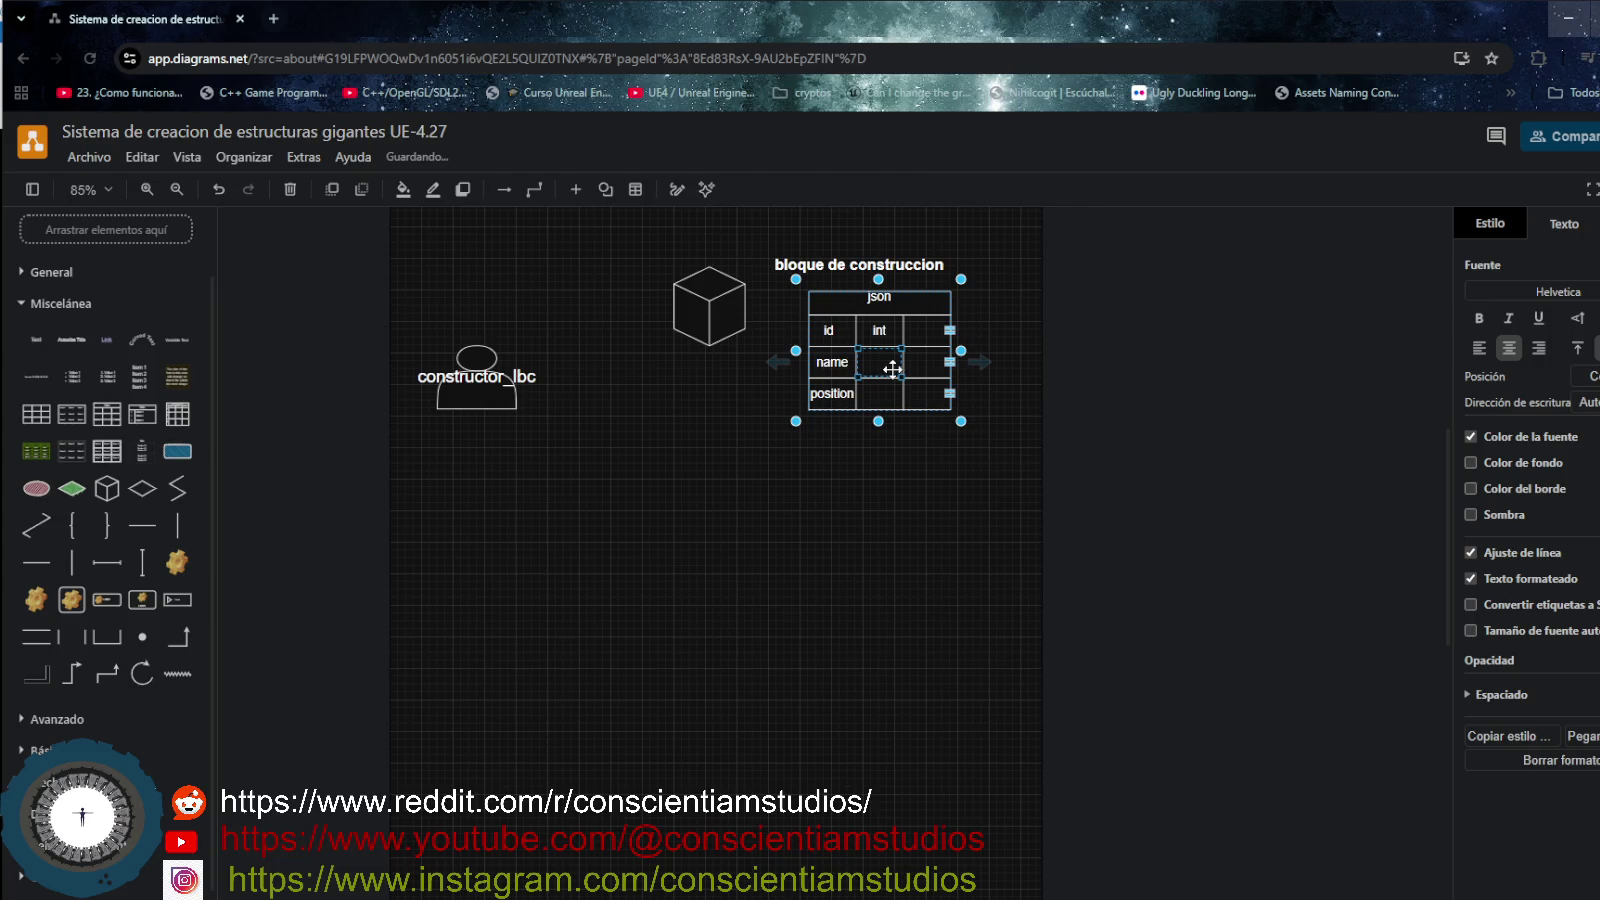
{"action": "type", "text": "string"}
{"action": "left_click", "coordinate": [885, 393]}
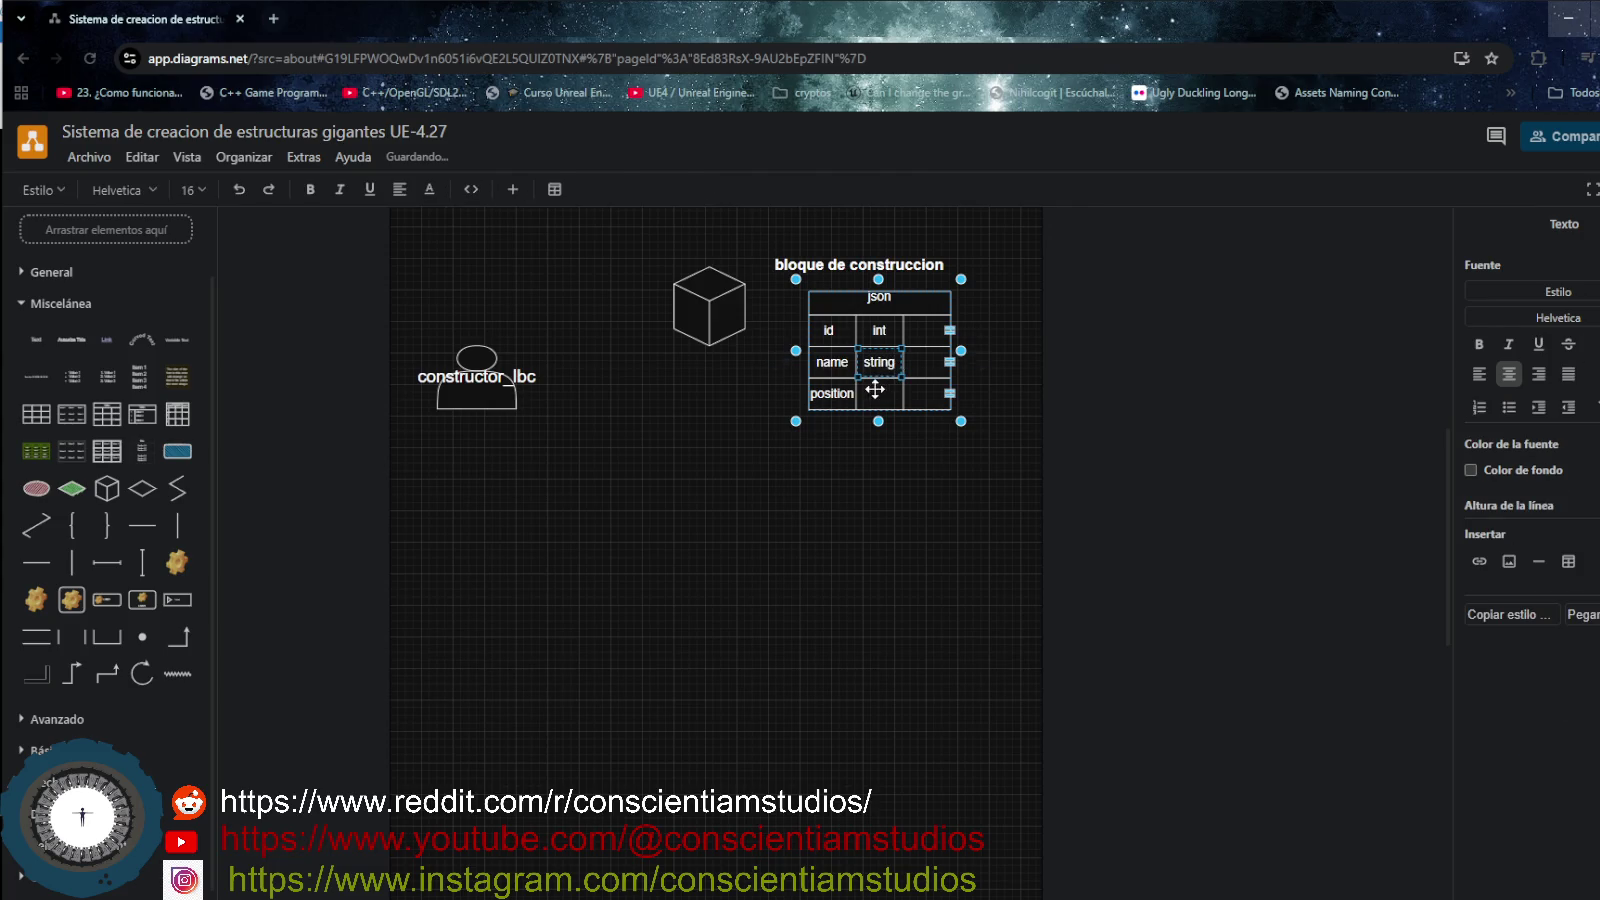
{"action": "type", "text": "vectror"}
{"action": "key", "text": "BackSpace"}
{"action": "key", "text": "BackSpace"}
{"action": "type", "text": "or"}
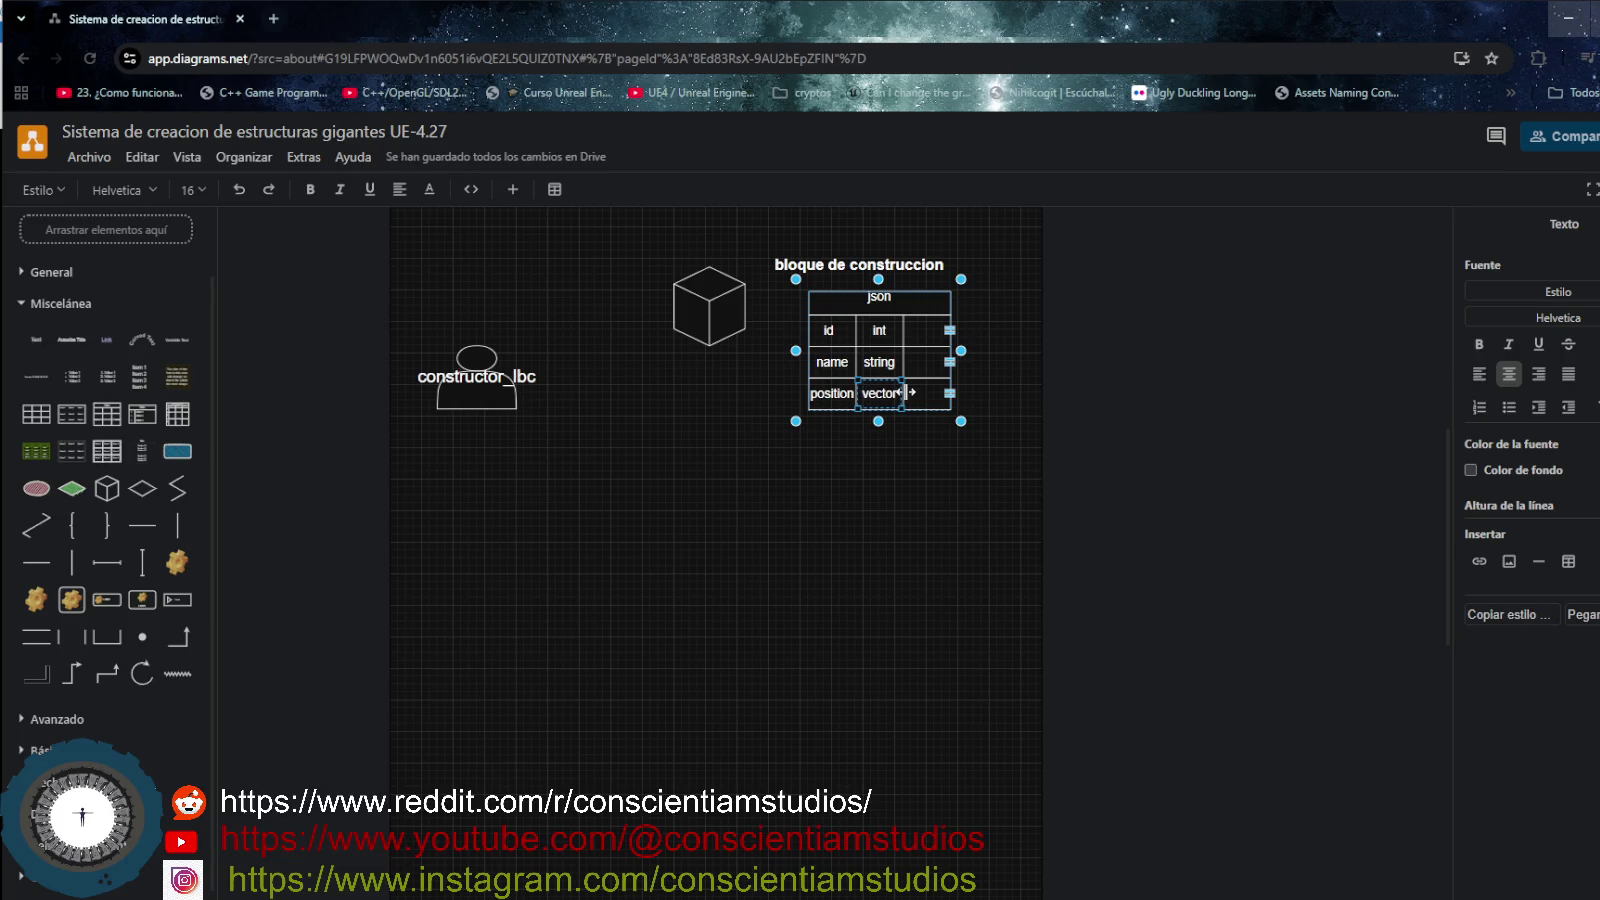
{"action": "type", "text": "3"}
- Widen the json table and its middle column, and move the cube left from under it
{"action": "left_click", "coordinate": [741, 350]}
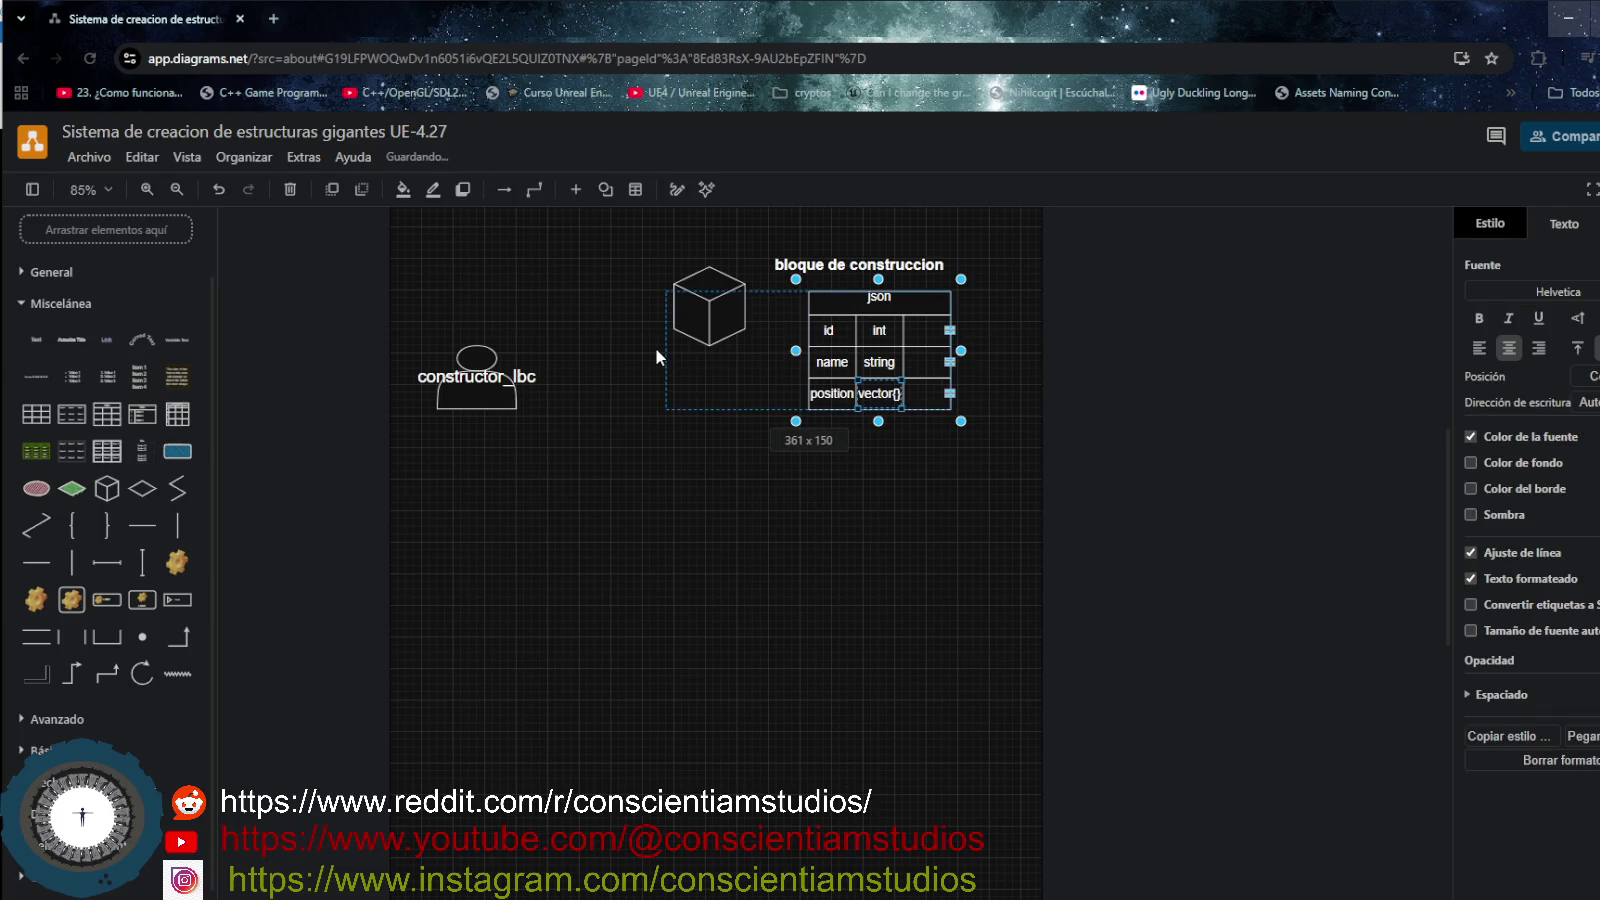
{"action": "left_click_drag", "start_coordinate": [656, 350], "coordinate": [654, 350]}
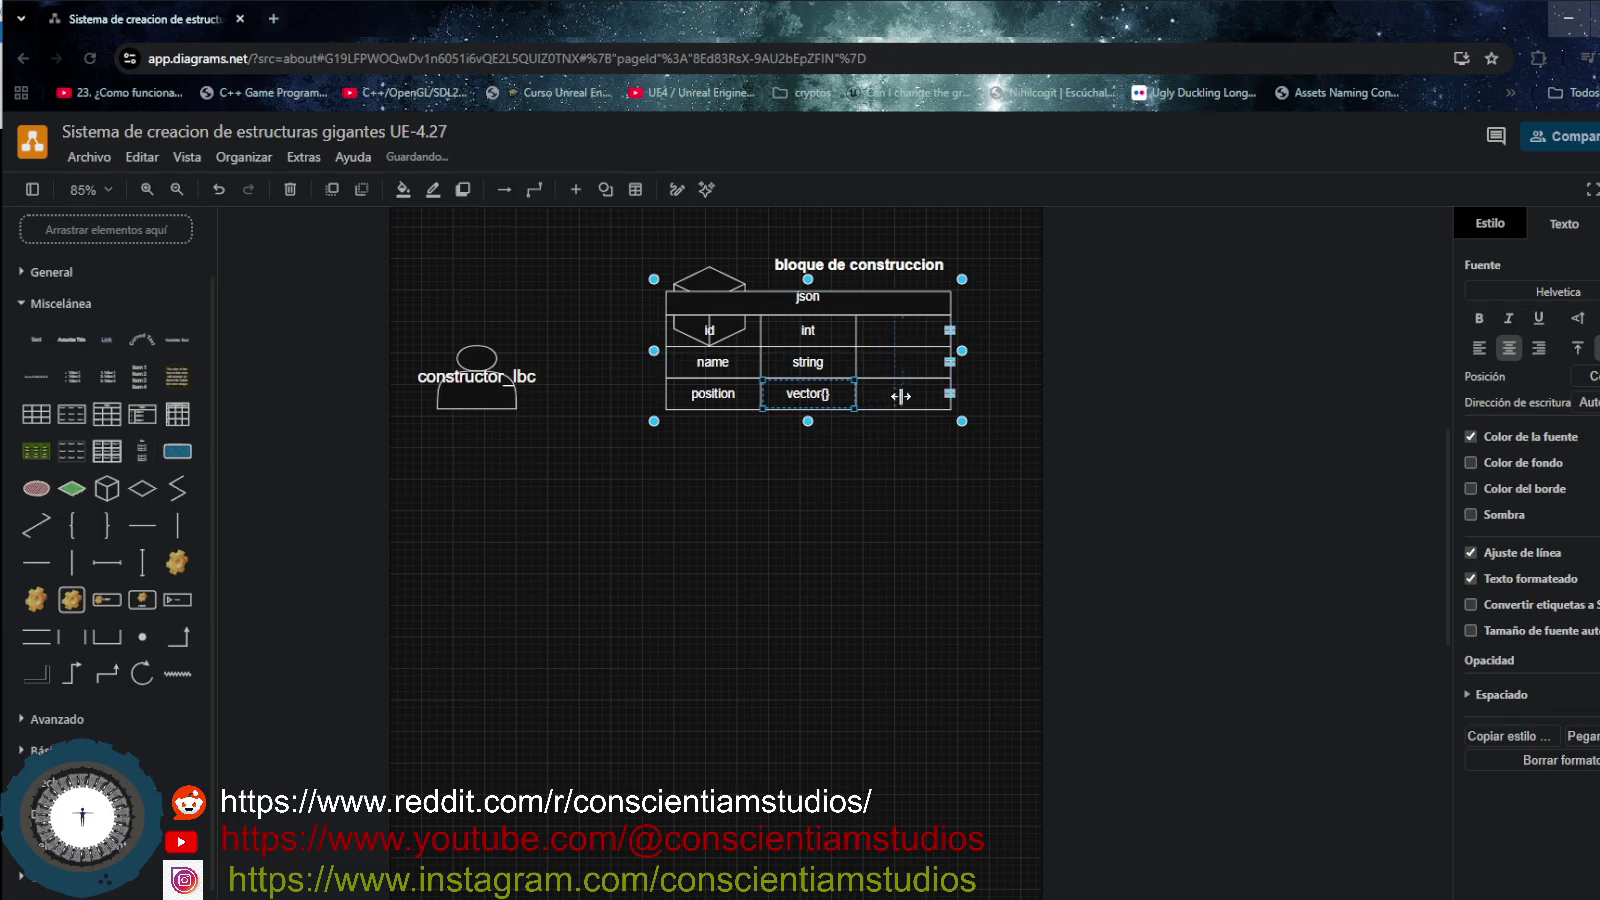
{"action": "left_click_drag", "start_coordinate": [900, 396], "coordinate": [920, 398]}
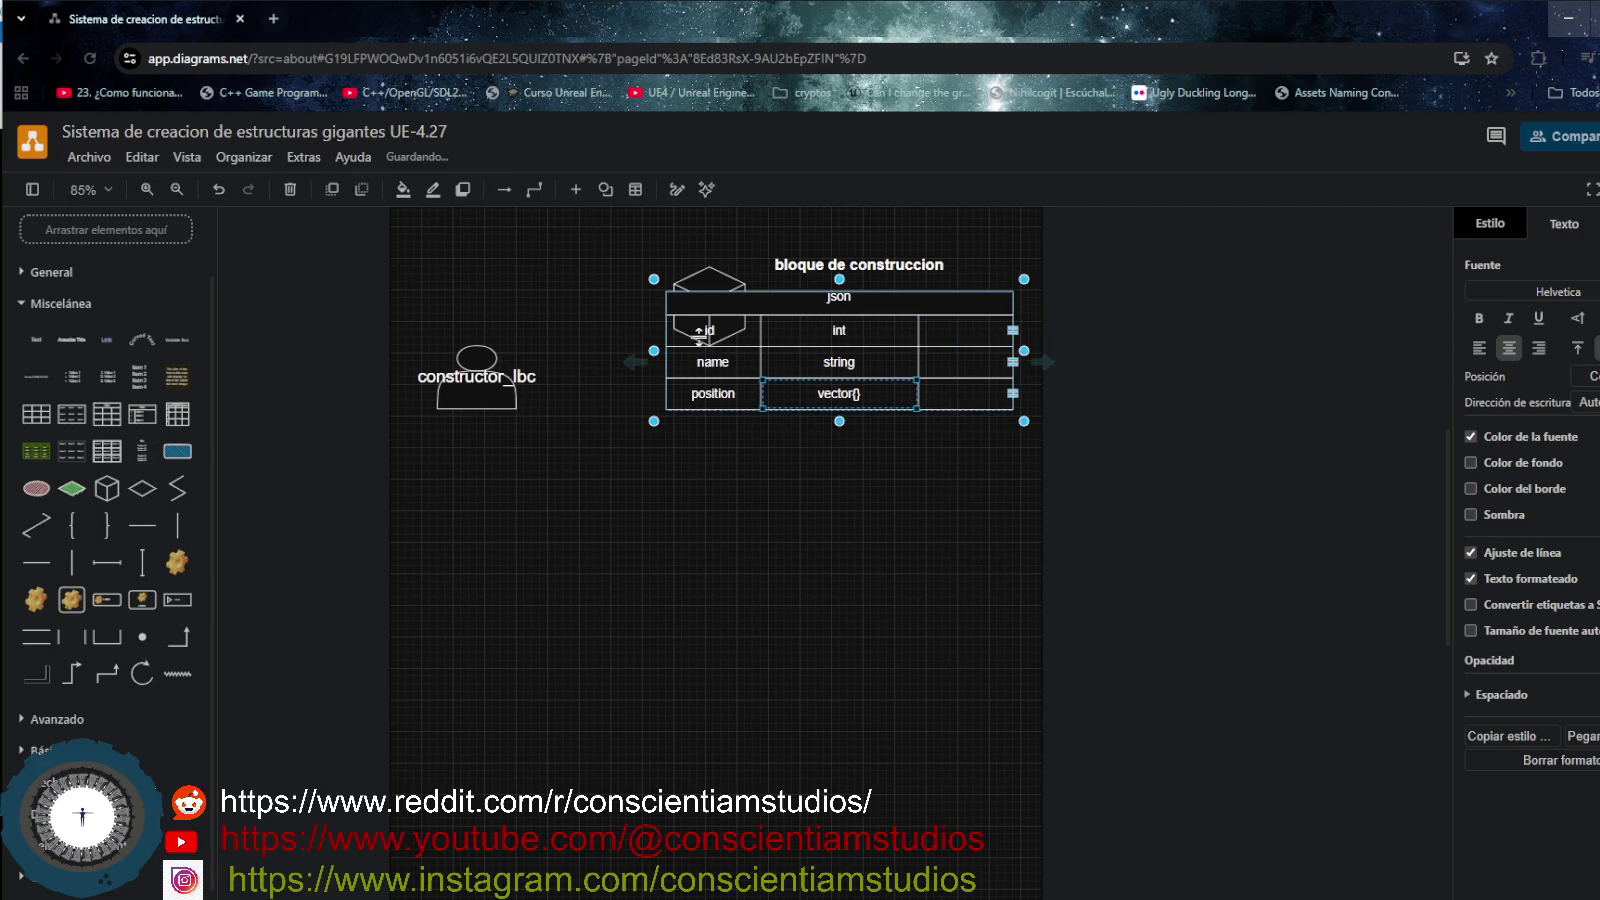
{"action": "left_click", "coordinate": [709, 276]}
{"action": "left_click_drag", "start_coordinate": [709, 276], "coordinate": [598, 274]}
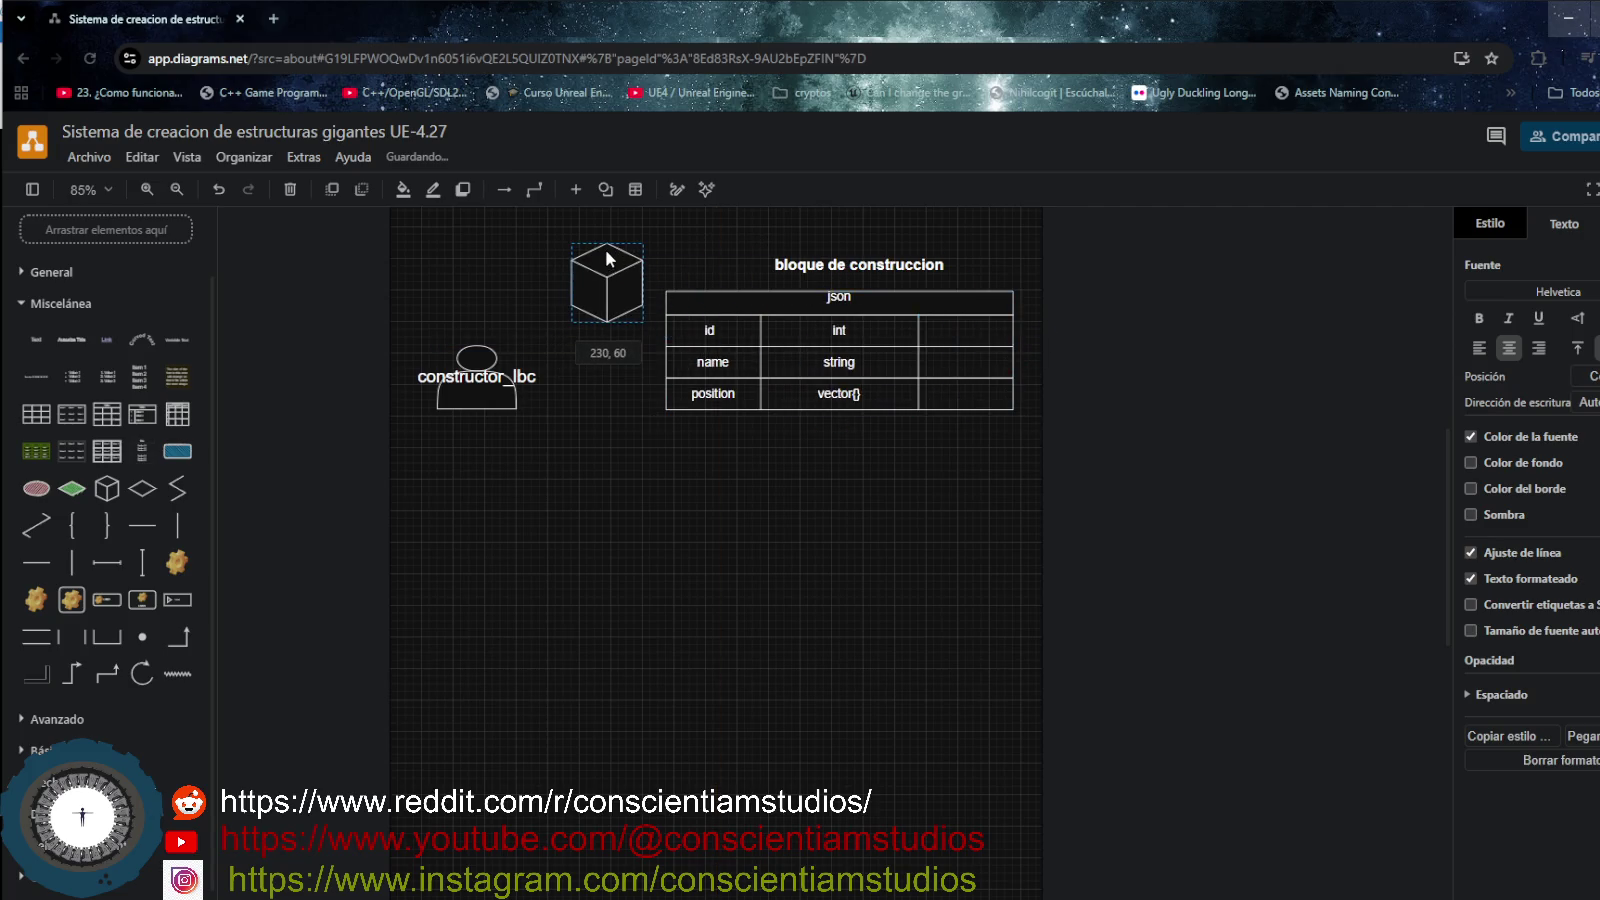
- Undo the accidental connector and move the constructor_lbc actor further down the page
{"action": "left_click_drag", "start_coordinate": [496, 412], "coordinate": [460, 618]}
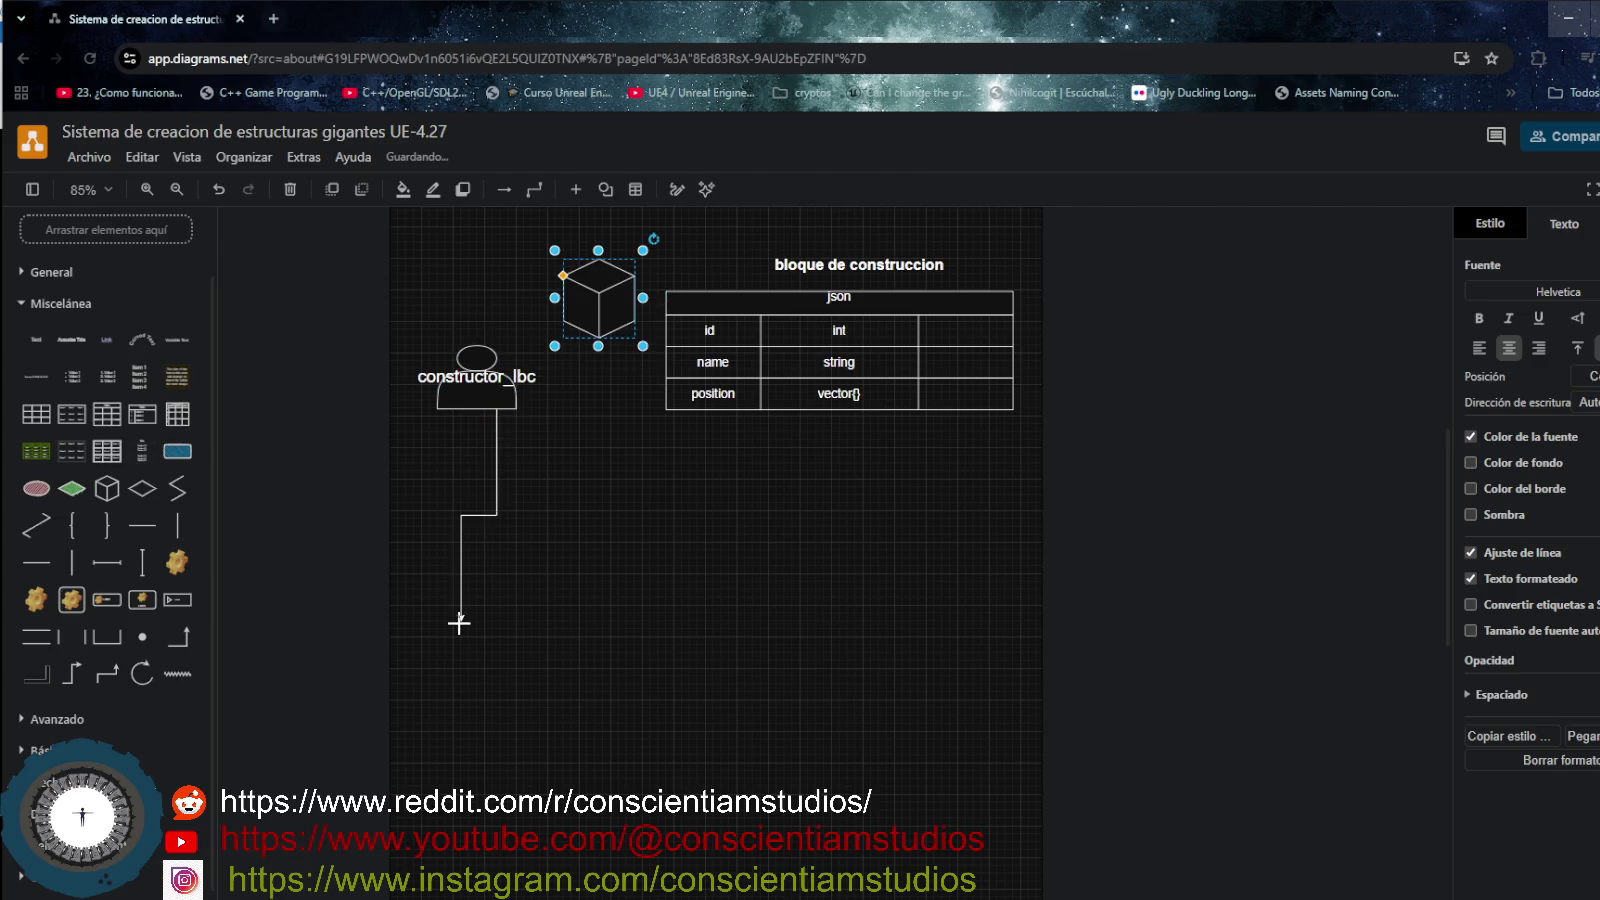
{"action": "left_click", "coordinate": [512, 488]}
{"action": "key", "text": "ctrl+z"}
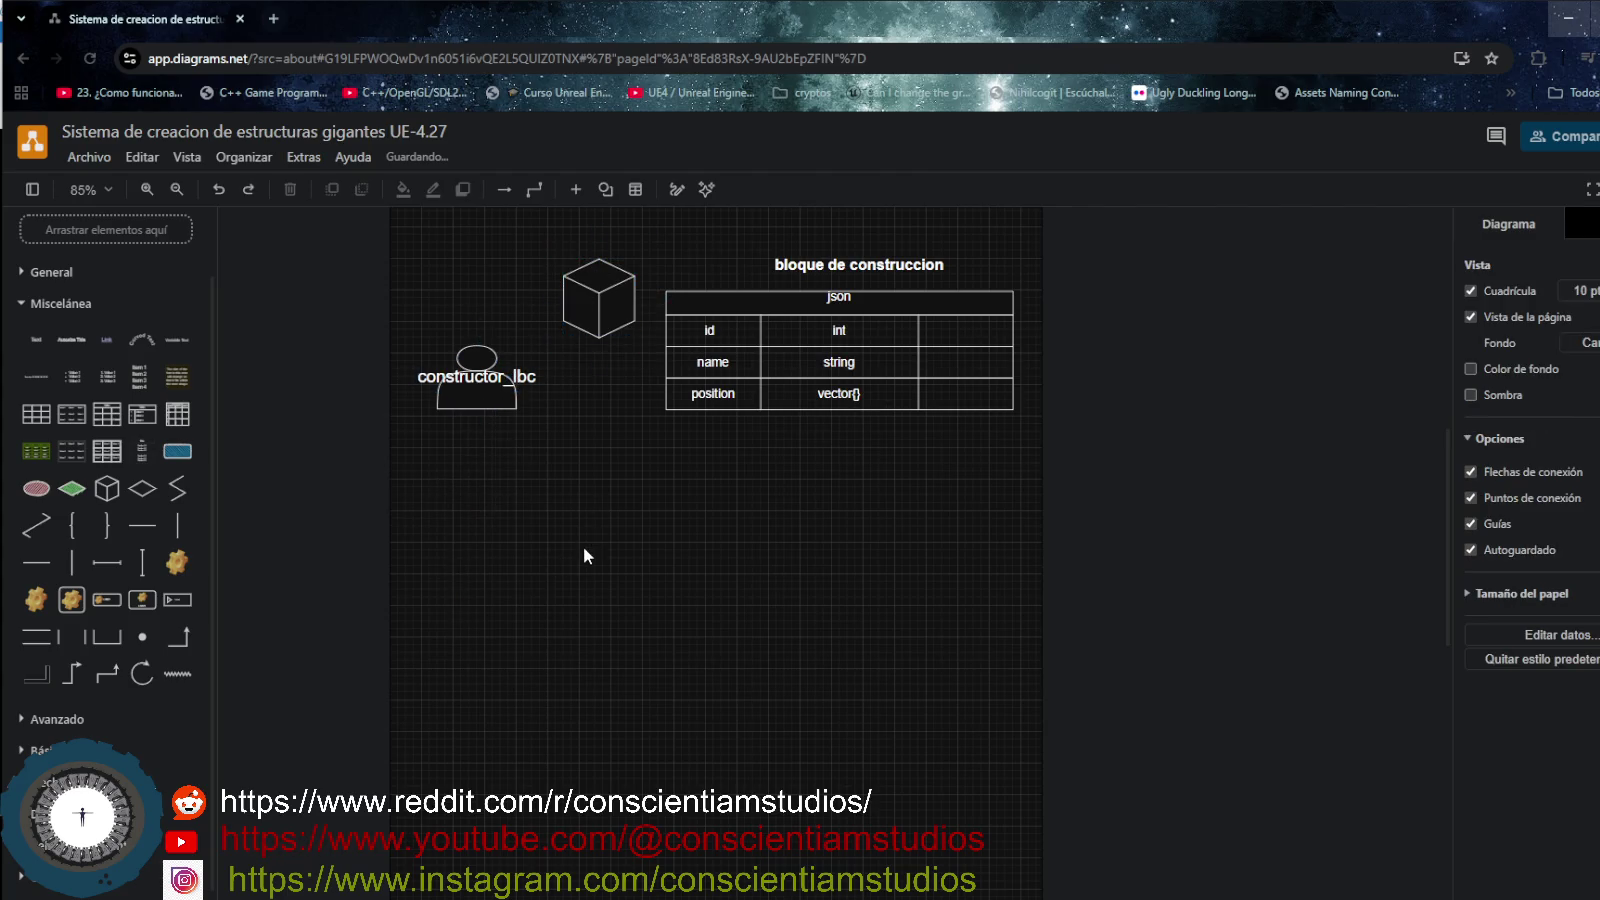
{"action": "left_click_drag", "start_coordinate": [481, 400], "coordinate": [484, 693]}
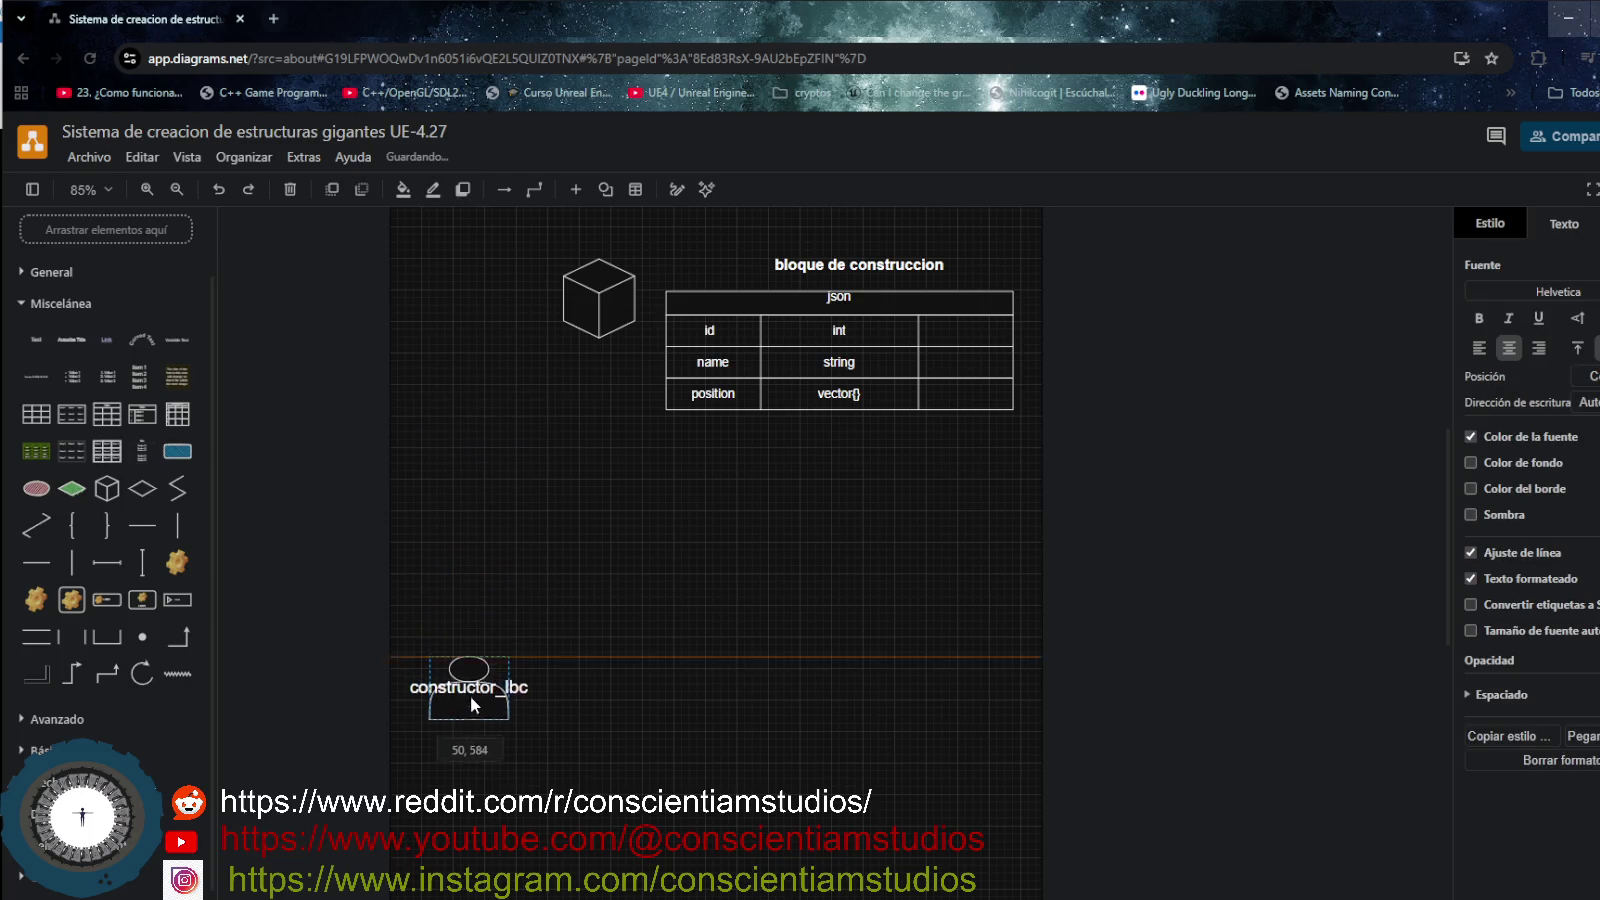
{"action": "left_click", "coordinate": [864, 372]}
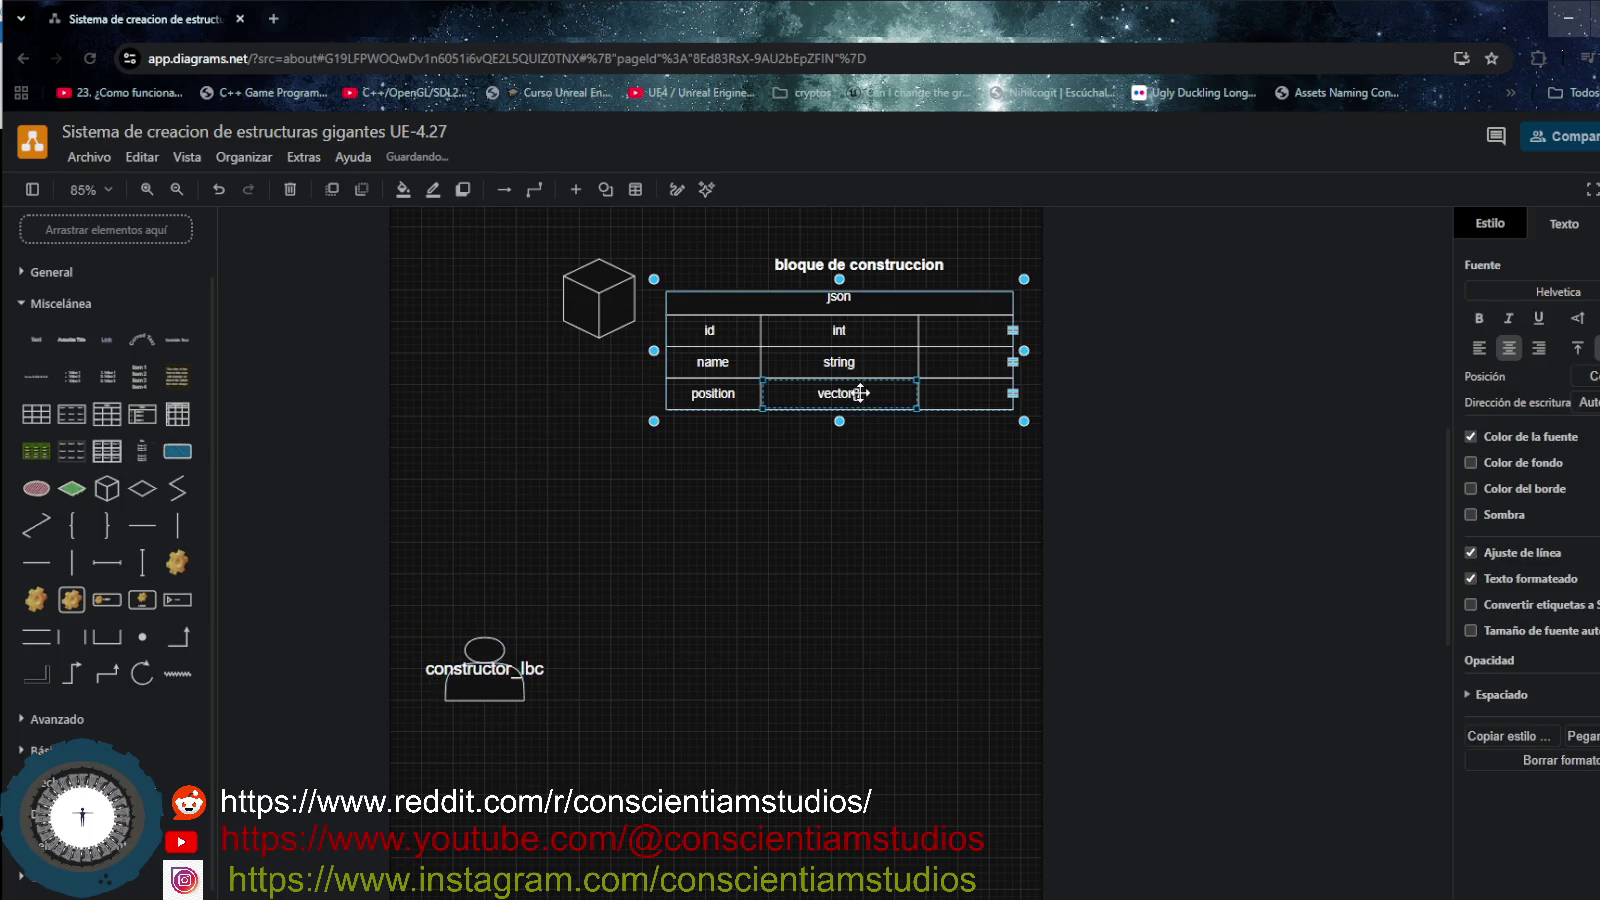
- Fill the position row's value cell with 'vector{ 3.2, 5.6, 2.8 }', removing the extra spaces
{"action": "double_click", "coordinate": [864, 393]}
{"action": "left_click", "coordinate": [860, 393]}
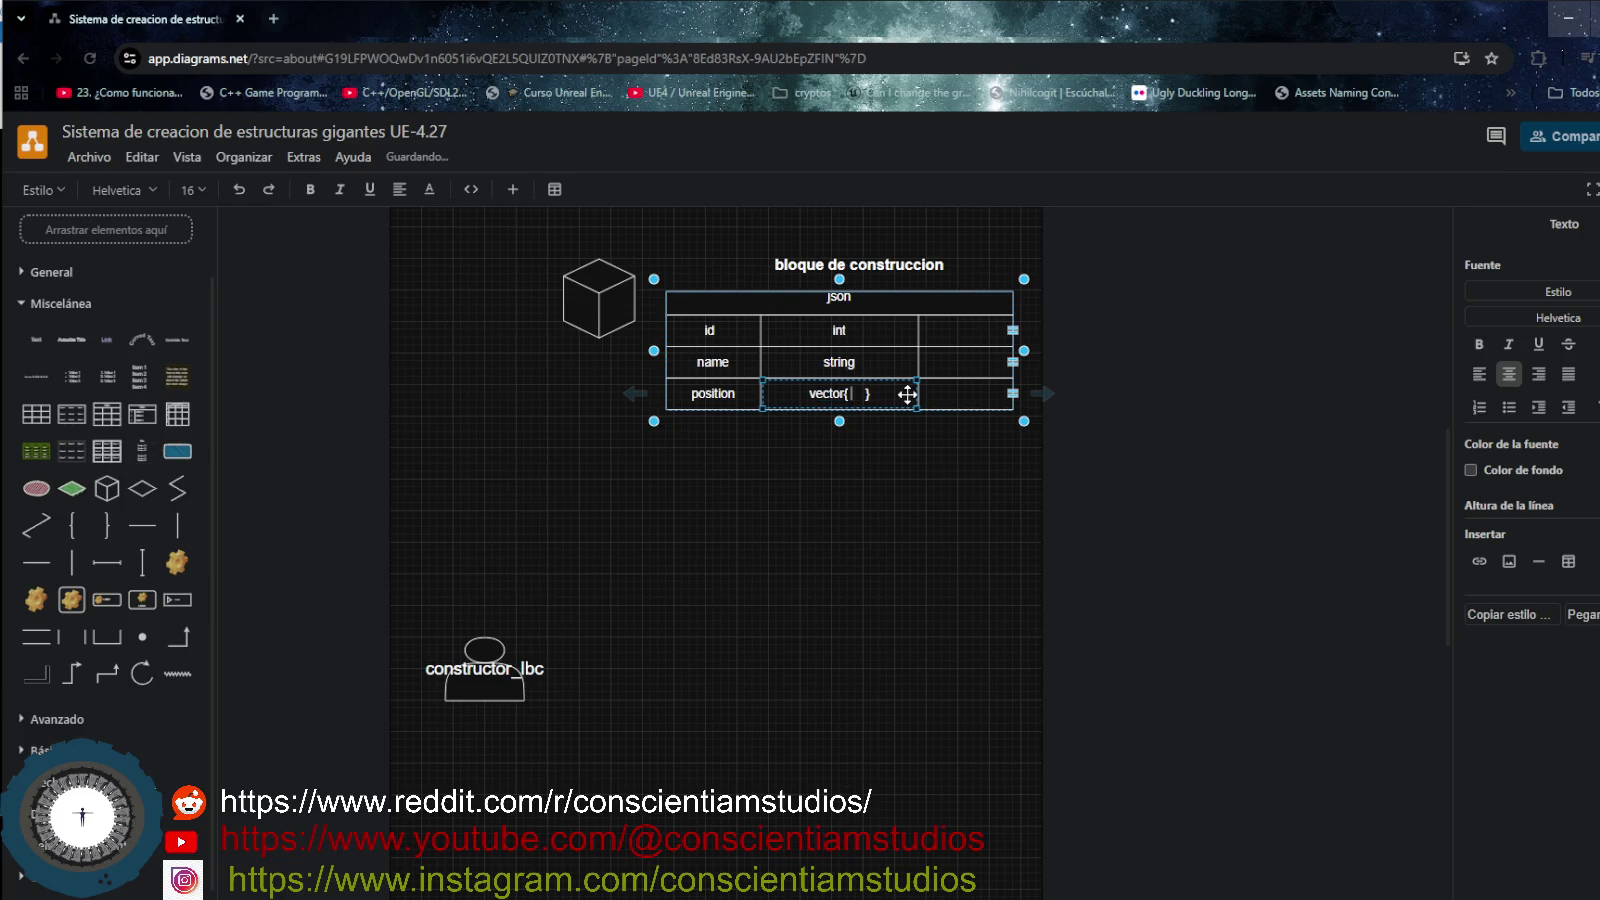
{"action": "type", "text": "3"}
{"action": "type", "text": ".1"}
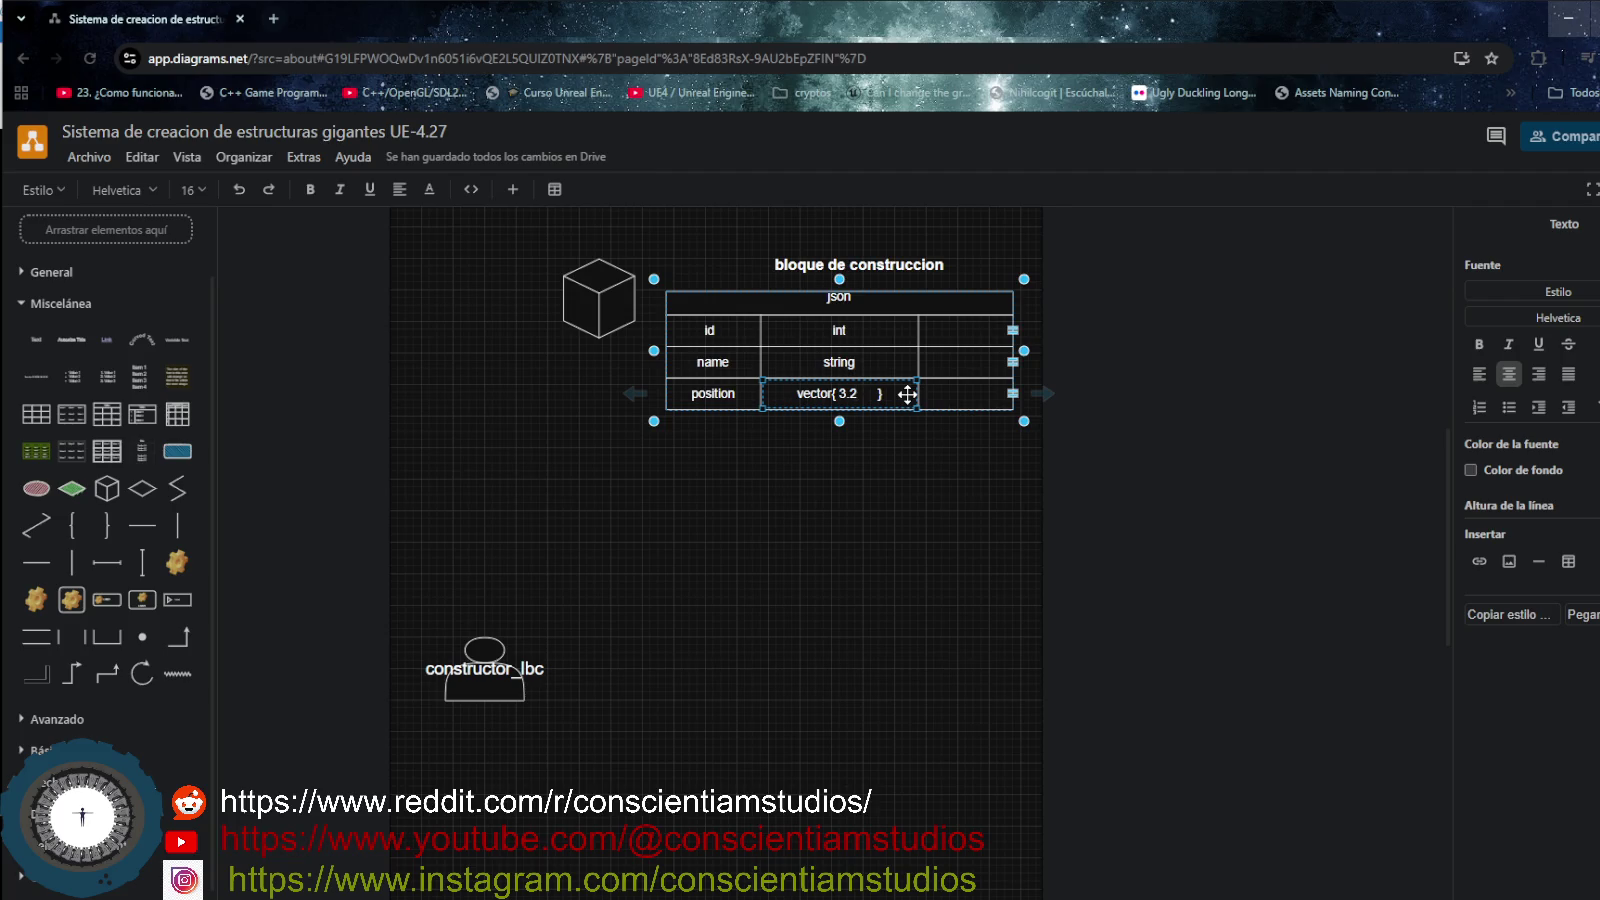
{"action": "type", "text": ", "}
{"action": "type", "text": "5.6, 2.8"}
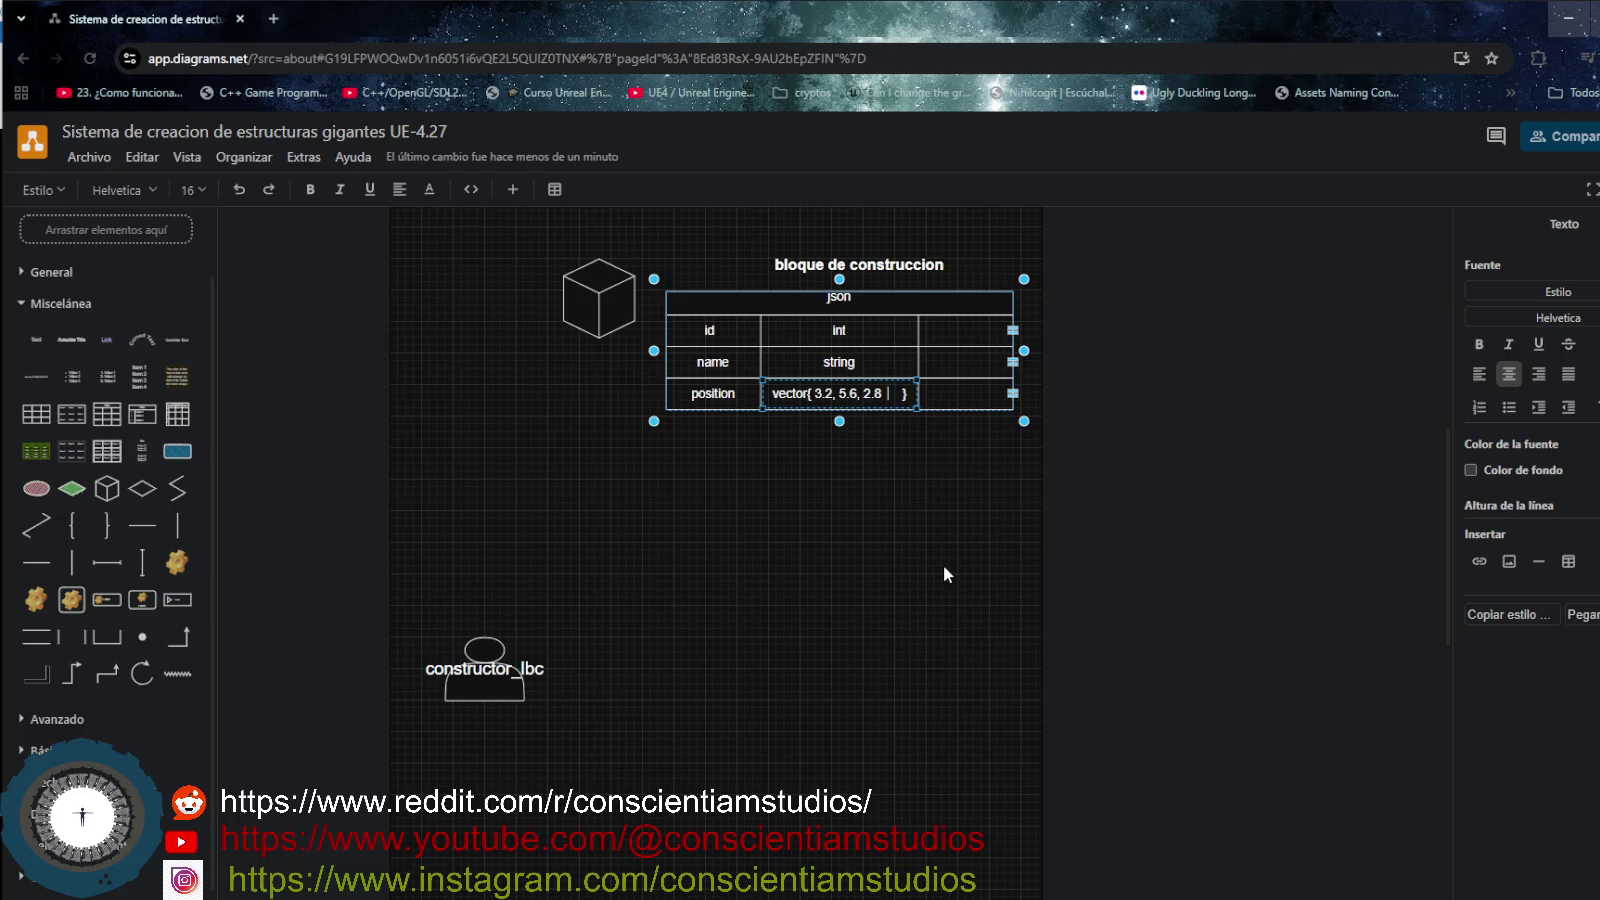
{"action": "key", "text": "Right"}
{"action": "key", "text": "BackSpace"}
{"action": "key", "text": "BackSpace"}
{"action": "key", "text": "BackSpace"}
{"action": "key", "text": "BackSpace"}
{"action": "left_click", "coordinate": [902, 516]}
- Narrow the json table and its columns from the right edge
{"action": "left_click", "coordinate": [952, 330]}
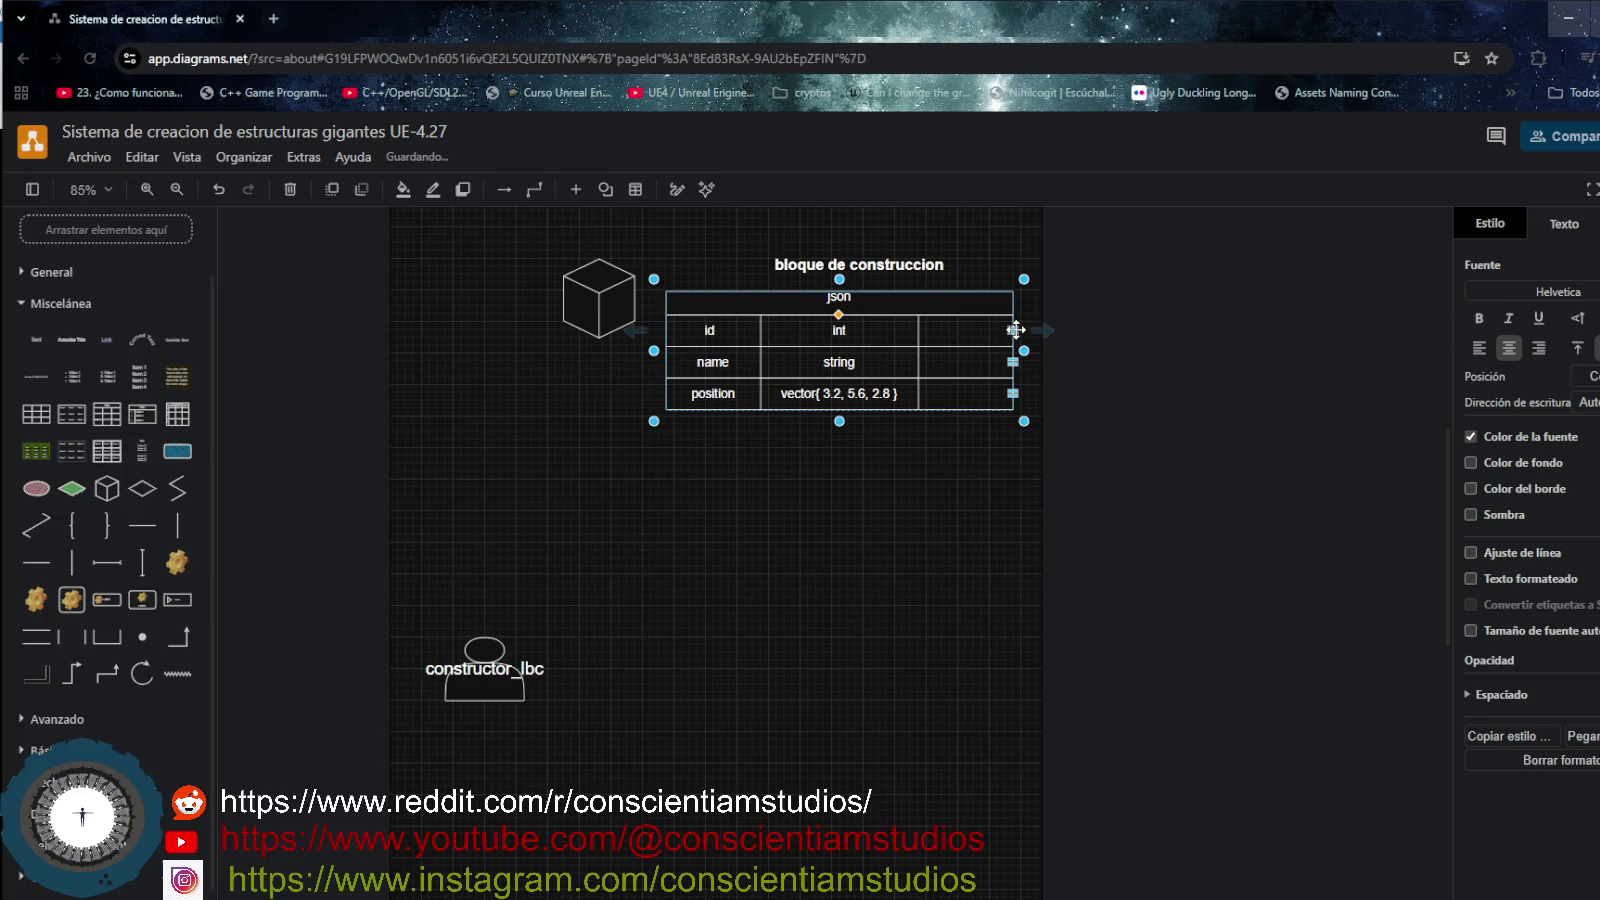
{"action": "mouse_move", "coordinate": [1008, 323]}
{"action": "left_mouse_down"}
{"action": "mouse_move", "coordinate": [955, 333]}
{"action": "mouse_move", "coordinate": [1012, 328]}
{"action": "left_mouse_up"}
{"action": "left_click", "coordinate": [960, 372]}
{"action": "double_click", "coordinate": [960, 372]}
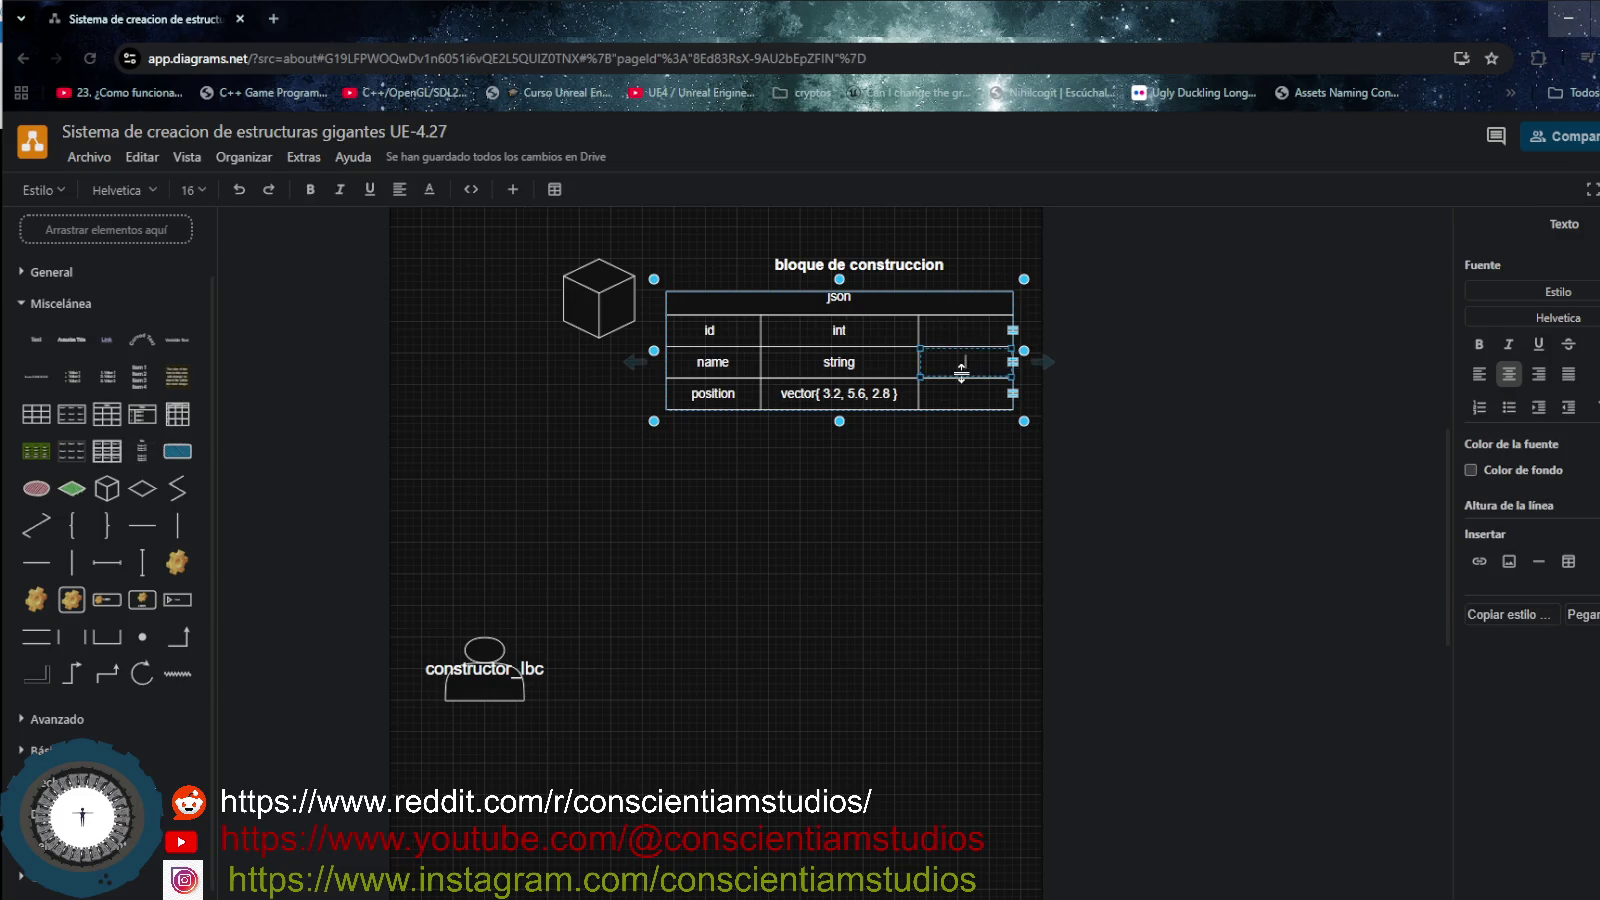
{"action": "left_click", "coordinate": [961, 393]}
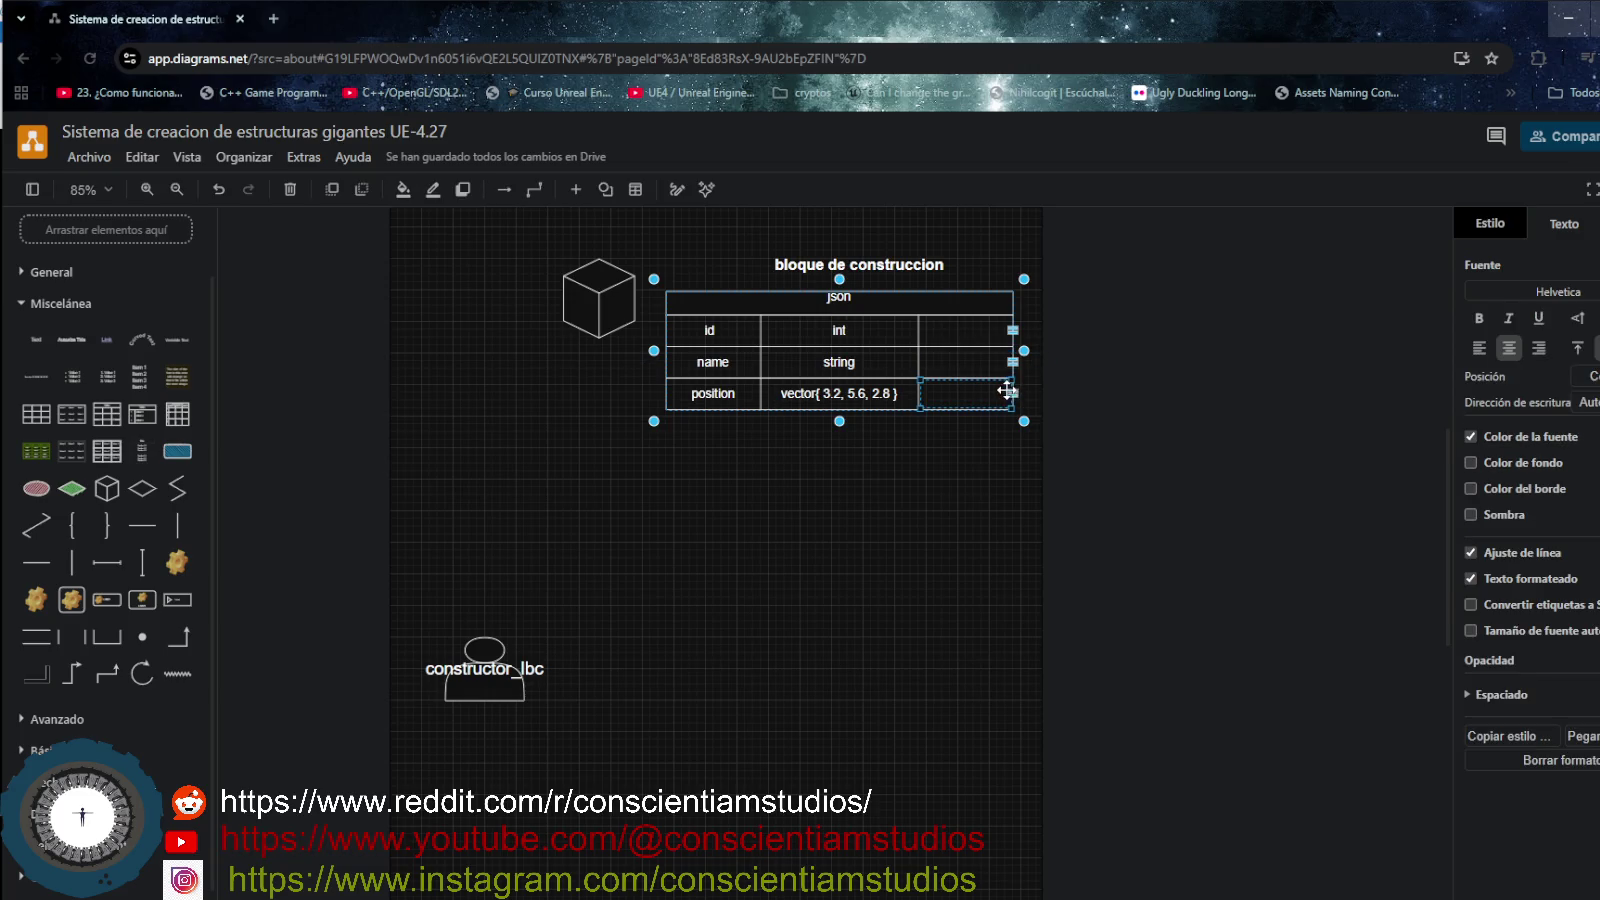
{"action": "left_click_drag", "start_coordinate": [1022, 418], "coordinate": [1006, 418]}
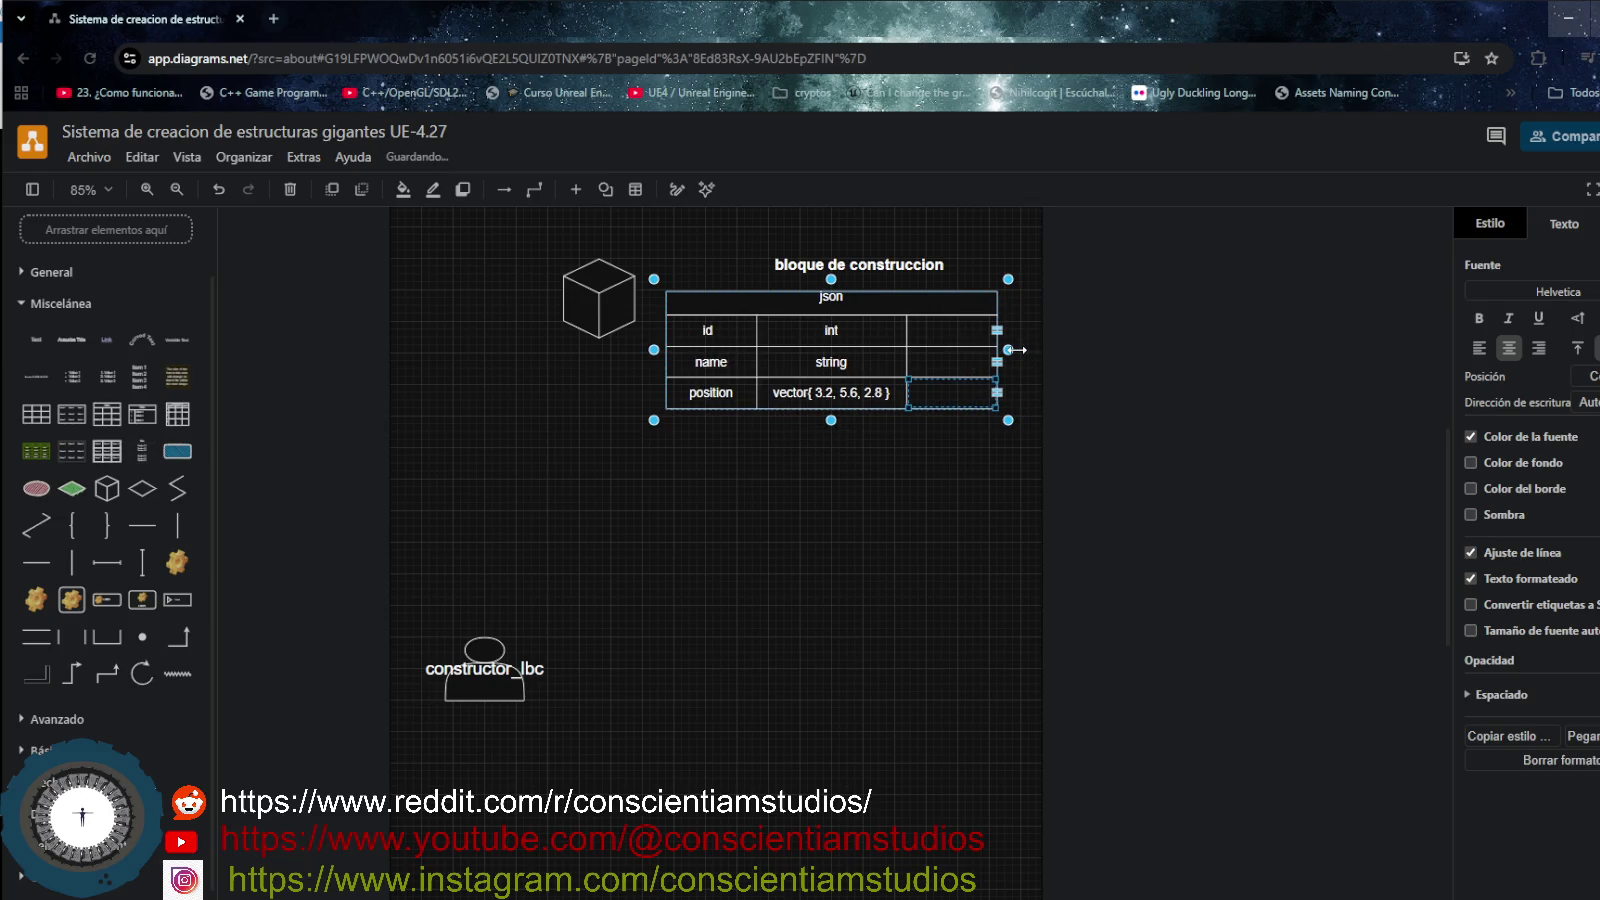
{"action": "left_click", "coordinate": [906, 322]}
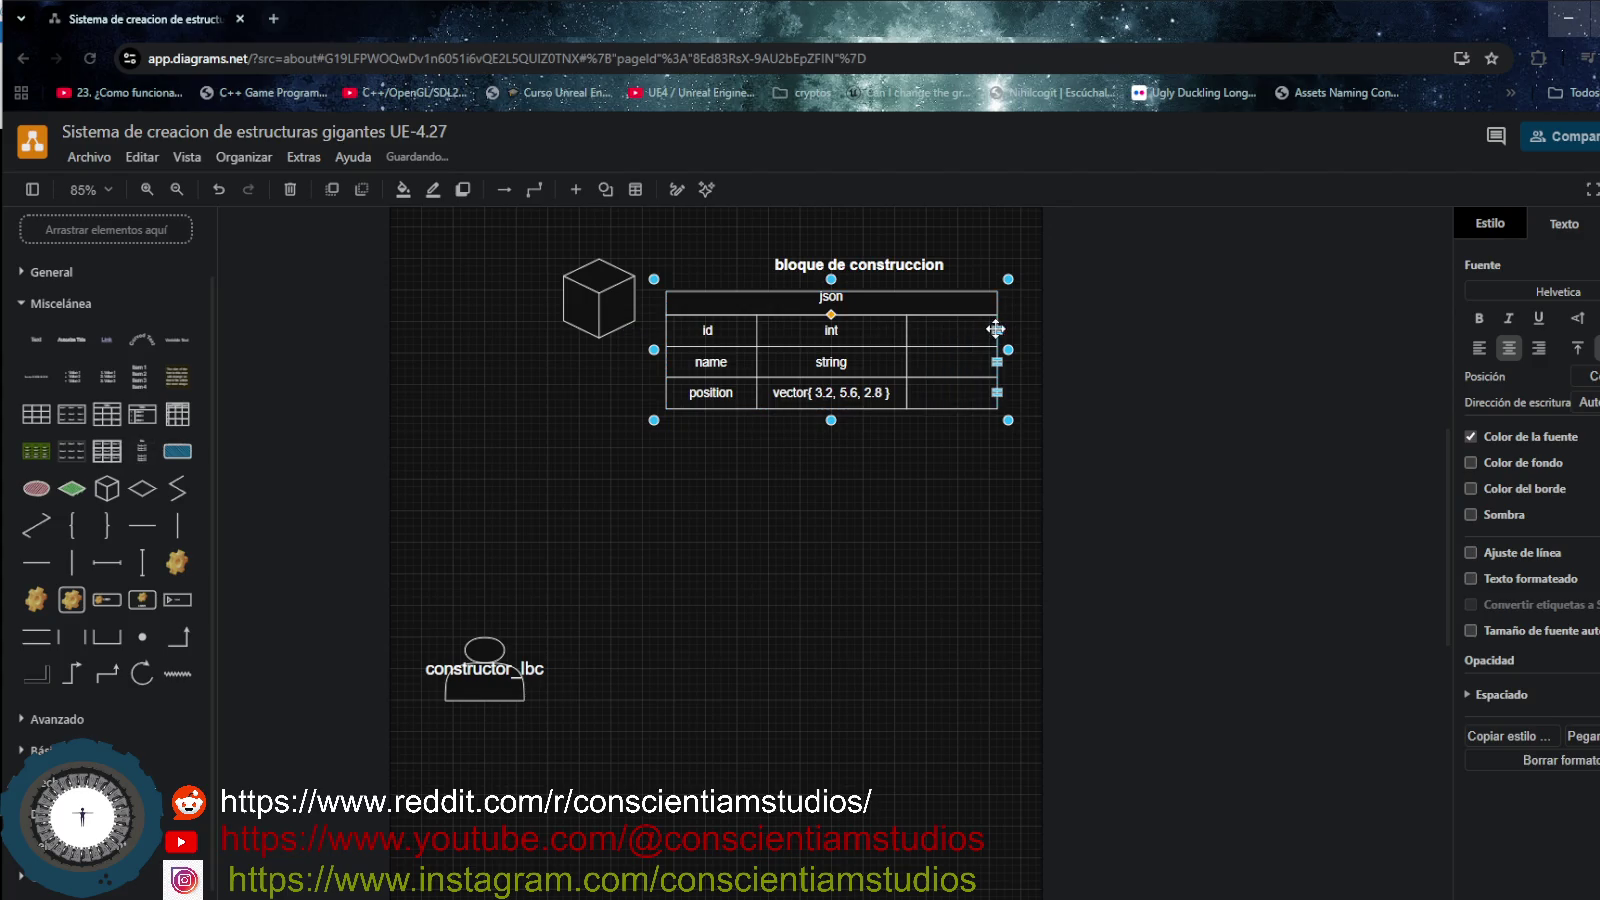
{"action": "left_click_drag", "start_coordinate": [997, 329], "coordinate": [1087, 329]}
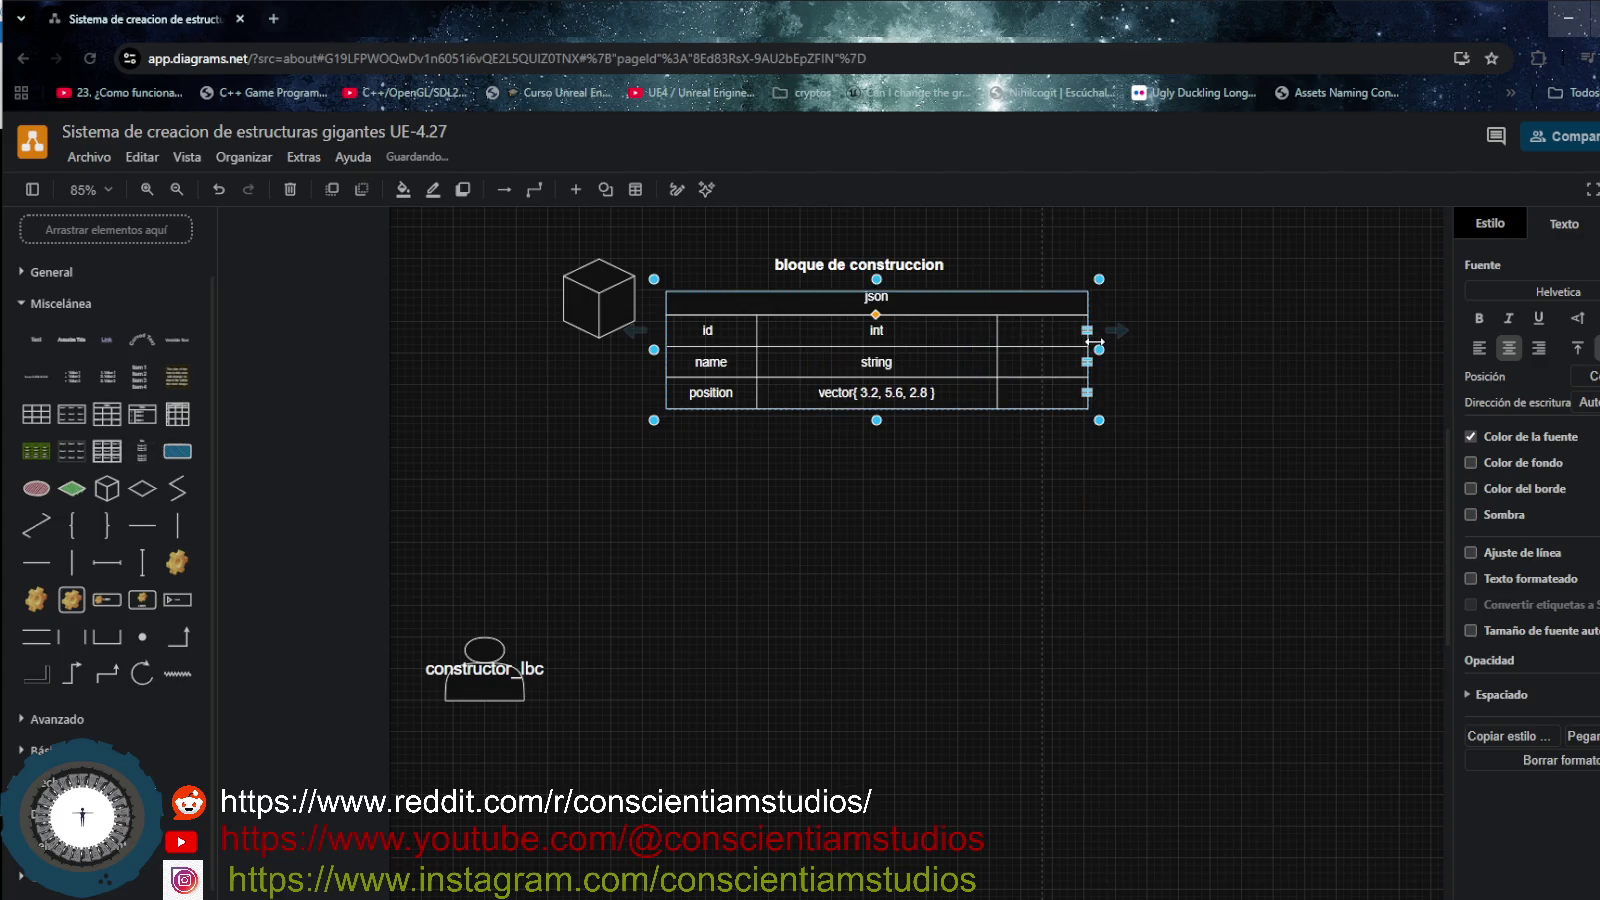
{"action": "left_click_drag", "start_coordinate": [1071, 342], "coordinate": [949, 330]}
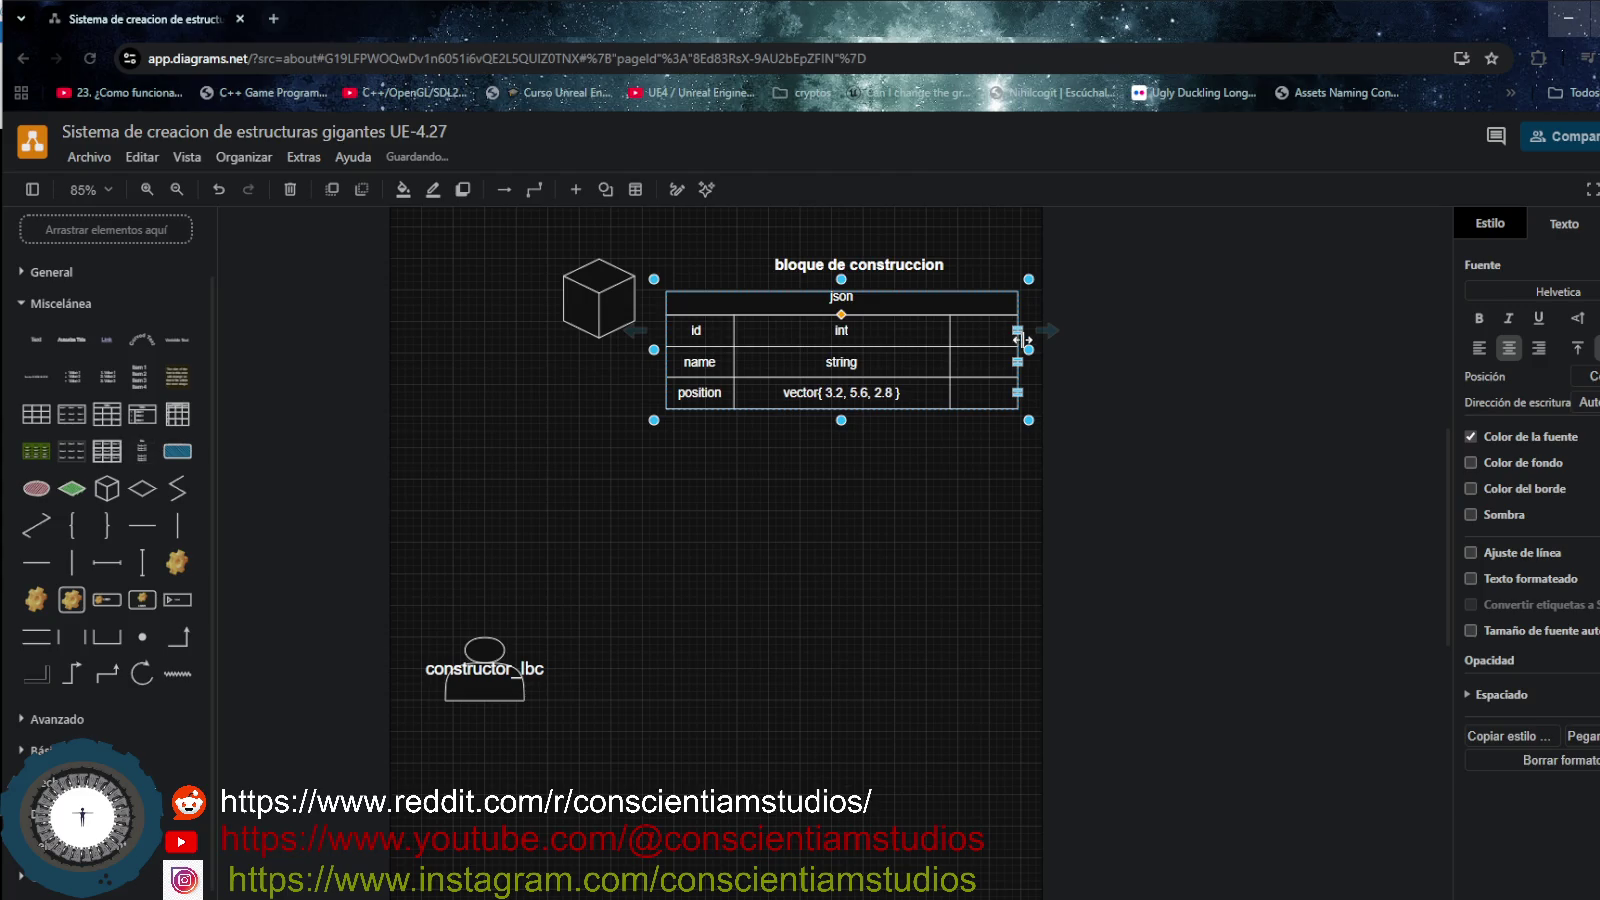
{"action": "left_click_drag", "start_coordinate": [1020, 340], "coordinate": [975, 351]}
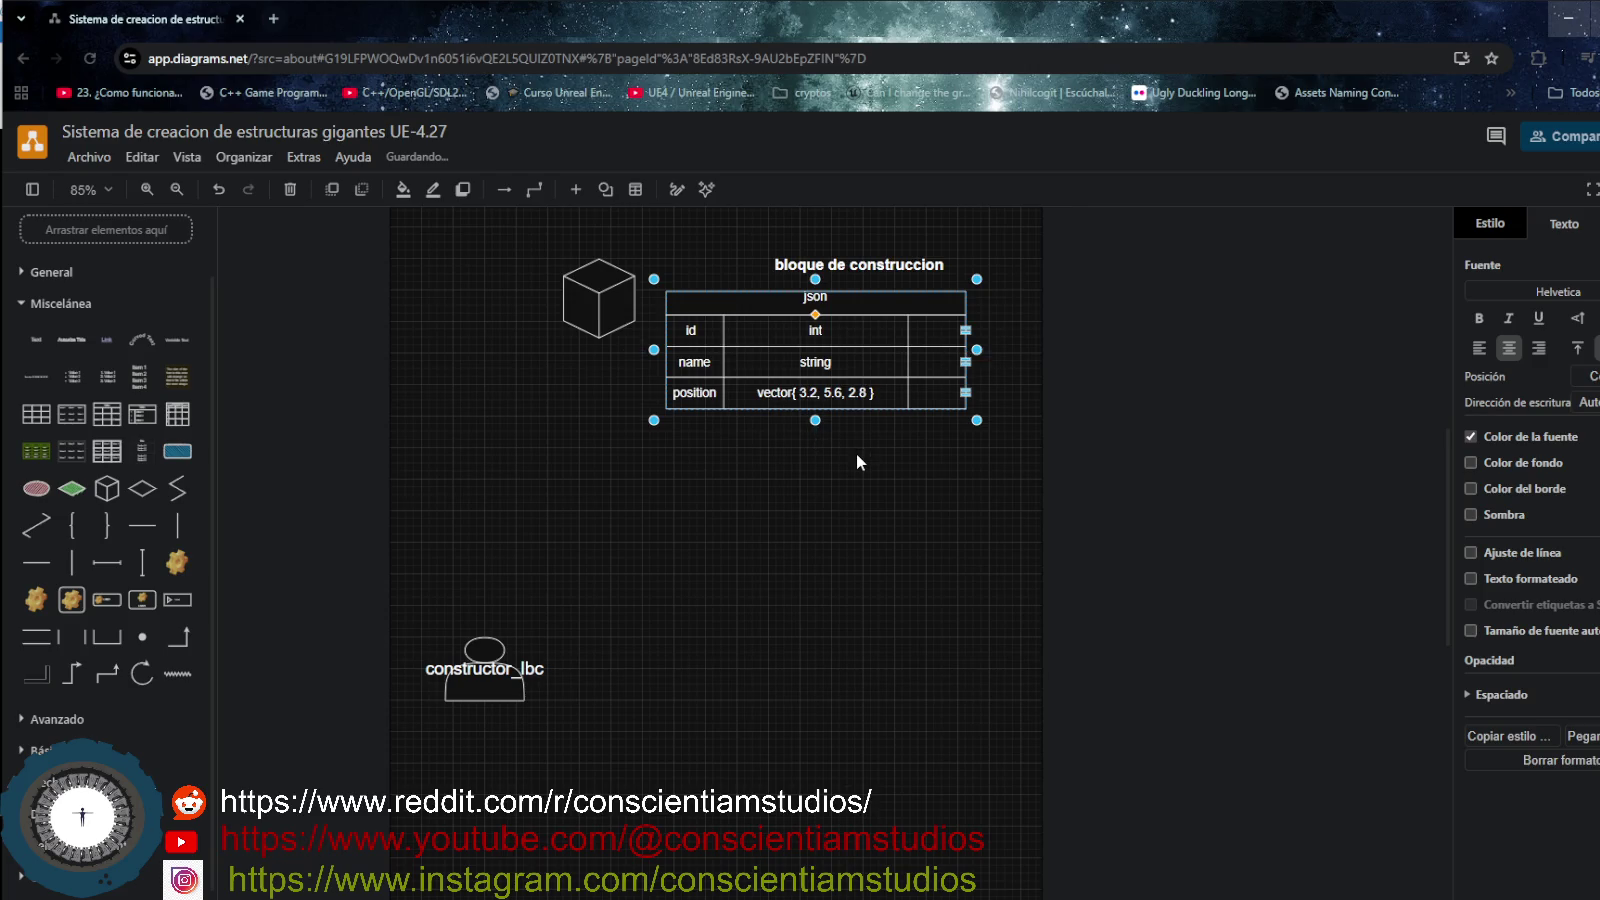
{"action": "left_click", "coordinate": [898, 460]}
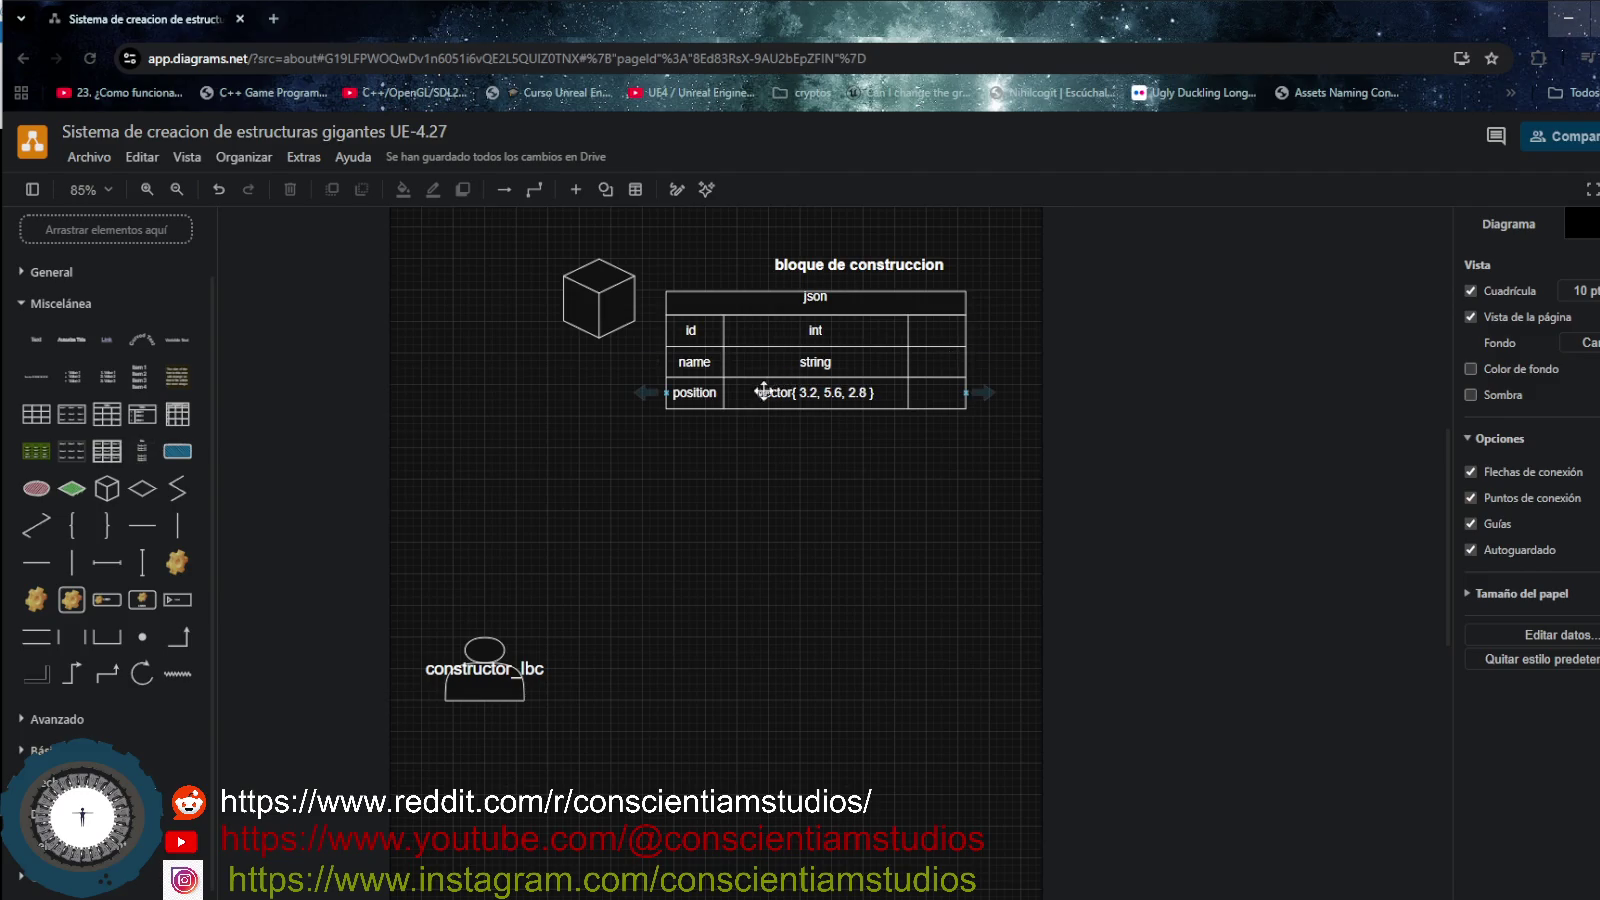
- Shorten the bottom position row, move the cube slightly left and the actor slightly up
{"action": "mouse_move", "coordinate": [821, 405]}
{"action": "left_mouse_down"}
{"action": "mouse_move", "coordinate": [831, 418]}
{"action": "mouse_move", "coordinate": [820, 409]}
{"action": "left_mouse_up"}
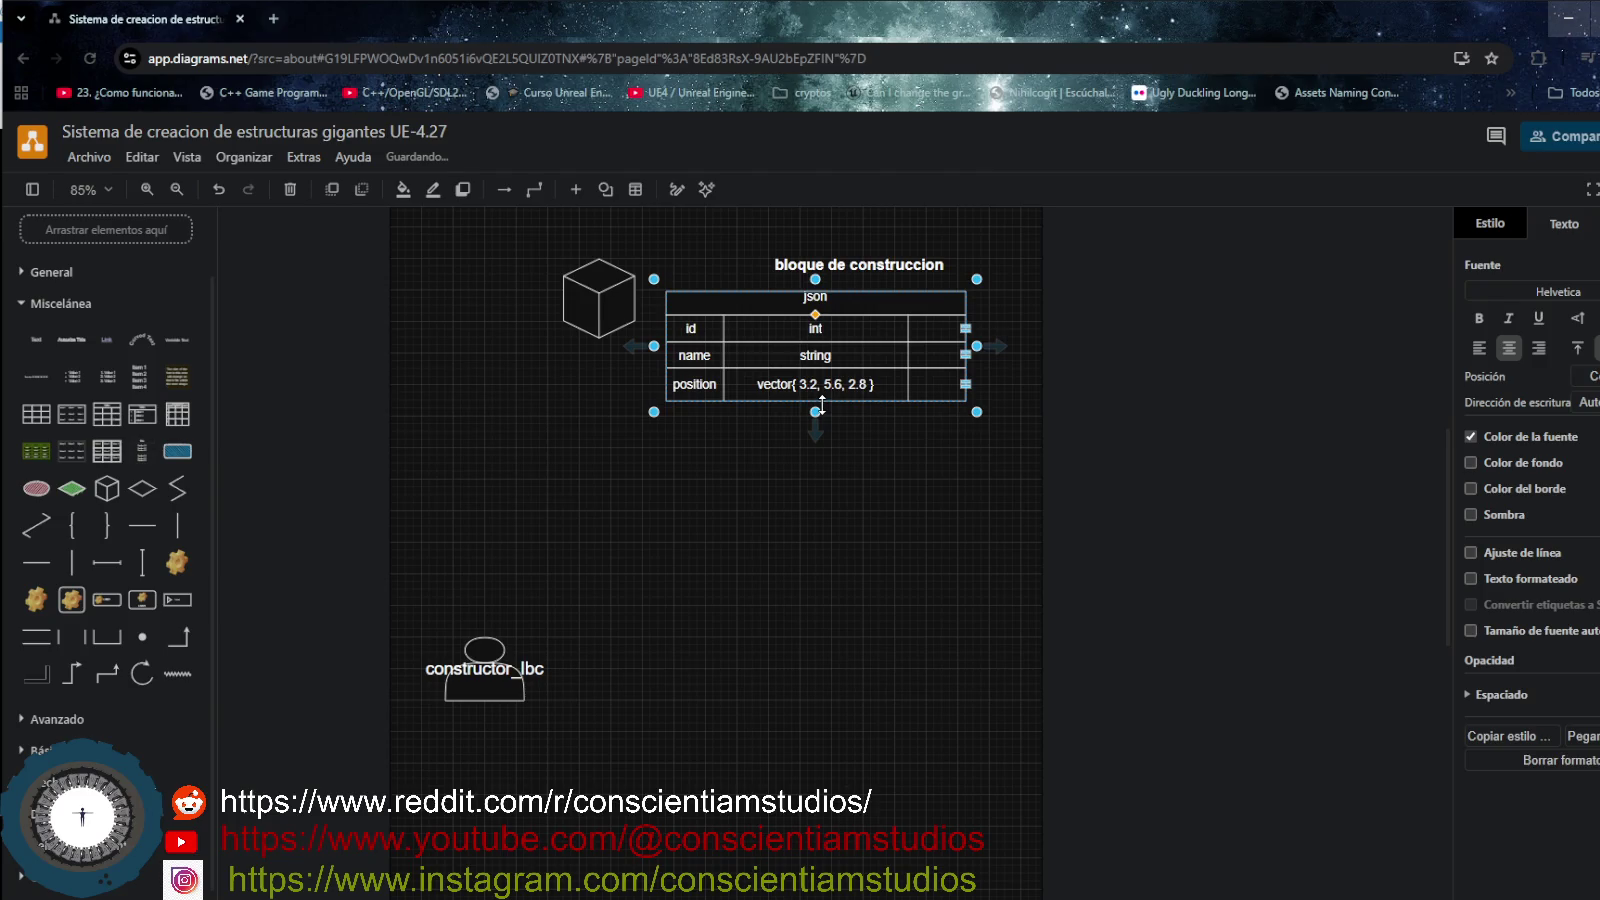
{"action": "left_click", "coordinate": [815, 437]}
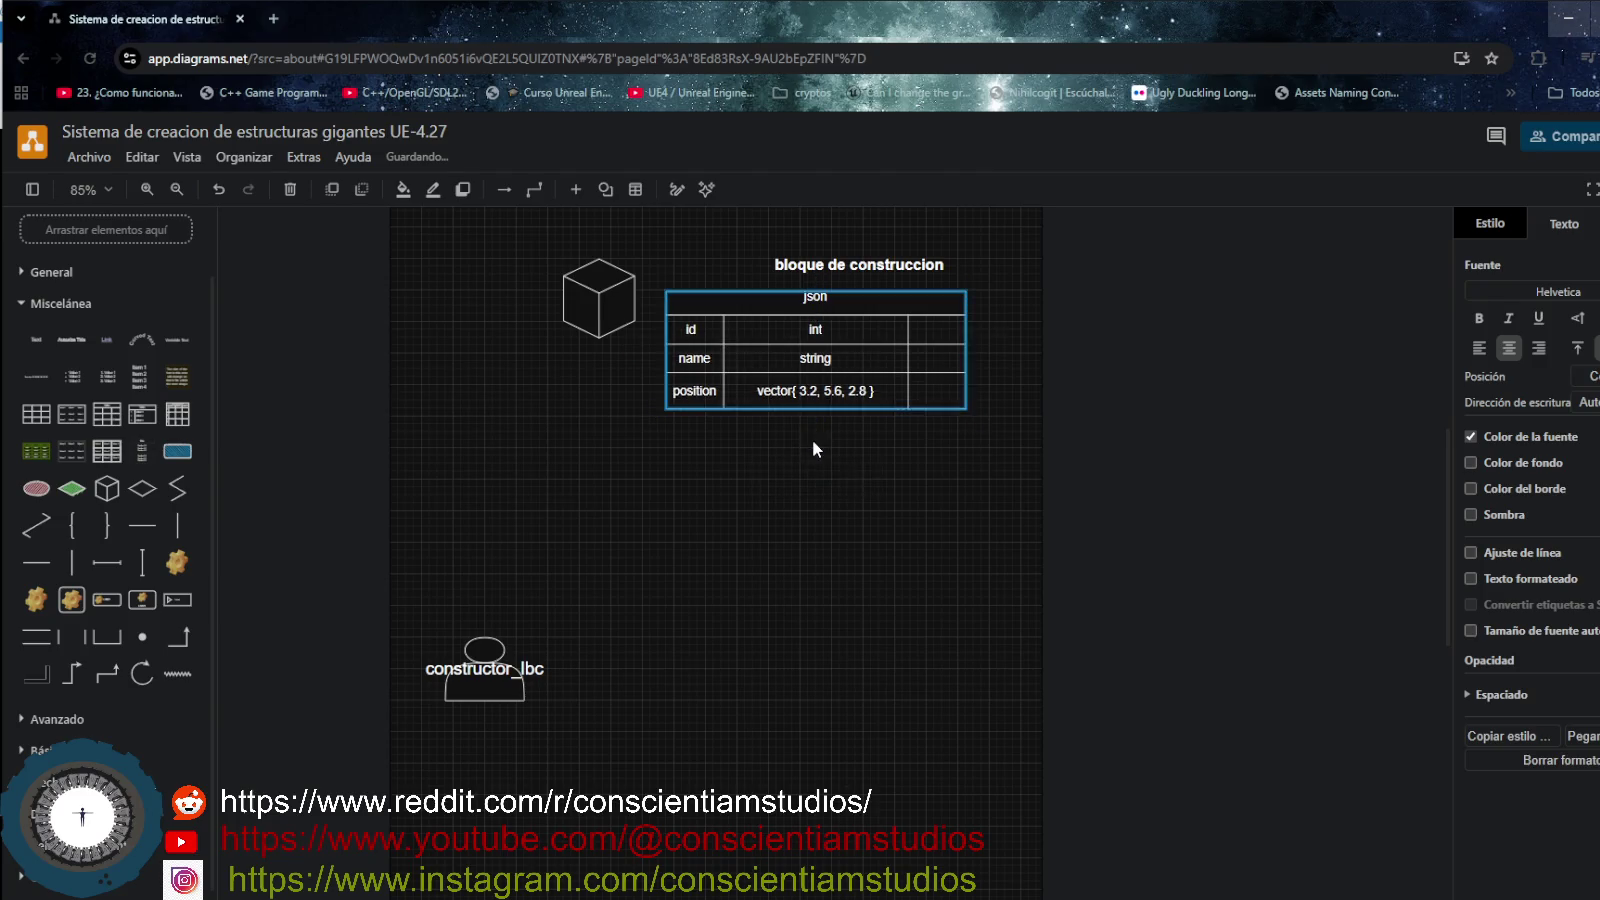
{"action": "left_click_drag", "start_coordinate": [606, 282], "coordinate": [575, 307]}
{"action": "left_click_drag", "start_coordinate": [486, 679], "coordinate": [485, 646]}
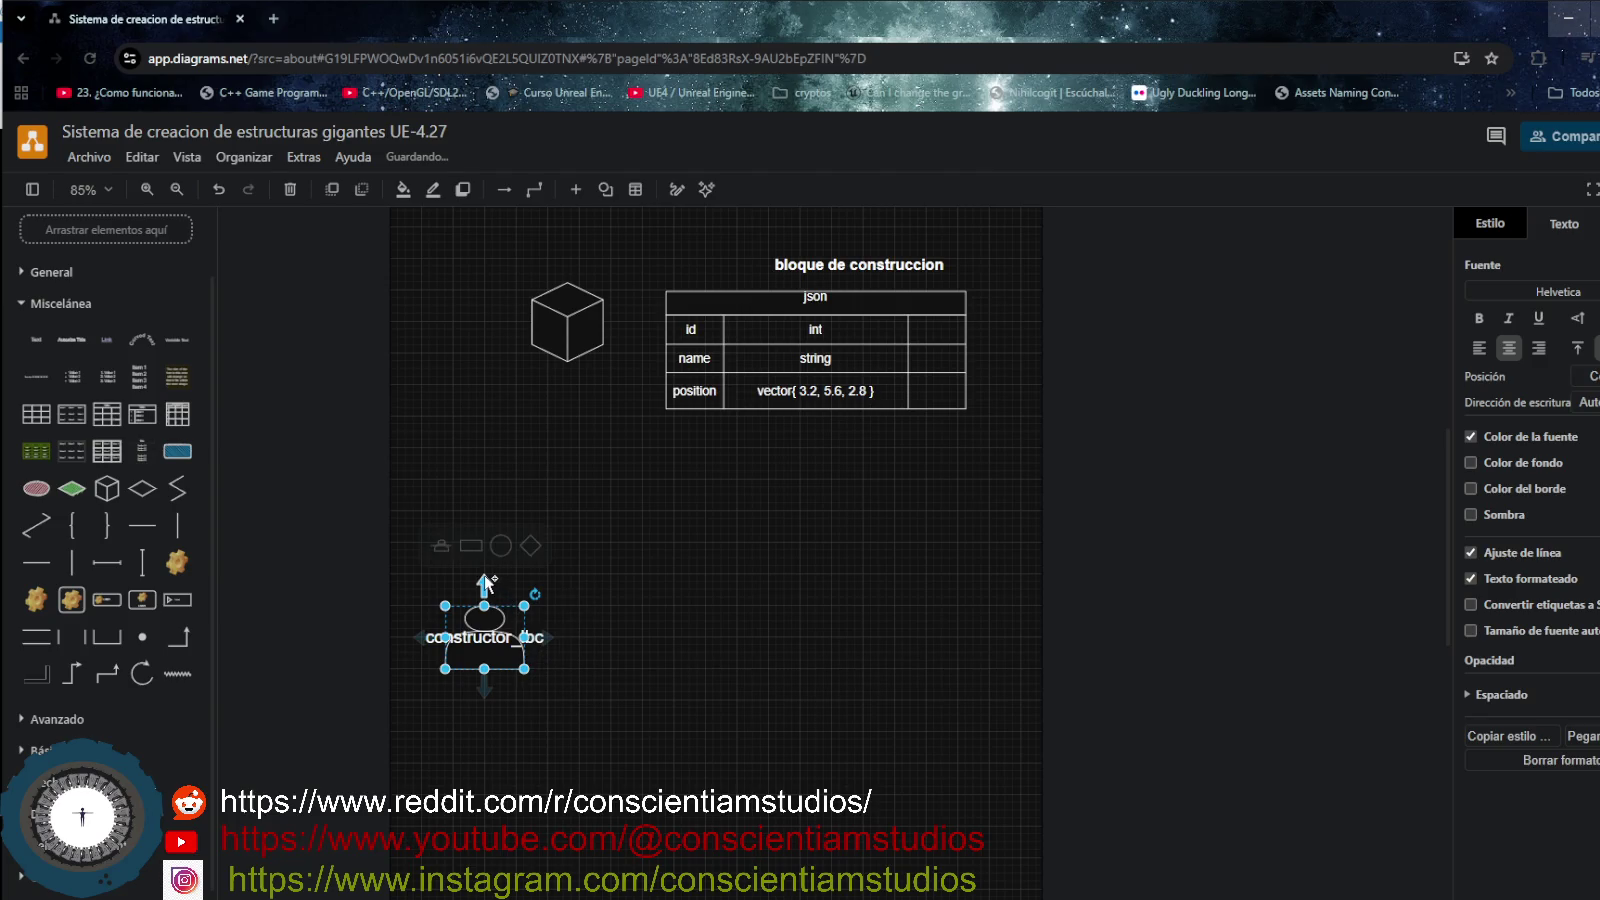
- Nudge the constructor_lbc actor slightly left and down below the cube
{"action": "mouse_move", "coordinate": [485, 638]}
{"action": "left_click_drag", "start_coordinate": [510, 606], "coordinate": [558, 402]}
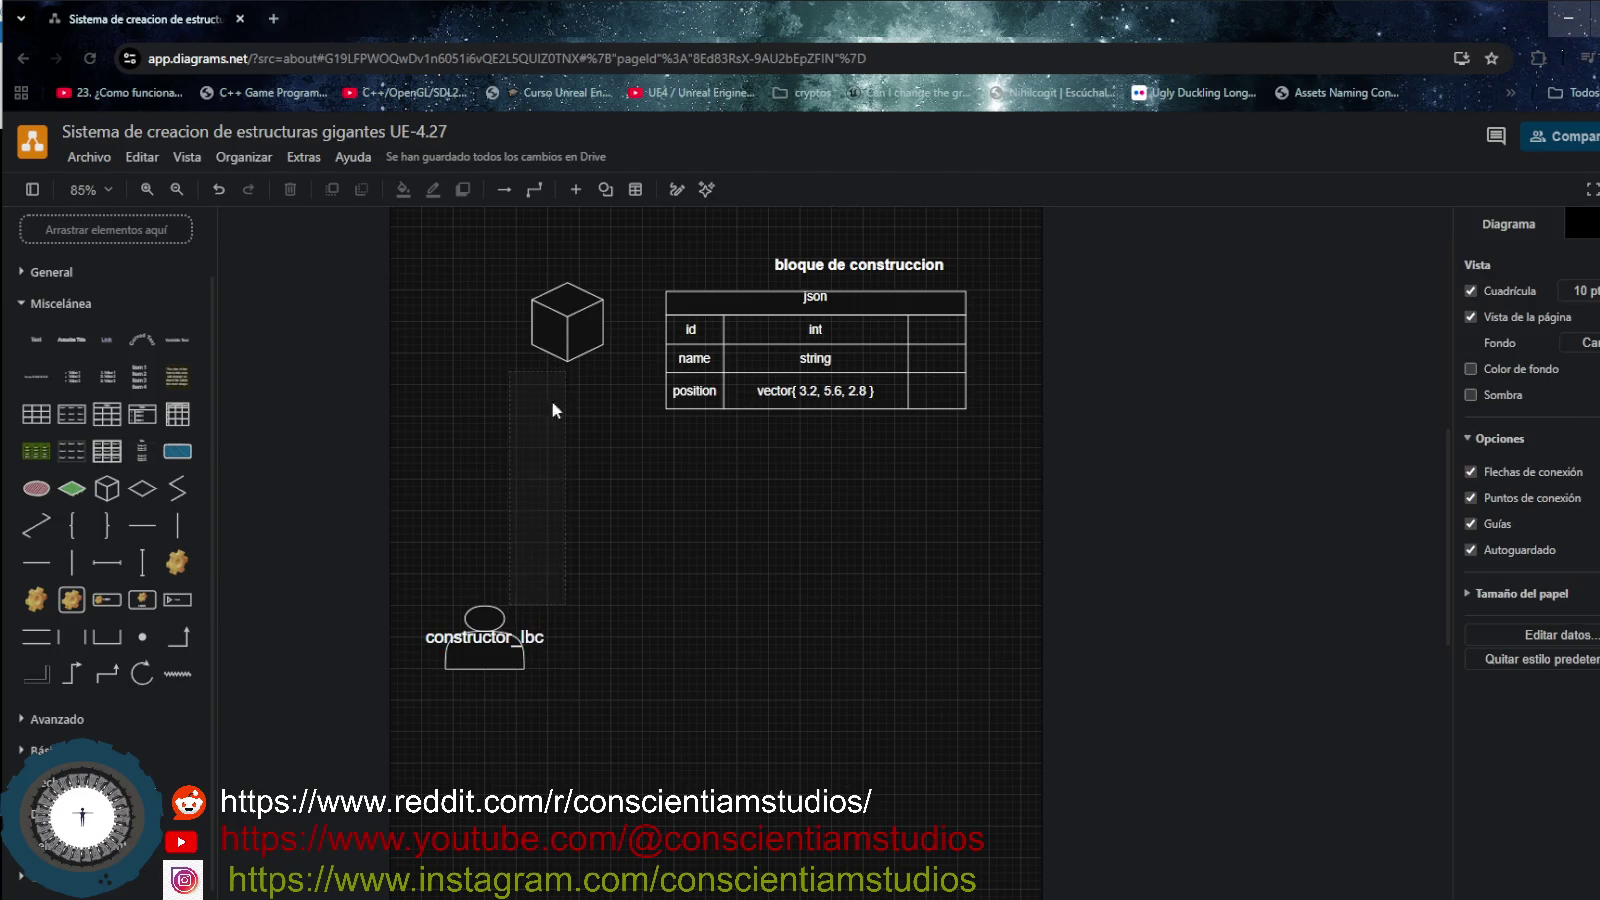
{"action": "left_click_drag", "start_coordinate": [506, 618], "coordinate": [490, 625]}
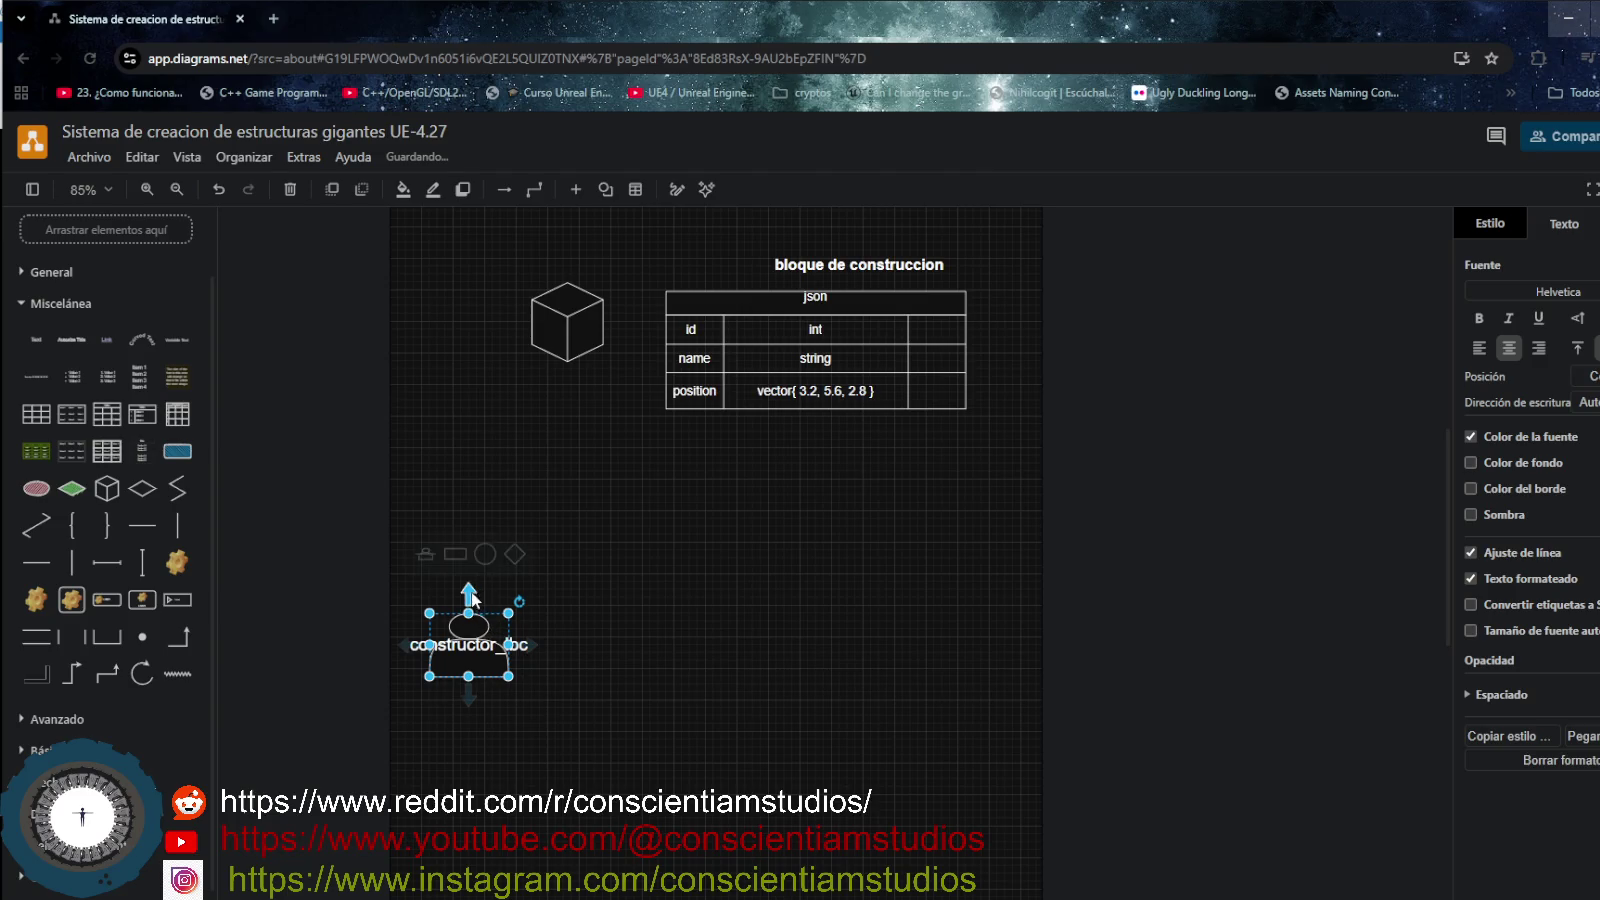
{"action": "left_click", "coordinate": [472, 591]}
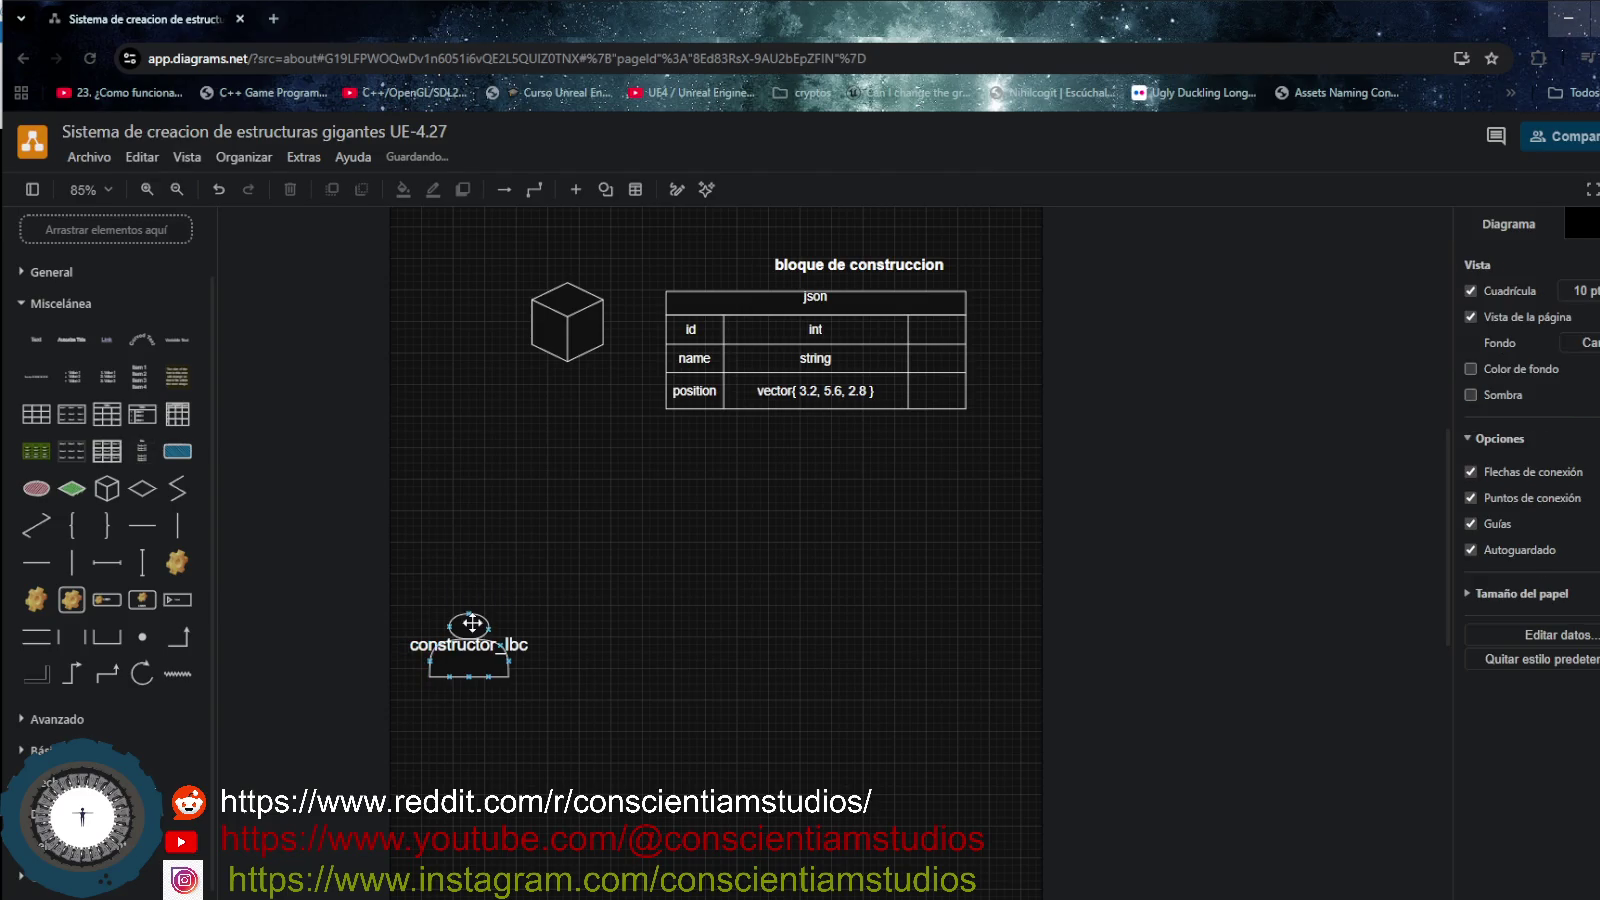
{"action": "left_click", "coordinate": [470, 622]}
{"action": "left_click", "coordinate": [470, 600]}
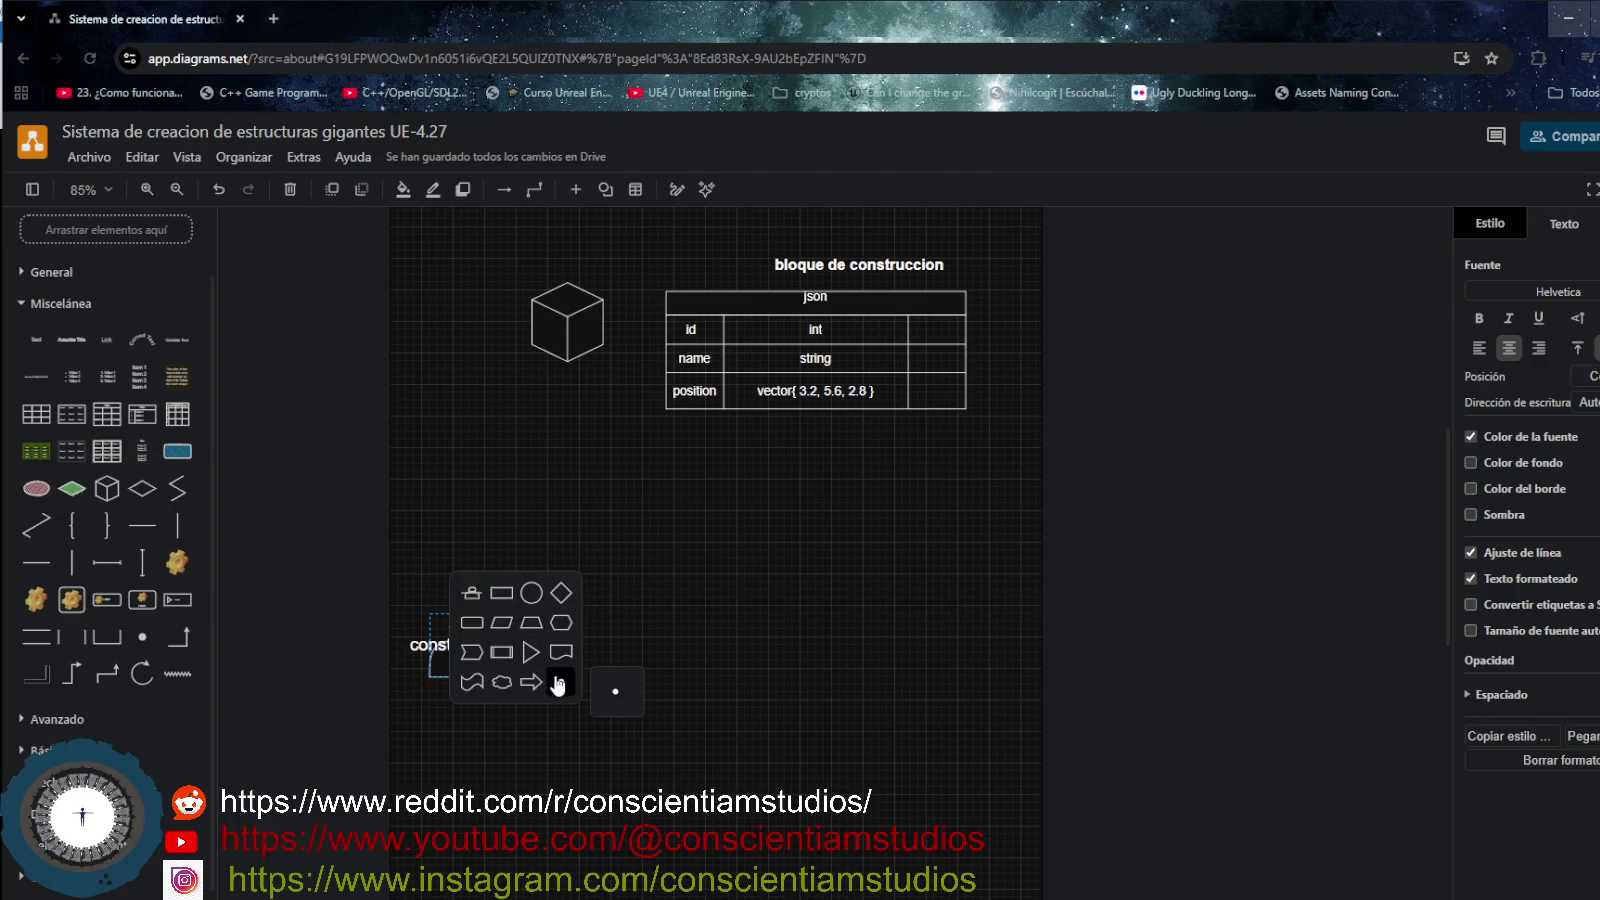
{"action": "left_click", "coordinate": [611, 686]}
- Connect the cube to the constructor_lbc actor, reroute the connector, and shift the cube right
{"action": "left_click_drag", "start_coordinate": [570, 362], "coordinate": [572, 358]}
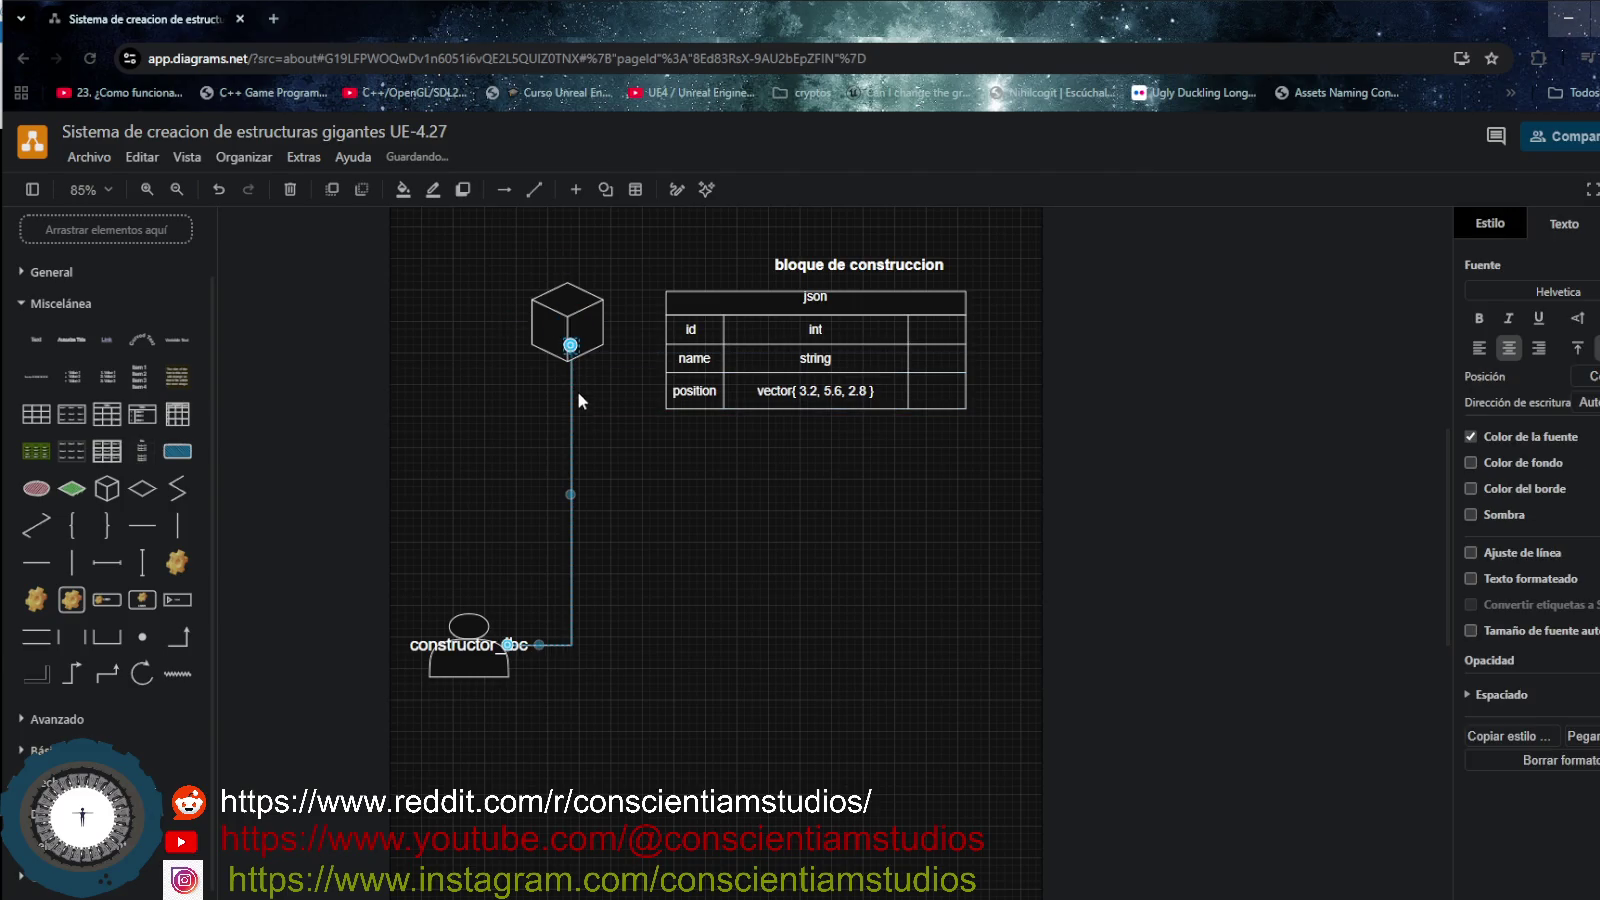
{"action": "left_click", "coordinate": [615, 650]}
{"action": "mouse_move", "coordinate": [570, 618]}
{"action": "left_mouse_down"}
{"action": "mouse_move", "coordinate": [501, 489]}
{"action": "mouse_move", "coordinate": [464, 491]}
{"action": "left_mouse_up"}
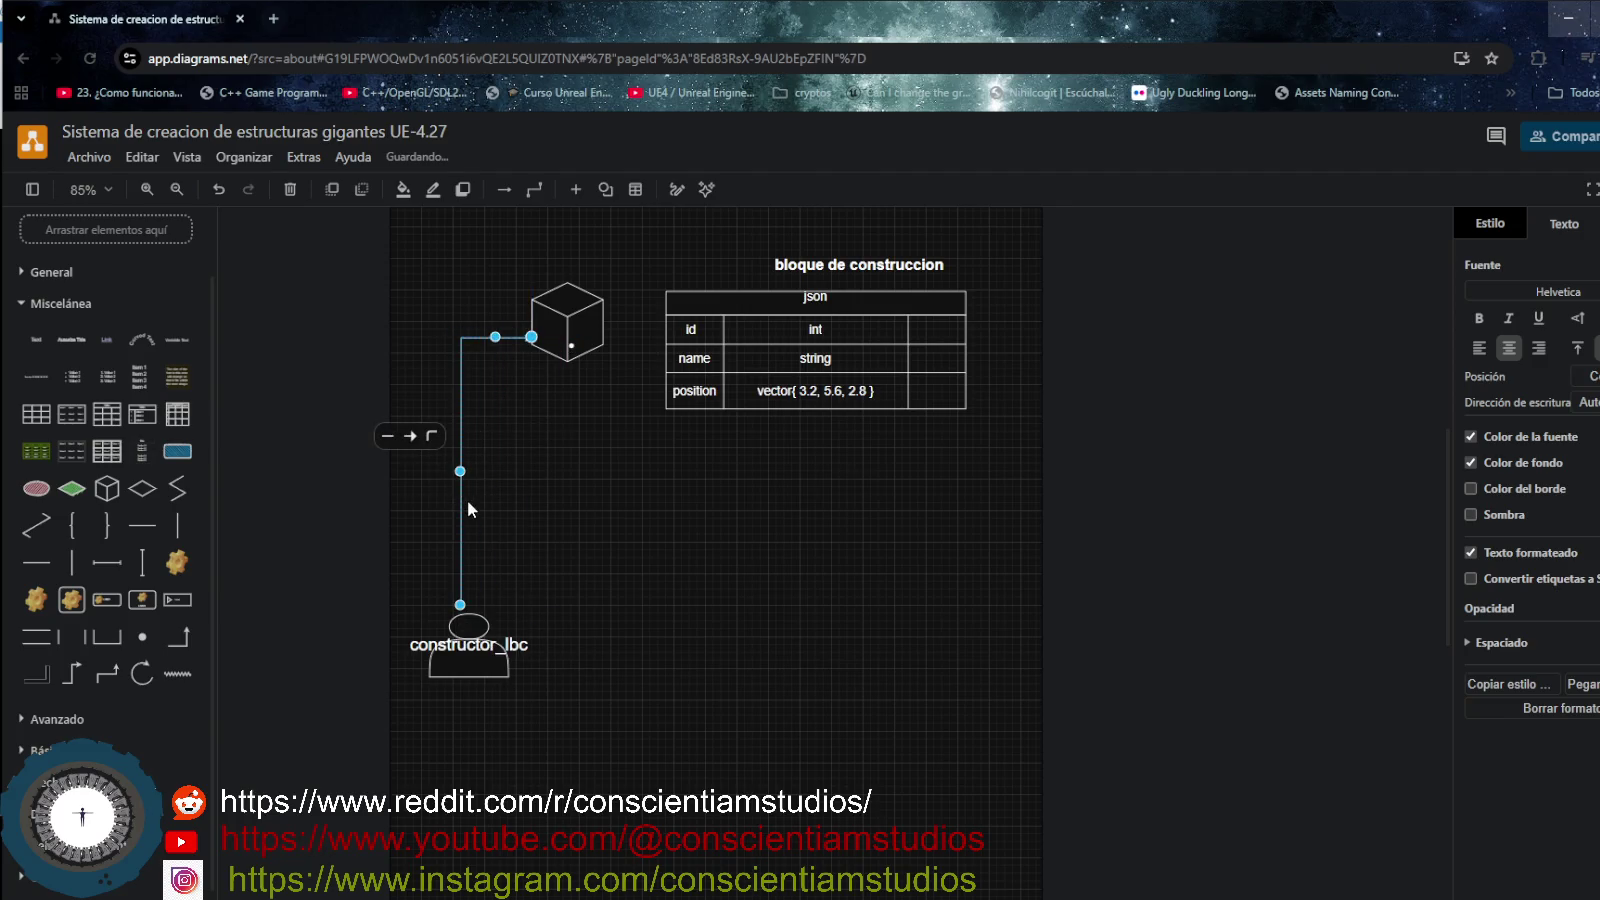
{"action": "left_click_drag", "start_coordinate": [460, 501], "coordinate": [484, 501]}
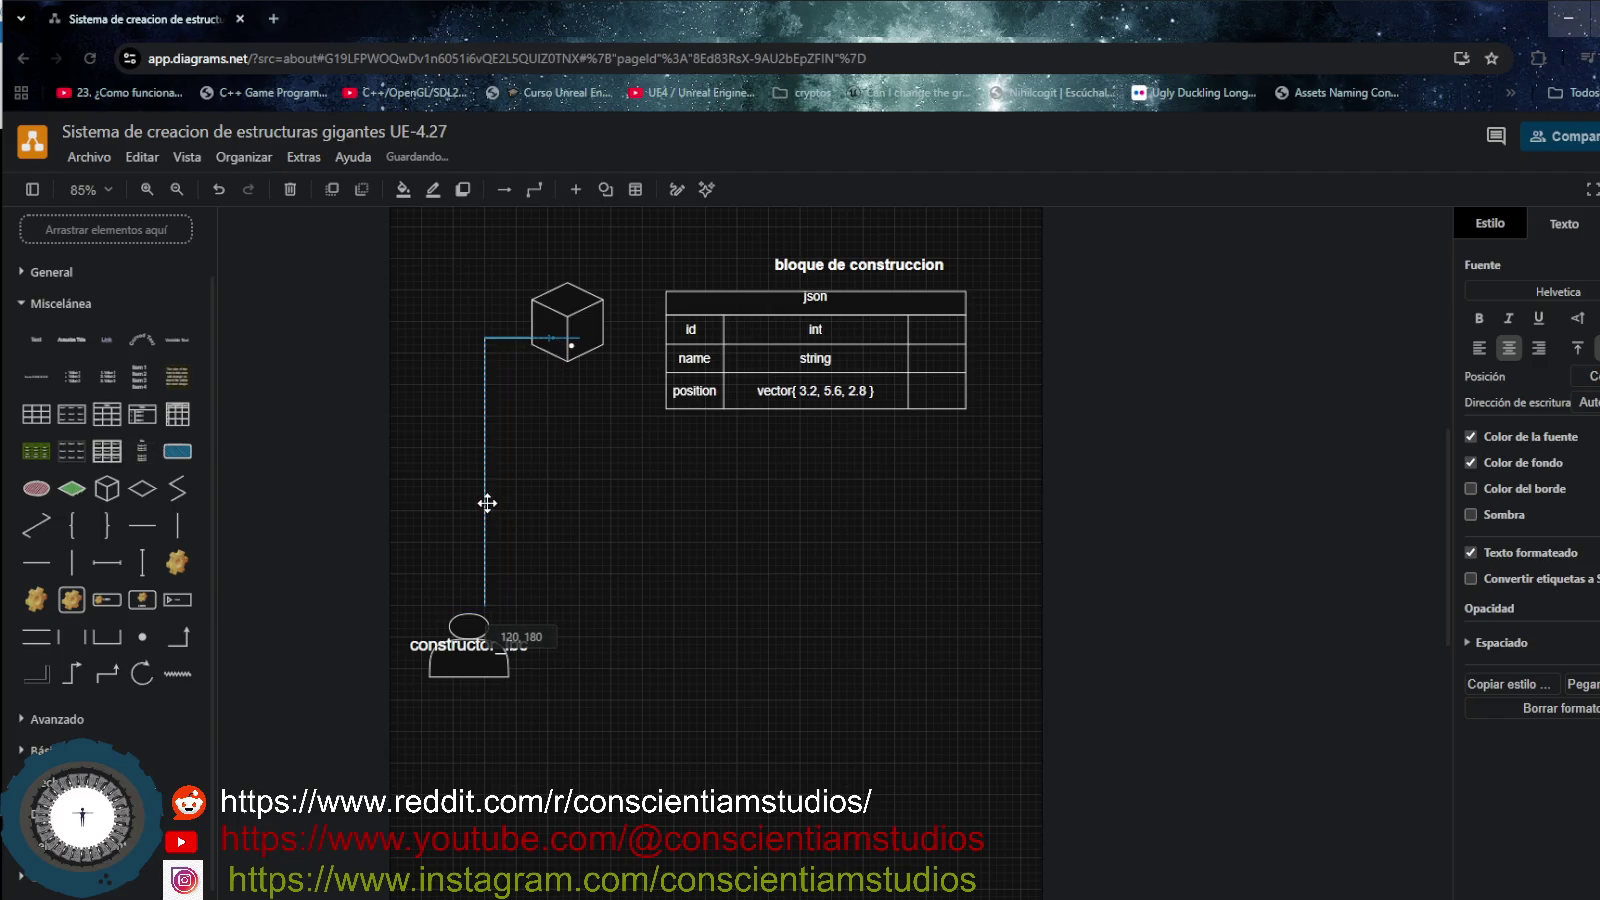
{"action": "left_click_drag", "start_coordinate": [585, 322], "coordinate": [609, 322]}
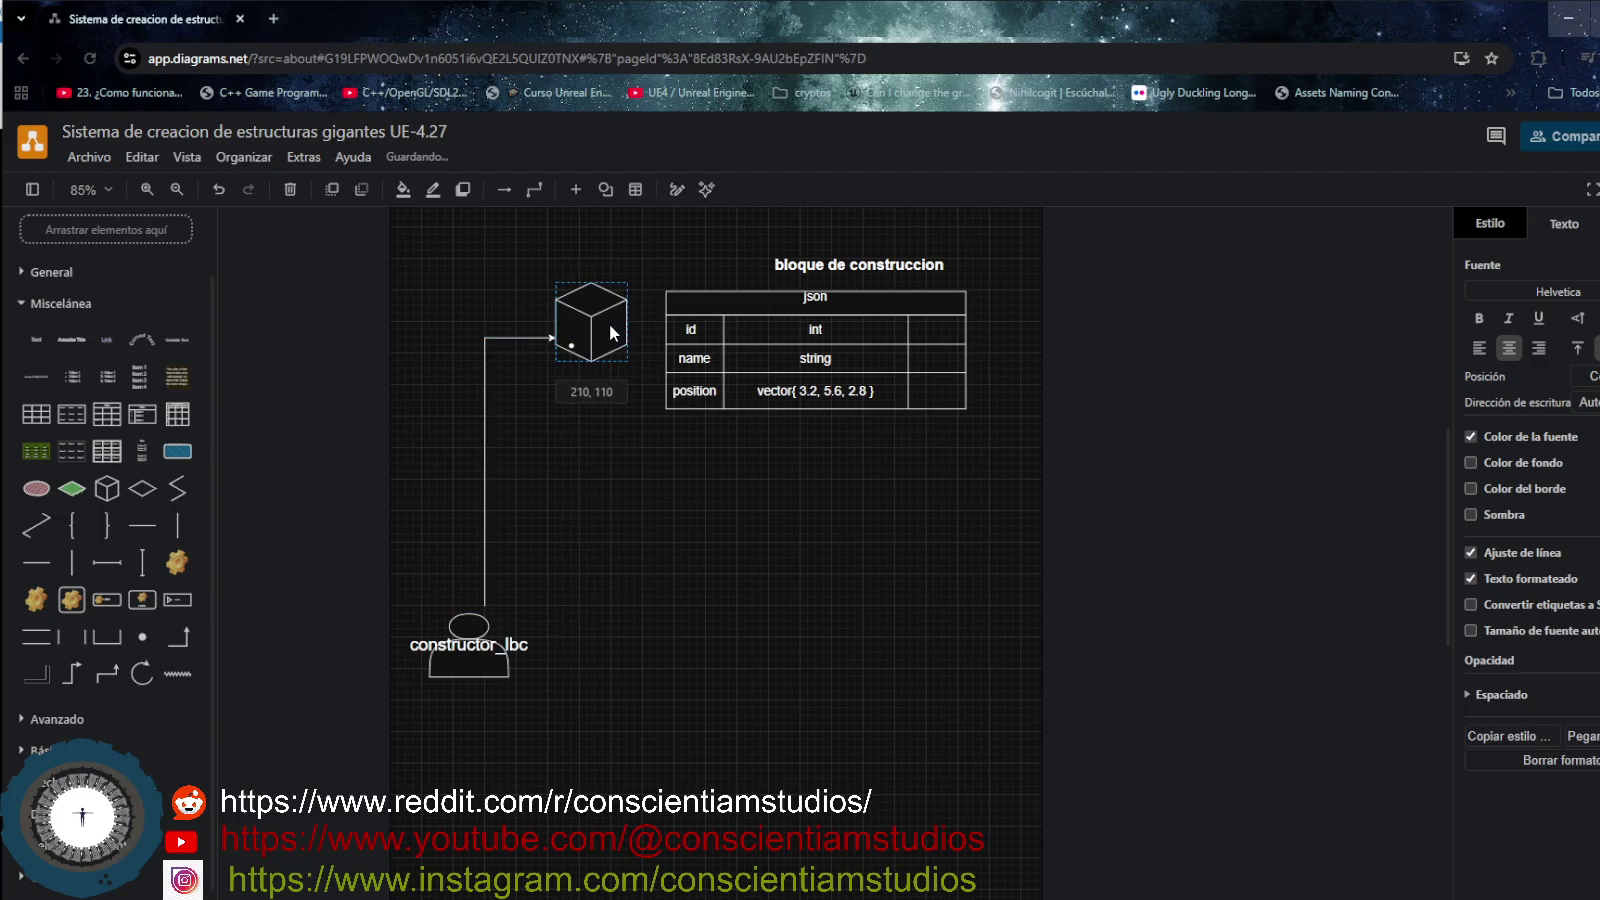
- Try labelling the cube–actor connector, then delete the connector entirely
{"action": "left_click", "coordinate": [484, 443]}
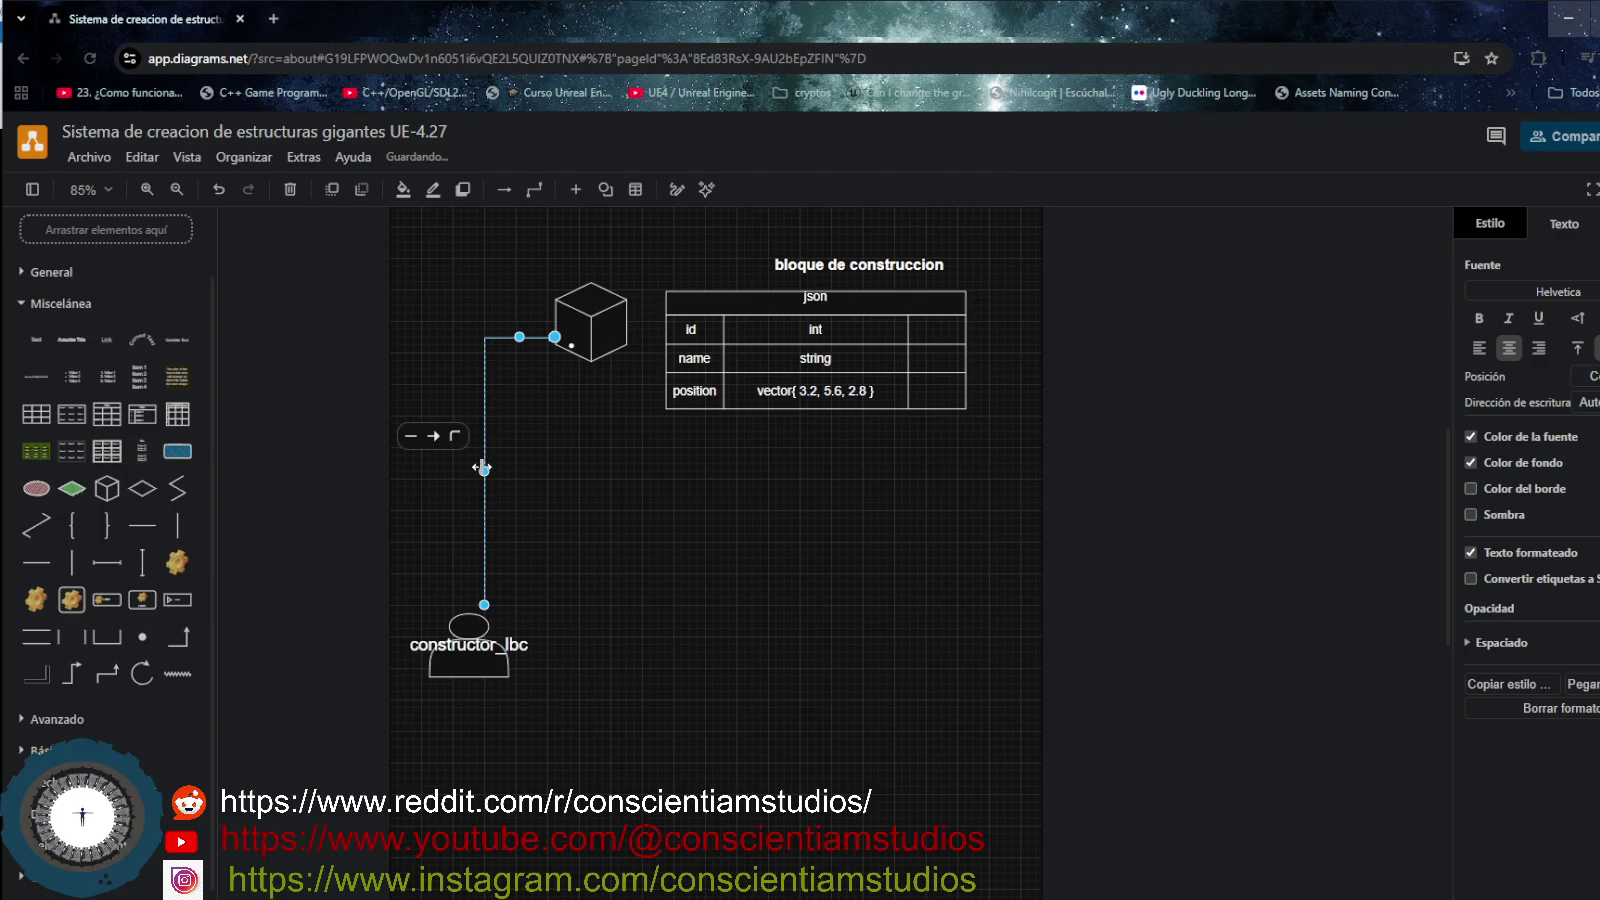
{"action": "double_click", "coordinate": [483, 468]}
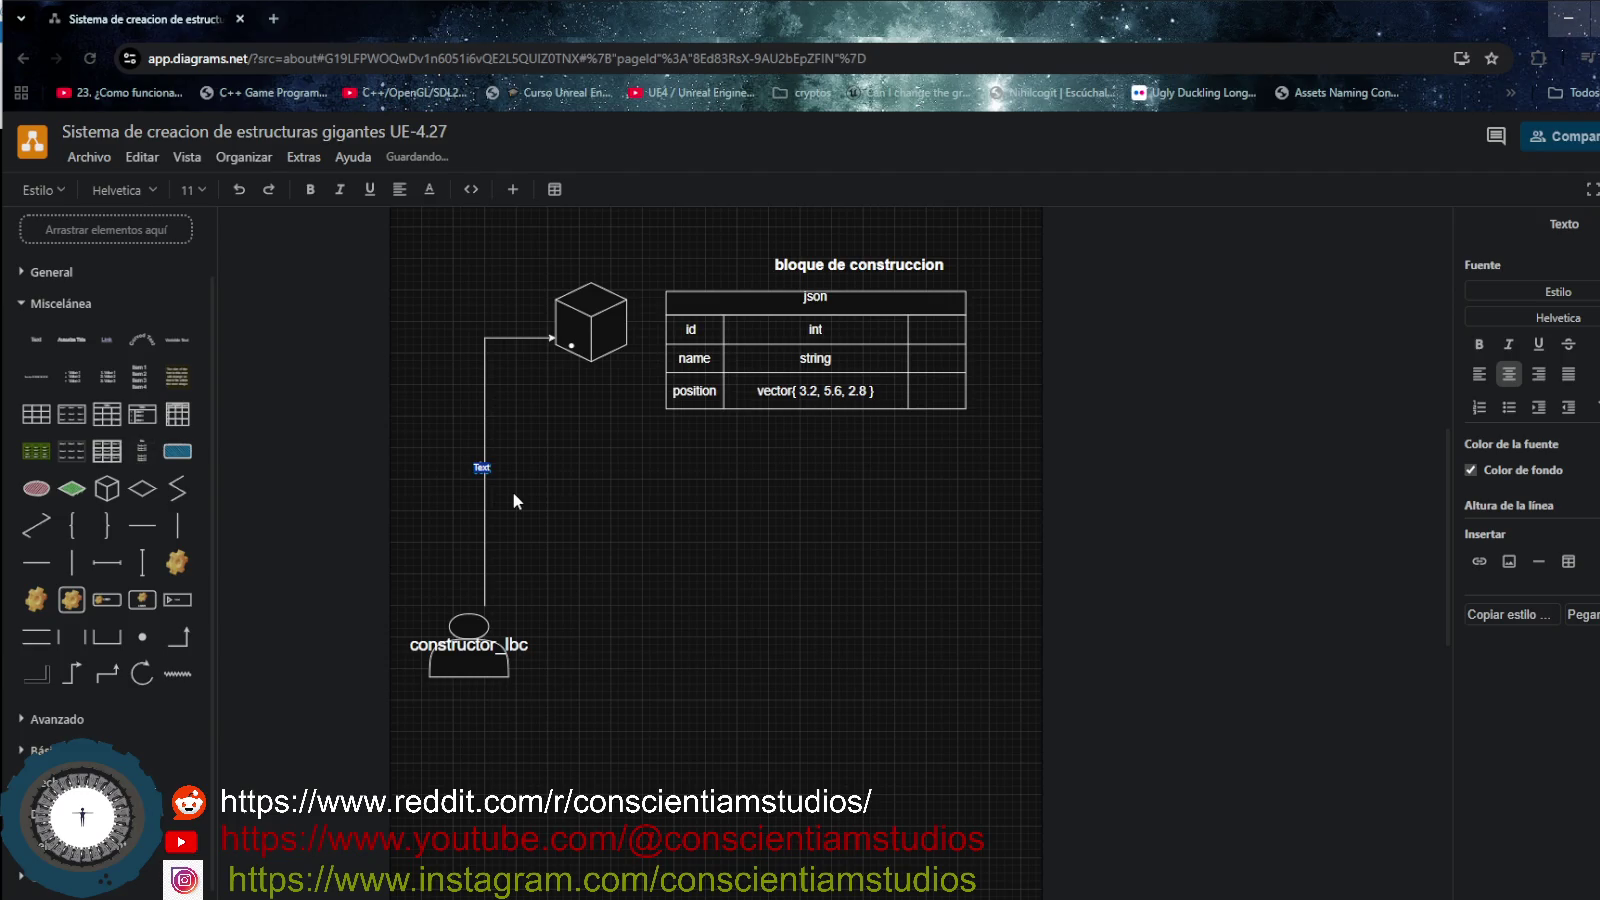
{"action": "left_click", "coordinate": [484, 518]}
{"action": "key", "text": "Delete"}
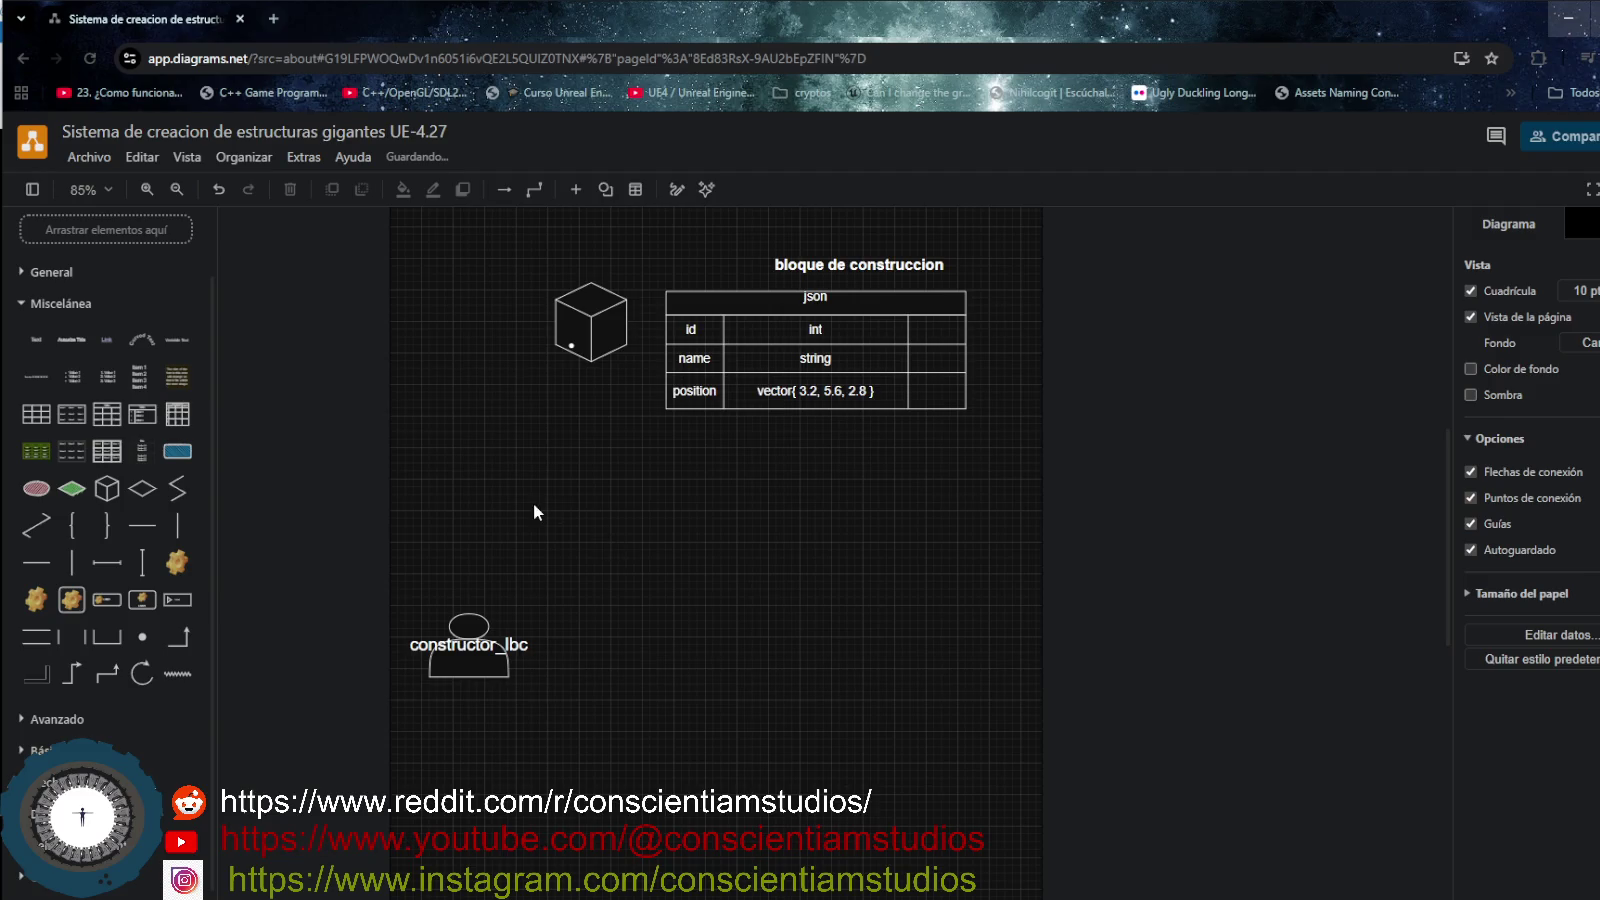
{"action": "left_click", "coordinate": [591, 323]}
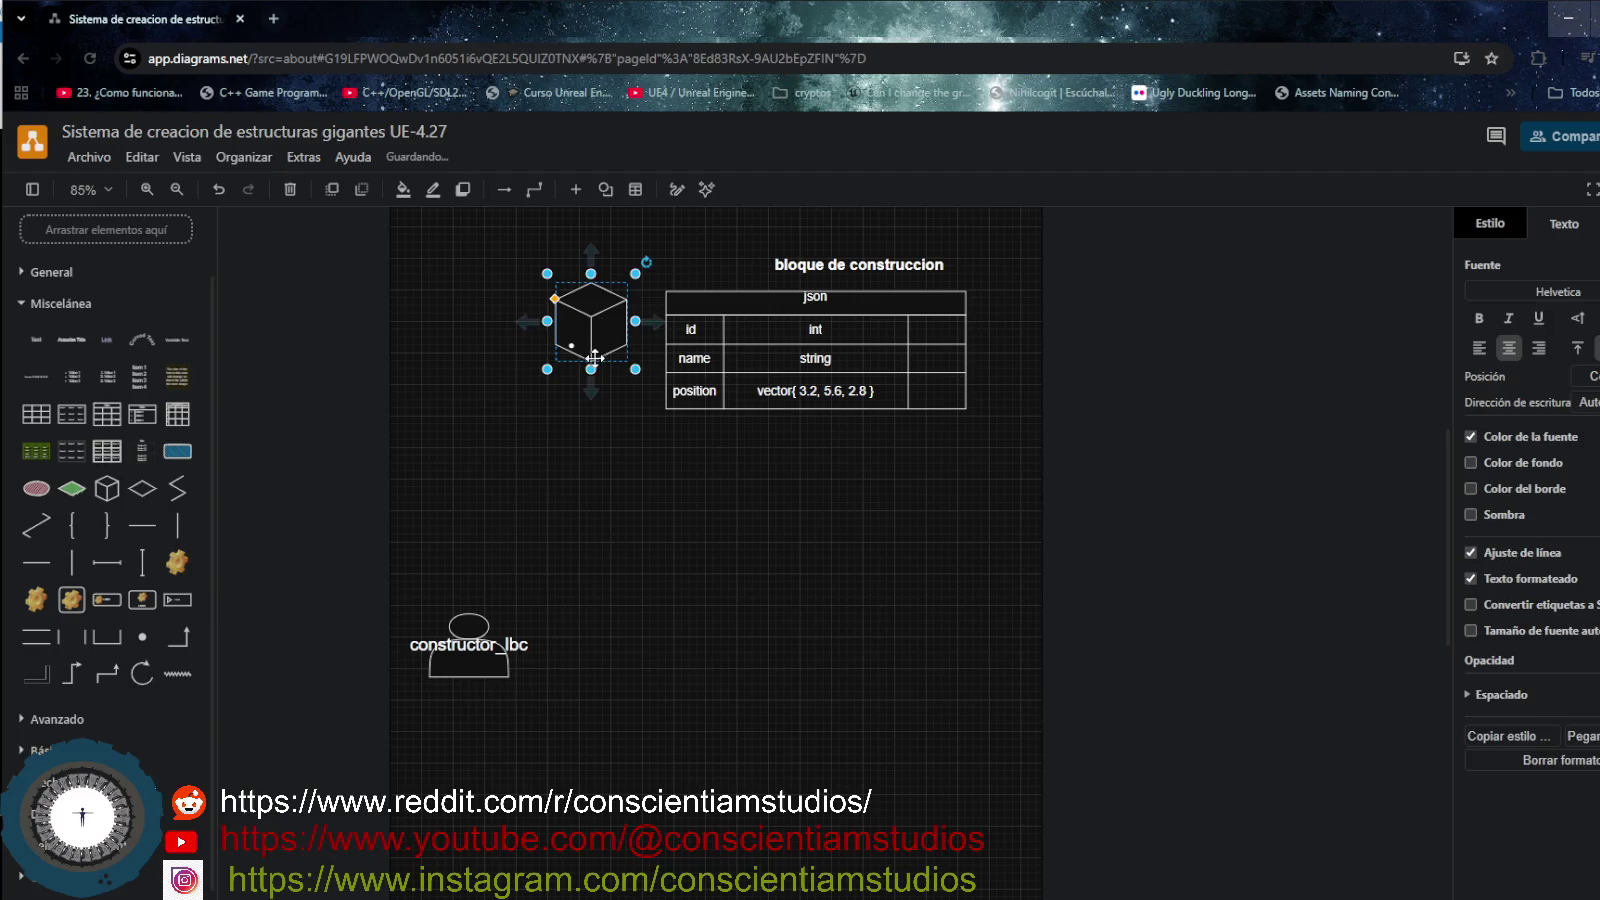
- Place a stacked-cubes copy of the cube below the original, above the constructor_lbc actor
{"action": "mouse_move", "coordinate": [591, 390]}
{"action": "left_mouse_down"}
{"action": "mouse_move", "coordinate": [600, 534]}
{"action": "mouse_move", "coordinate": [552, 490]}
{"action": "mouse_move", "coordinate": [571, 457]}
{"action": "mouse_move", "coordinate": [538, 467]}
{"action": "mouse_move", "coordinate": [560, 484]}
{"action": "mouse_move", "coordinate": [527, 512]}
{"action": "mouse_move", "coordinate": [625, 551]}
{"action": "mouse_move", "coordinate": [597, 573]}
{"action": "mouse_move", "coordinate": [579, 545]}
{"action": "left_mouse_up"}
{"action": "left_click", "coordinate": [682, 527]}
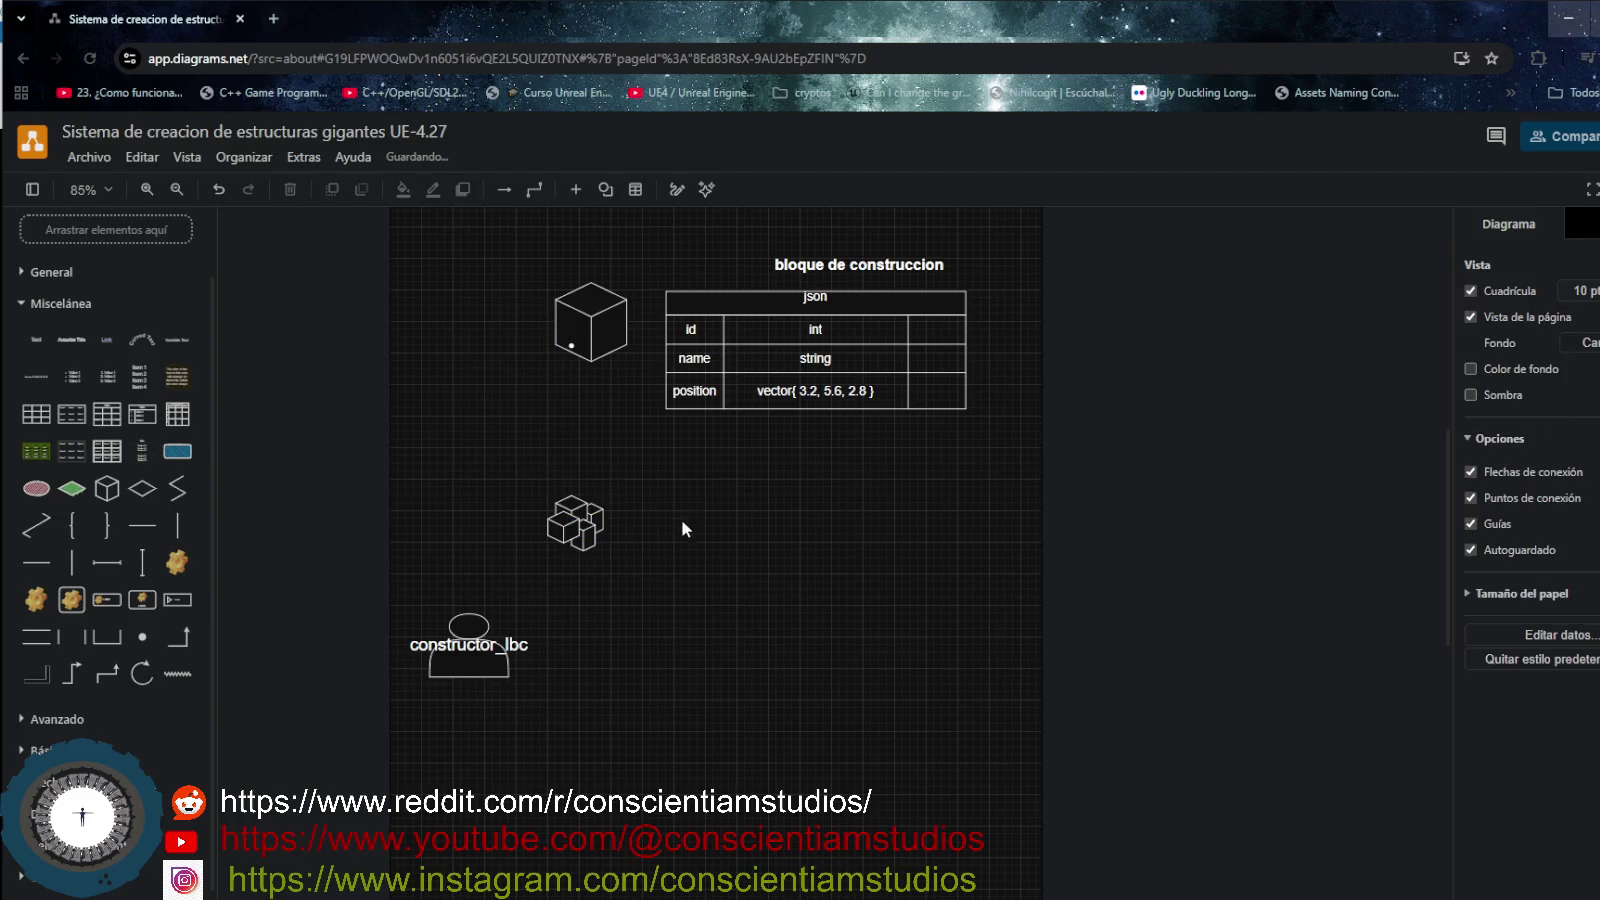
{"action": "left_click_drag", "start_coordinate": [572, 522], "coordinate": [590, 505]}
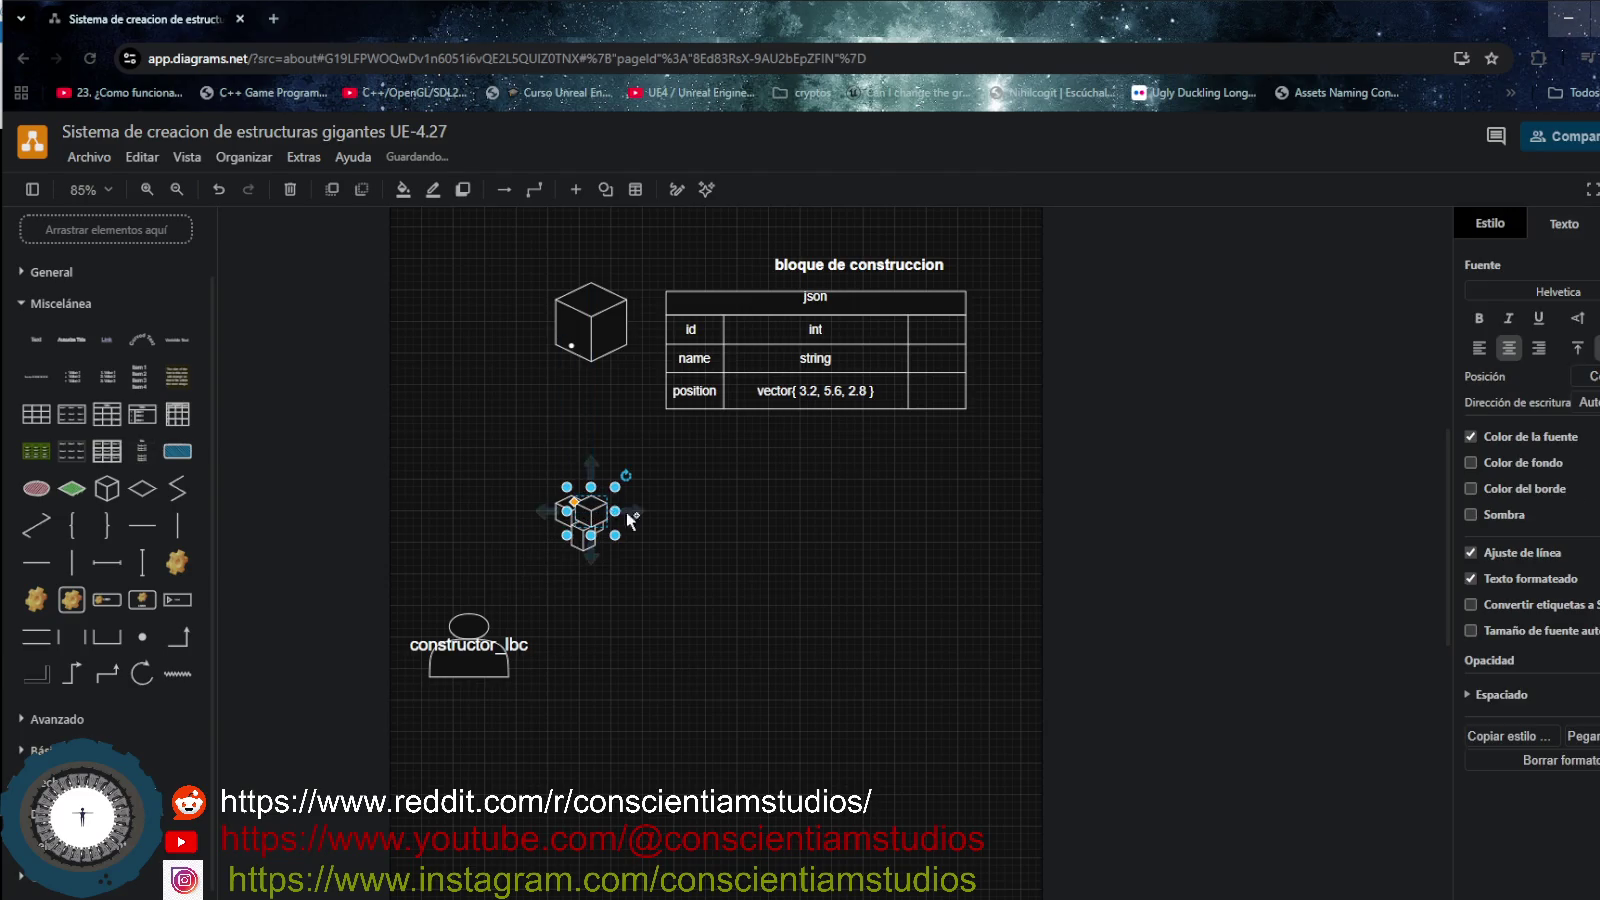
{"action": "left_click", "coordinate": [660, 517]}
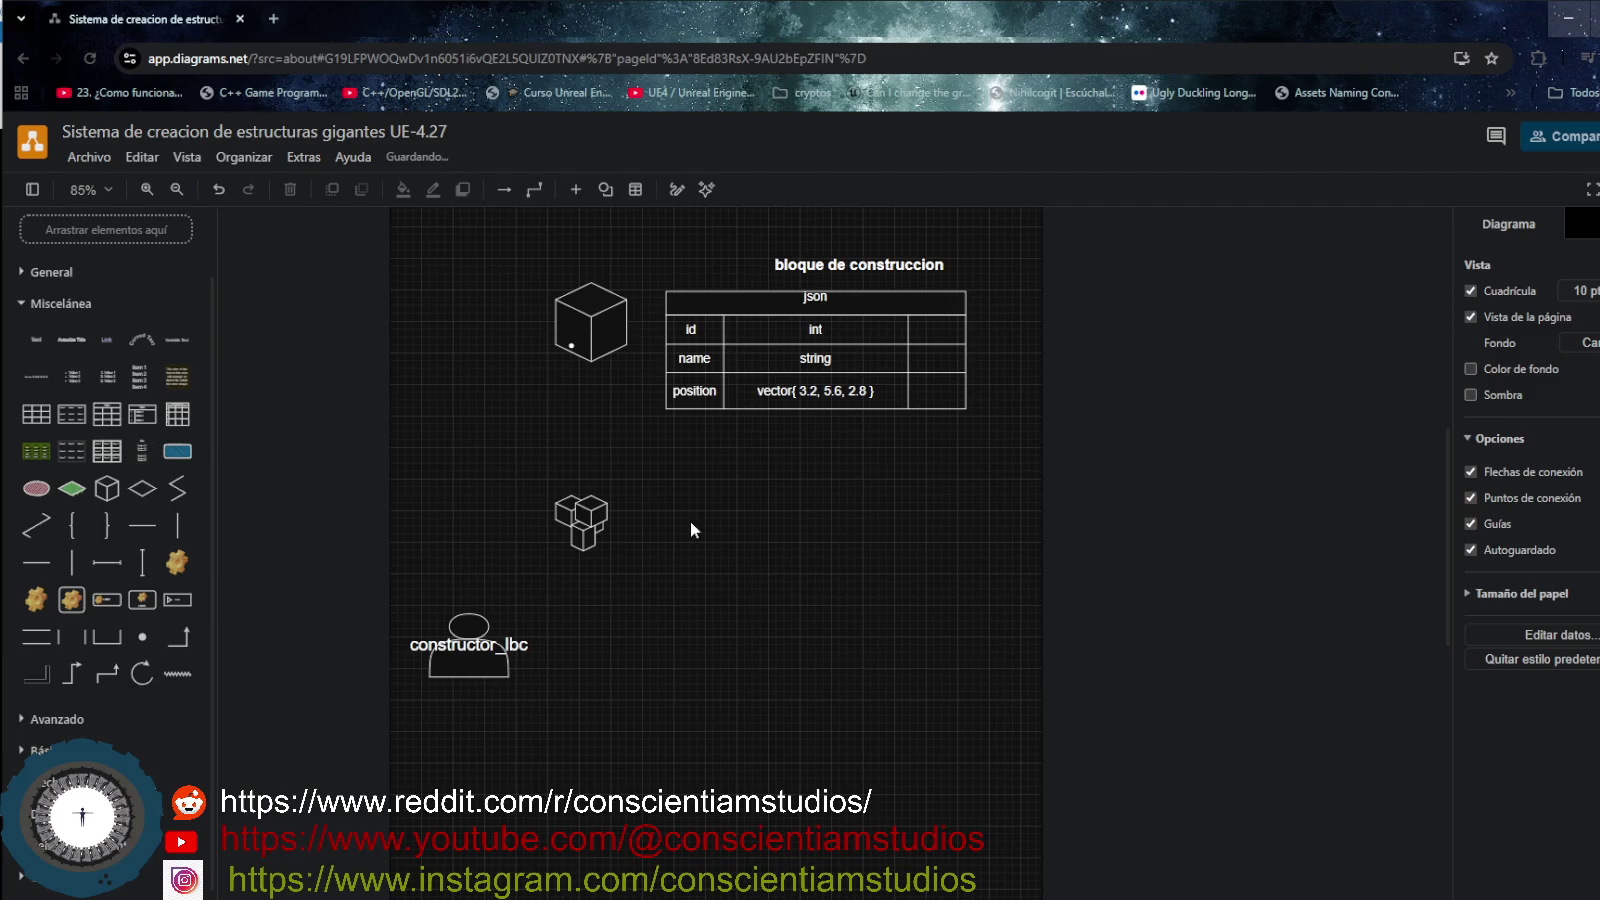
- Shift the 'bloque de construccion' title up-left and add '( BC )' as its second line
{"action": "left_click", "coordinate": [838, 260]}
{"action": "double_click", "coordinate": [840, 262]}
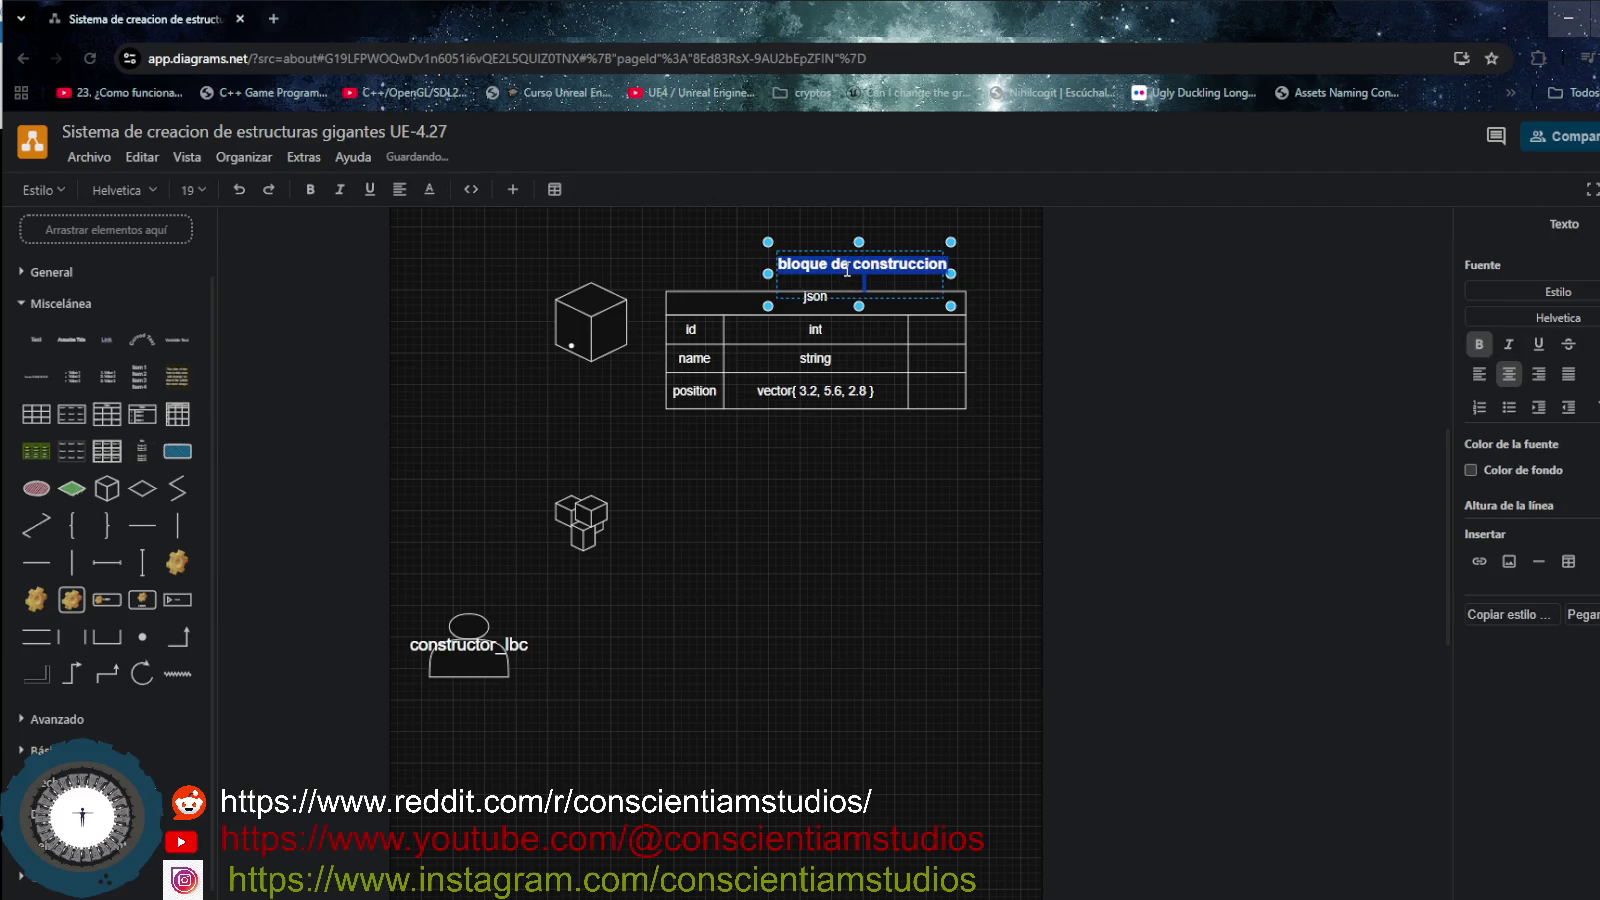
{"action": "left_click", "coordinate": [847, 268]}
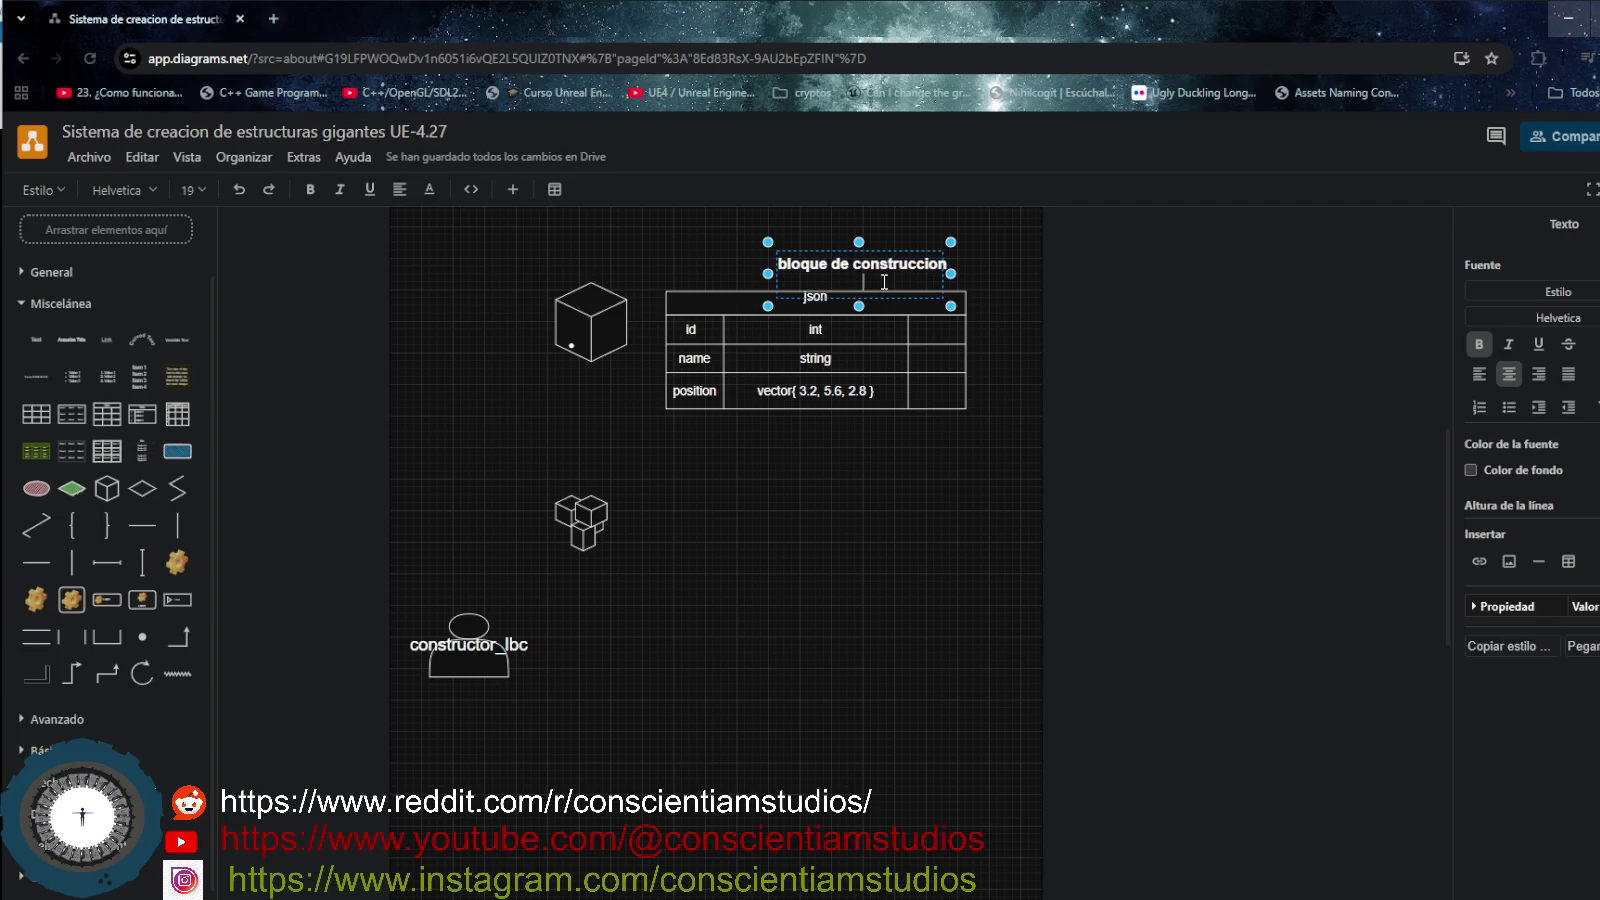
{"action": "mouse_move", "coordinate": [841, 255]}
{"action": "left_click_drag", "start_coordinate": [844, 249], "coordinate": [795, 235]}
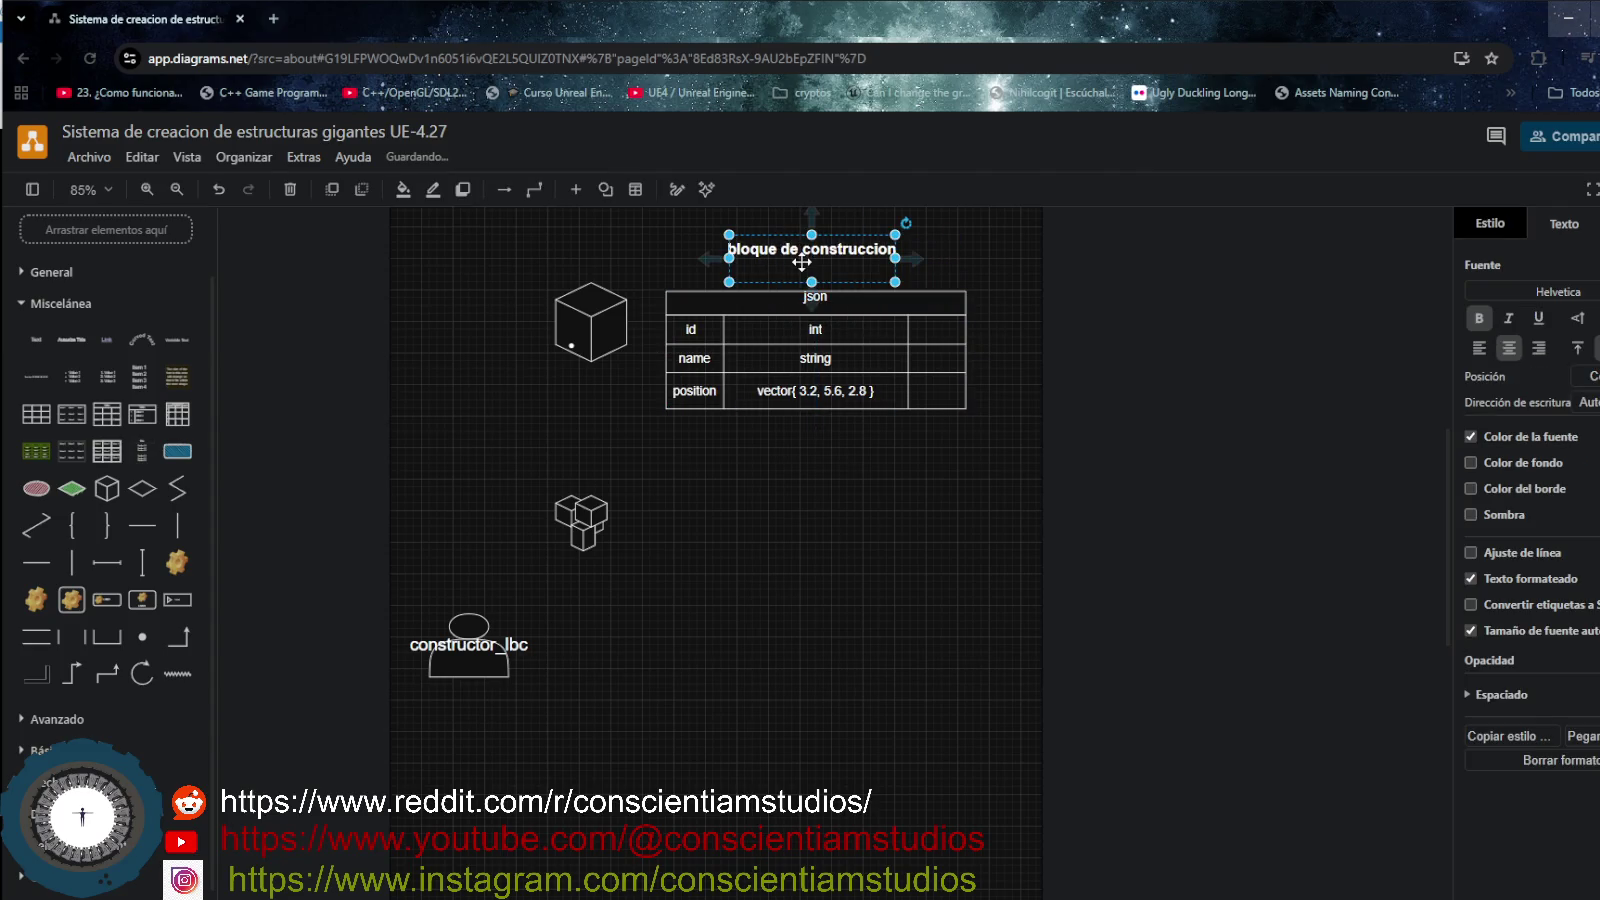
{"action": "double_click", "coordinate": [812, 264]}
{"action": "left_click", "coordinate": [822, 265]}
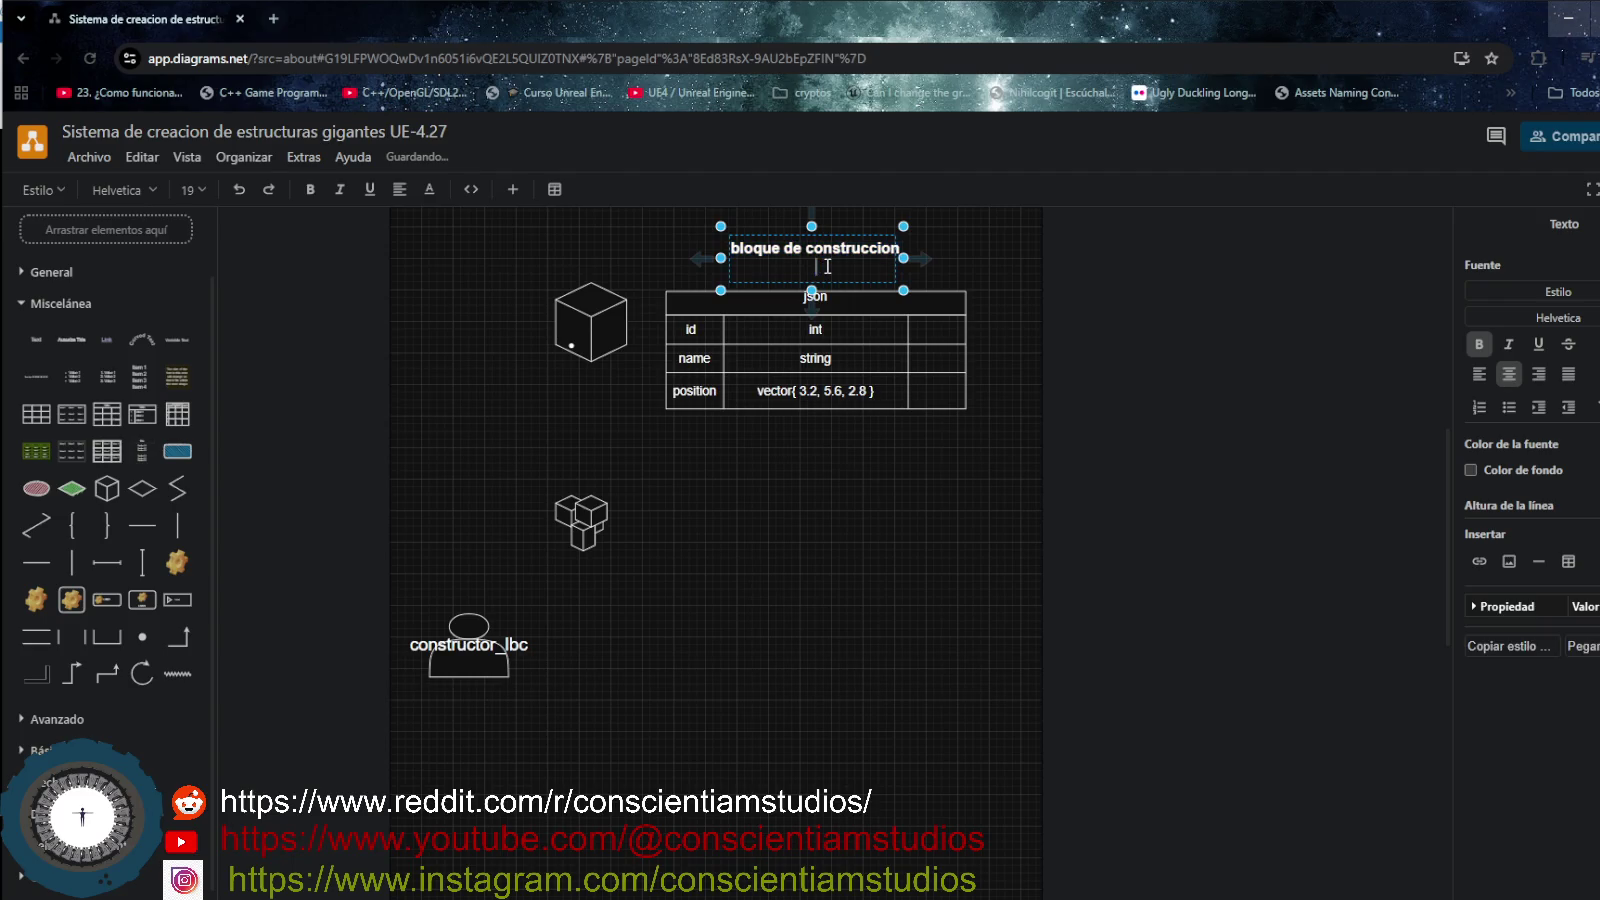
{"action": "type", "text": "()"}
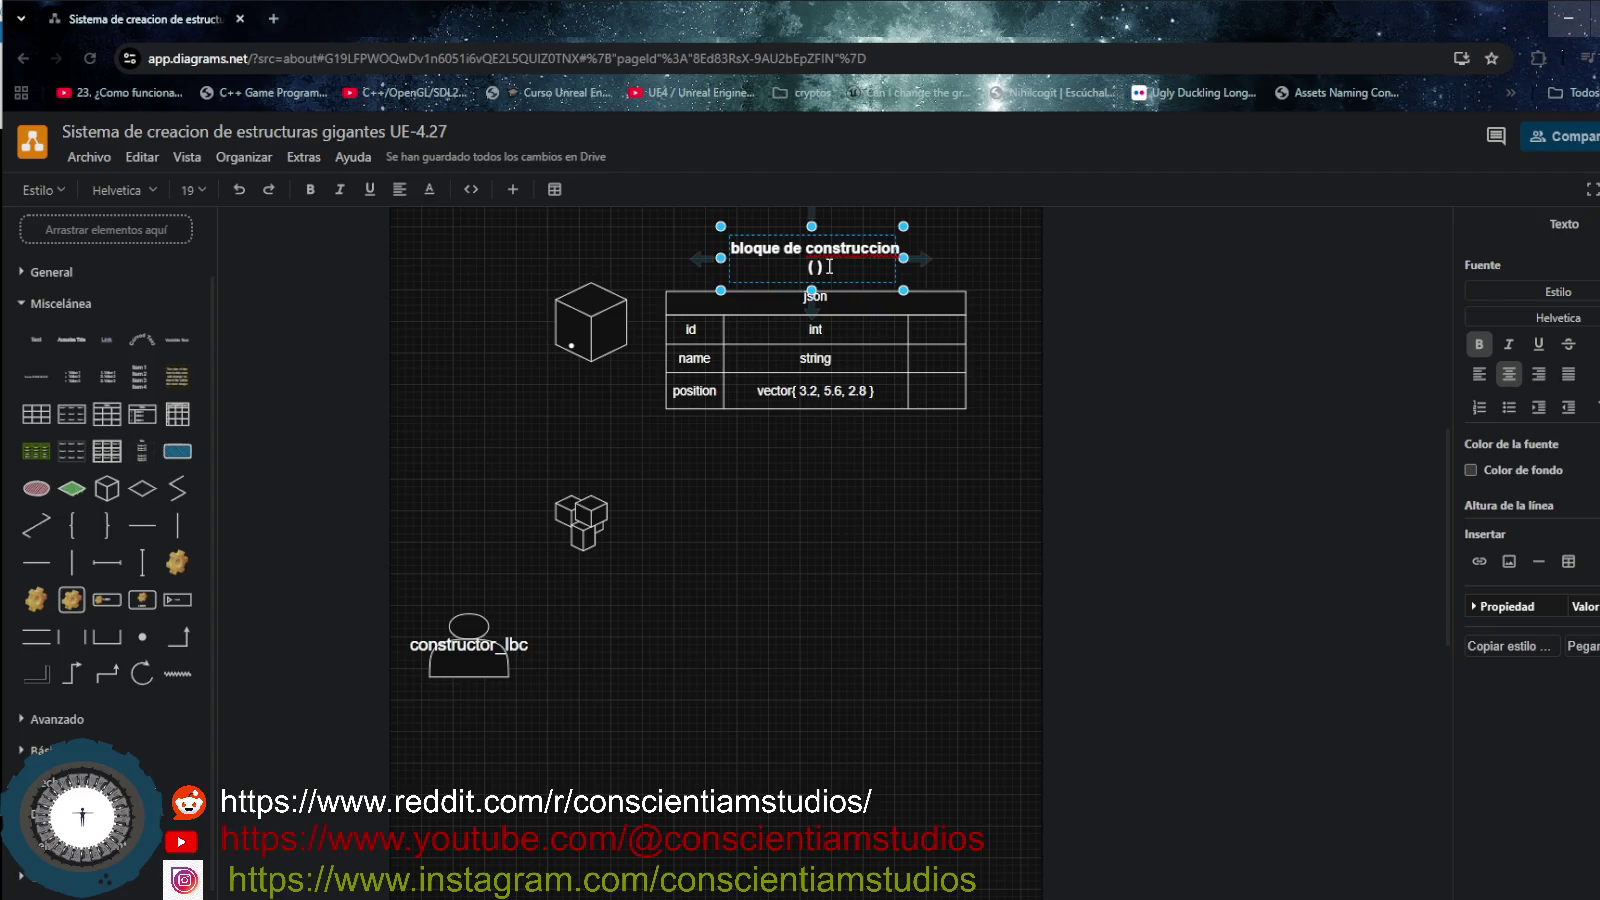
{"action": "type", "text": " BC"}
{"action": "left_click", "coordinate": [766, 588]}
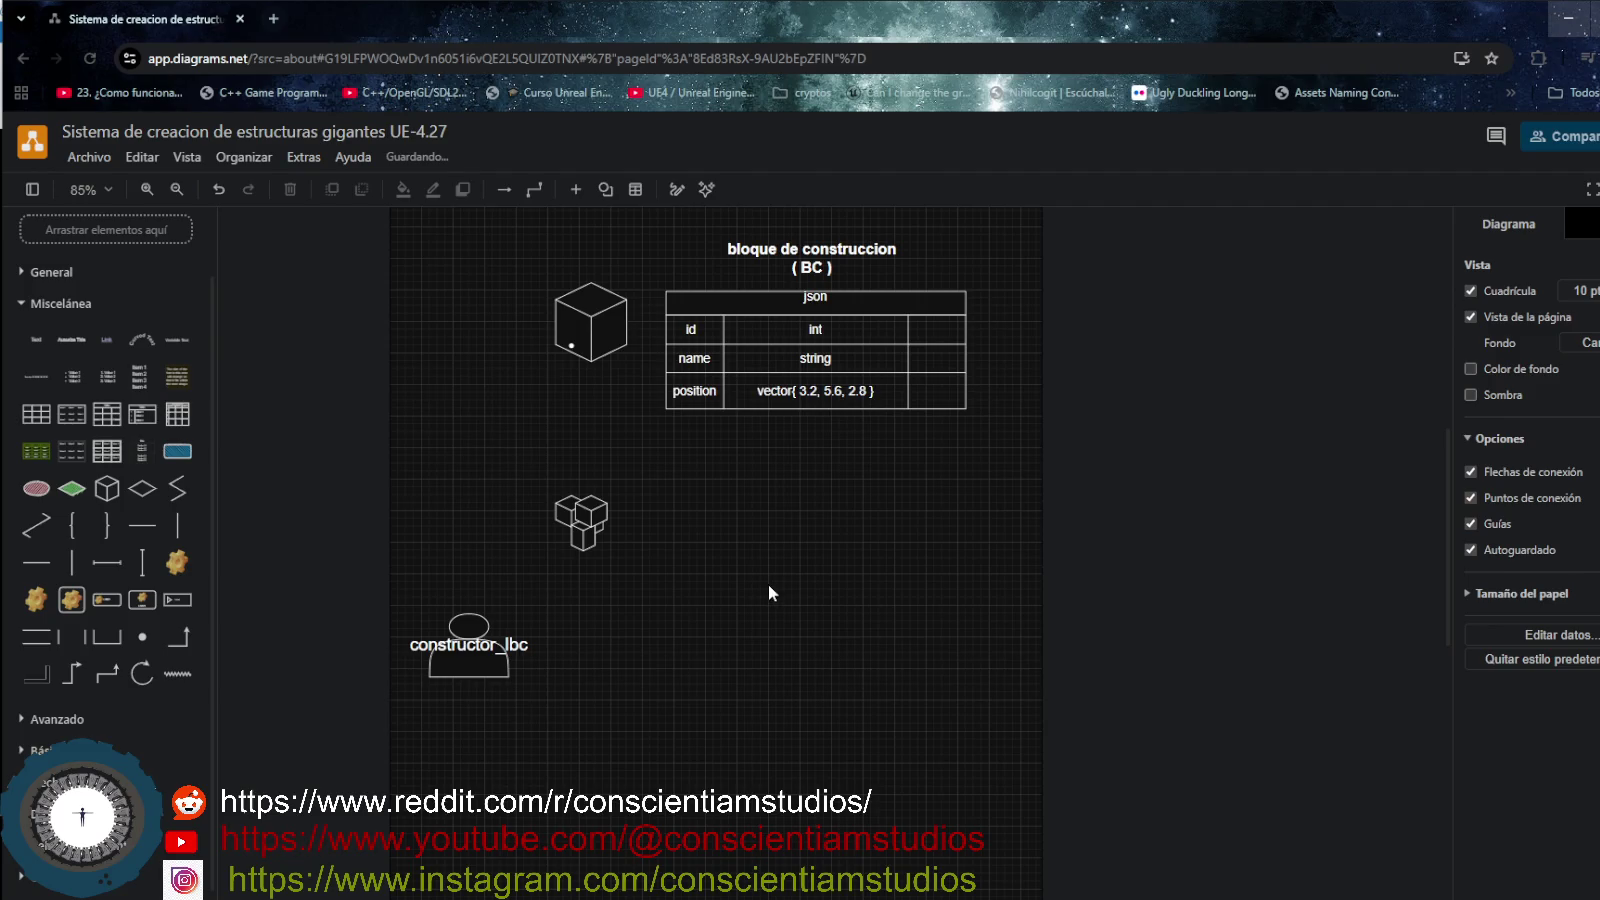
{"action": "left_click", "coordinate": [850, 298]}
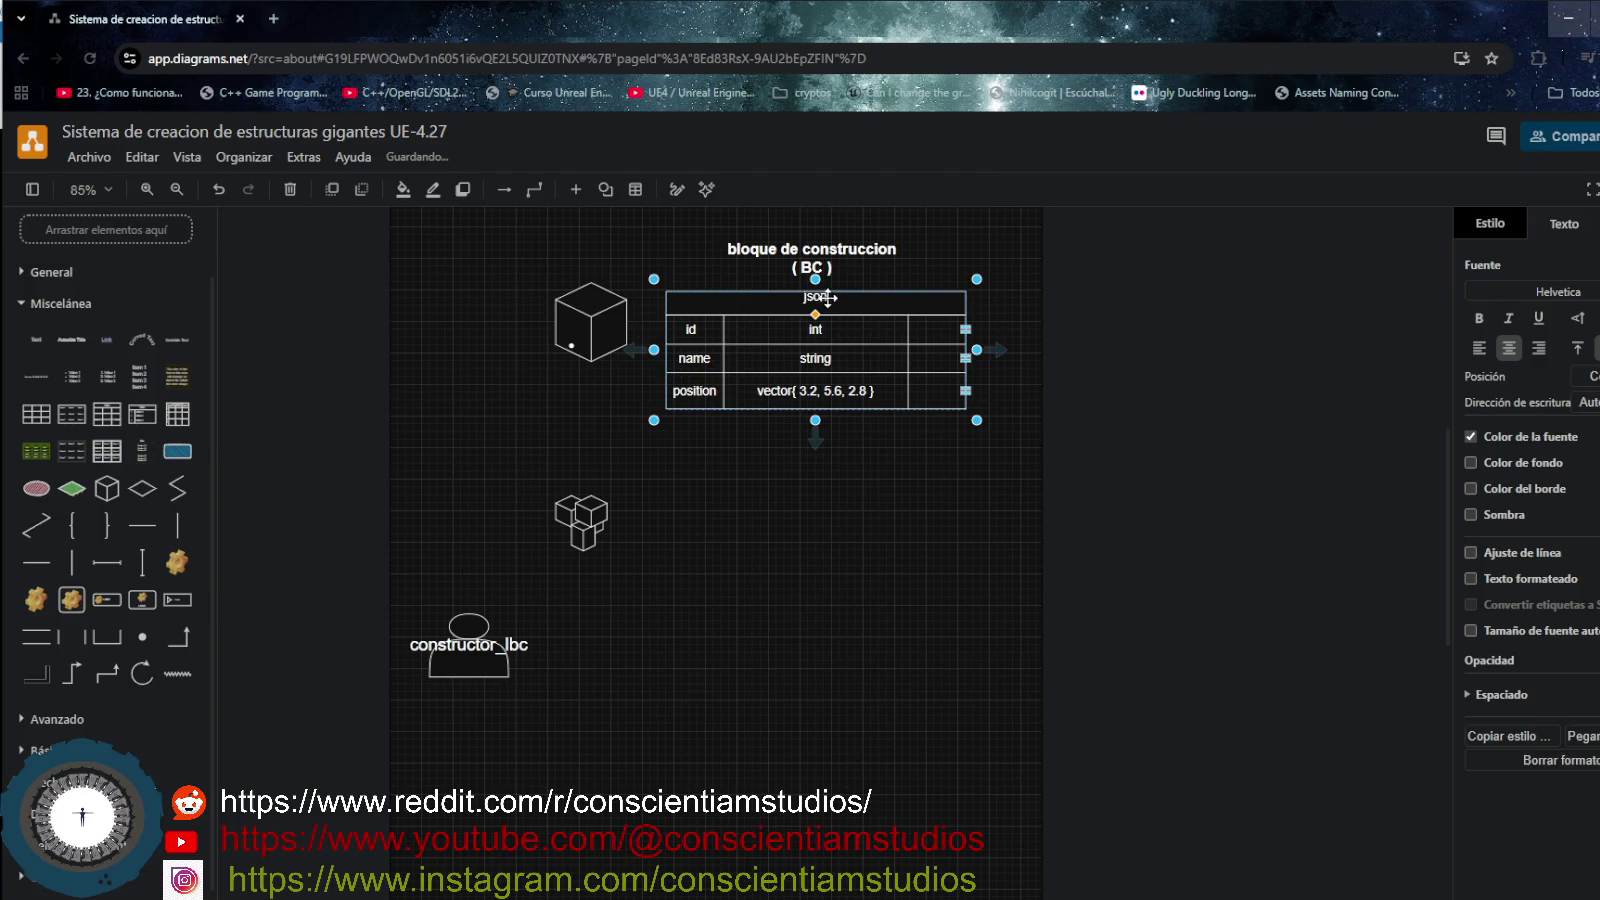
- Change the json table's header text to 'json { }'
{"action": "double_click", "coordinate": [818, 296]}
{"action": "key", "text": "Right"}
{"action": "key", "text": "Return"}
{"action": "type", "text": "{"}
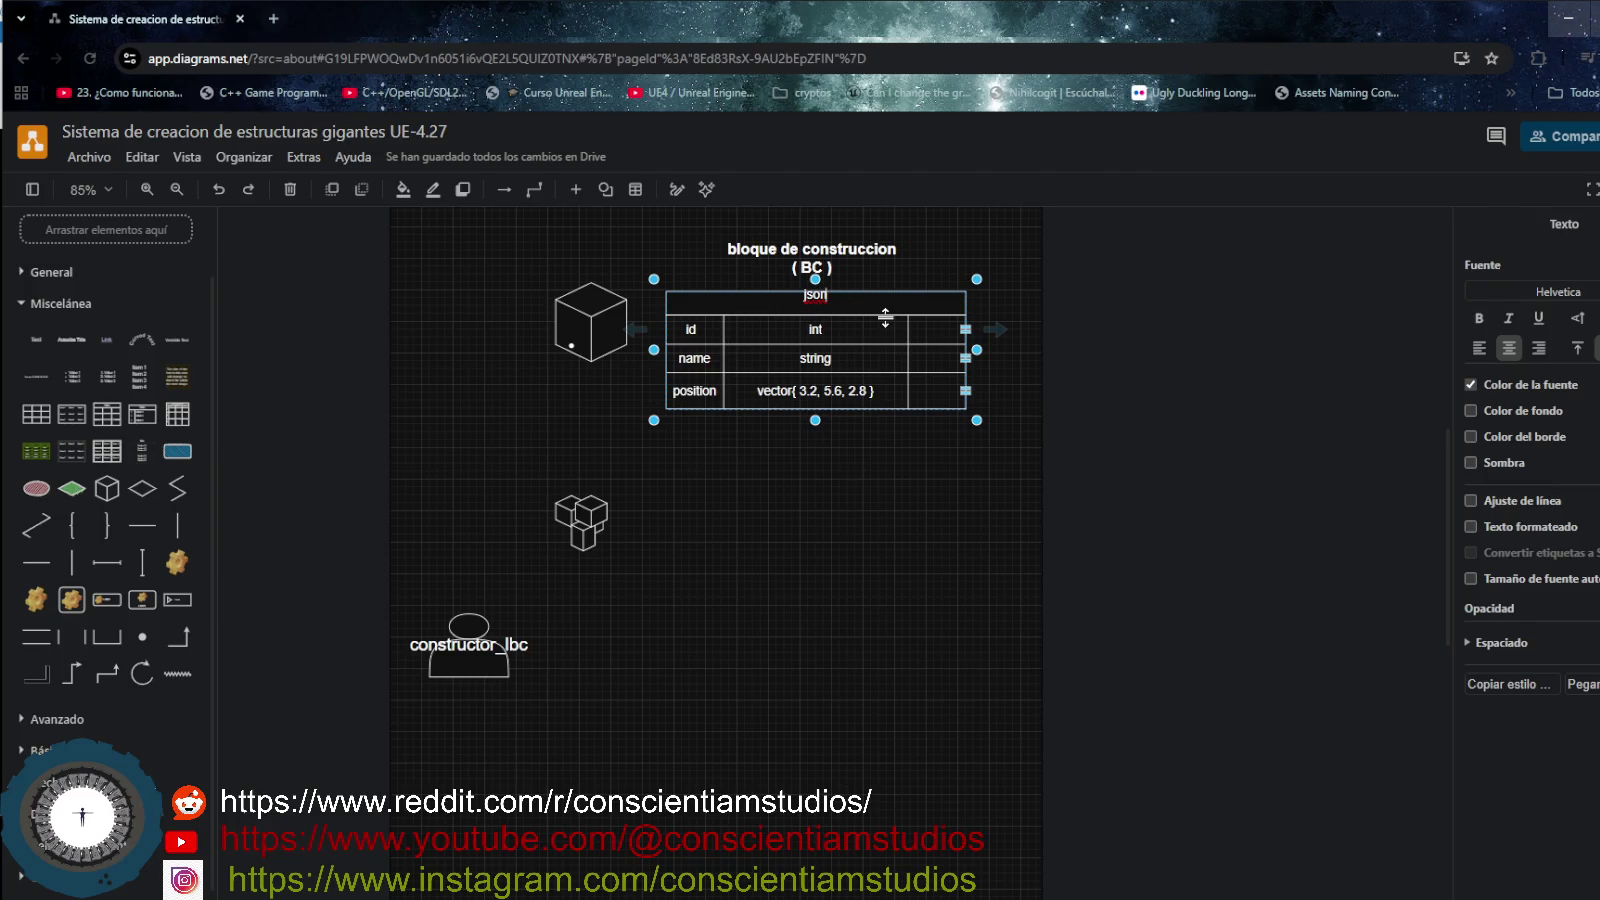
{"action": "type", "text": "    {}"}
{"action": "left_click", "coordinate": [808, 515]}
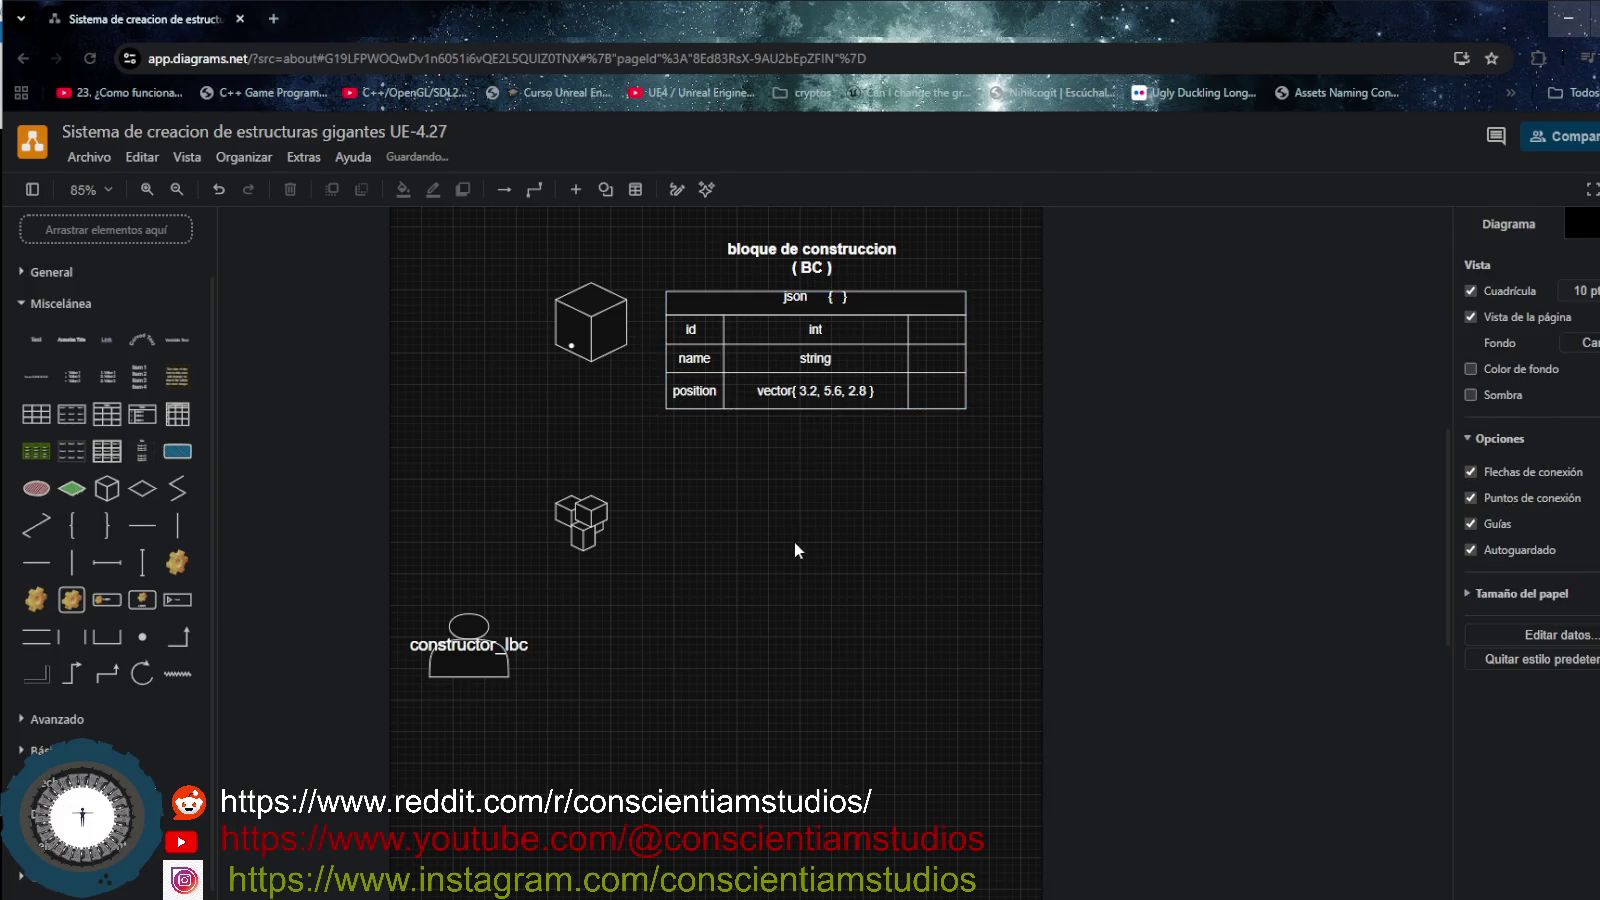
- Select the 'bloque de construccion ( BC )' title in preparation for copying it
{"action": "left_click", "coordinate": [794, 297]}
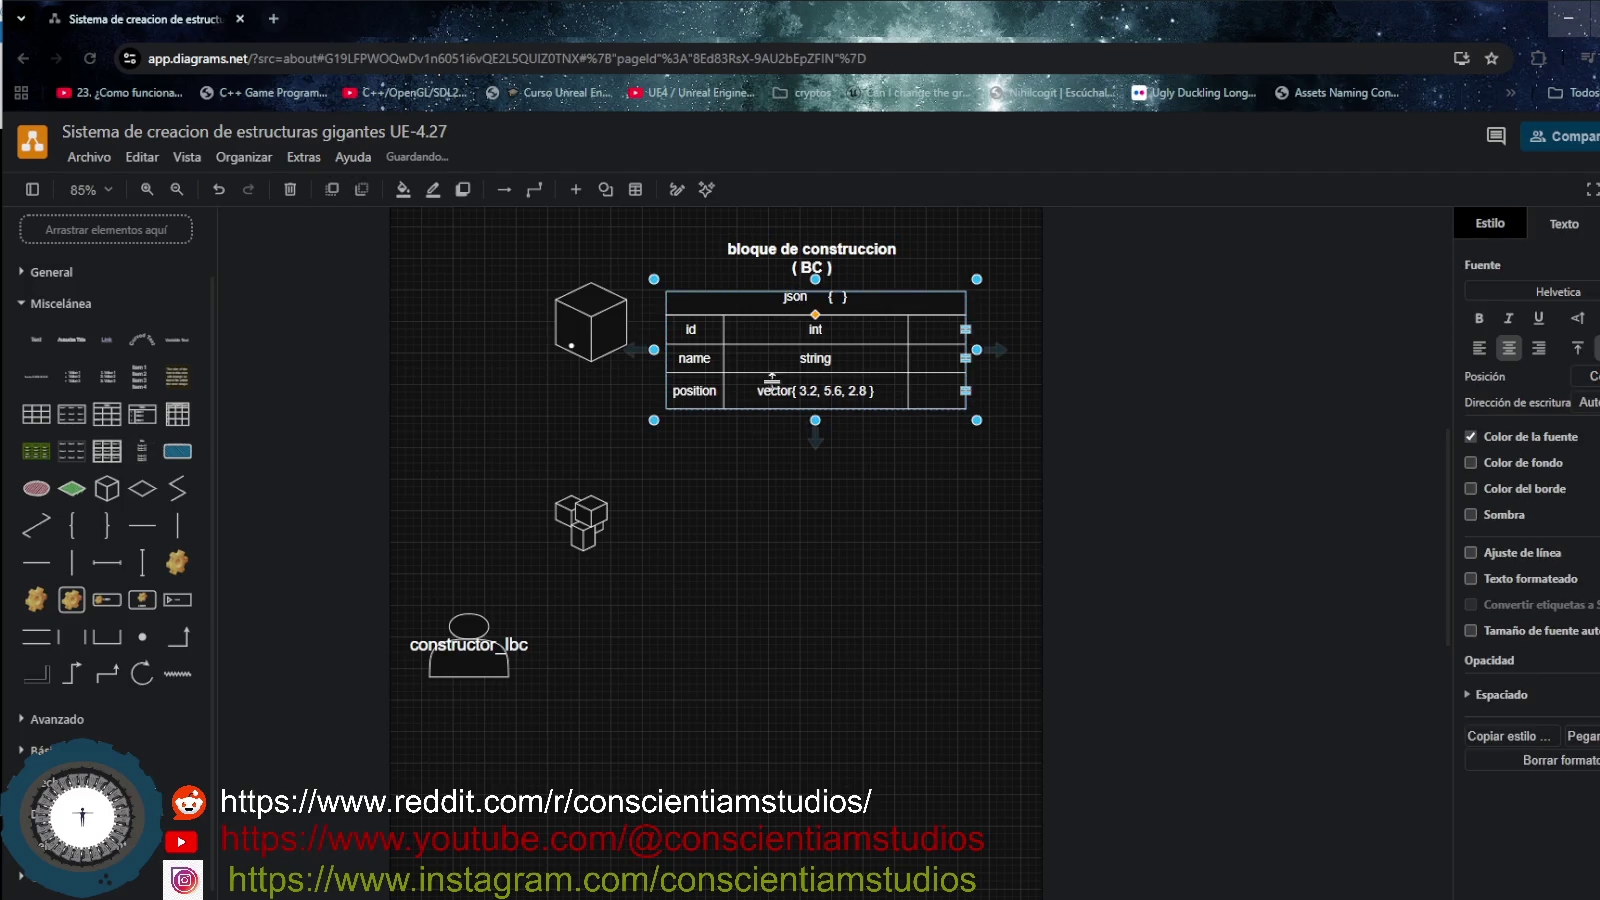
{"action": "left_click", "coordinate": [772, 508]}
{"action": "left_click", "coordinate": [832, 262]}
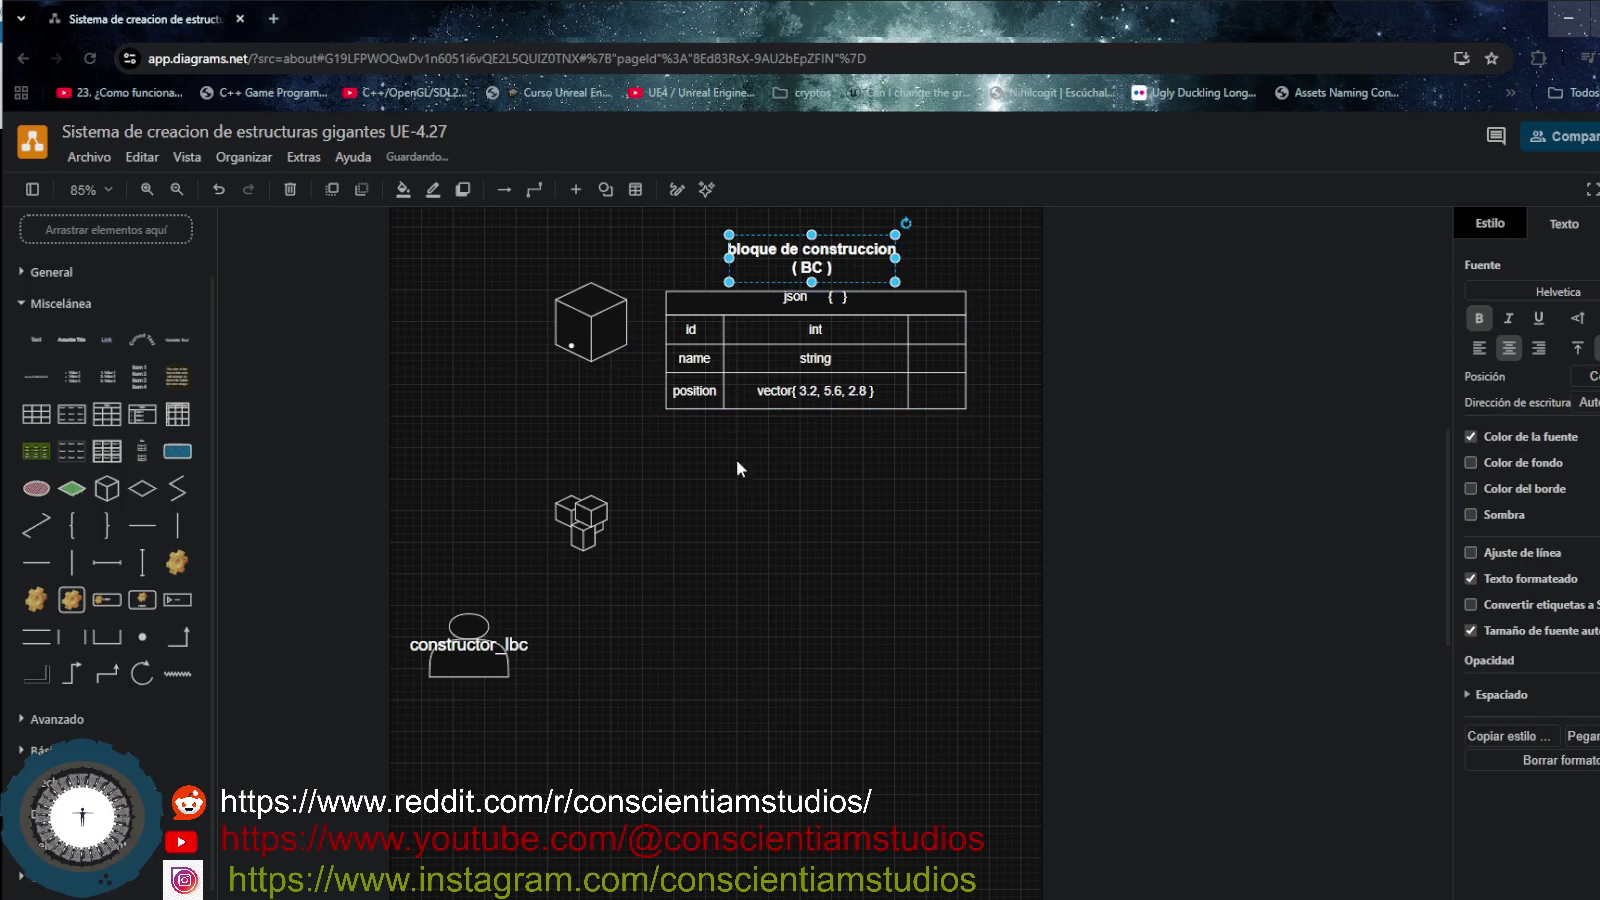
{"action": "left_click", "coordinate": [740, 508]}
- Duplicate the title beside the stacked cubes, change BC to L_BC, and widen the label
{"action": "key", "text": "ctrl+v"}
{"action": "left_click_drag", "start_coordinate": [762, 536], "coordinate": [708, 486]}
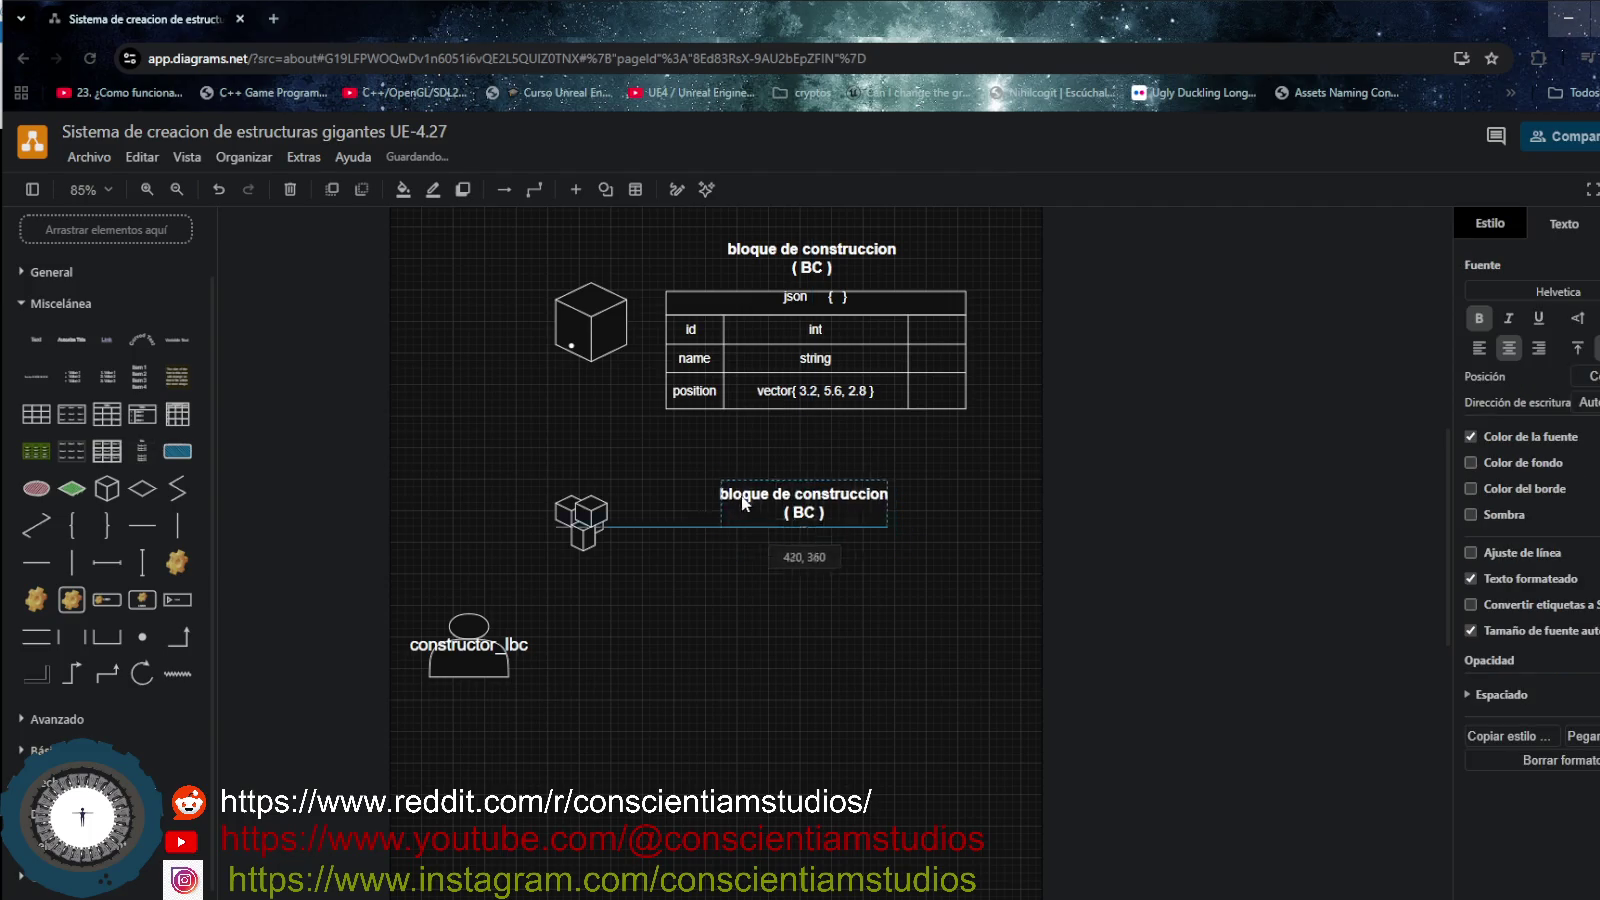
{"action": "double_click", "coordinate": [749, 486]}
{"action": "left_click", "coordinate": [760, 487]}
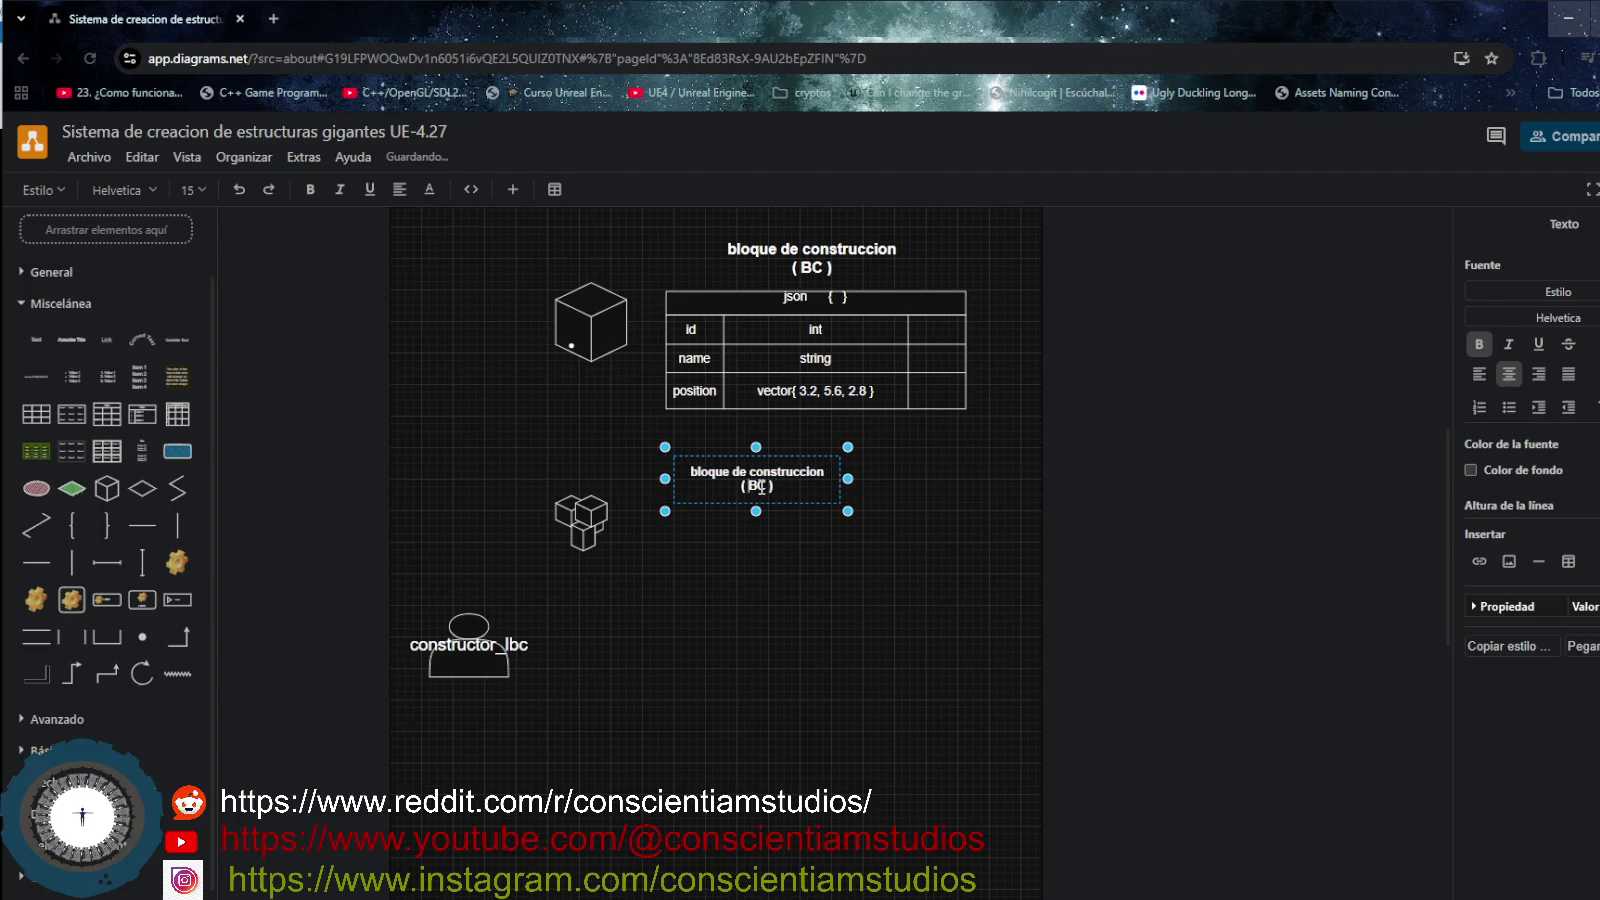
{"action": "type", "text": "L_"}
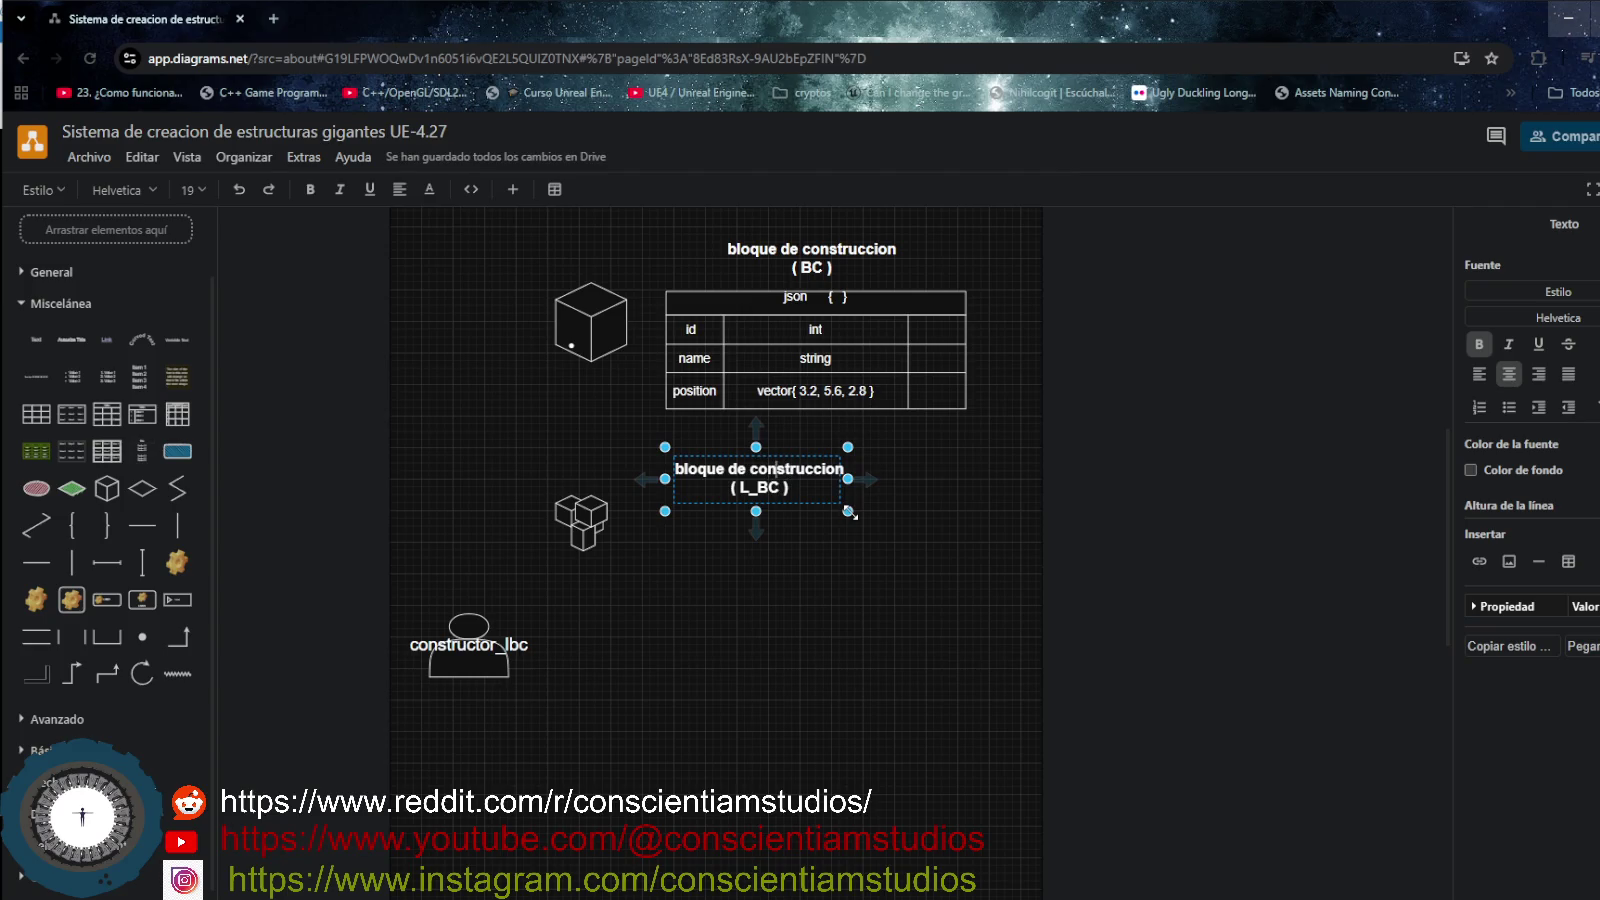
{"action": "left_click_drag", "start_coordinate": [848, 479], "coordinate": [944, 484]}
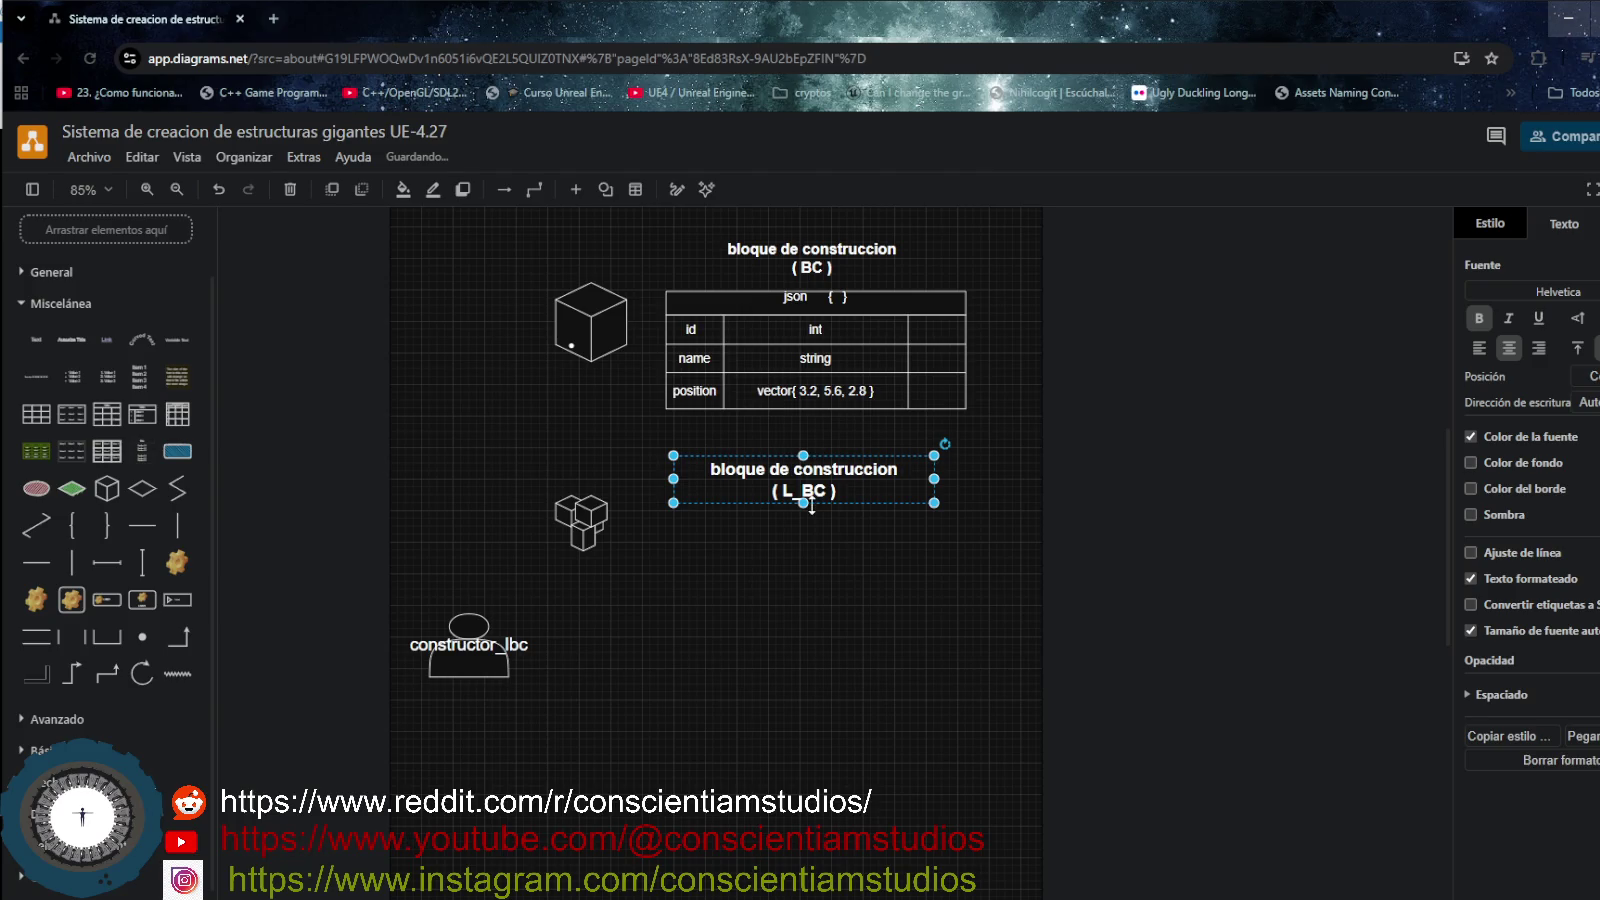
- Prefix the copied label with 'lista de' and move the json table up
{"action": "double_click", "coordinate": [745, 472]}
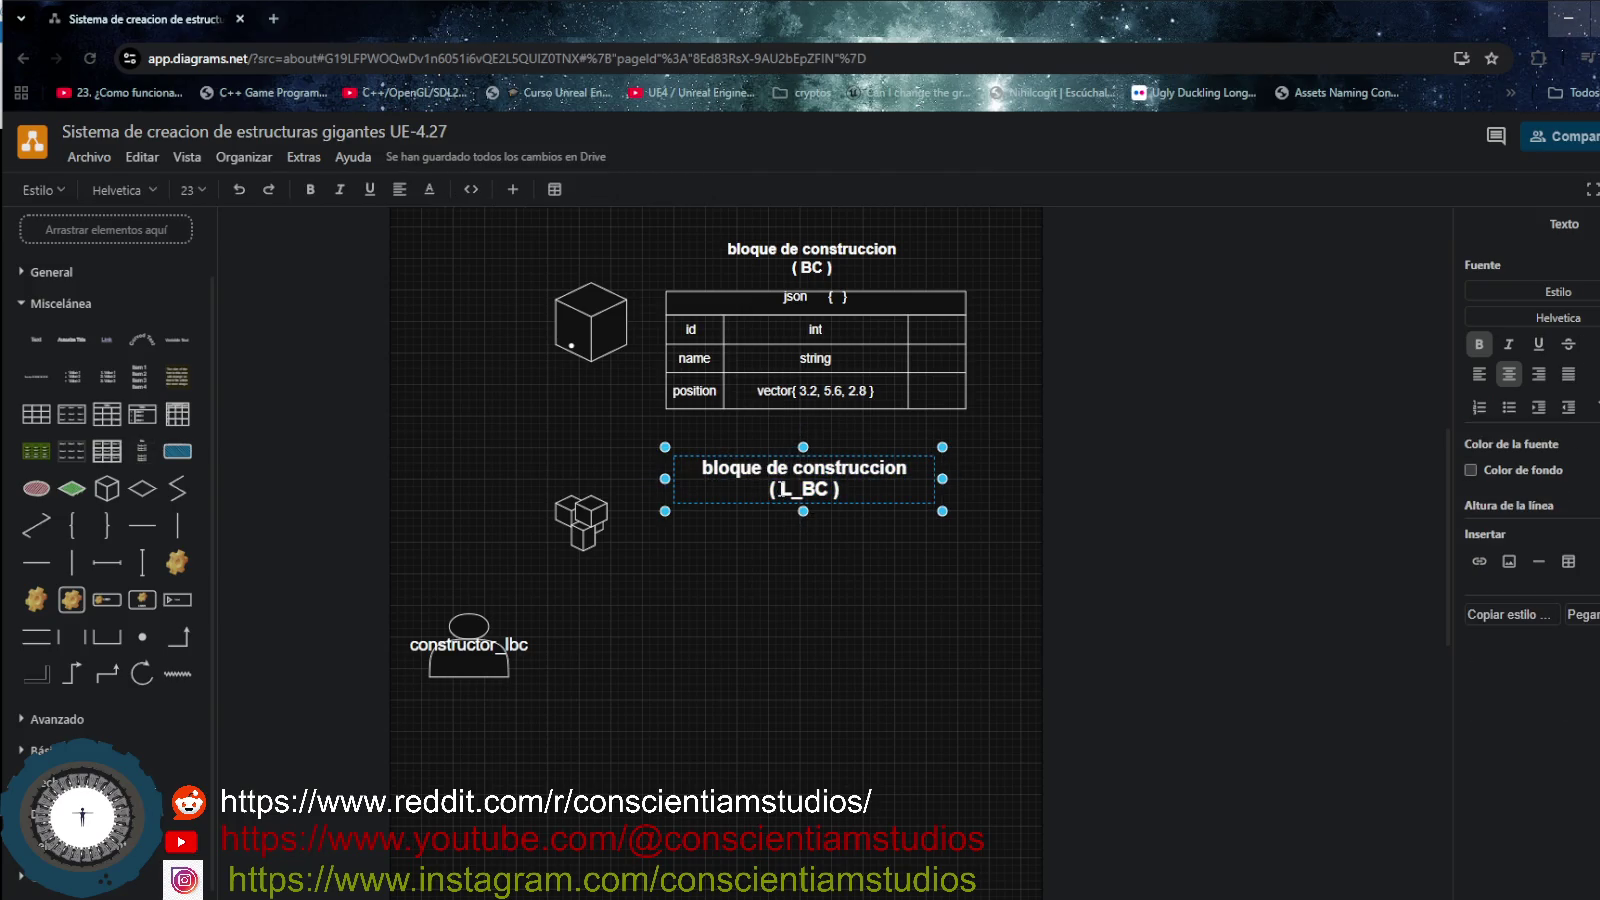
{"action": "type", "text": "lista "}
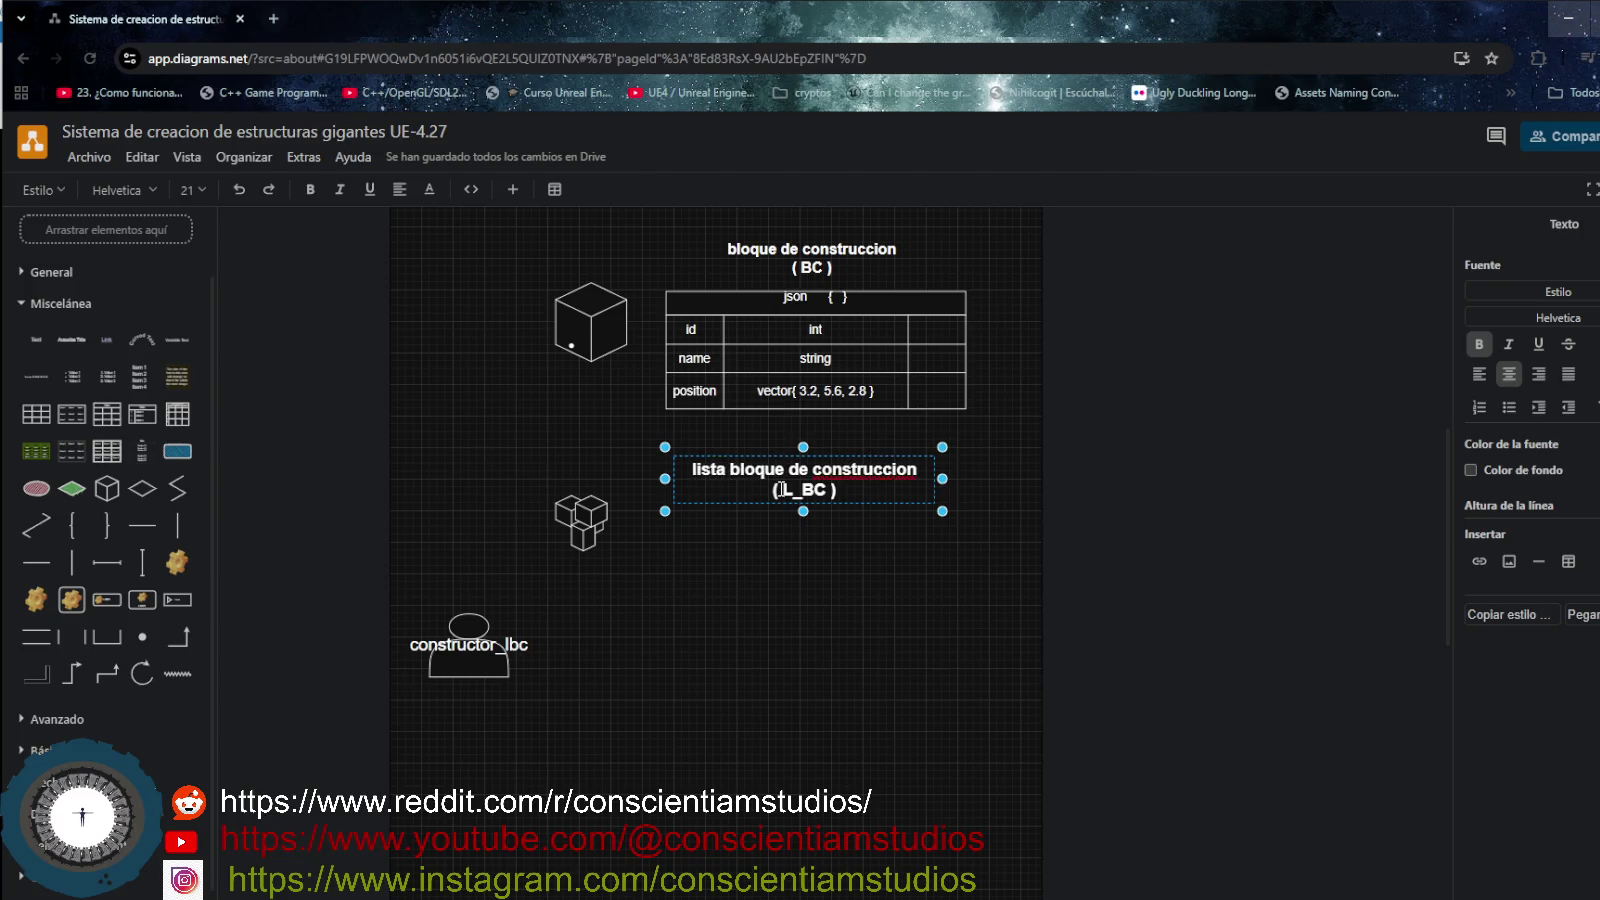
{"action": "type", "text": "de"}
{"action": "key", "text": "Left"}
{"action": "key", "text": "Left"}
{"action": "key", "text": "Left"}
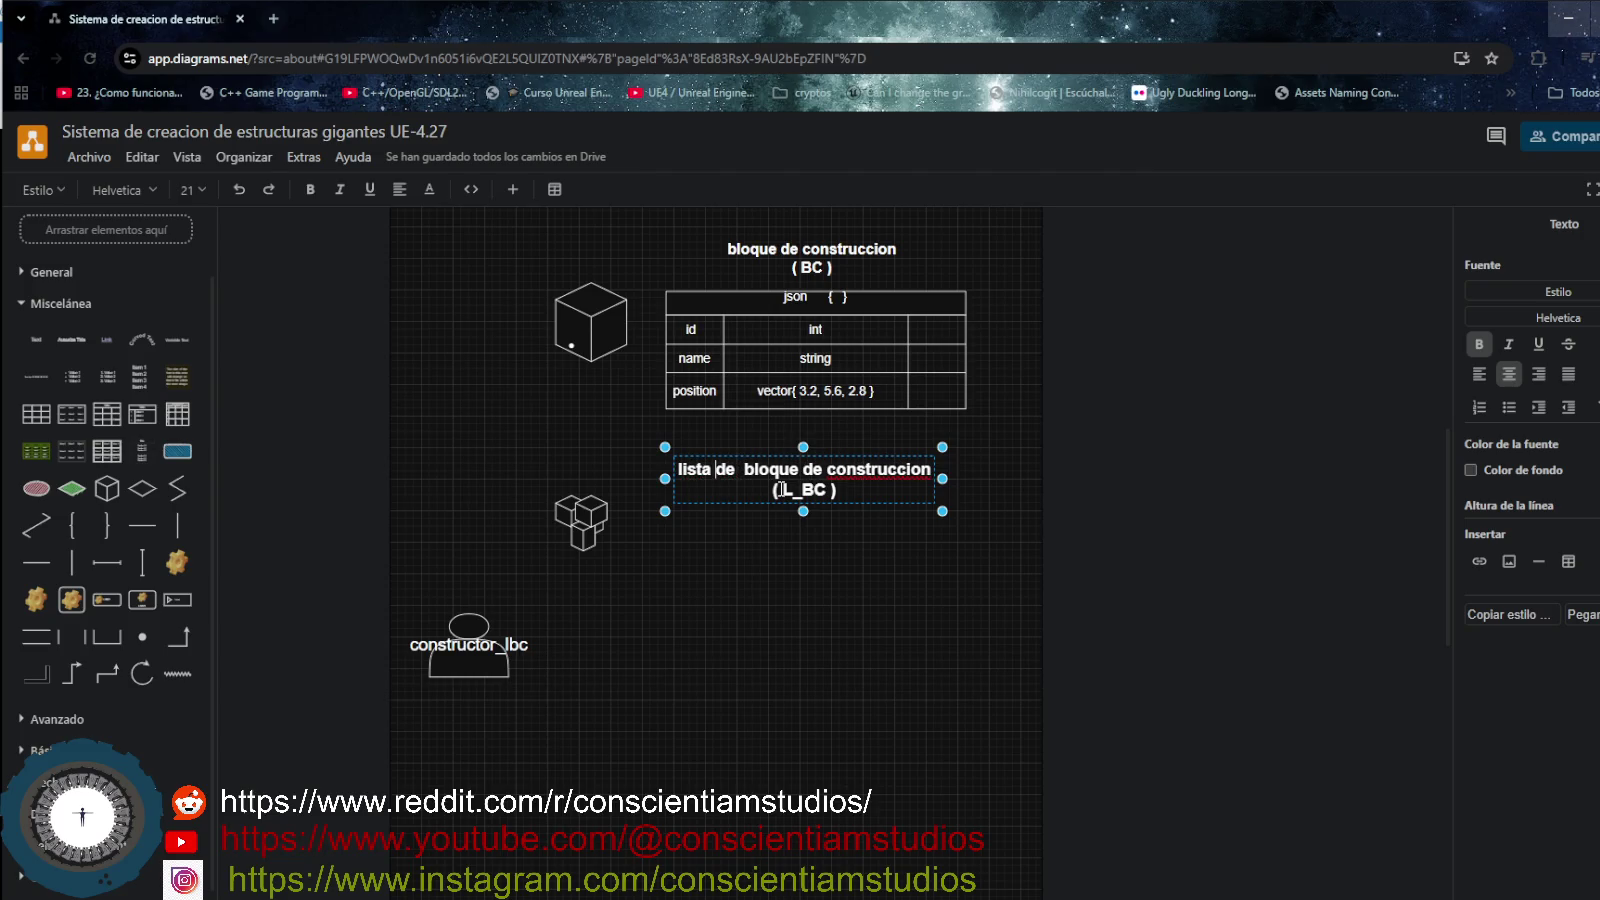
{"action": "mouse_move", "coordinate": [858, 306]}
{"action": "left_mouse_down"}
{"action": "mouse_move", "coordinate": [866, 289]}
{"action": "mouse_move", "coordinate": [769, 229]}
{"action": "left_mouse_up"}
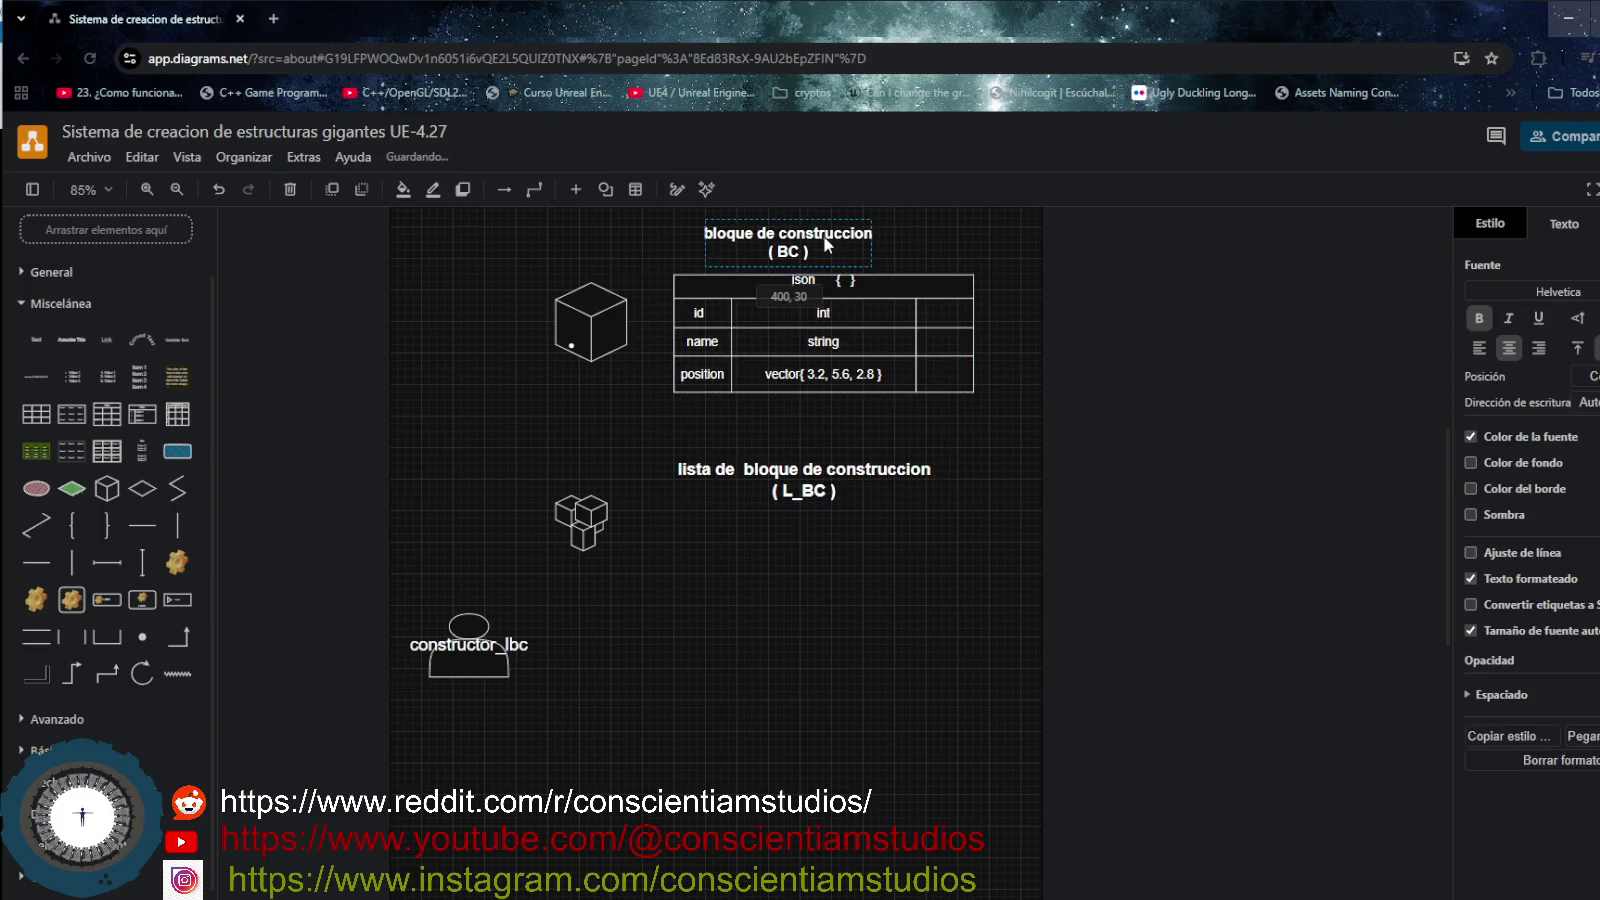
- Make the json table rows taller and browse its style and text options
{"action": "left_click", "coordinate": [762, 333]}
{"action": "mouse_move", "coordinate": [824, 401]}
{"action": "left_mouse_down"}
{"action": "mouse_move", "coordinate": [828, 419]}
{"action": "mouse_move", "coordinate": [828, 403]}
{"action": "left_mouse_up"}
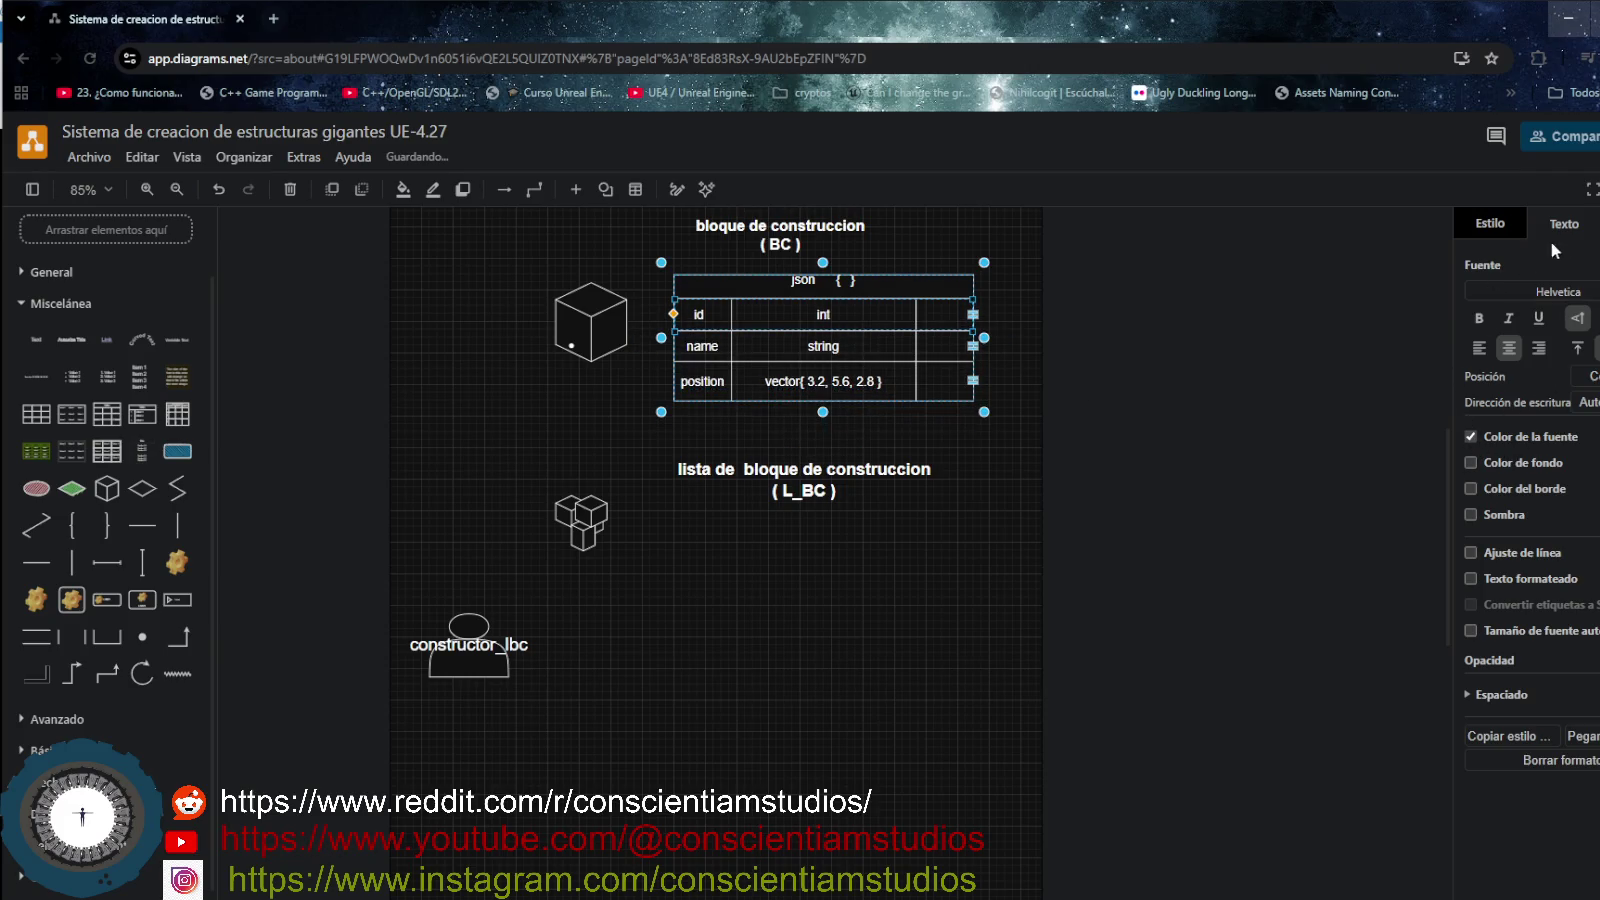
{"action": "left_click", "coordinate": [1491, 229]}
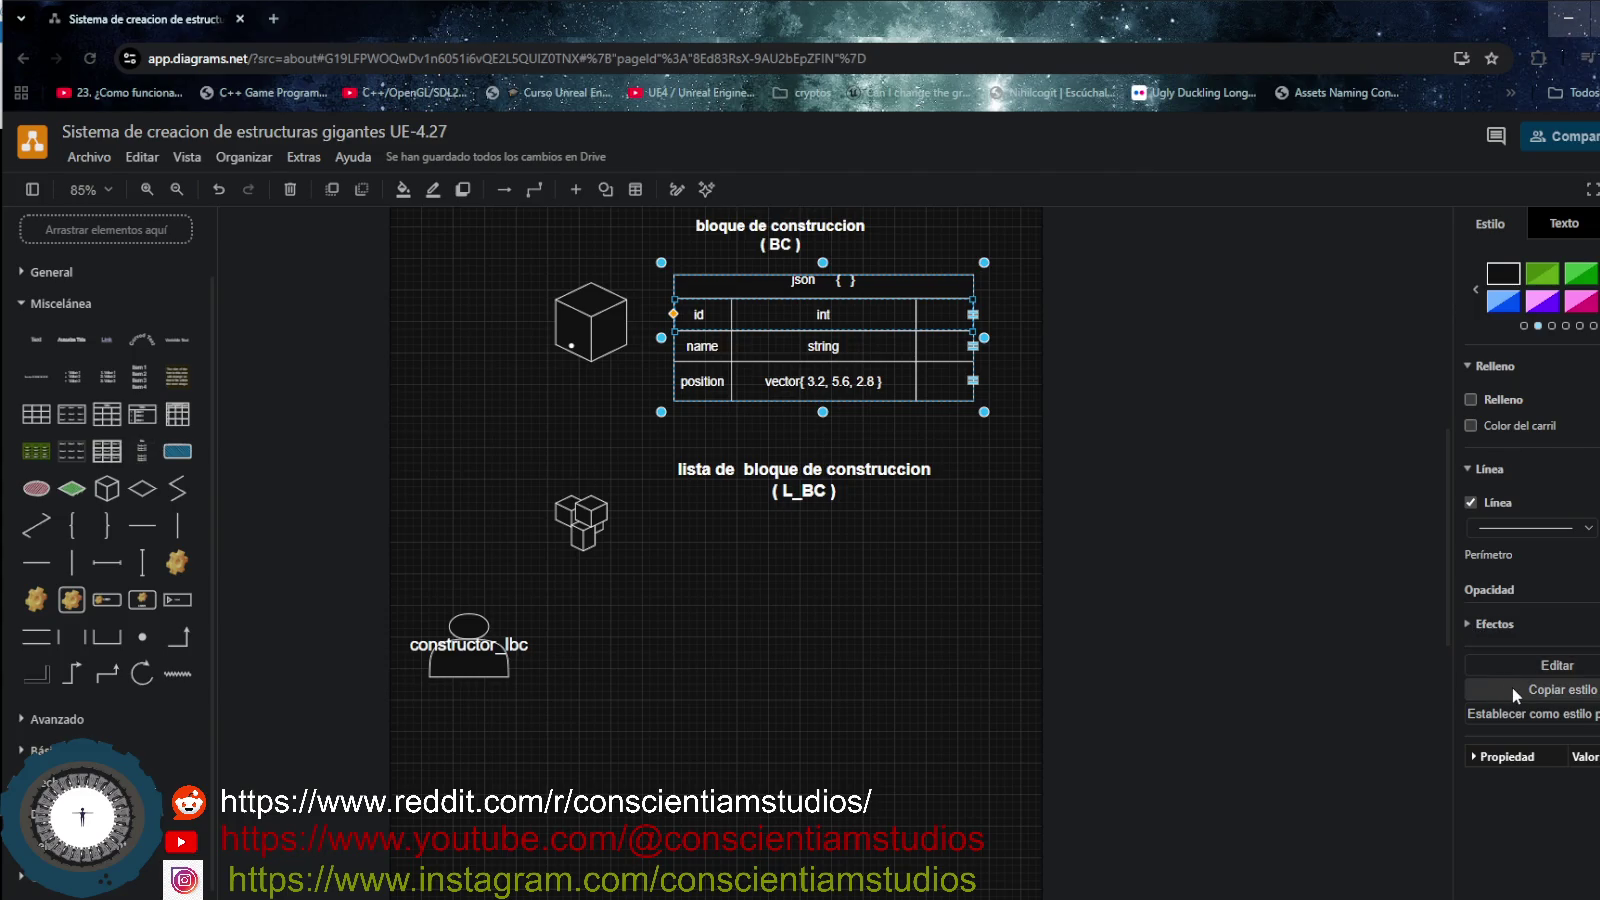
{"action": "left_click", "coordinate": [1477, 758]}
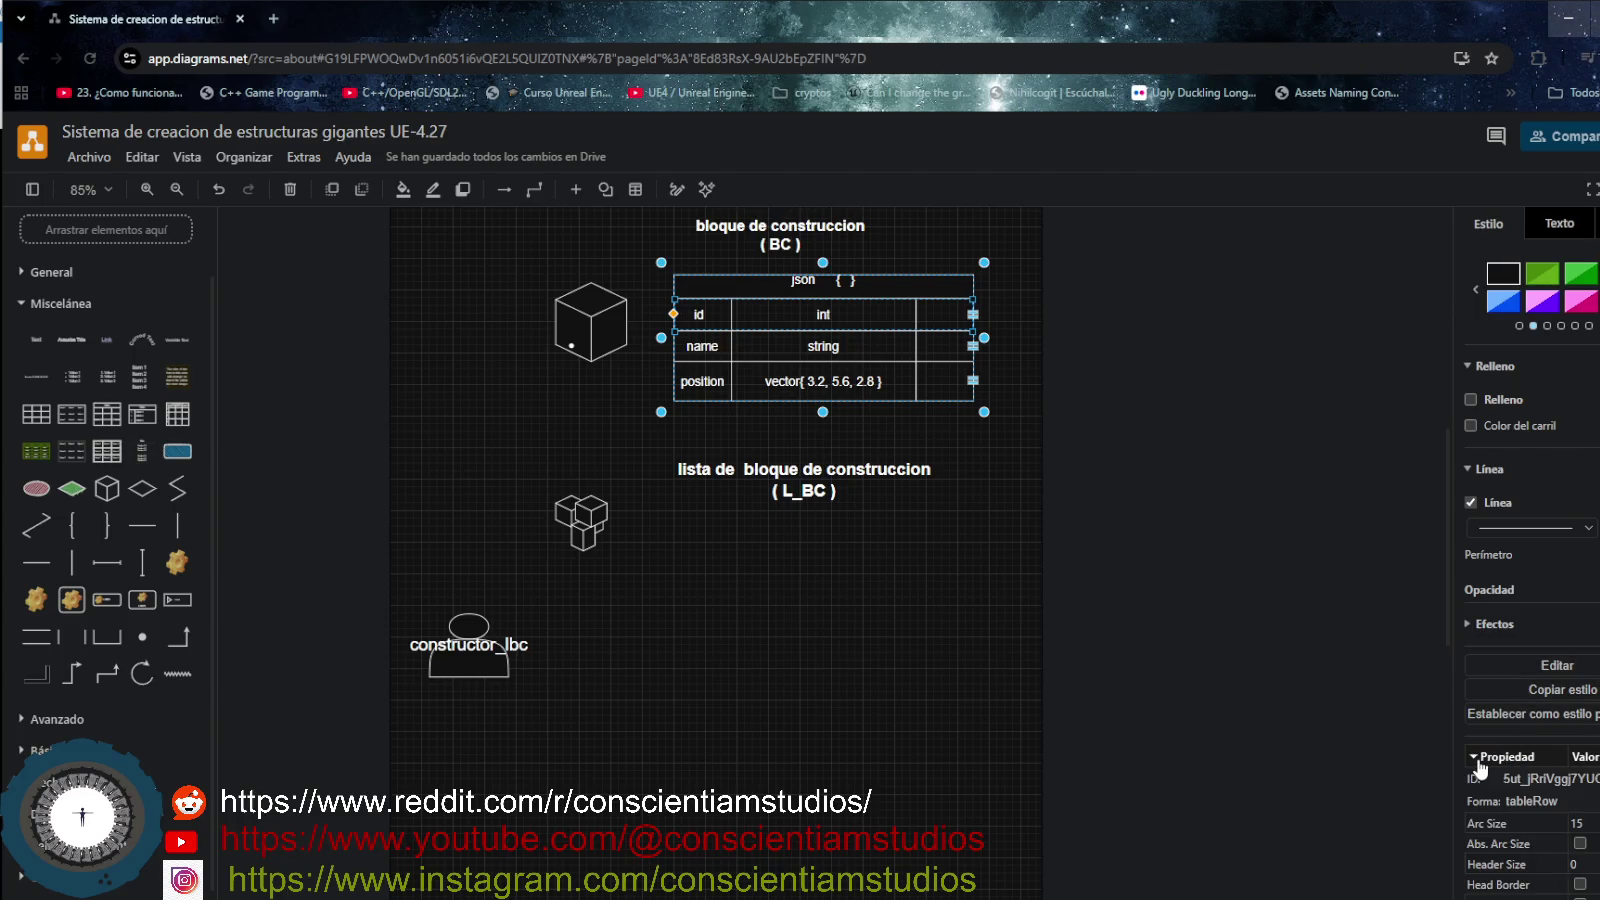
{"action": "left_click", "coordinate": [1479, 760]}
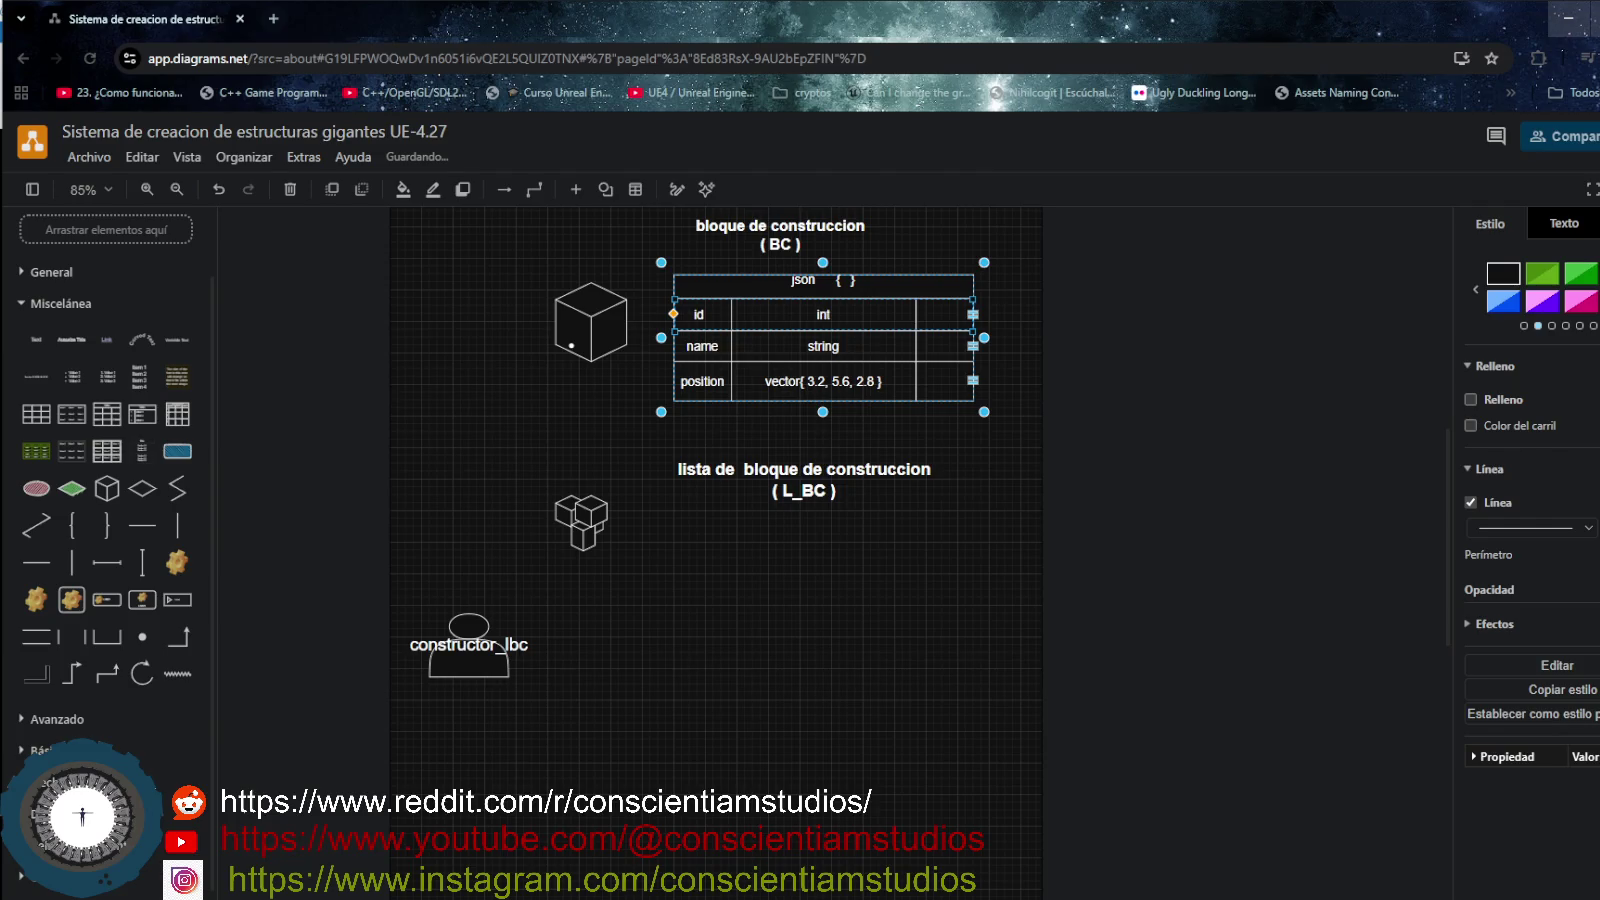
{"action": "left_click", "coordinate": [1590, 226]}
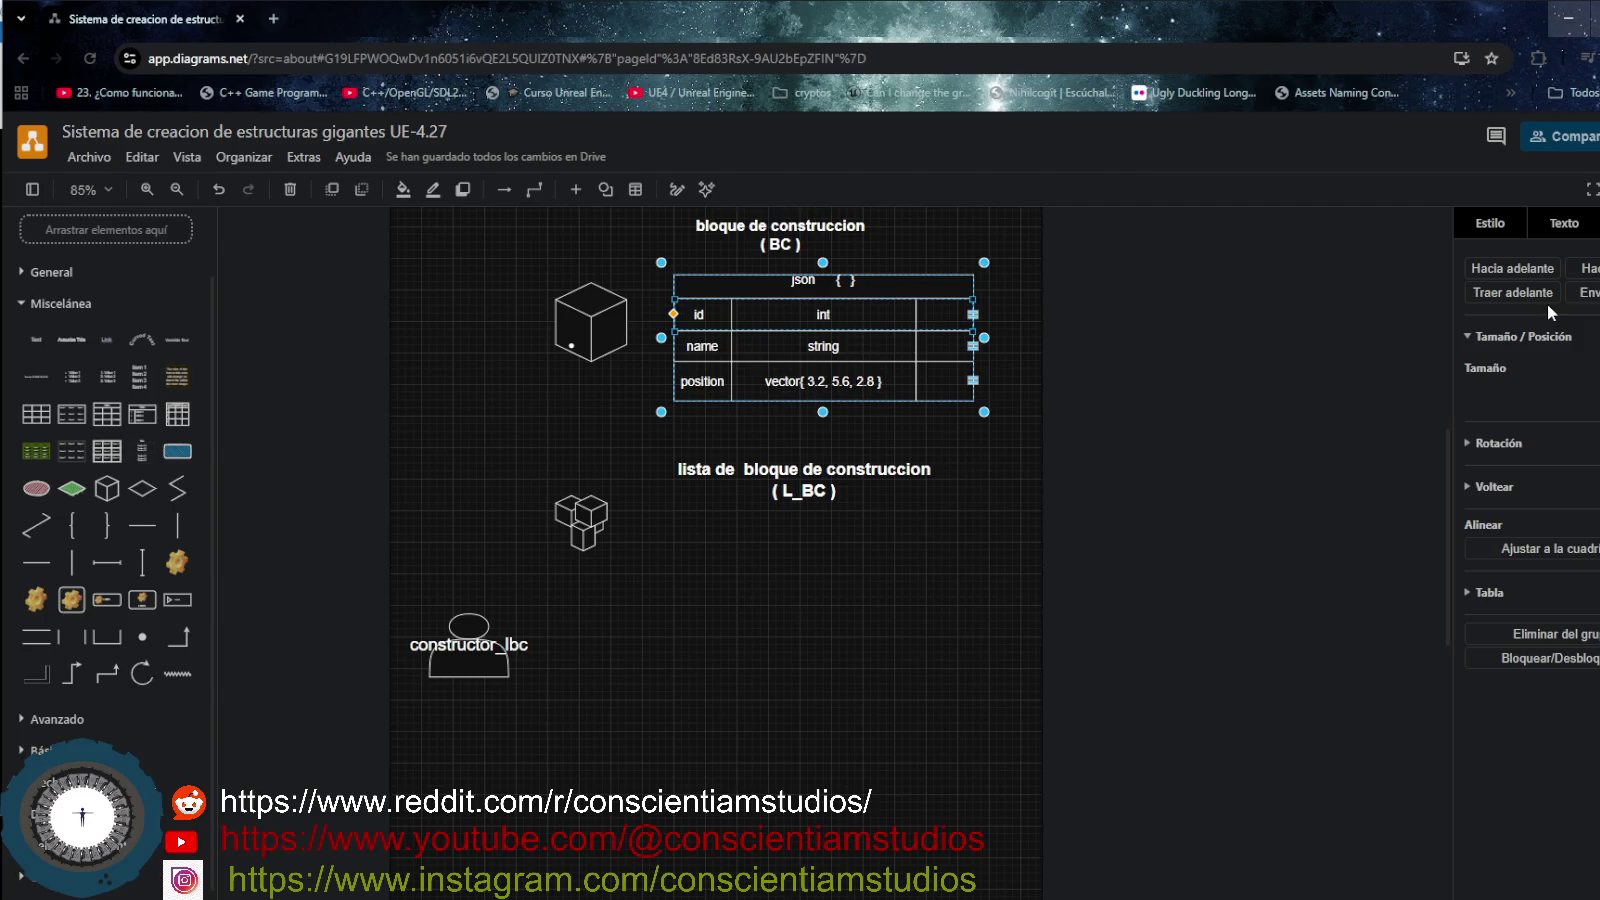
{"action": "left_click", "coordinate": [1587, 268]}
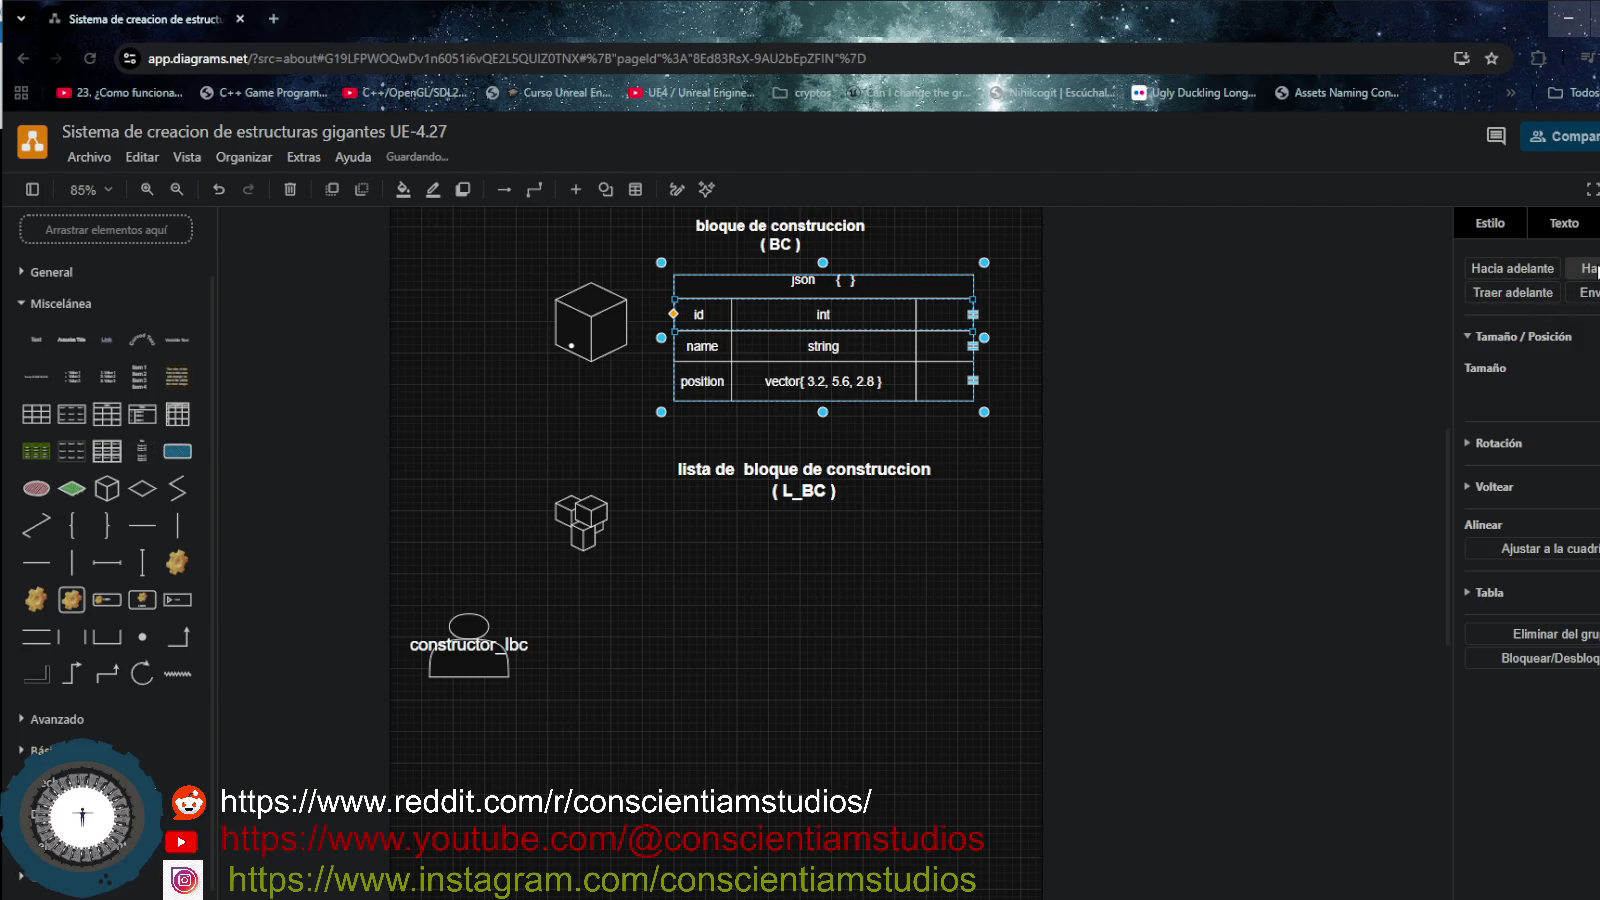
- Undo the accidental table-to-label connector and move the L_BC label down beside the cubes
{"action": "left_click", "coordinate": [822, 432]}
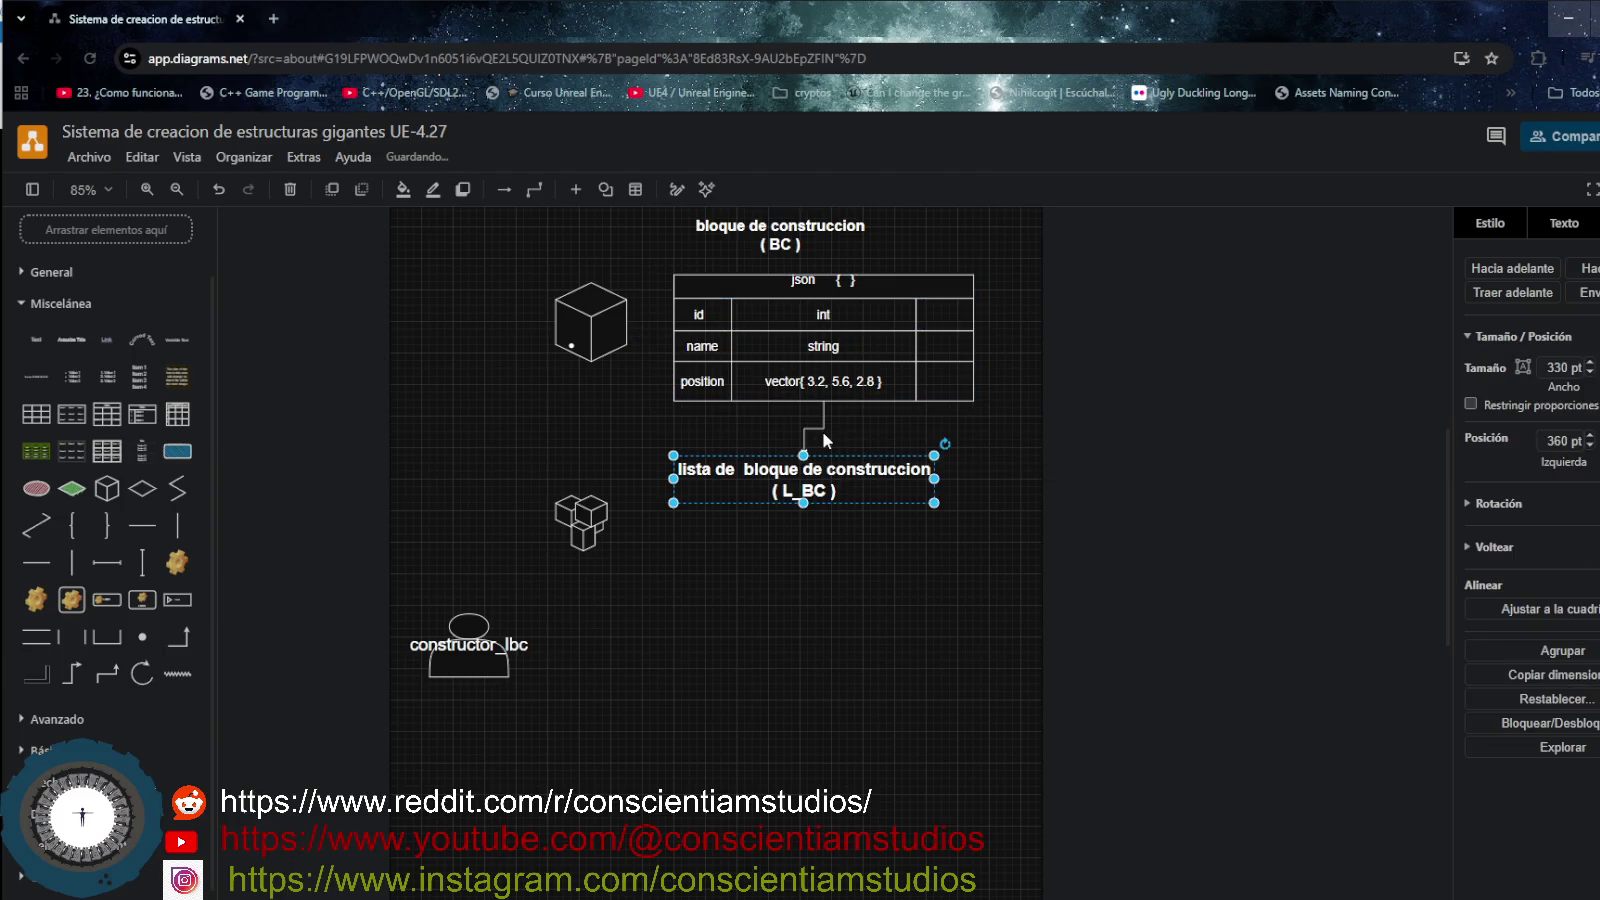
{"action": "mouse_move", "coordinate": [845, 474]}
{"action": "left_mouse_down"}
{"action": "mouse_move", "coordinate": [871, 428]}
{"action": "mouse_move", "coordinate": [840, 537]}
{"action": "left_mouse_up"}
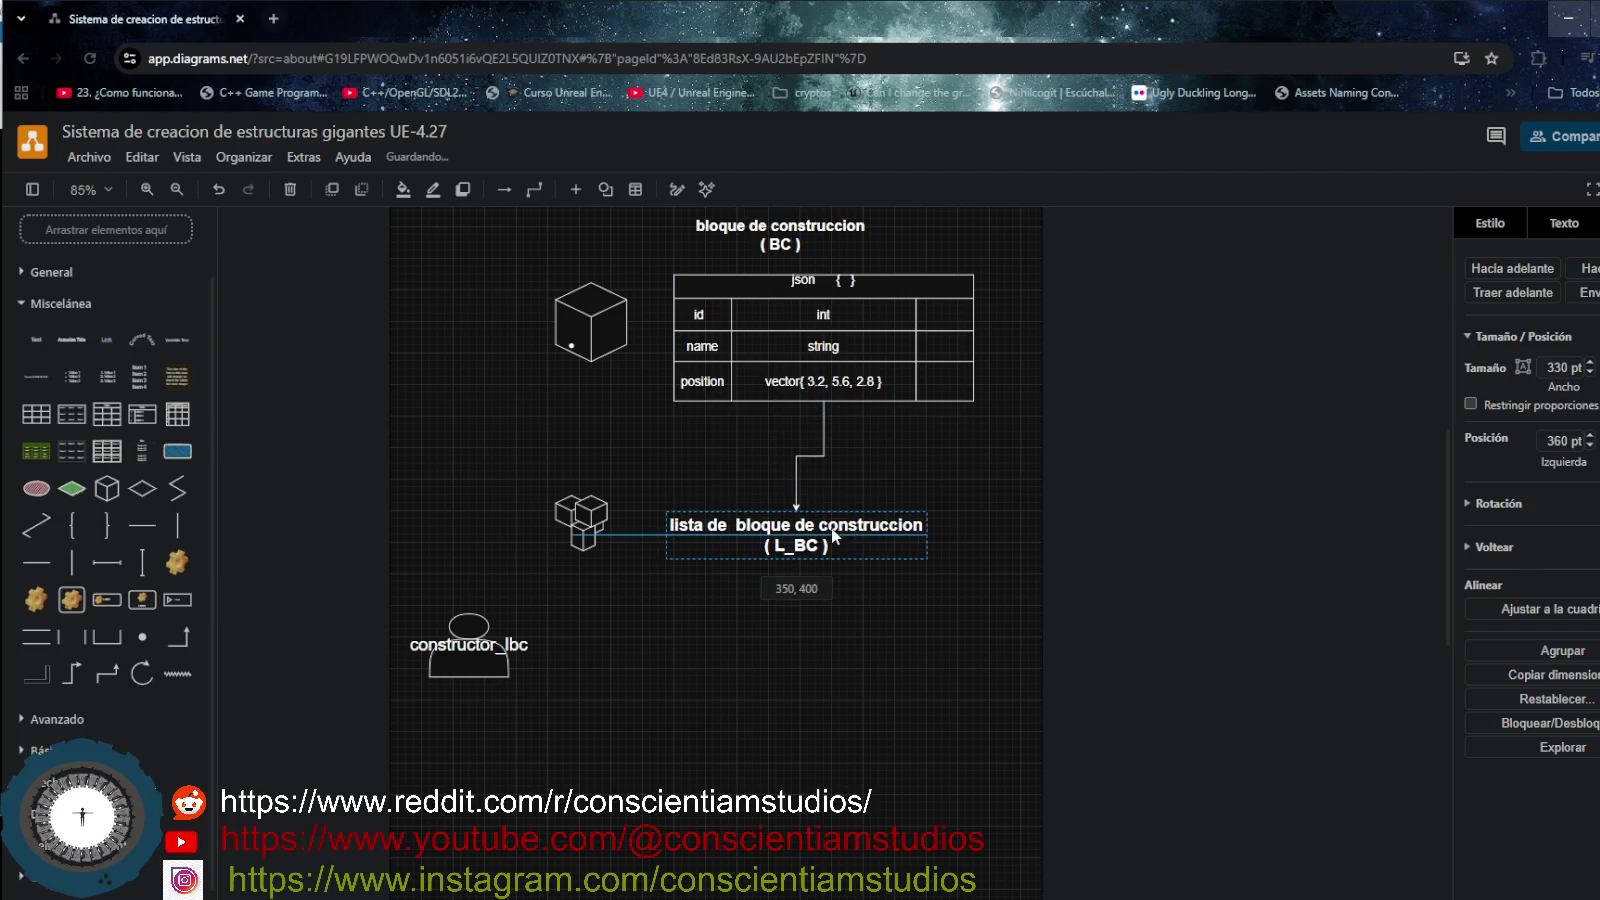
{"action": "key", "text": "ctrl+z"}
{"action": "left_click", "coordinate": [870, 602]}
{"action": "key", "text": "ctrl+z"}
{"action": "left_click", "coordinate": [843, 372]}
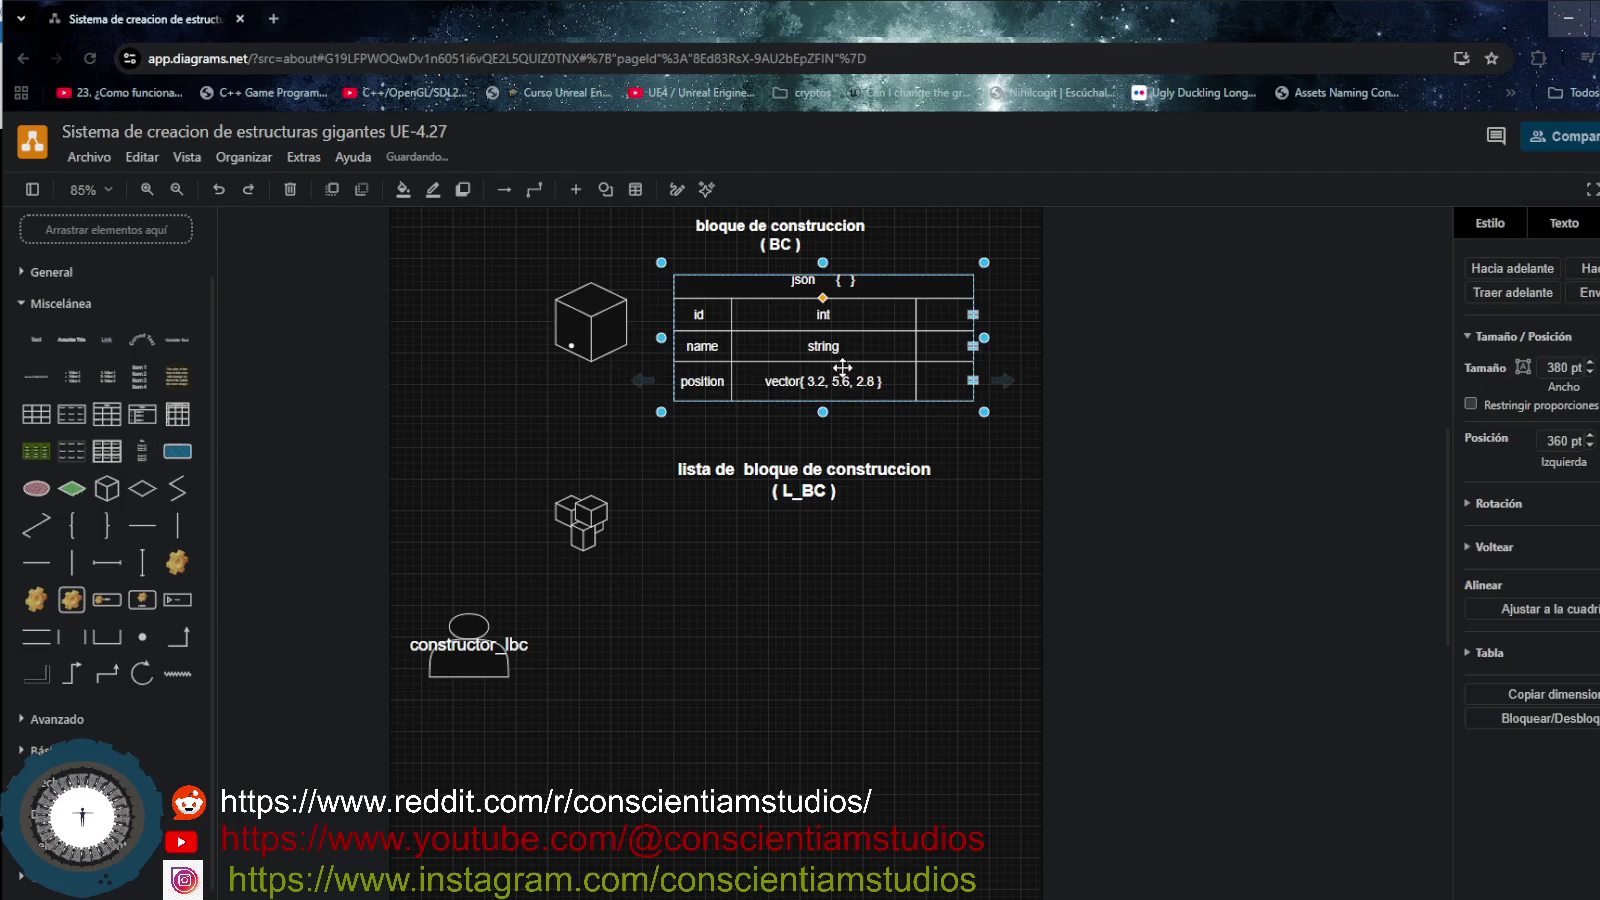
{"action": "left_click_drag", "start_coordinate": [806, 492], "coordinate": [806, 572]}
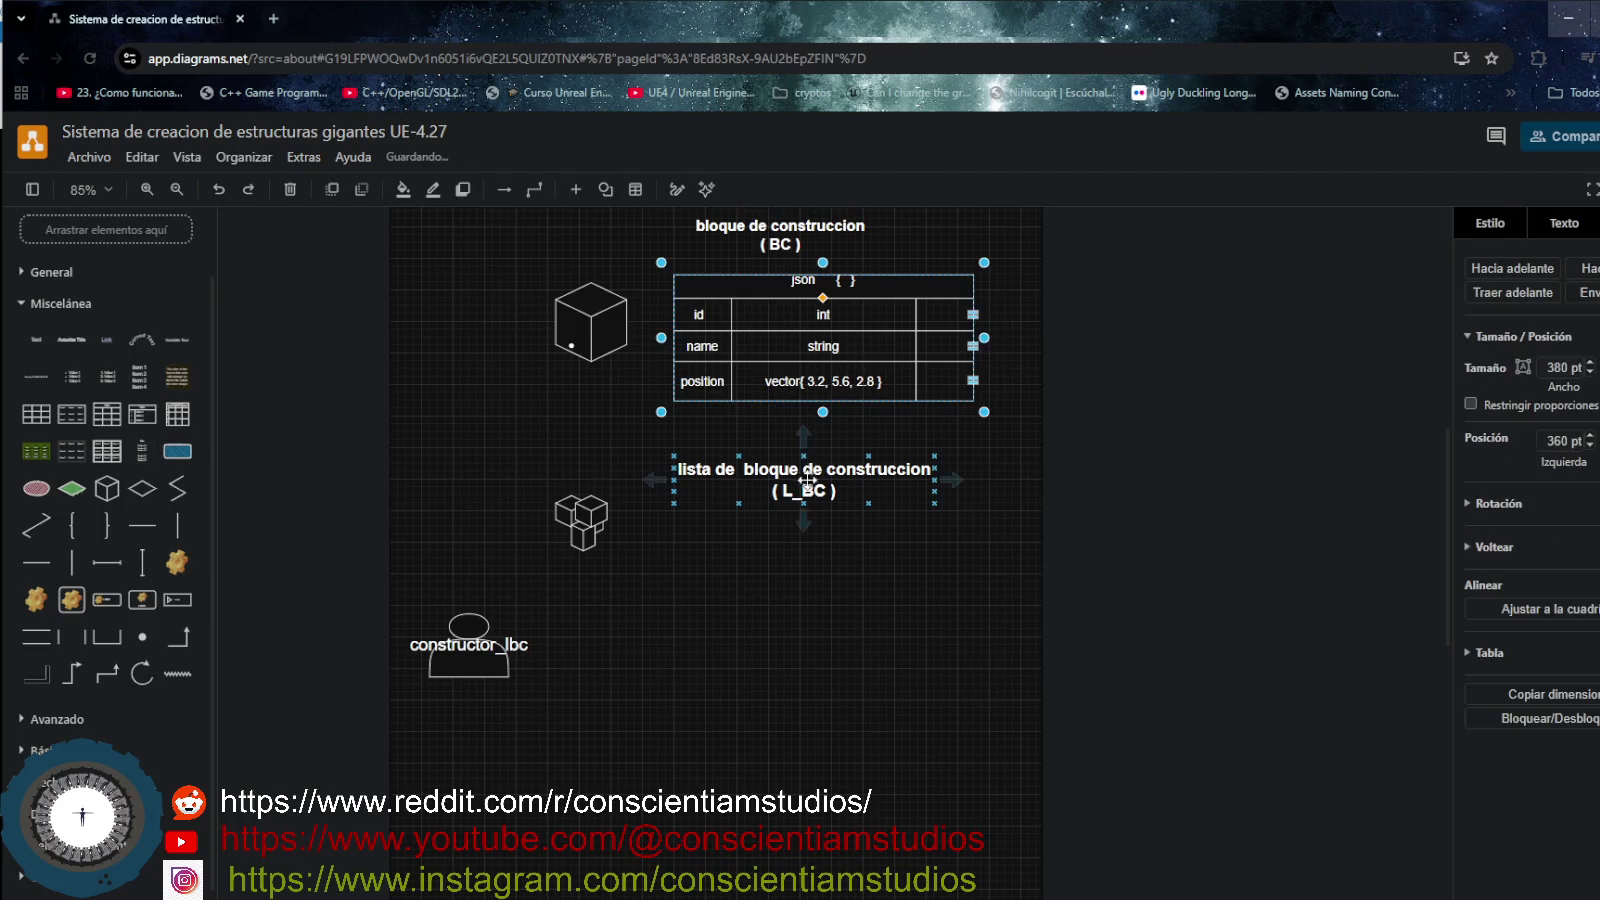
{"action": "left_click", "coordinate": [823, 400]}
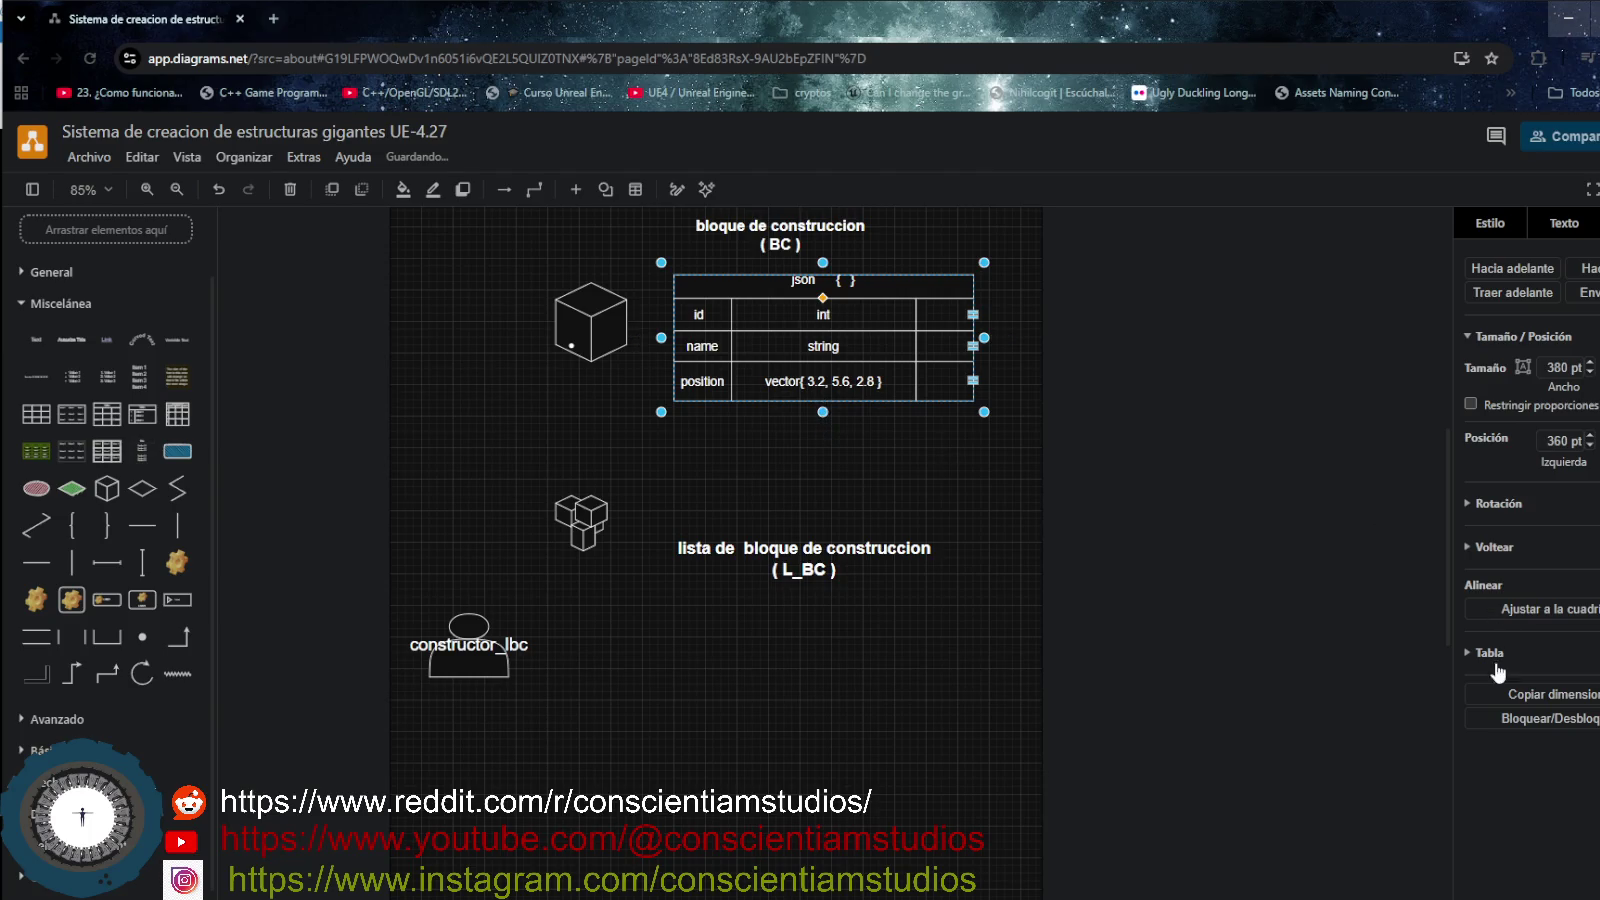
- Add a new bottom row to the table labelled 'diametro'
{"action": "left_click", "coordinate": [1468, 654]}
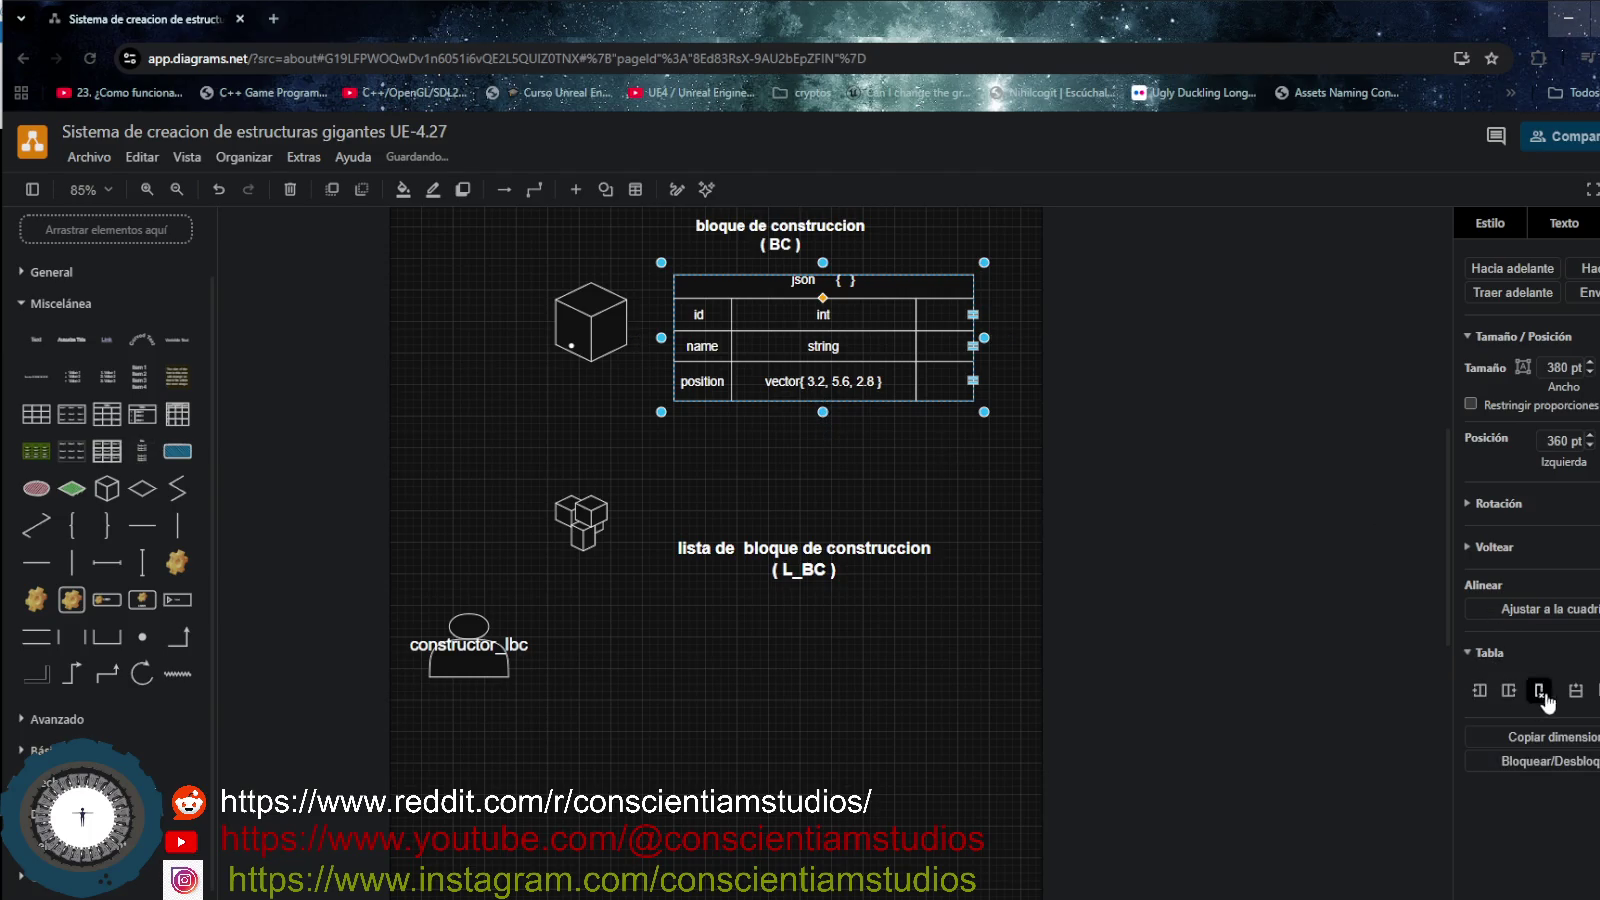
{"action": "left_click", "coordinate": [1596, 690]}
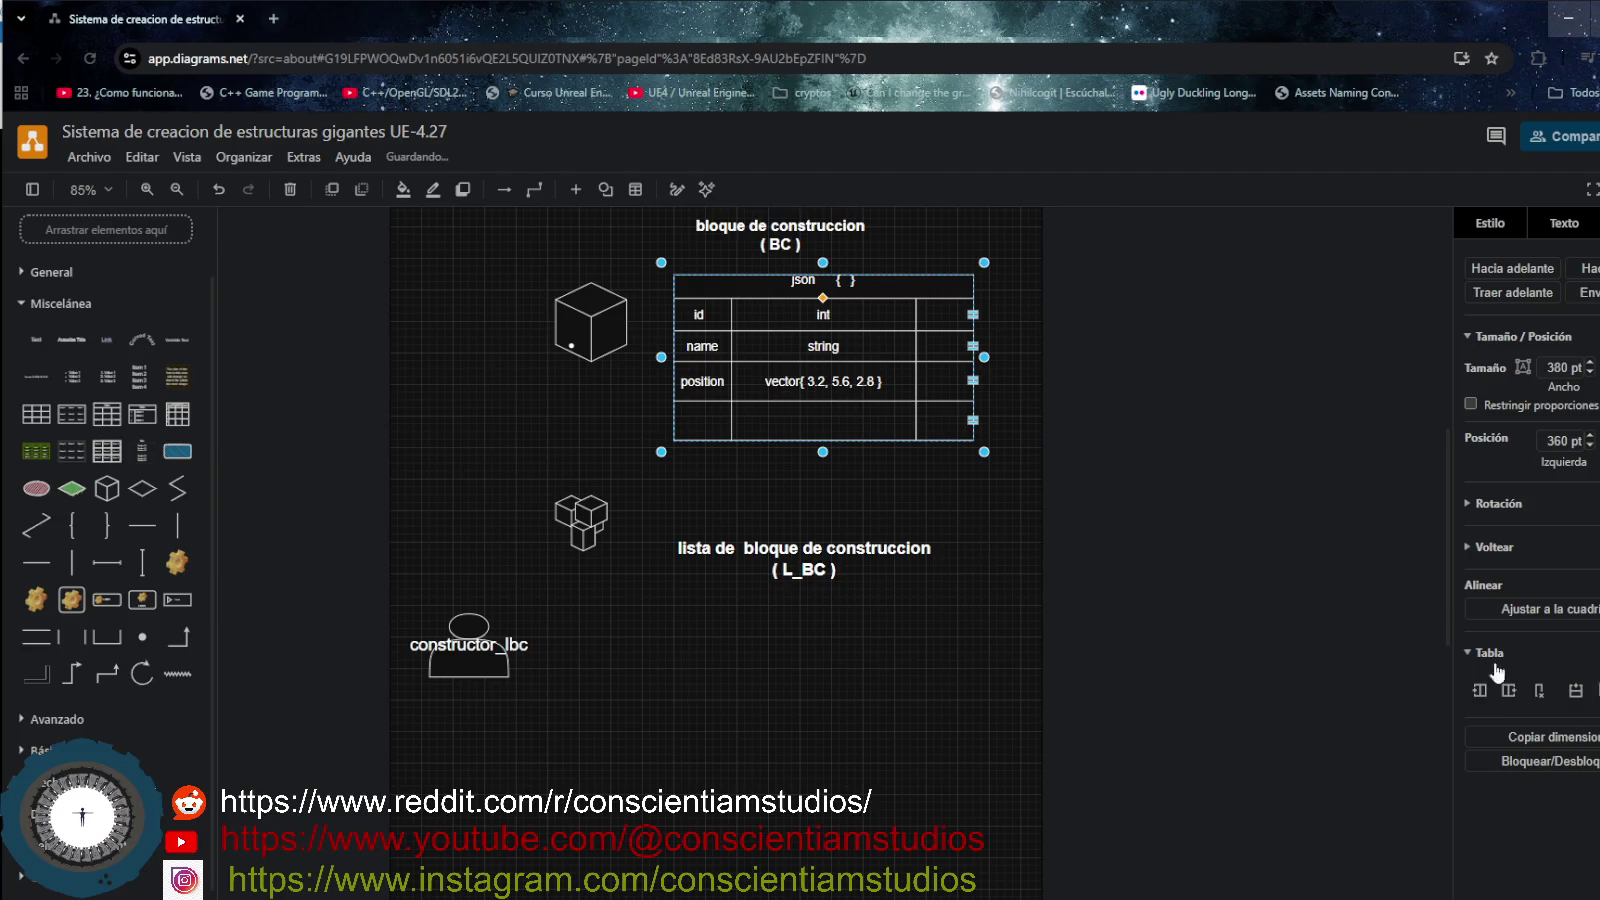
{"action": "left_click", "coordinate": [698, 415]}
{"action": "double_click", "coordinate": [698, 415]}
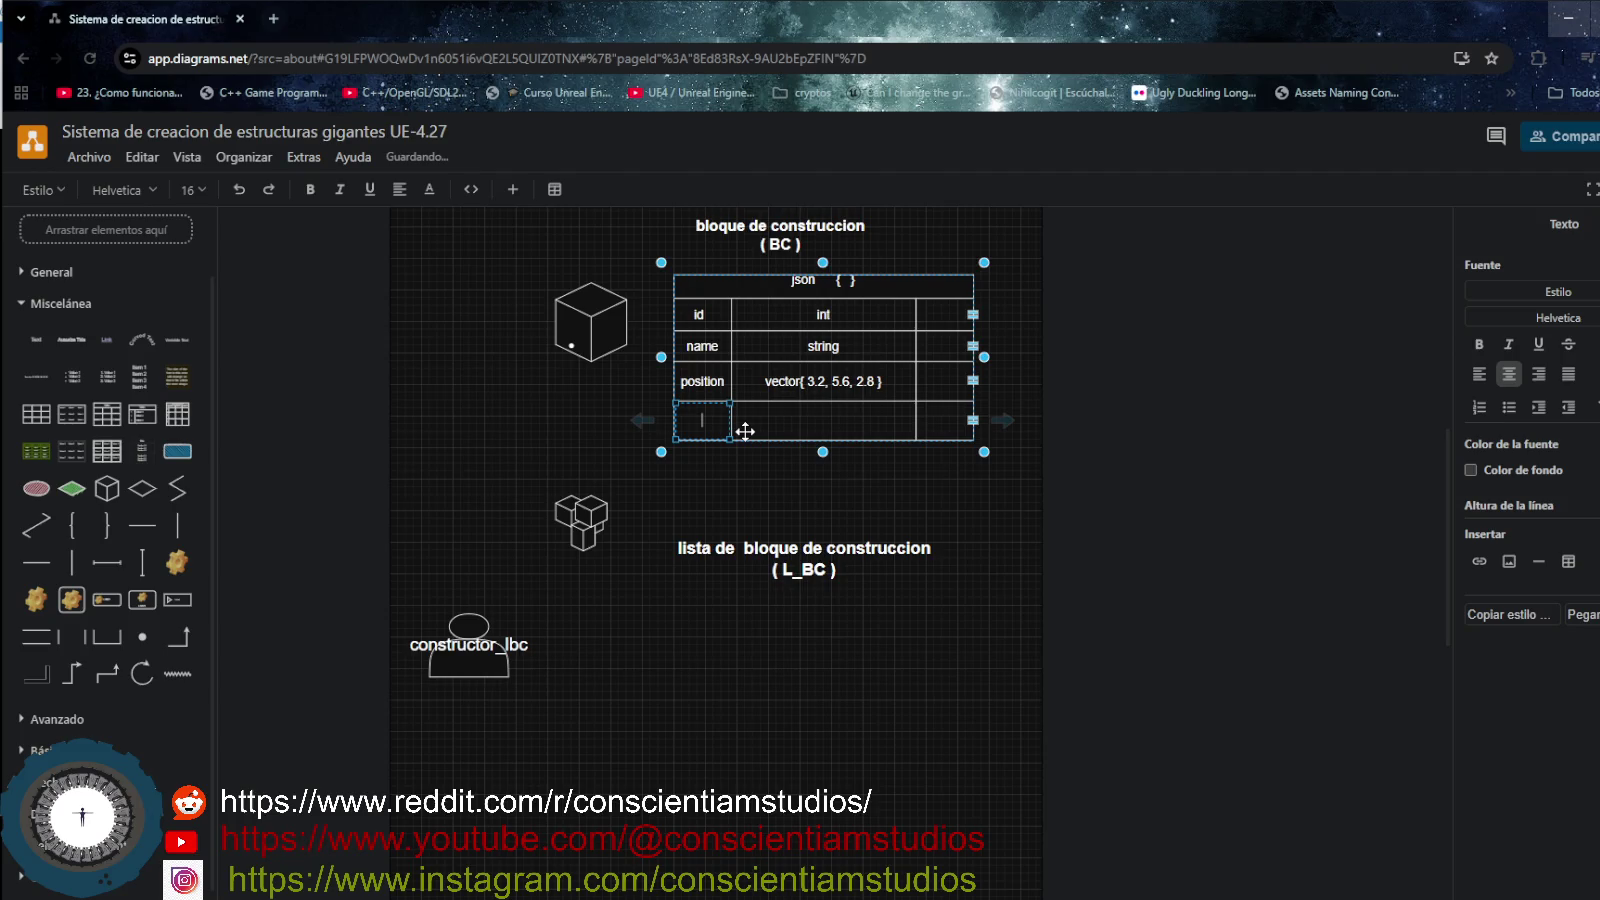
{"action": "type", "text": "diametro"}
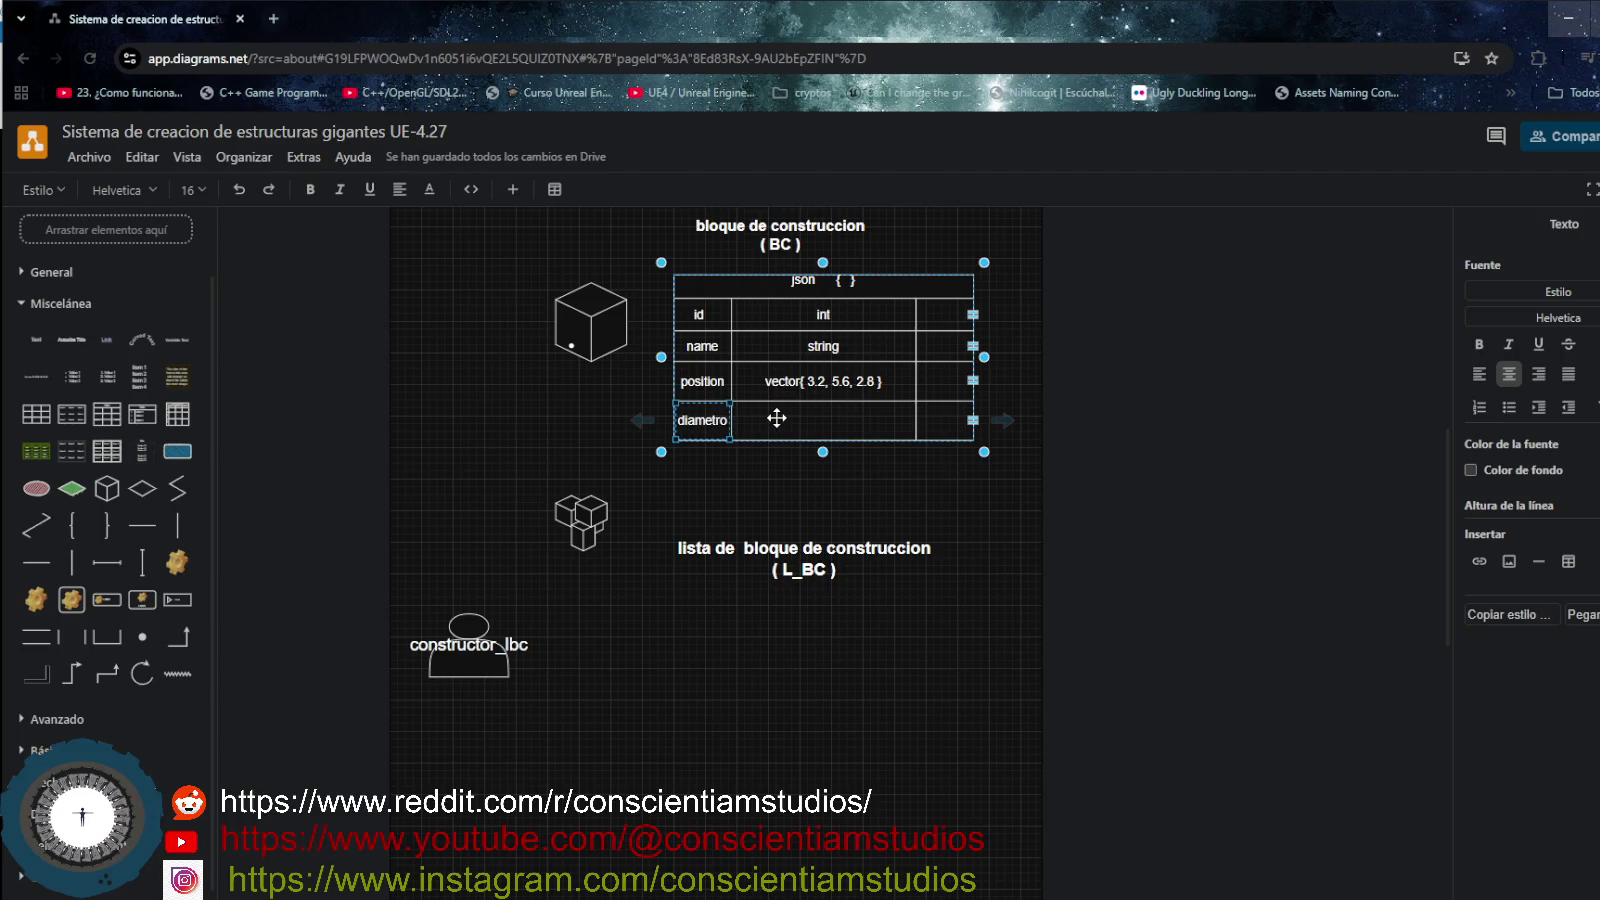
{"action": "left_click", "coordinate": [777, 418]}
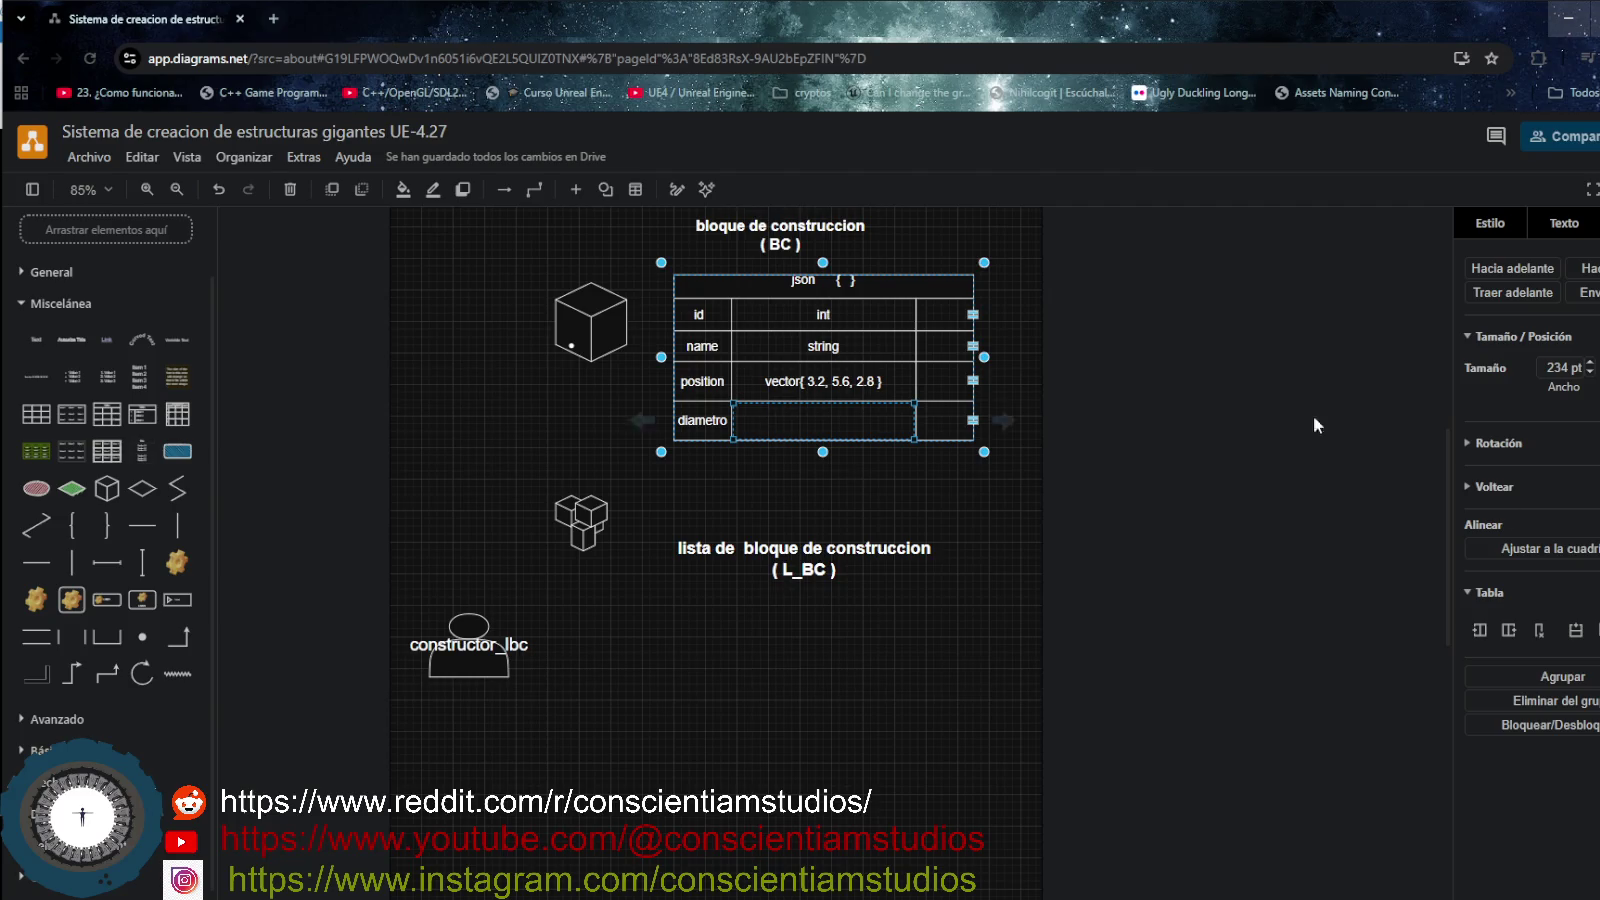
- Remove the table's empty right column, undoing the stray column insertions
{"action": "left_click", "coordinate": [1479, 630]}
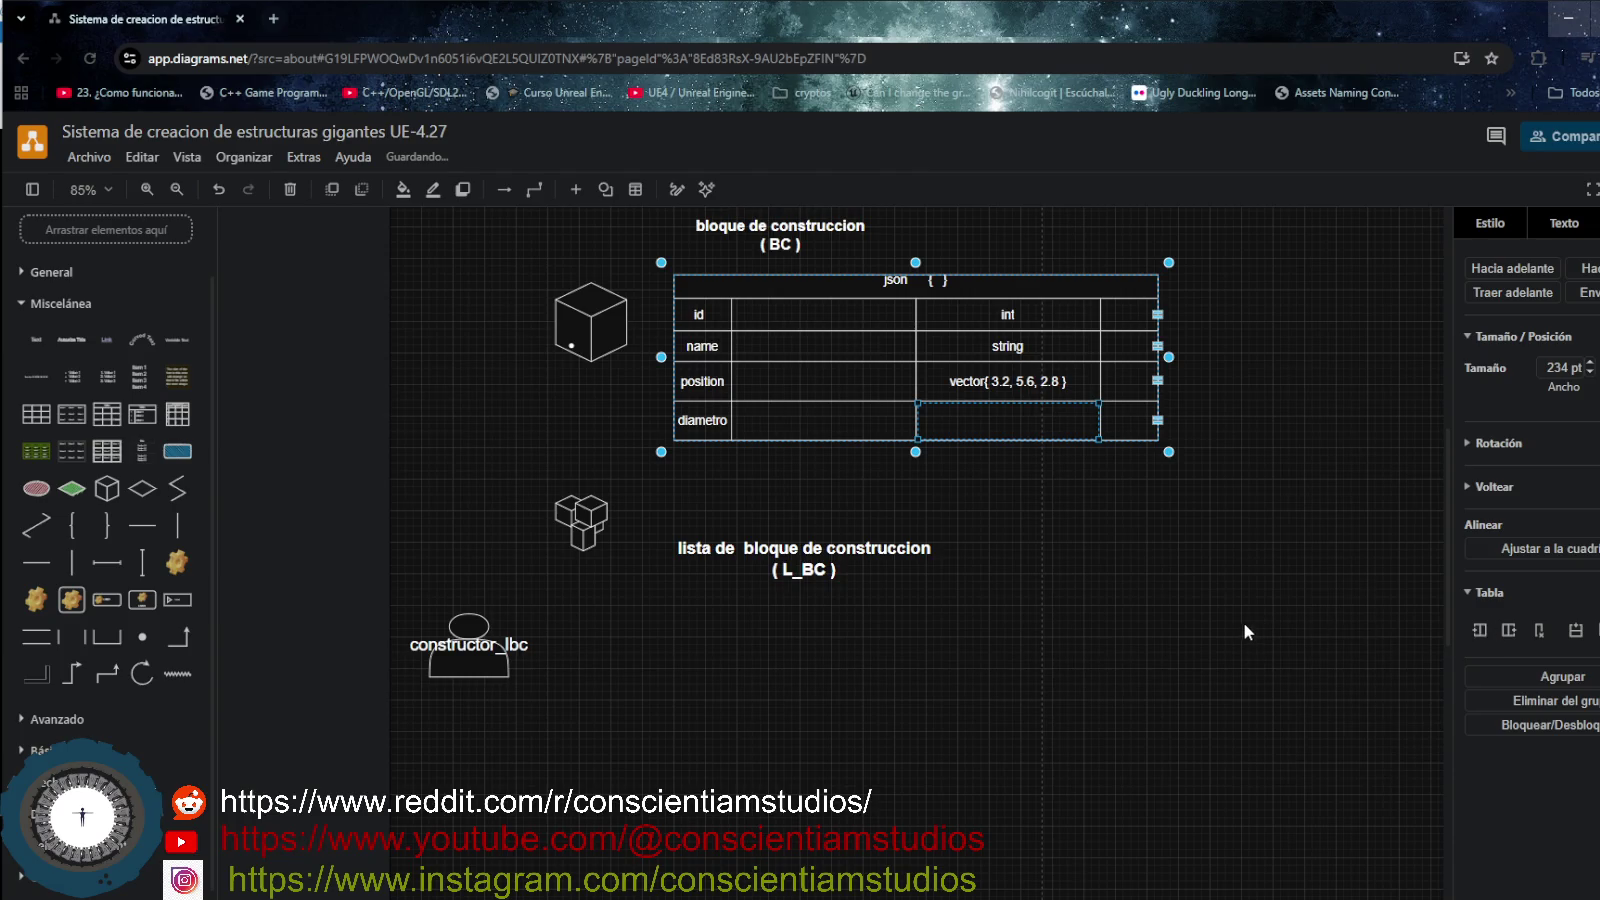
{"action": "key", "text": "ctrl+z"}
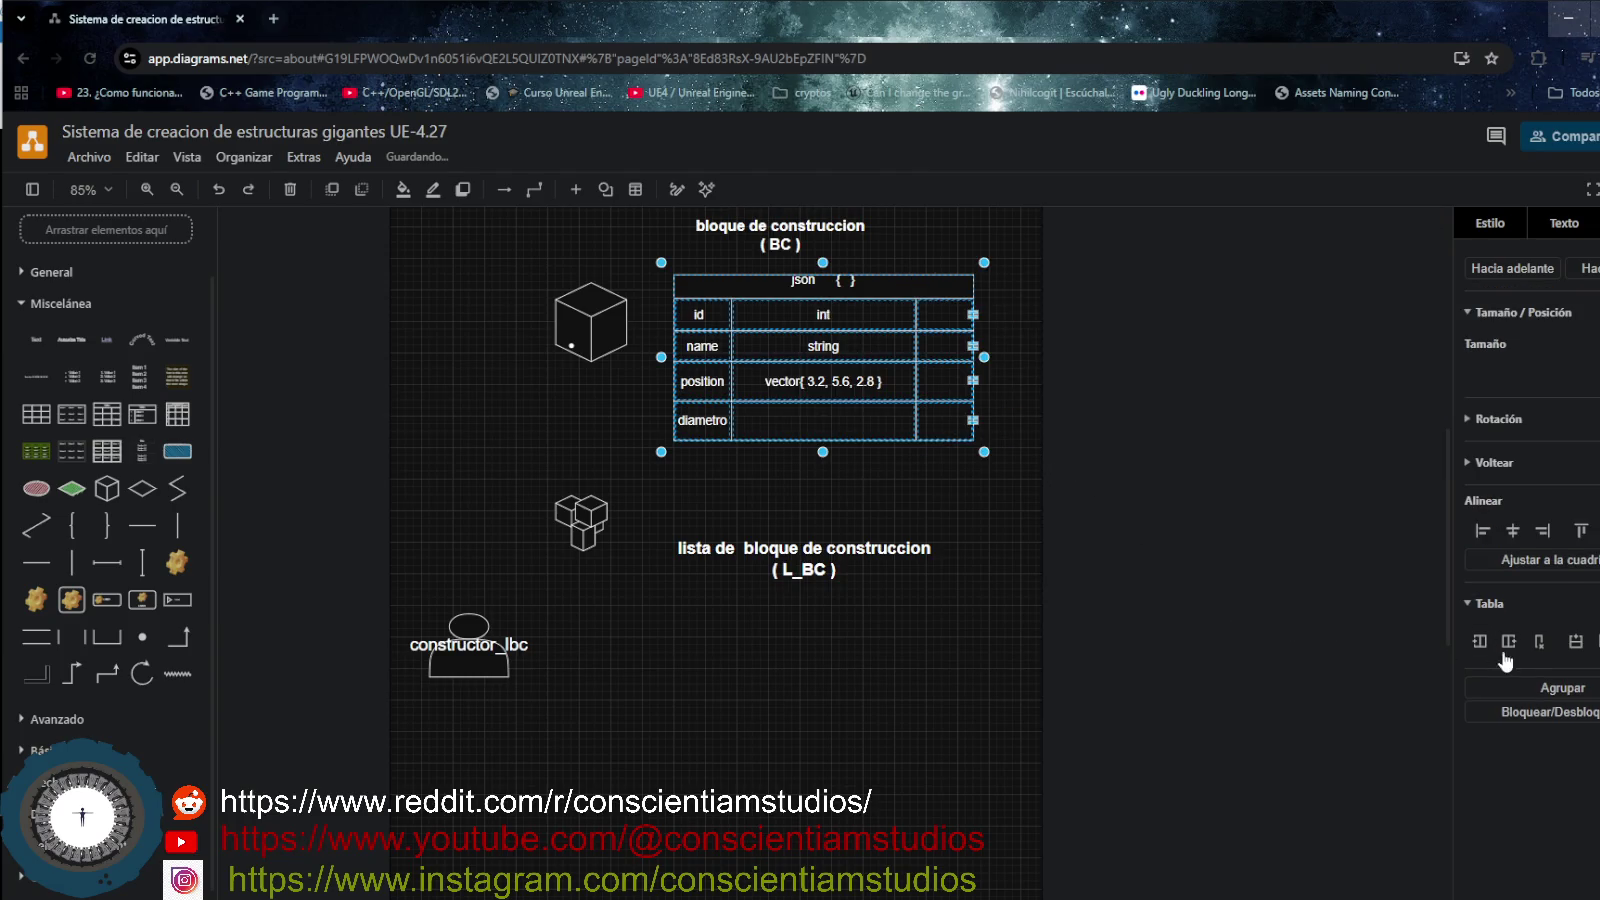
{"action": "left_click", "coordinate": [1512, 643]}
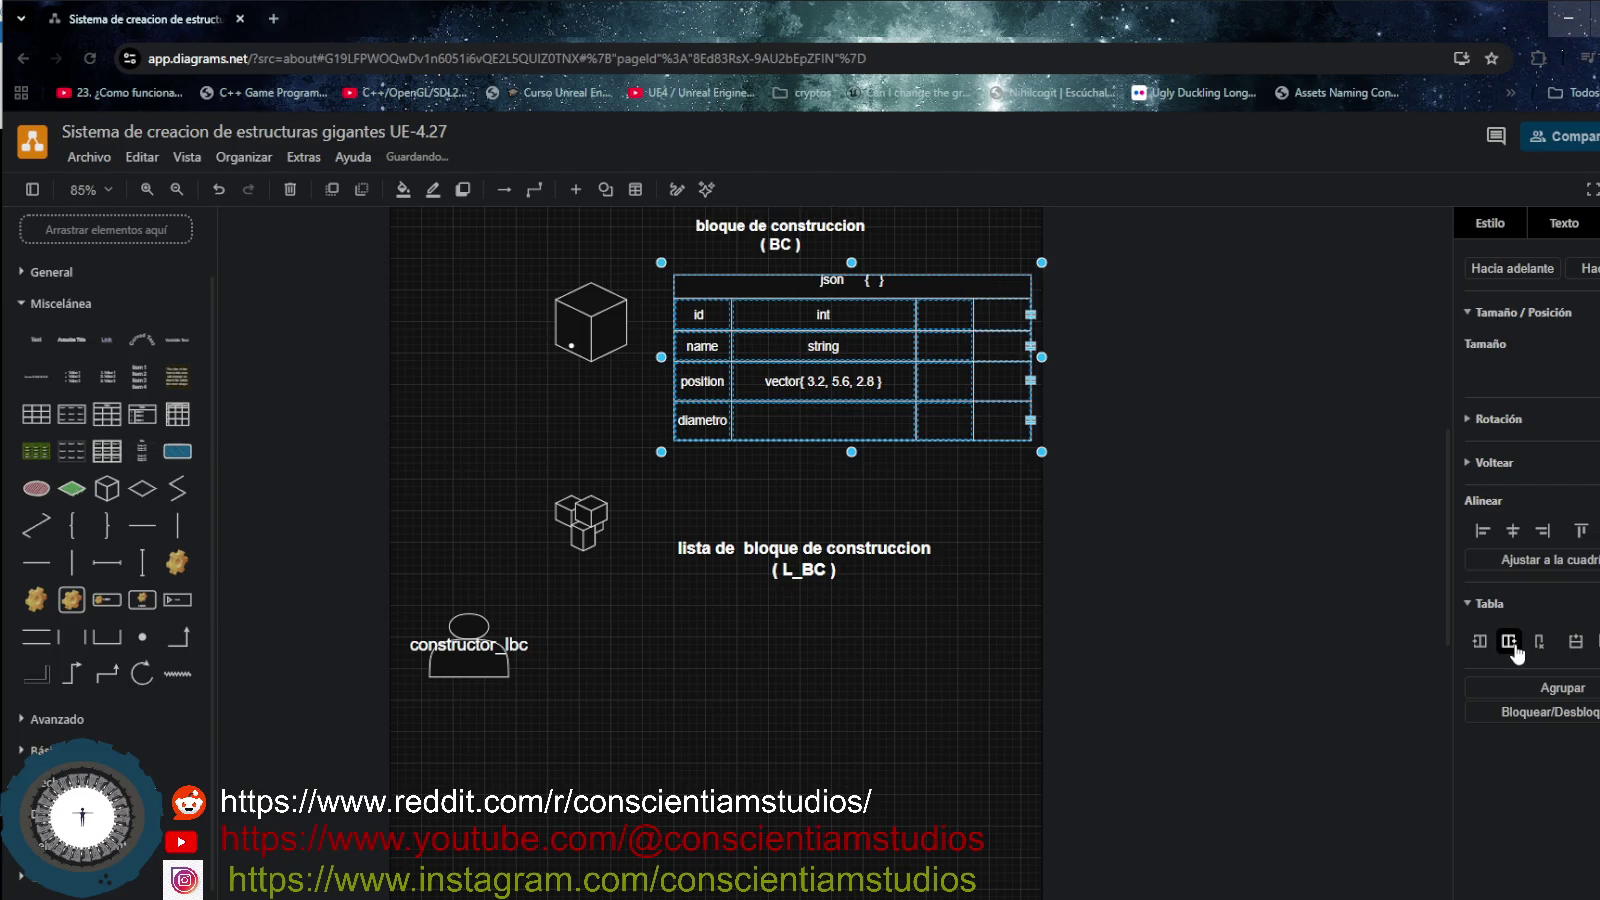
{"action": "key", "text": "ctrl+z"}
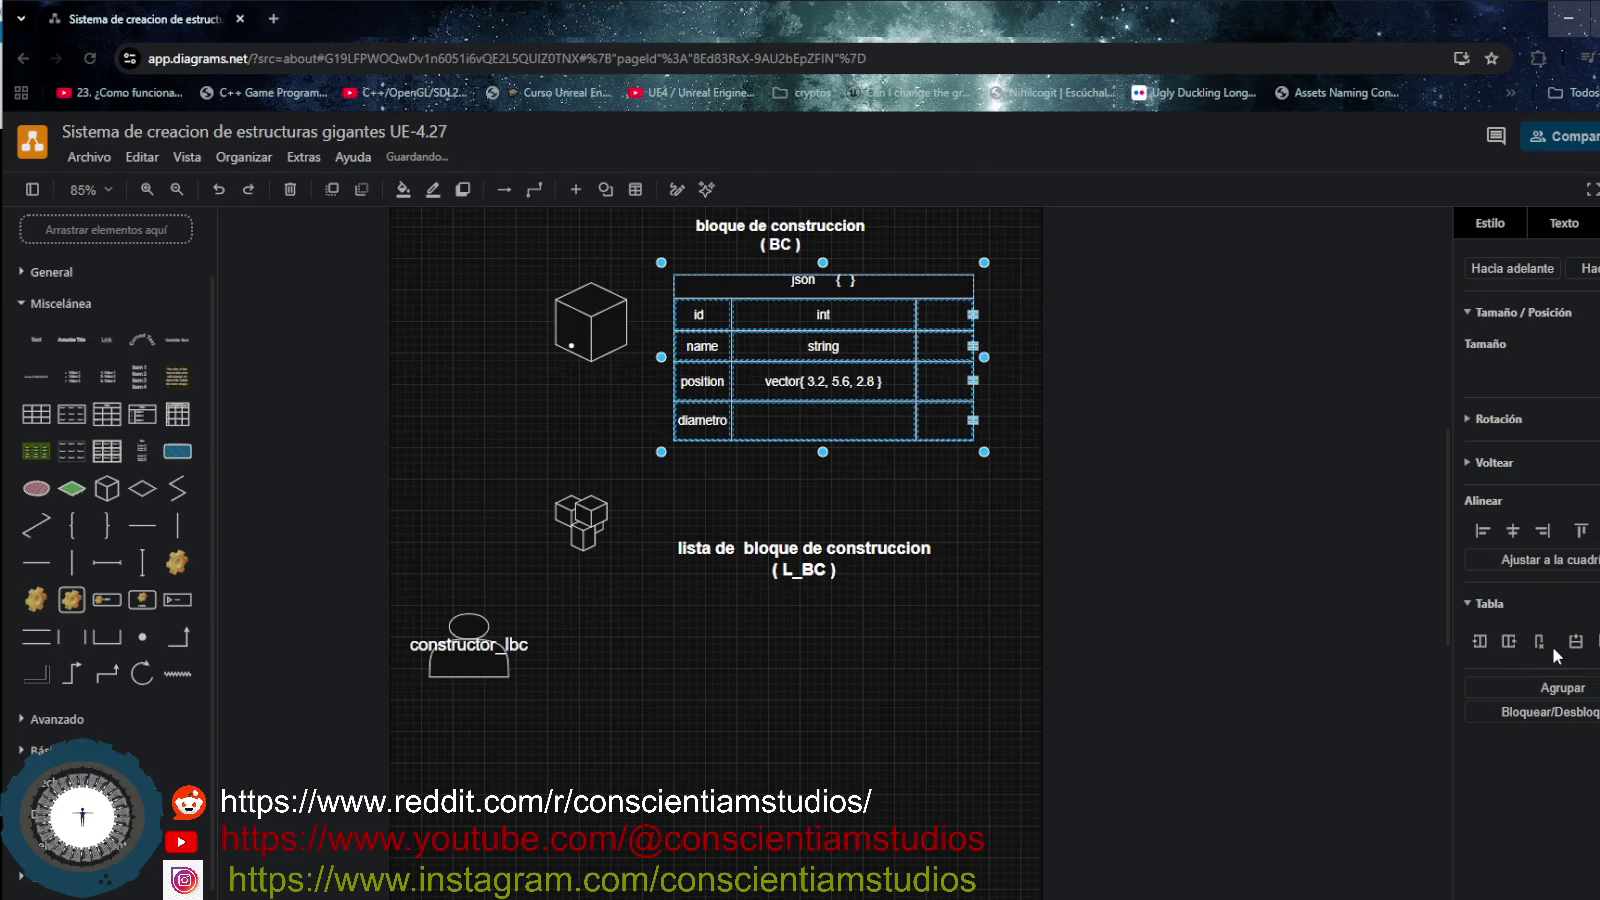
{"action": "left_click", "coordinate": [1540, 642]}
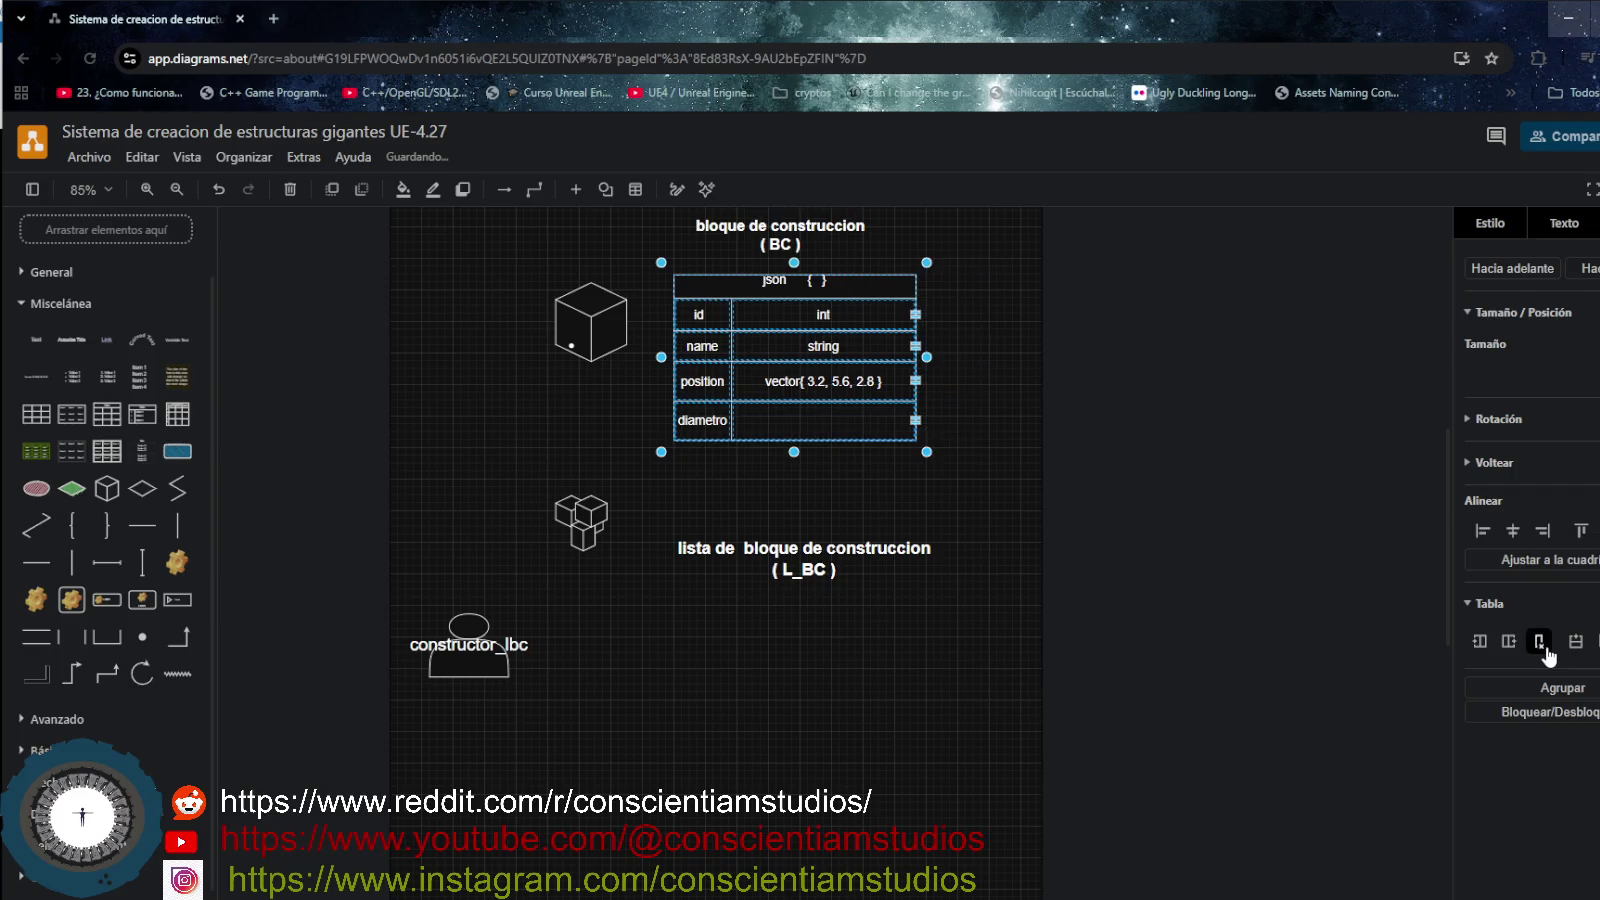
{"action": "left_click", "coordinate": [959, 516]}
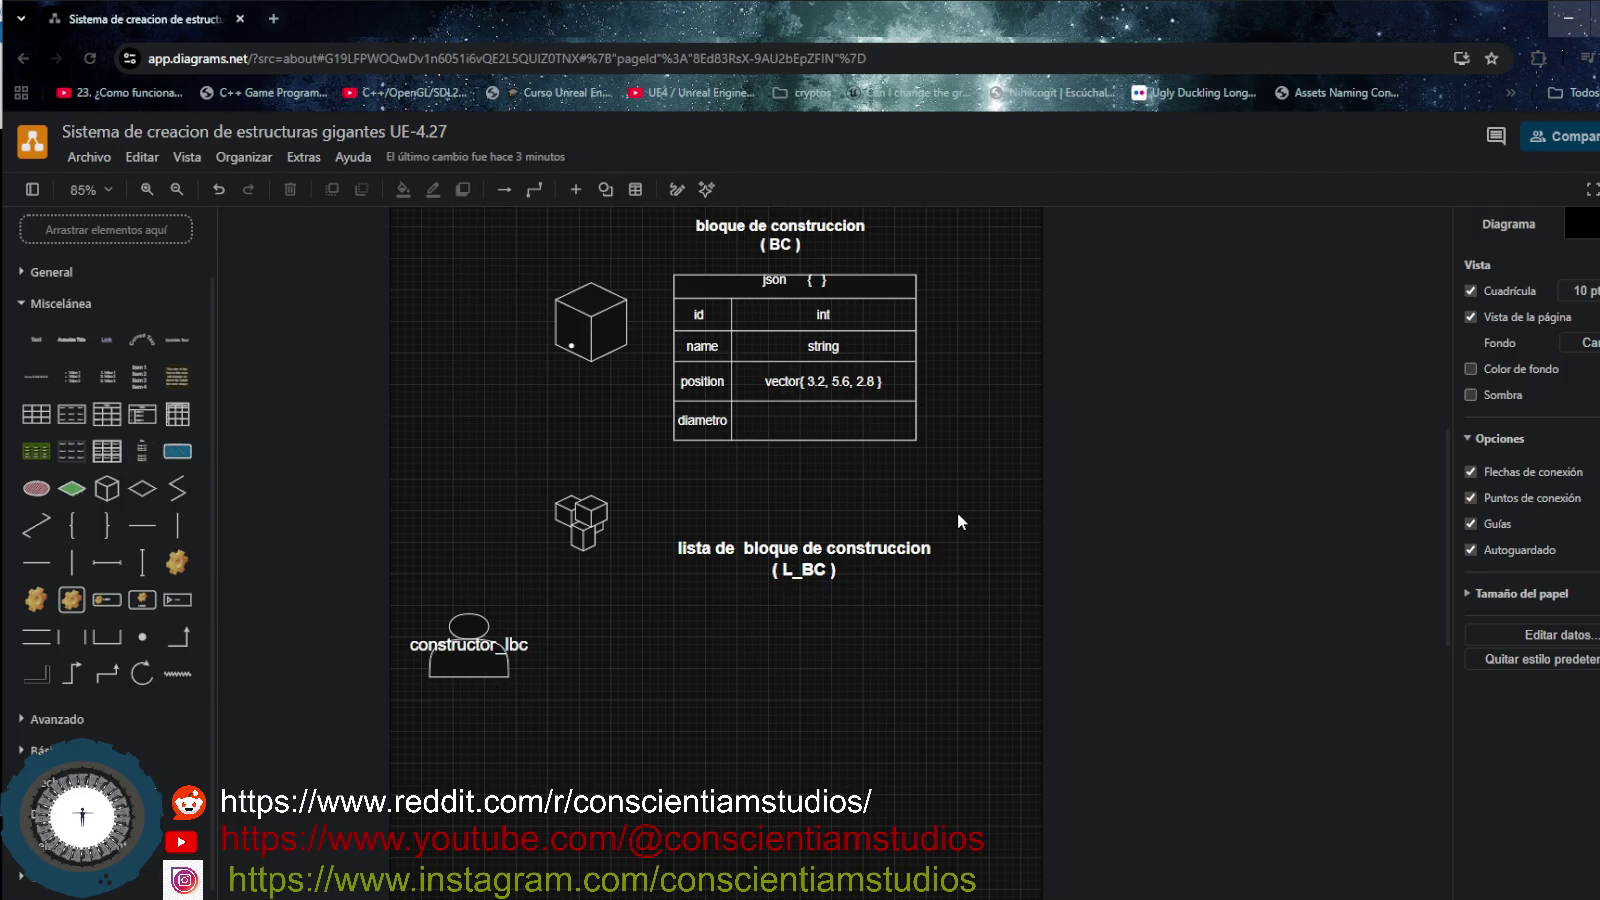
- Fill the empty diametro cell of the BC json table with vector{ 2.2, 2.2, 2.2 }
{"action": "left_click", "coordinate": [697, 260]}
{"action": "left_click", "coordinate": [830, 425]}
{"action": "double_click", "coordinate": [829, 423]}
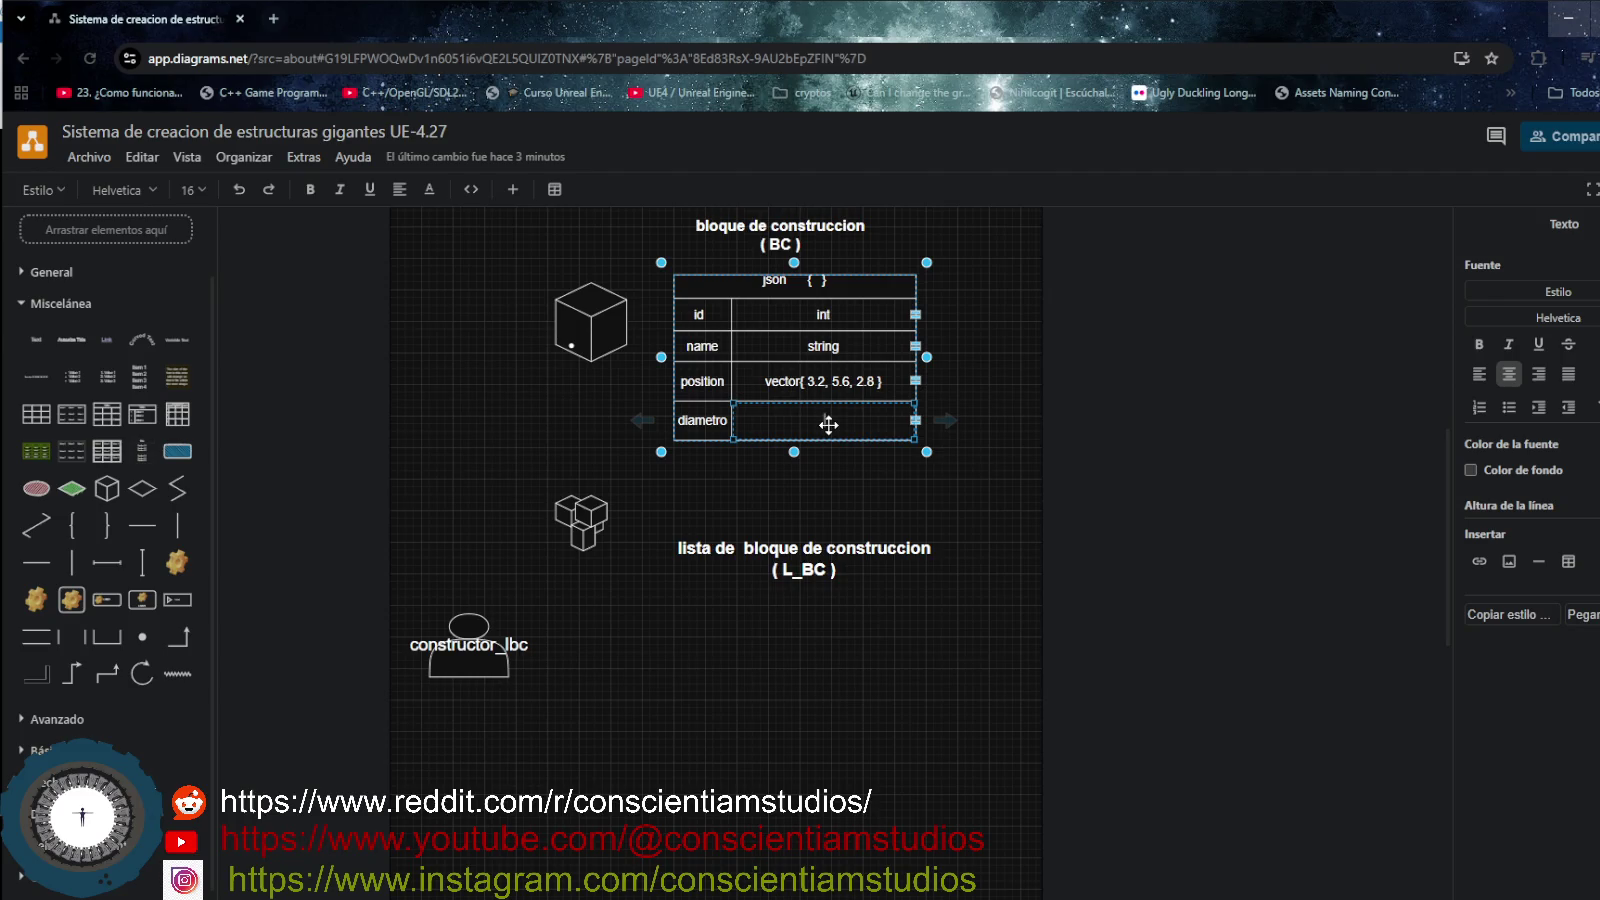
{"action": "type", "text": "e"}
{"action": "key", "text": "BackSpace"}
{"action": "key", "text": "BackSpace"}
{"action": "type", "text": "vector"}
{"action": "type", "text": "("}
{"action": "key", "text": "BackSpace"}
{"action": "type", "text": "{}"}
{"action": "key", "text": "Left"}
{"action": "type", "text": "2.2, 2."}
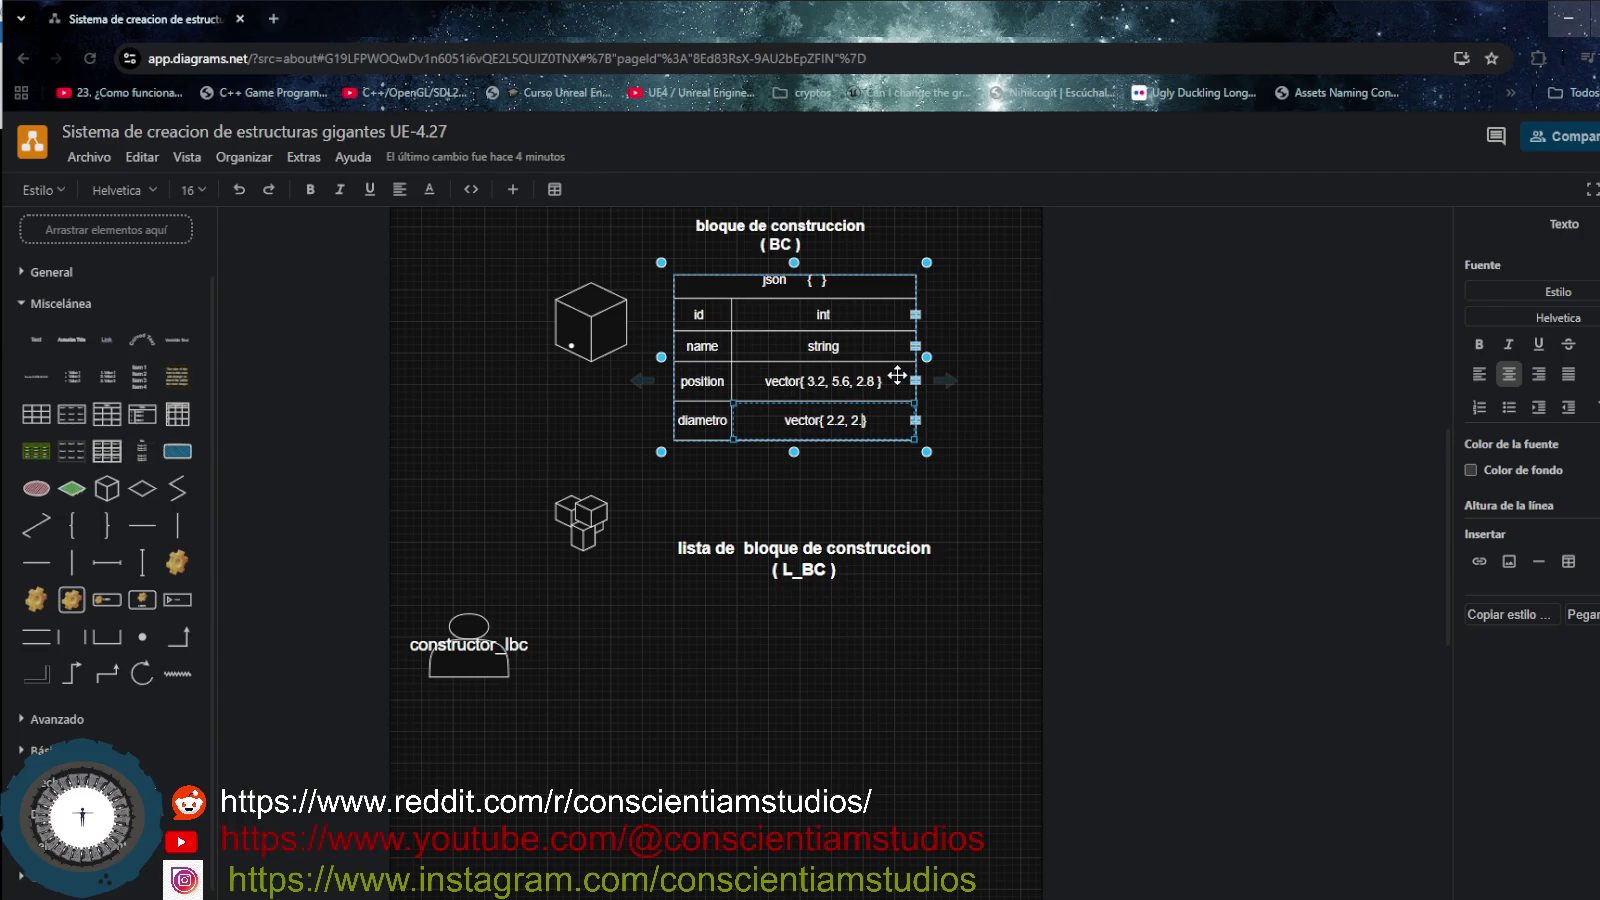
{"action": "type", "text": "2, 2.2"}
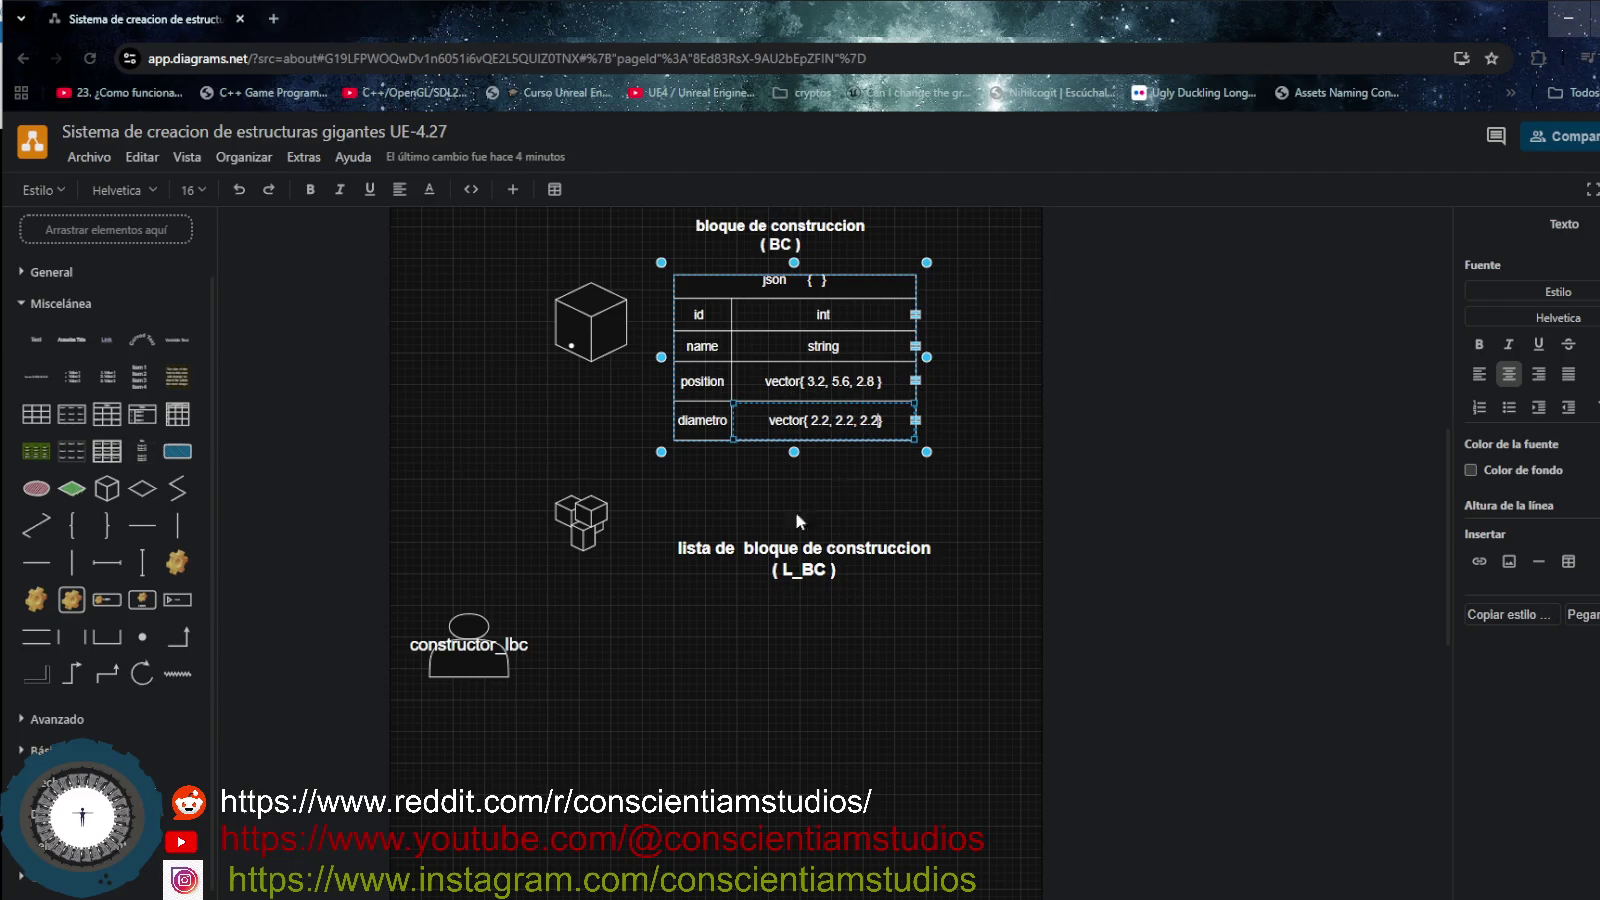
{"action": "left_click", "coordinate": [658, 523]}
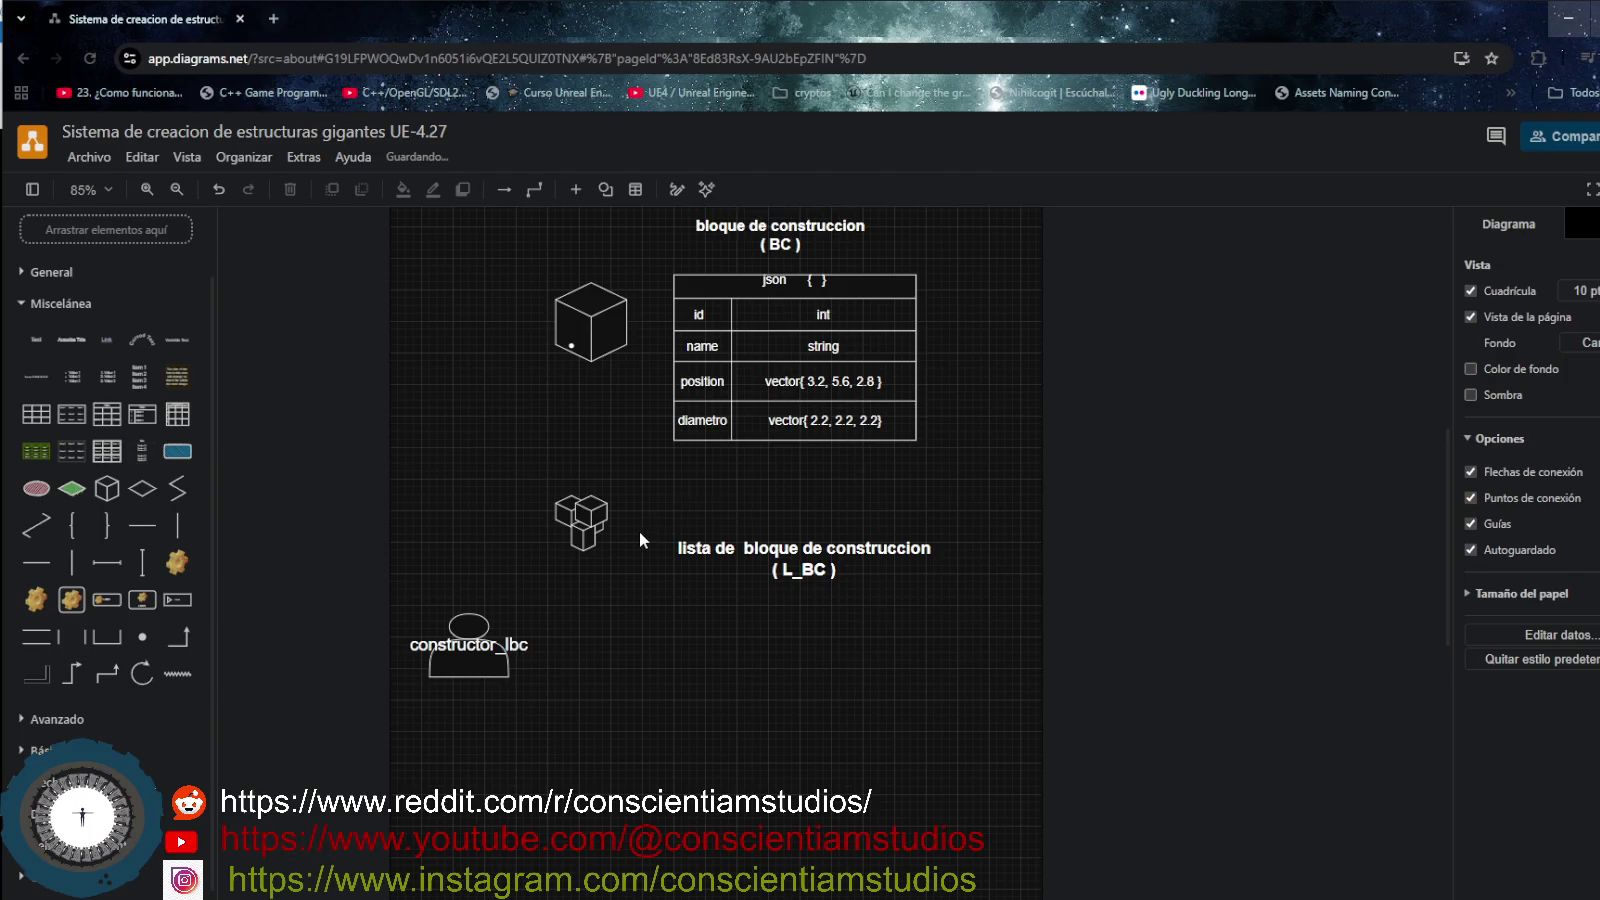
- Move the L_BC heading up and place the three-cube icon below the single cube
{"action": "left_click_drag", "start_coordinate": [737, 548], "coordinate": [742, 520]}
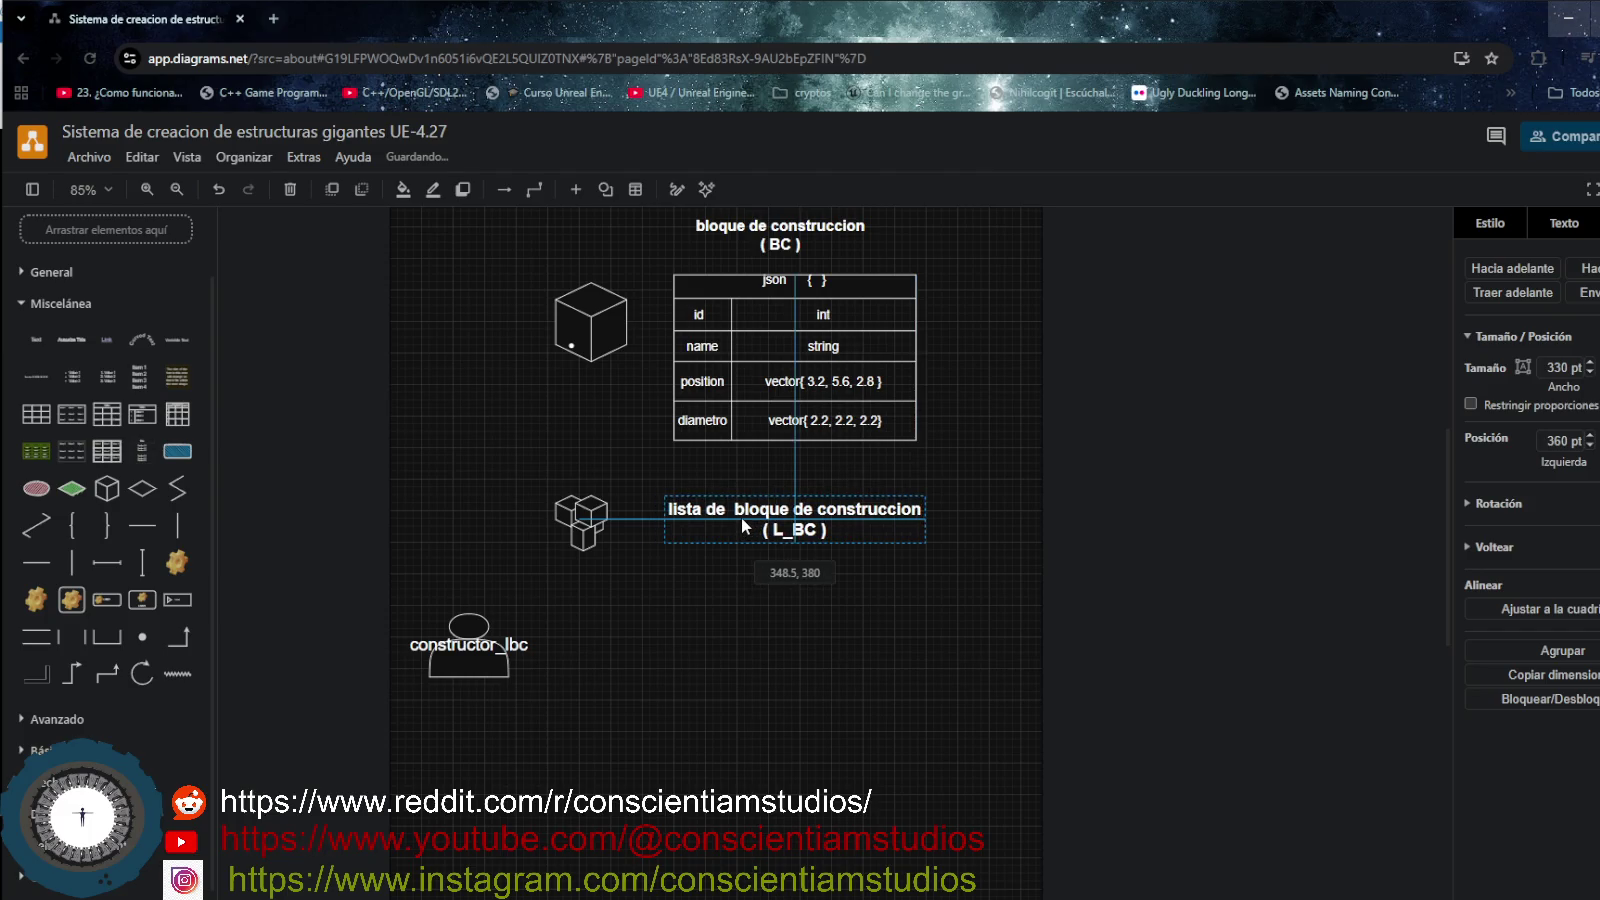
{"action": "left_click", "coordinate": [724, 585]}
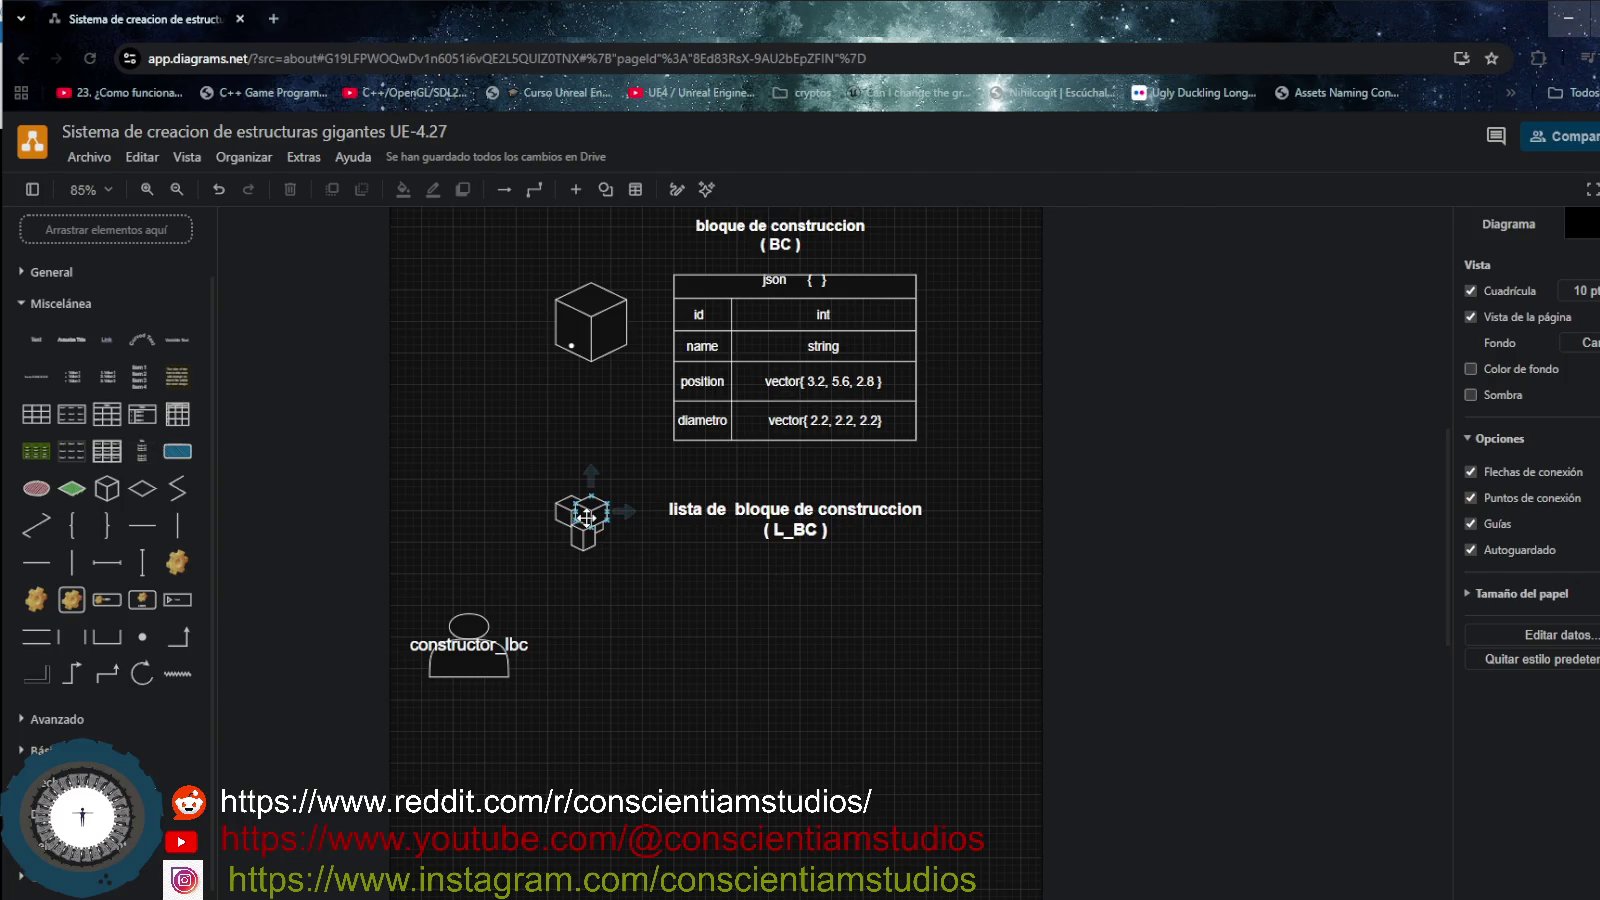
{"action": "left_click_drag", "start_coordinate": [606, 531], "coordinate": [582, 556]}
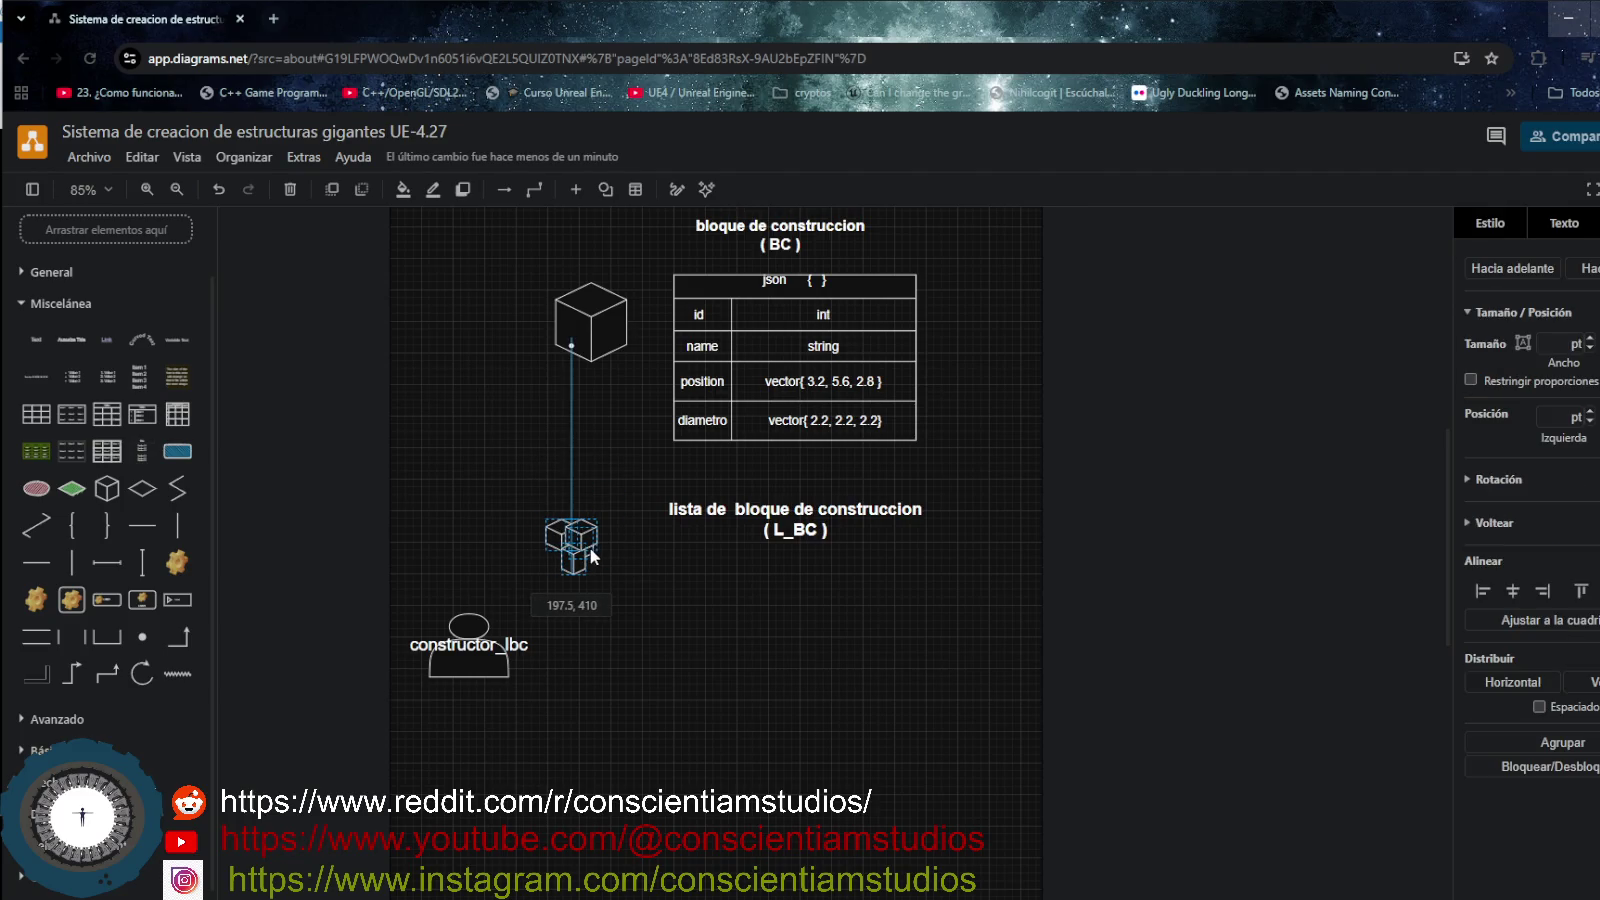
{"action": "left_click_drag", "start_coordinate": [581, 555], "coordinate": [590, 548]}
{"action": "left_click", "coordinate": [700, 572]}
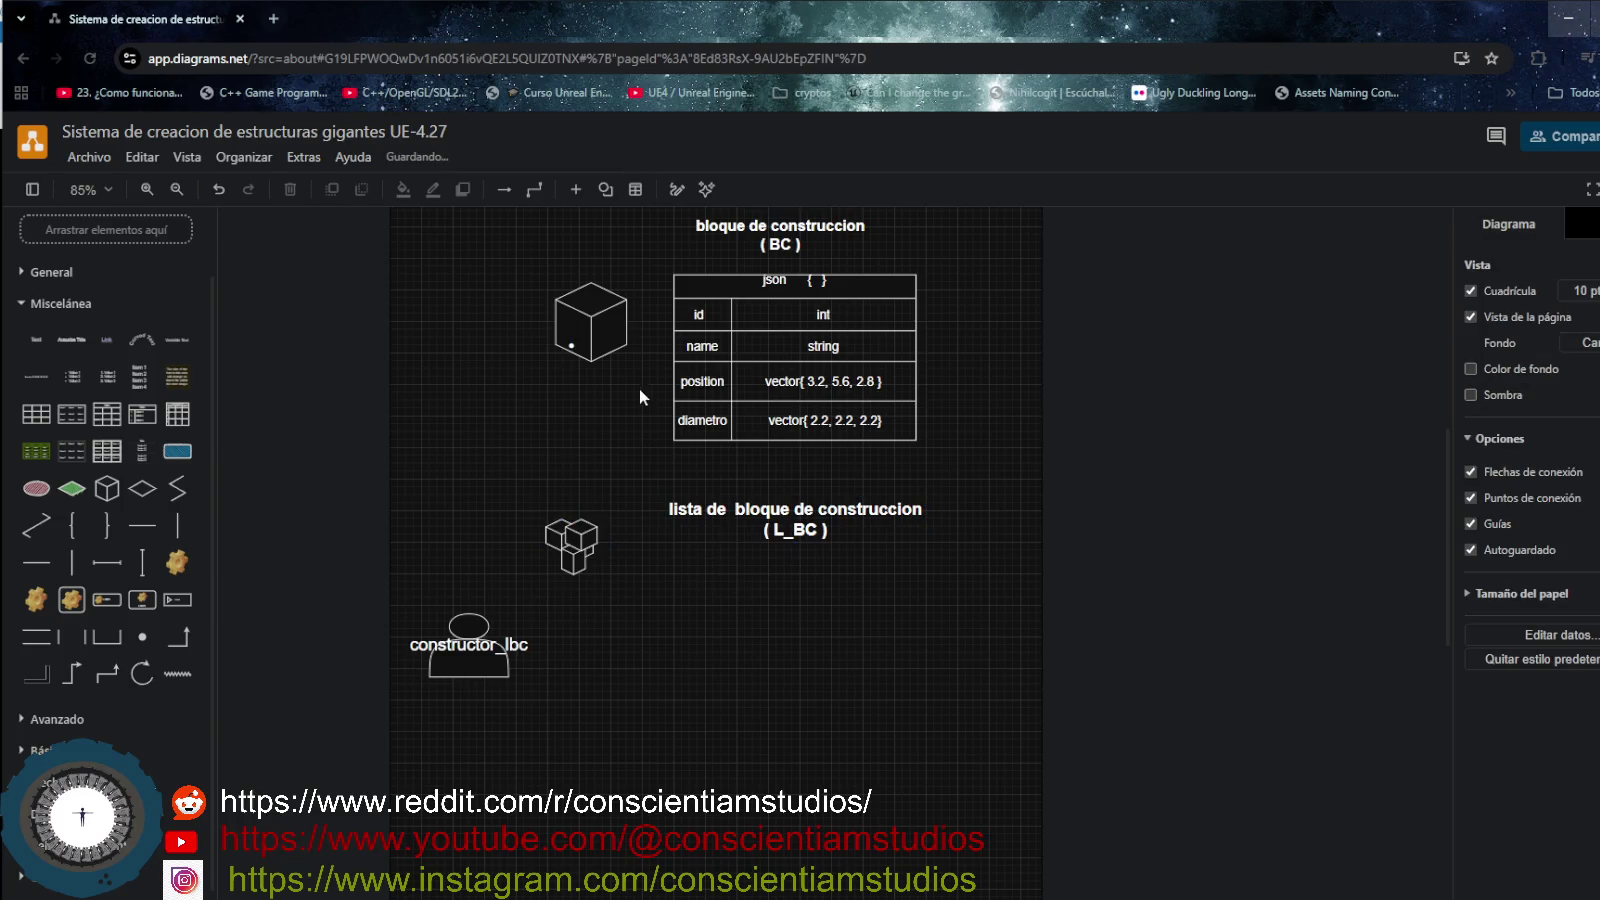
- Shift the three-cube group down-left and move the constructor_lbc actor further down
{"action": "left_click", "coordinate": [781, 512]}
{"action": "mouse_move", "coordinate": [590, 322]}
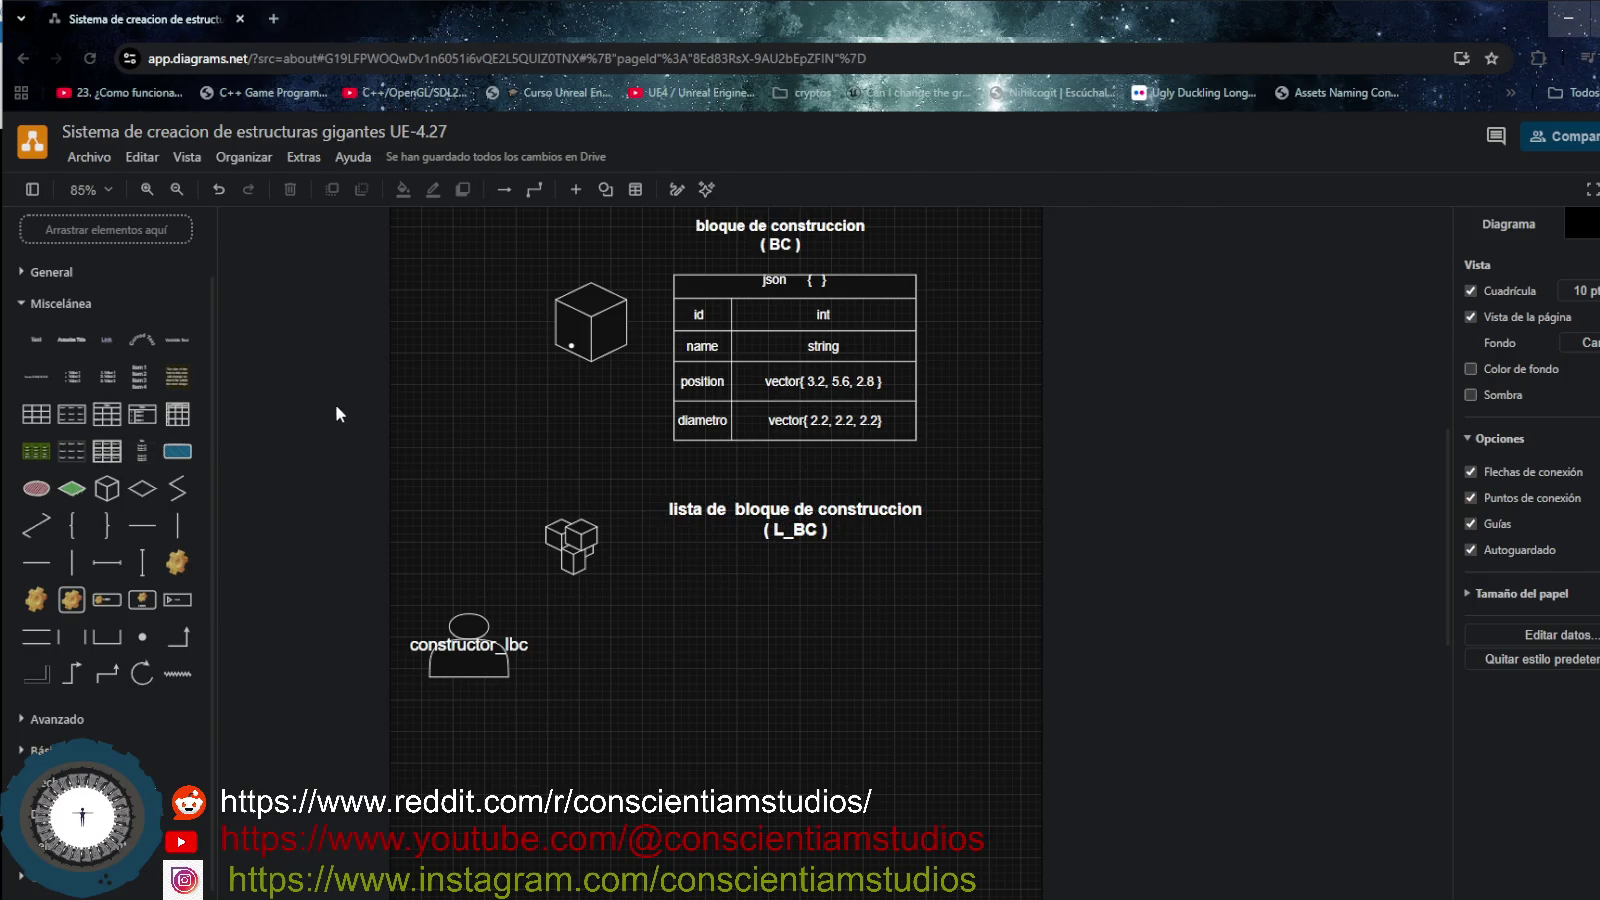
{"action": "left_click", "coordinate": [592, 341]}
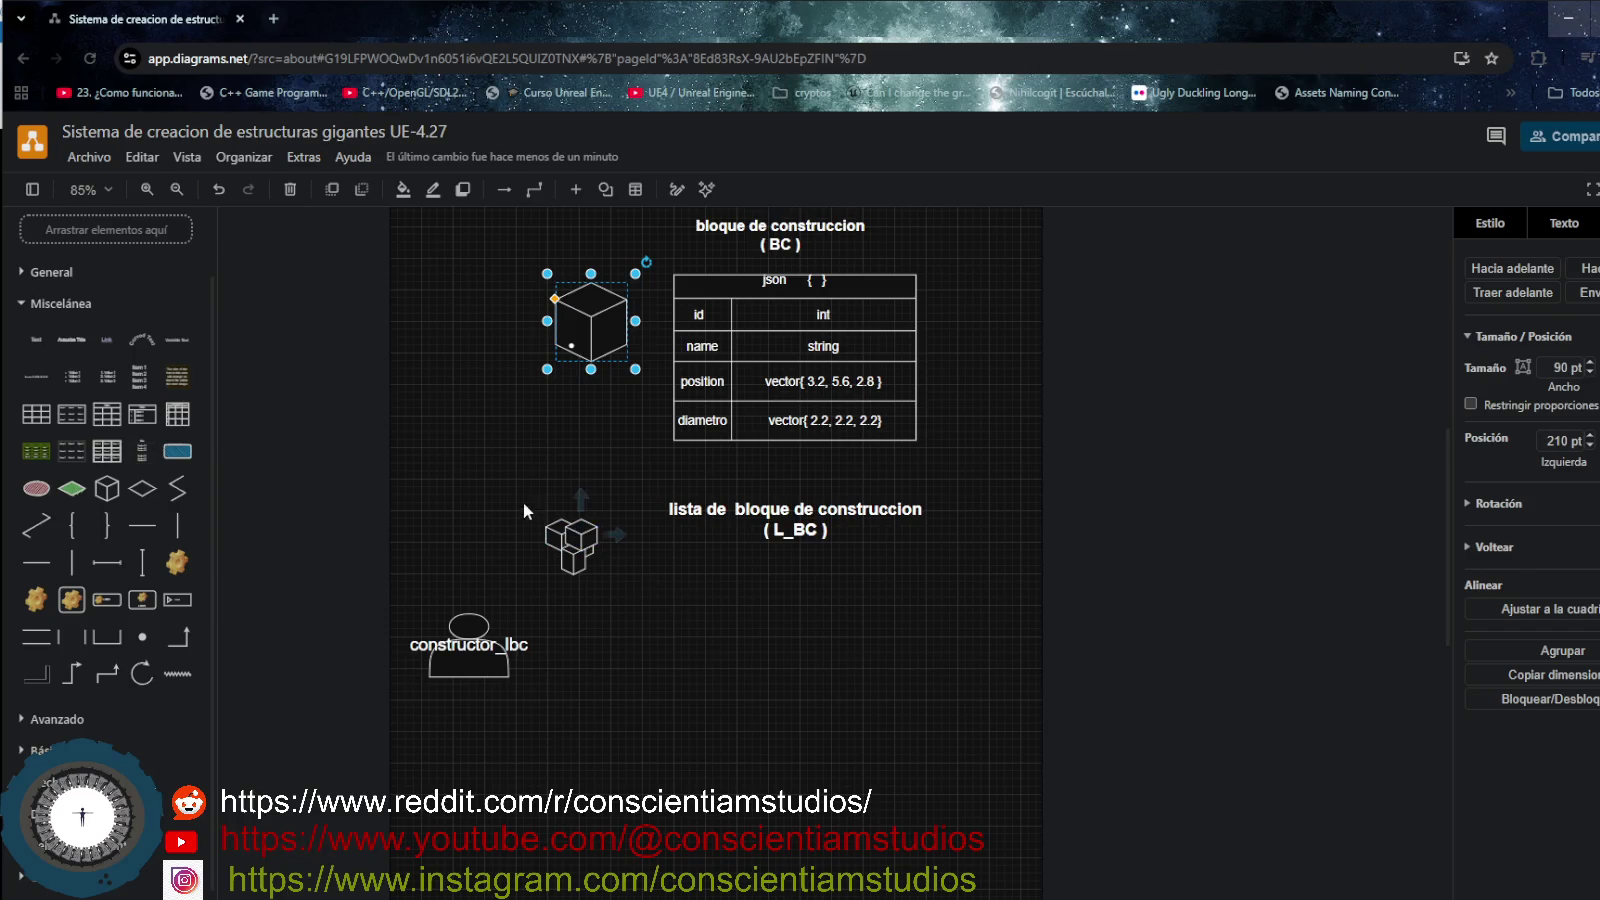
{"action": "left_click", "coordinate": [578, 545]}
{"action": "mouse_move", "coordinate": [583, 545]}
{"action": "left_mouse_down"}
{"action": "mouse_move", "coordinate": [522, 545]}
{"action": "mouse_move", "coordinate": [432, 756]}
{"action": "left_mouse_up"}
{"action": "left_click_drag", "start_coordinate": [443, 520], "coordinate": [556, 615]}
{"action": "mouse_move", "coordinate": [495, 562]}
{"action": "left_mouse_down"}
{"action": "mouse_move", "coordinate": [520, 605]}
{"action": "mouse_move", "coordinate": [487, 605]}
{"action": "left_mouse_up"}
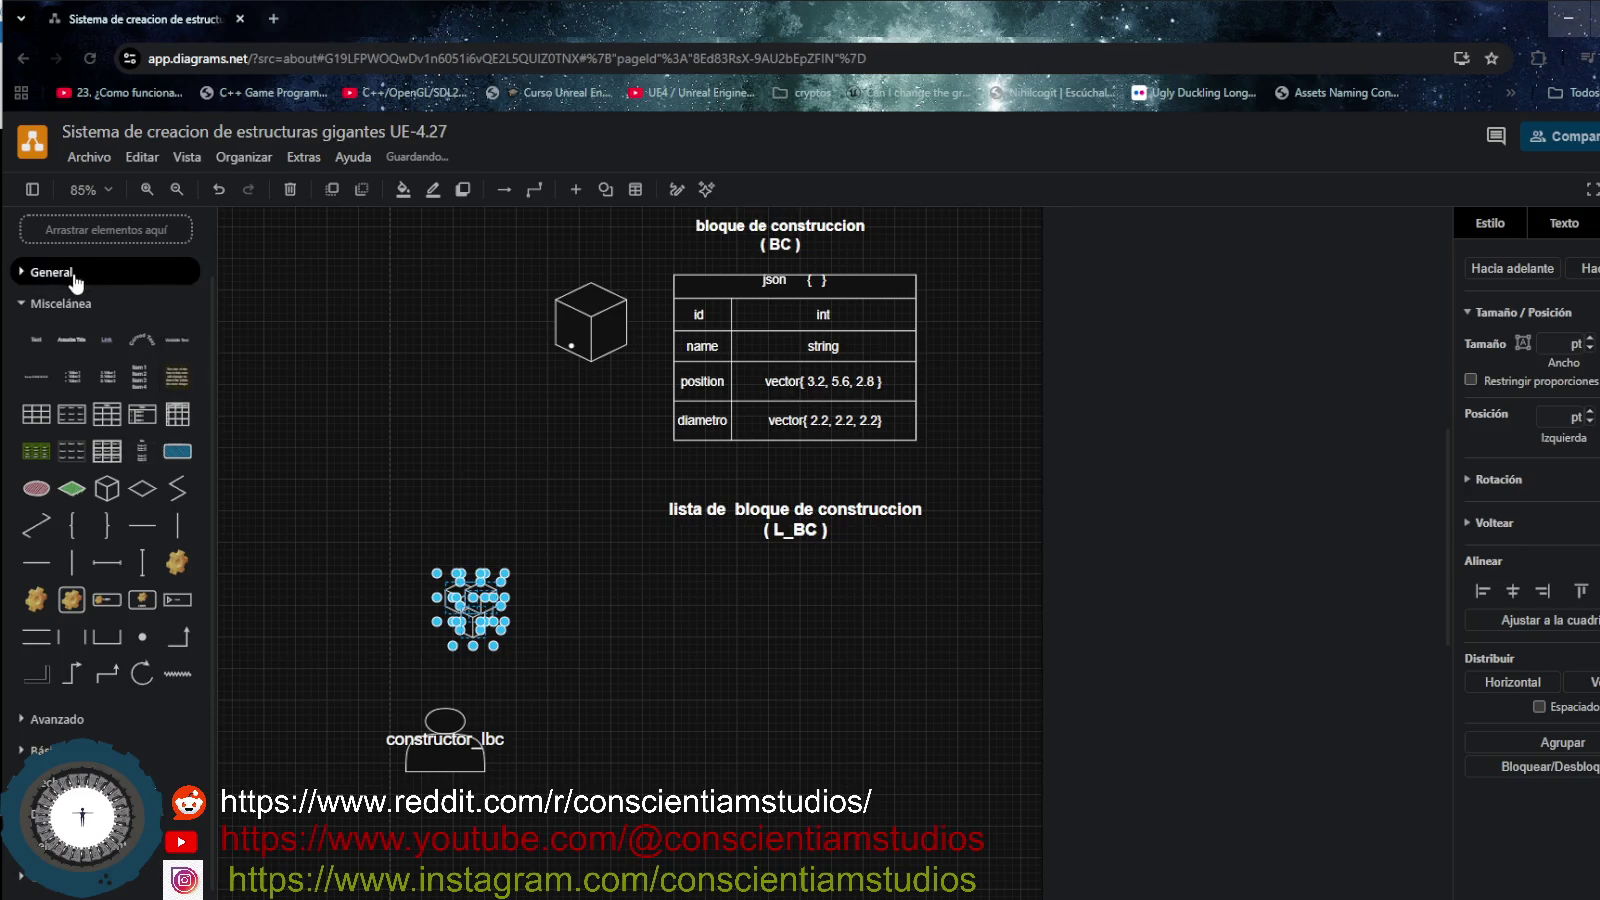
{"action": "left_click", "coordinate": [759, 234]}
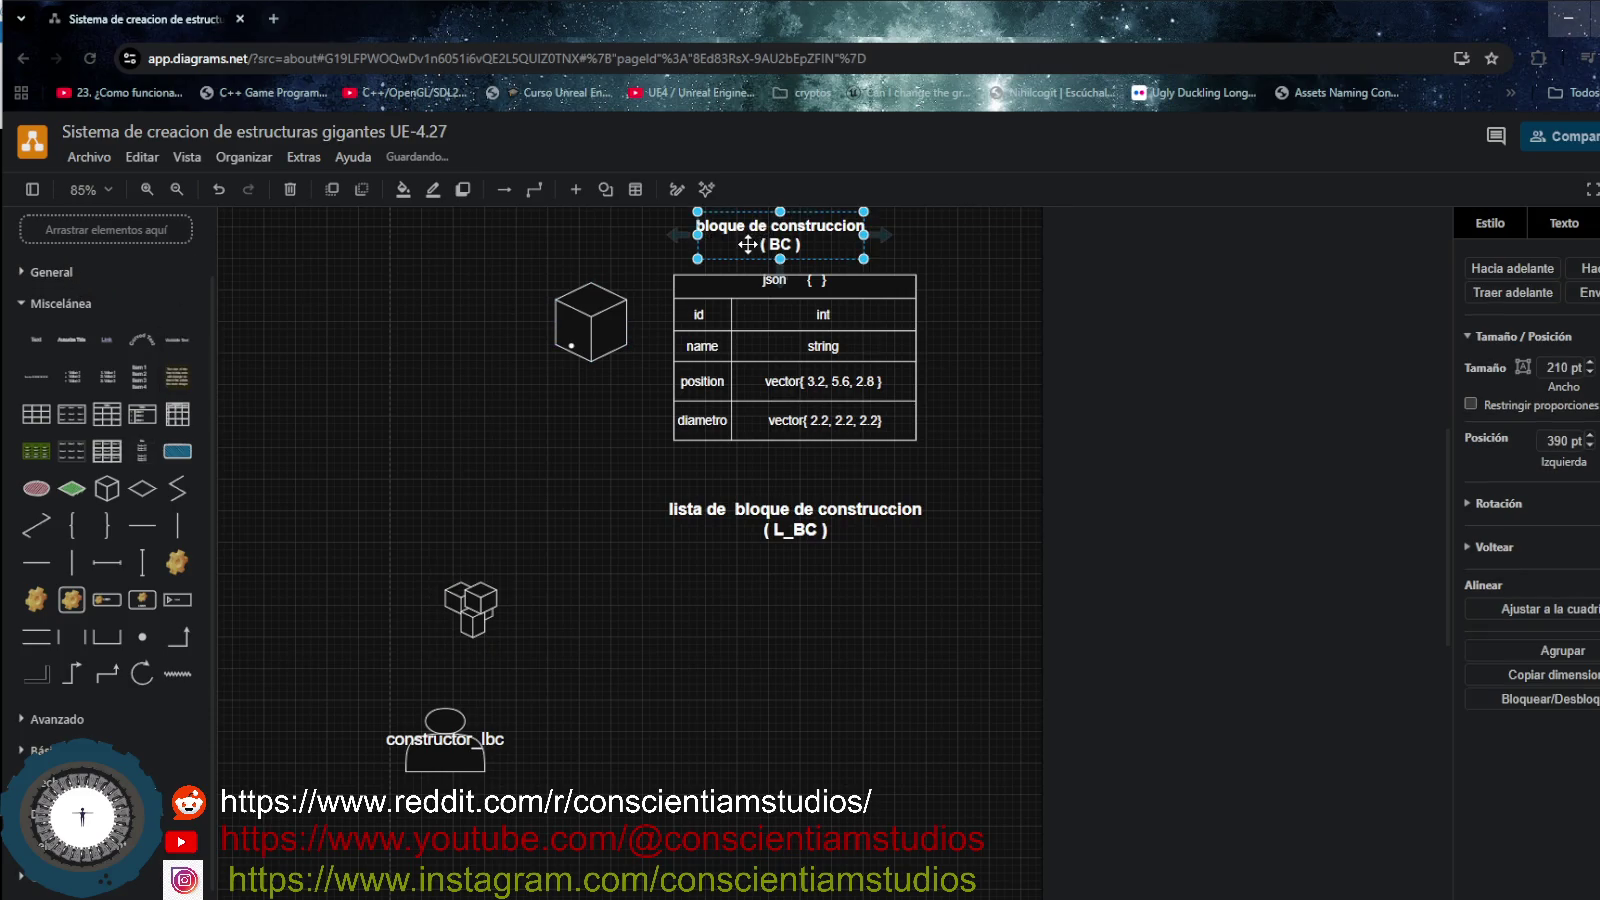
- Paste a copy of the BC title beside the cubes and widen it to 410 pt
{"action": "left_click", "coordinate": [586, 609]}
{"action": "key", "text": "ctrl+v"}
{"action": "left_click_drag", "start_coordinate": [640, 635], "coordinate": [588, 612]}
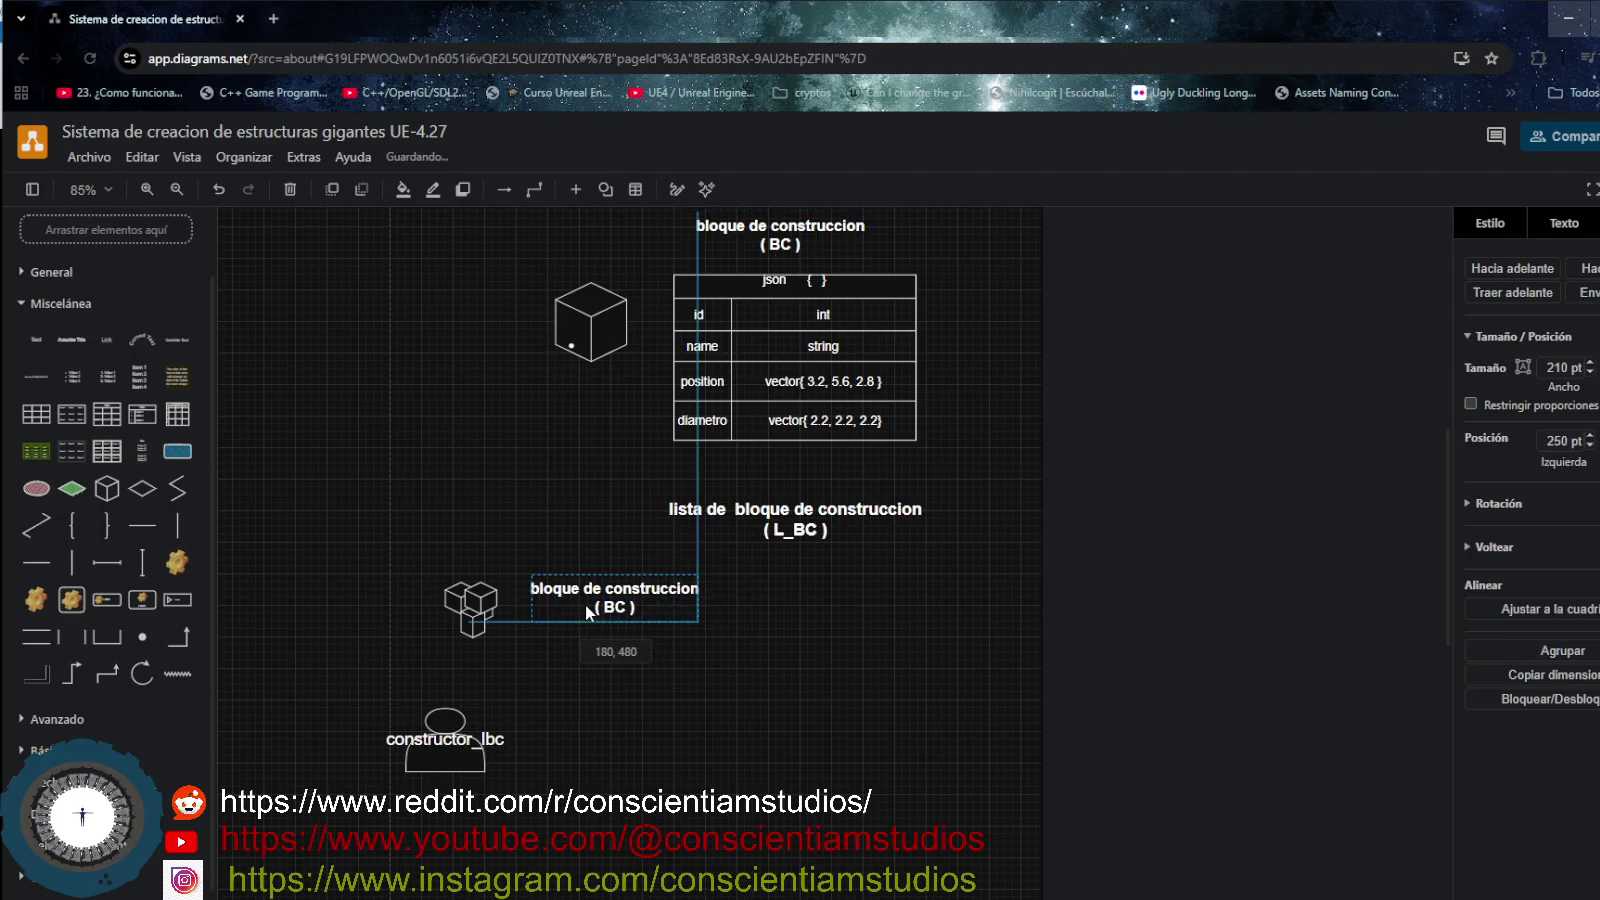
{"action": "left_click_drag", "start_coordinate": [698, 597], "coordinate": [855, 597]}
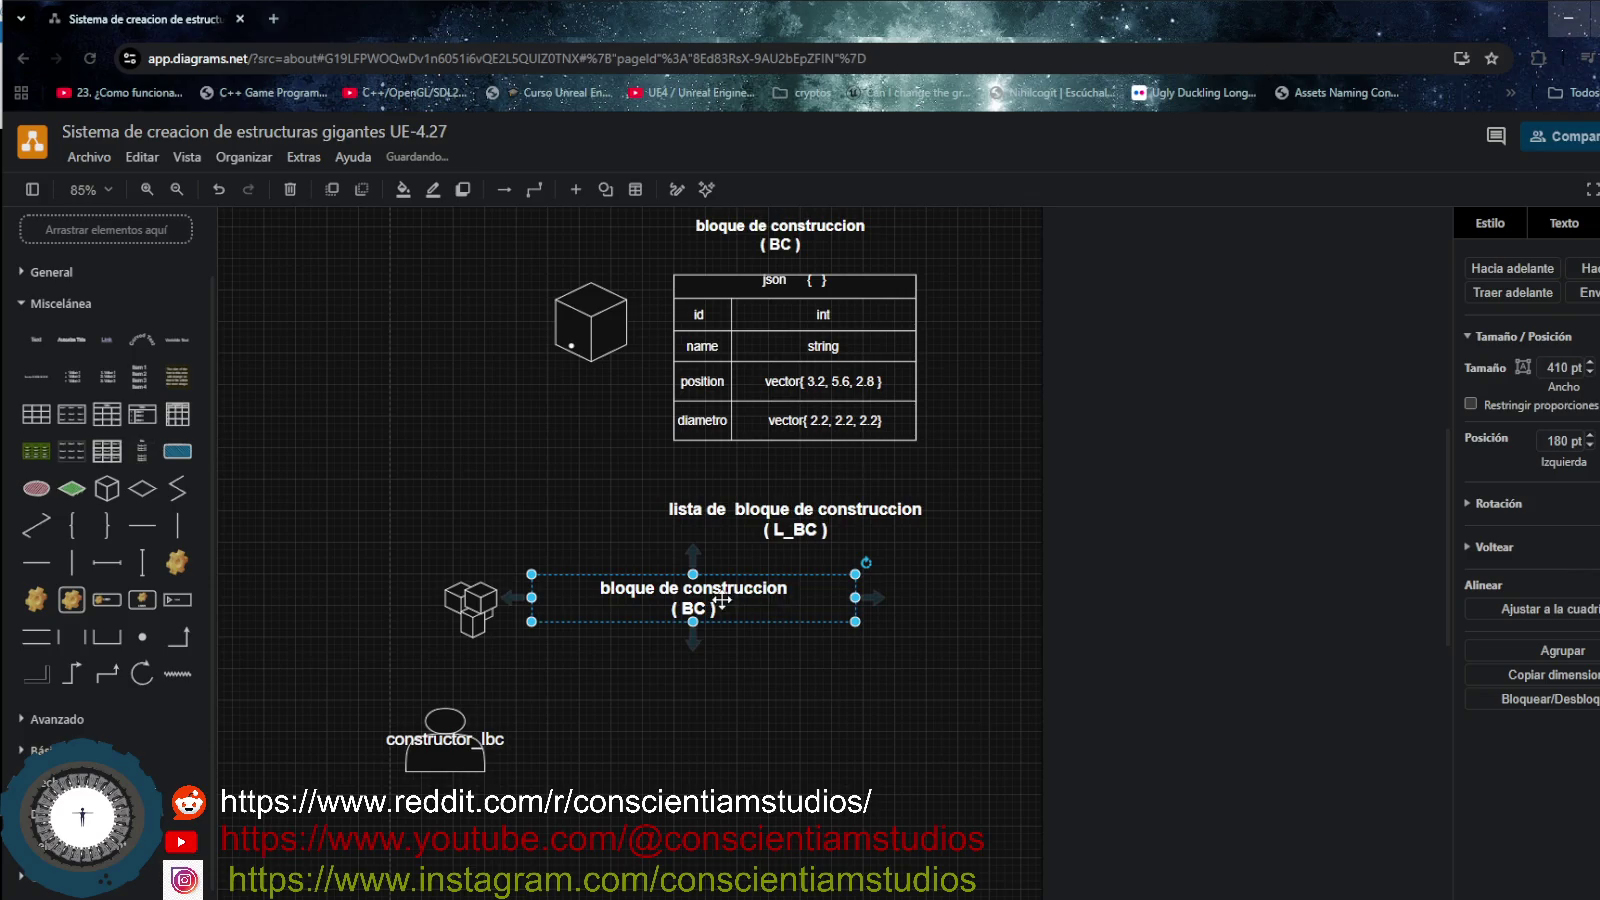
- Change the copied title's text to L_BC = { BC, BC, BC .... }
{"action": "double_click", "coordinate": [722, 600]}
{"action": "key", "text": "BackSpace"}
{"action": "type", "text": "es"}
{"action": "key", "text": "BackSpace"}
{"action": "key", "text": "BackSpace"}
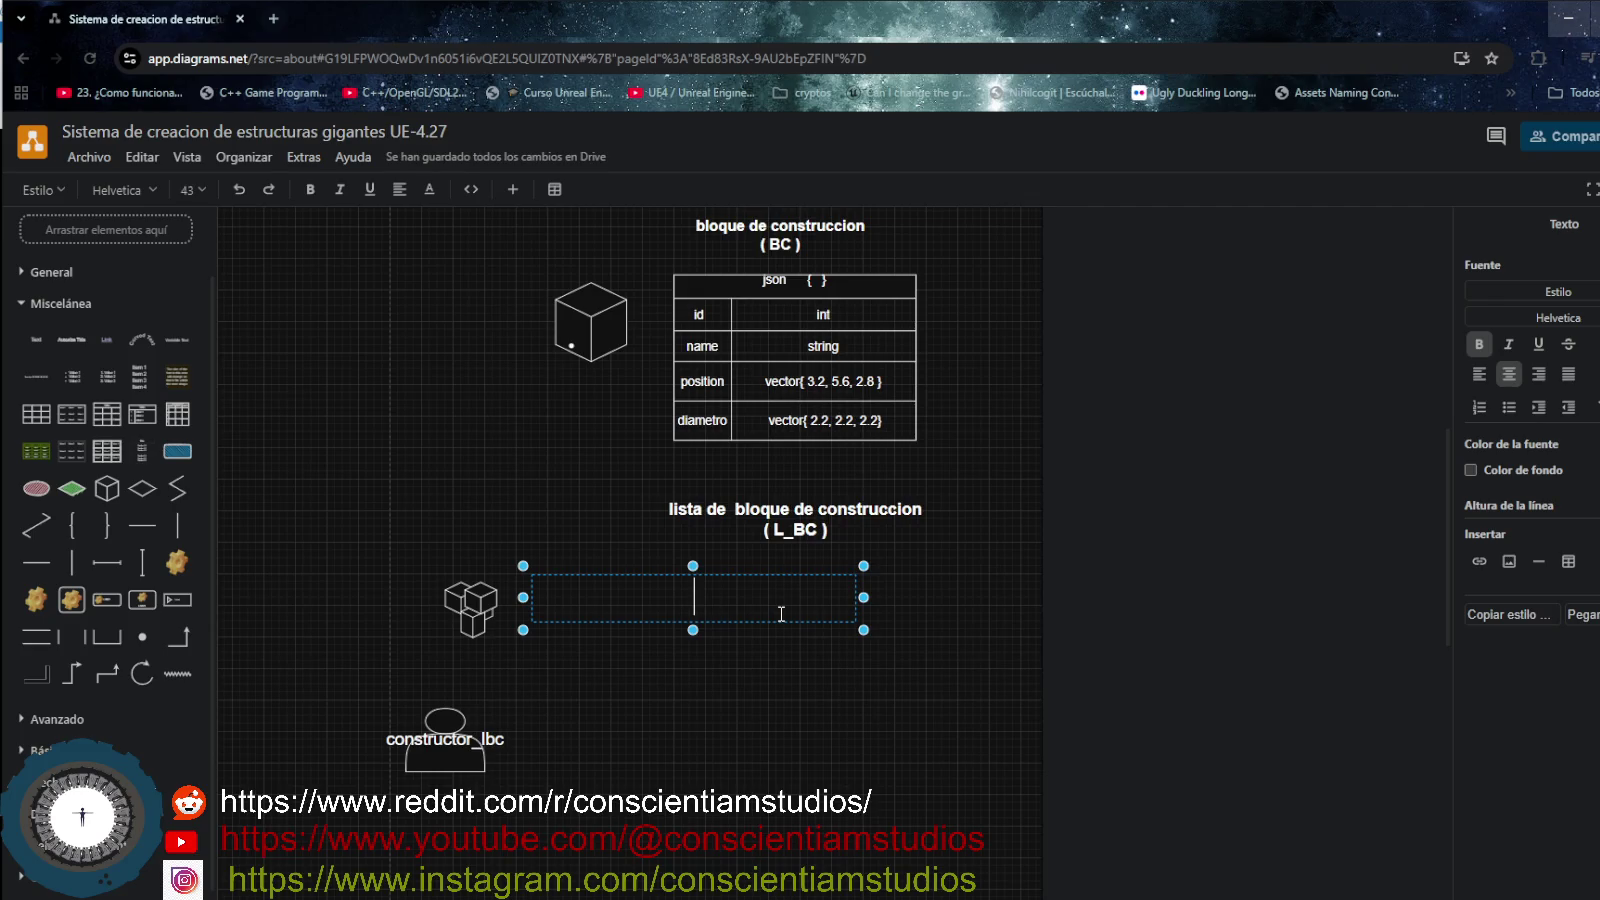
{"action": "type", "text": "L_"}
{"action": "type", "text": "BC"}
{"action": "type", "text": " = []"}
{"action": "key", "text": "BackSpace"}
{"action": "key", "text": "BackSpace"}
{"action": "type", "text": "{ }"}
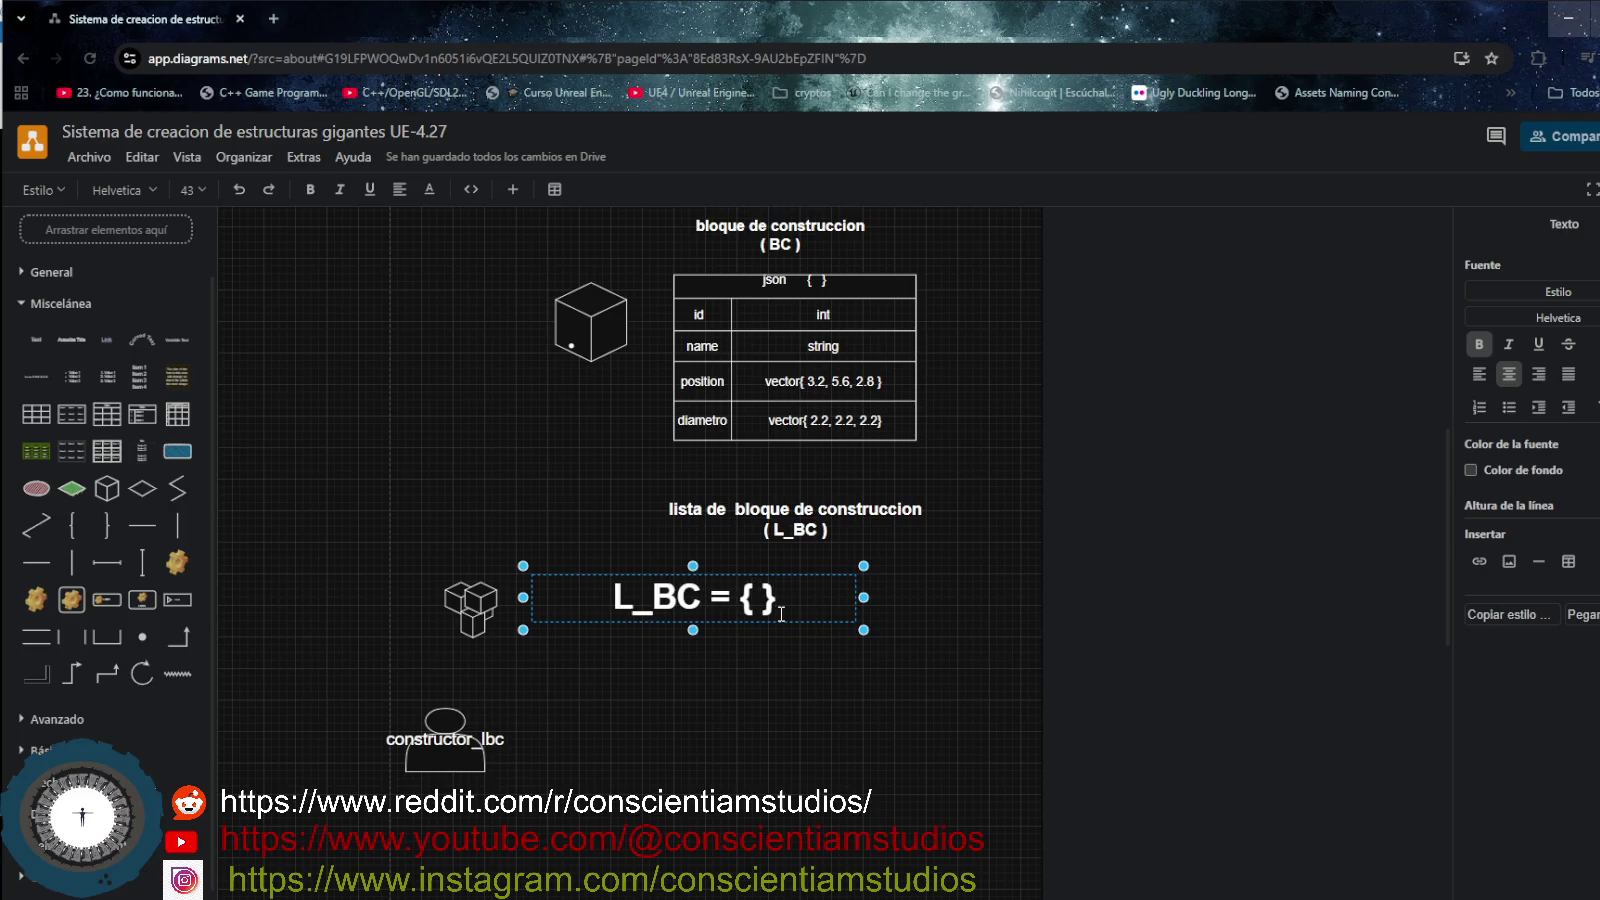
{"action": "type", "text": "BC, BC "}
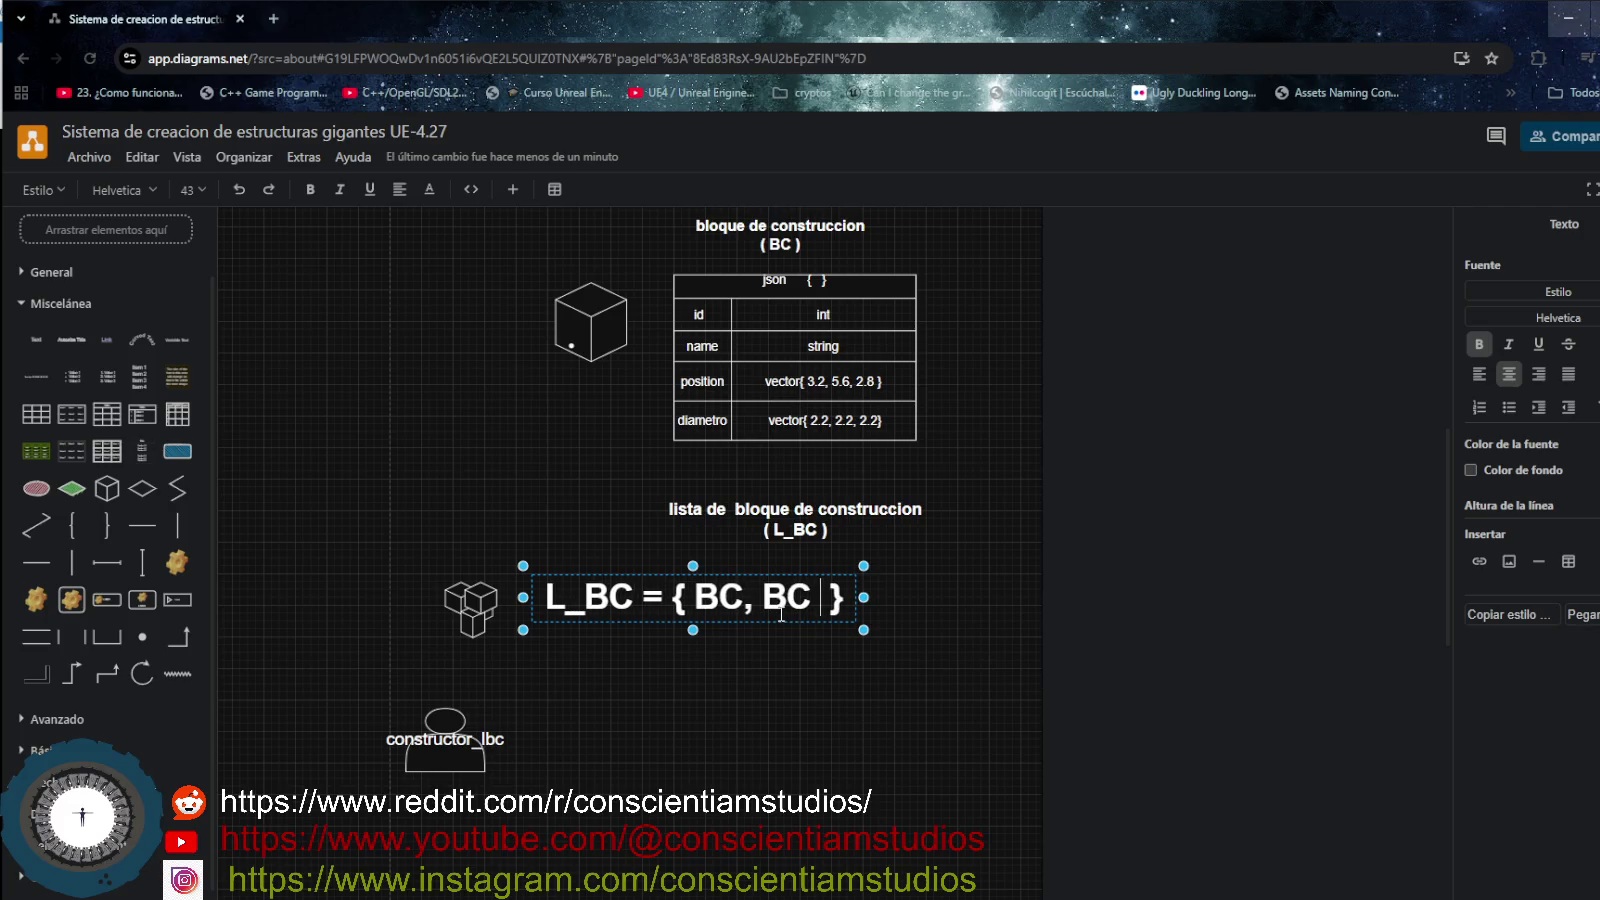
{"action": "type", "text": ", BC"}
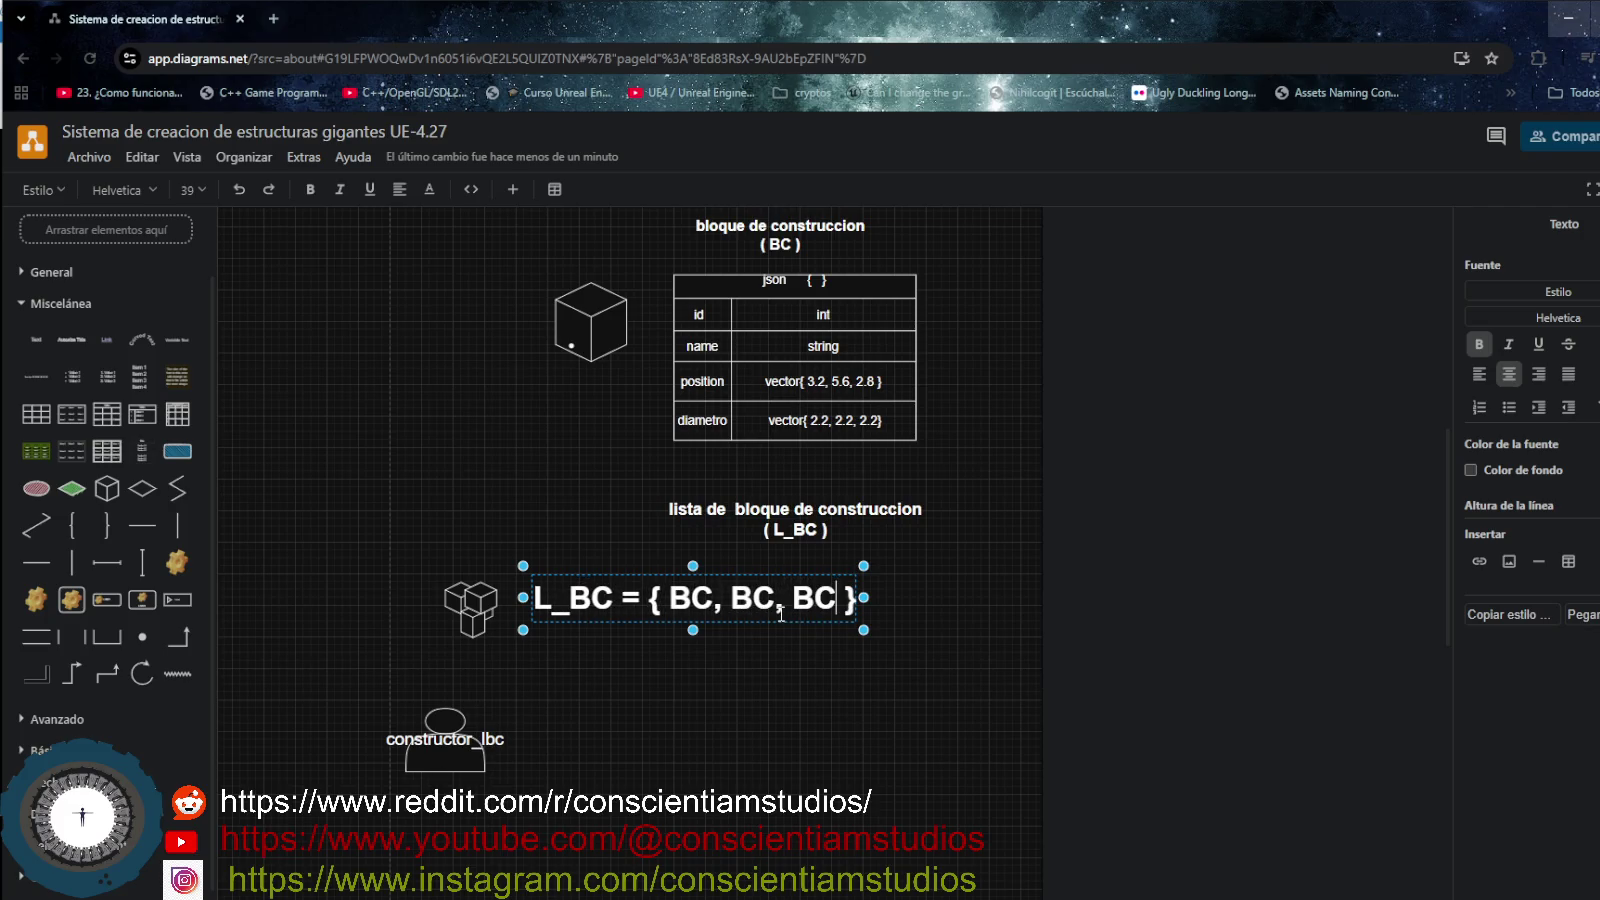
{"action": "type", "text": " ...."}
{"action": "key", "text": "Left"}
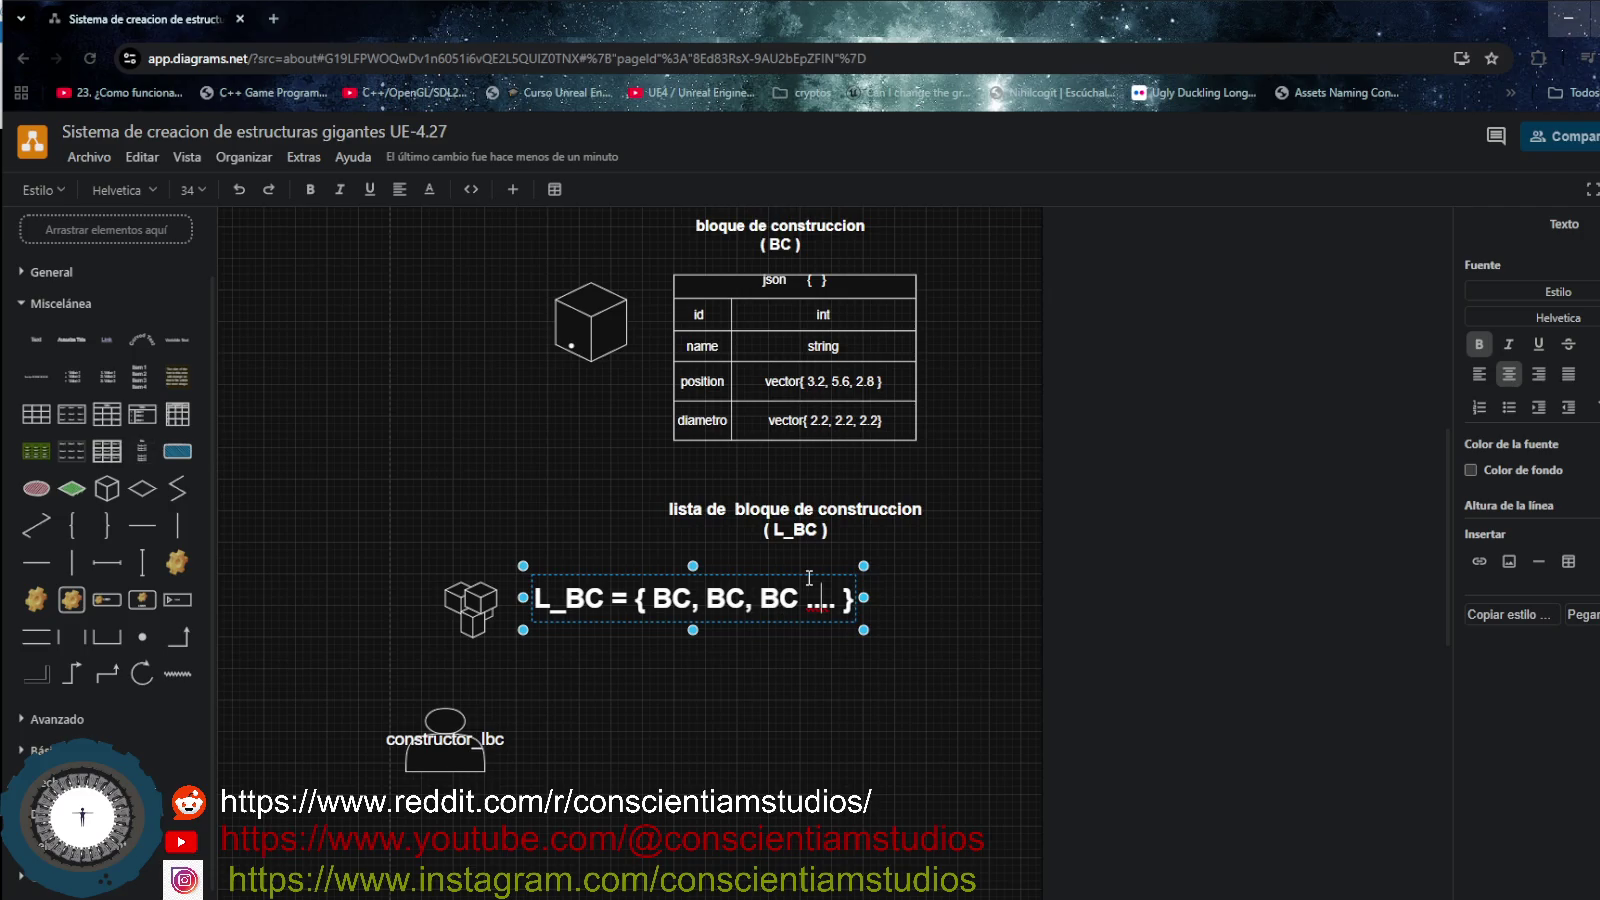
{"action": "left_click", "coordinate": [905, 632]}
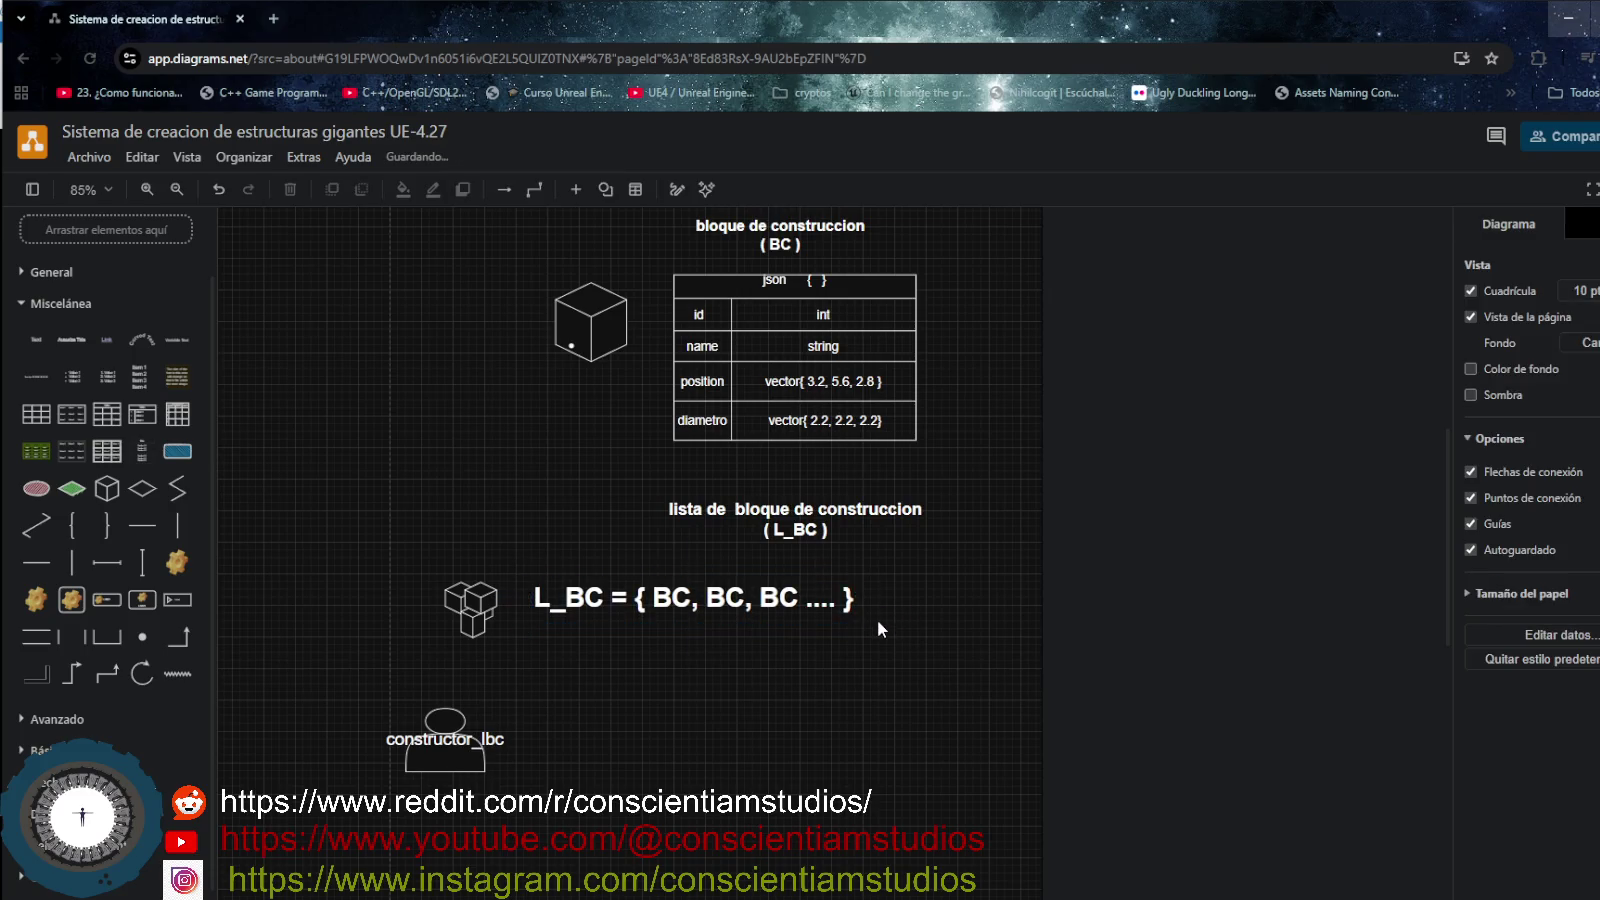
{"action": "left_click", "coordinate": [568, 591]}
- Duplicate the L_BC line and move the copy directly under the first one
{"action": "key", "text": "ctrl+c"}
{"action": "left_click", "coordinate": [650, 678]}
{"action": "key", "text": "ctrl+v"}
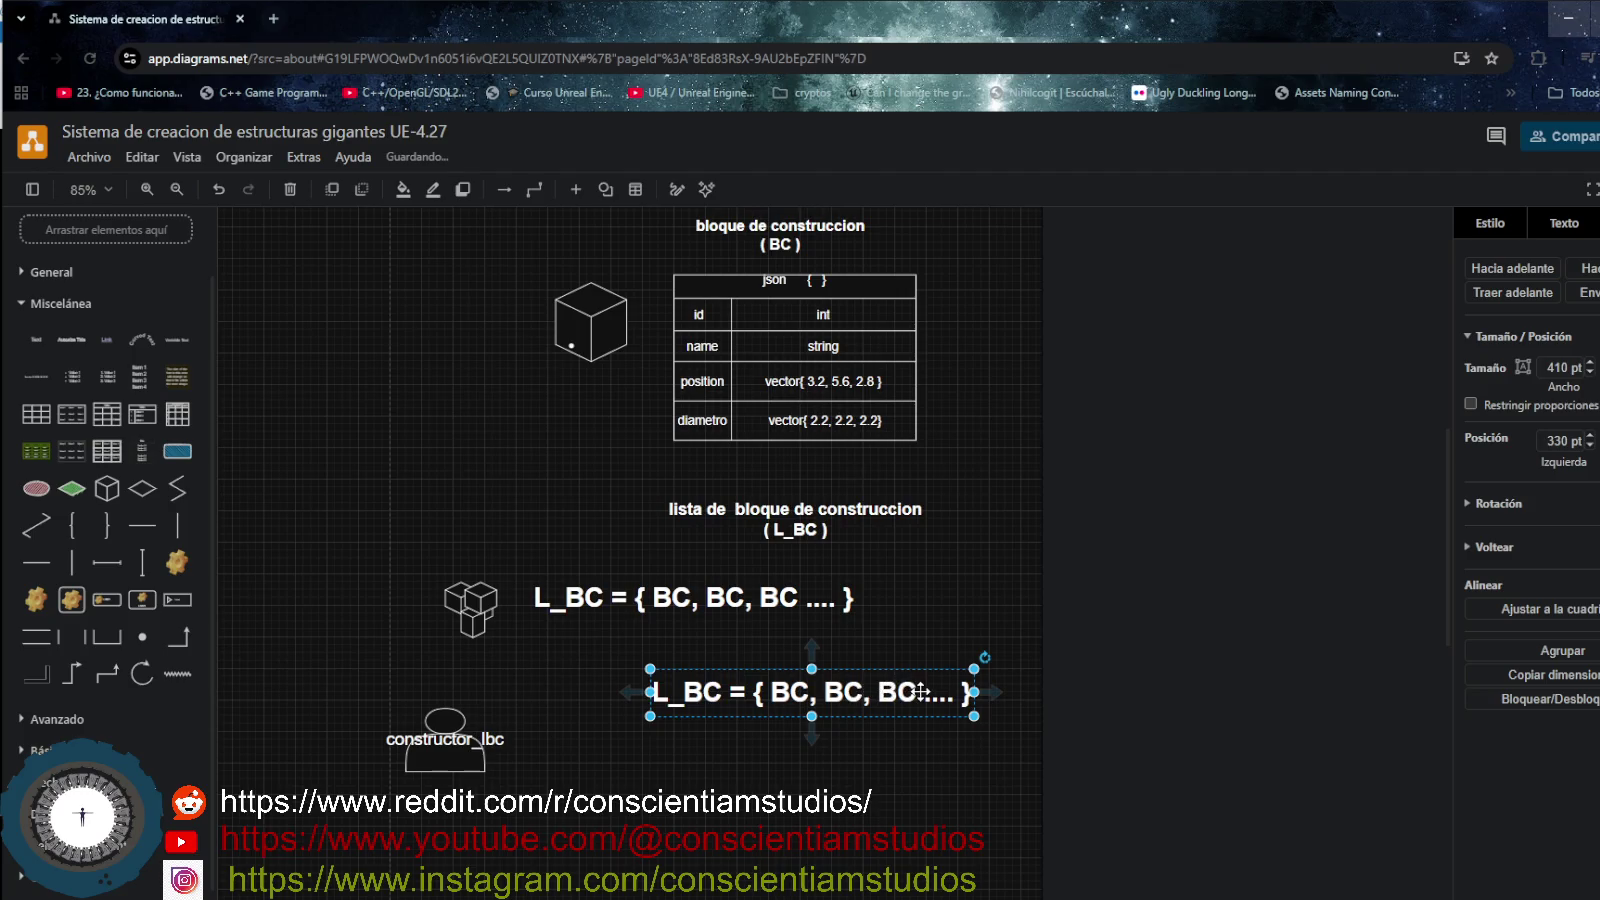
{"action": "double_click", "coordinate": [864, 692]}
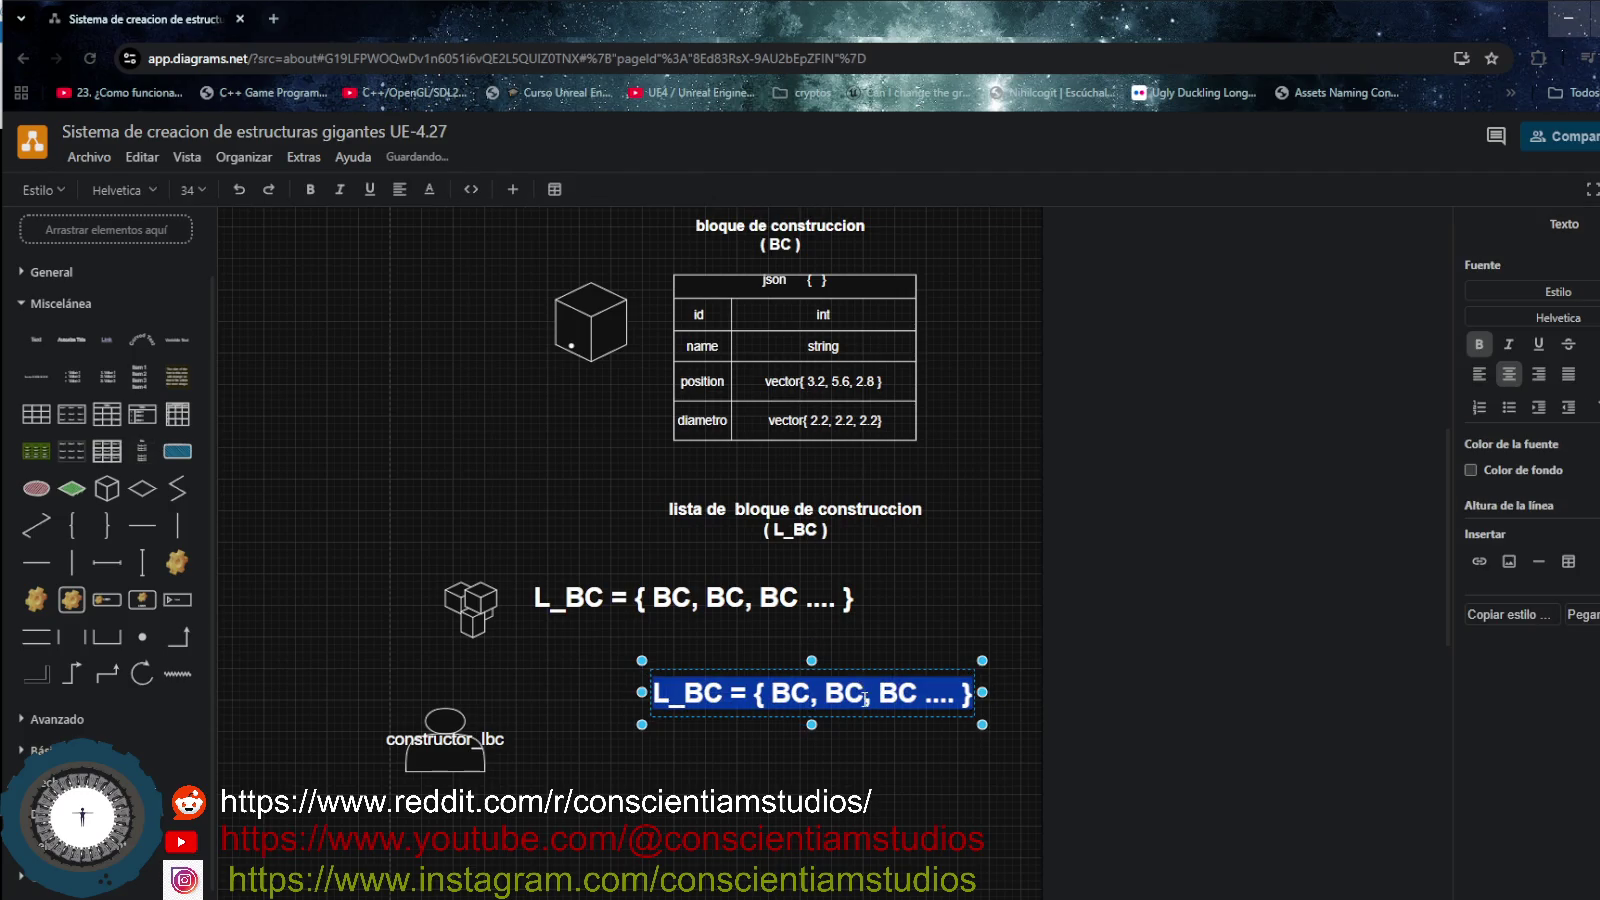
{"action": "key", "text": "Escape"}
{"action": "left_click_drag", "start_coordinate": [861, 693], "coordinate": [756, 653]}
- Clear the items inside the copy's braces and widen it on both sides
{"action": "double_click", "coordinate": [752, 651]}
{"action": "left_click", "coordinate": [852, 648]}
{"action": "key", "text": "BackSpace"}
{"action": "key", "text": "BackSpace"}
{"action": "key", "text": "BackSpace"}
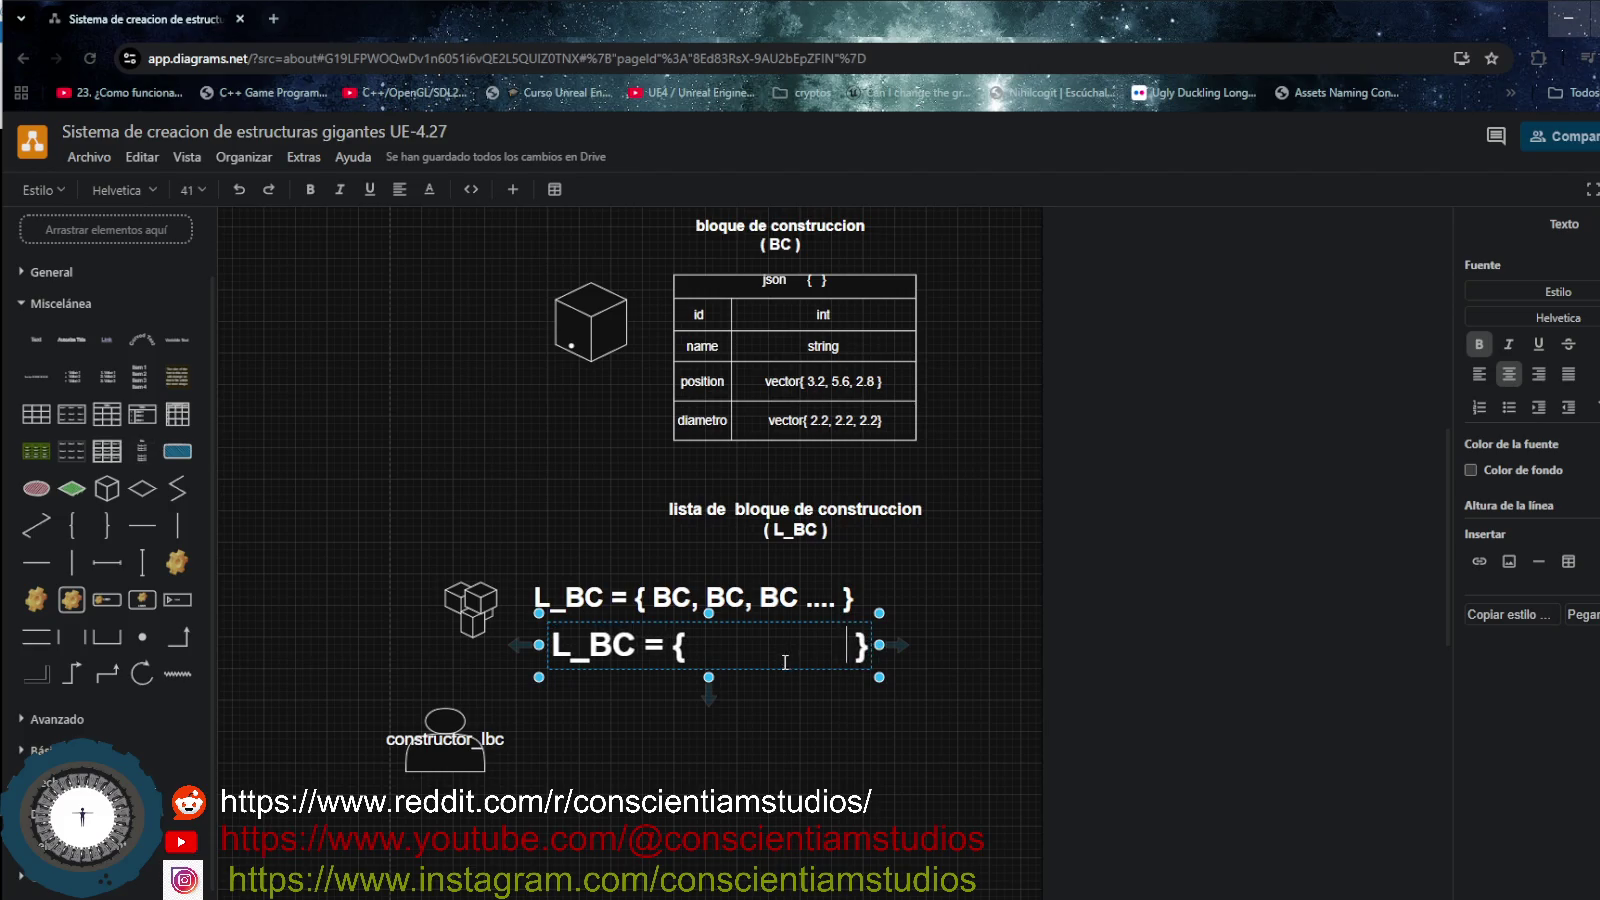
{"action": "left_click_drag", "start_coordinate": [882, 646], "coordinate": [960, 652]}
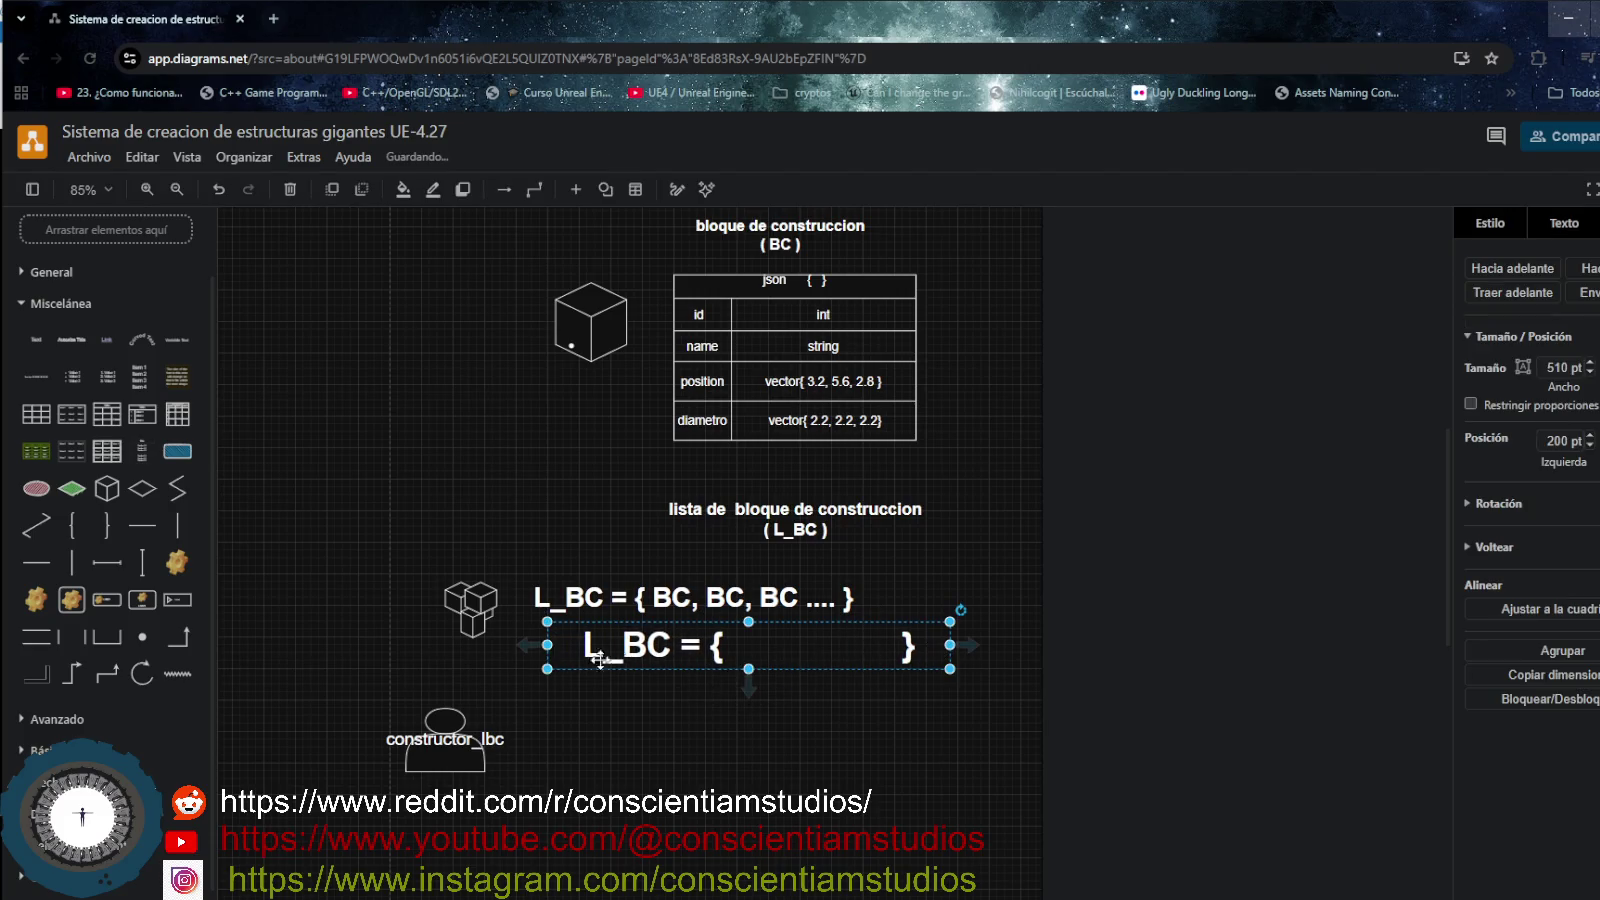
{"action": "left_click_drag", "start_coordinate": [548, 646], "coordinate": [500, 646]}
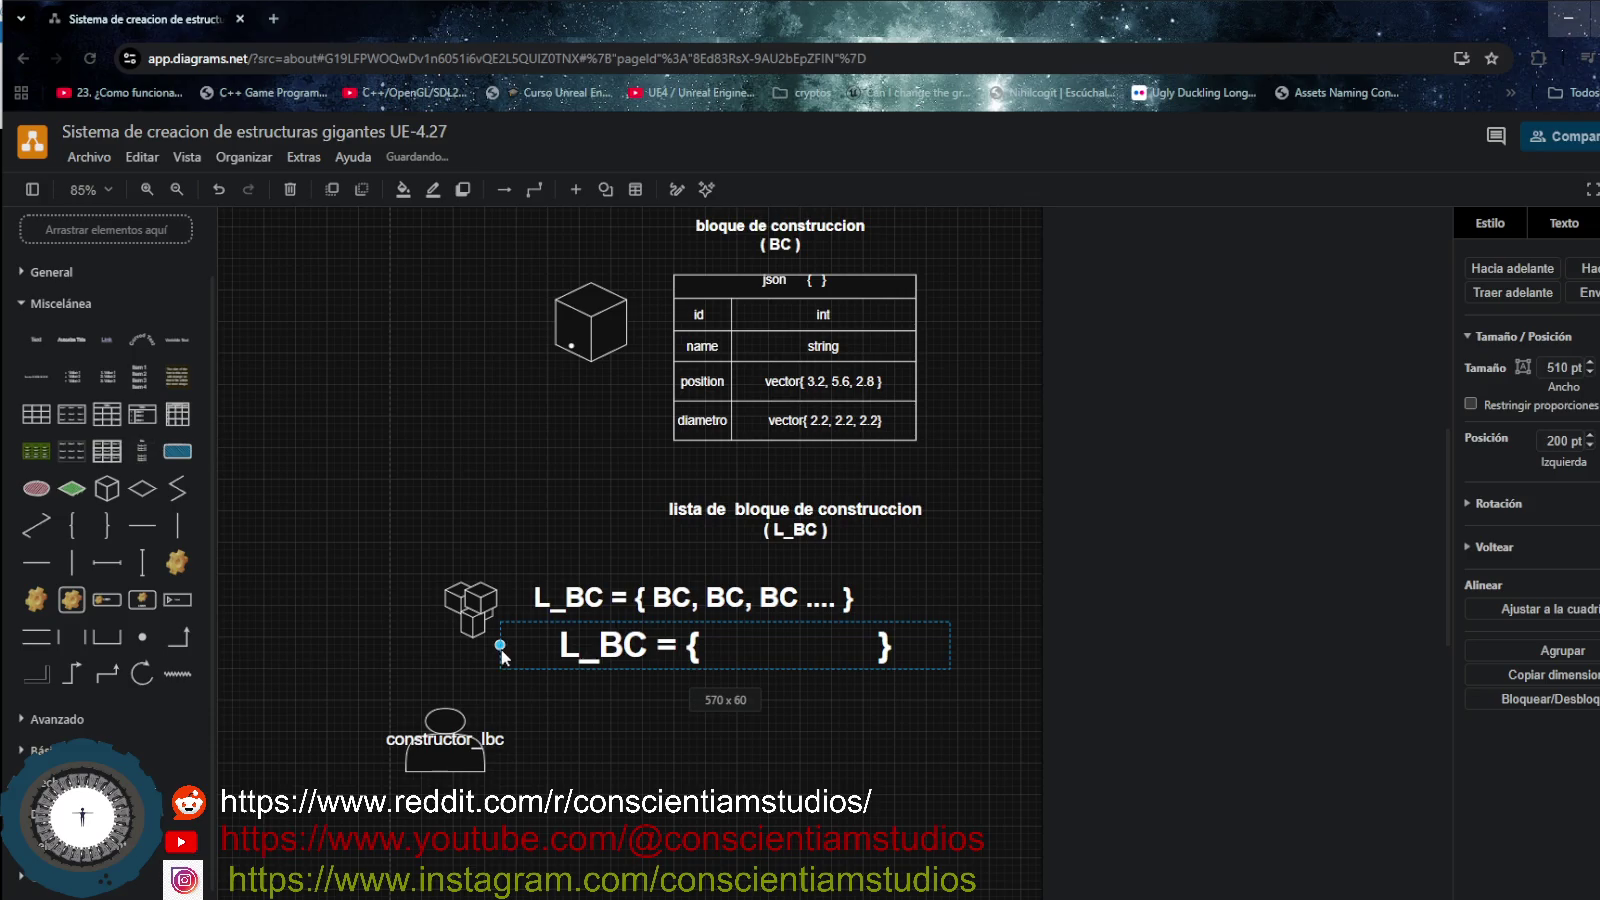
{"action": "double_click", "coordinate": [762, 648]}
{"action": "left_click", "coordinate": [760, 648]}
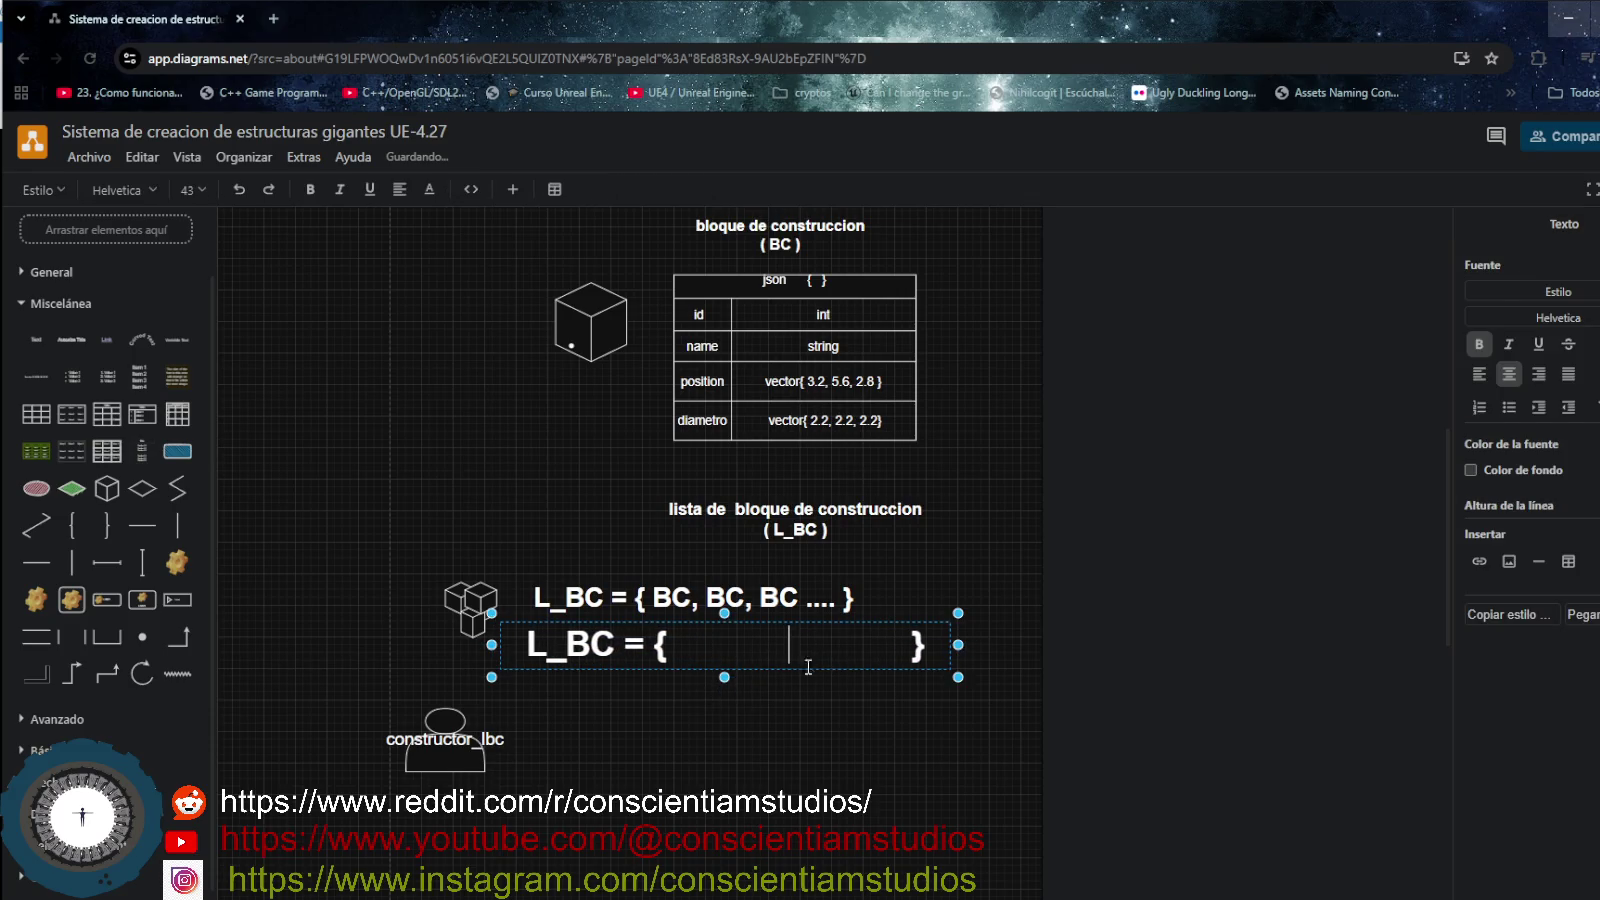
{"action": "key", "text": "Escape"}
{"action": "left_click", "coordinate": [625, 708]}
- Resize the second L_BC = { } line's box to 550 x 50
{"action": "double_click", "coordinate": [603, 640]}
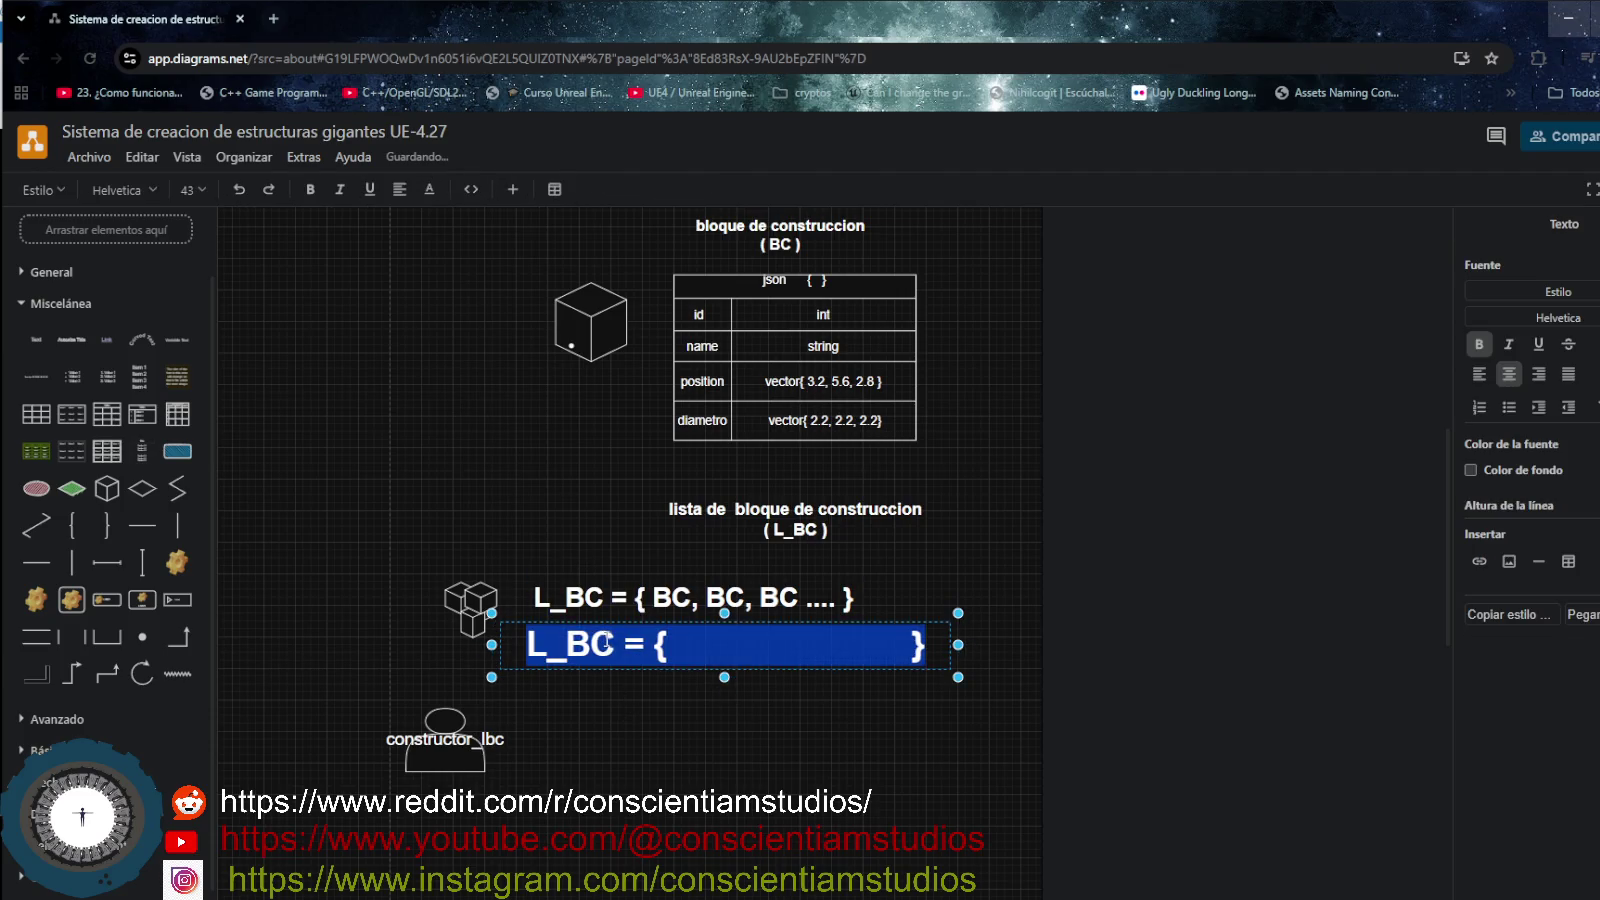
{"action": "key", "text": "Escape"}
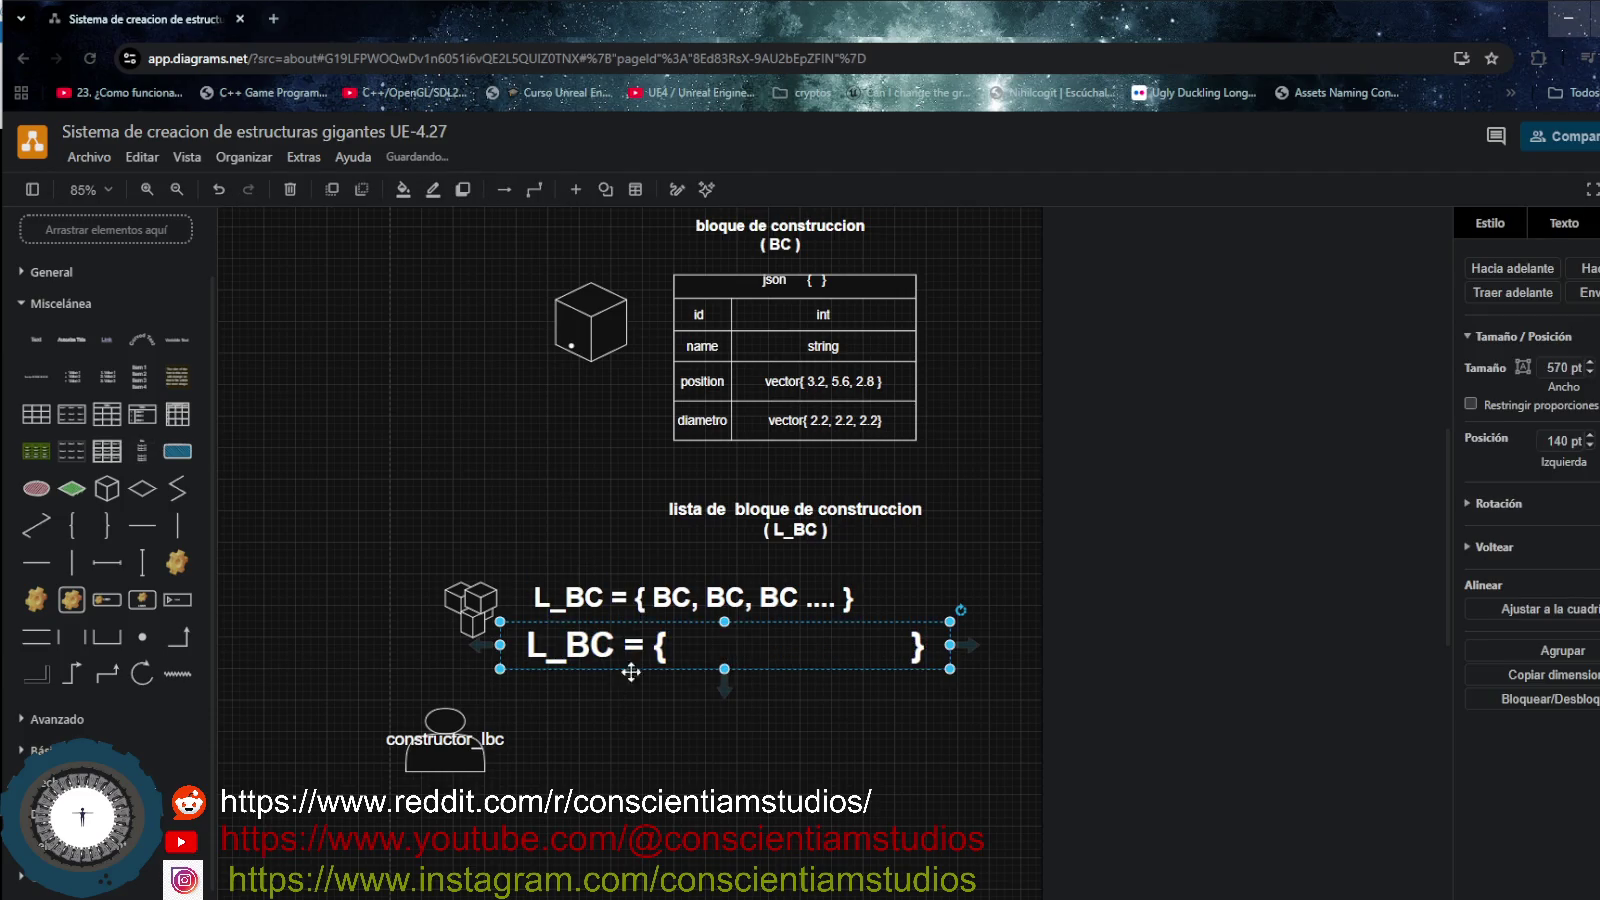
{"action": "left_click_drag", "start_coordinate": [497, 645], "coordinate": [516, 645]}
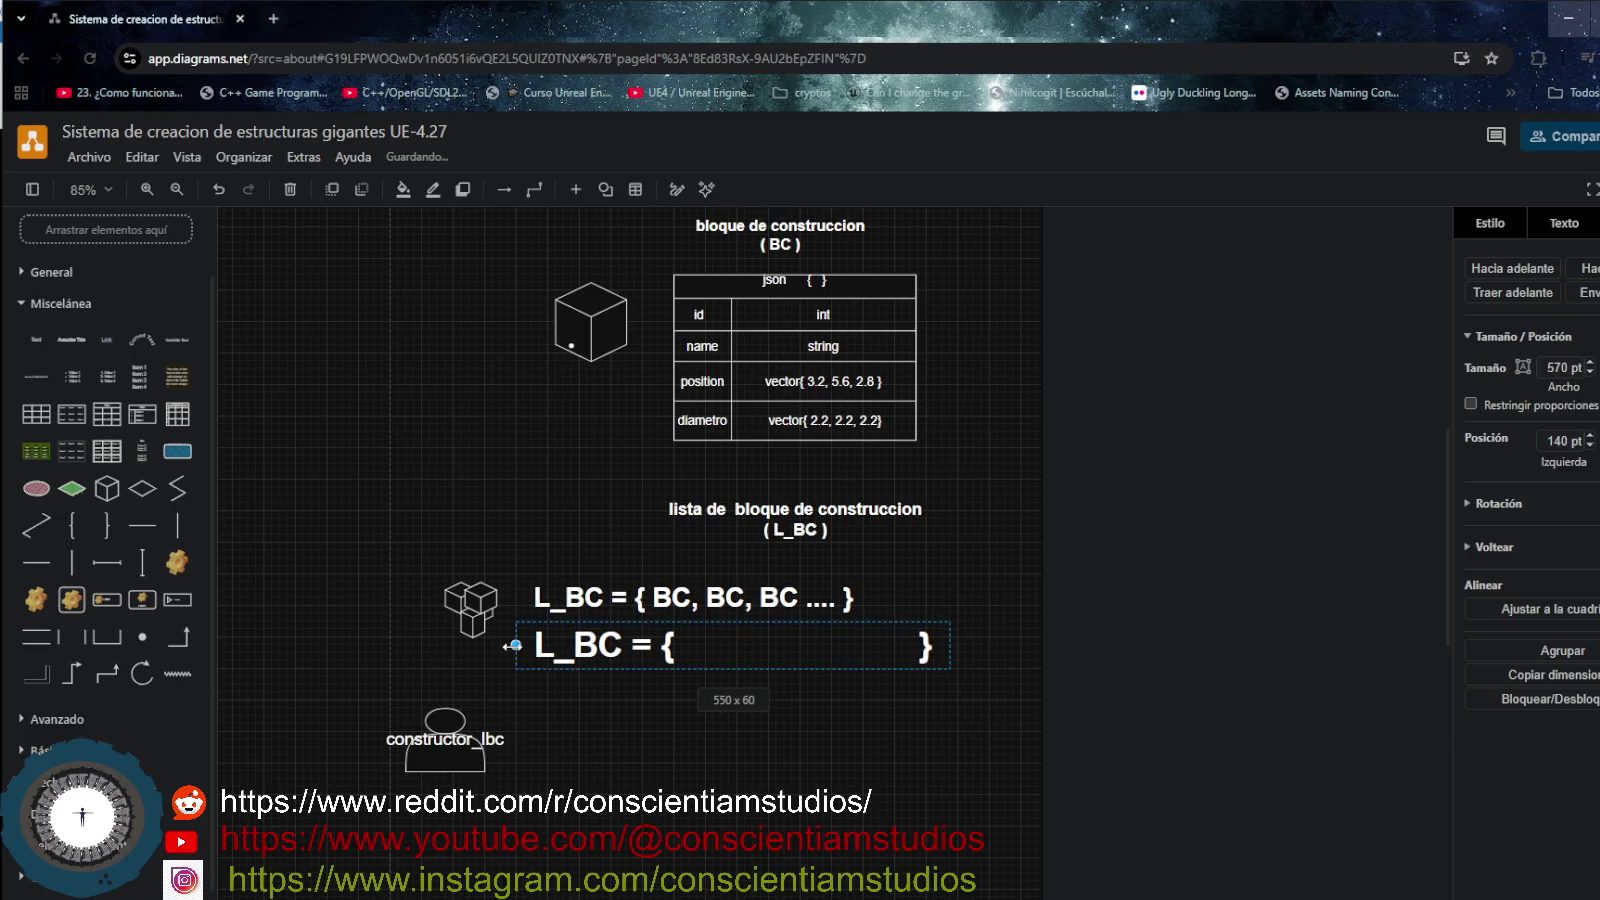
{"action": "left_click_drag", "start_coordinate": [732, 622], "coordinate": [697, 649]}
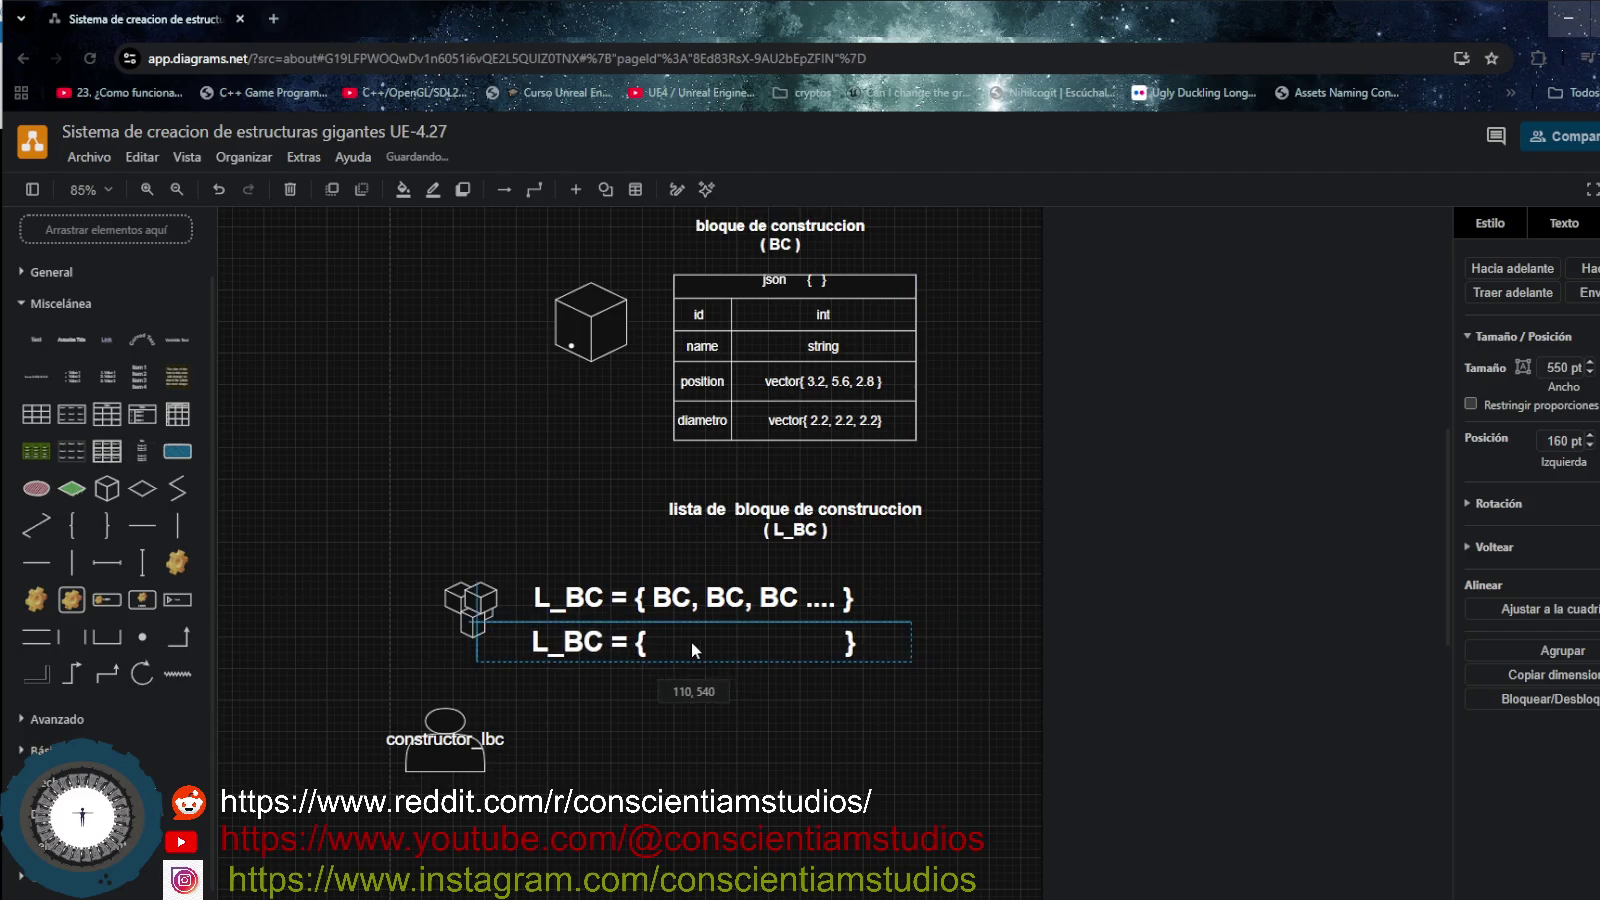
{"action": "left_click", "coordinate": [414, 578]}
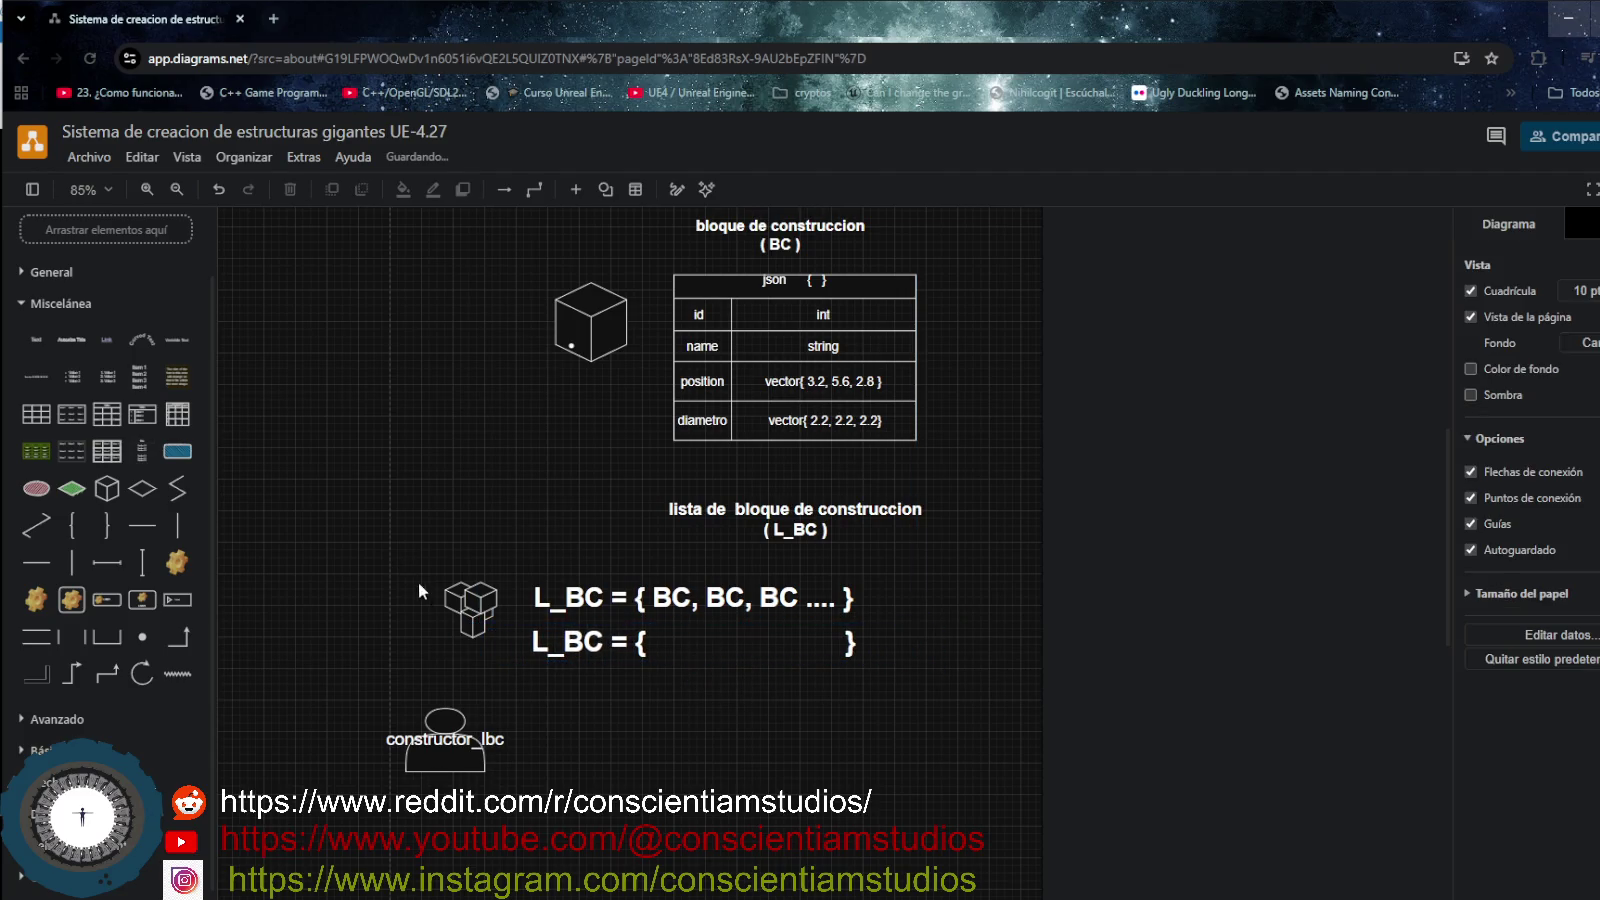
{"action": "left_click_drag", "start_coordinate": [498, 634], "coordinate": [620, 630]}
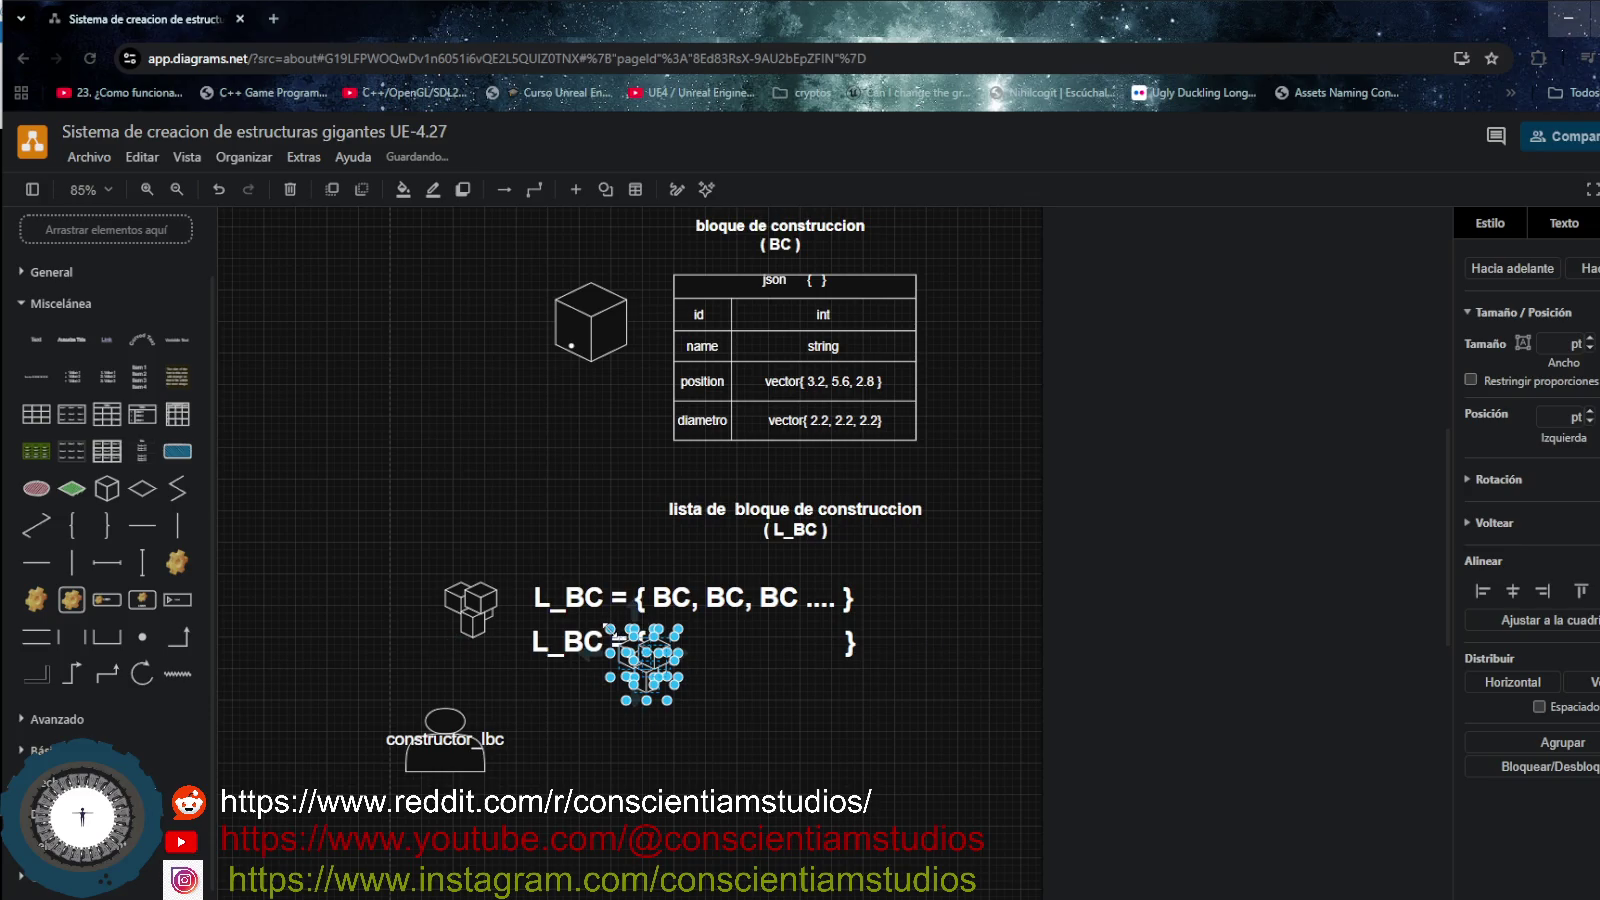
- Cut and paste the three-cube icon, placing it inside the second L_BC braces
{"action": "left_click_drag", "start_coordinate": [607, 628], "coordinate": [608, 632]}
{"action": "key", "text": "Escape"}
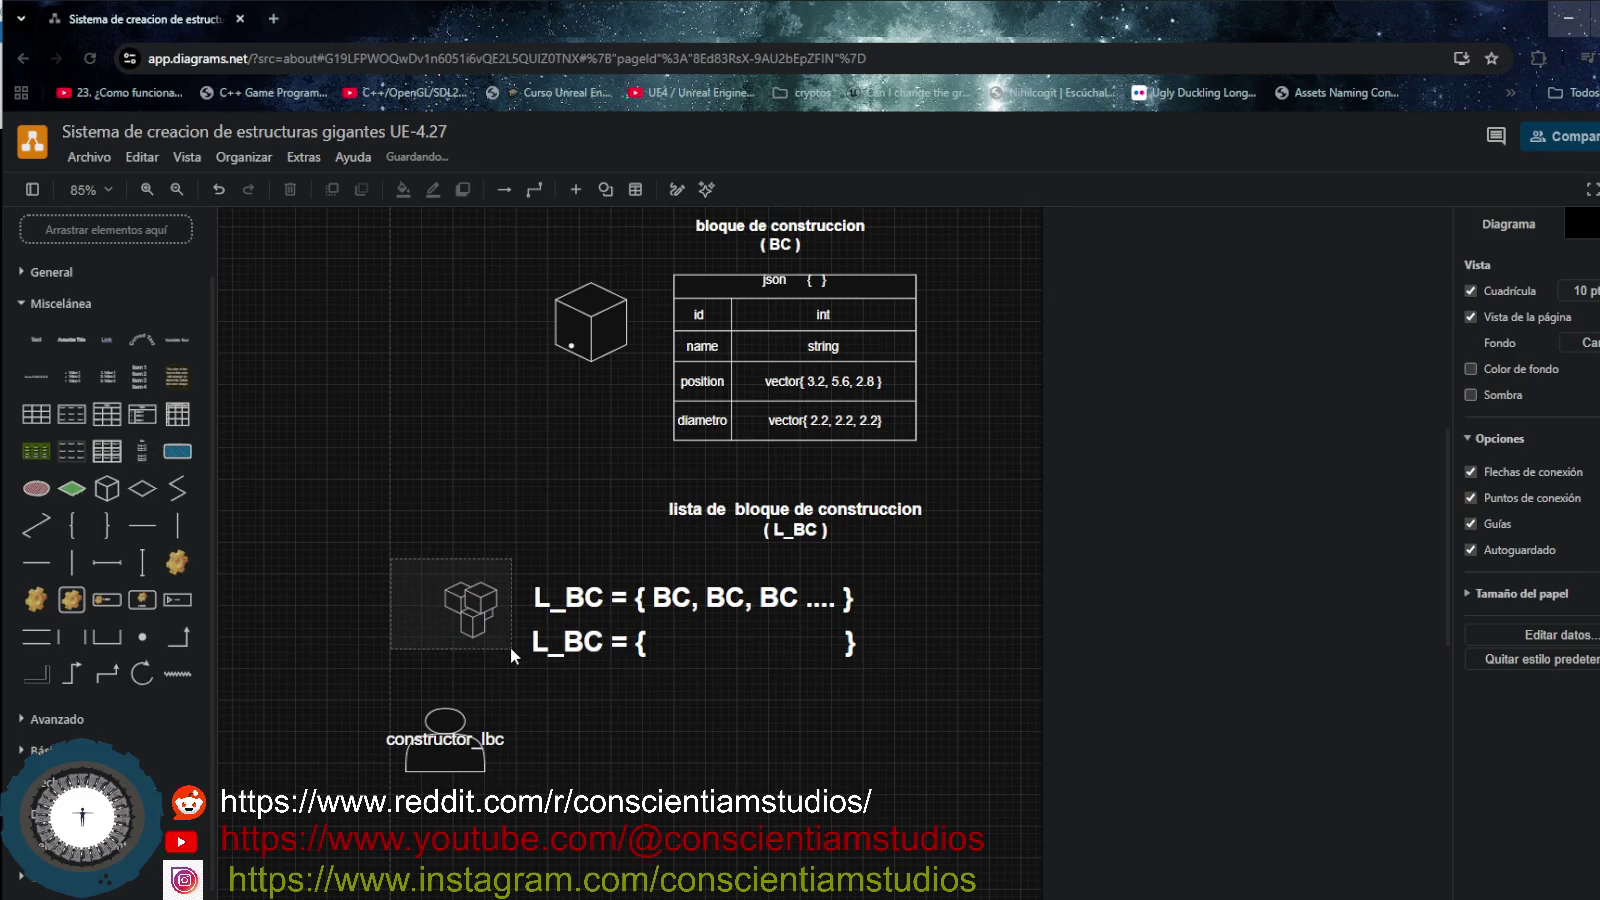
{"action": "left_click_drag", "start_coordinate": [390, 558], "coordinate": [512, 651]}
{"action": "key", "text": "ctrl+x"}
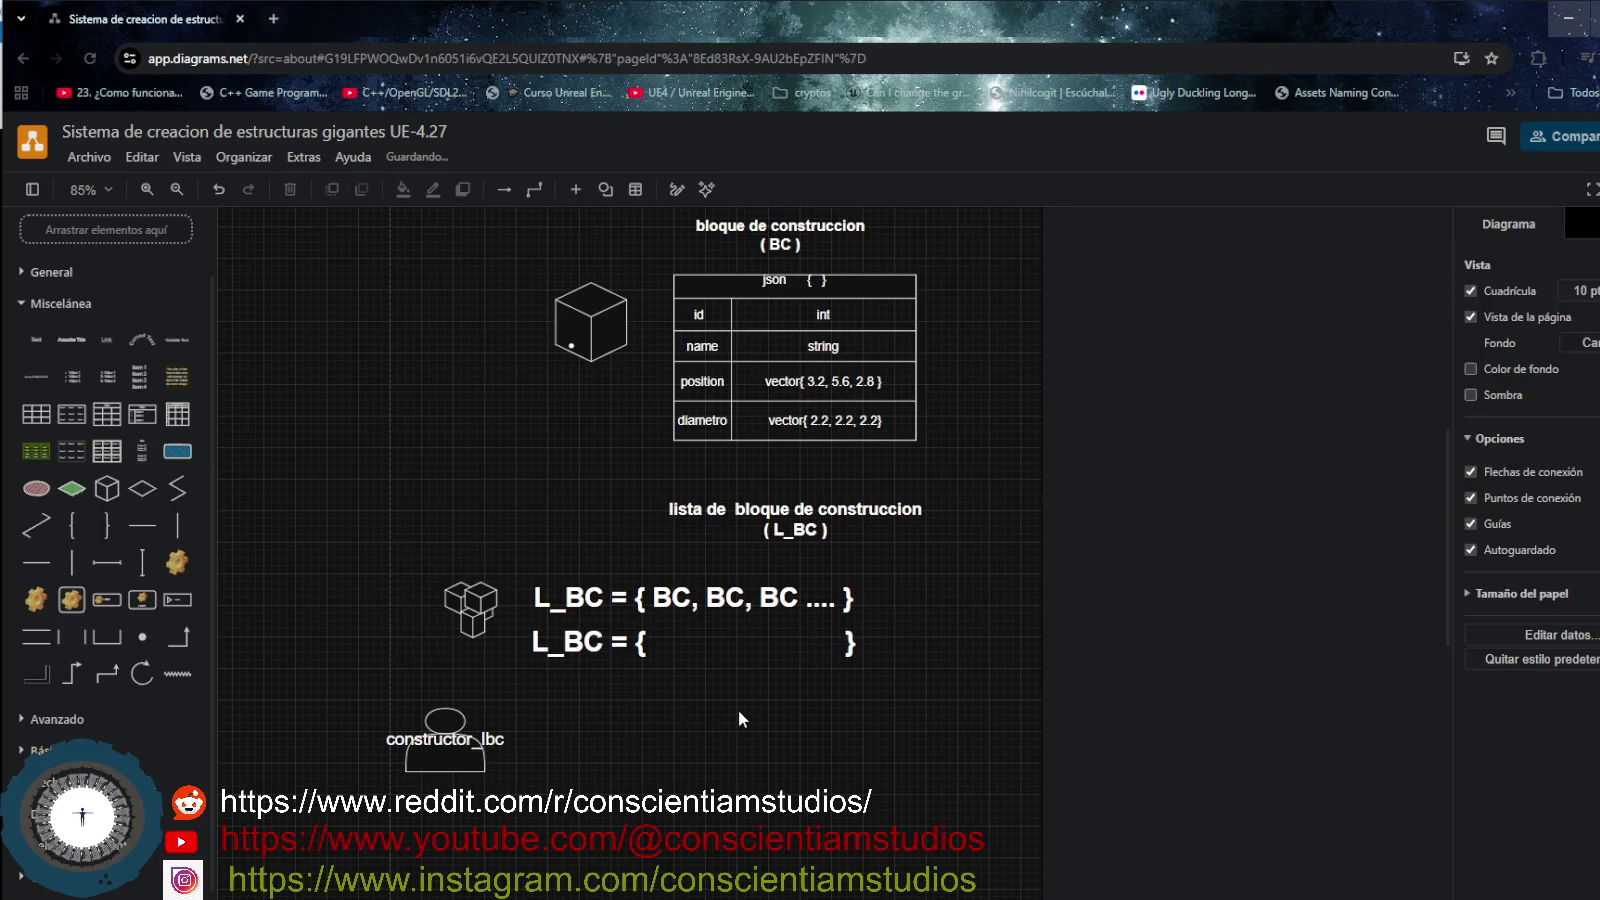
{"action": "key", "text": "ctrl+v"}
{"action": "left_click_drag", "start_coordinate": [670, 671], "coordinate": [818, 792]}
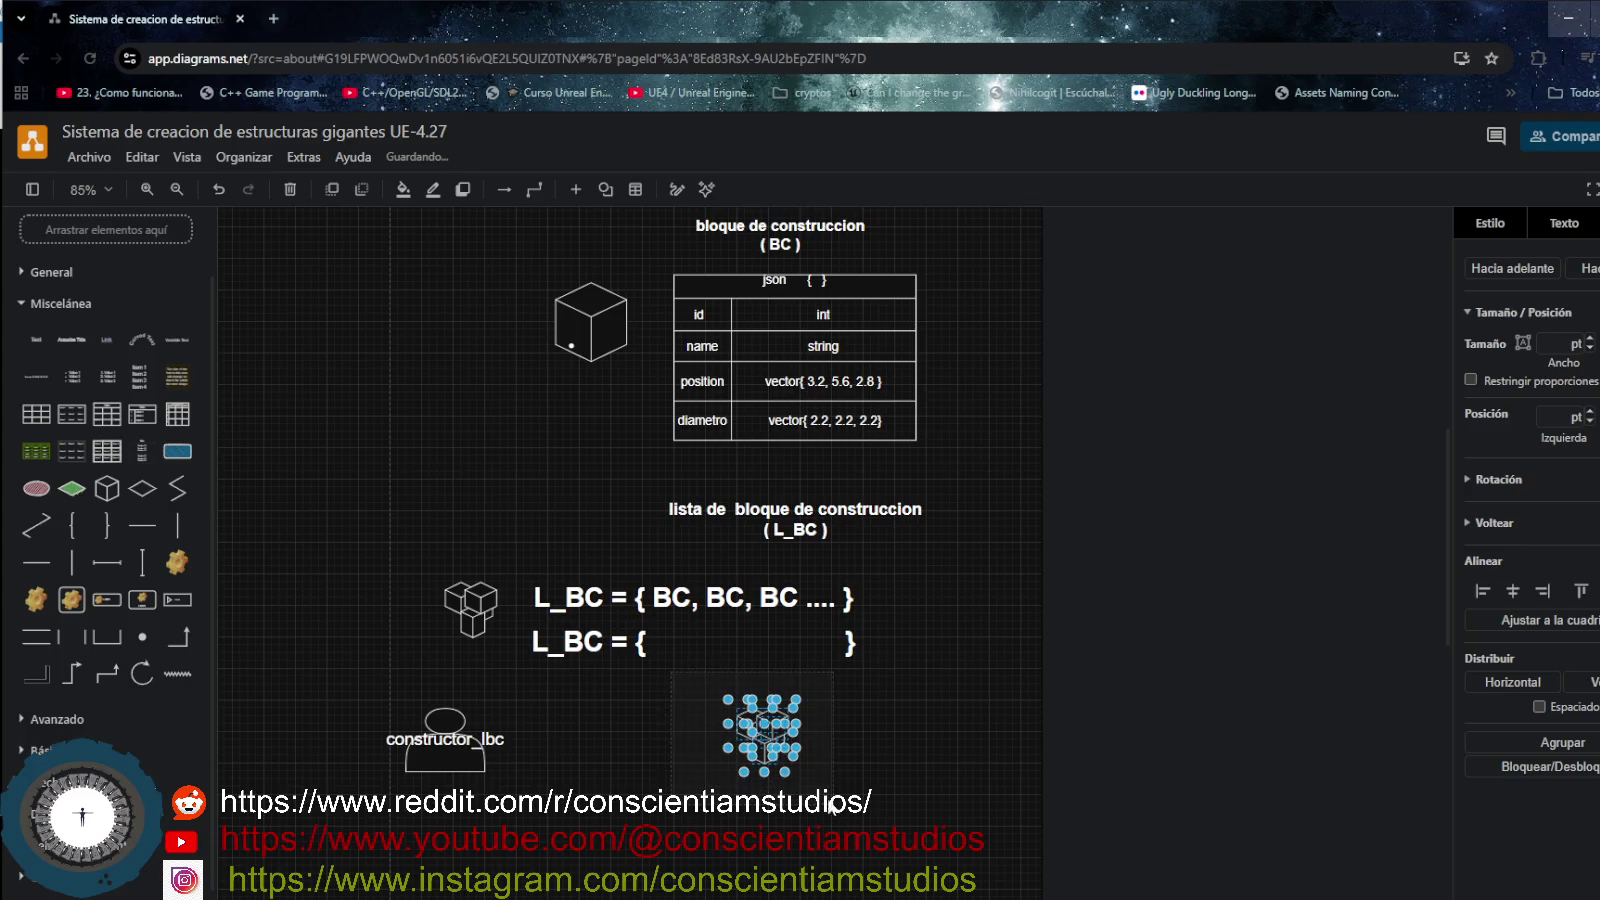
{"action": "mouse_move", "coordinate": [762, 681]}
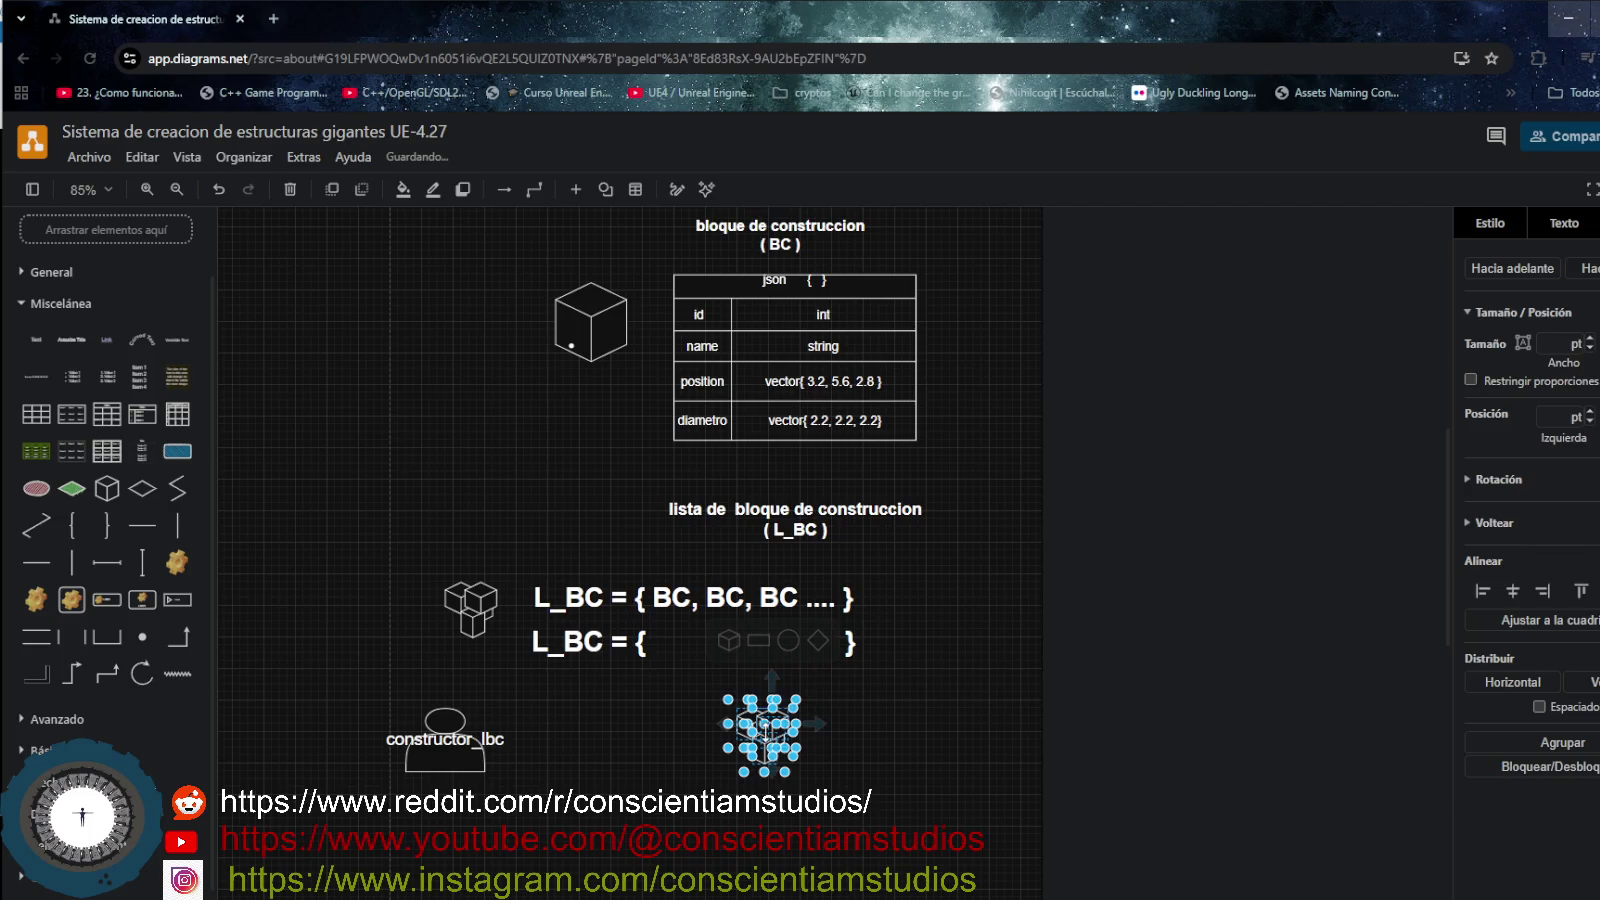
{"action": "mouse_move", "coordinate": [765, 730]}
{"action": "left_mouse_down"}
{"action": "mouse_move", "coordinate": [697, 646]}
{"action": "mouse_move", "coordinate": [704, 662]}
{"action": "left_mouse_up"}
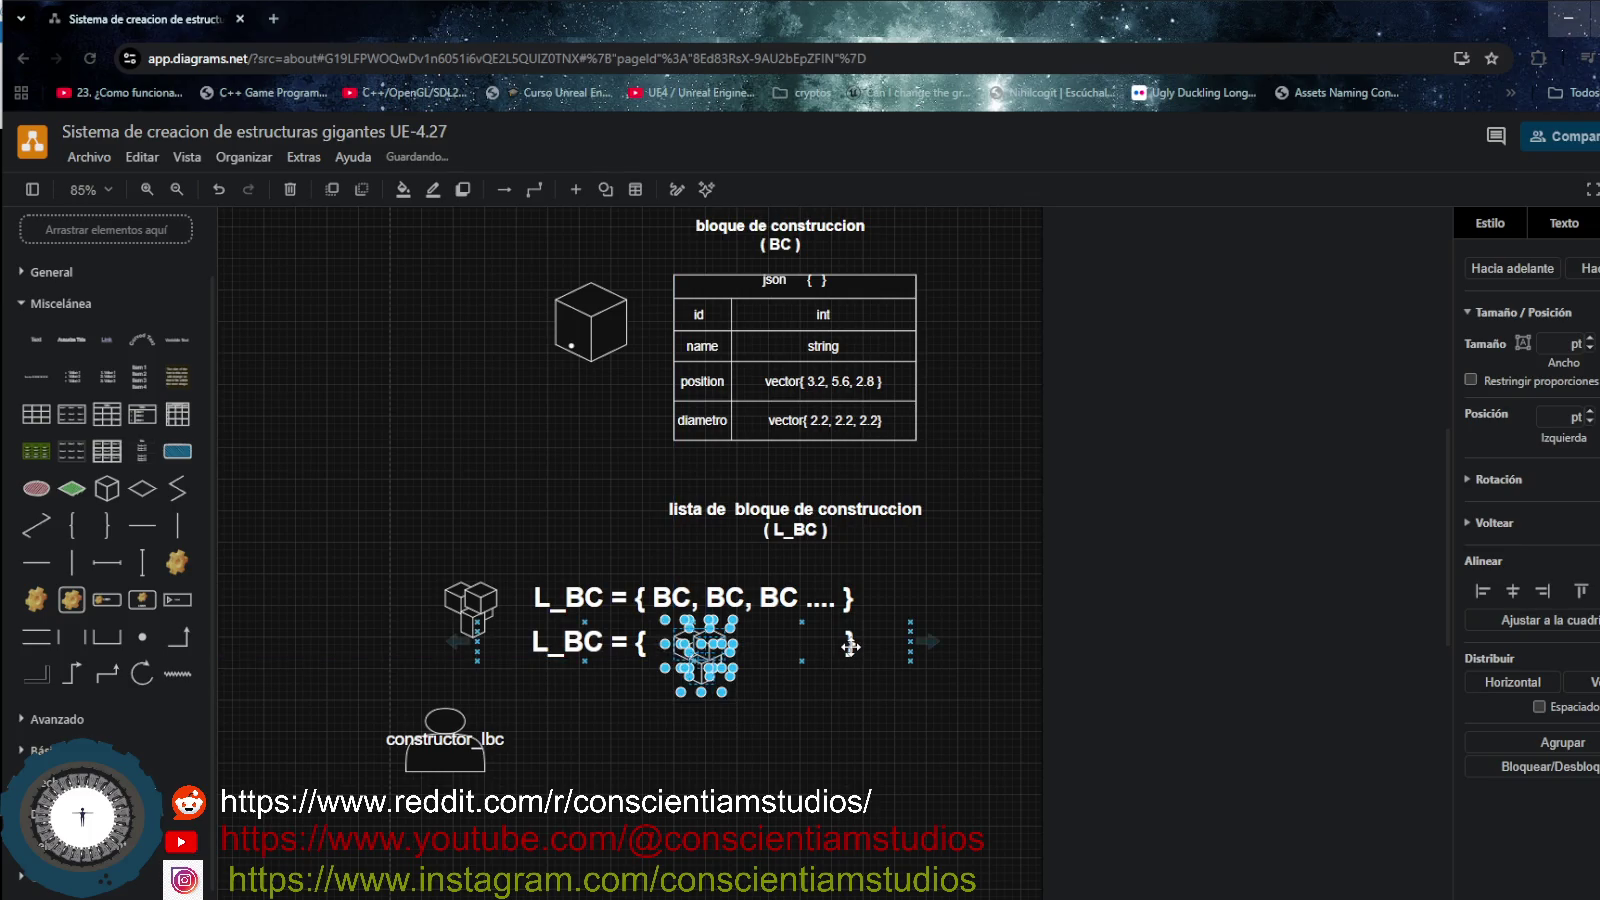
- Enlarge the second L_BC = { } row, then select that large container and delete it
{"action": "left_click", "coordinate": [828, 644]}
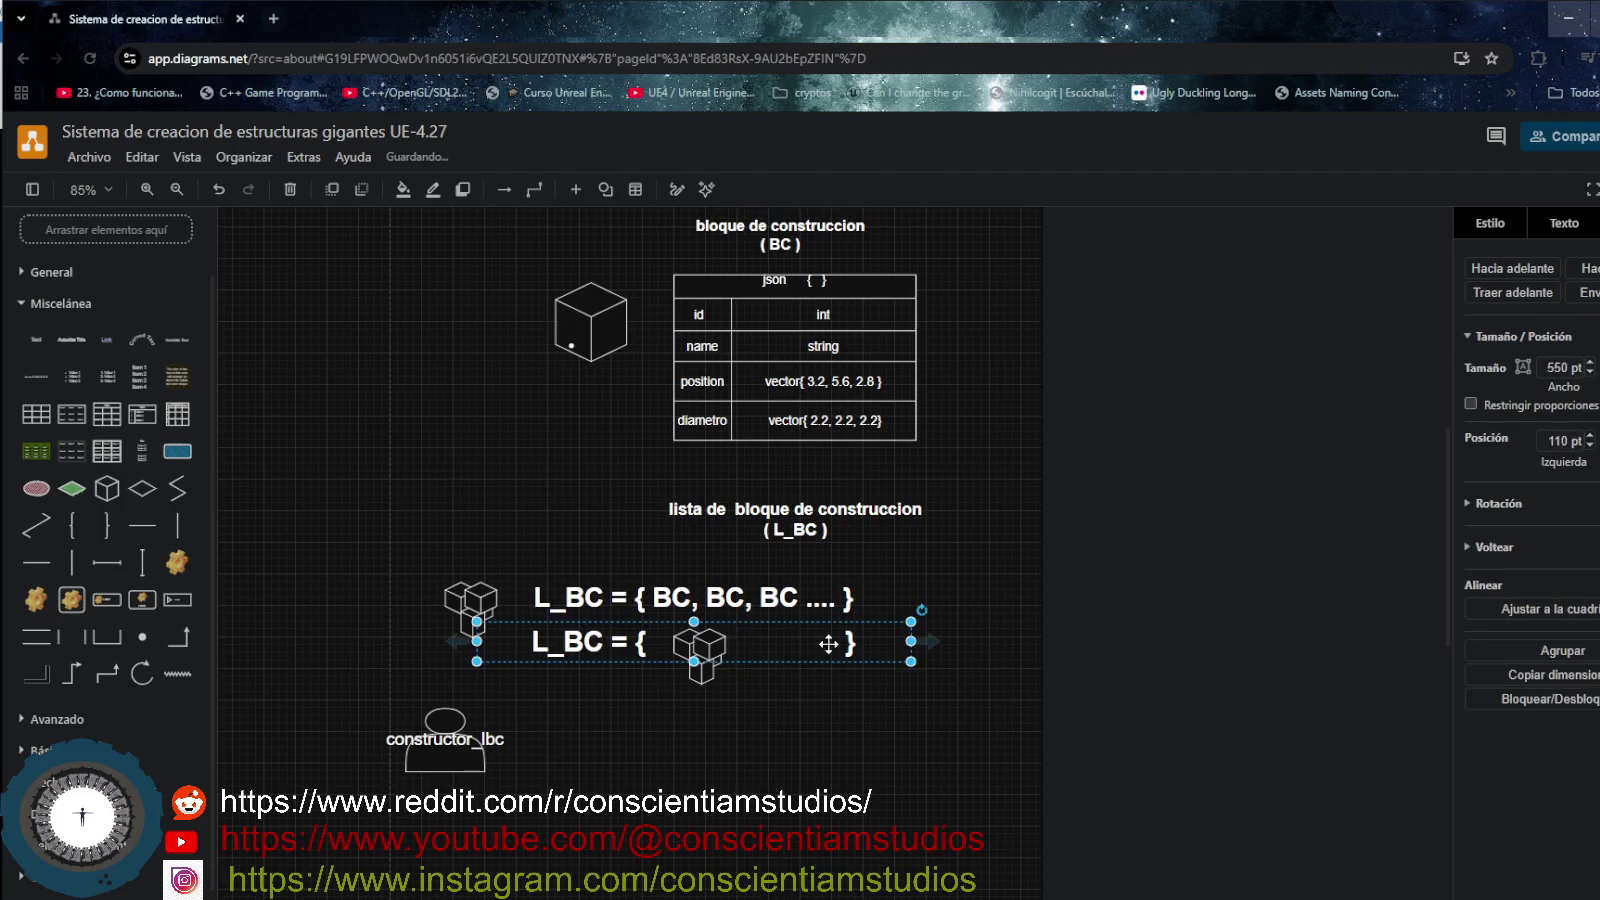
{"action": "left_click_drag", "start_coordinate": [910, 641], "coordinate": [991, 654]}
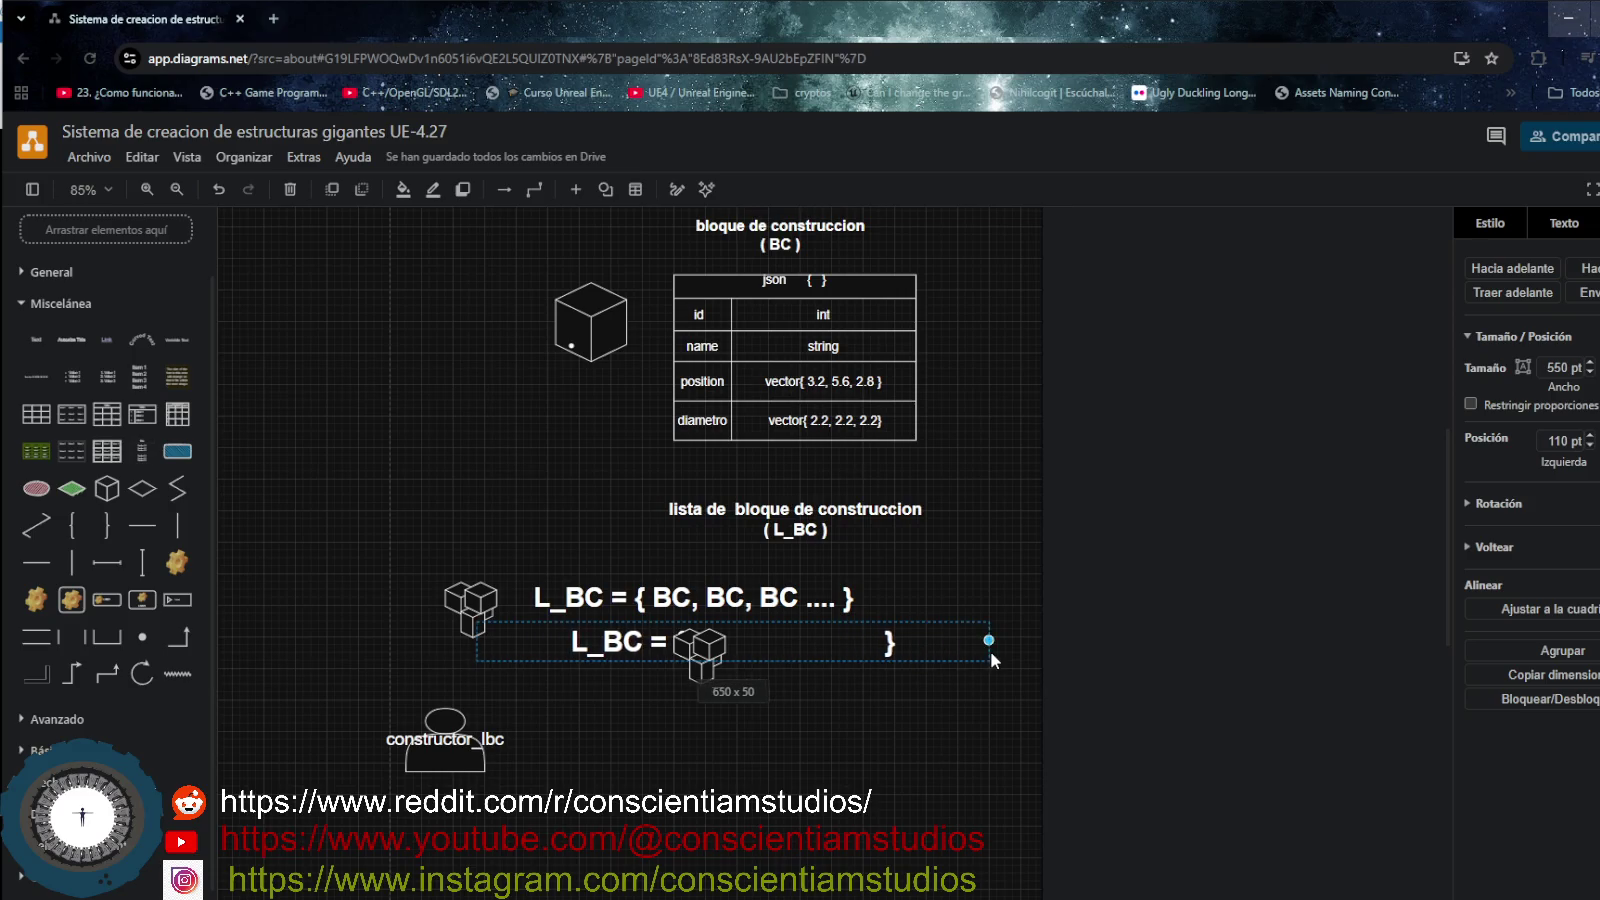
{"action": "left_click_drag", "start_coordinate": [982, 661], "coordinate": [1006, 716]}
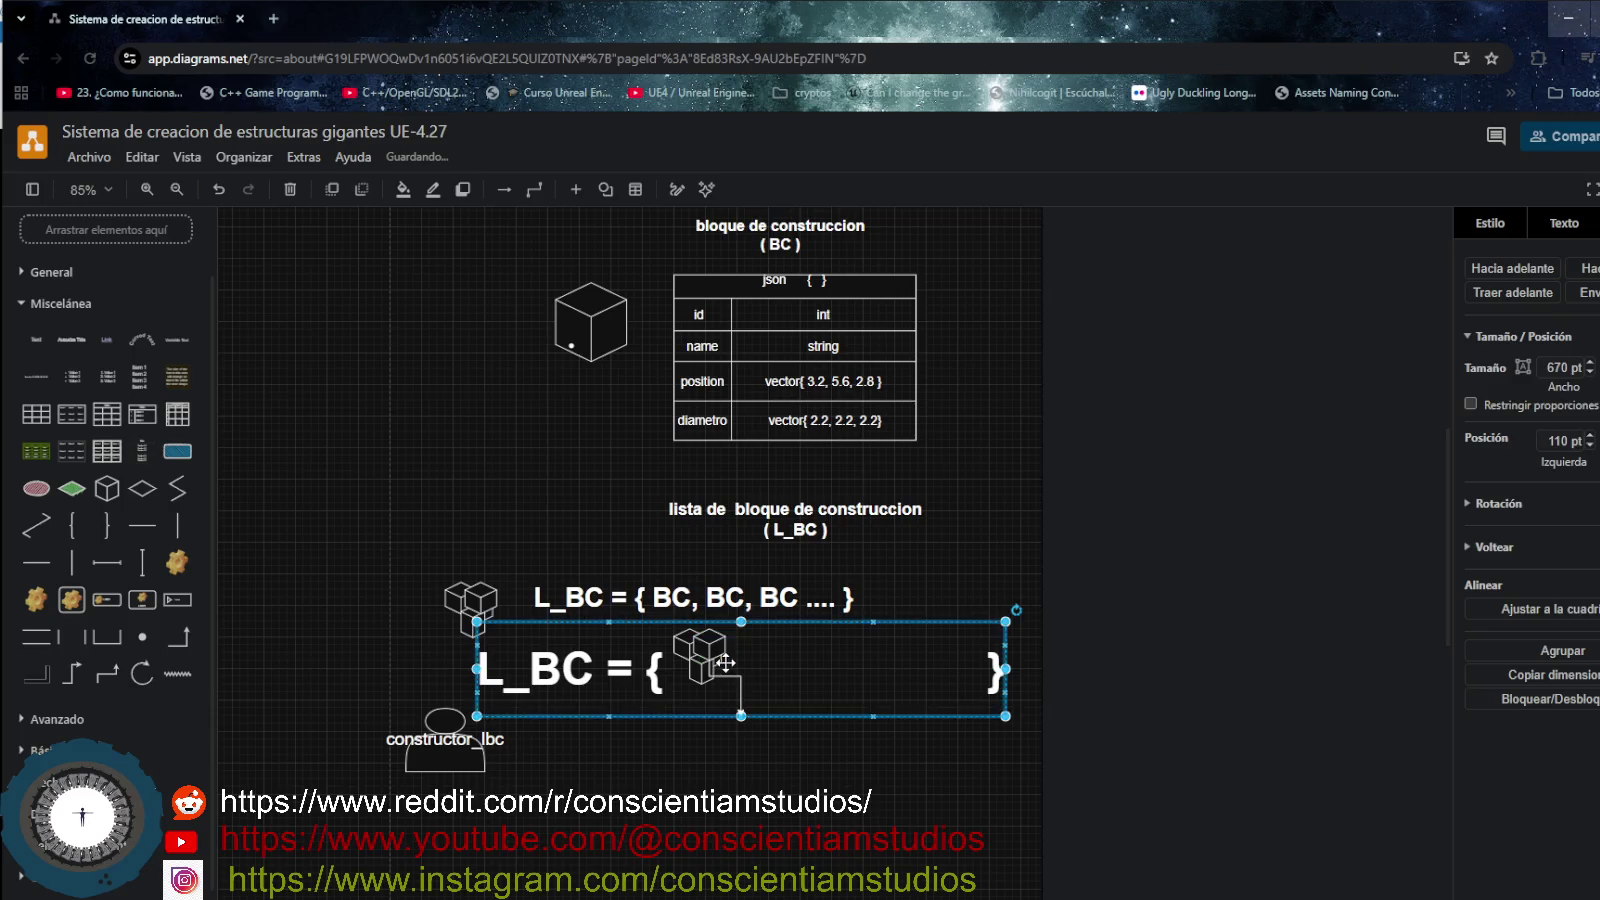
{"action": "left_click", "coordinate": [790, 728]}
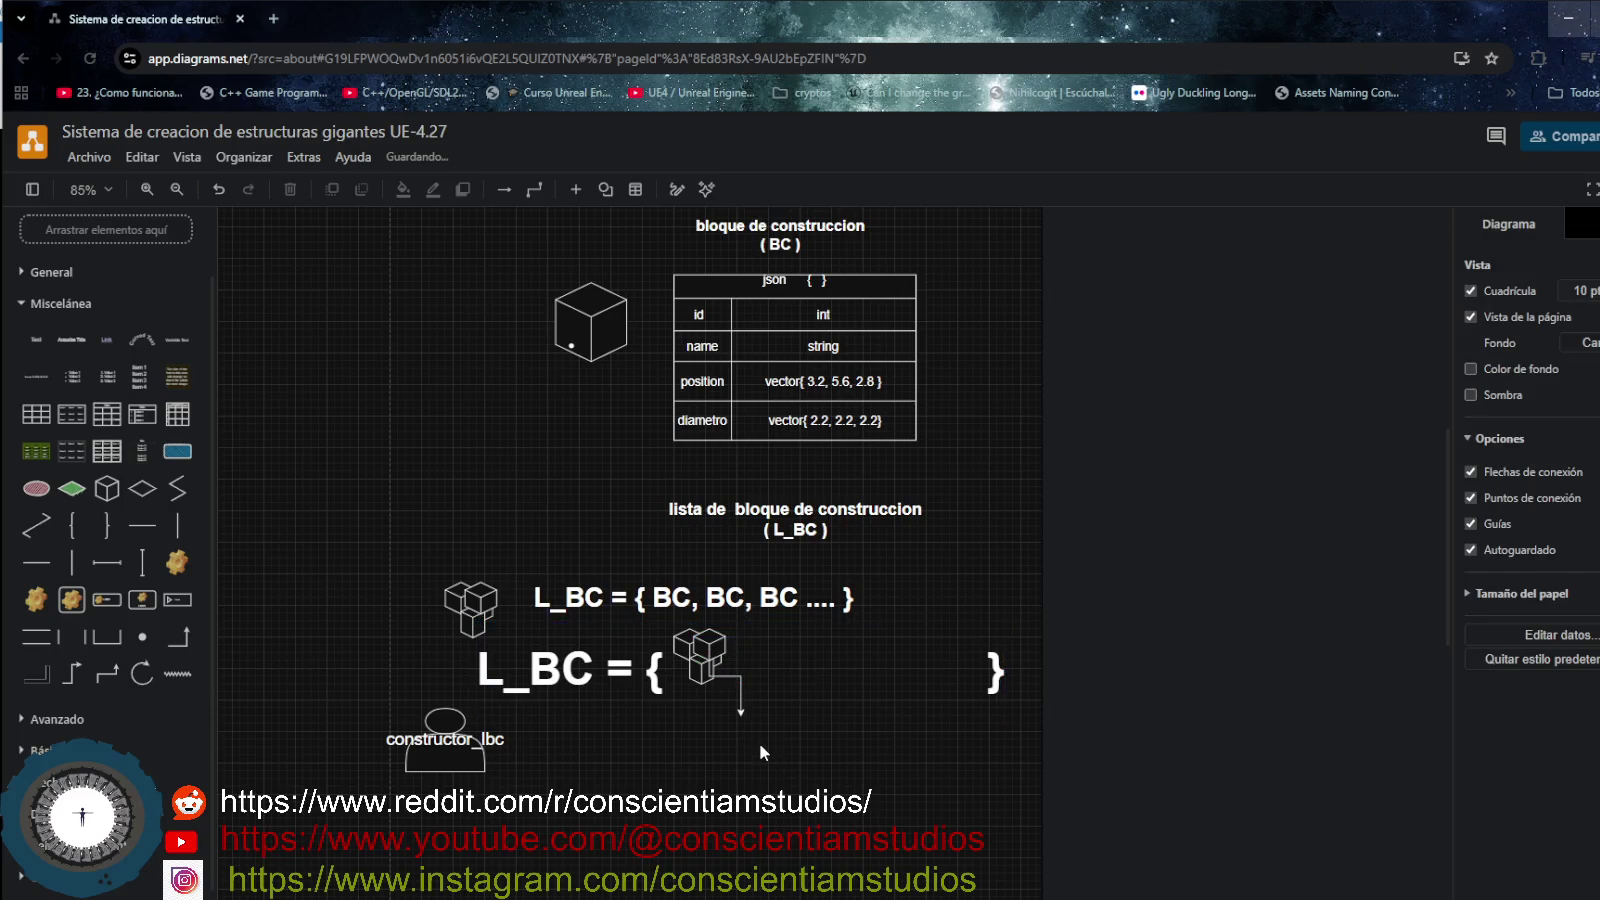
{"action": "left_click", "coordinate": [641, 648]}
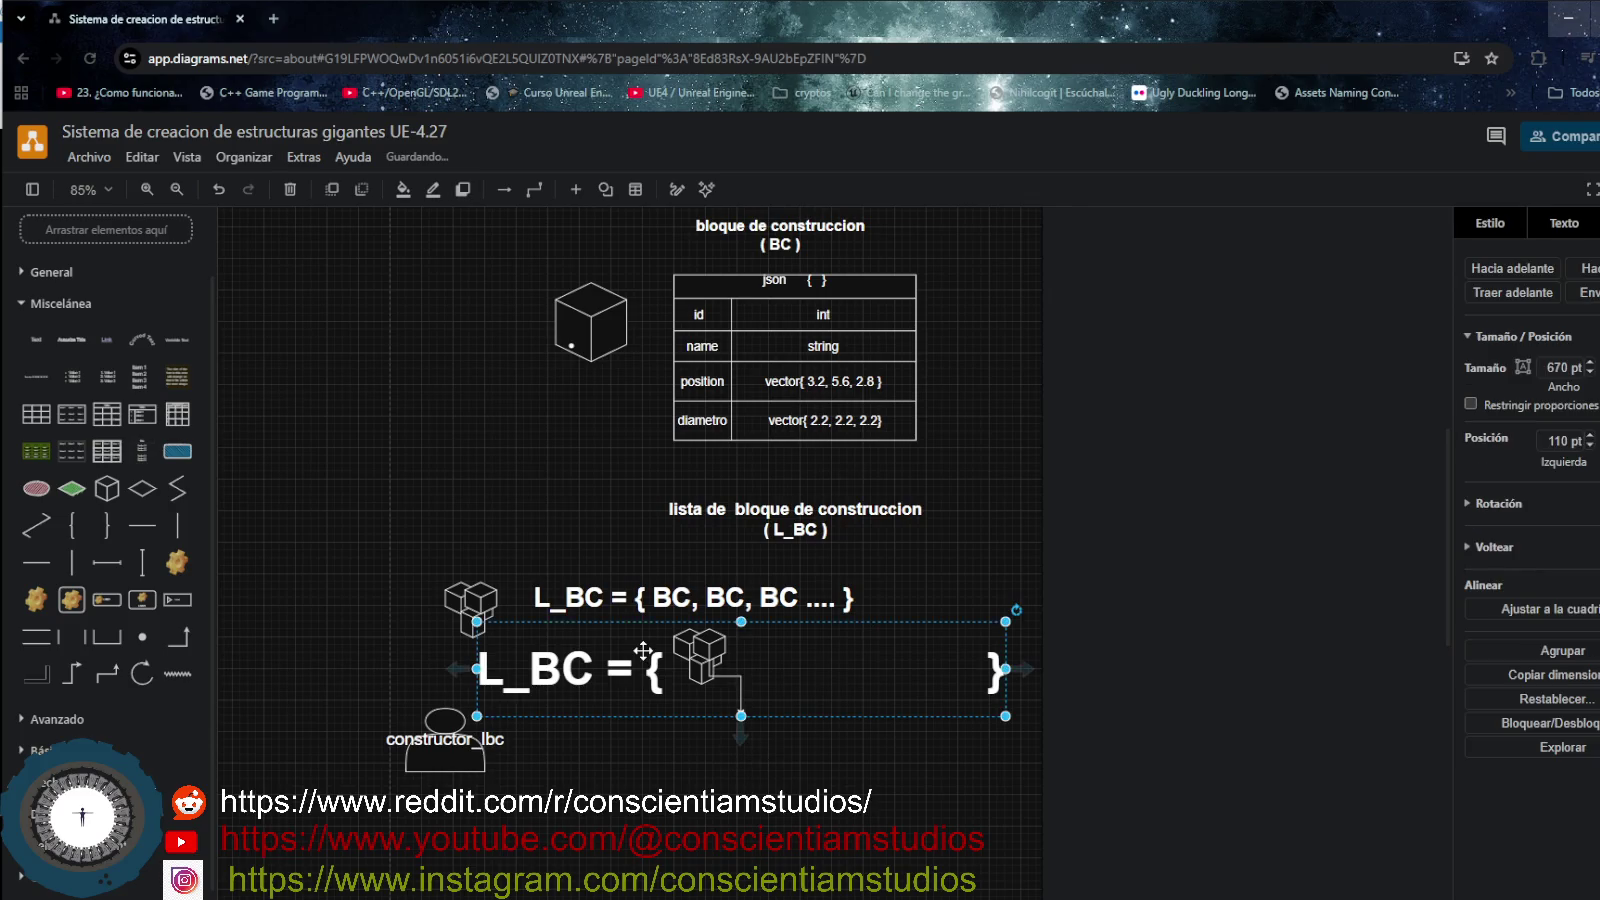
{"action": "key", "text": "Delete"}
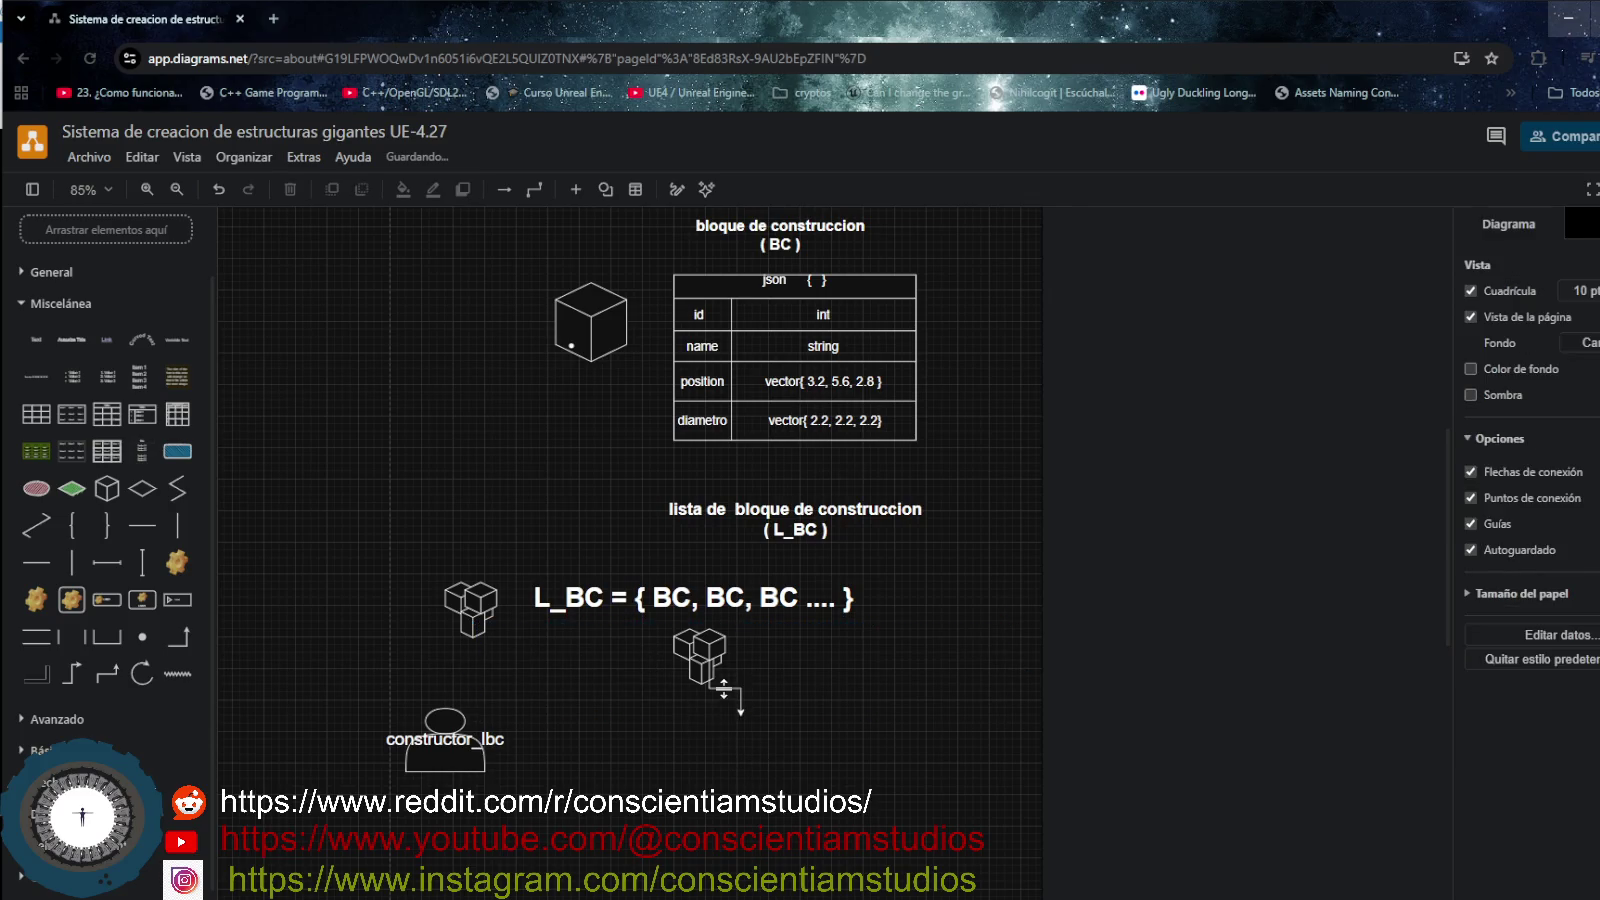
- Delete the L_BC = { BC, BC, BC .... } text line
{"action": "left_click", "coordinate": [724, 689]}
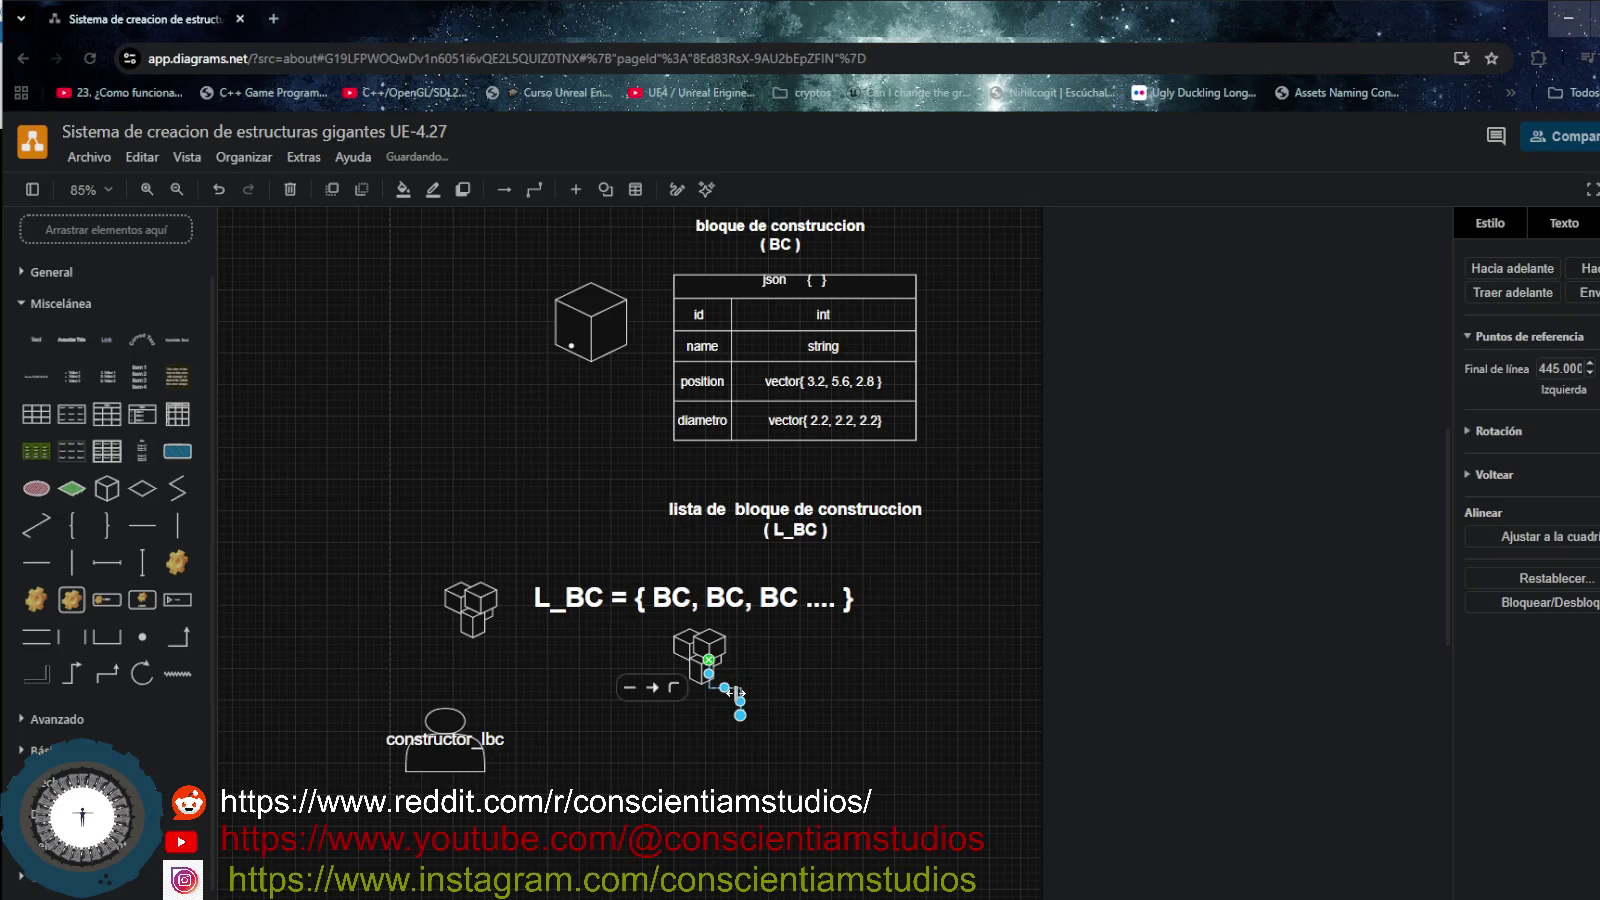
{"action": "left_click", "coordinate": [590, 598]}
{"action": "key", "text": "Delete"}
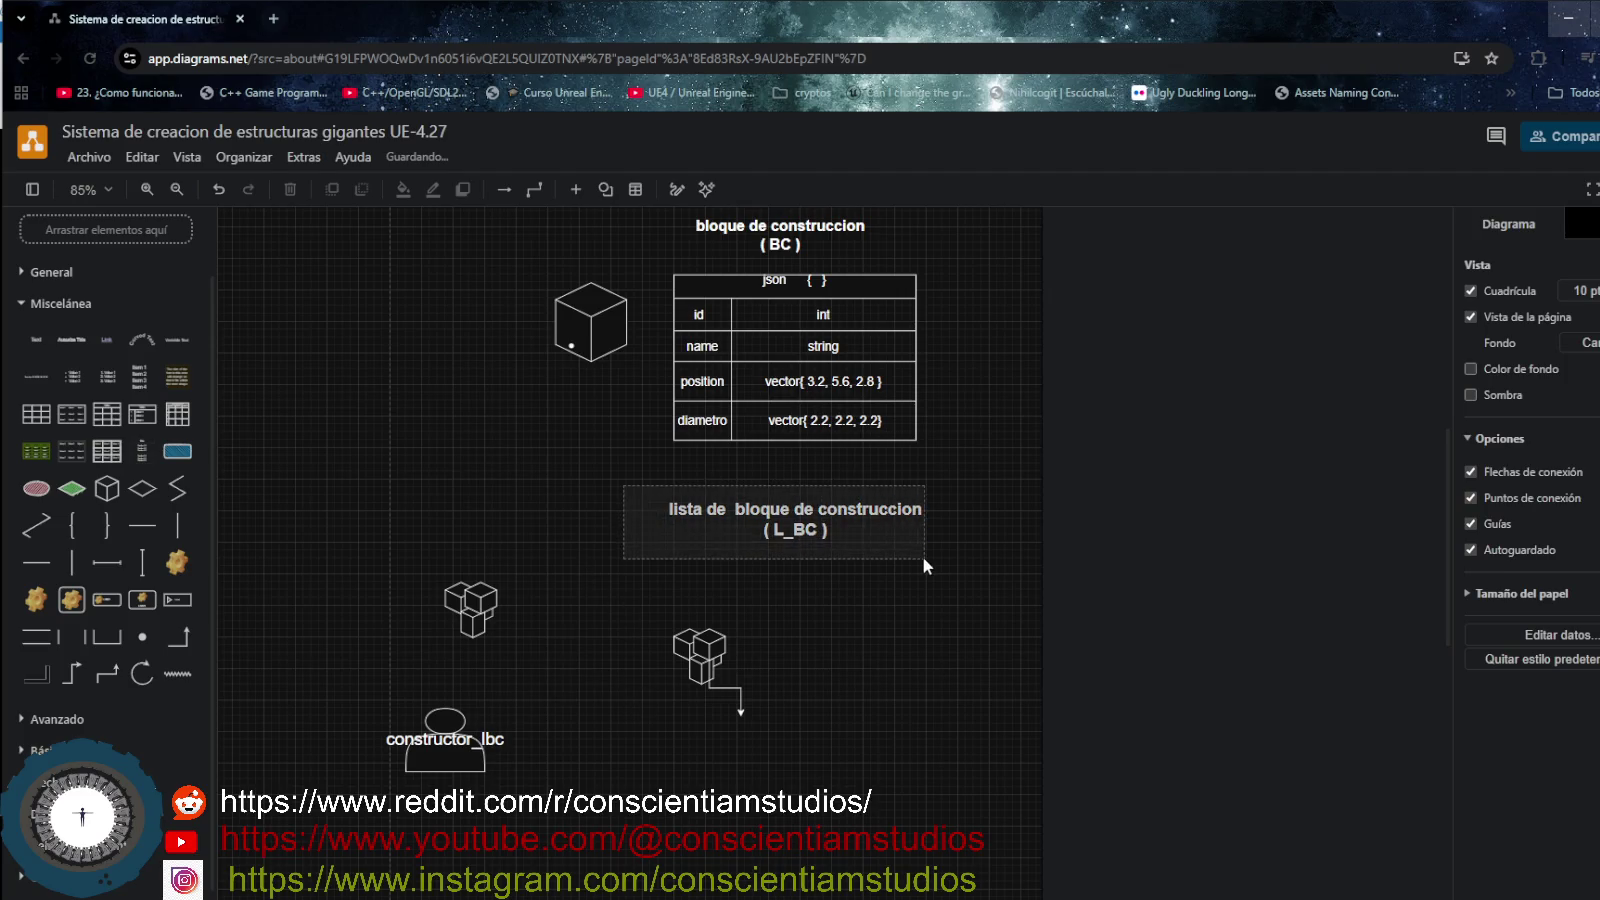
- Paste a copy of the 'lista de bloque de construccion' heading beside the cubes below the original
{"action": "left_click", "coordinate": [691, 544]}
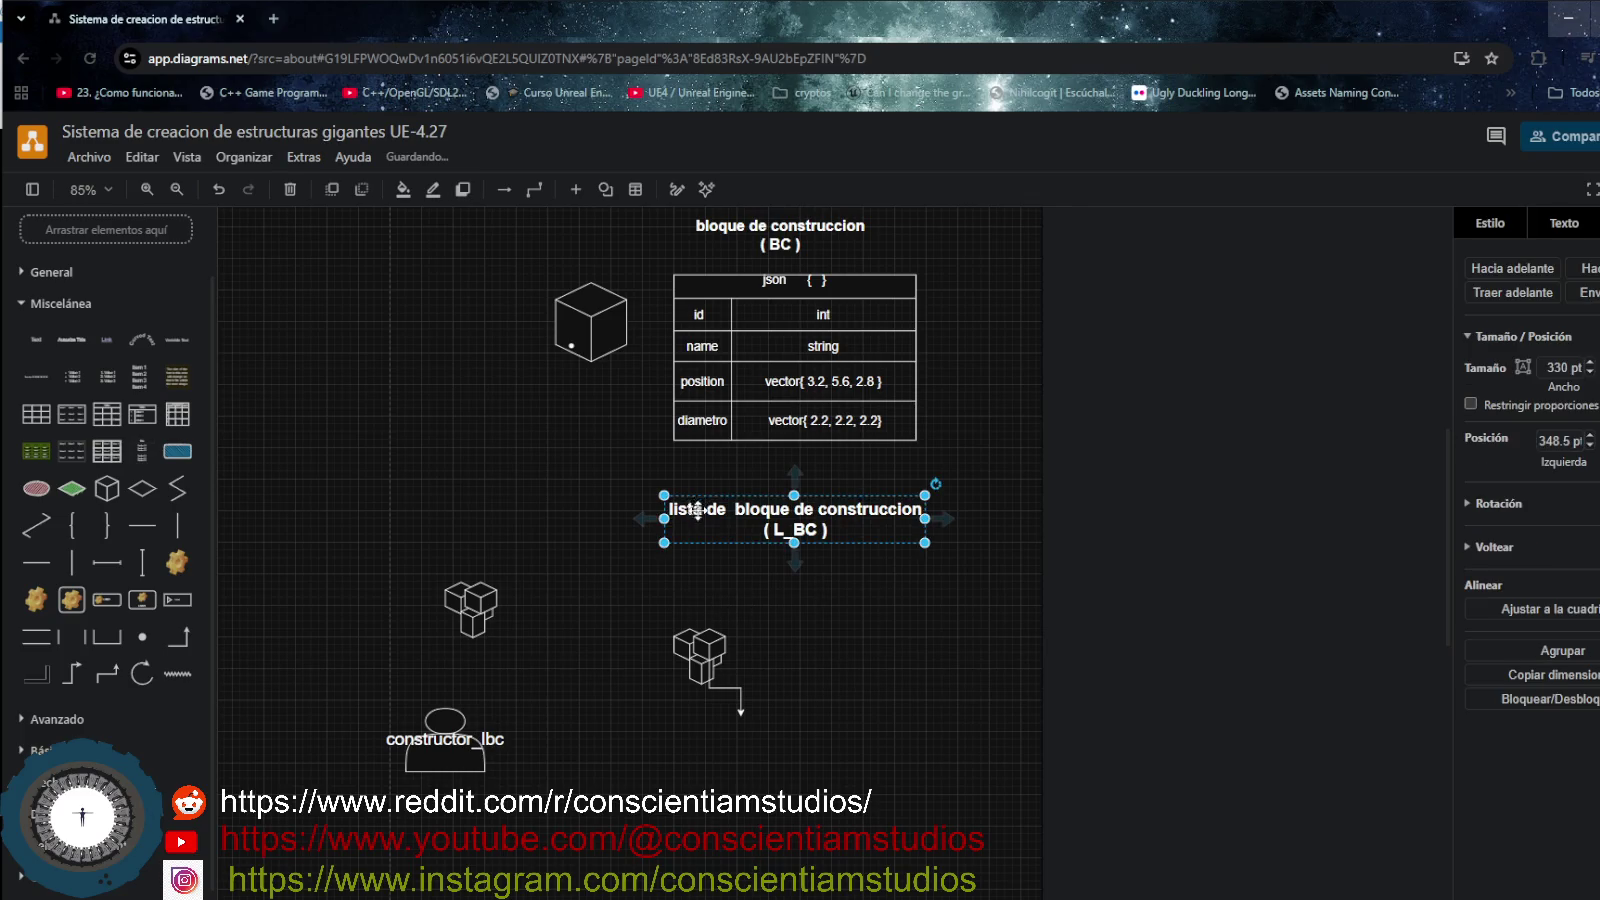
{"action": "left_click", "coordinate": [609, 588]}
{"action": "key", "text": "ctrl+v"}
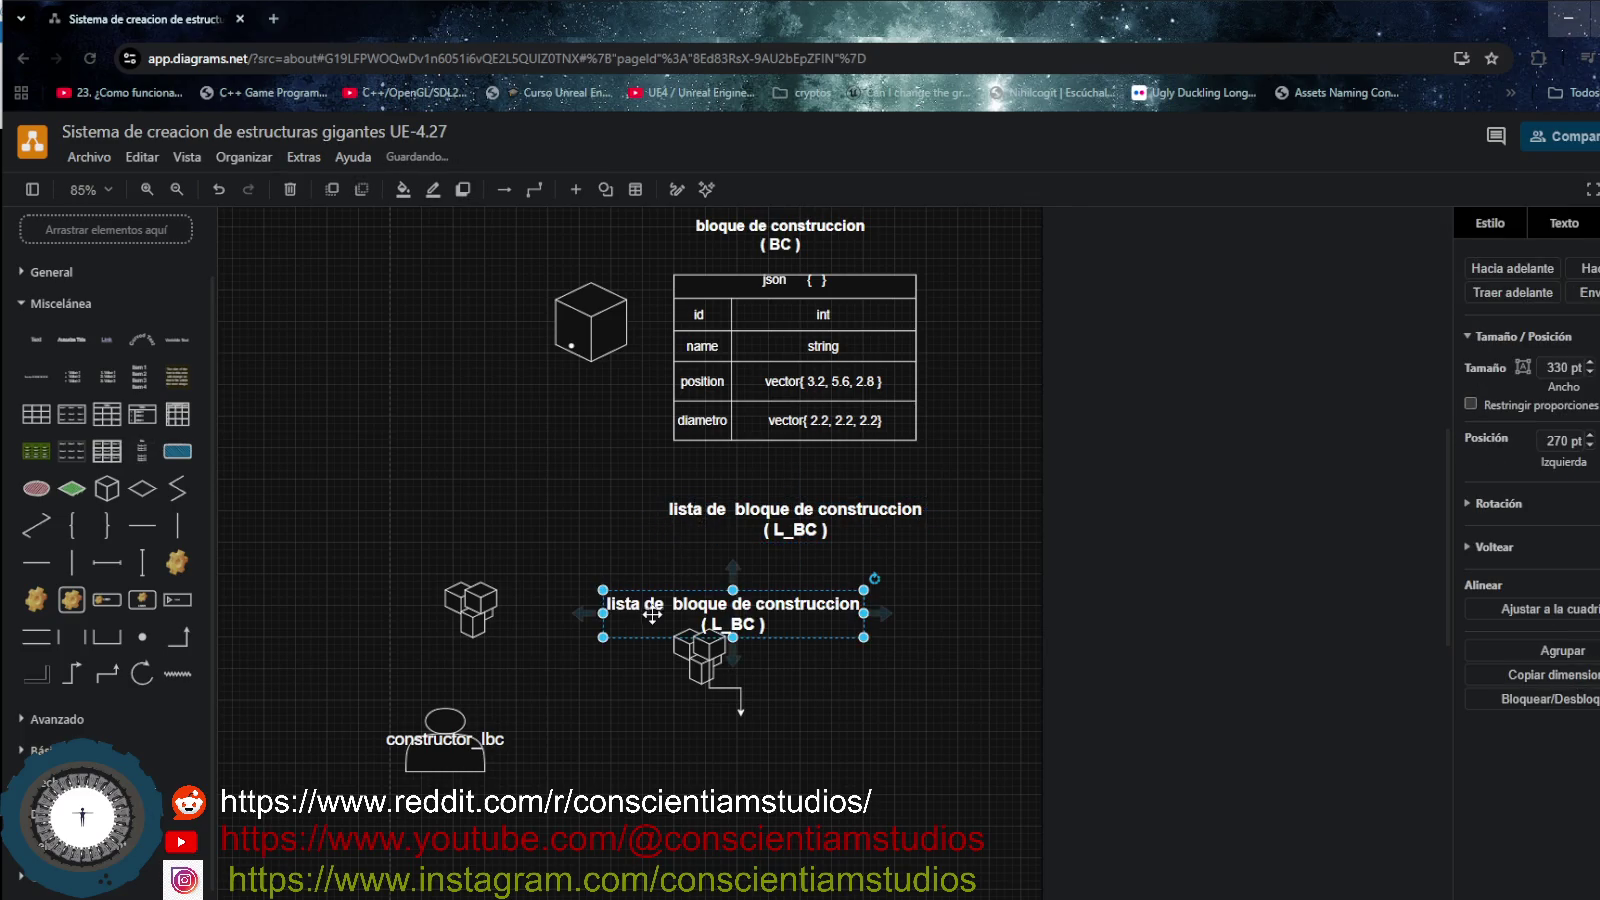
{"action": "left_click_drag", "start_coordinate": [655, 615], "coordinate": [585, 600]}
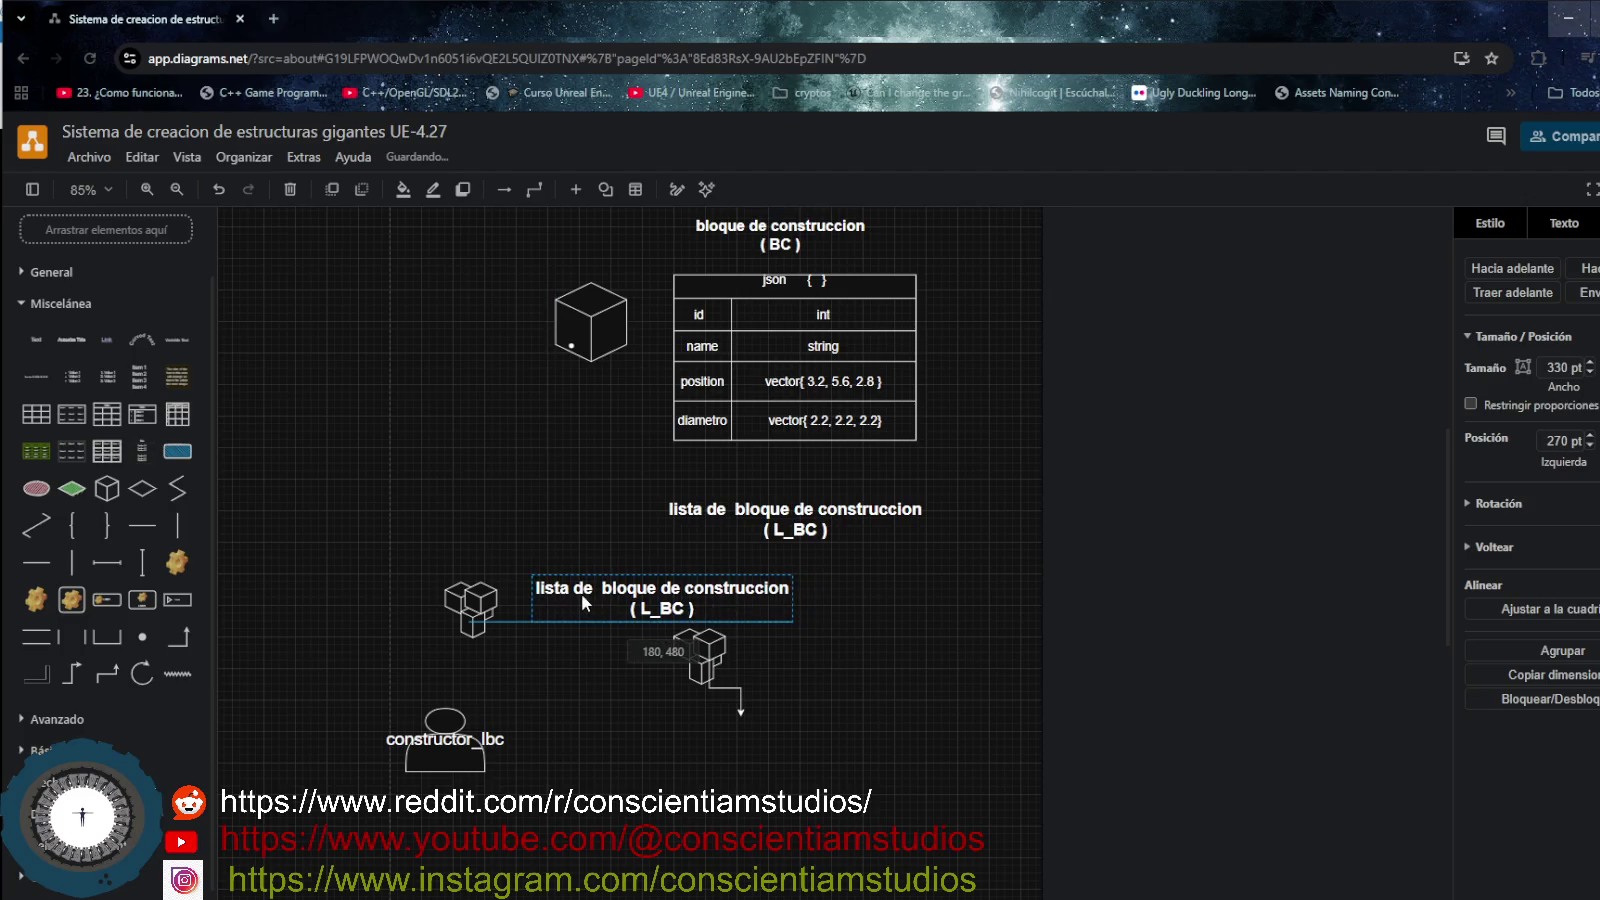
{"action": "double_click", "coordinate": [634, 590]}
{"action": "left_click_drag", "start_coordinate": [691, 605], "coordinate": [563, 582]}
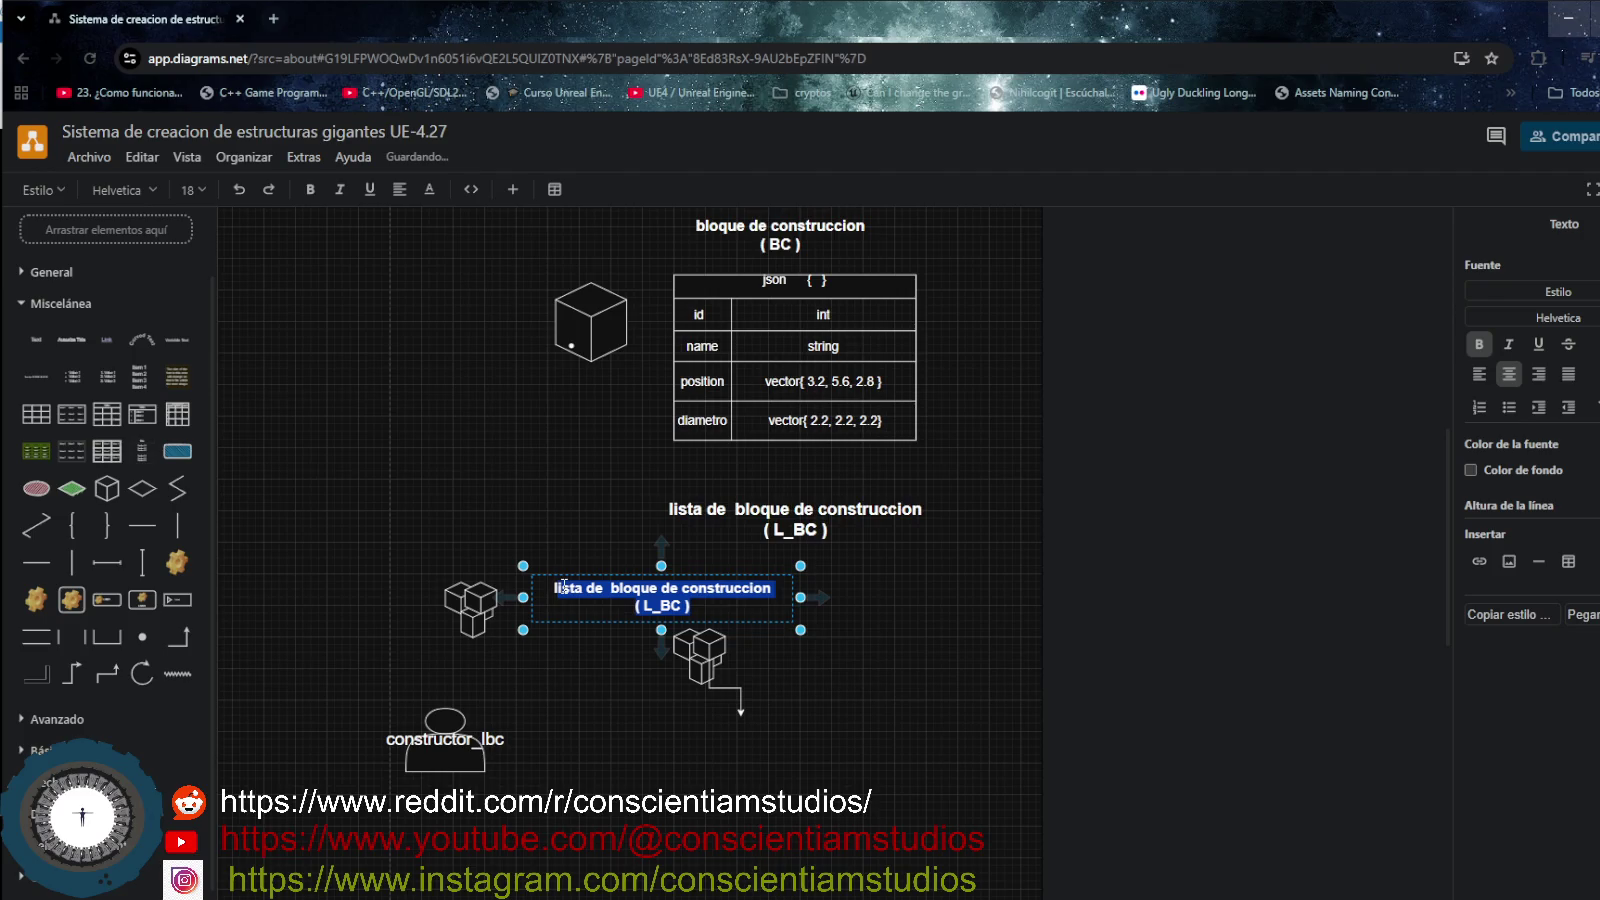
- Discard the first heading copy and drag a widened copy of the list heading beneath it
{"action": "key", "text": "BackSpace"}
{"action": "type", "text": "IL"}
{"action": "key", "text": "BackSpace"}
{"action": "key", "text": "BackSpace"}
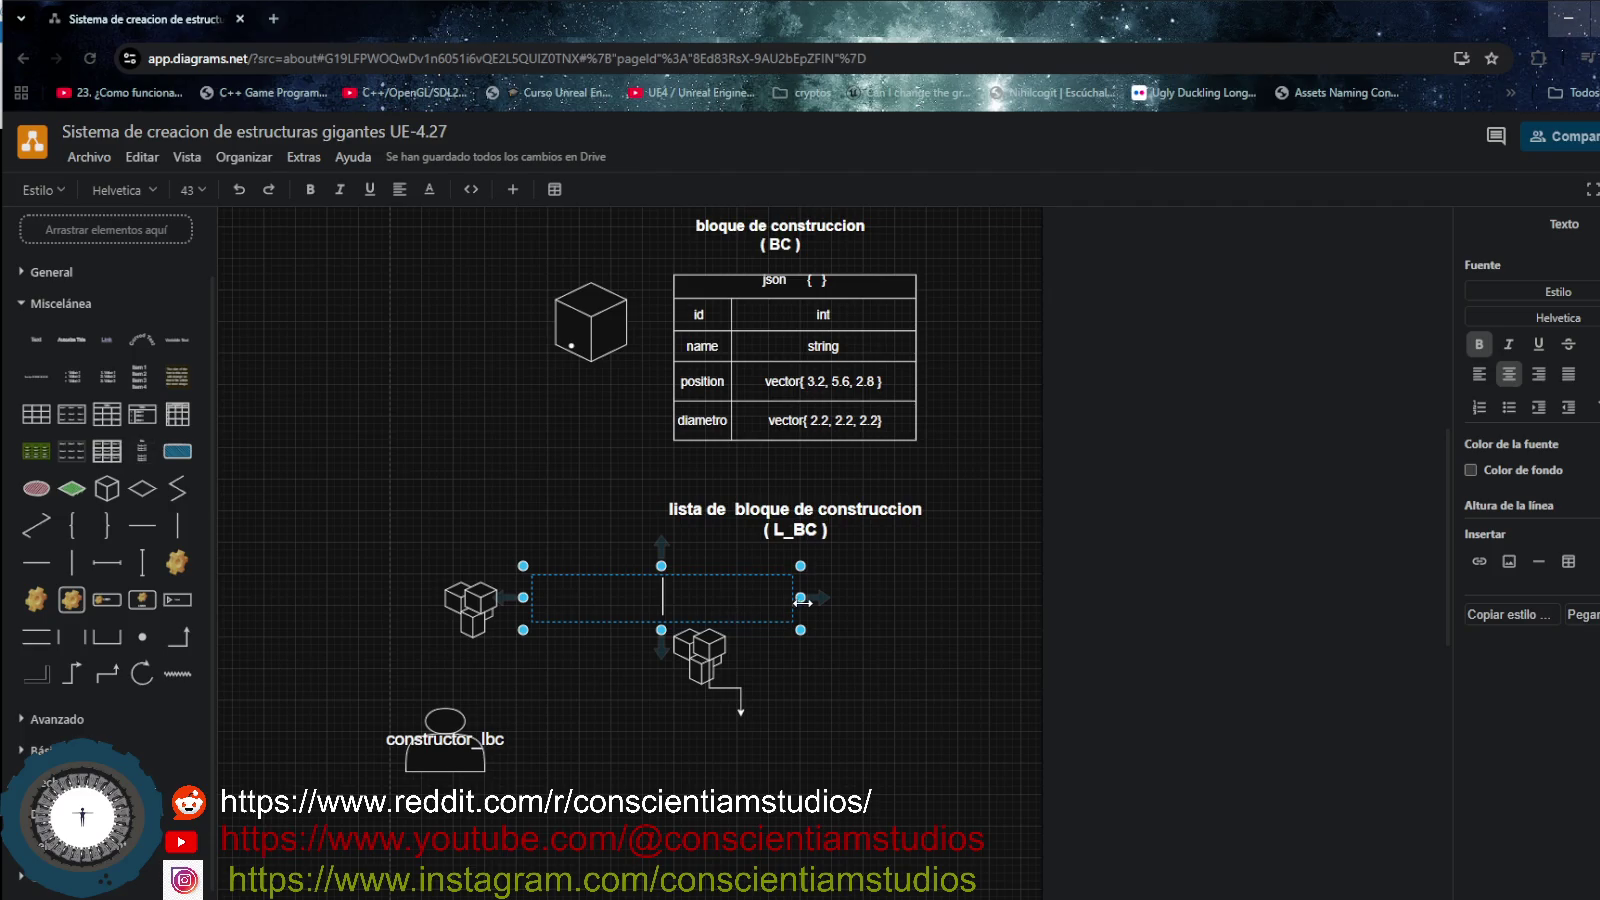
{"action": "left_click", "coordinate": [869, 612]}
{"action": "left_click", "coordinate": [700, 515]}
{"action": "mouse_move", "coordinate": [722, 508]}
{"action": "left_mouse_down"}
{"action": "mouse_move", "coordinate": [722, 618]}
{"action": "mouse_move", "coordinate": [603, 586]}
{"action": "left_mouse_up"}
{"action": "left_click_drag", "start_coordinate": [808, 597], "coordinate": [950, 597]}
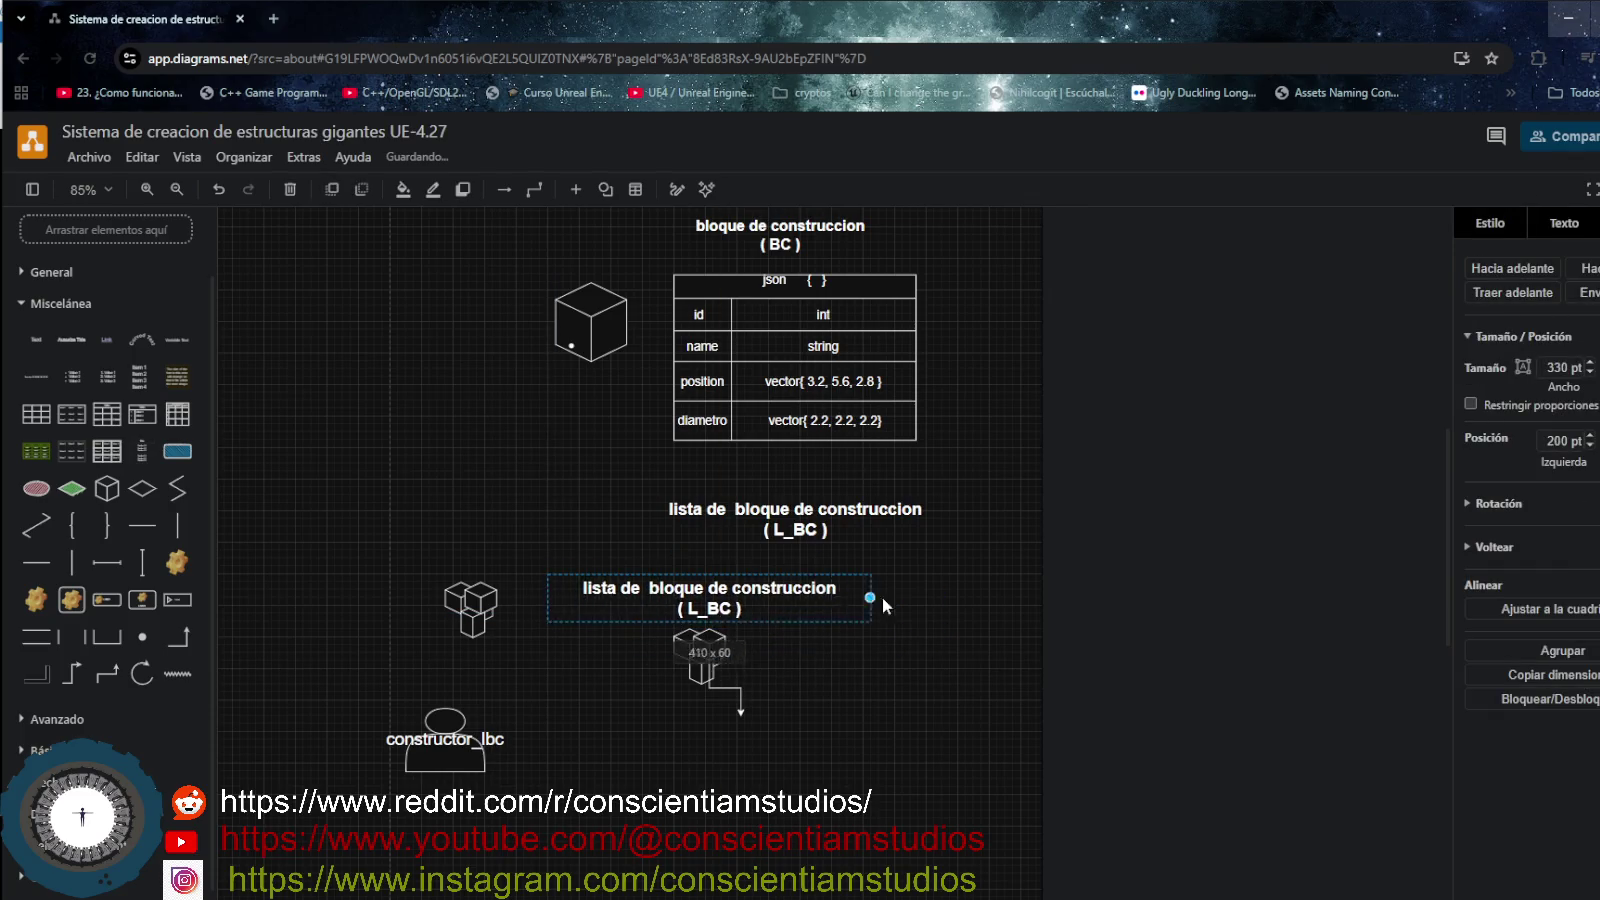
- Replace the copy's text with Lista_BC = { BC, BC, BC, BC... N }
{"action": "double_click", "coordinate": [736, 601]}
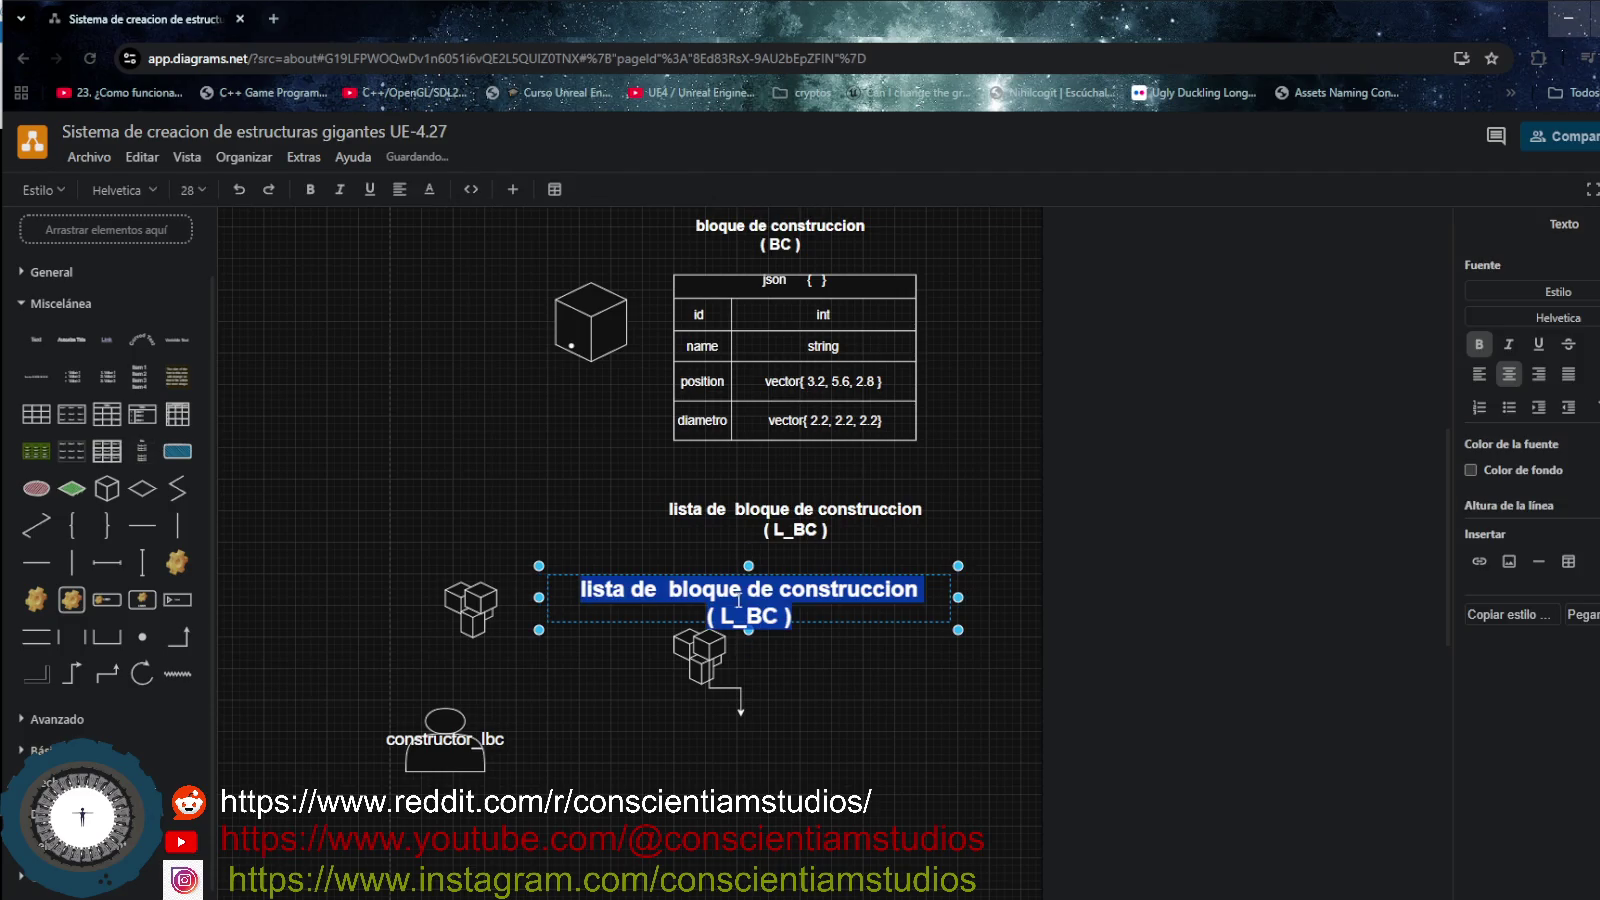
{"action": "key", "text": "BackSpace"}
{"action": "type", "text": "Lista_BC"}
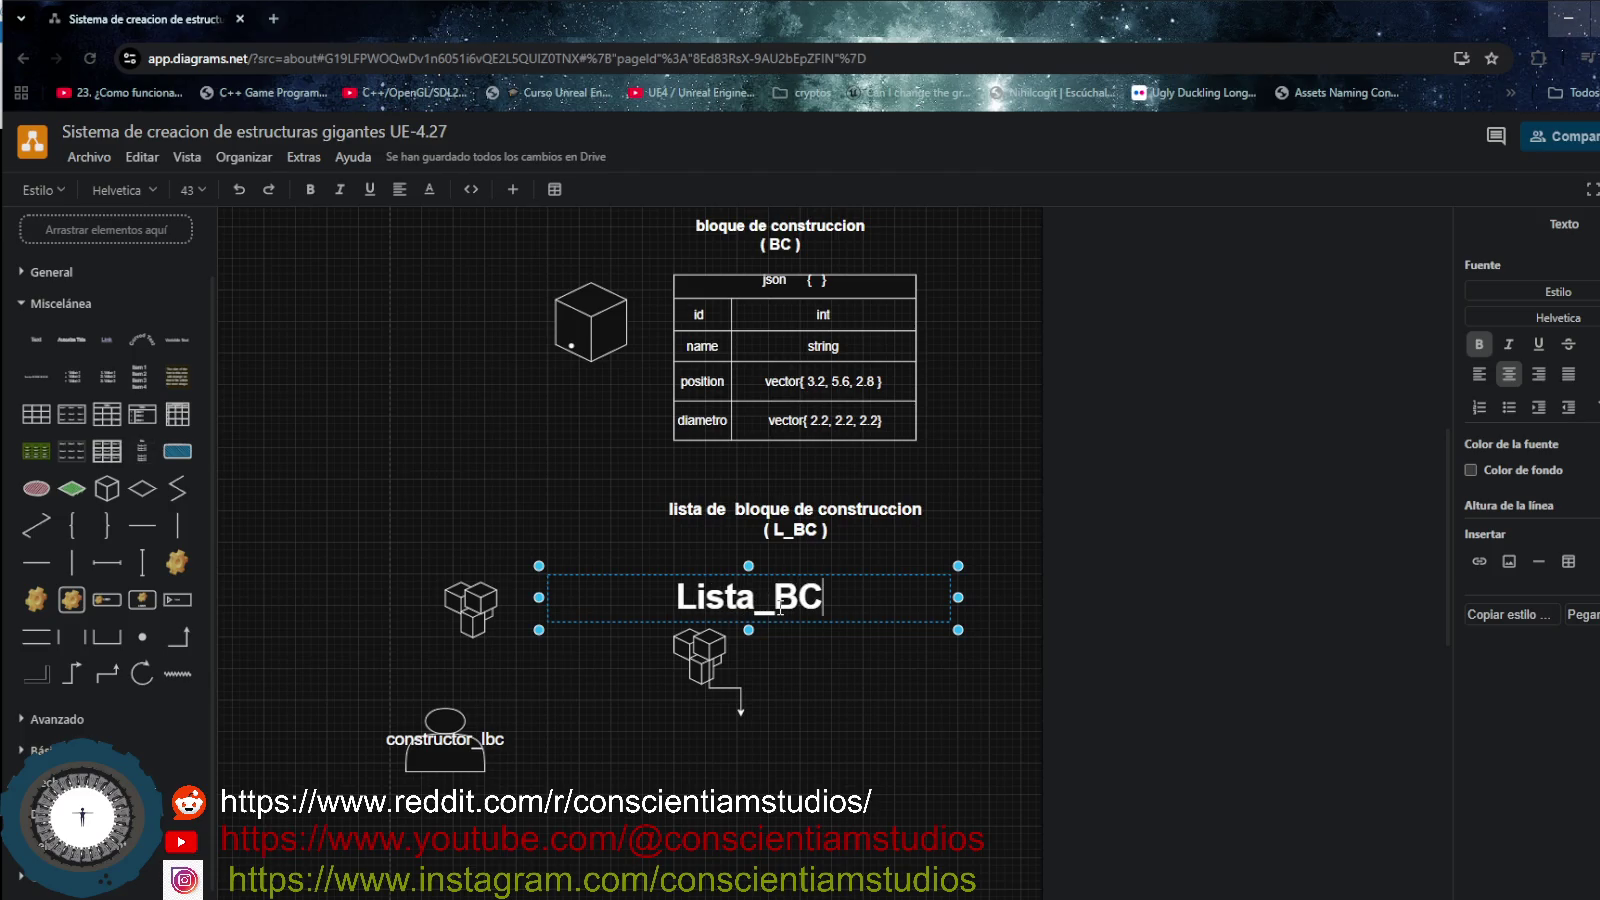
{"action": "type", "text": " = "}
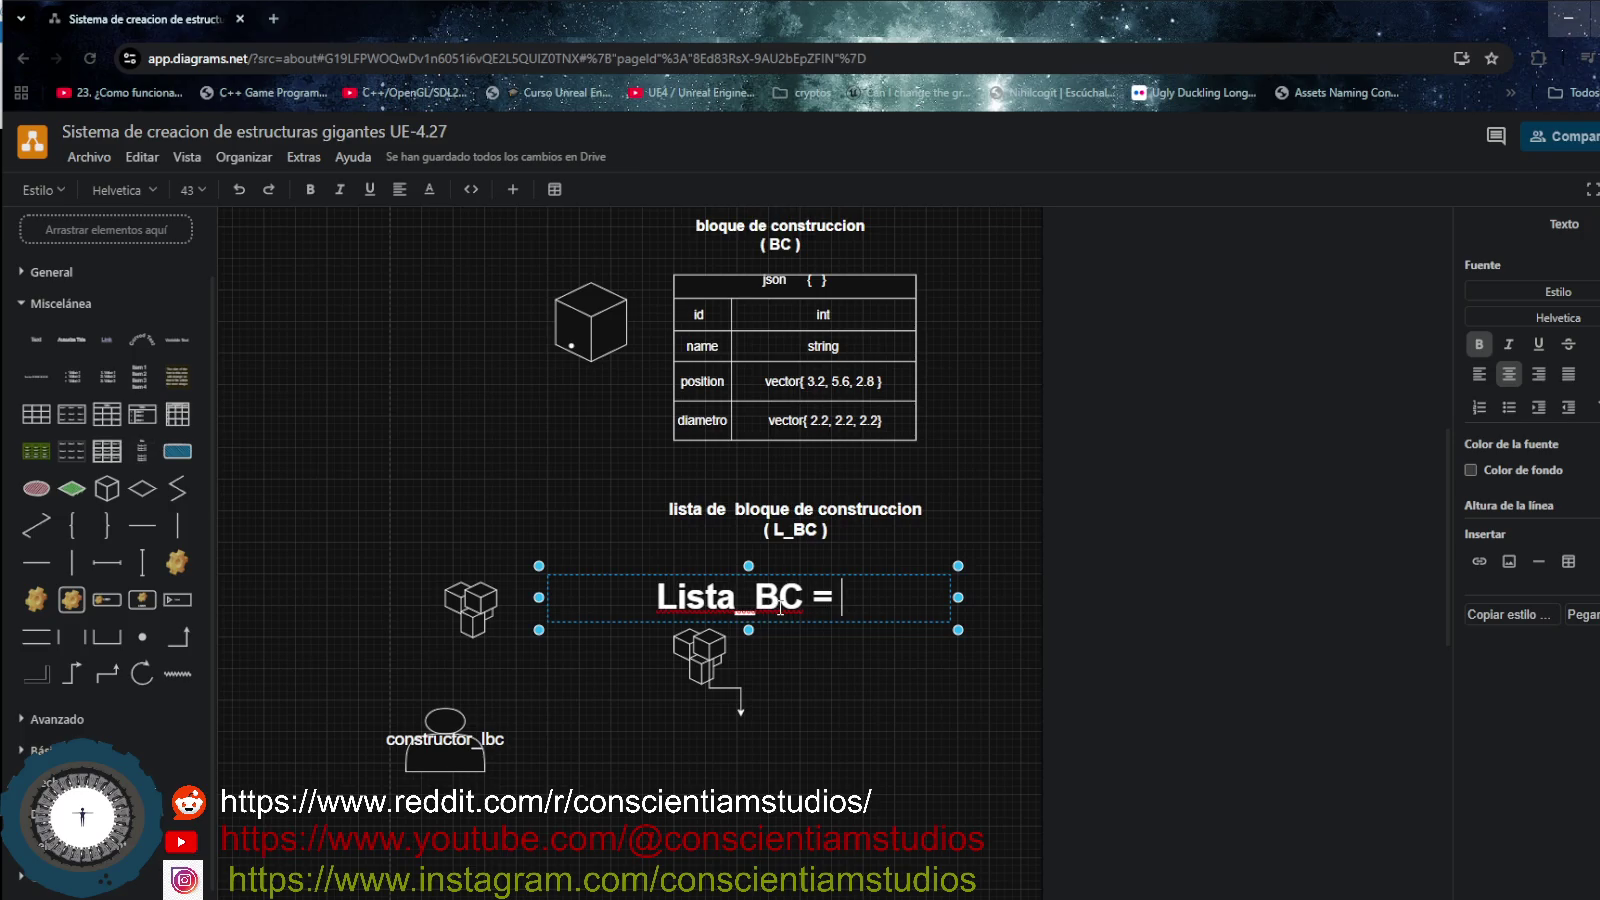
{"action": "type", "text": "{}"}
{"action": "key", "text": "Left"}
{"action": "type", "text": "BC"}
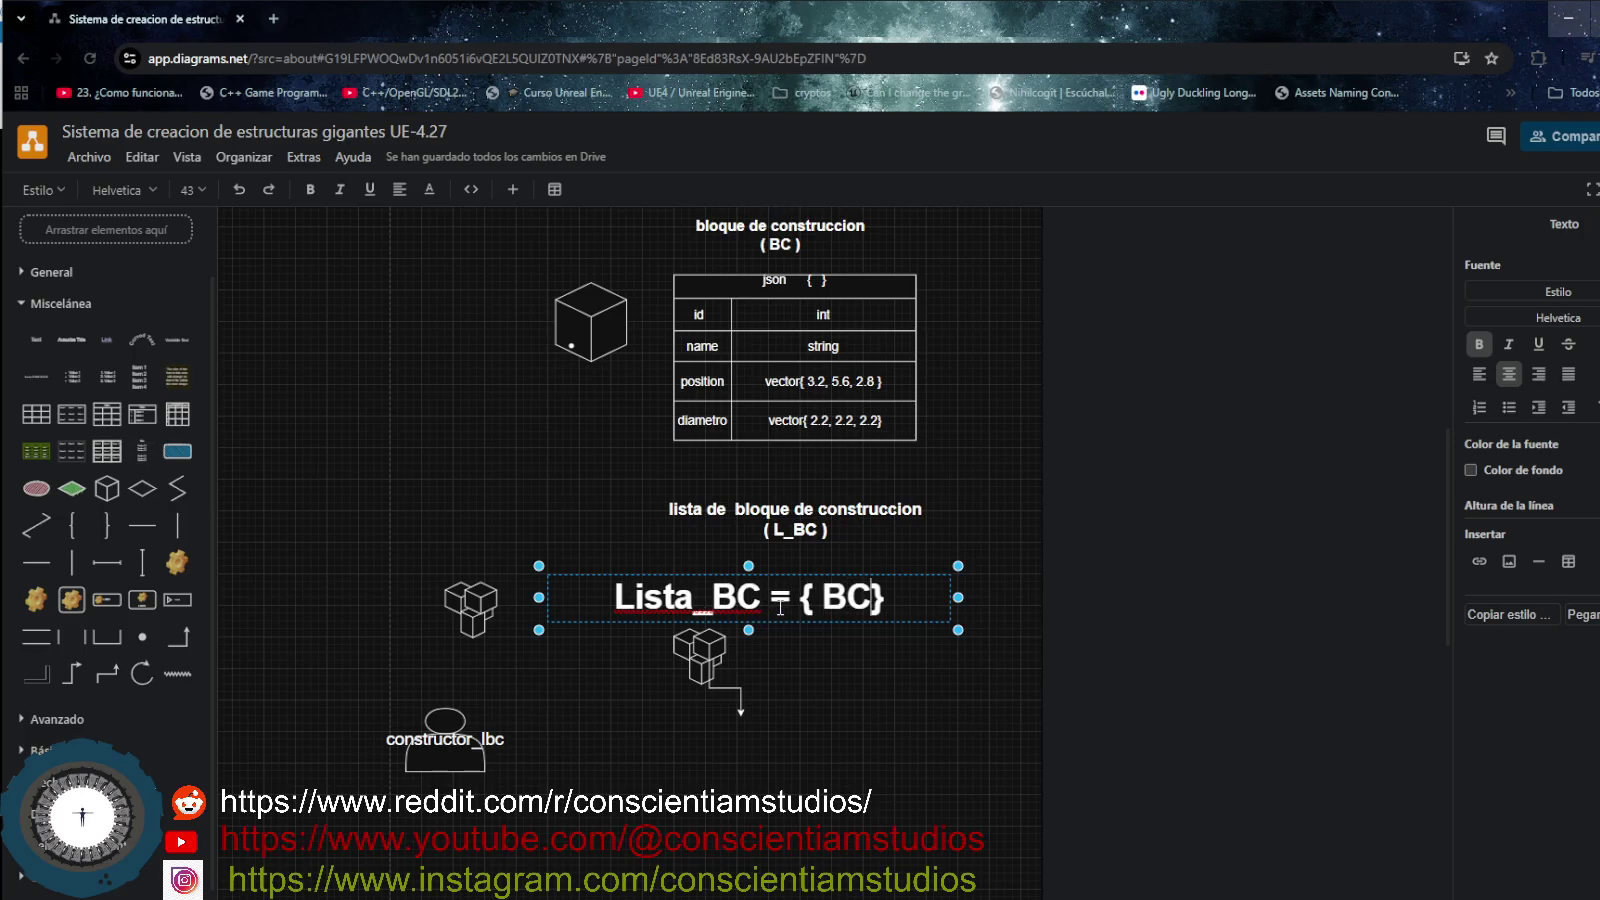
{"action": "type", "text": ", BC"}
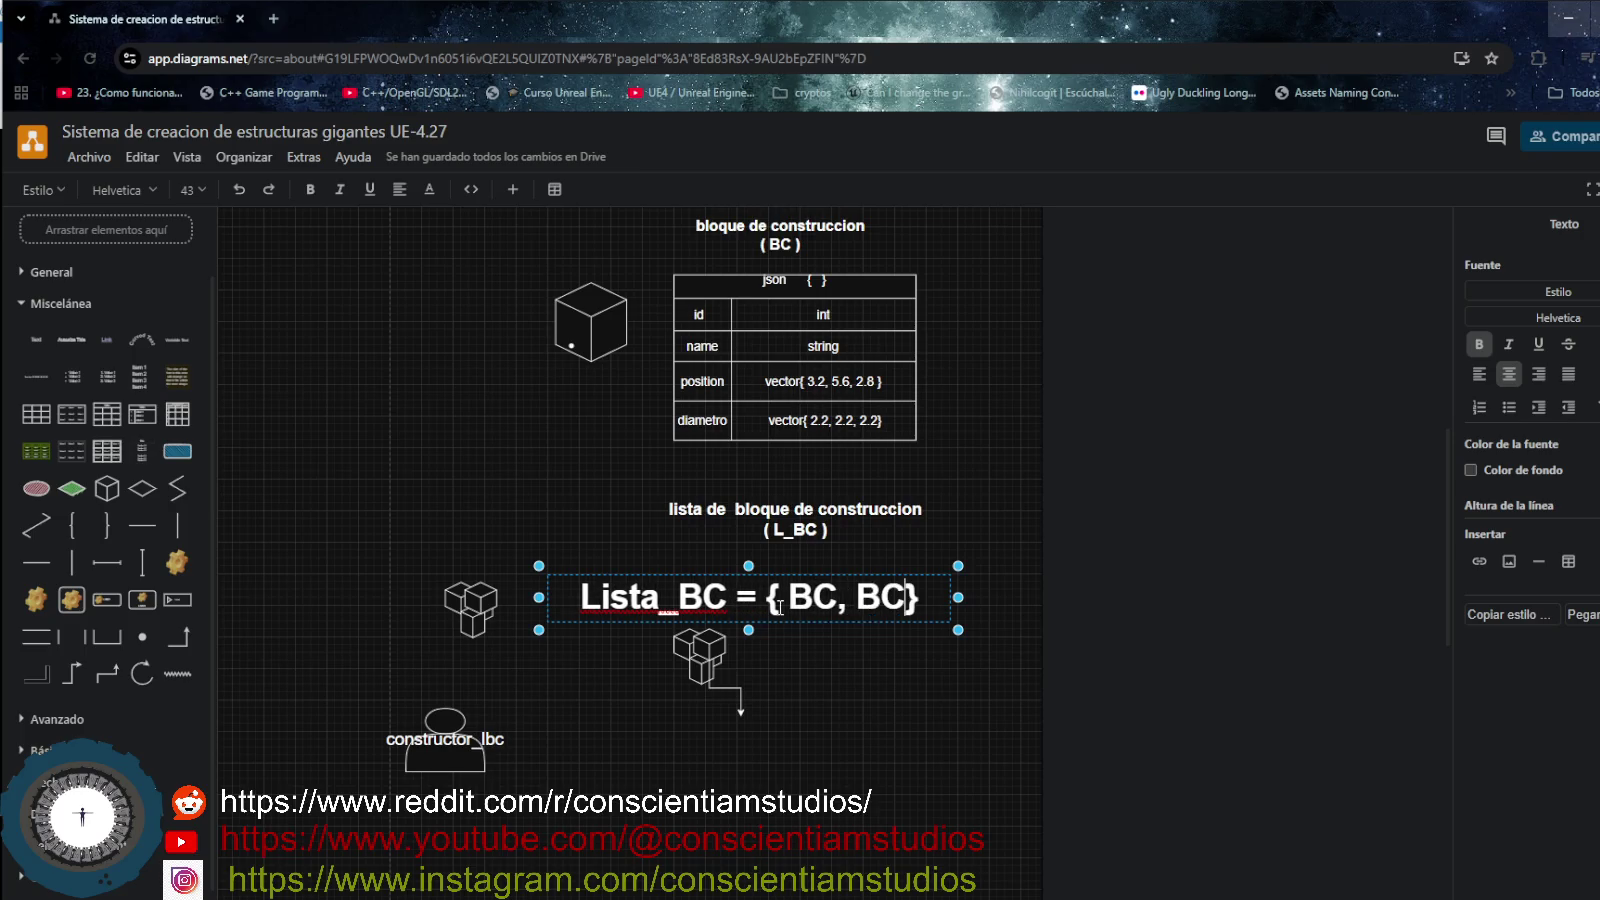
{"action": "type", "text": ", BC"}
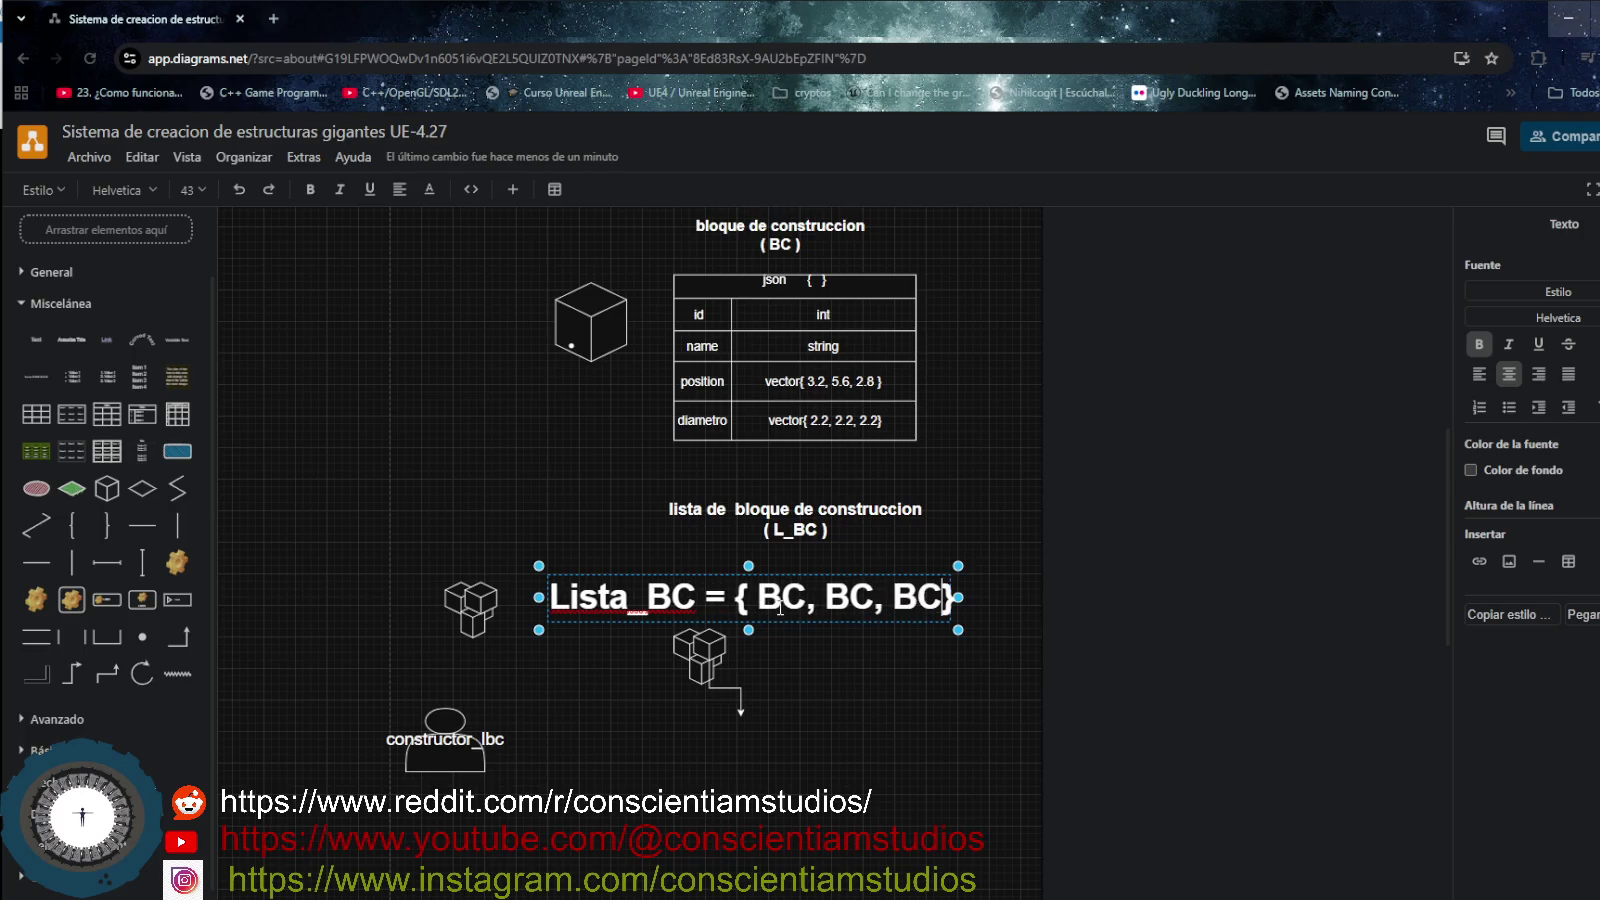
{"action": "key", "text": "BackSpace"}
{"action": "type", "text": ", BC... N"}
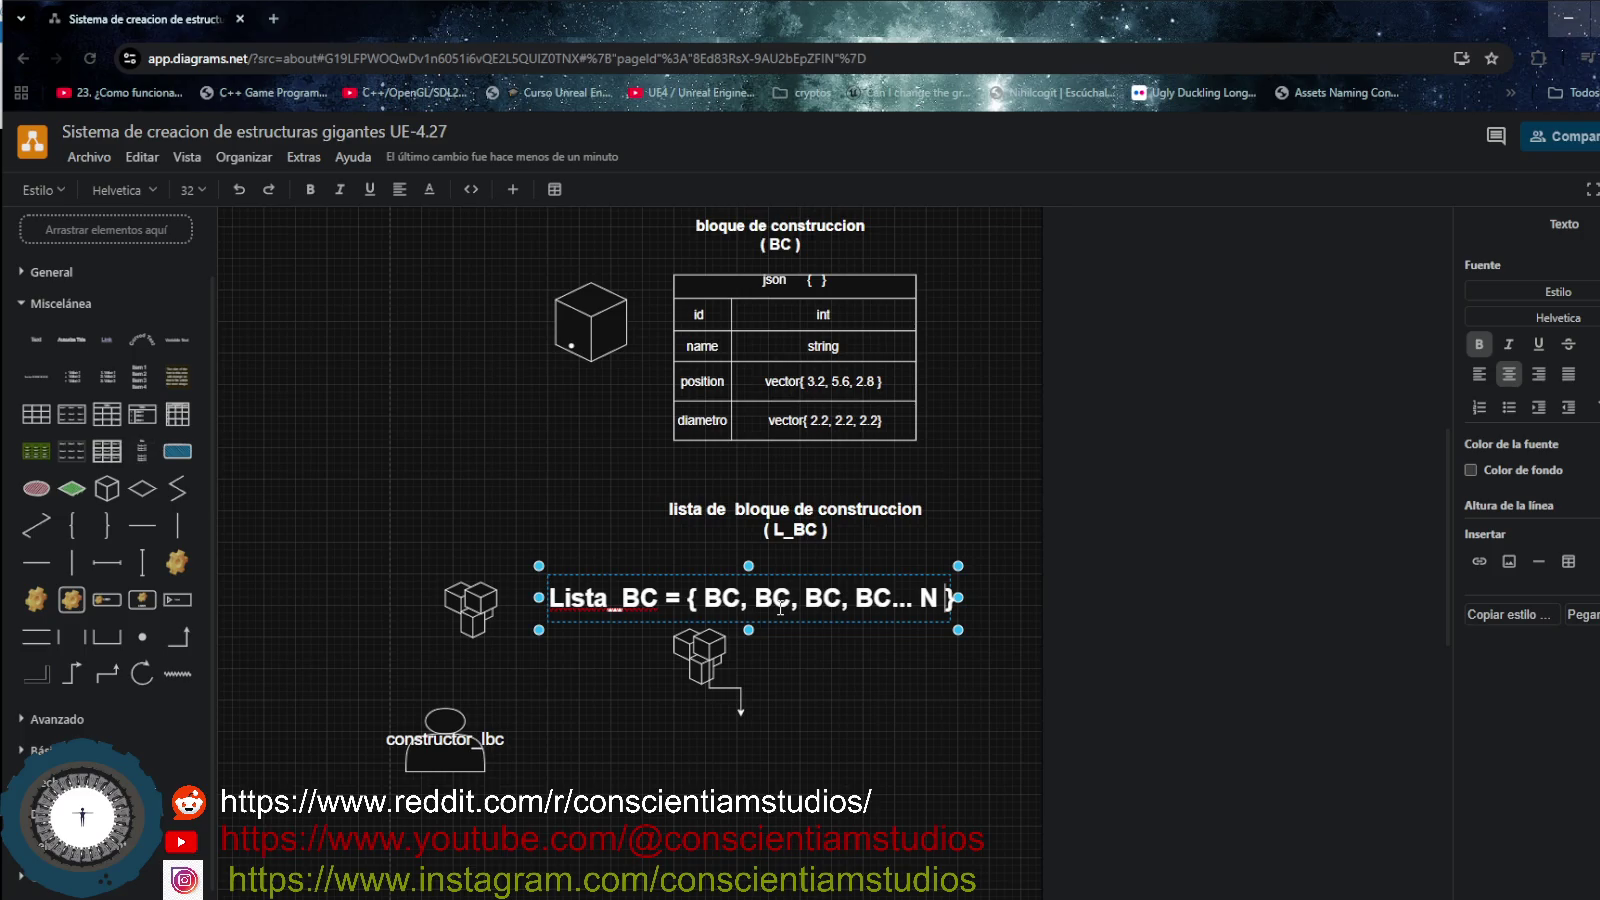
{"action": "left_click", "coordinate": [666, 737]}
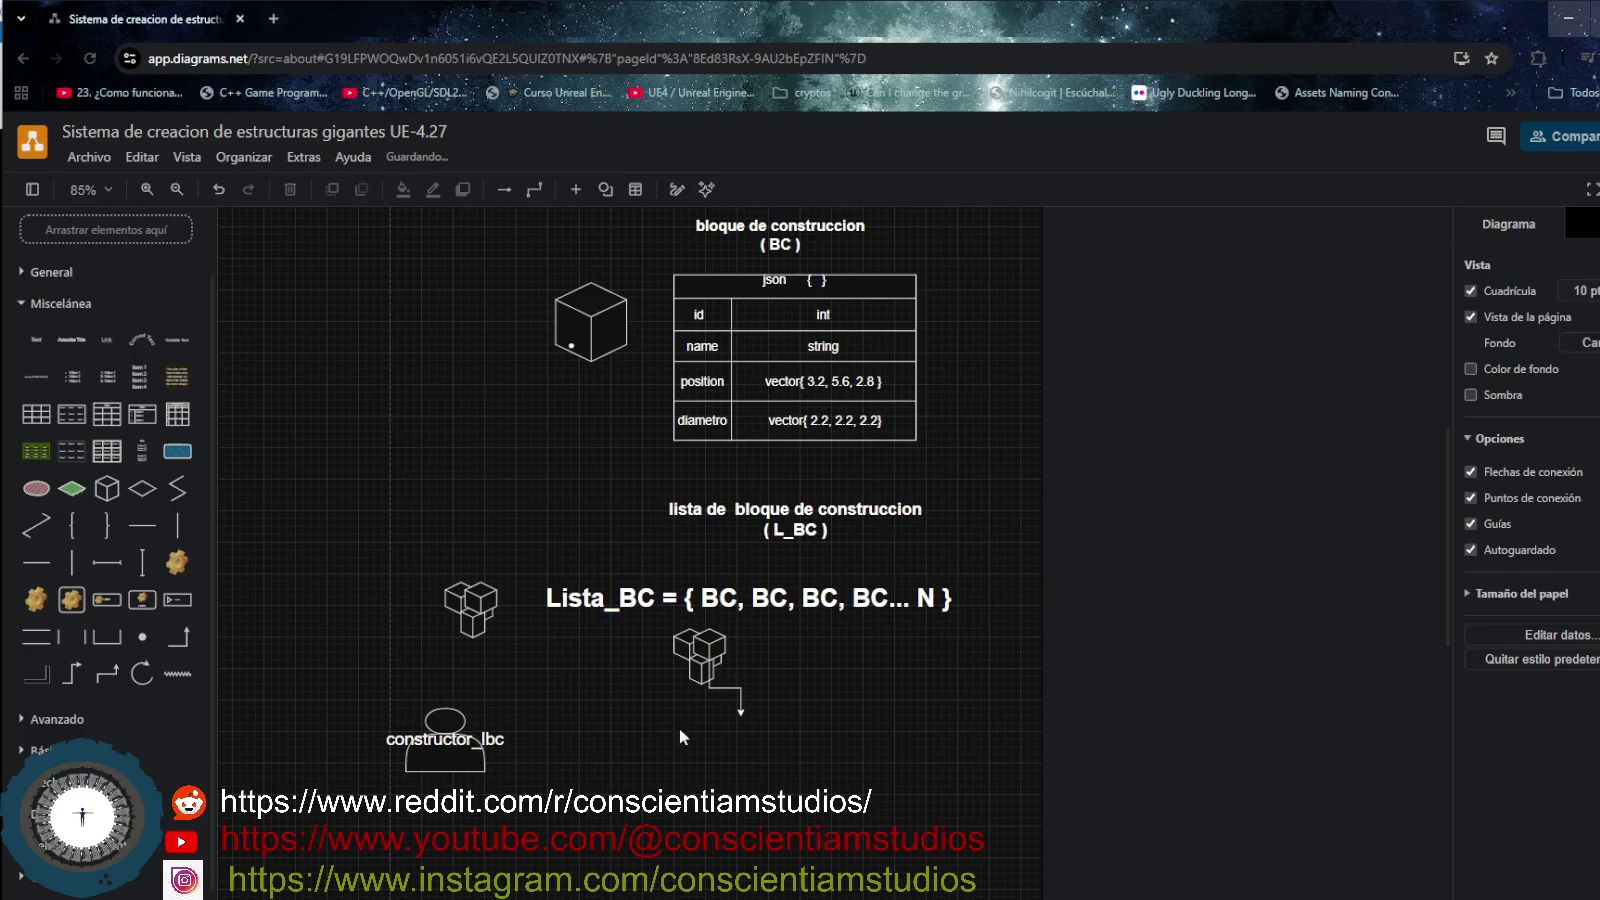
- Delete the arrow under the cube stack and remove two trial cube-stack copies
{"action": "left_click", "coordinate": [741, 700]}
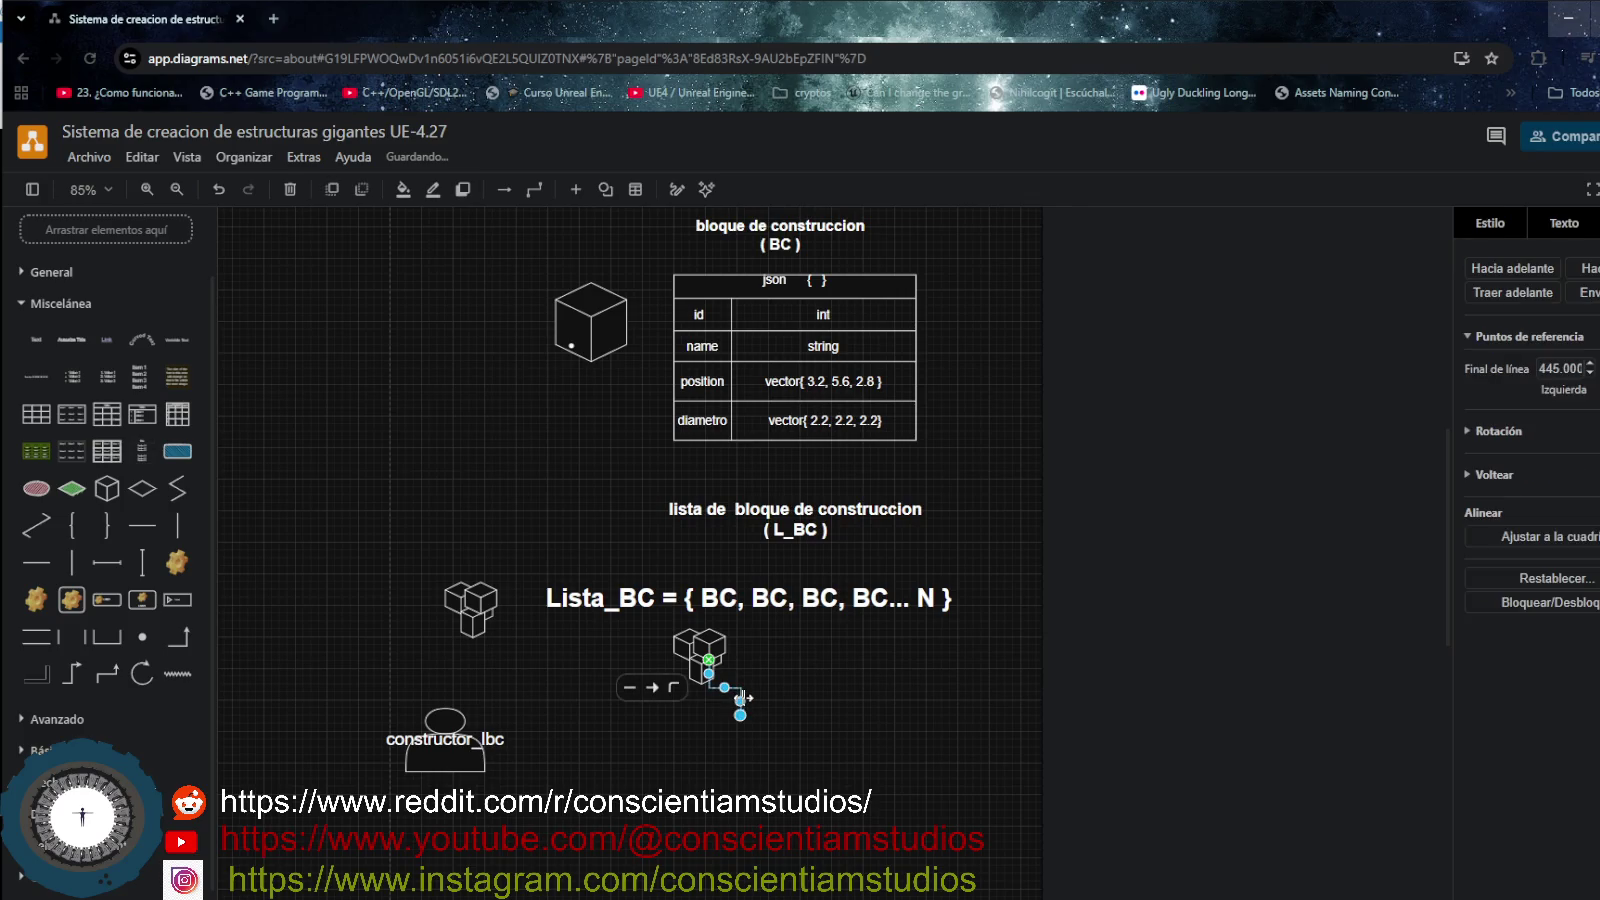
{"action": "key", "text": "Delete"}
{"action": "left_click", "coordinate": [660, 638]}
{"action": "left_click_drag", "start_coordinate": [658, 630], "coordinate": [752, 698]}
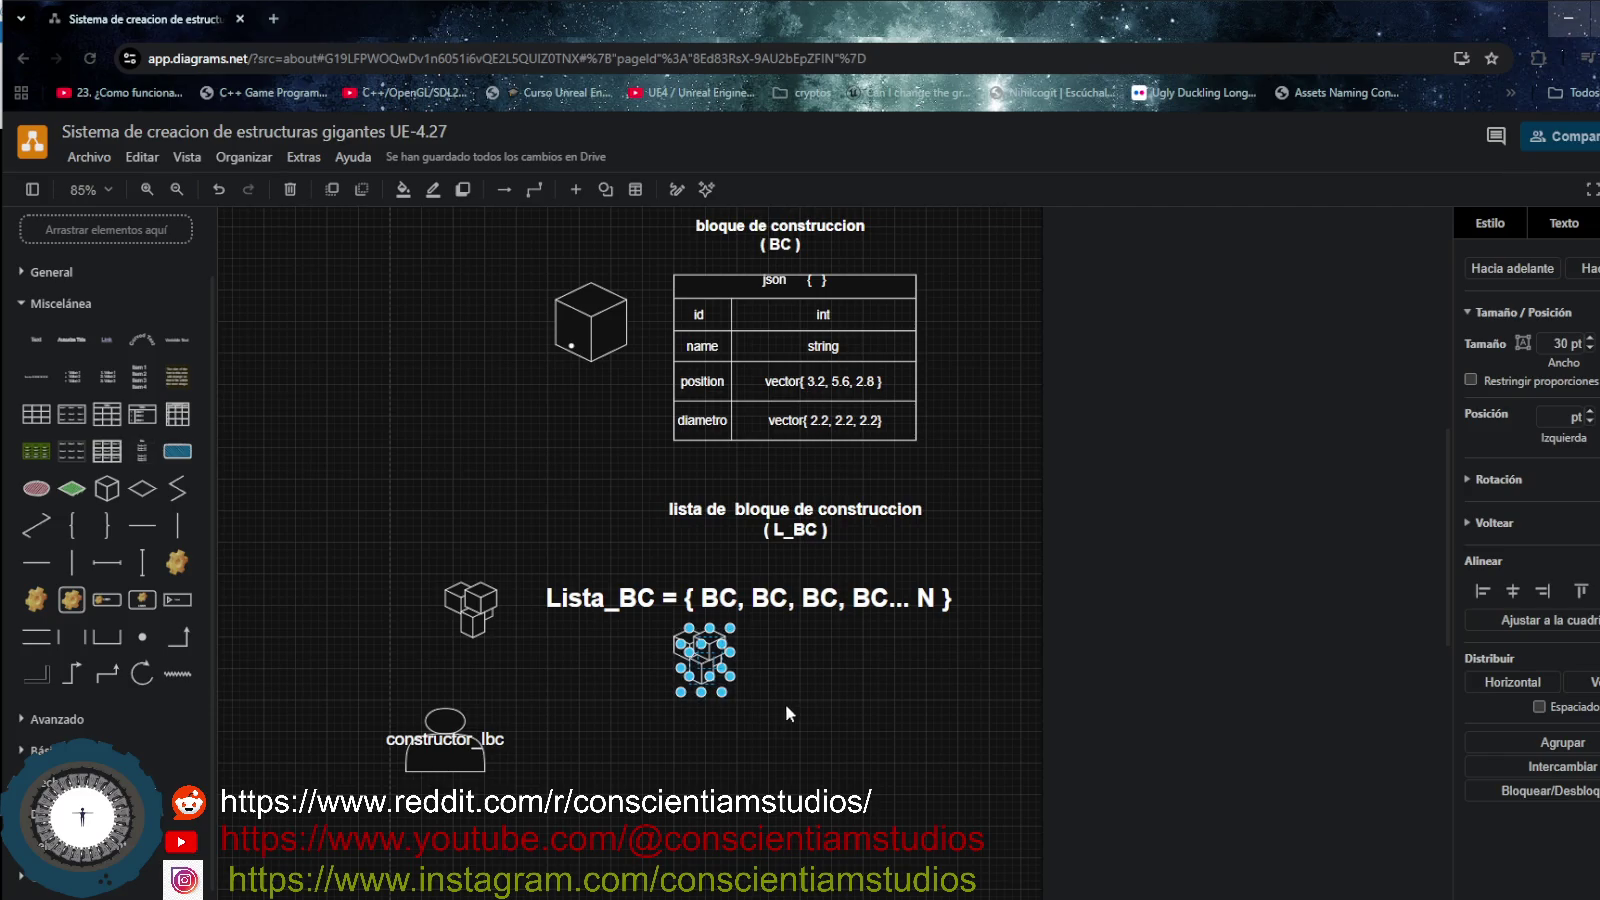
{"action": "left_click", "coordinate": [829, 690]}
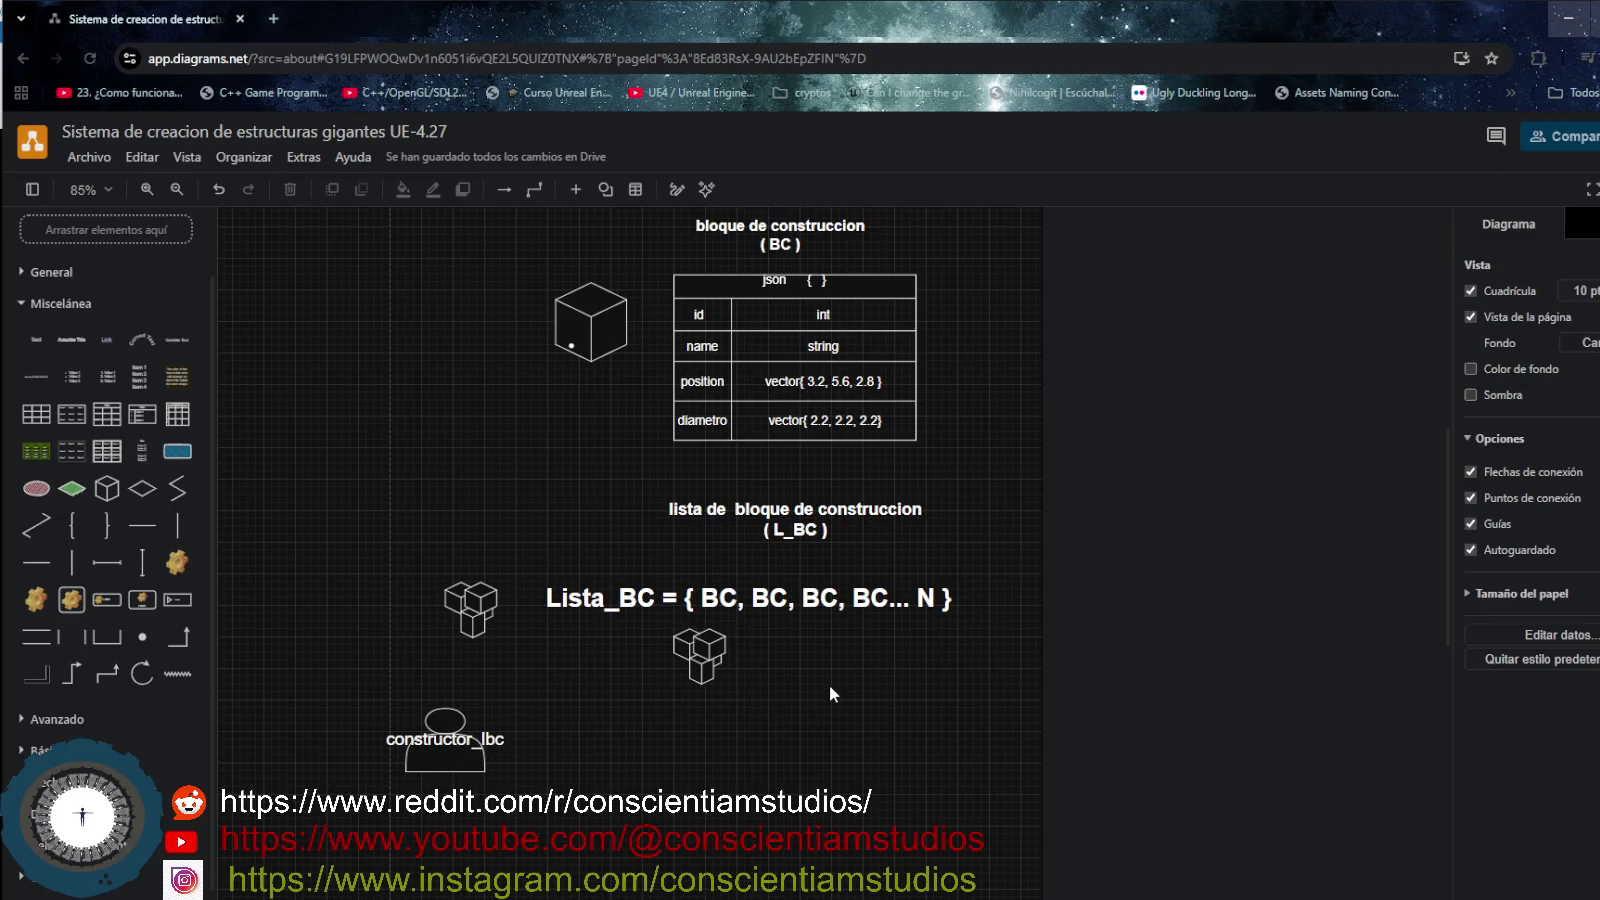
{"action": "key", "text": "ctrl+v"}
{"action": "left_click_drag", "start_coordinate": [838, 698], "coordinate": [788, 665]}
{"action": "key", "text": "Delete"}
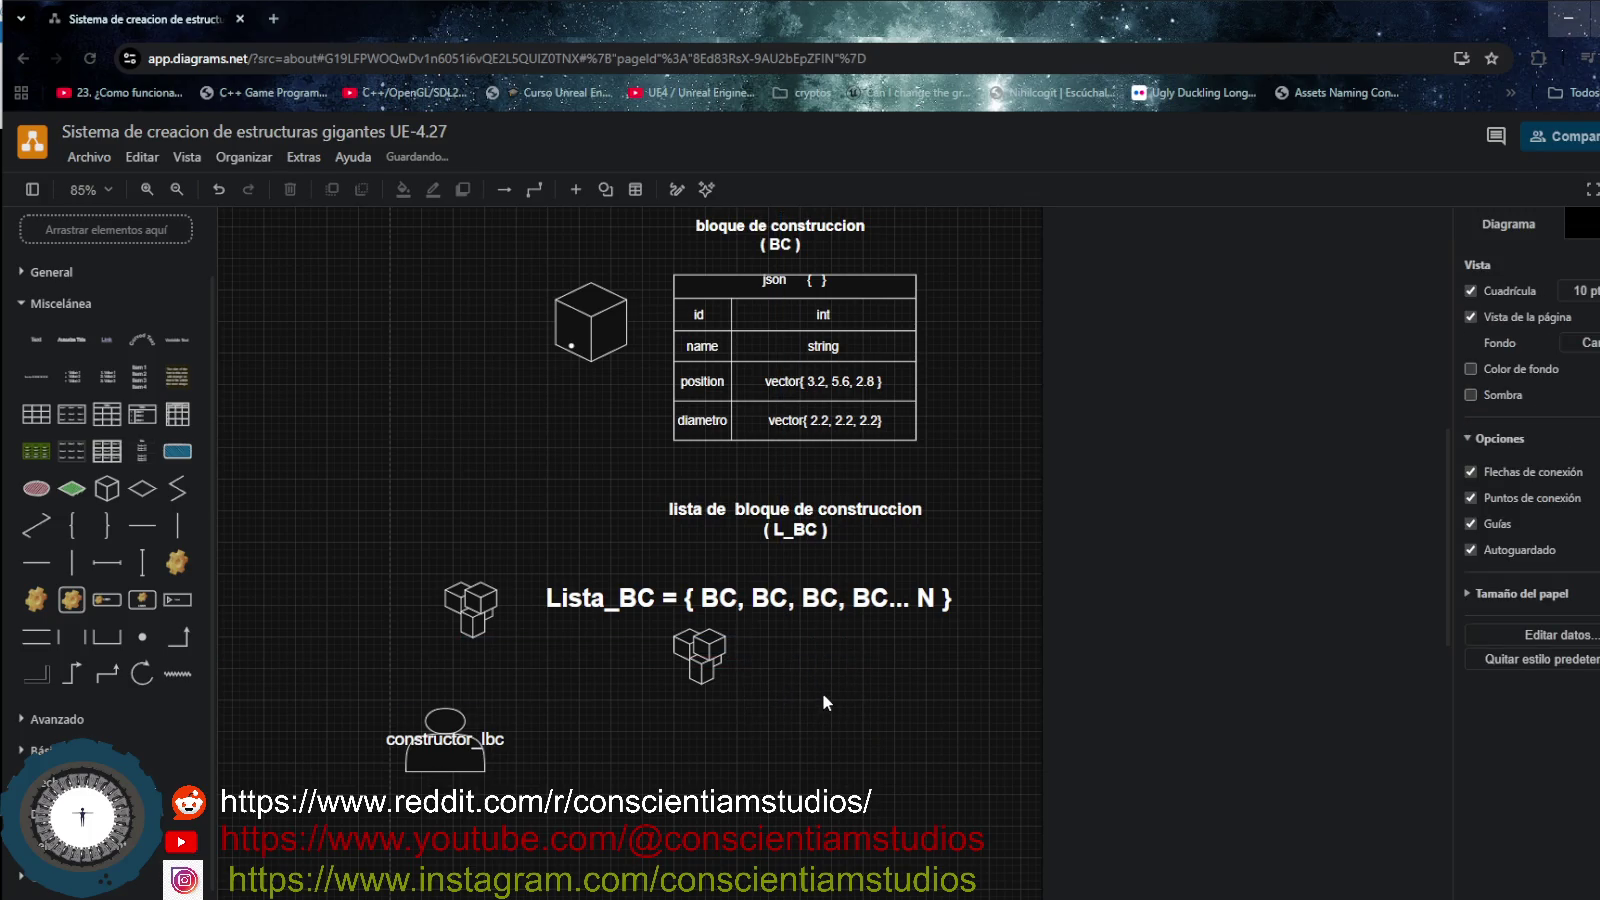
{"action": "key", "text": "ctrl+v"}
{"action": "left_click_drag", "start_coordinate": [833, 714], "coordinate": [775, 660]}
{"action": "key", "text": "Delete"}
- Nudge the Lista_BC text up and delete further trial copies of the cube cluster
{"action": "left_click_drag", "start_coordinate": [635, 626], "coordinate": [629, 608]}
{"action": "left_click", "coordinate": [548, 622]}
{"action": "left_click_drag", "start_coordinate": [347, 537], "coordinate": [514, 652]}
{"action": "left_click", "coordinate": [771, 652]}
{"action": "key", "text": "ctrl+v"}
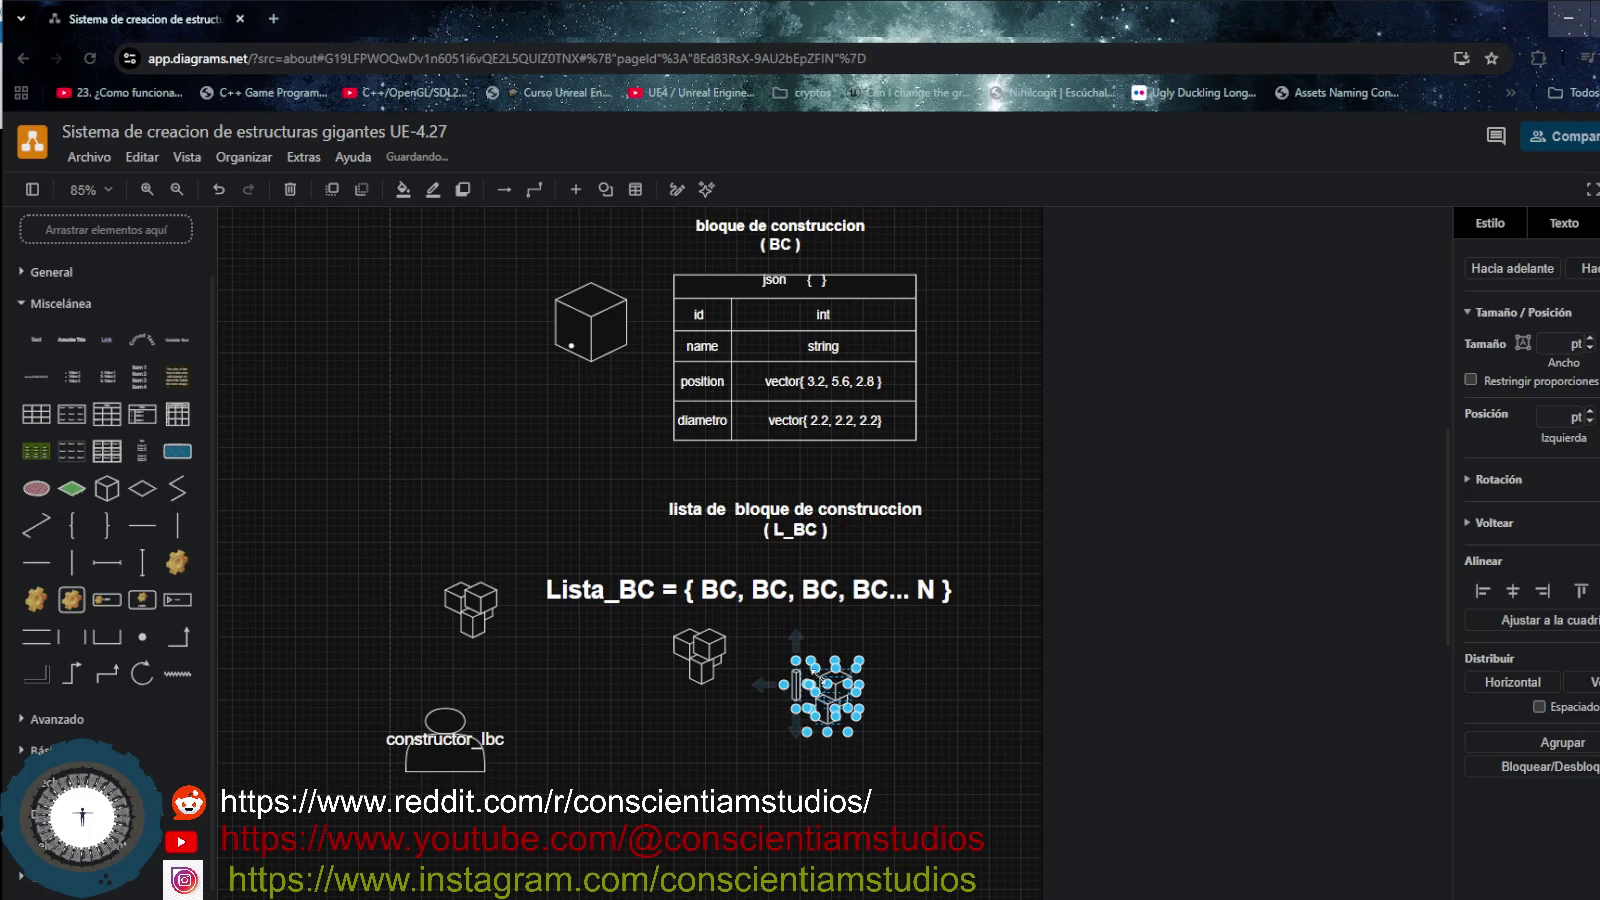
{"action": "key", "text": "Delete"}
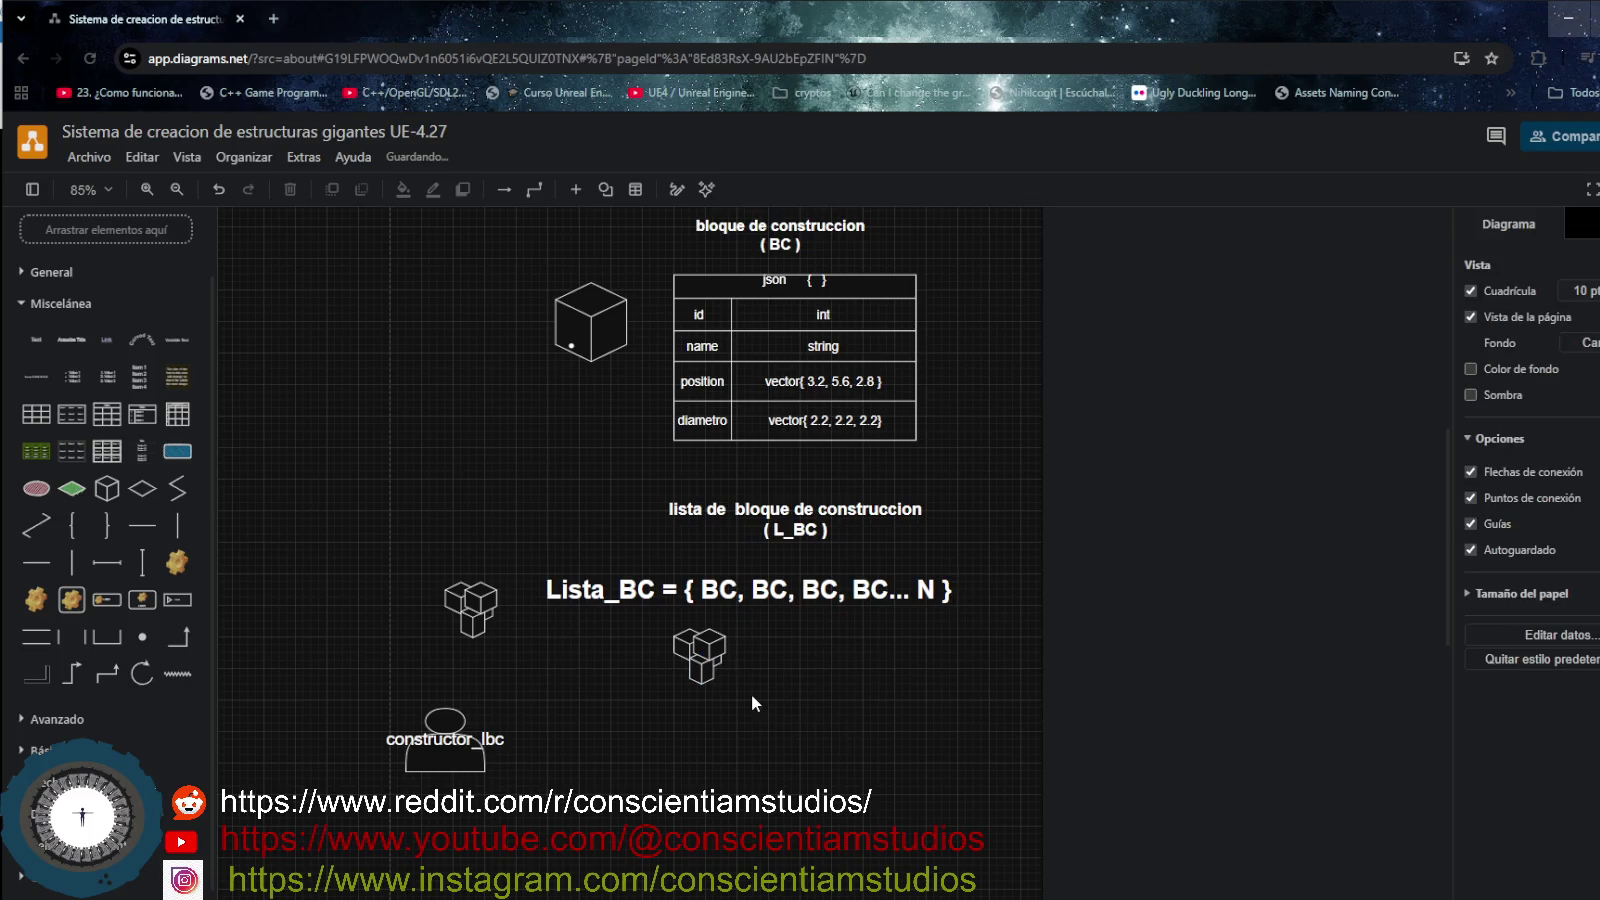
{"action": "key", "text": "ctrl+v"}
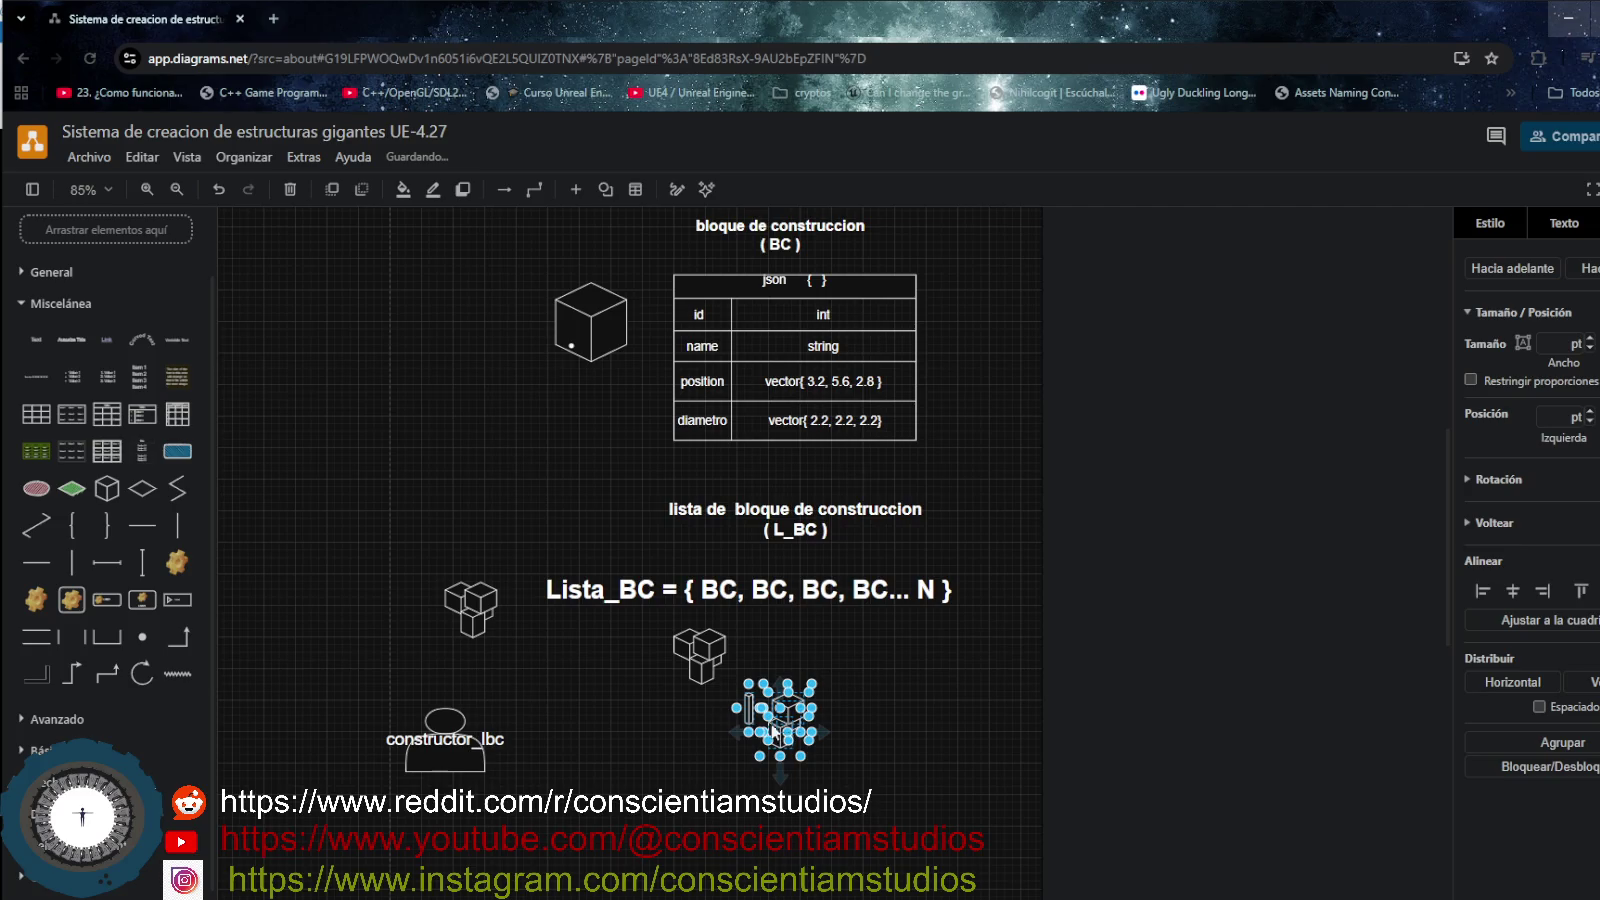
{"action": "left_click_drag", "start_coordinate": [778, 728], "coordinate": [844, 754]}
{"action": "left_click", "coordinate": [745, 704]}
{"action": "key", "text": "Delete"}
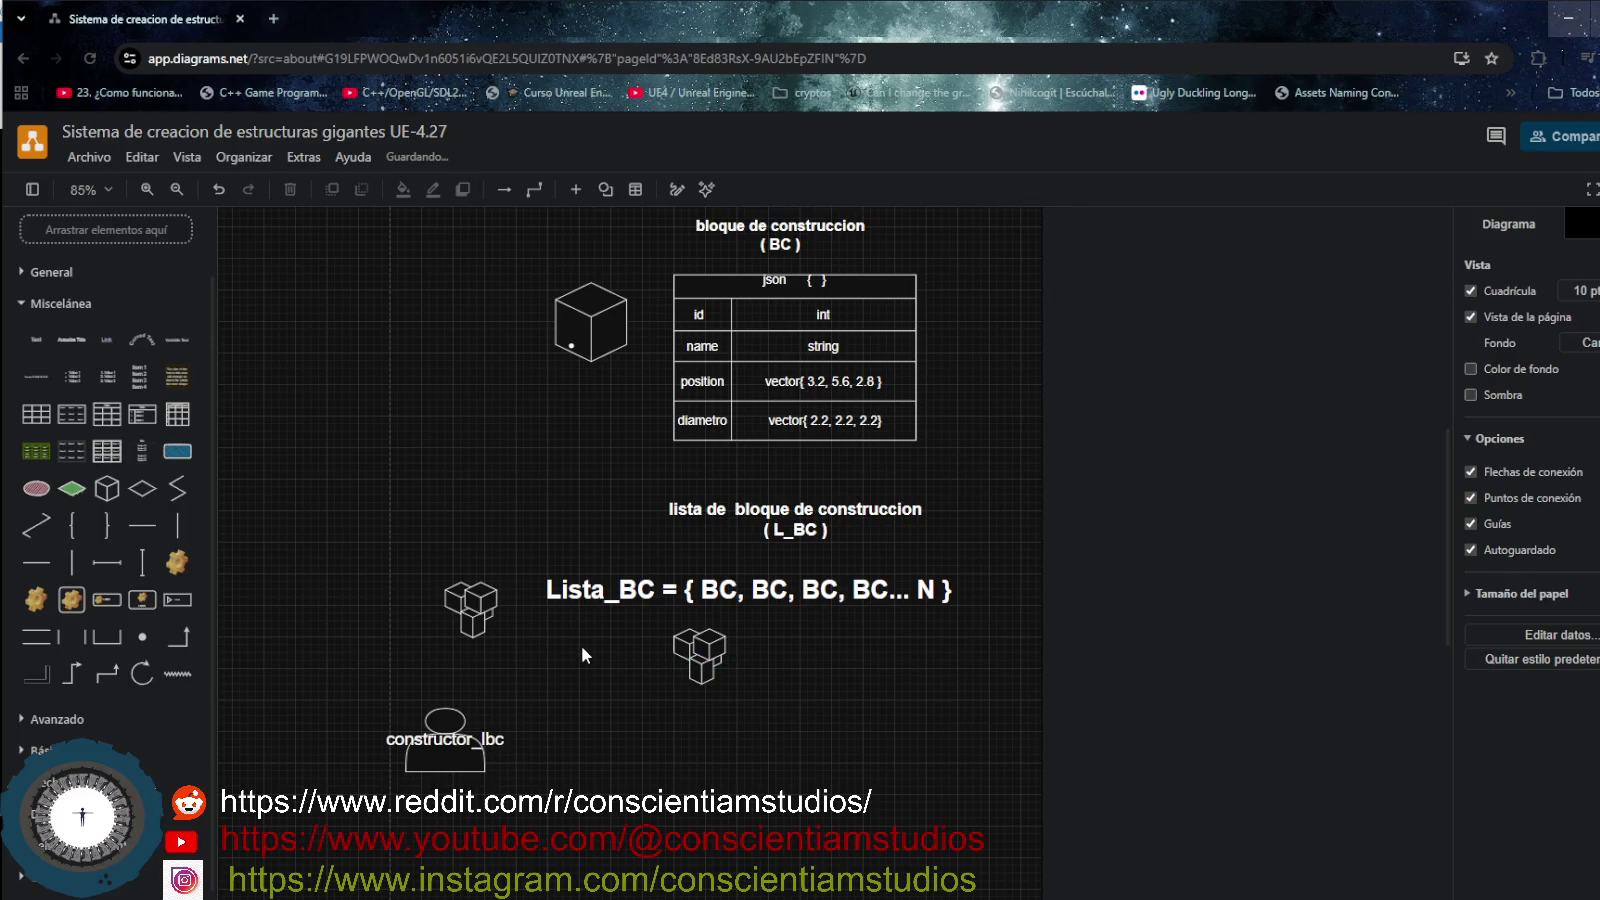
{"action": "left_click", "coordinate": [592, 588]}
{"action": "left_click", "coordinate": [641, 660]}
- Duplicate the Lista_BC label below the original, remove its N, and fit the cube inside its braces
{"action": "key", "text": "ctrl+v"}
{"action": "mouse_move", "coordinate": [895, 690]}
{"action": "left_mouse_down"}
{"action": "mouse_move", "coordinate": [797, 686]}
{"action": "mouse_move", "coordinate": [749, 658]}
{"action": "left_mouse_up"}
{"action": "double_click", "coordinate": [857, 660]}
{"action": "left_click", "coordinate": [888, 657]}
{"action": "key", "text": "BackSpace"}
{"action": "key", "text": "BackSpace"}
{"action": "key", "text": "BackSpace"}
{"action": "key", "text": "BackSpace"}
{"action": "key", "text": "BackSpace"}
{"action": "key", "text": "BackSpace"}
{"action": "key", "text": "BackSpace"}
{"action": "key", "text": "BackSpace"}
{"action": "key", "text": "BackSpace"}
{"action": "key", "text": "BackSpace"}
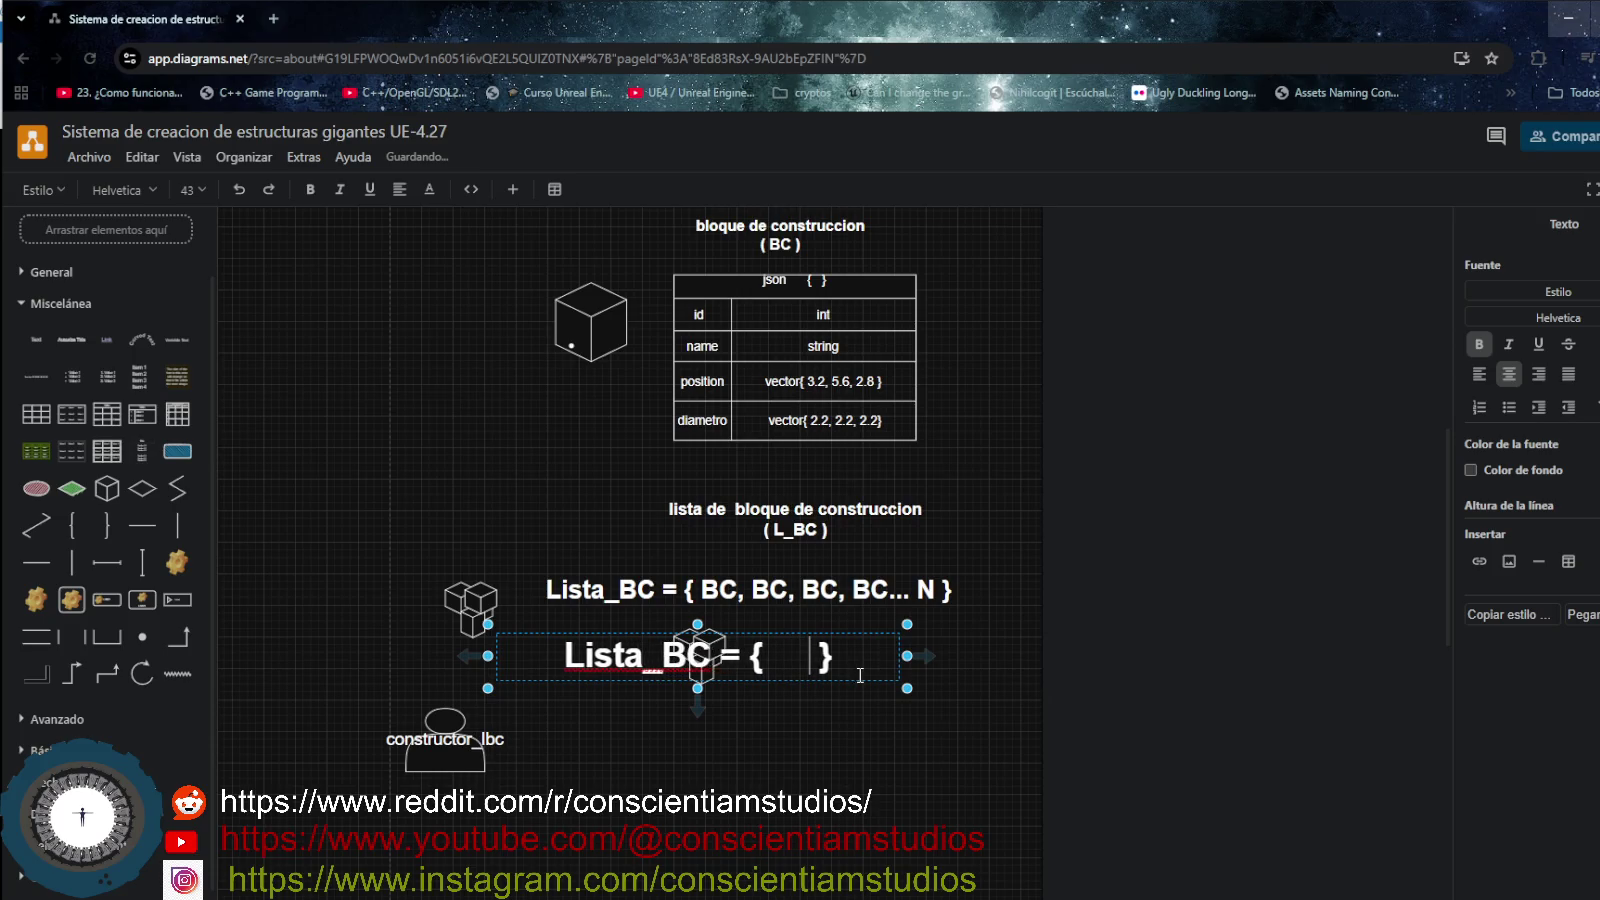
{"action": "left_click", "coordinate": [878, 656]}
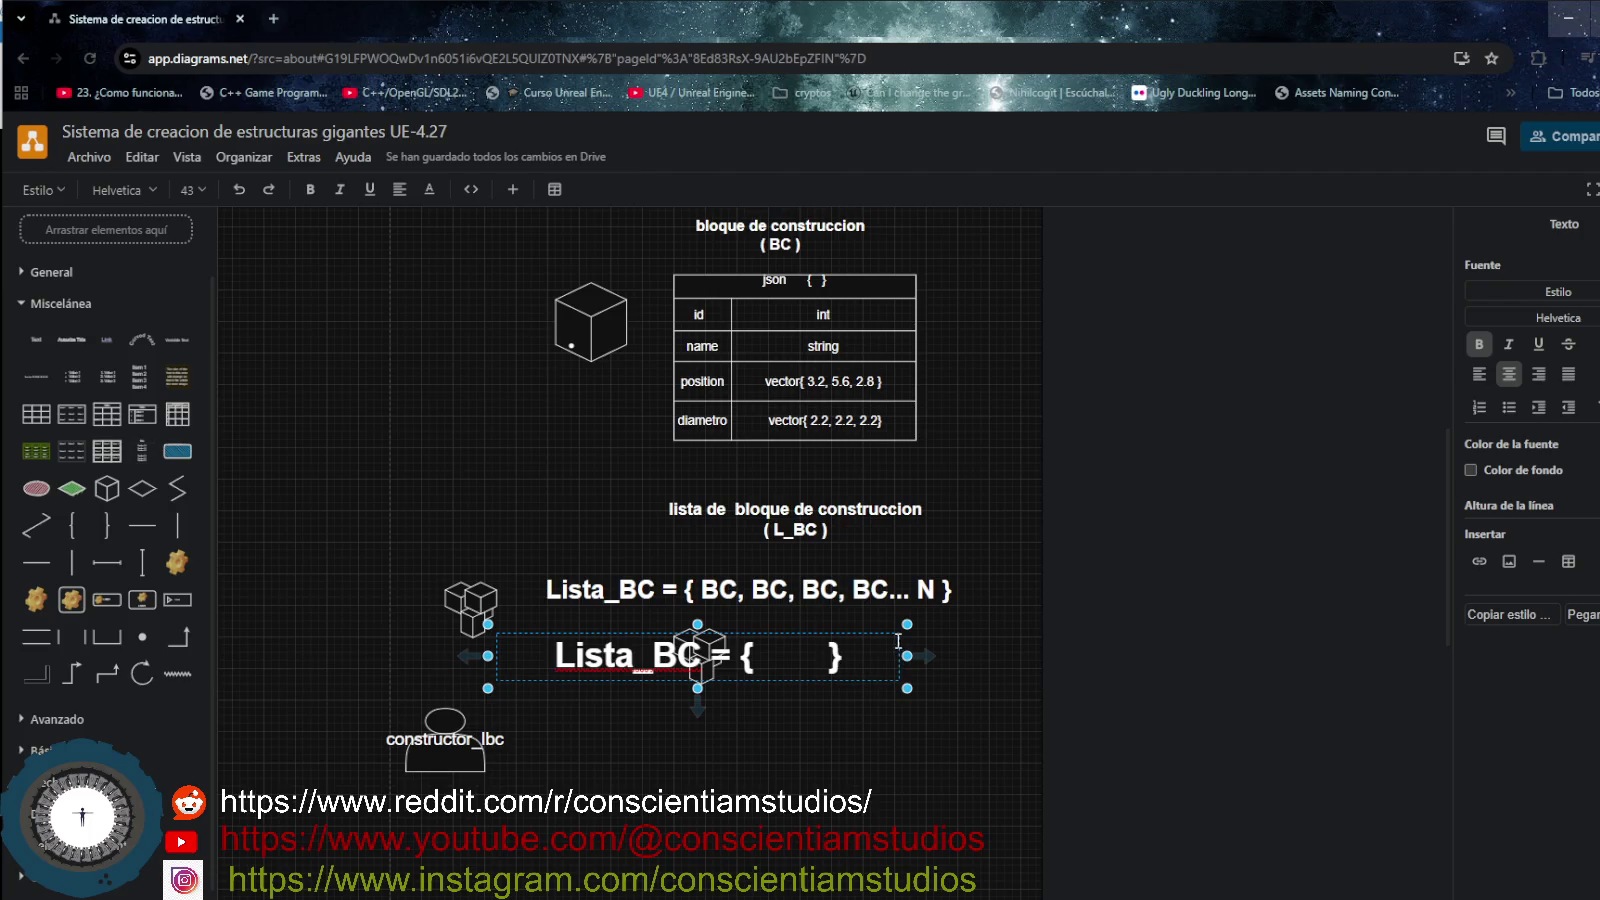
{"action": "left_click", "coordinate": [909, 730]}
{"action": "left_click_drag", "start_coordinate": [884, 661], "coordinate": [786, 660]}
- Move the cube icon group beside the Lista_BC = { BC, BC, BC, BC... N } line
{"action": "left_click_drag", "start_coordinate": [392, 537], "coordinate": [538, 648]}
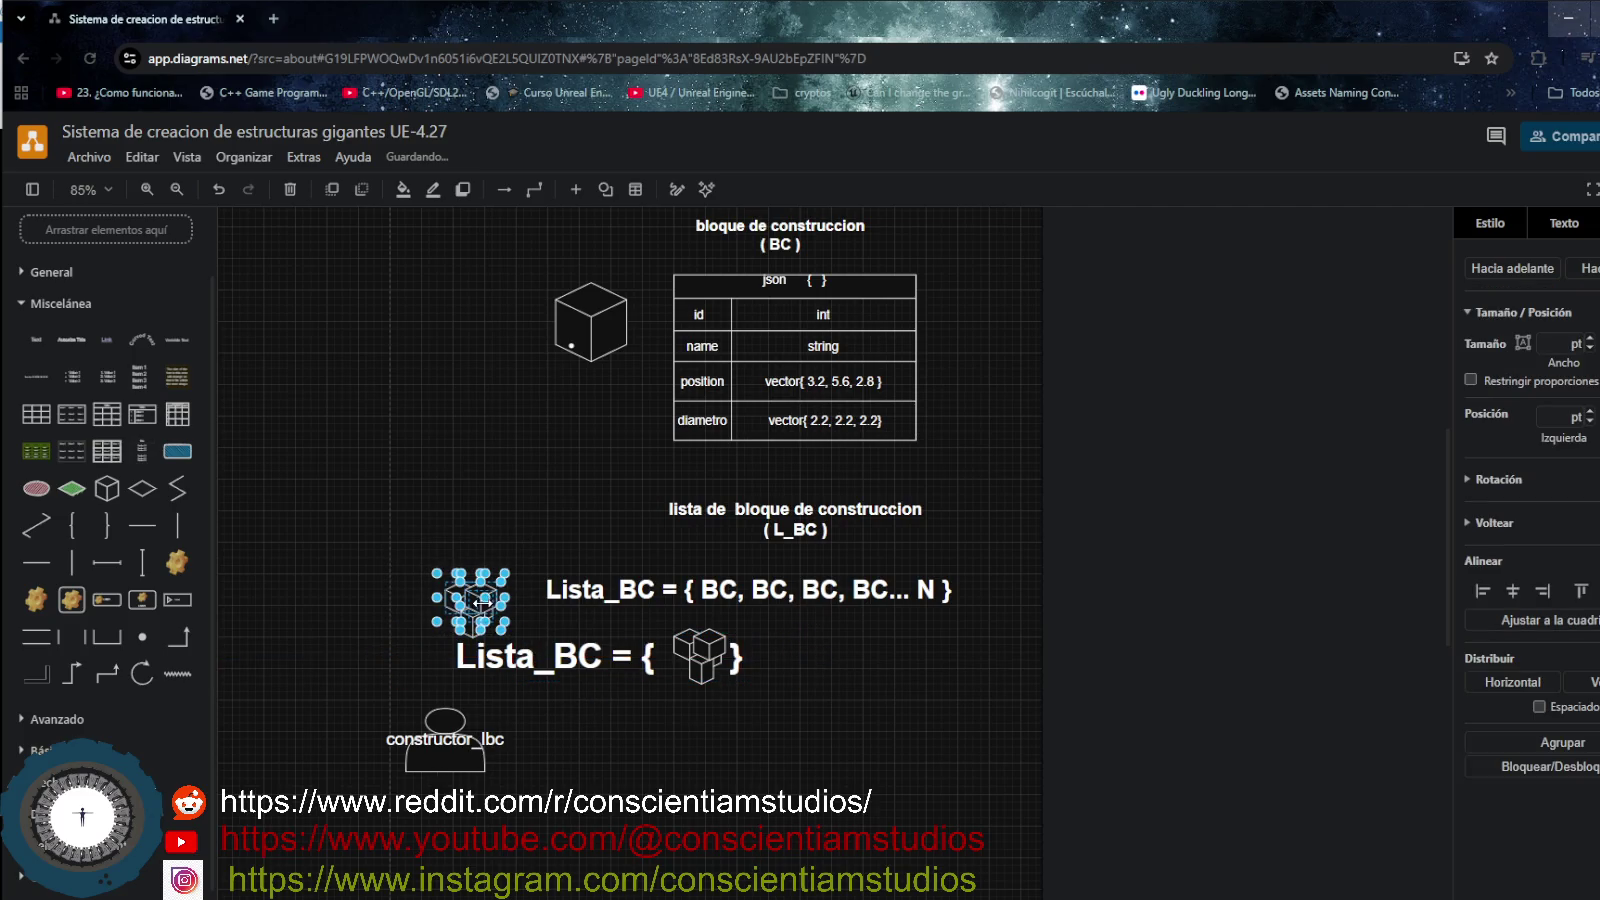
{"action": "left_click_drag", "start_coordinate": [483, 603], "coordinate": [484, 604]}
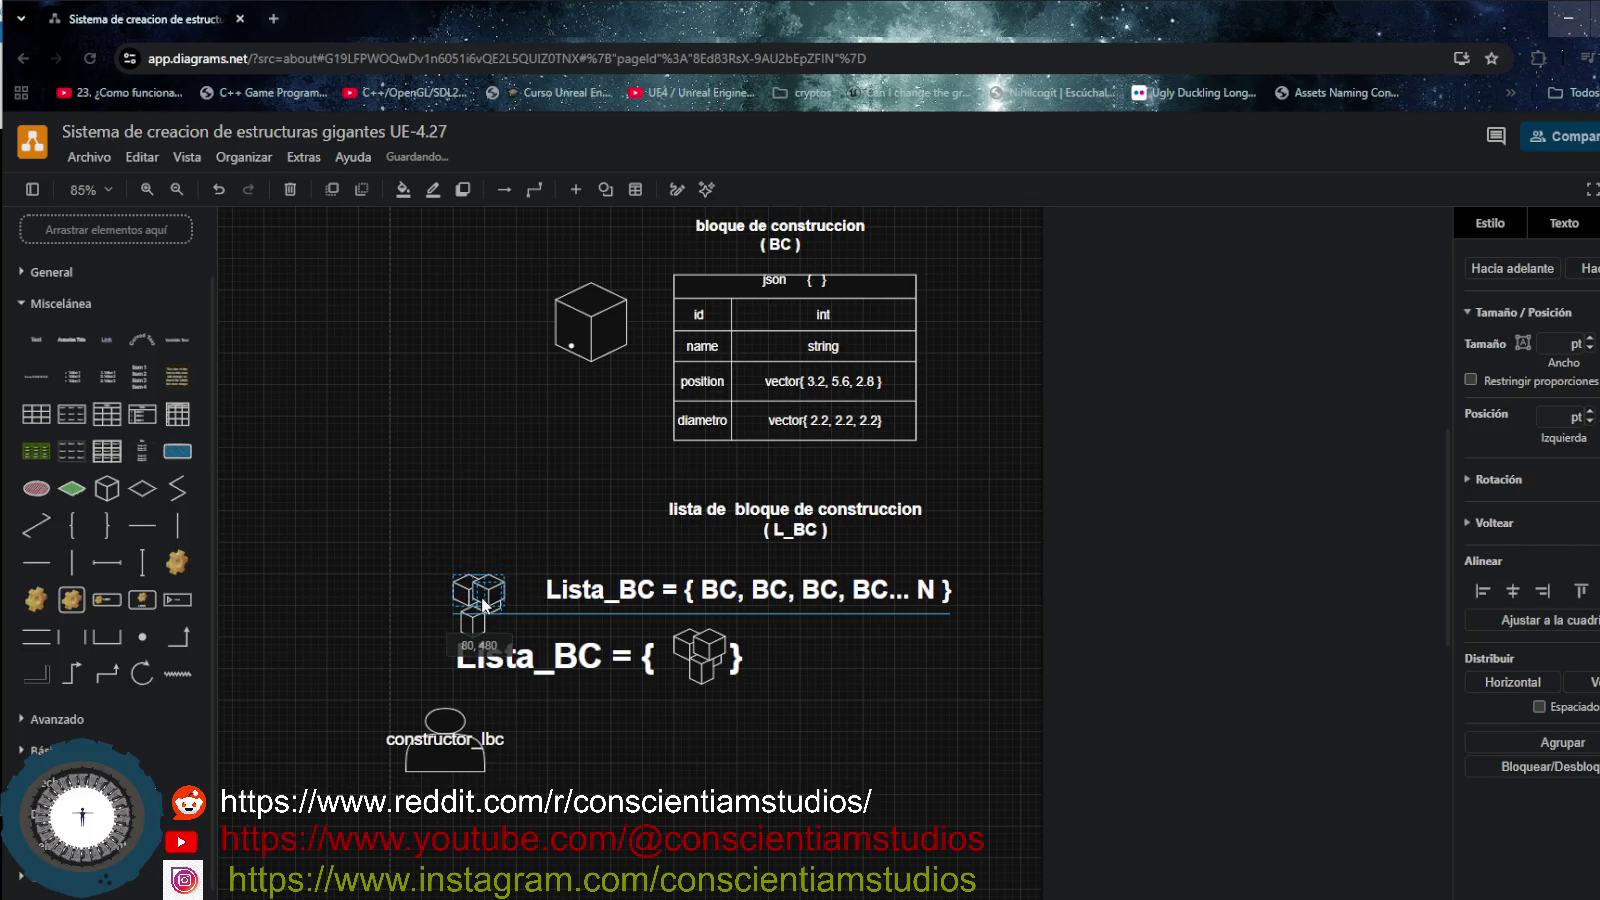
{"action": "mouse_move", "coordinate": [379, 540]}
{"action": "left_mouse_down"}
{"action": "mouse_move", "coordinate": [538, 648]}
{"action": "mouse_move", "coordinate": [464, 586]}
{"action": "left_mouse_up"}
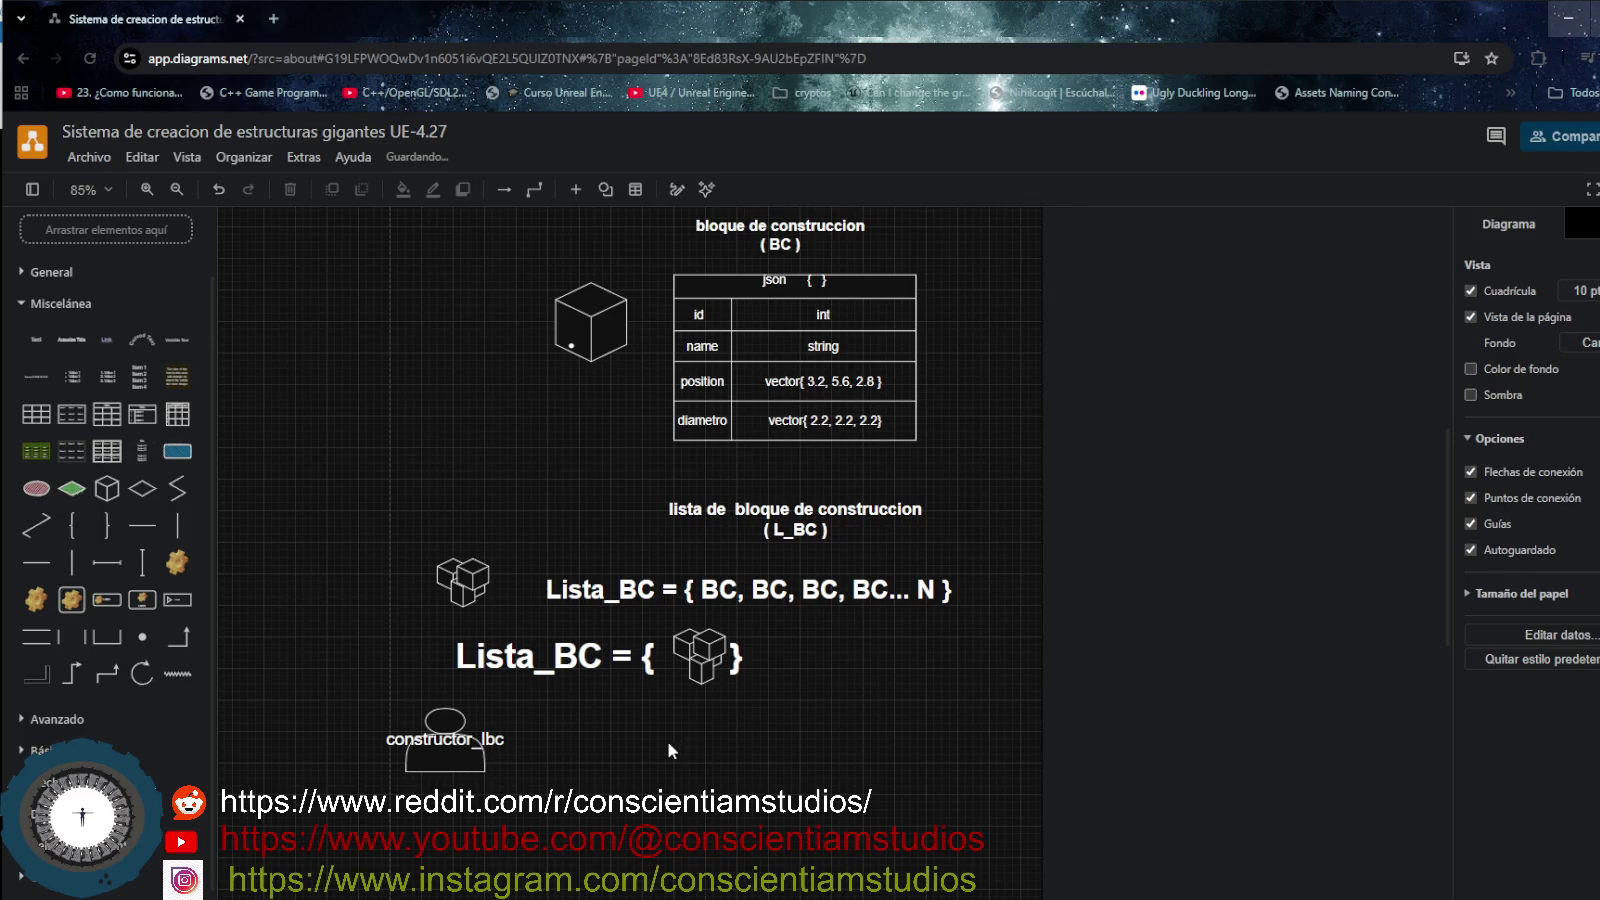
{"action": "scroll", "coordinate": [607, 765], "scroll_direction": "down", "scroll_amount": 3}
- Move the constructor_lbc actor down and left below the Lista_BC formulas
{"action": "left_click_drag", "start_coordinate": [439, 588], "coordinate": [314, 764]}
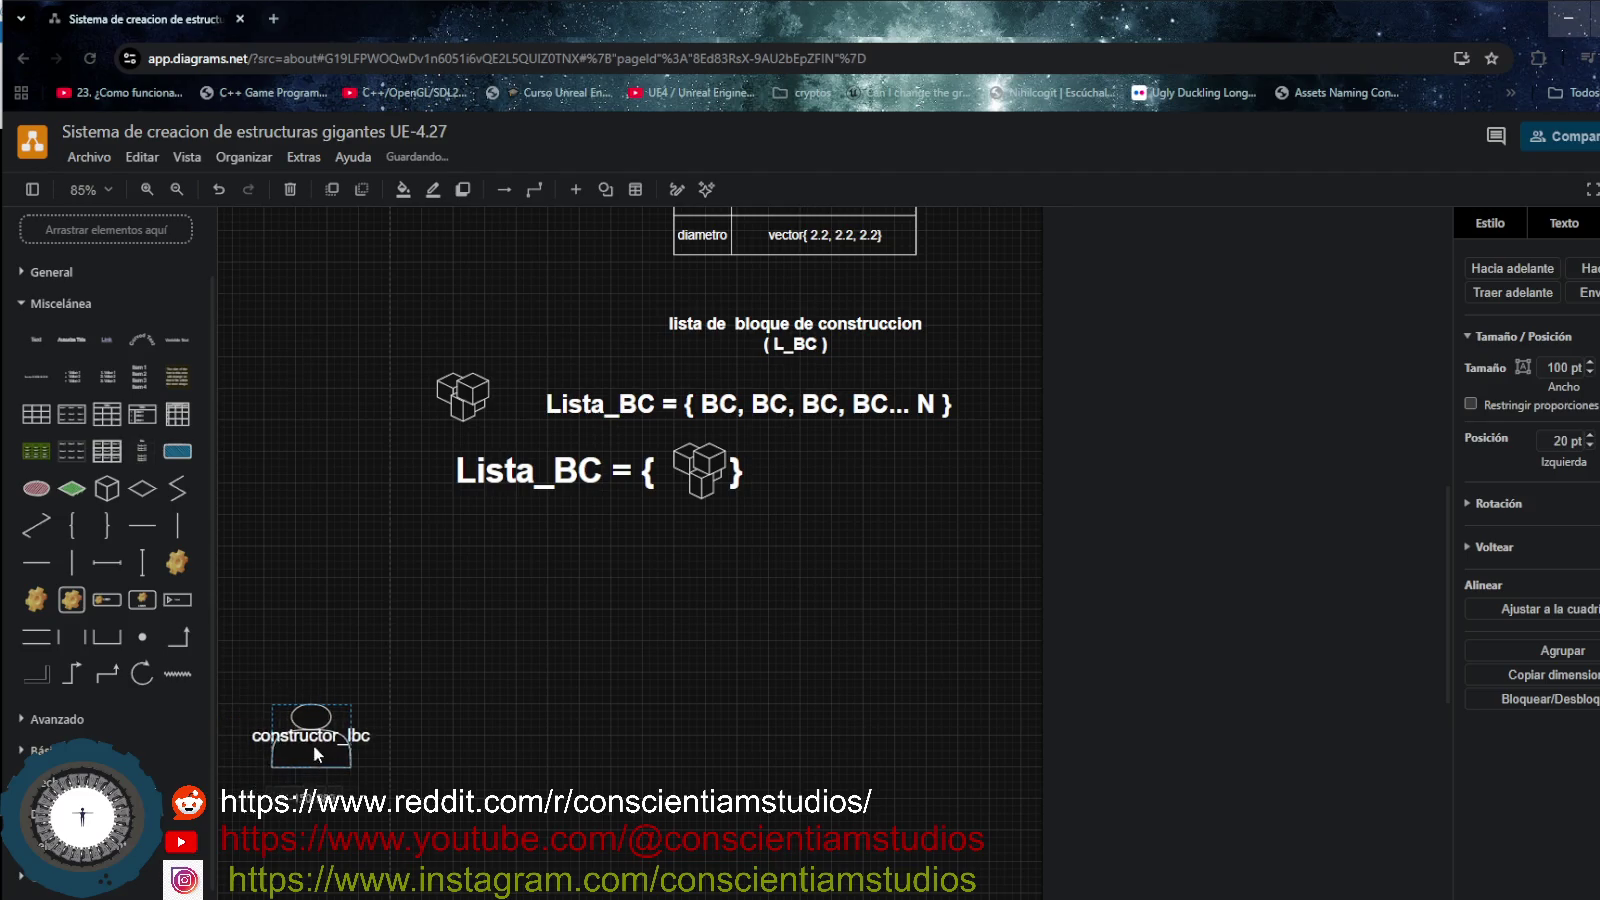
{"action": "left_click", "coordinate": [515, 698]}
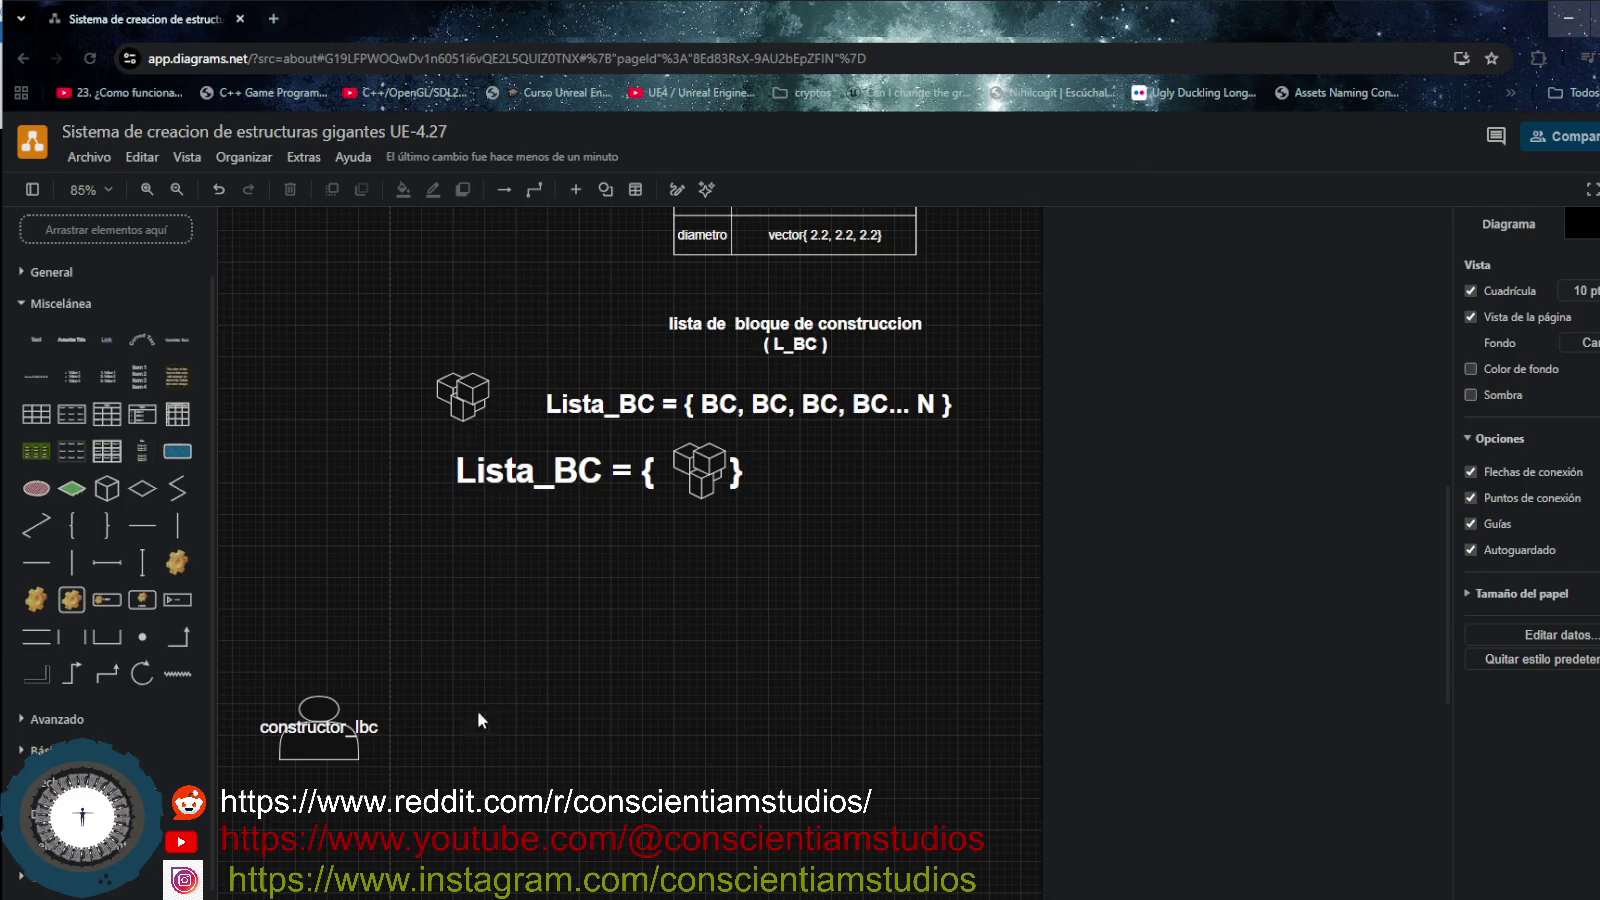
{"action": "left_click_drag", "start_coordinate": [331, 752], "coordinate": [329, 713]}
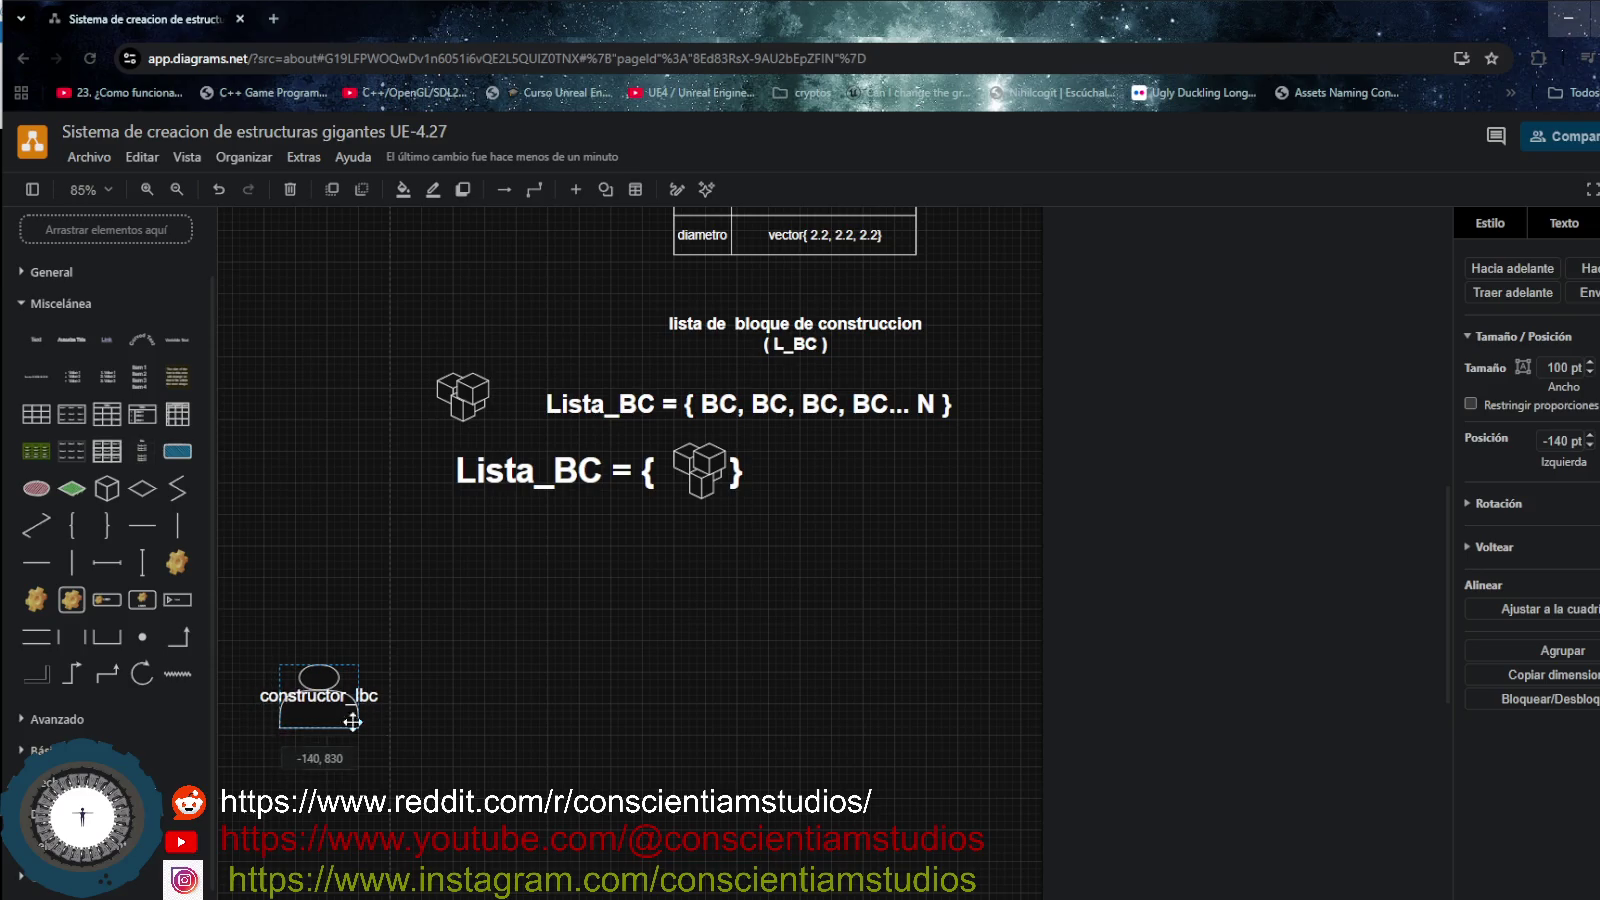
{"action": "scroll", "coordinate": [399, 734], "scroll_direction": "down", "scroll_amount": 2}
{"action": "scroll", "coordinate": [412, 714], "scroll_direction": "down", "scroll_amount": 2}
{"action": "scroll", "coordinate": [415, 692], "scroll_direction": "up", "scroll_amount": 2}
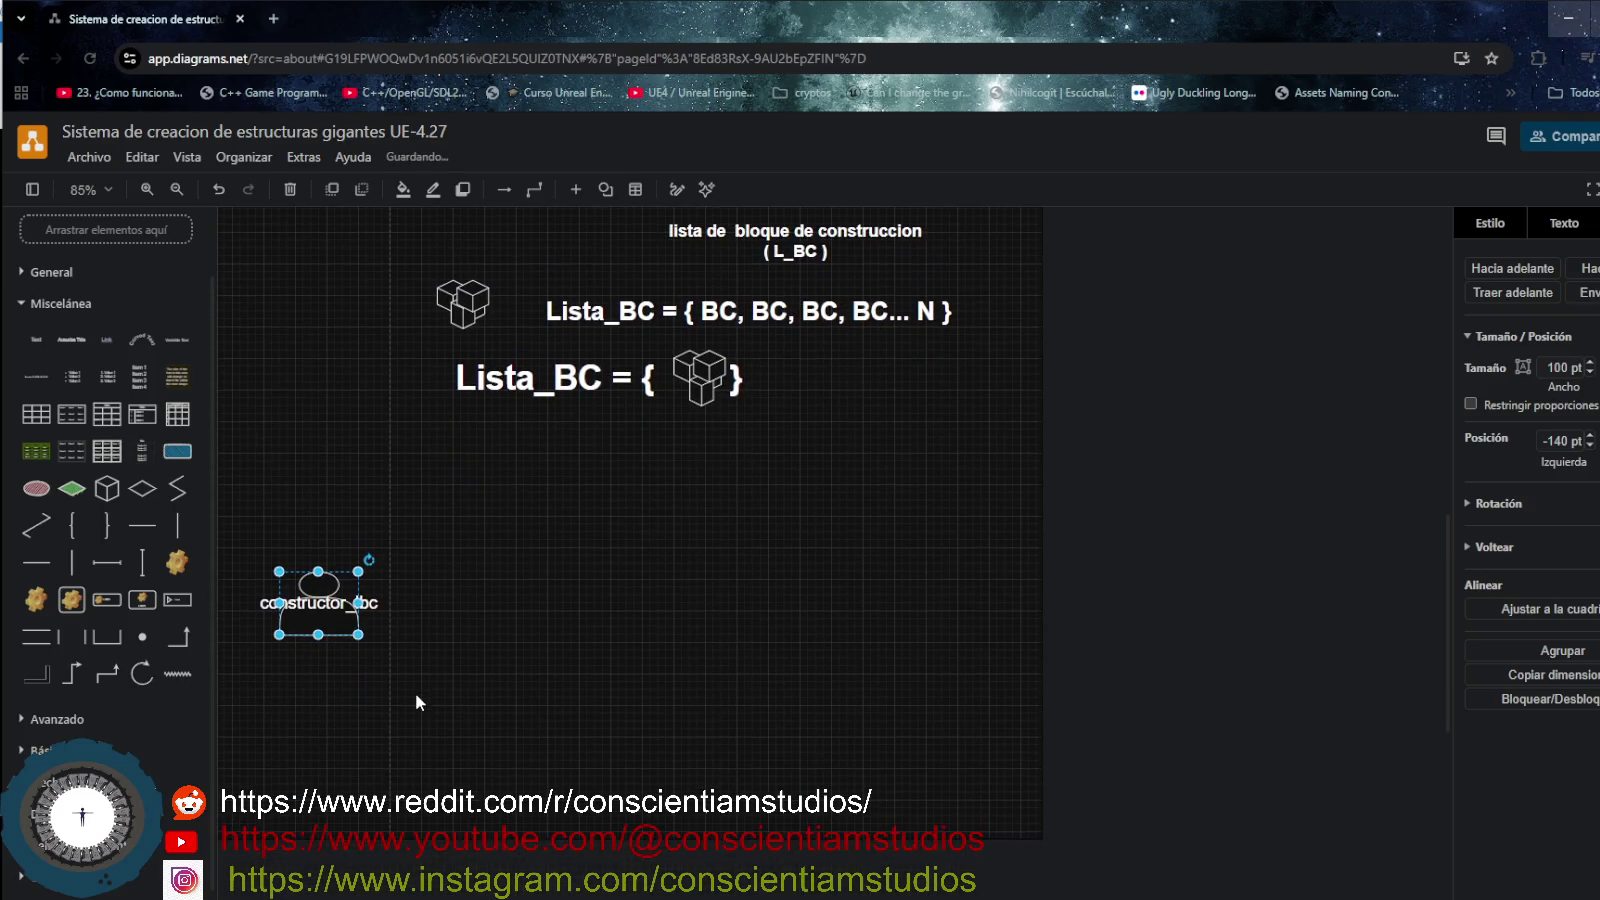
{"action": "left_click", "coordinate": [431, 610]}
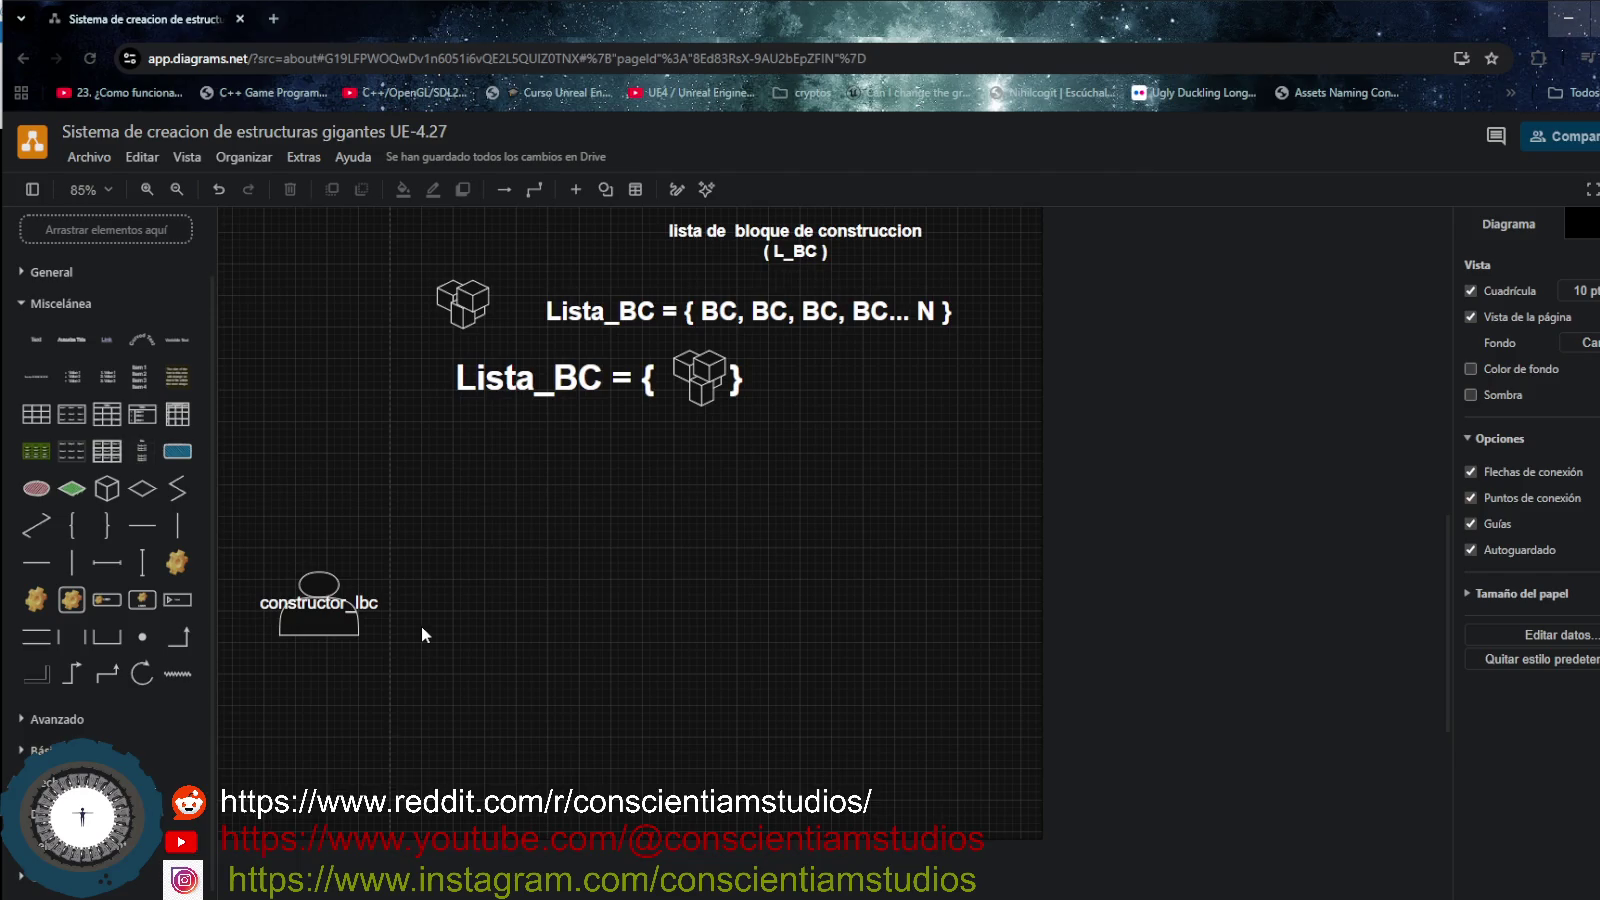
- Nudge the constructor_lbc actor slightly further down-left
{"action": "scroll", "coordinate": [463, 646], "scroll_direction": "up", "scroll_amount": 2}
{"action": "scroll", "coordinate": [463, 646], "scroll_direction": "up", "scroll_amount": 2}
{"action": "scroll", "coordinate": [463, 646], "scroll_direction": "up", "scroll_amount": 2}
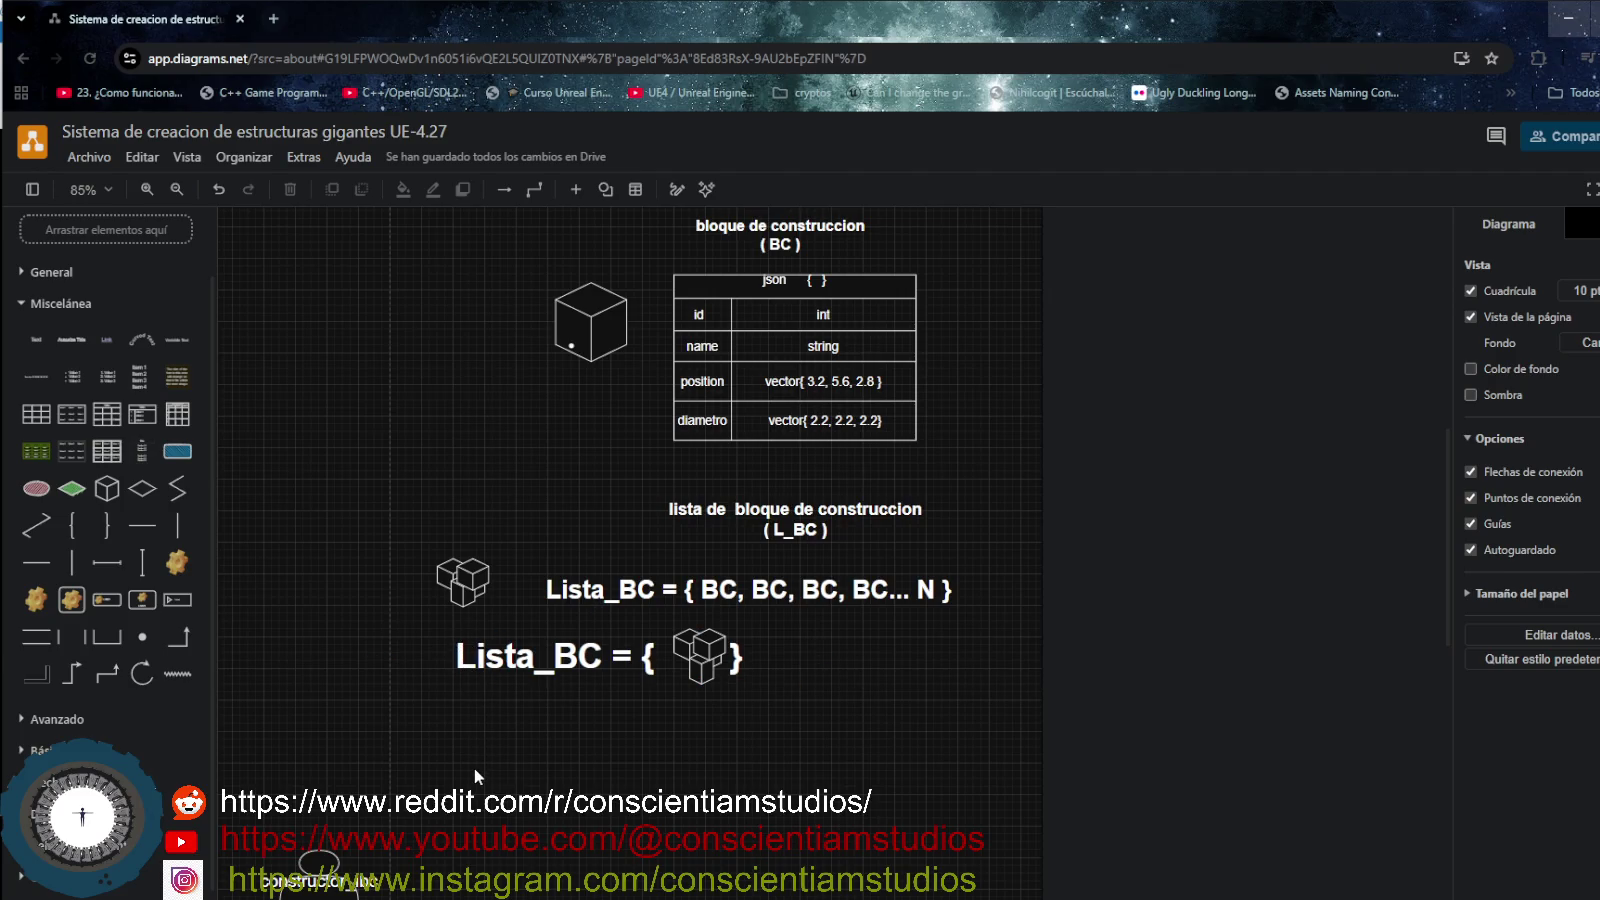
{"action": "scroll", "coordinate": [474, 772], "scroll_direction": "down", "scroll_amount": 2}
{"action": "scroll", "coordinate": [474, 772], "scroll_direction": "down", "scroll_amount": 2}
{"action": "scroll", "coordinate": [474, 772], "scroll_direction": "down", "scroll_amount": 1}
{"action": "scroll", "coordinate": [474, 772], "scroll_direction": "down", "scroll_amount": 2}
{"action": "left_click_drag", "start_coordinate": [358, 544], "coordinate": [336, 558]}
{"action": "left_click", "coordinate": [410, 578]}
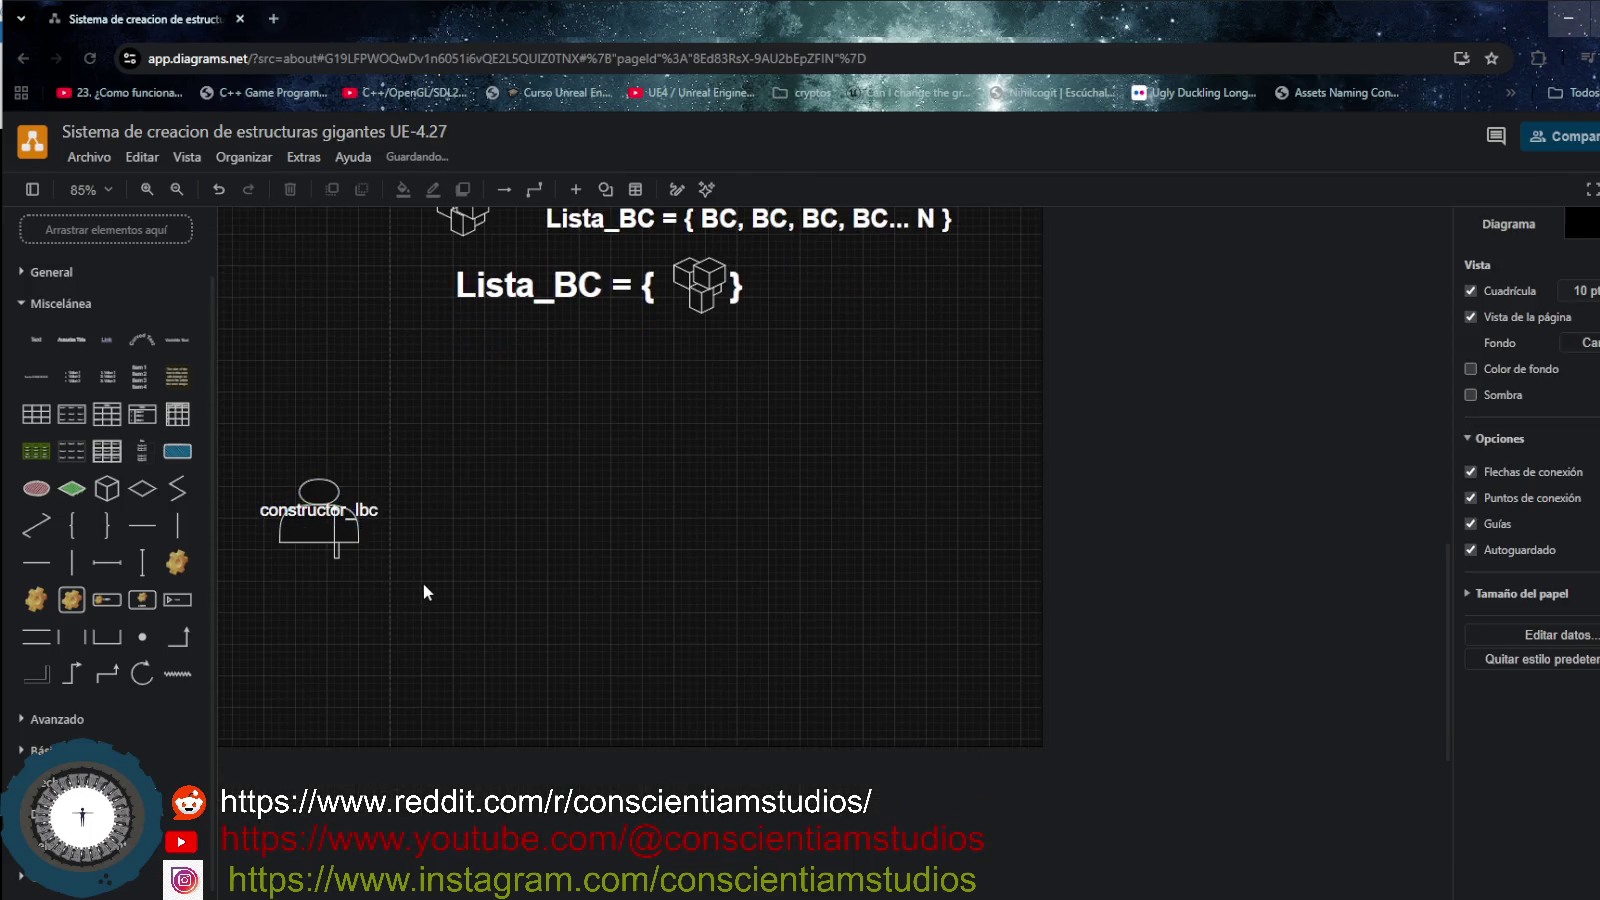
- Delete the stray line below the actor and shift the actor up-left to -140, 800
{"action": "left_click", "coordinate": [336, 548]}
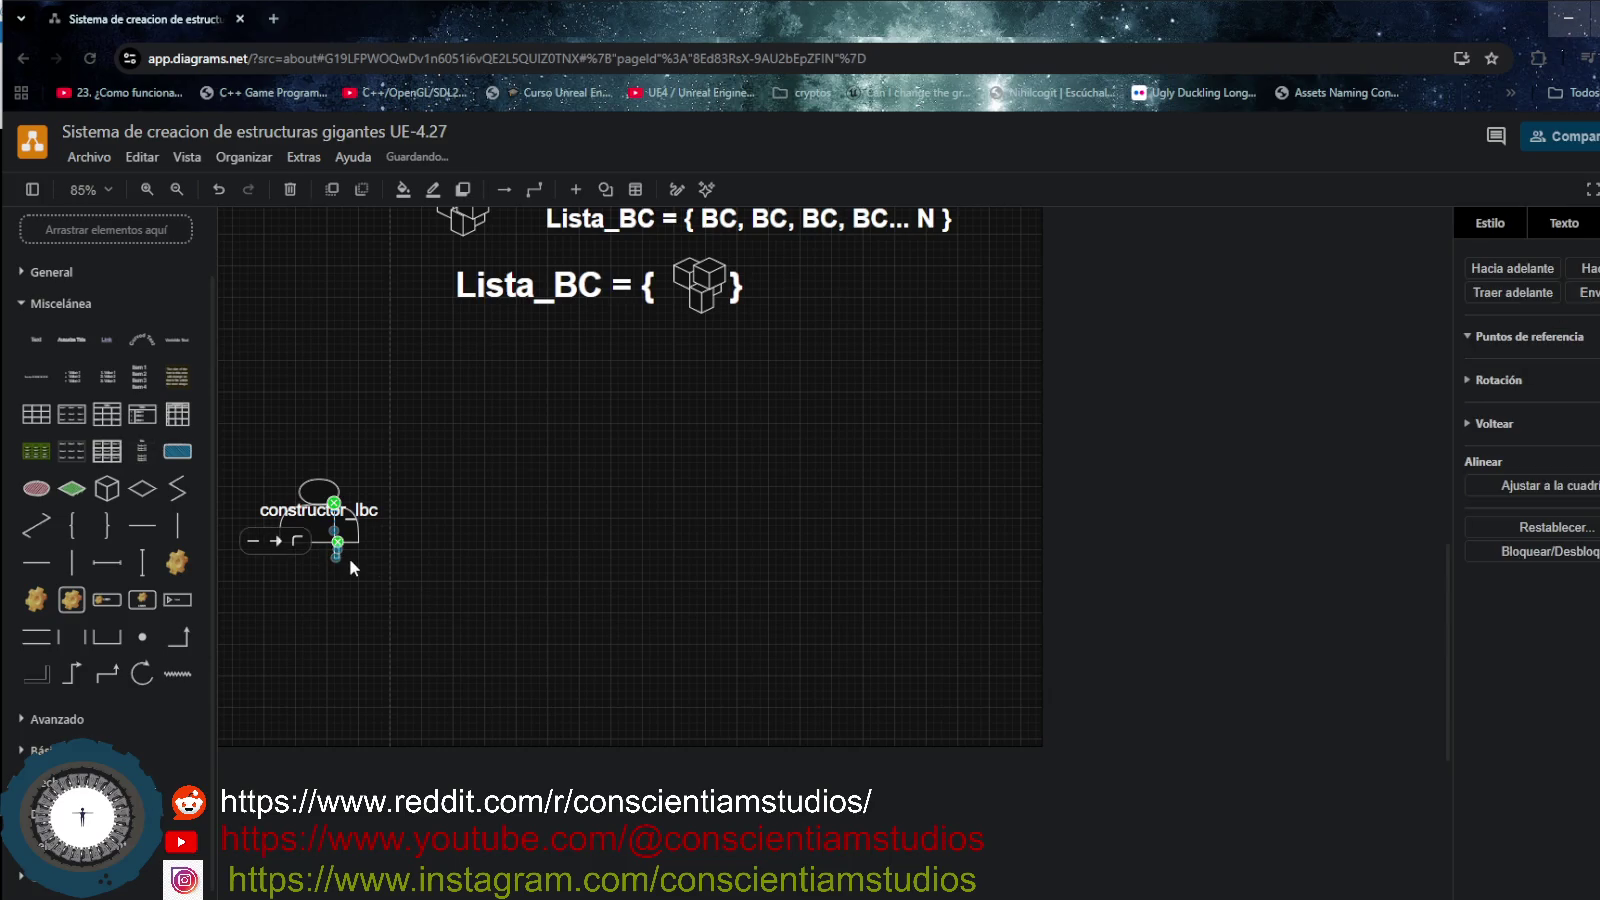
{"action": "key", "text": "Delete"}
{"action": "left_click_drag", "start_coordinate": [332, 531], "coordinate": [316, 501]}
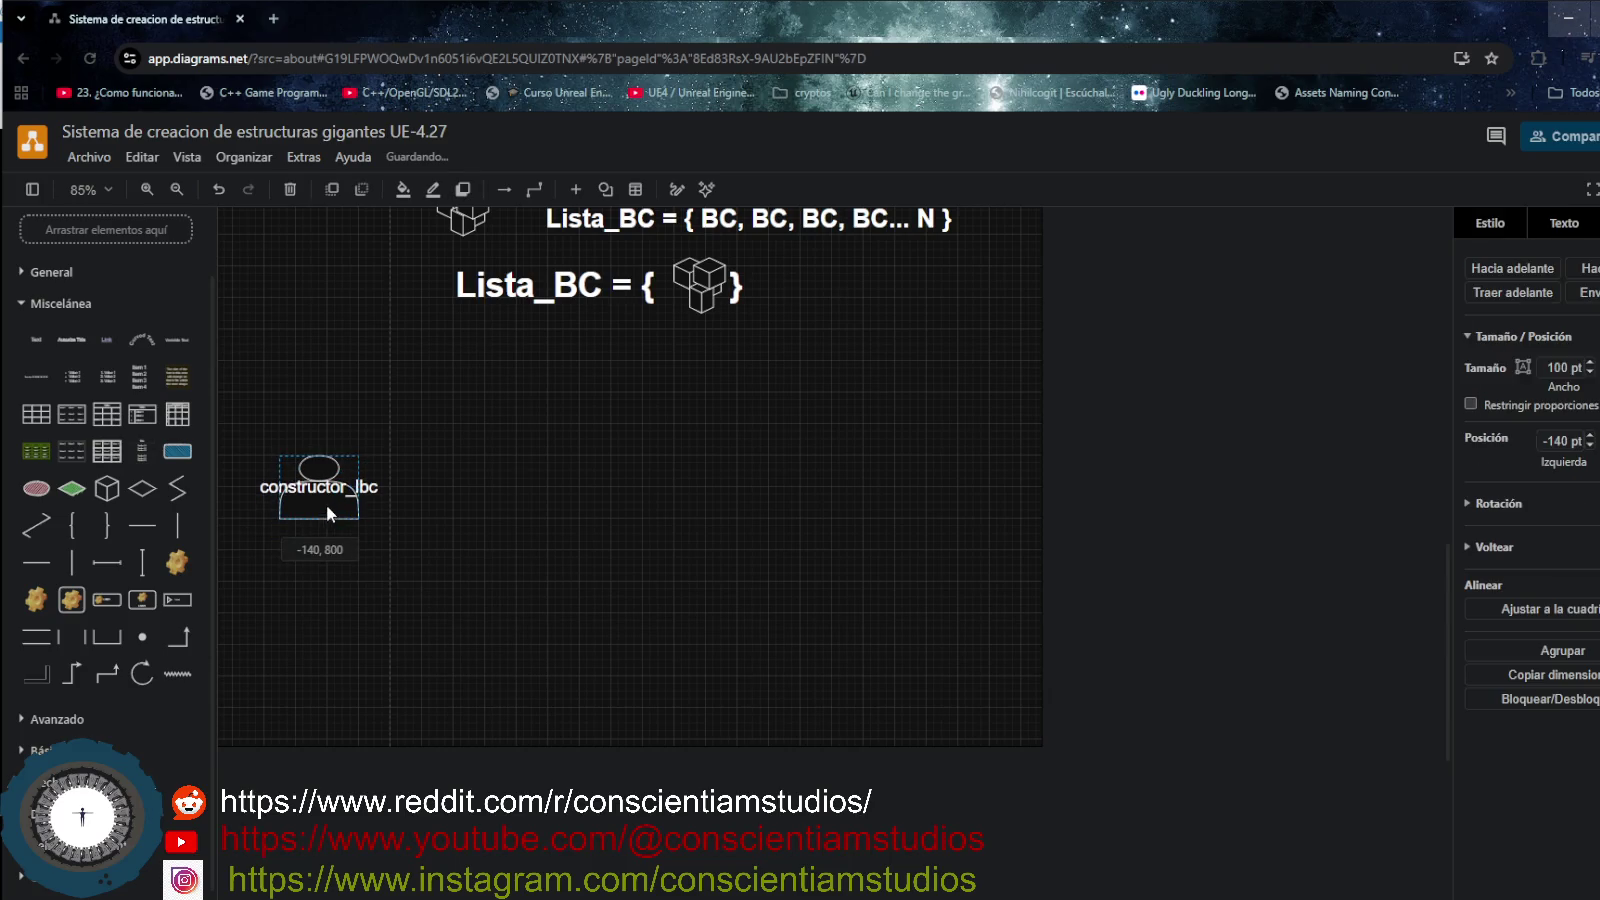
{"action": "left_click", "coordinate": [399, 551]}
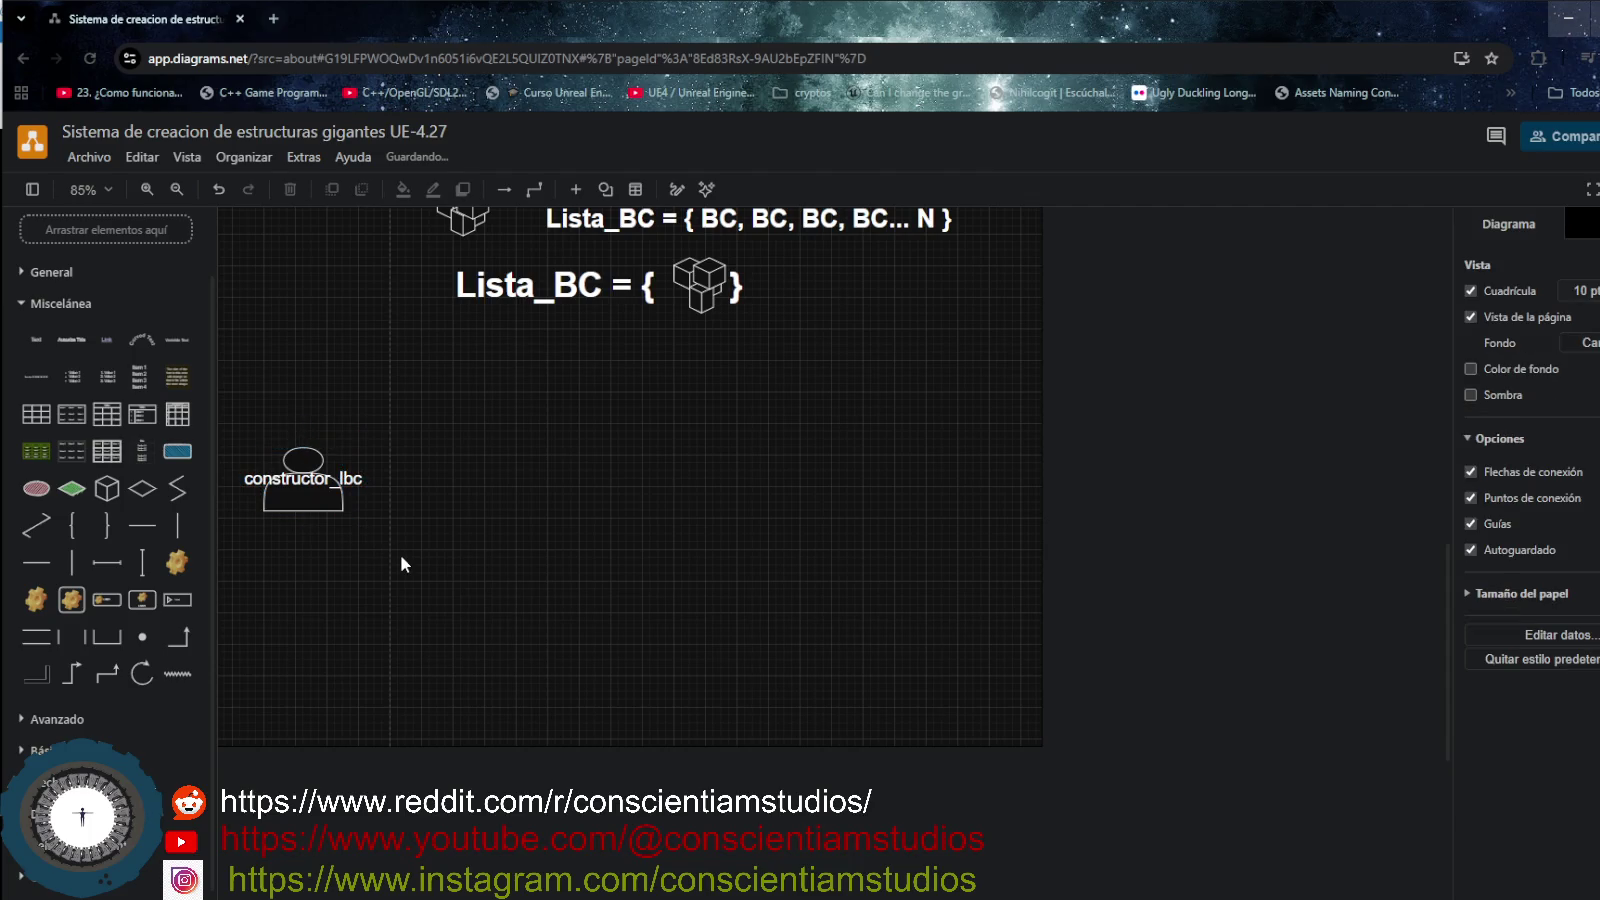
{"action": "scroll", "coordinate": [408, 573], "scroll_direction": "up", "scroll_amount": 2}
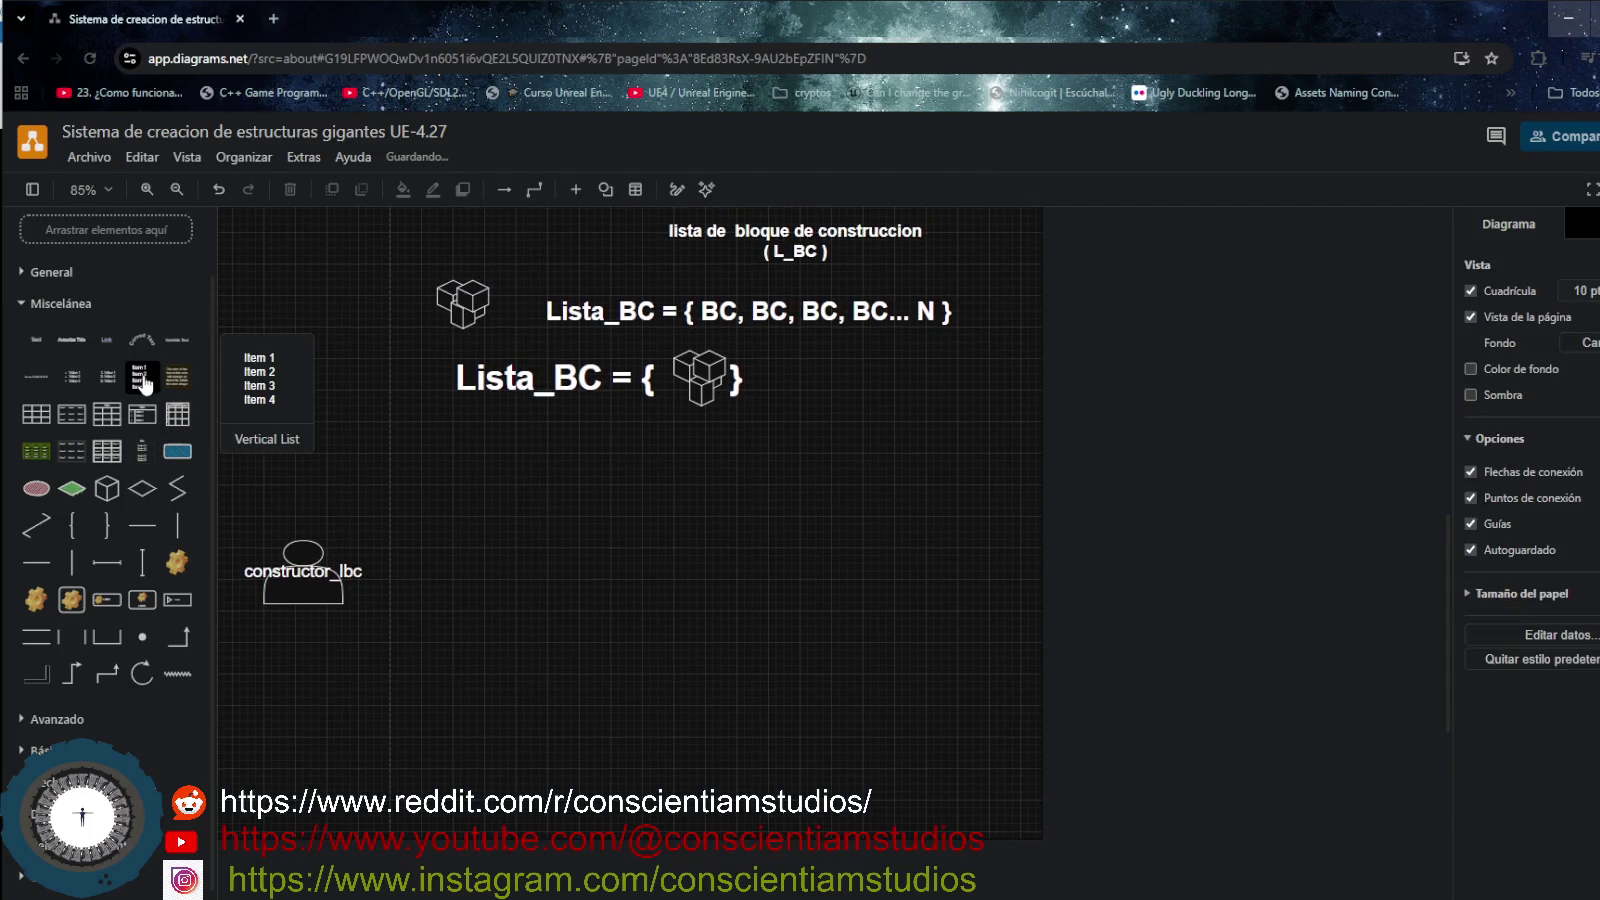
- Add a Vertical List with Item 1–Item 4 beside the constructor_lbc actor and enlarge it
{"action": "left_click", "coordinate": [142, 378]}
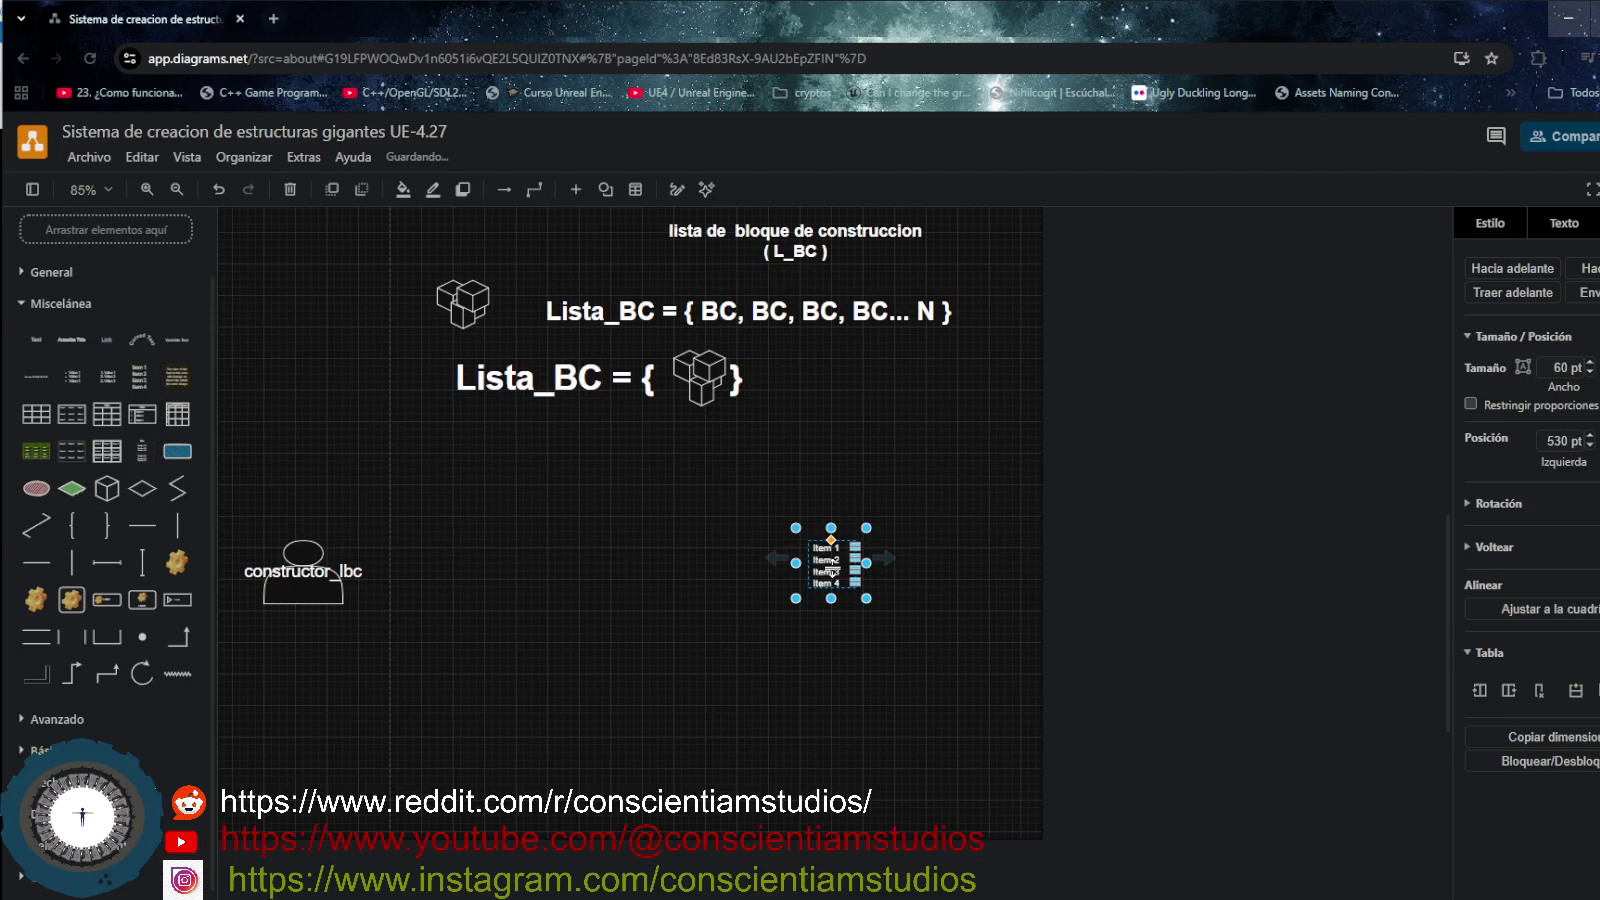
{"action": "left_click_drag", "start_coordinate": [845, 592], "coordinate": [853, 601]}
{"action": "left_click_drag", "start_coordinate": [767, 524], "coordinate": [865, 627]}
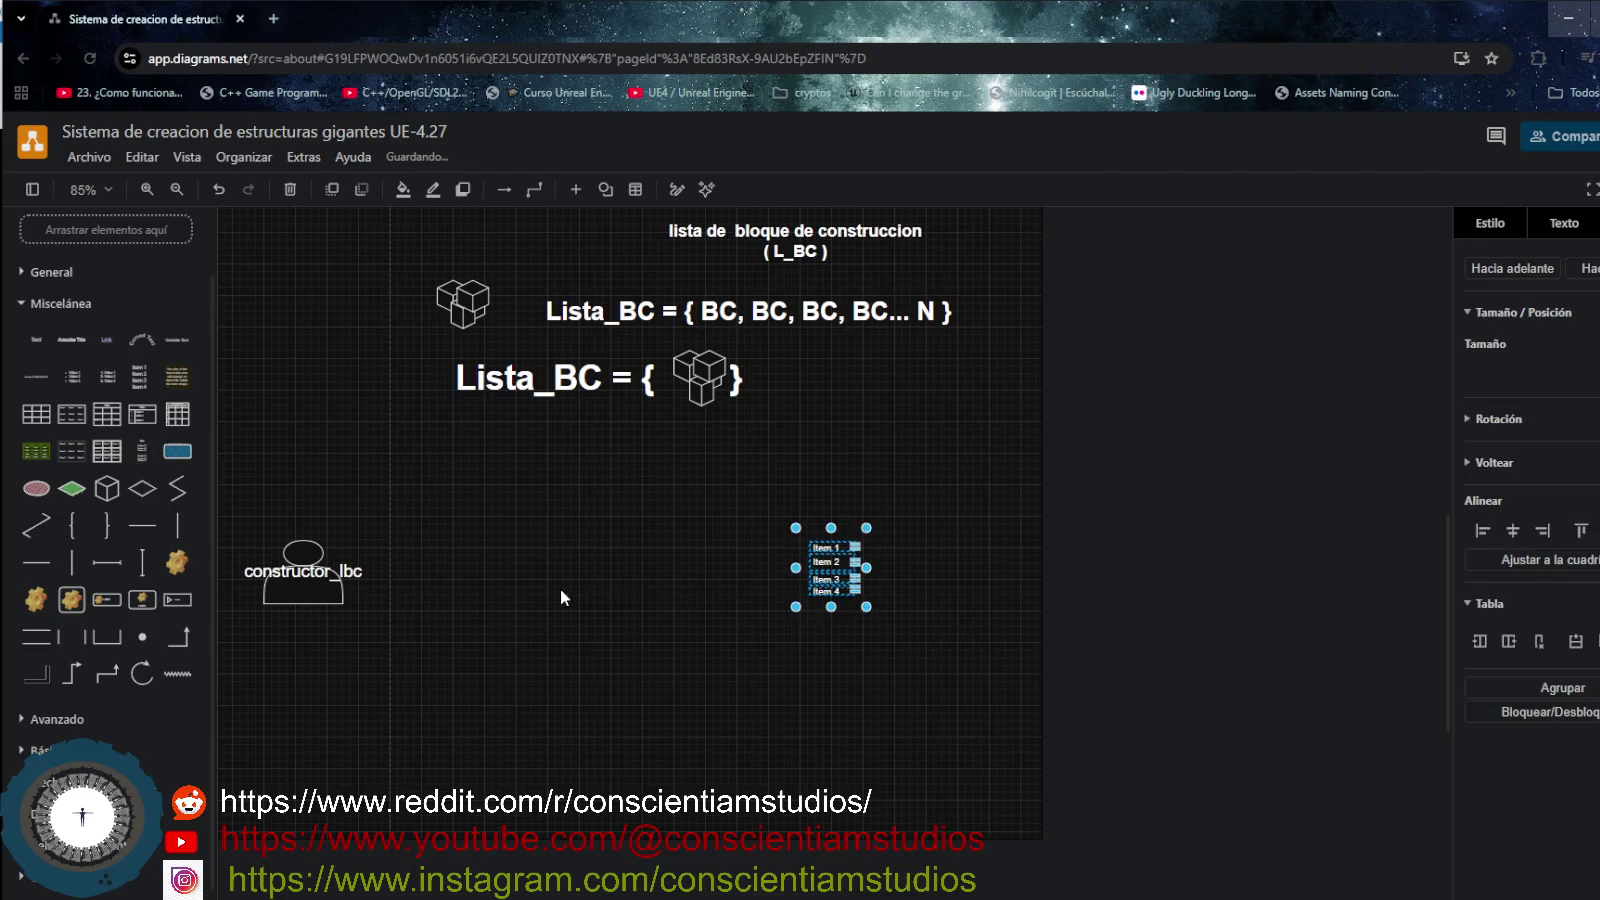
{"action": "left_click_drag", "start_coordinate": [821, 553], "coordinate": [421, 580]}
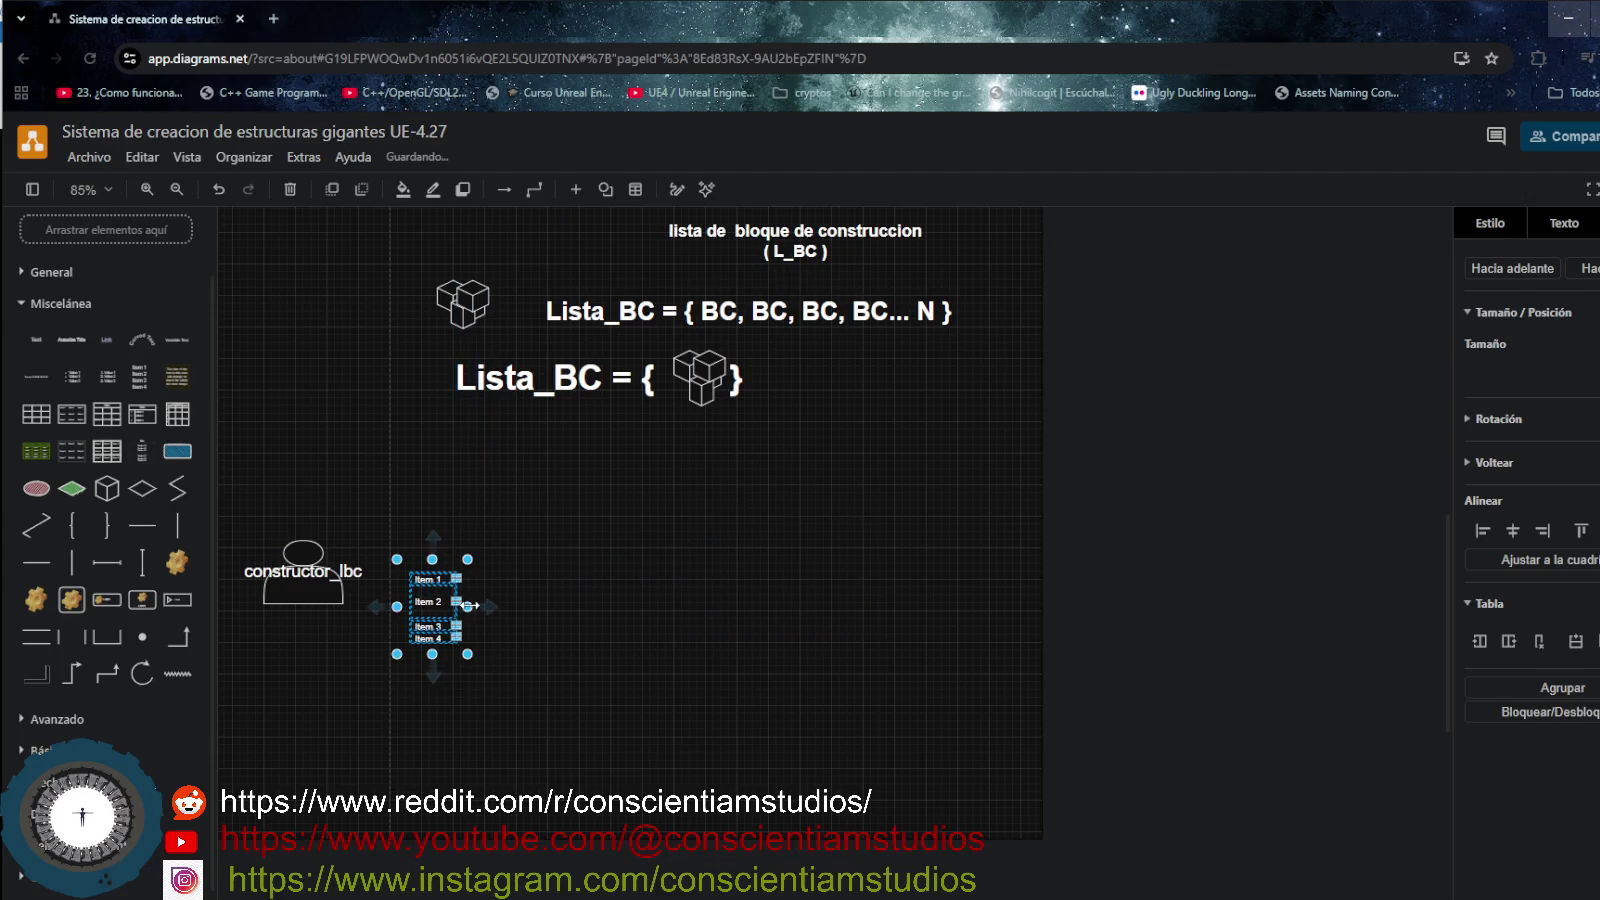
{"action": "left_click_drag", "start_coordinate": [468, 654], "coordinate": [543, 685]}
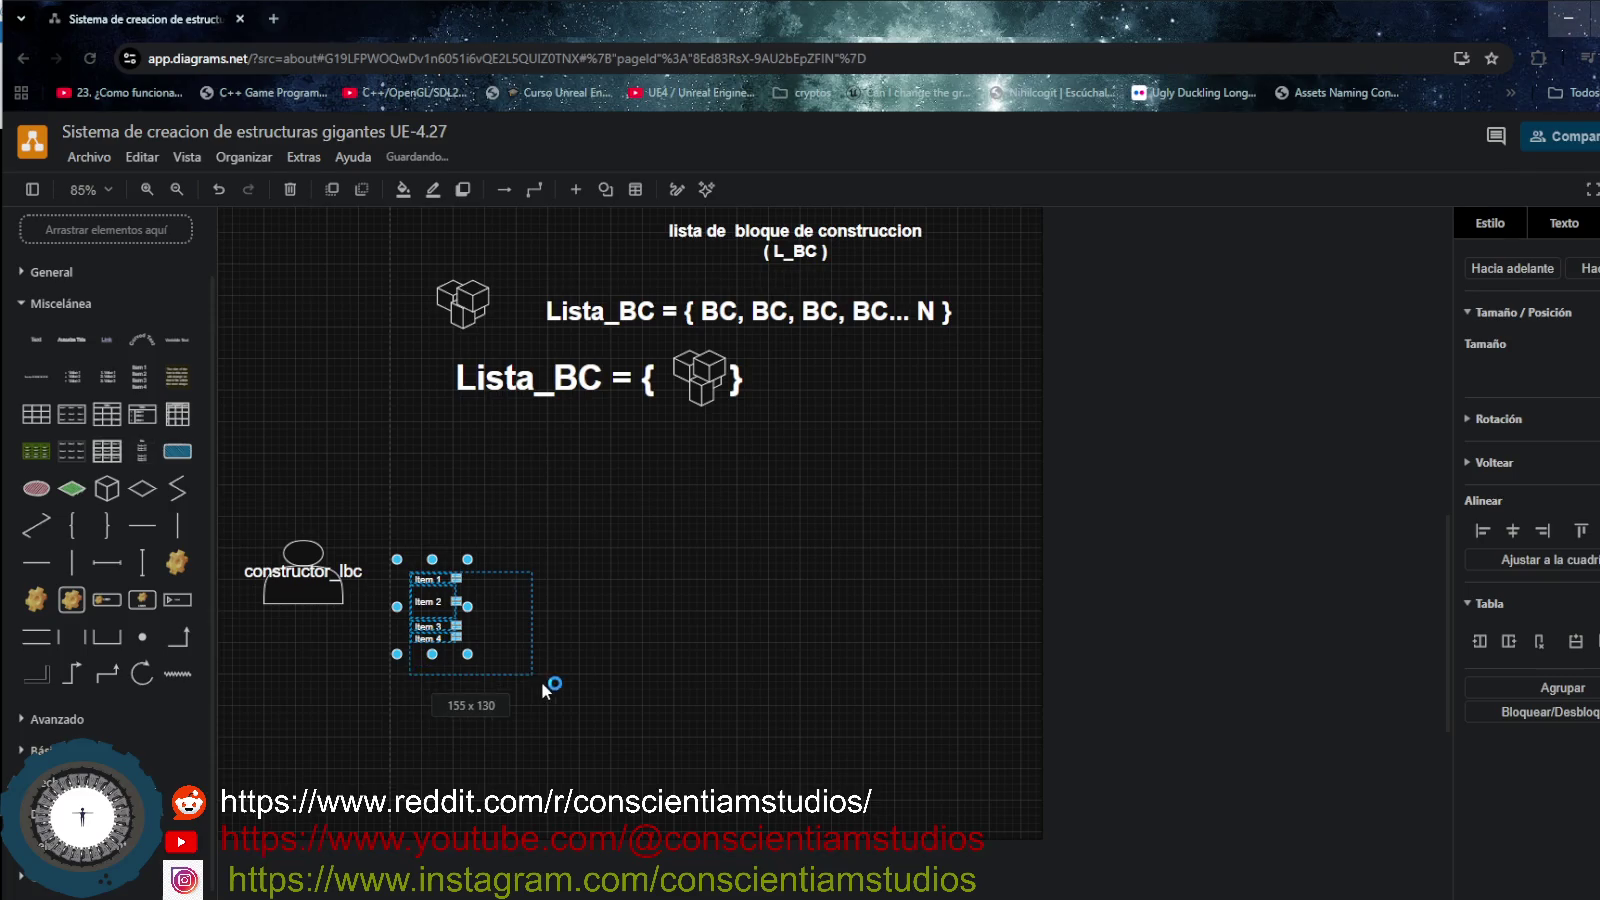
{"action": "left_click", "coordinate": [611, 671]}
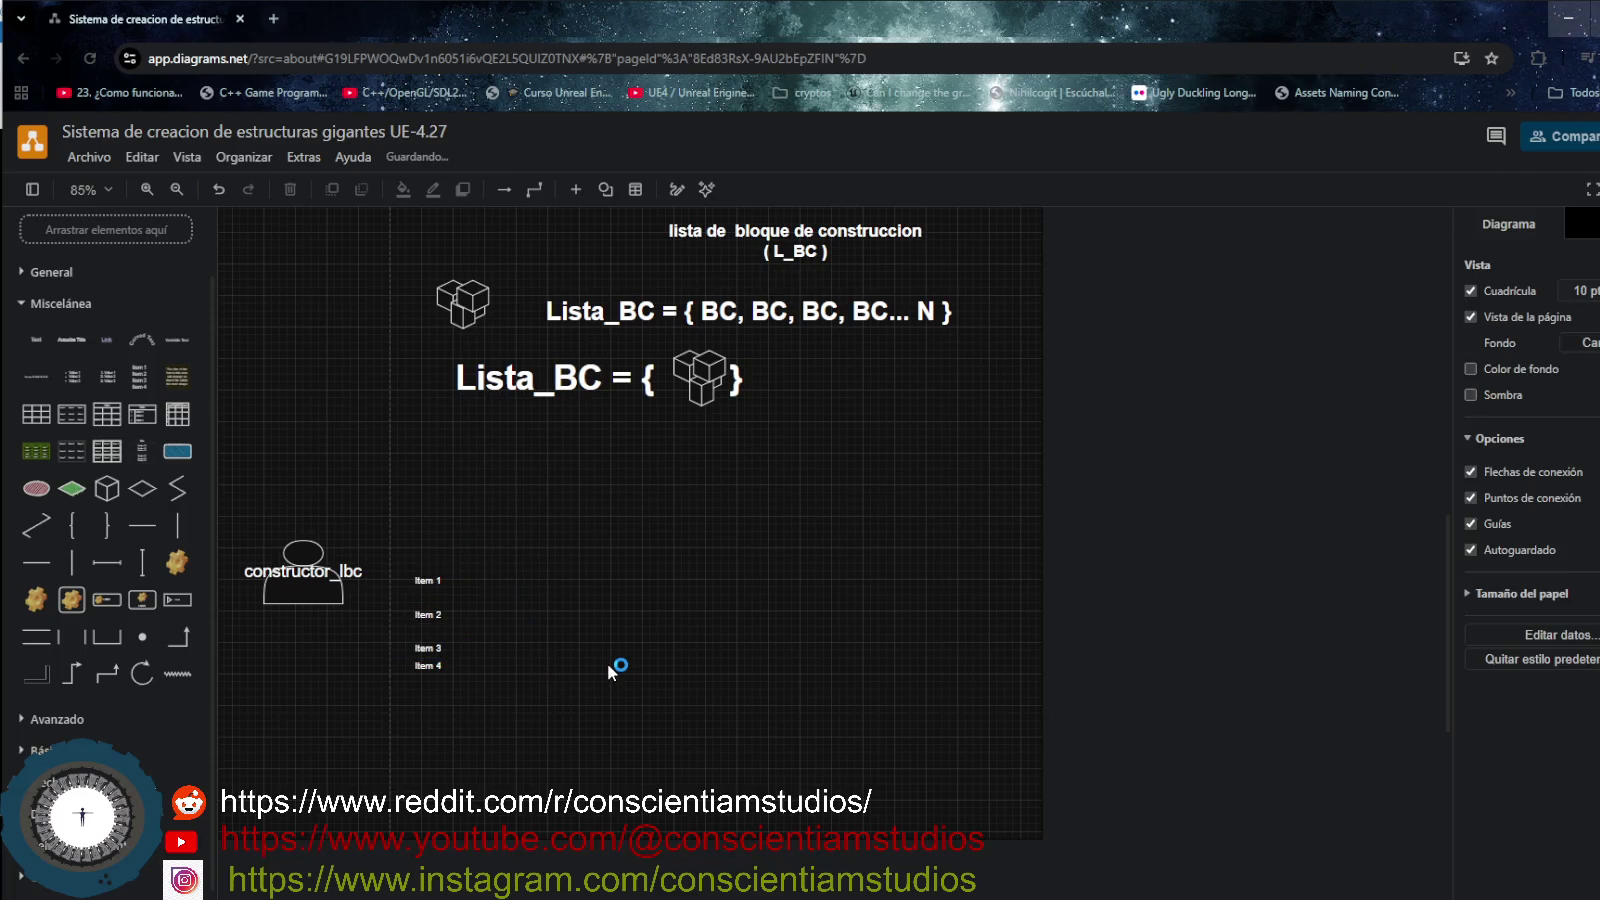
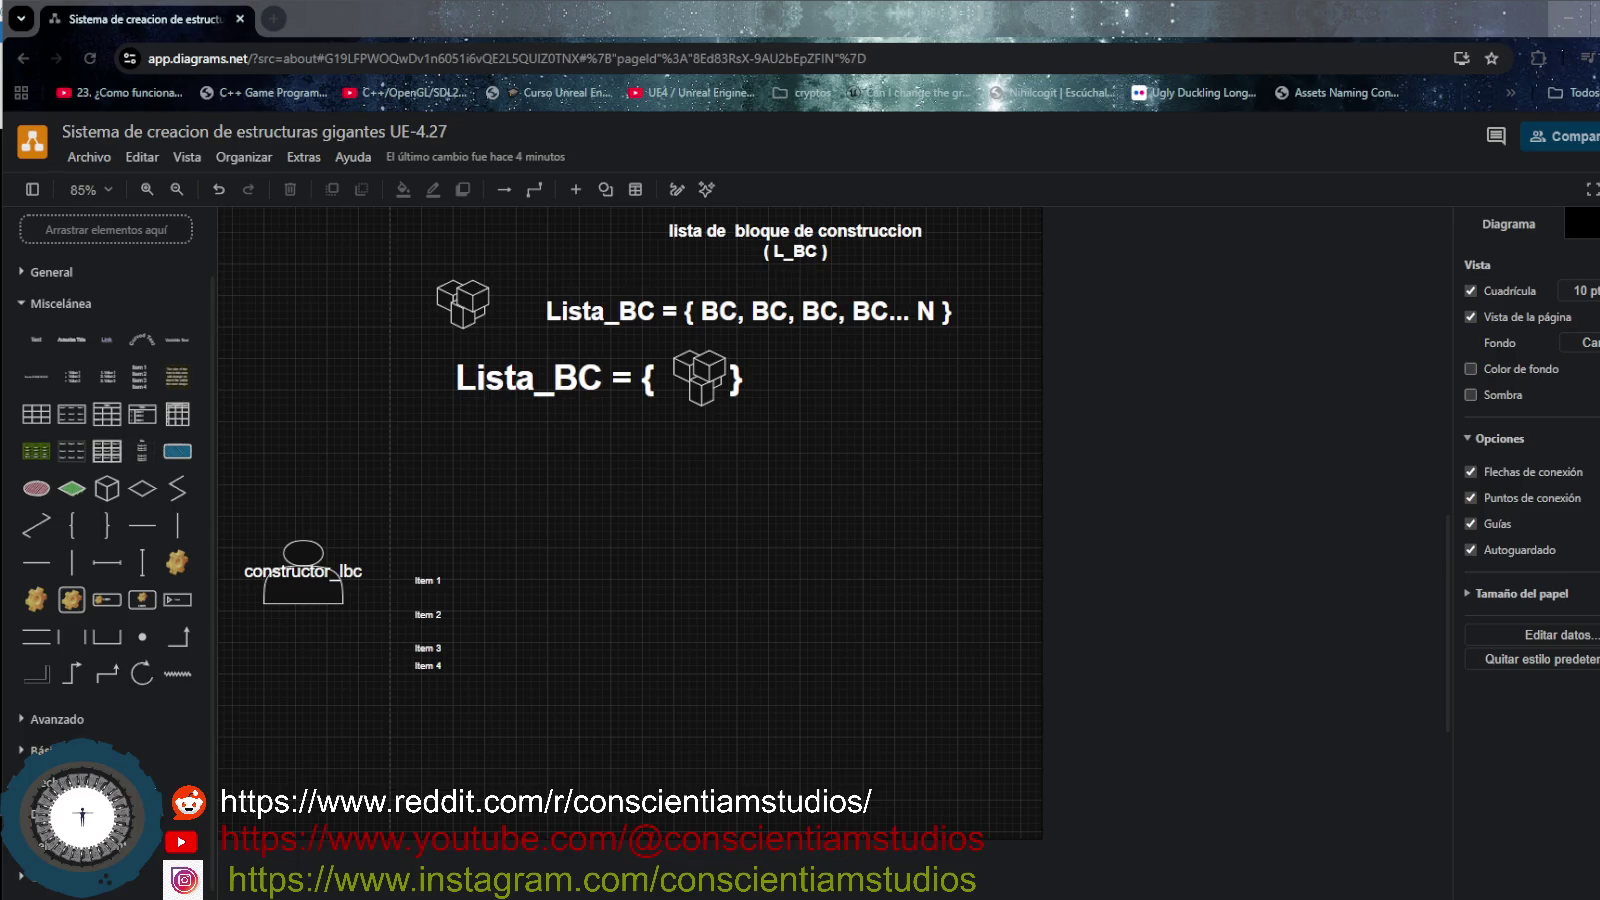
- Delete the small Item 1–4 list beside constructor_lbc
{"action": "scroll", "coordinate": [645, 517], "scroll_direction": "up", "scroll_amount": 3}
{"action": "scroll", "coordinate": [611, 545], "scroll_direction": "down", "scroll_amount": 3}
{"action": "left_click", "coordinate": [427, 582]}
{"action": "left_click_drag", "start_coordinate": [428, 583], "coordinate": [427, 588]}
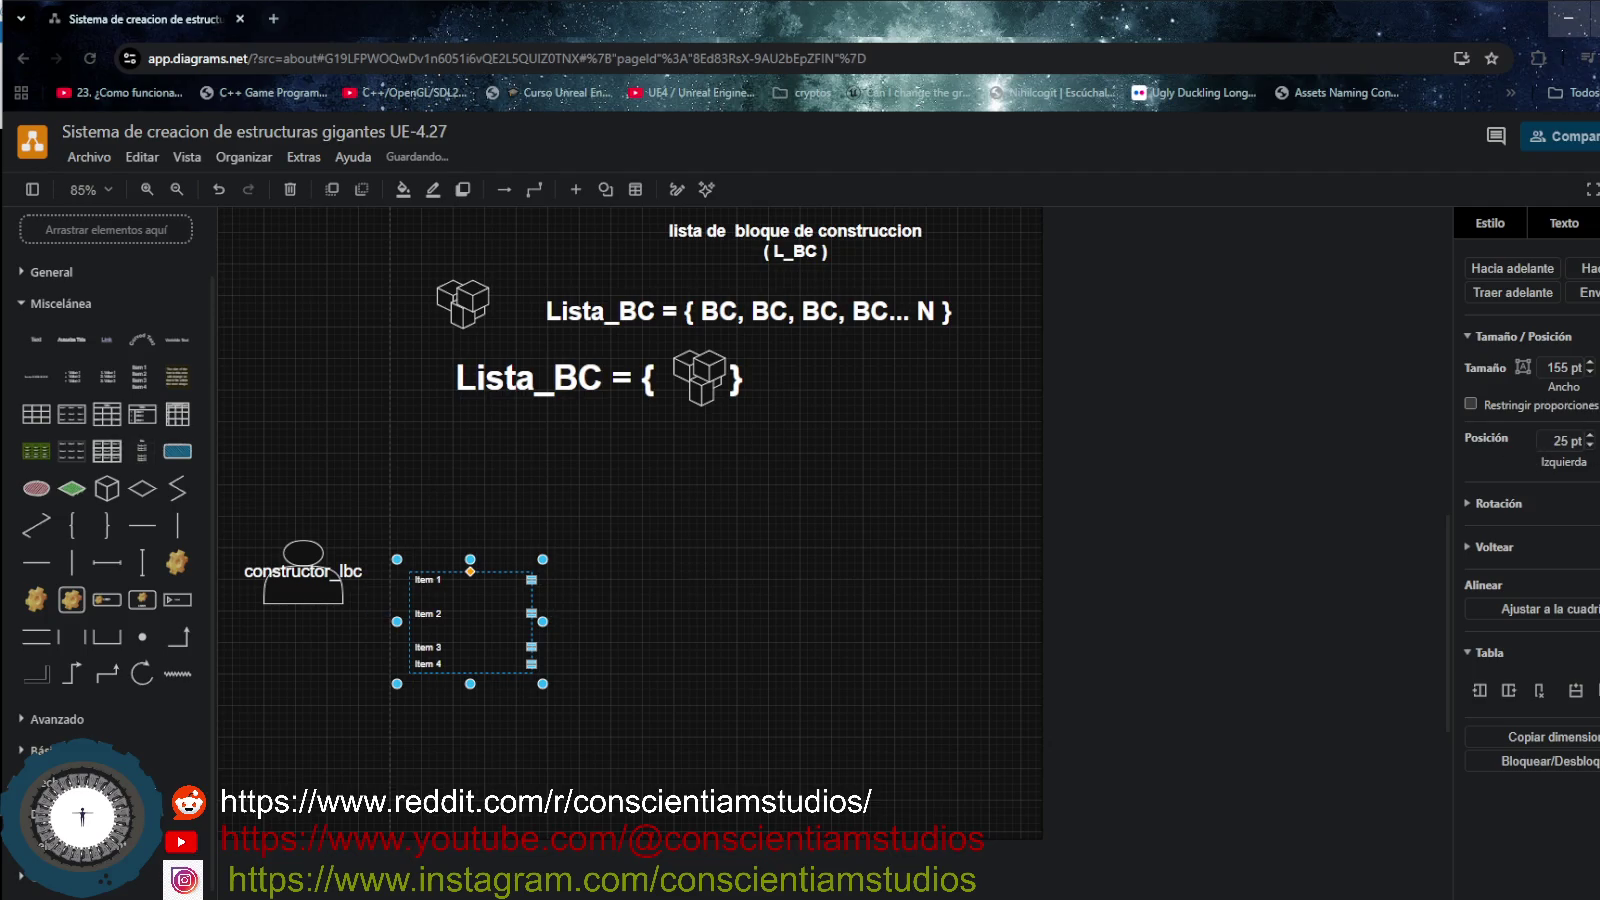
{"action": "left_click", "coordinate": [1563, 222]}
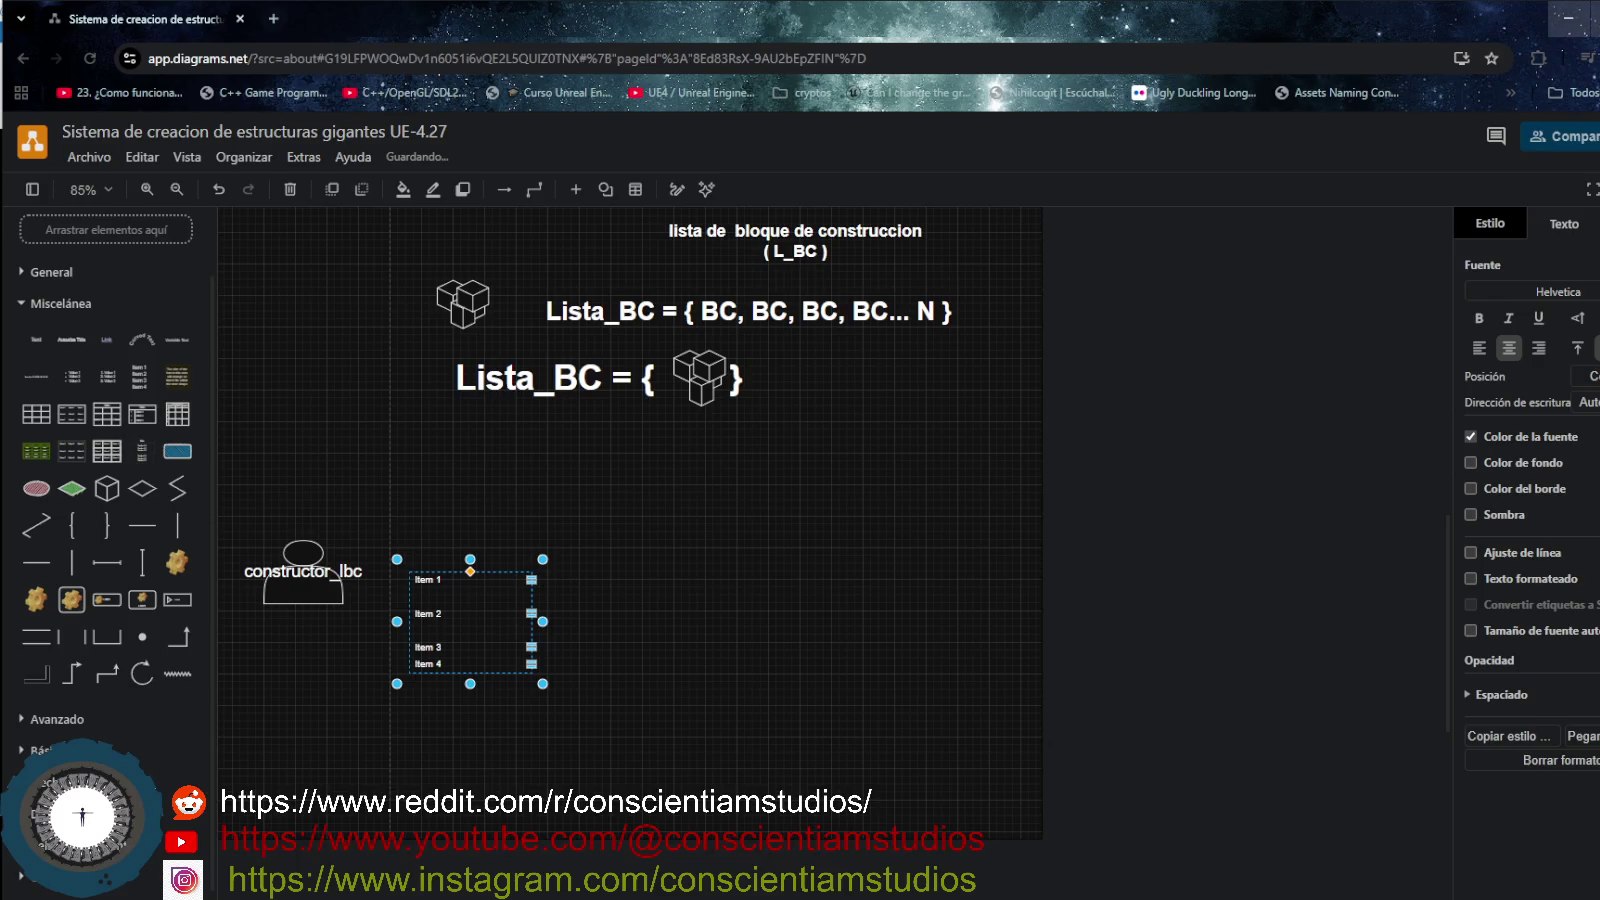
{"action": "left_click", "coordinate": [843, 708]}
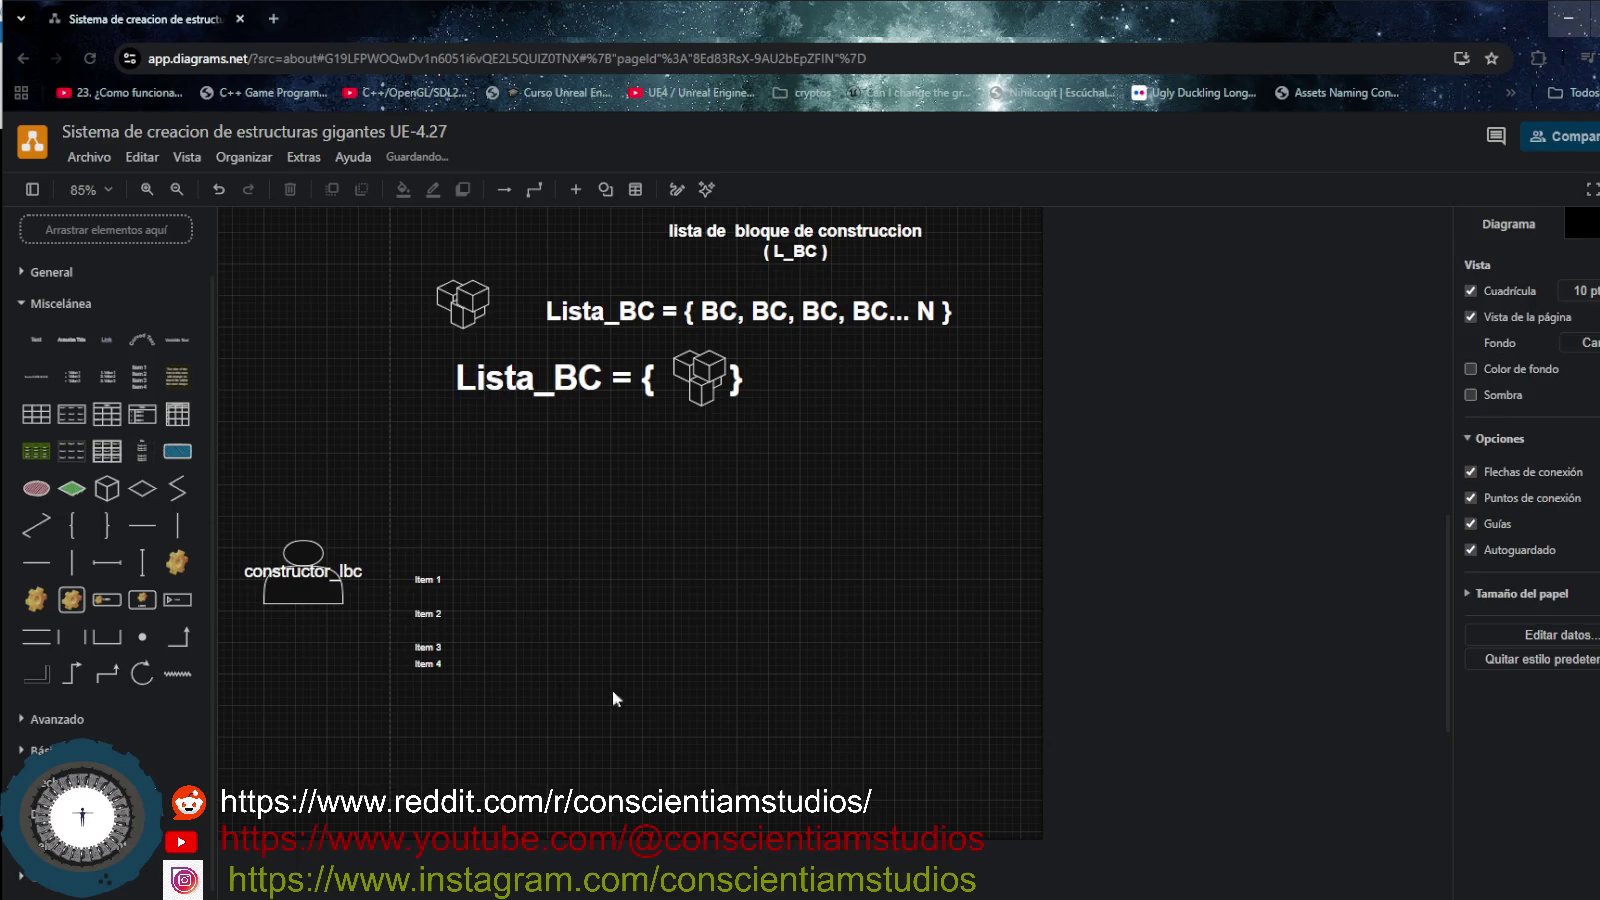
{"action": "left_click", "coordinate": [449, 641]}
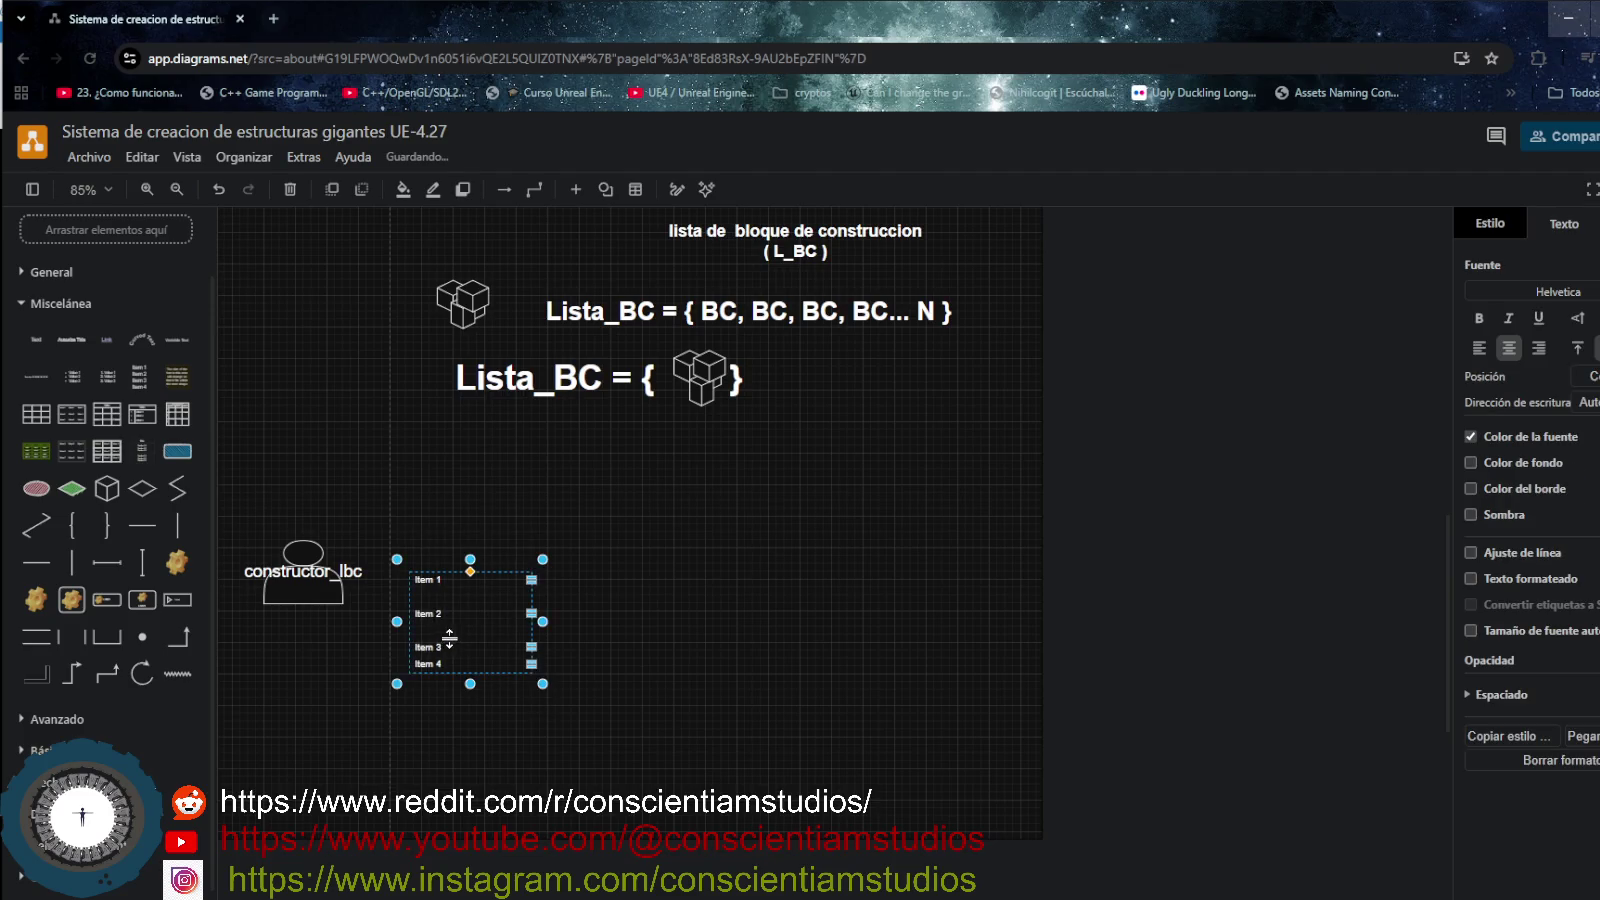
{"action": "key", "text": "Delete"}
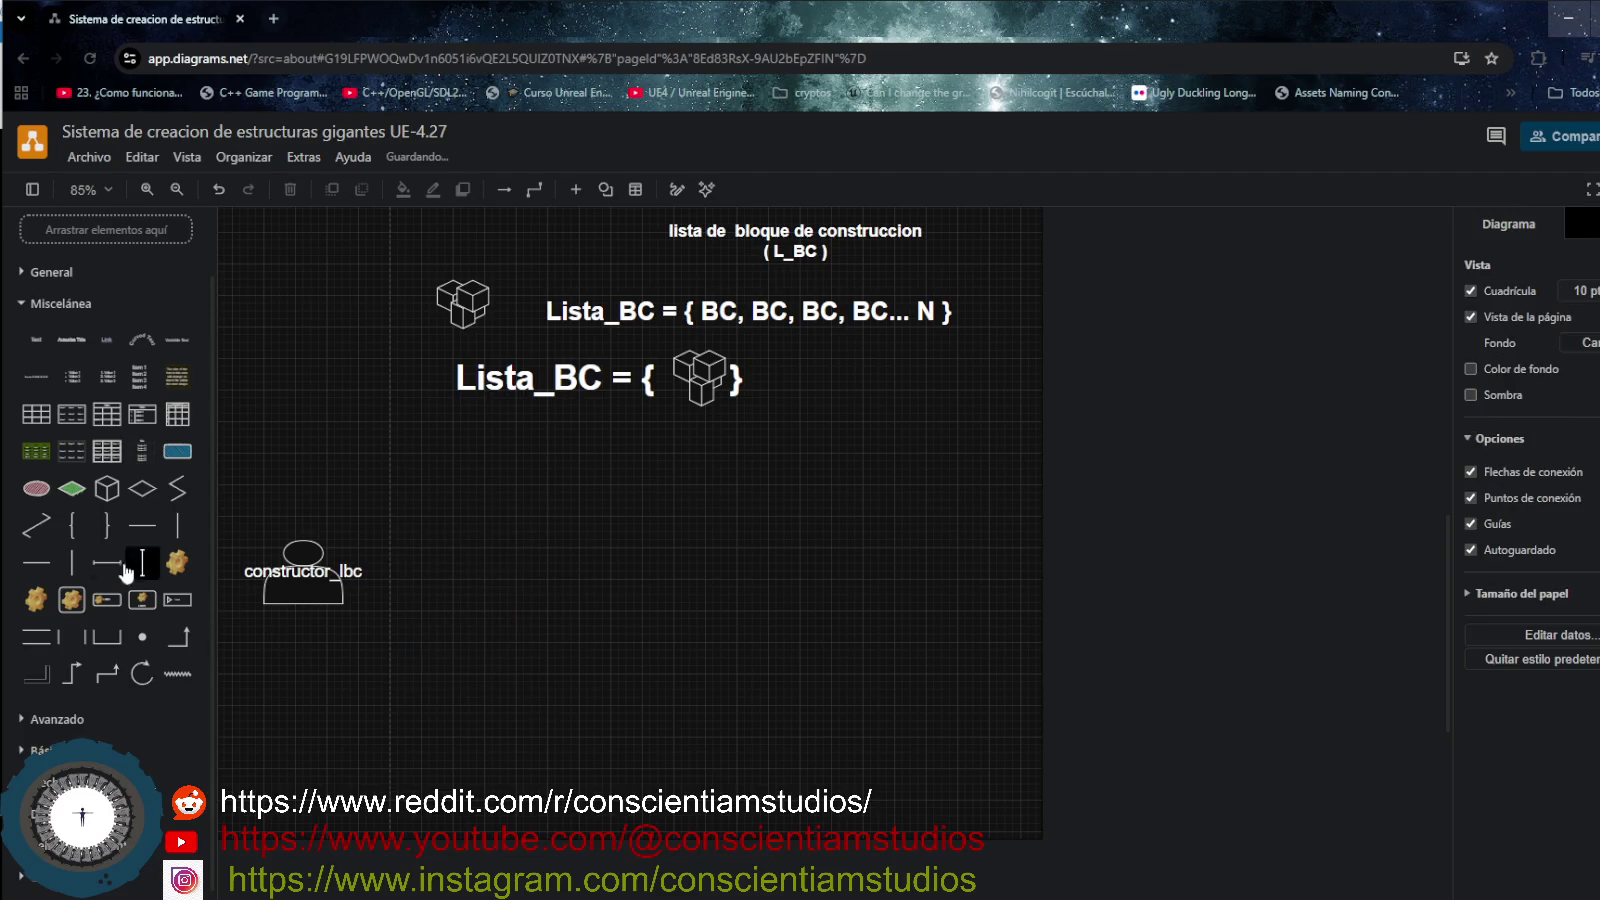
- Add a numbered Value 1–3 list with larger text, enlarged and placed beside constructor_lbc
{"action": "left_click", "coordinate": [108, 378]}
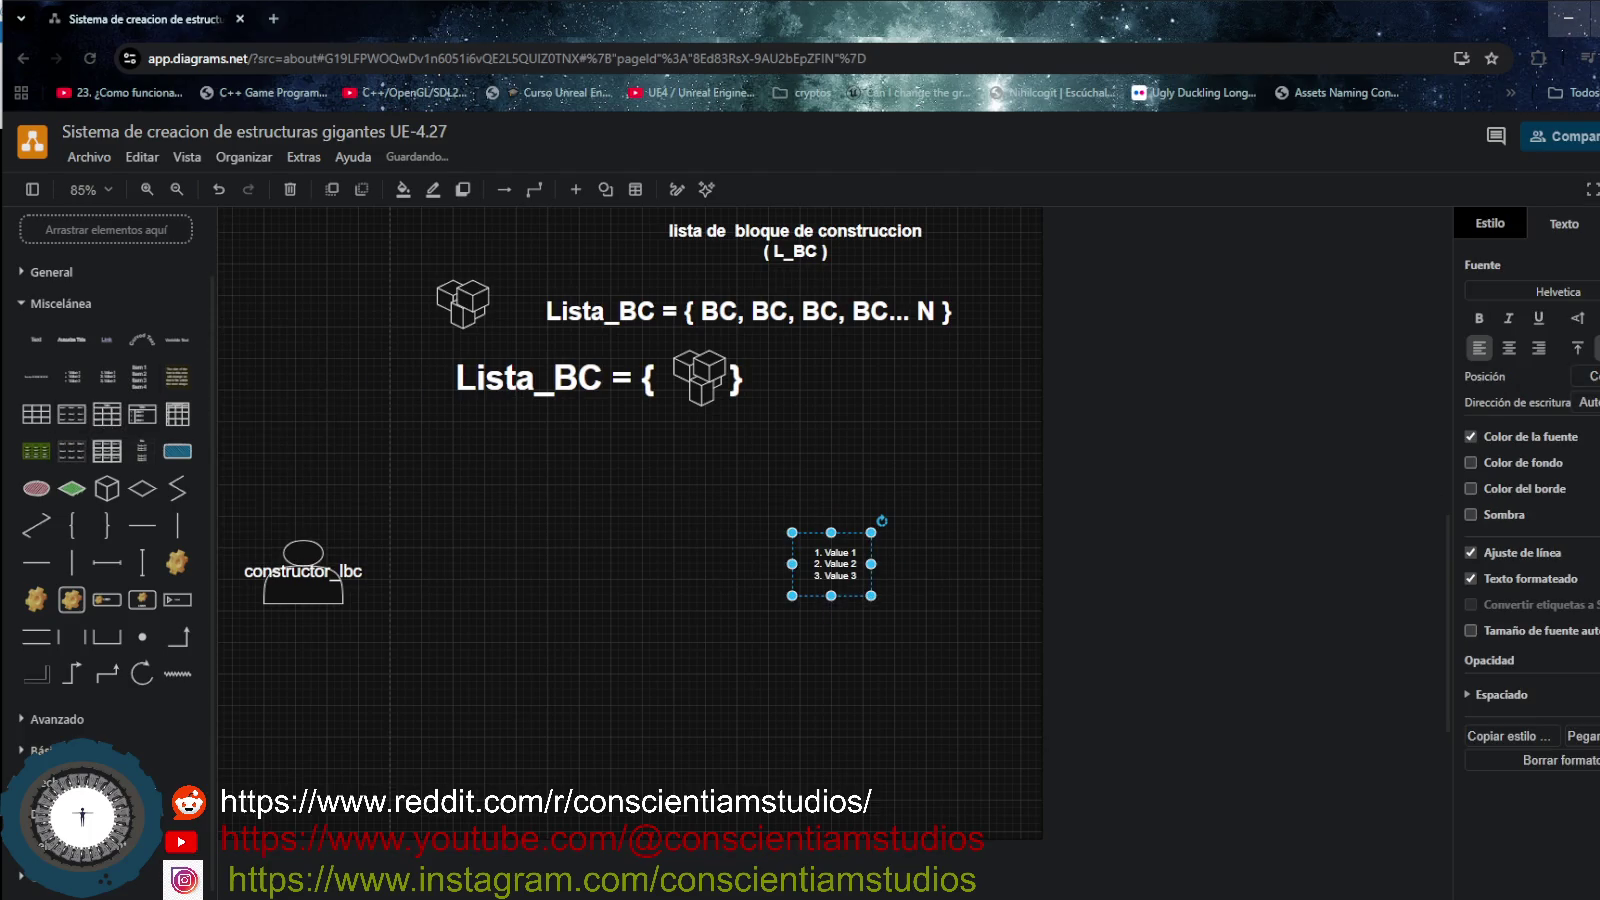
{"action": "key", "text": "ctrl+shift+period"}
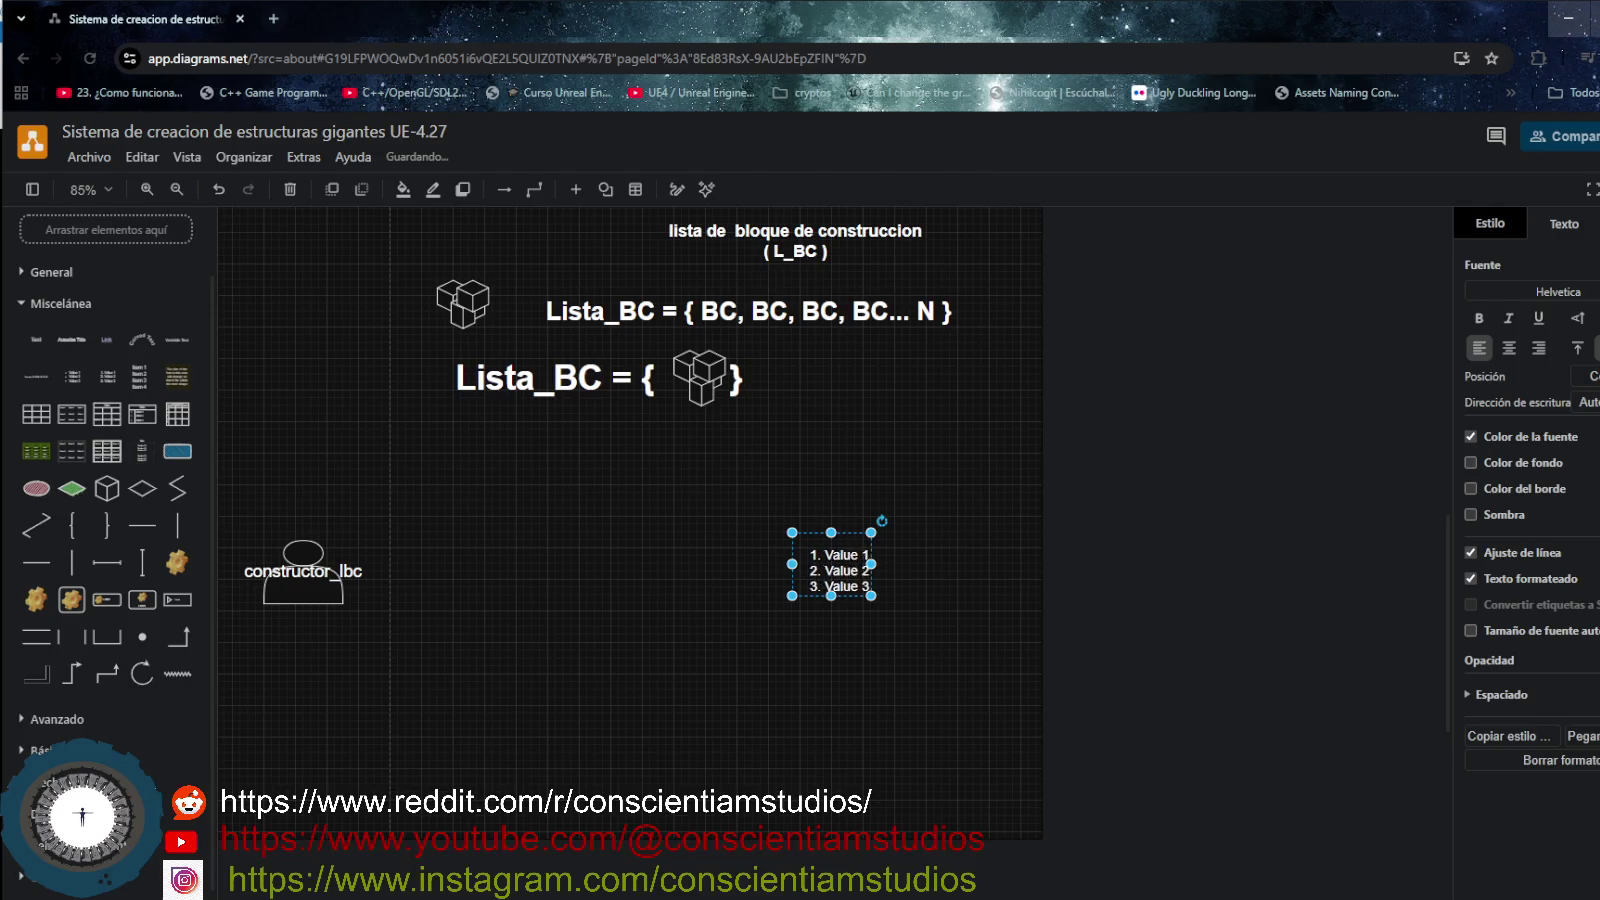
{"action": "left_click_drag", "start_coordinate": [872, 598], "coordinate": [965, 697]}
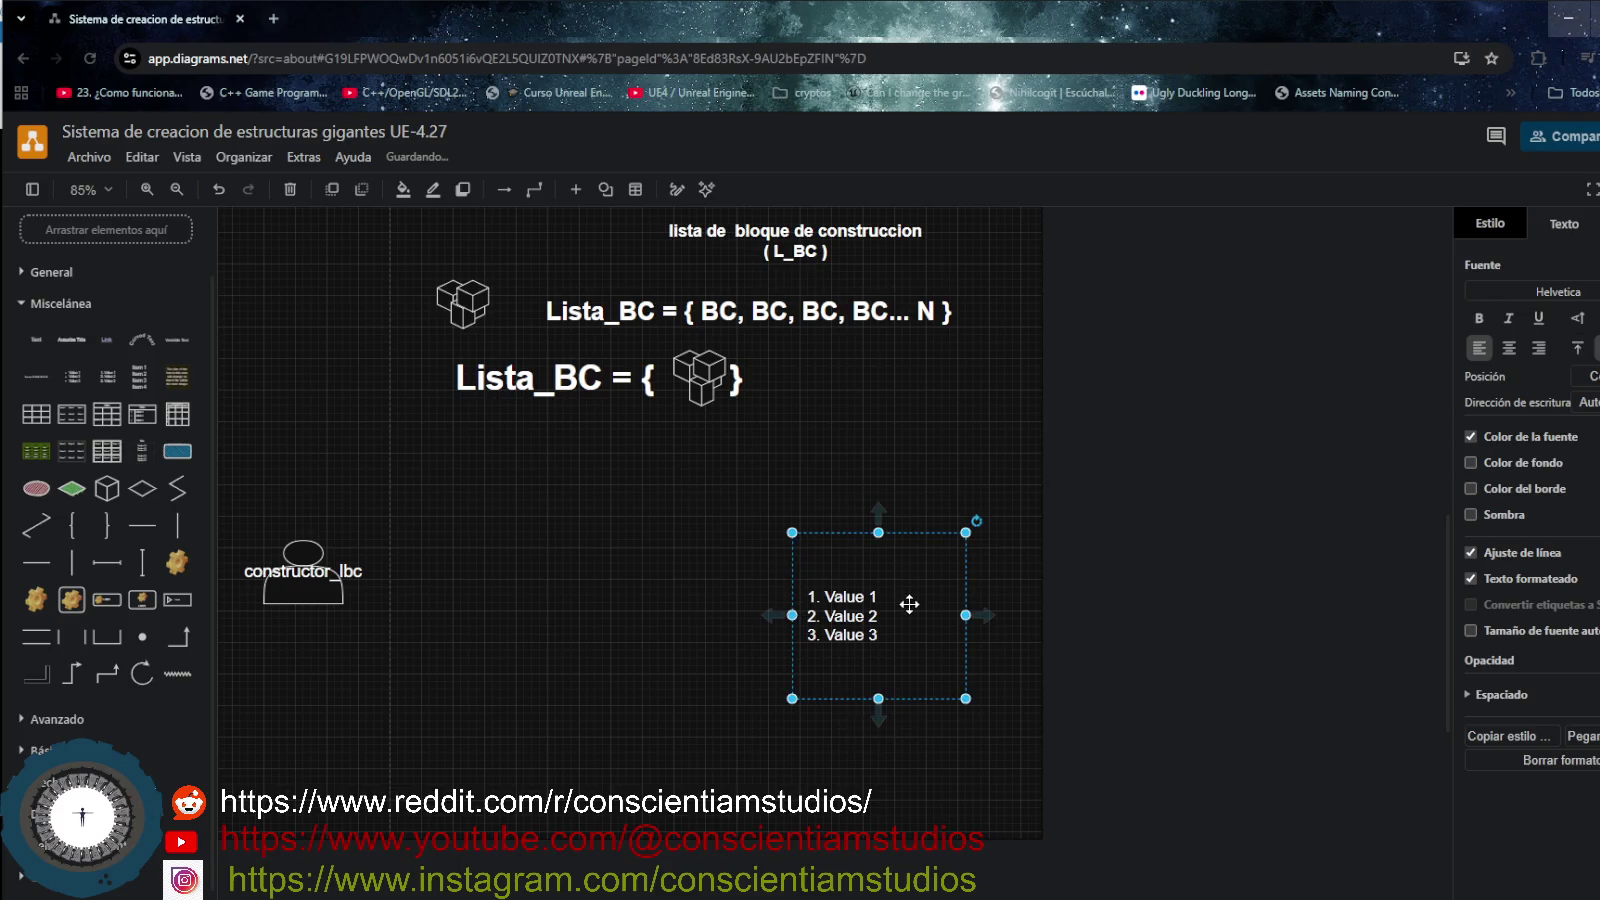
{"action": "left_click_drag", "start_coordinate": [877, 592], "coordinate": [458, 558]}
{"action": "double_click", "coordinate": [468, 593]}
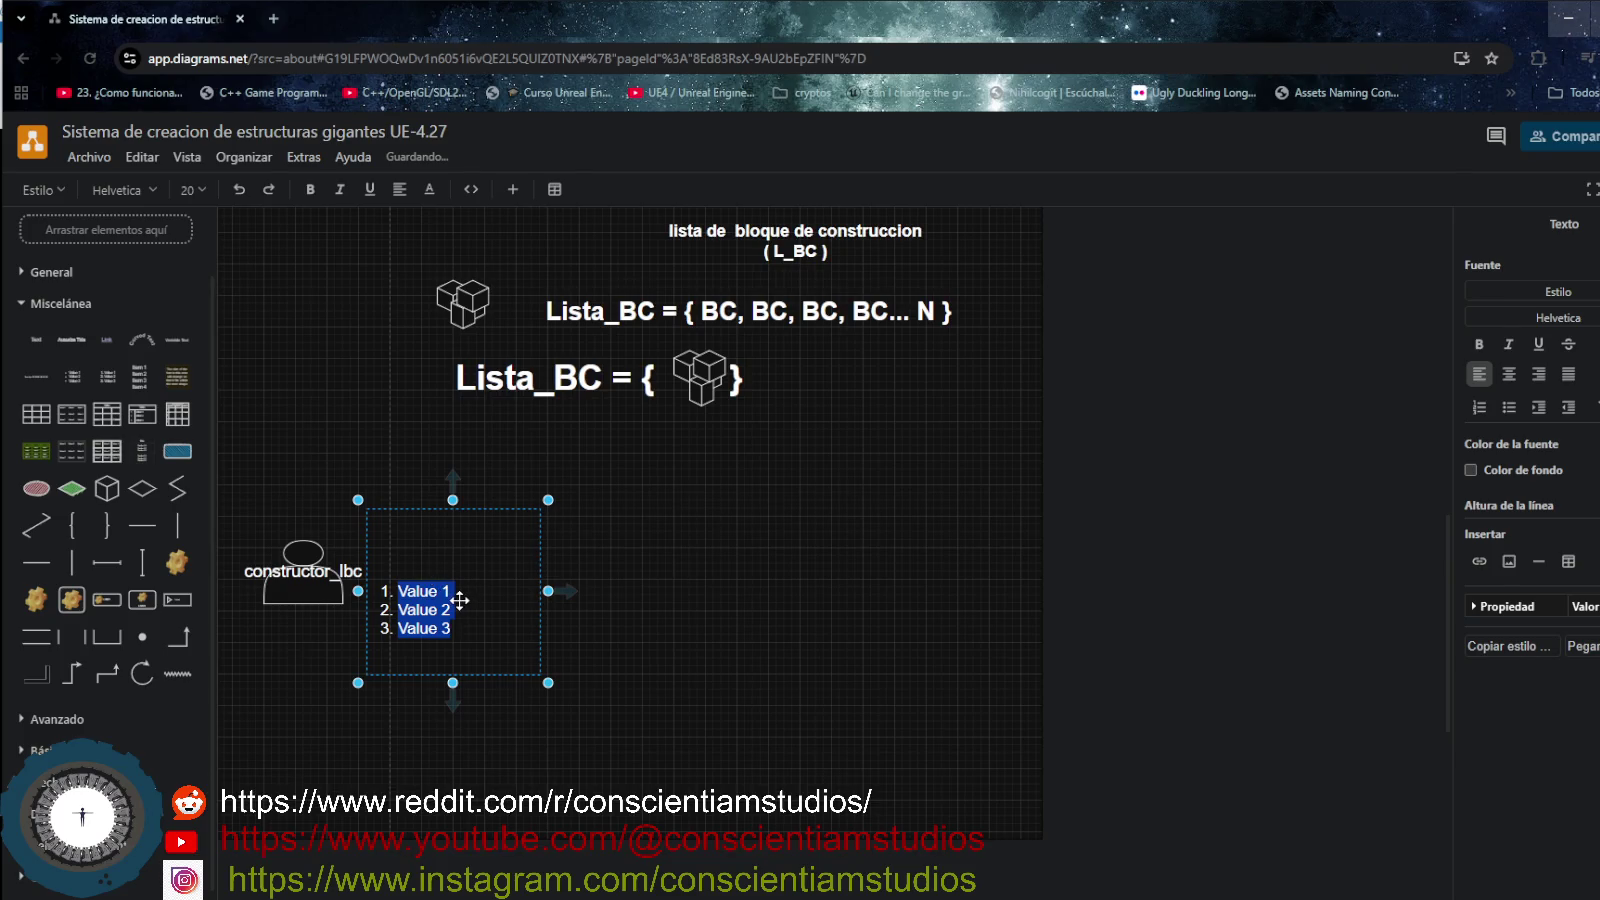
{"action": "key", "text": "Escape"}
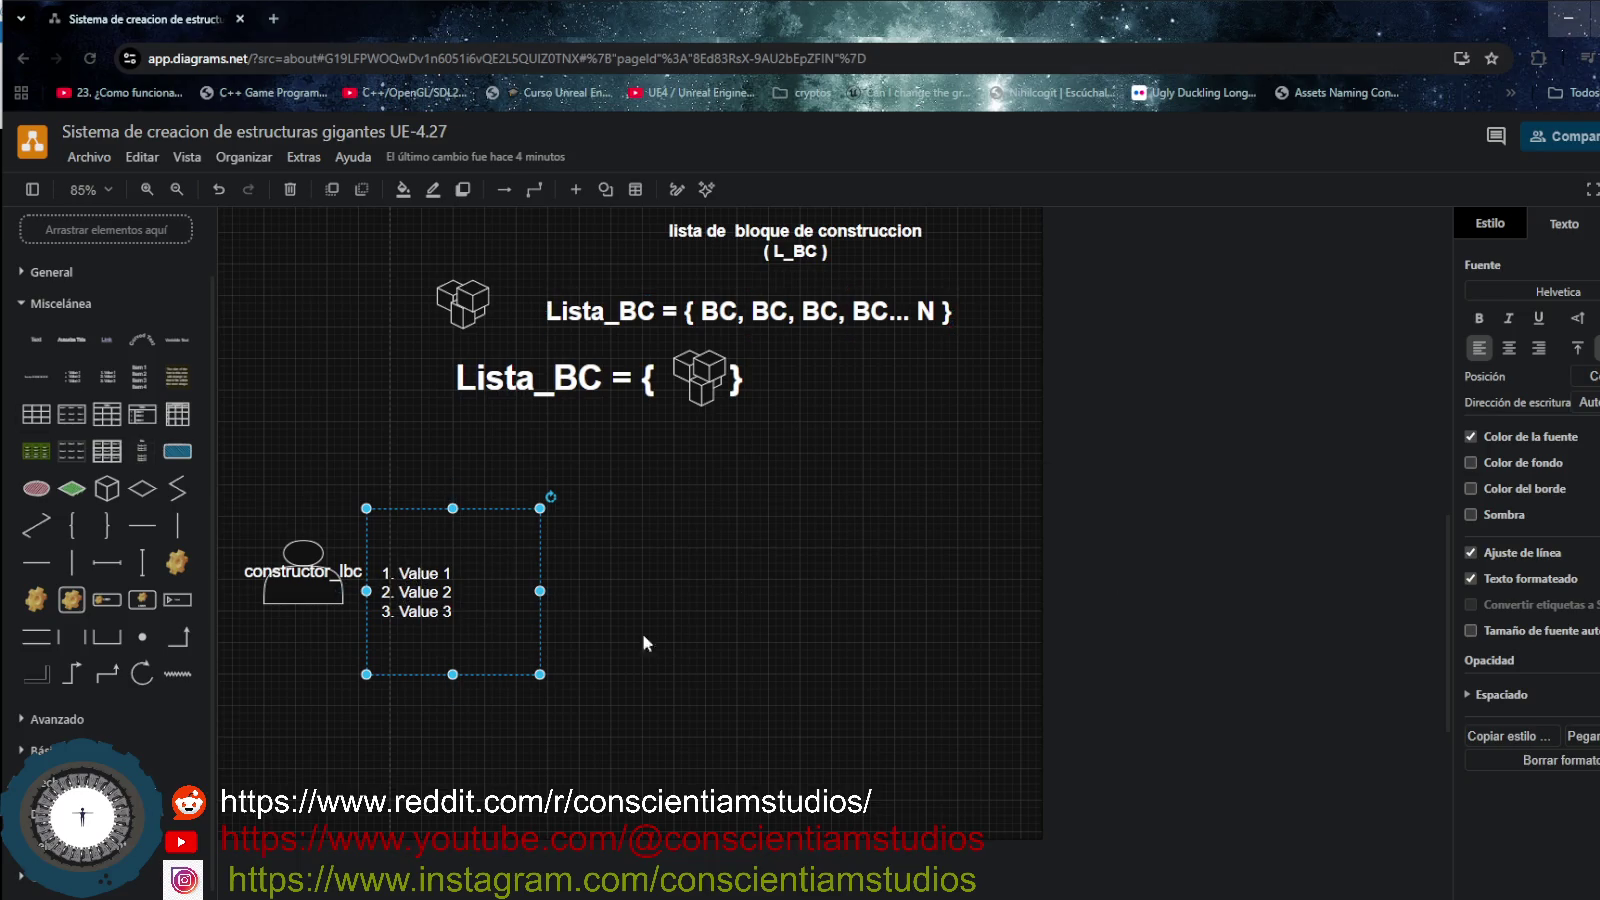
- Delete the numbered list, then try and discard a 3x3 table and a stretched Vertical List
{"action": "key", "text": "Delete"}
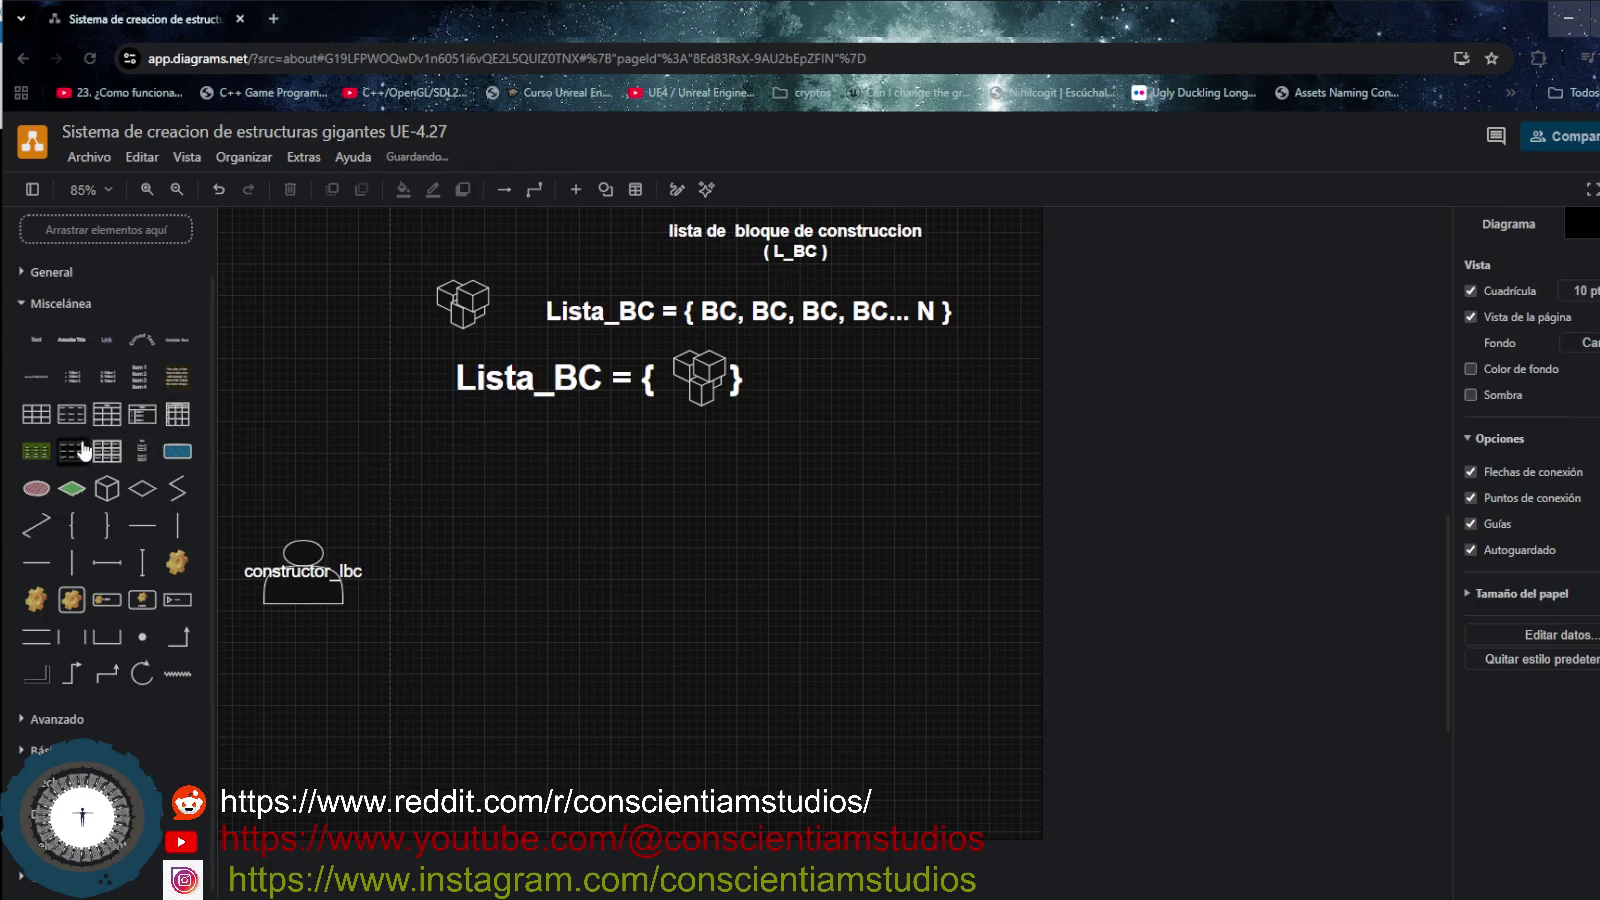
{"action": "left_click", "coordinate": [82, 448]}
{"action": "key", "text": "Delete"}
{"action": "left_click", "coordinate": [138, 393]}
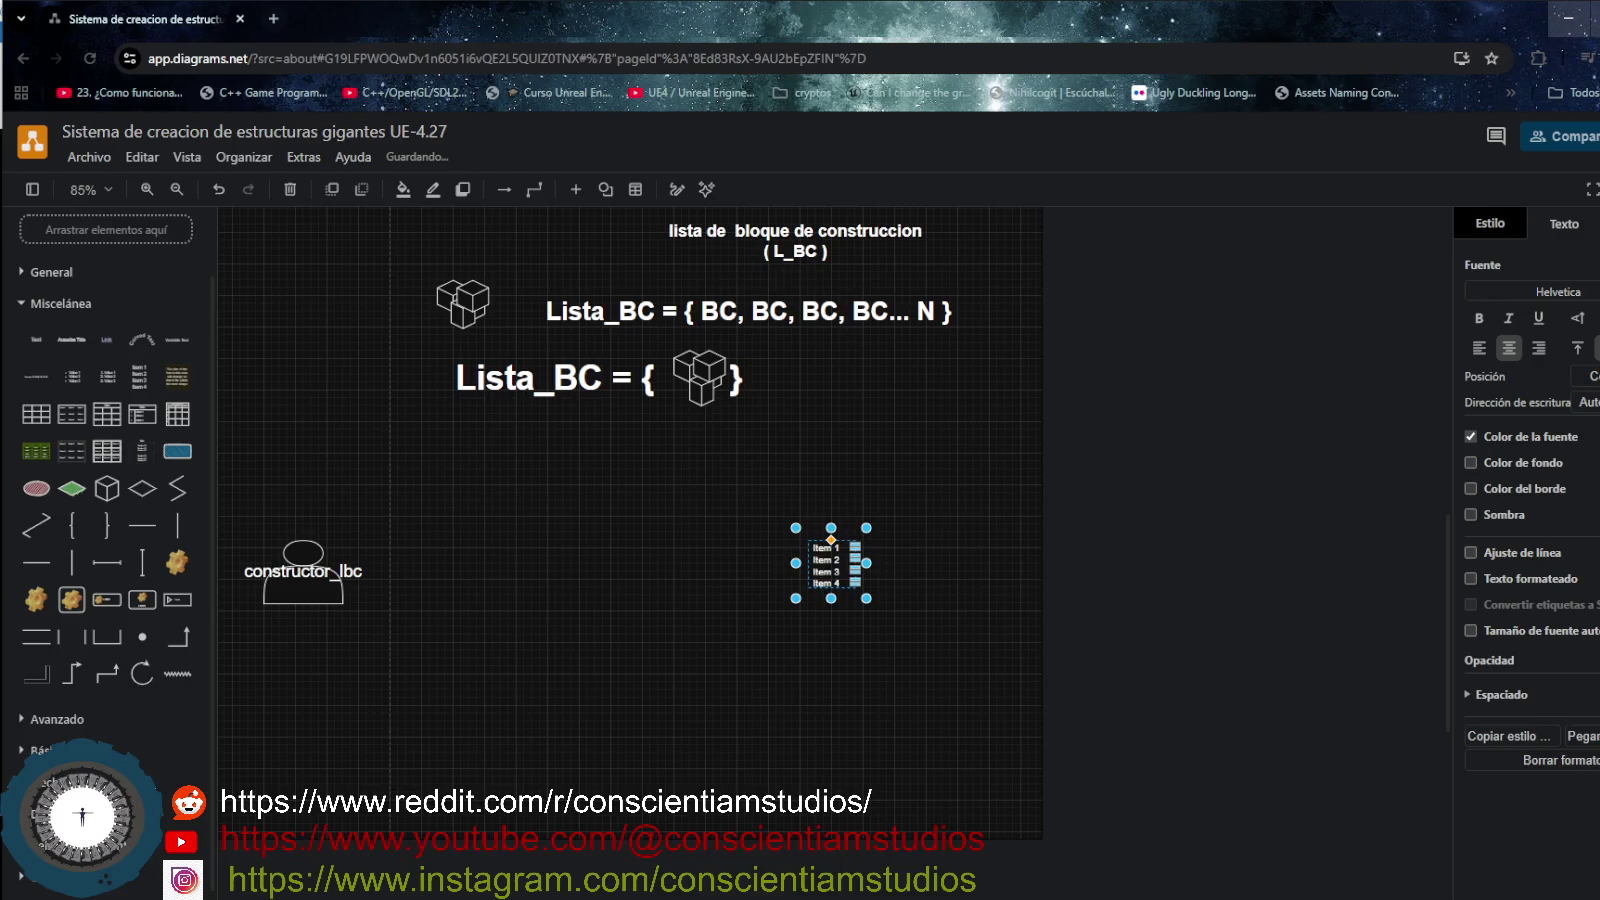
{"action": "left_click_drag", "start_coordinate": [866, 598], "coordinate": [867, 680]}
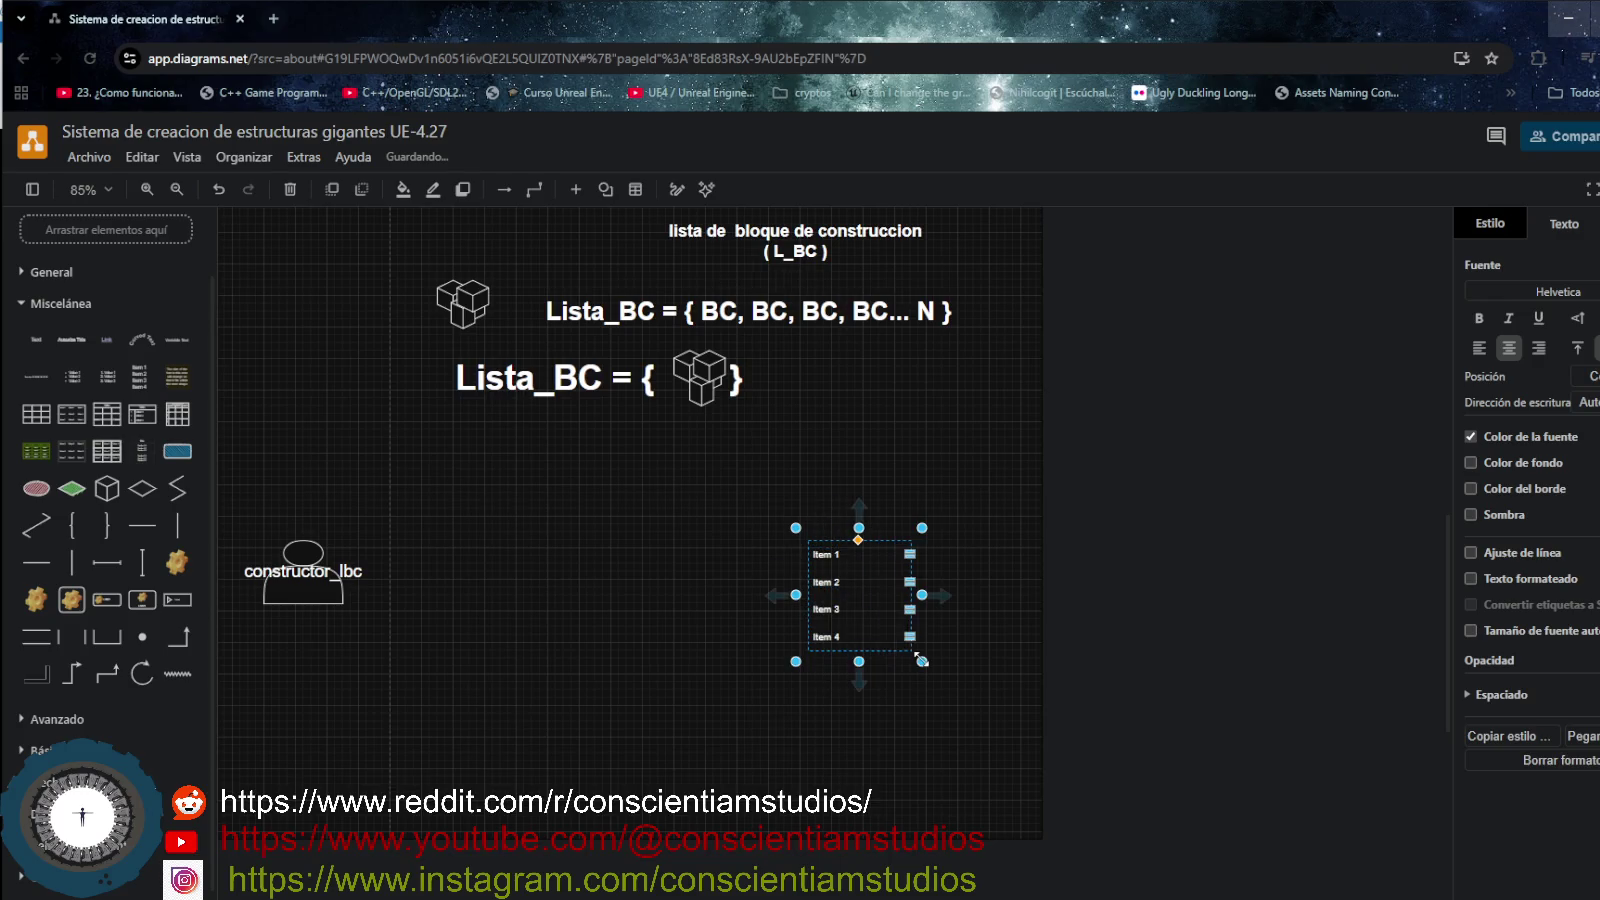
{"action": "key", "text": "Delete"}
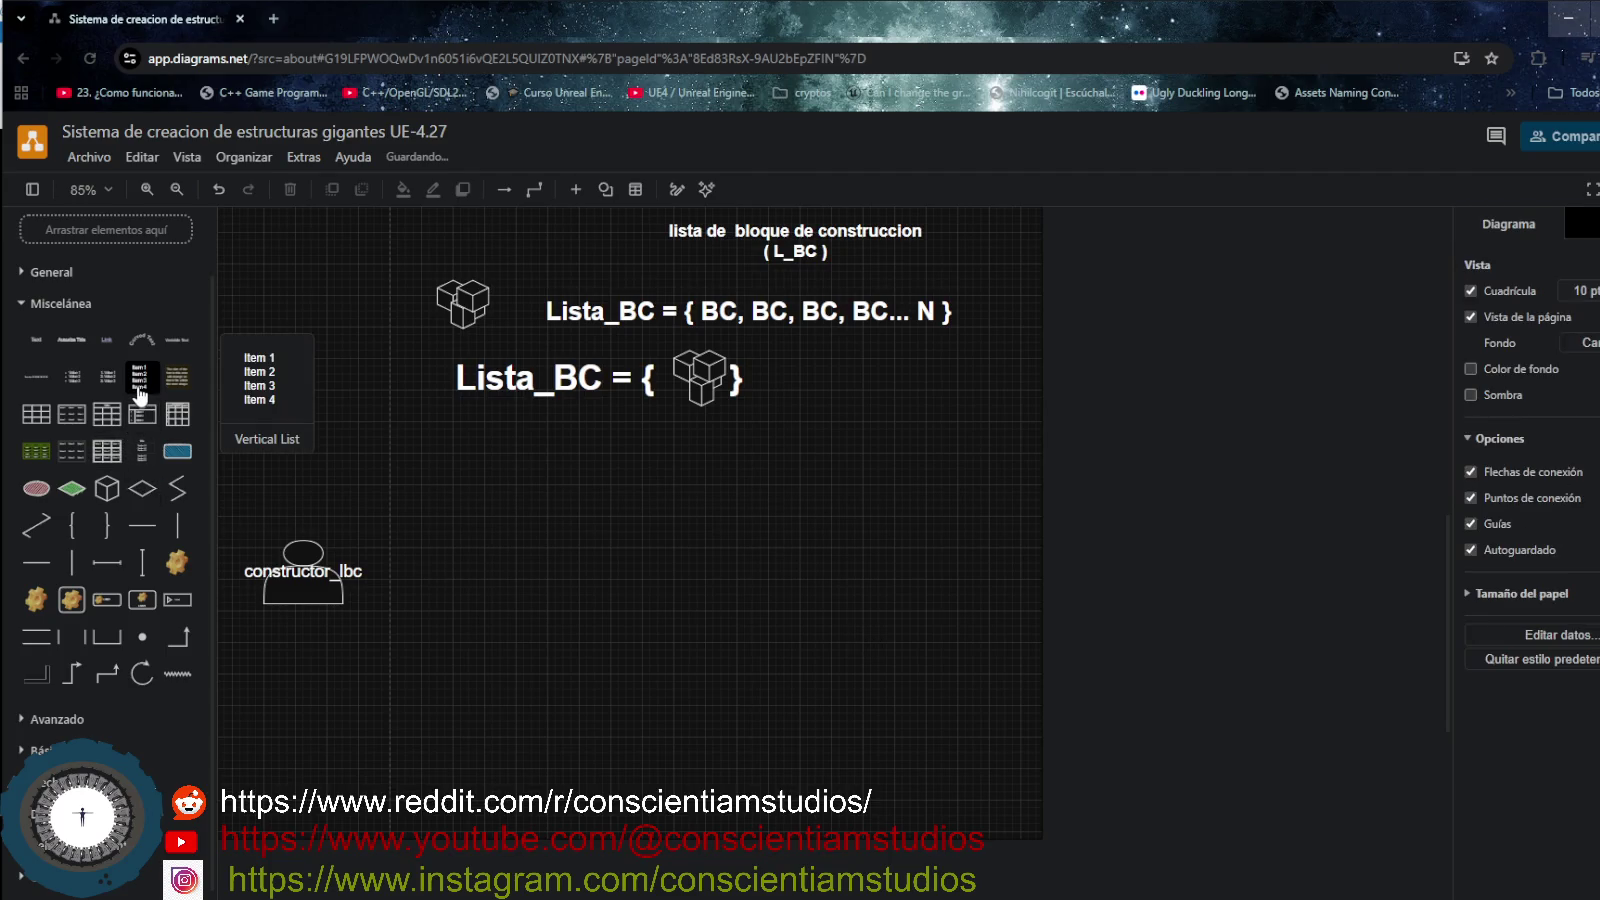
- Place an enlarged Item 1–4 list beside the constructor_lbc actor
{"action": "left_click", "coordinate": [137, 378]}
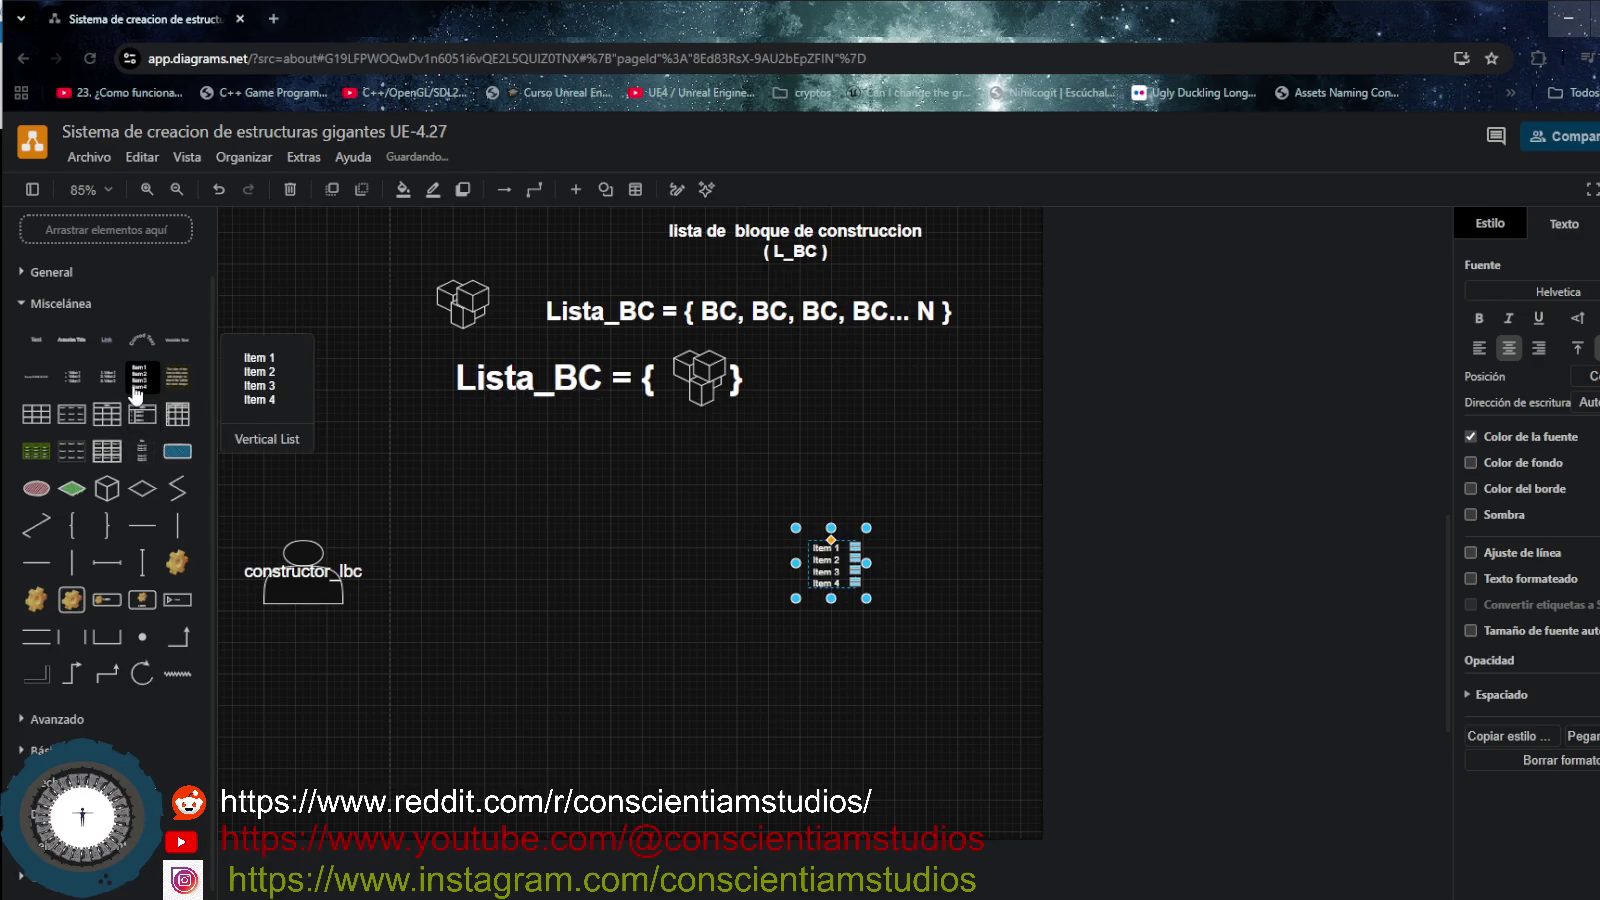
{"action": "left_click", "coordinate": [1076, 479]}
{"action": "left_click", "coordinate": [827, 562]}
{"action": "key", "text": "Delete"}
{"action": "left_click_drag", "start_coordinate": [140, 377], "coordinate": [410, 507]}
{"action": "left_click_drag", "start_coordinate": [466, 577], "coordinate": [654, 678]}
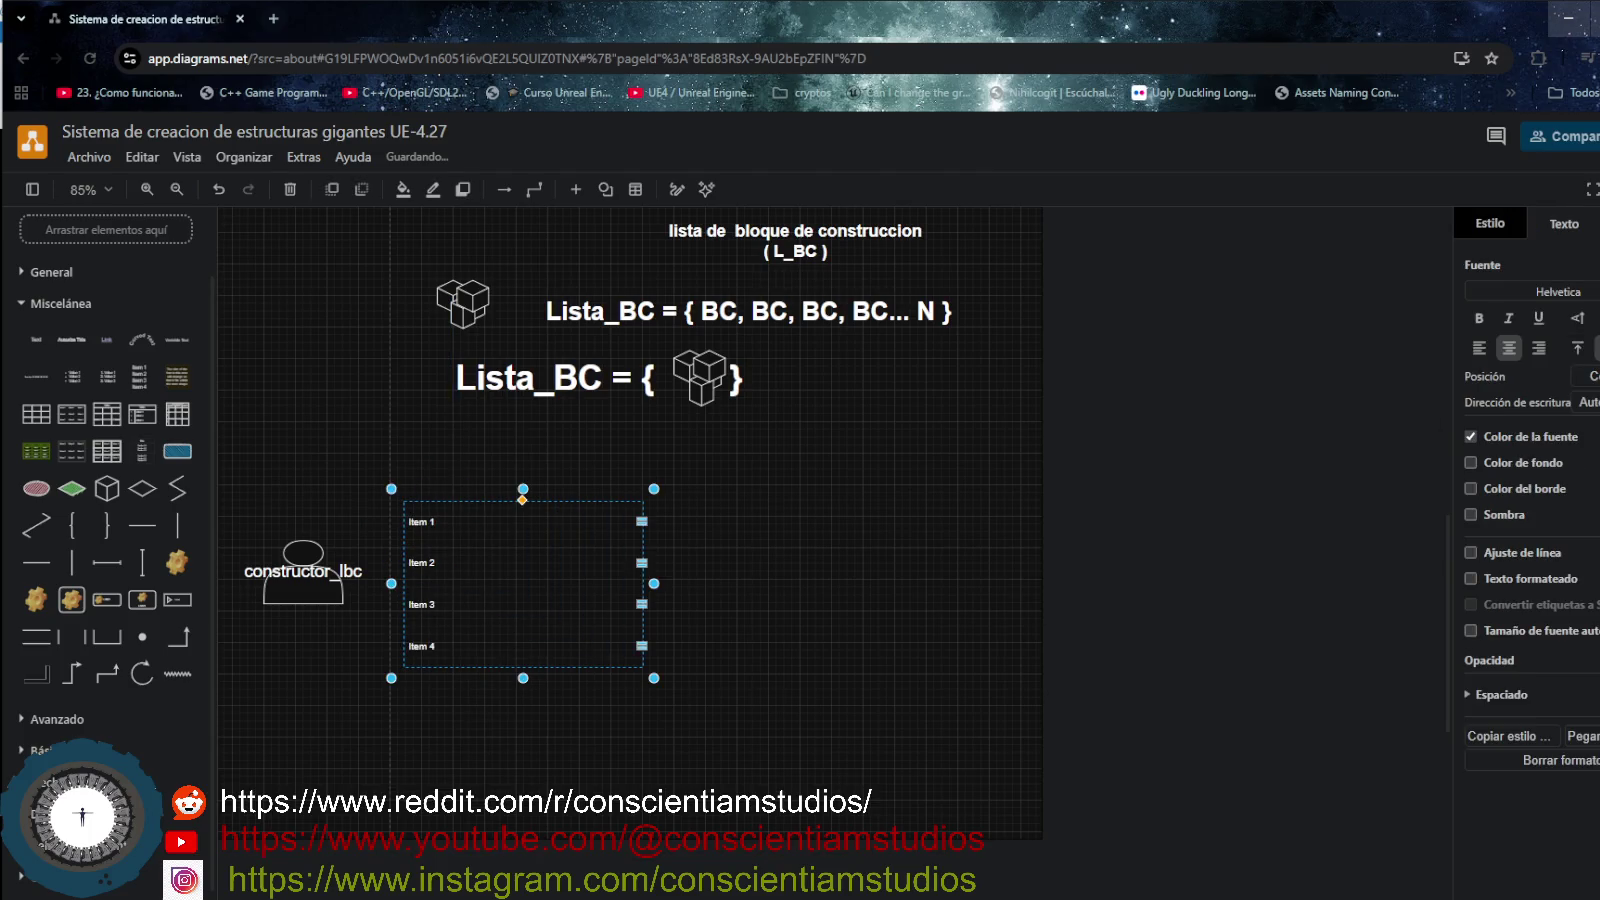
- Enlarge the text of the Item 1–4 rows to size 25
{"action": "left_click", "coordinate": [490, 537]}
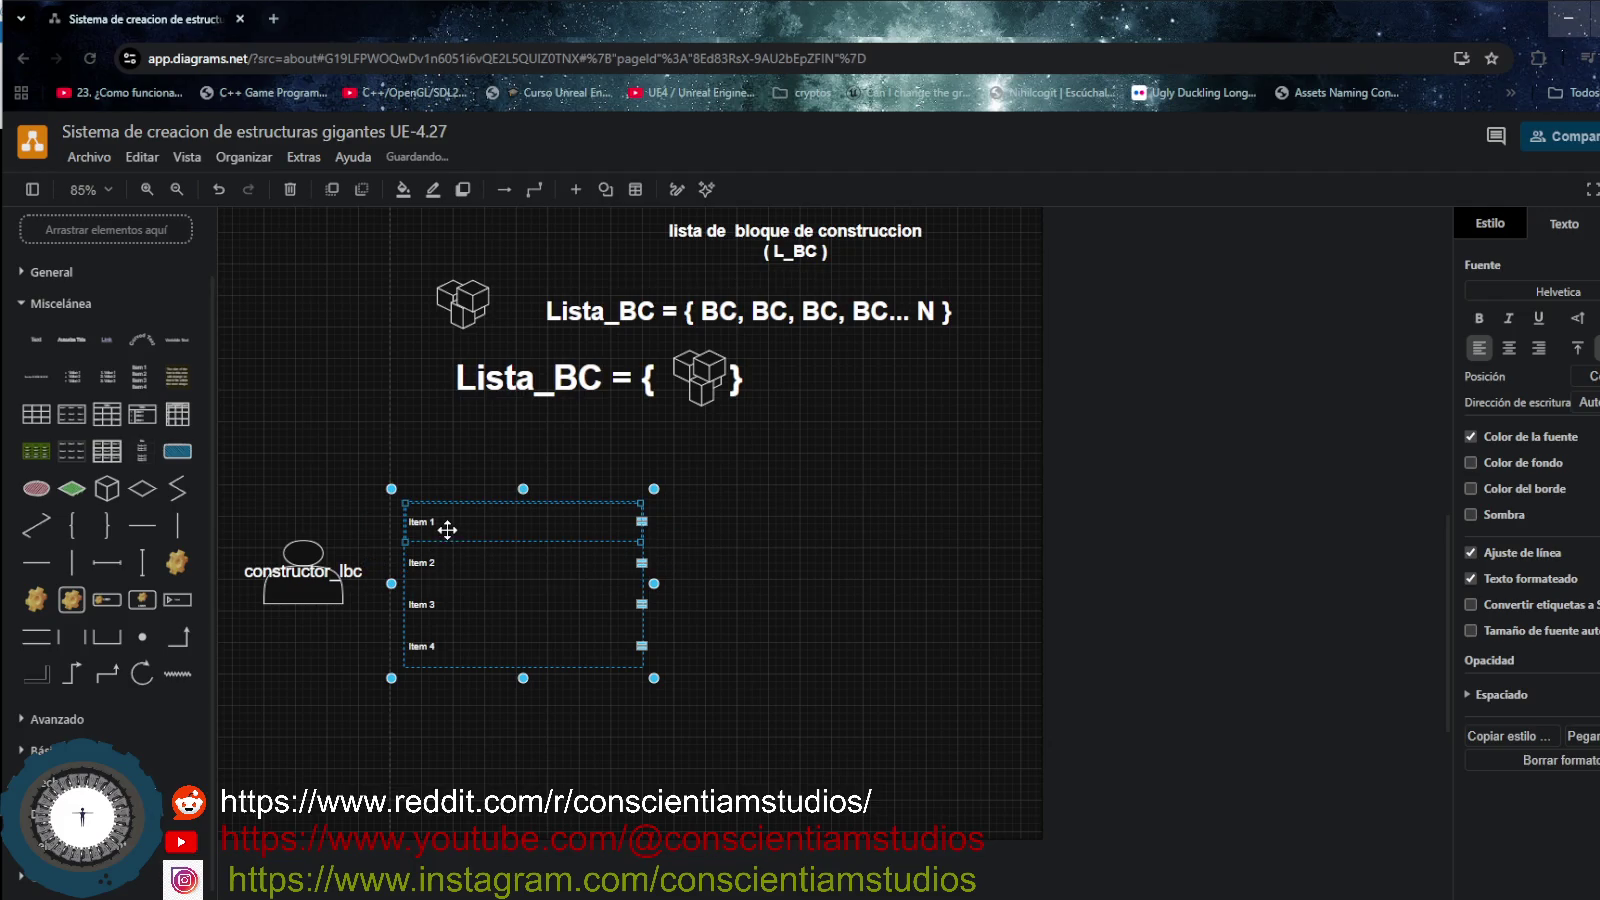
{"action": "key", "text": "Up"}
{"action": "key", "text": "Up"}
{"action": "key", "text": "Up"}
{"action": "key", "text": "Up"}
{"action": "key", "text": "Up"}
{"action": "key", "text": "Up"}
{"action": "key", "text": "Up"}
{"action": "key", "text": "Up"}
{"action": "key", "text": "Up"}
{"action": "key", "text": "Up"}
{"action": "left_click", "coordinate": [453, 568]}
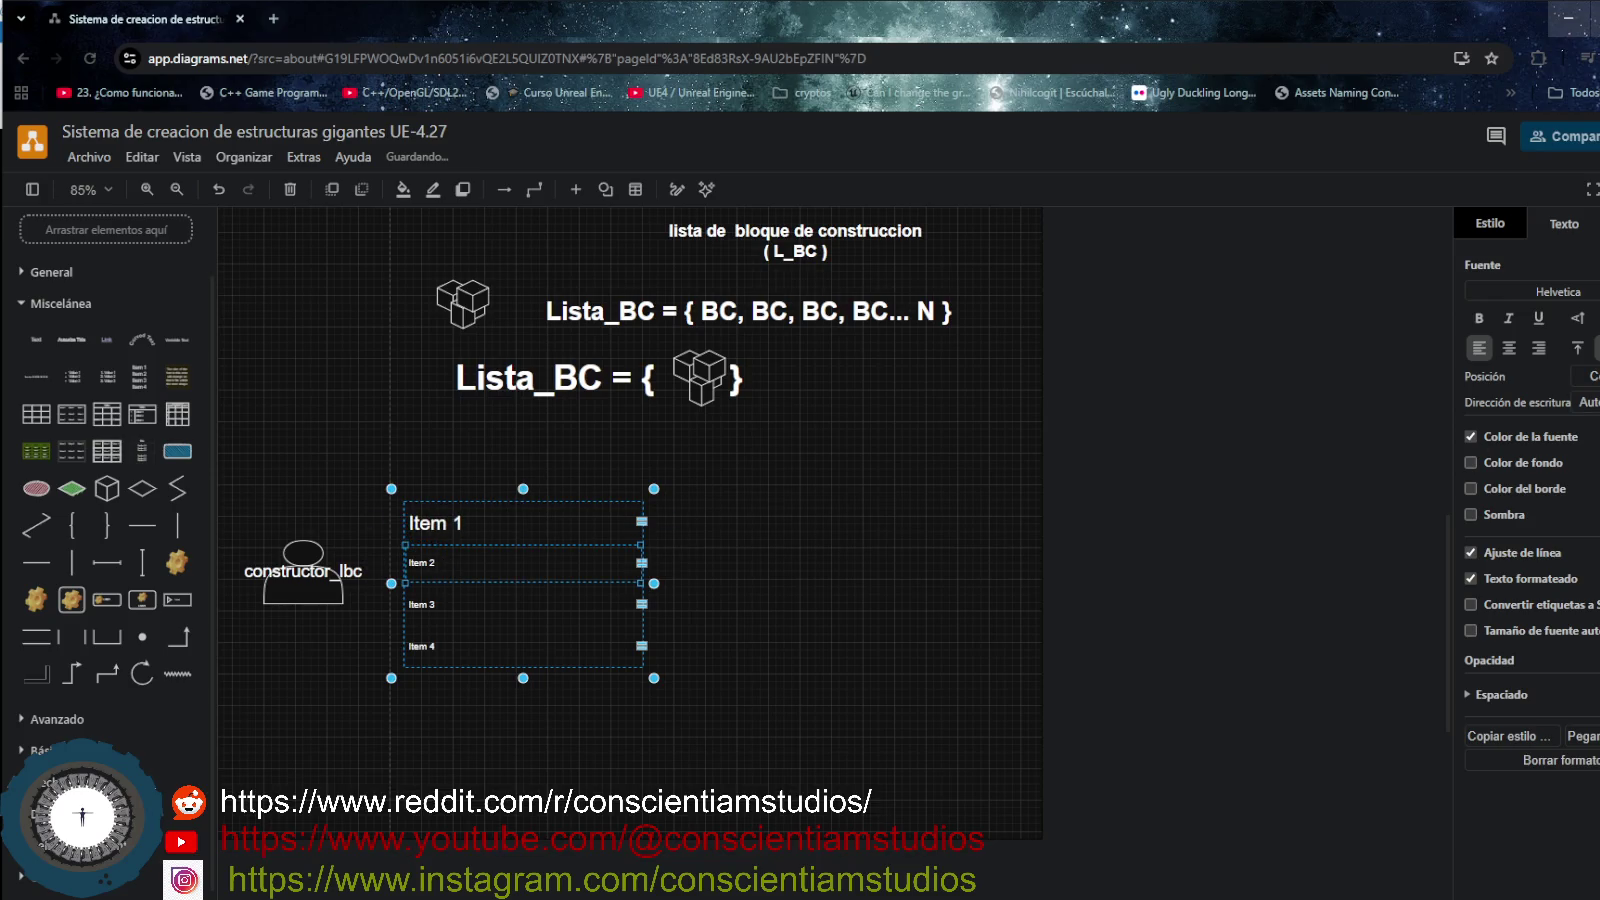
{"action": "key", "text": "Up"}
{"action": "key", "text": "Up"}
{"action": "key", "text": "Up"}
{"action": "key", "text": "Up"}
{"action": "key", "text": "Up"}
{"action": "key", "text": "Up"}
{"action": "key", "text": "Up"}
{"action": "key", "text": "Up"}
{"action": "left_click", "coordinate": [445, 603]}
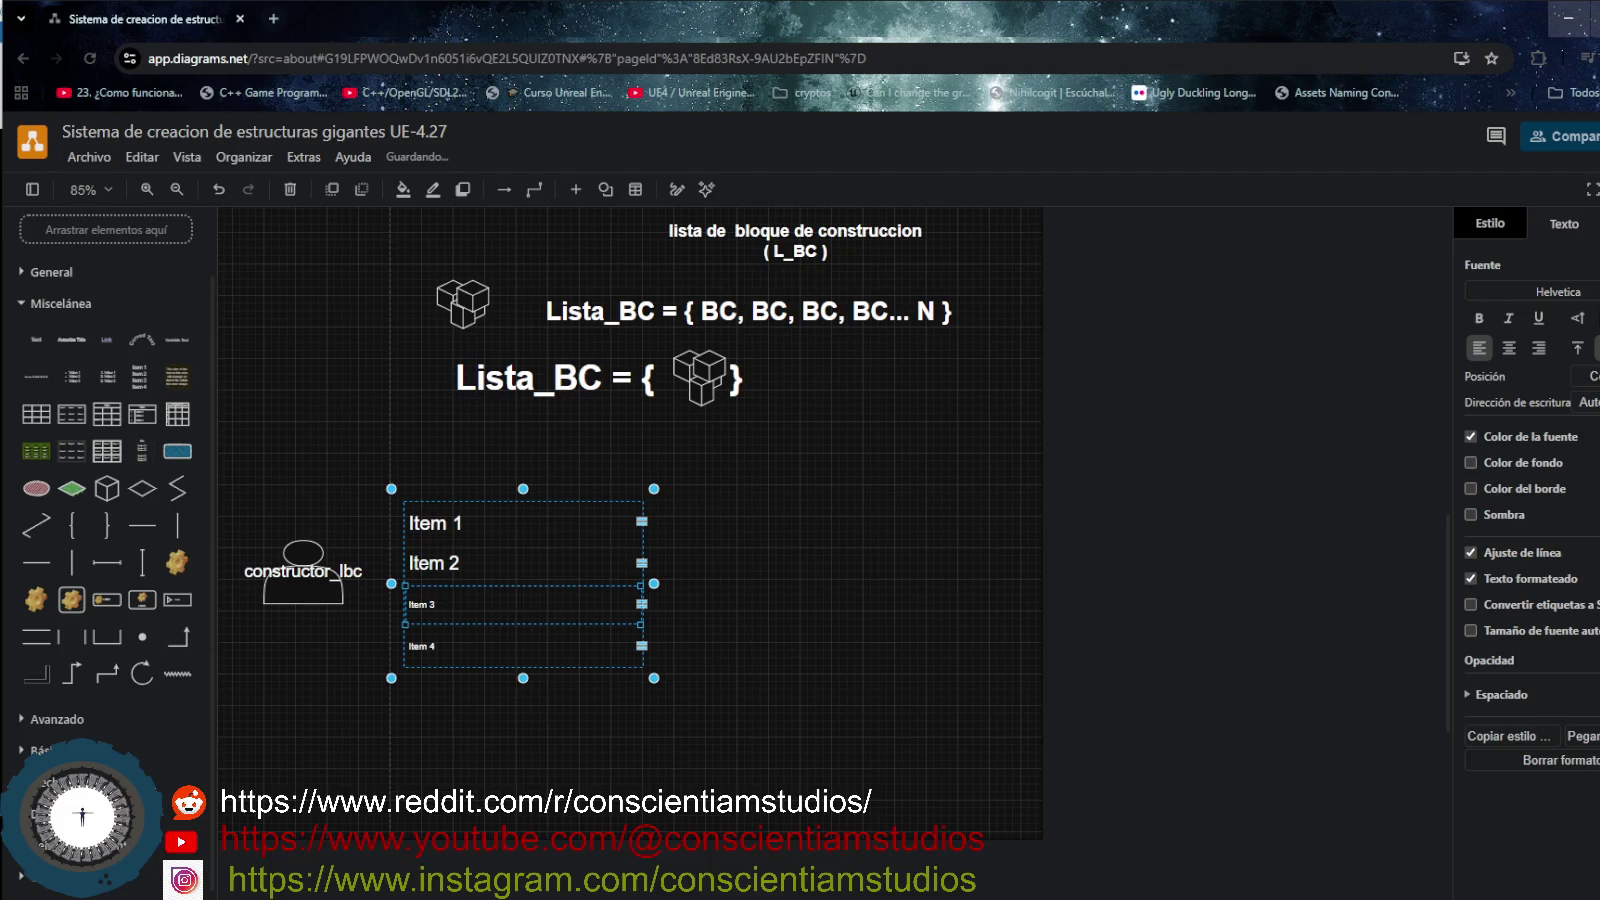
{"action": "key", "text": "ctrl+shift+v"}
{"action": "left_click", "coordinate": [437, 652]}
{"action": "double_click", "coordinate": [425, 647]}
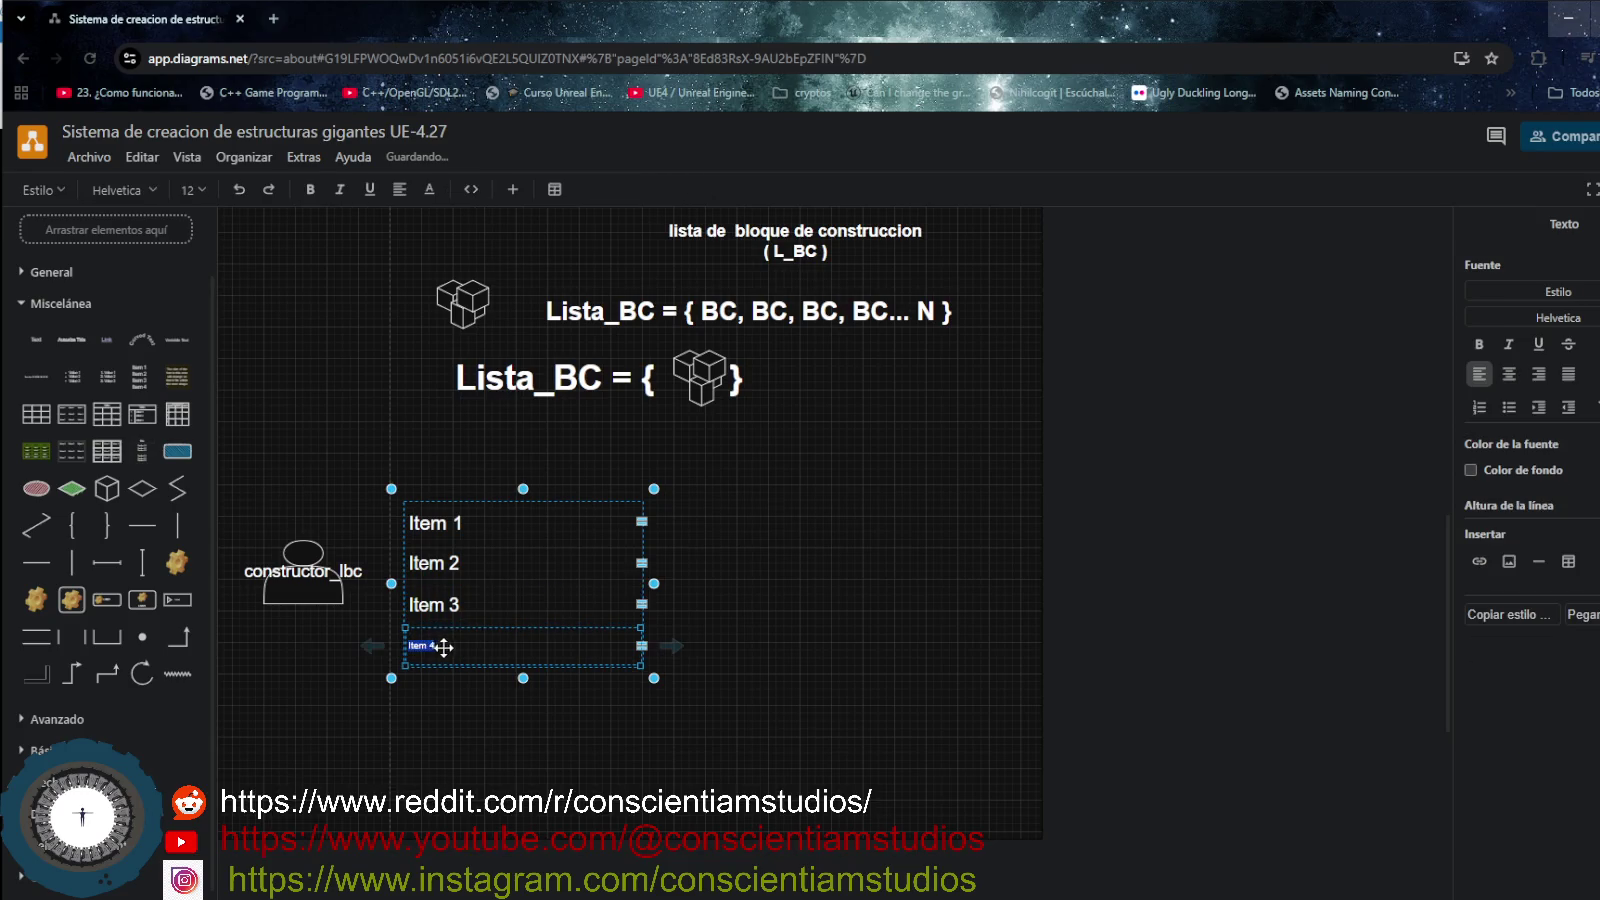
{"action": "key", "text": "End"}
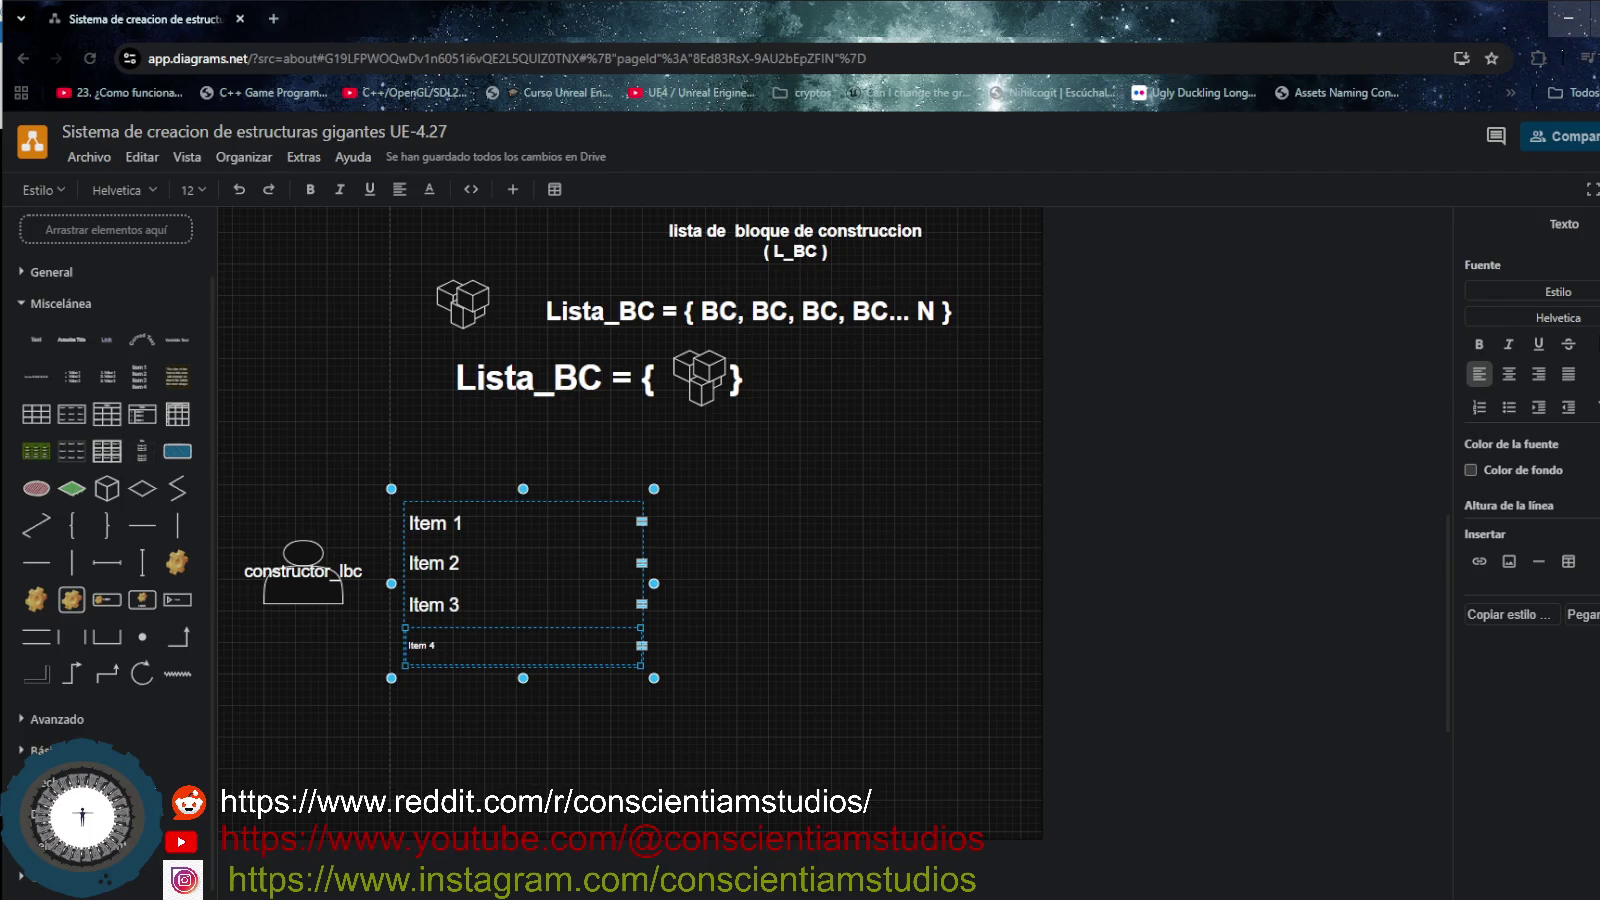
{"action": "key", "text": "ctrl+a"}
{"action": "left_click", "coordinate": [766, 762]}
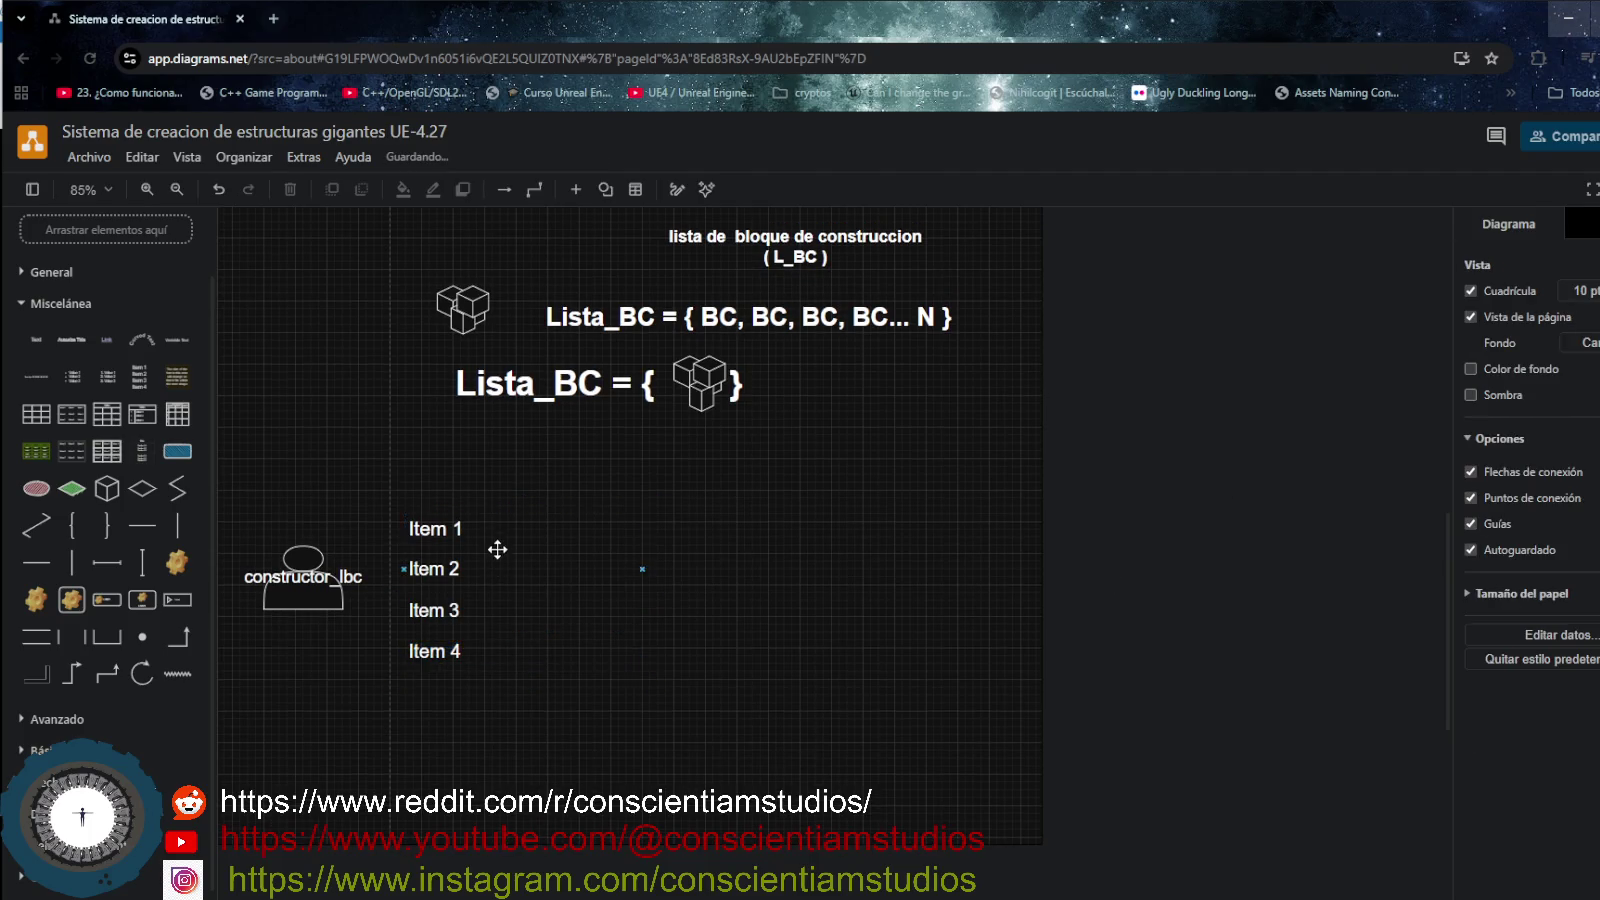
- Replace the Item 1 placeholder with 'Lista_bc :L_bc_constru'
{"action": "left_click", "coordinate": [500, 552]}
{"action": "left_click", "coordinate": [466, 527]}
{"action": "double_click", "coordinate": [467, 527]}
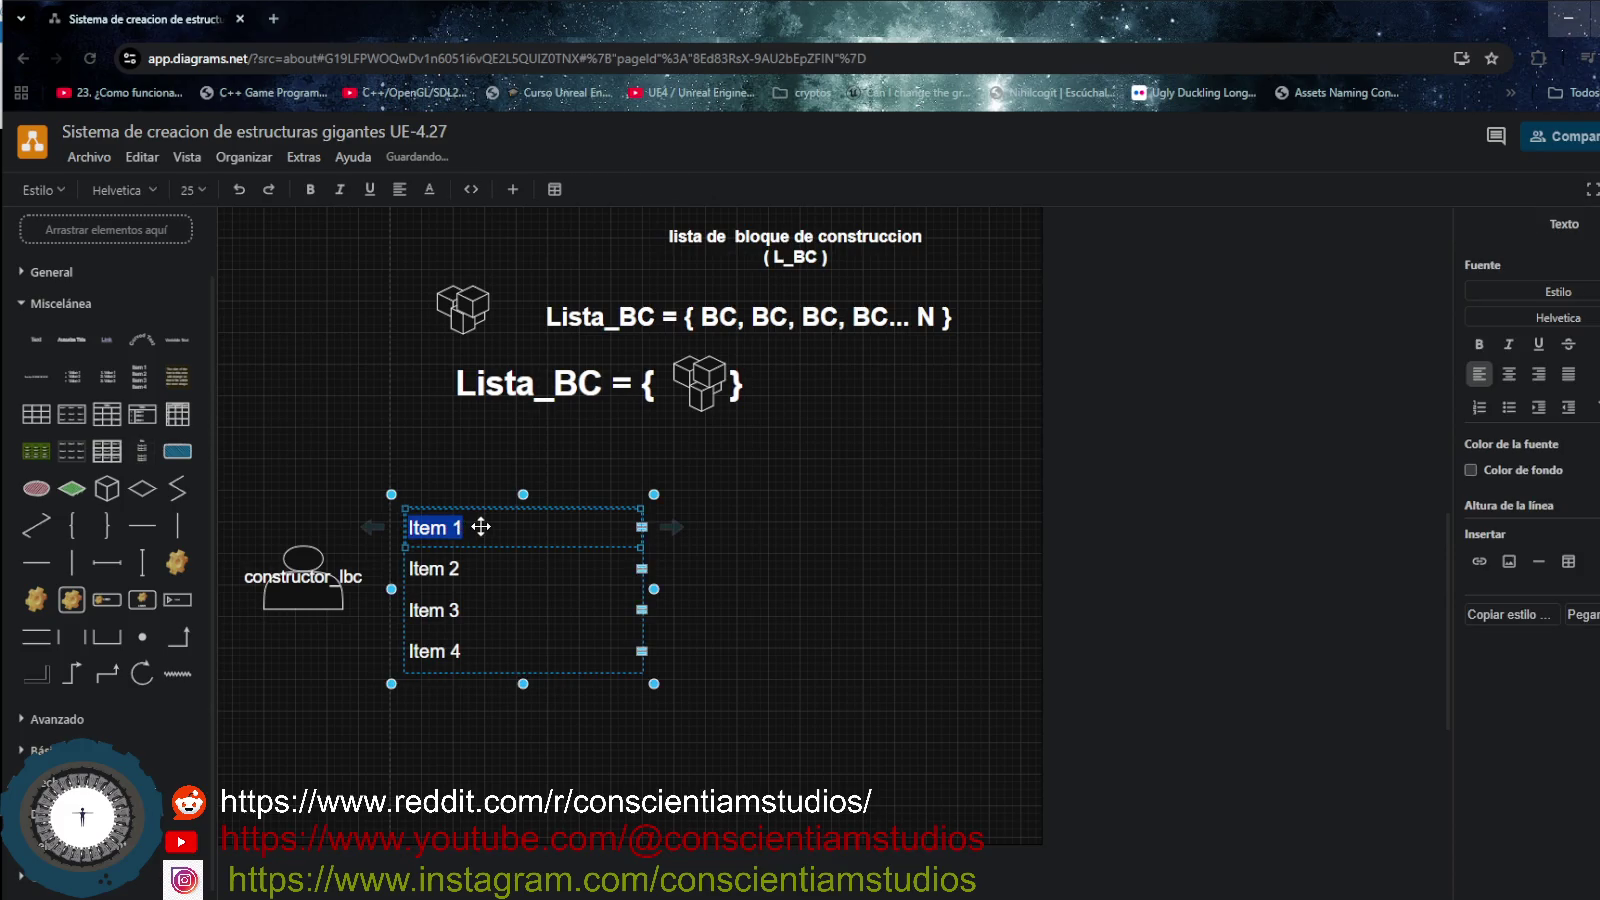
{"action": "key", "text": "BackSpace"}
{"action": "type", "text": "Lista_bc"}
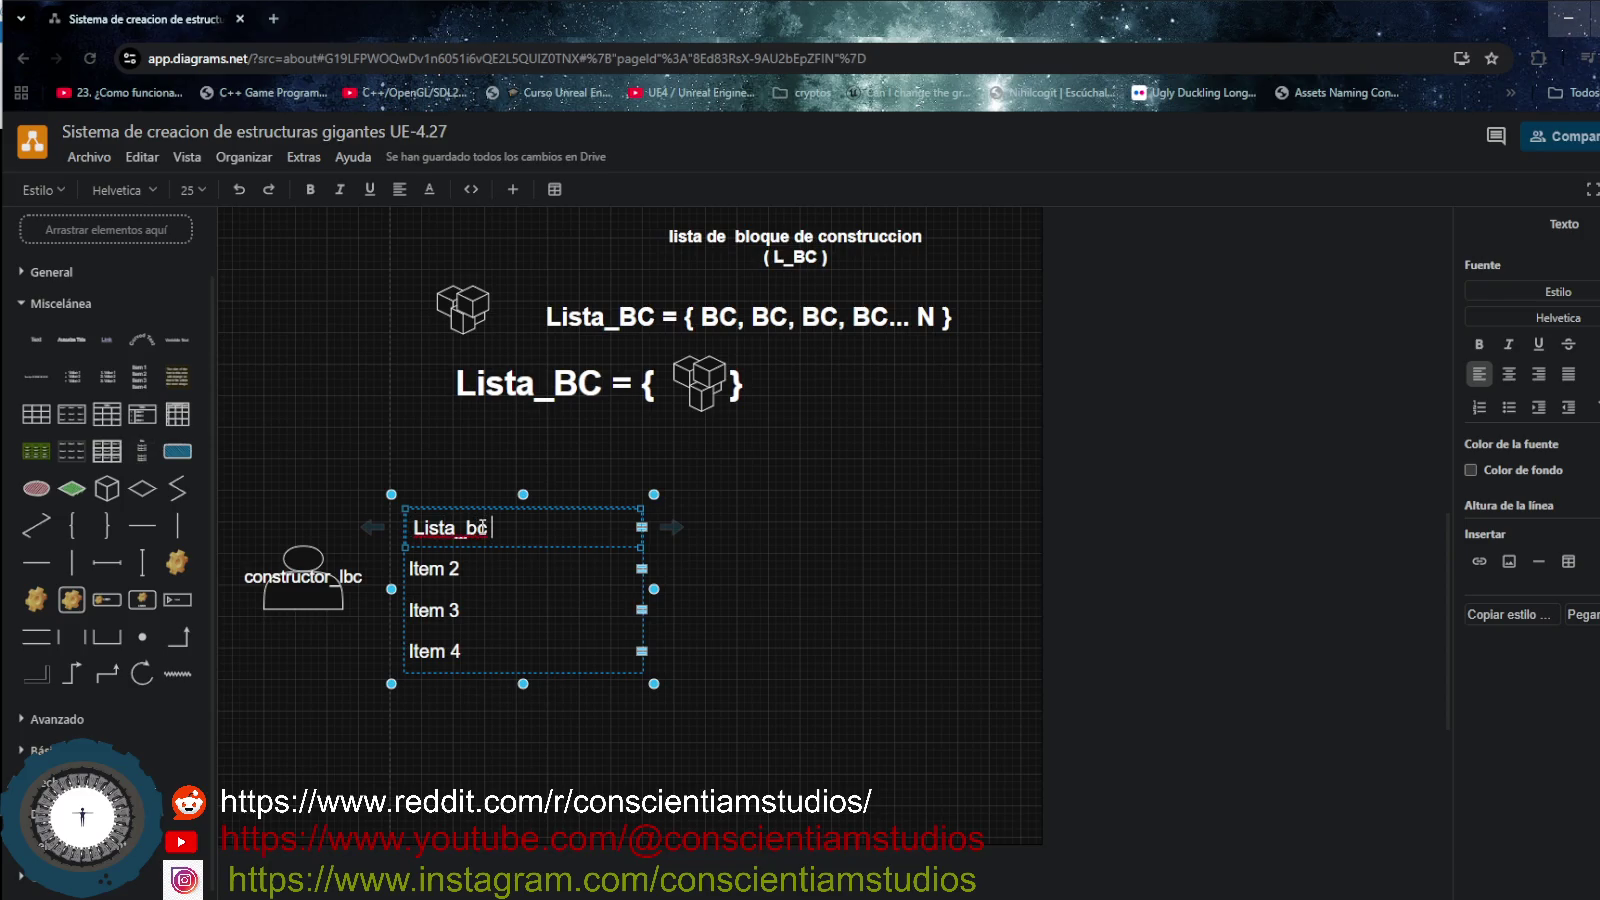
{"action": "type", "text": " :"}
{"action": "type", "text": "L"}
{"action": "type", "text": "_bc"}
{"action": "type", "text": "_constru"}
- Correct the first row to 'Lista_bc : L_bc_constuir' and widen the list to fit
{"action": "key", "text": "BackSpace"}
{"action": "key", "text": "BackSpace"}
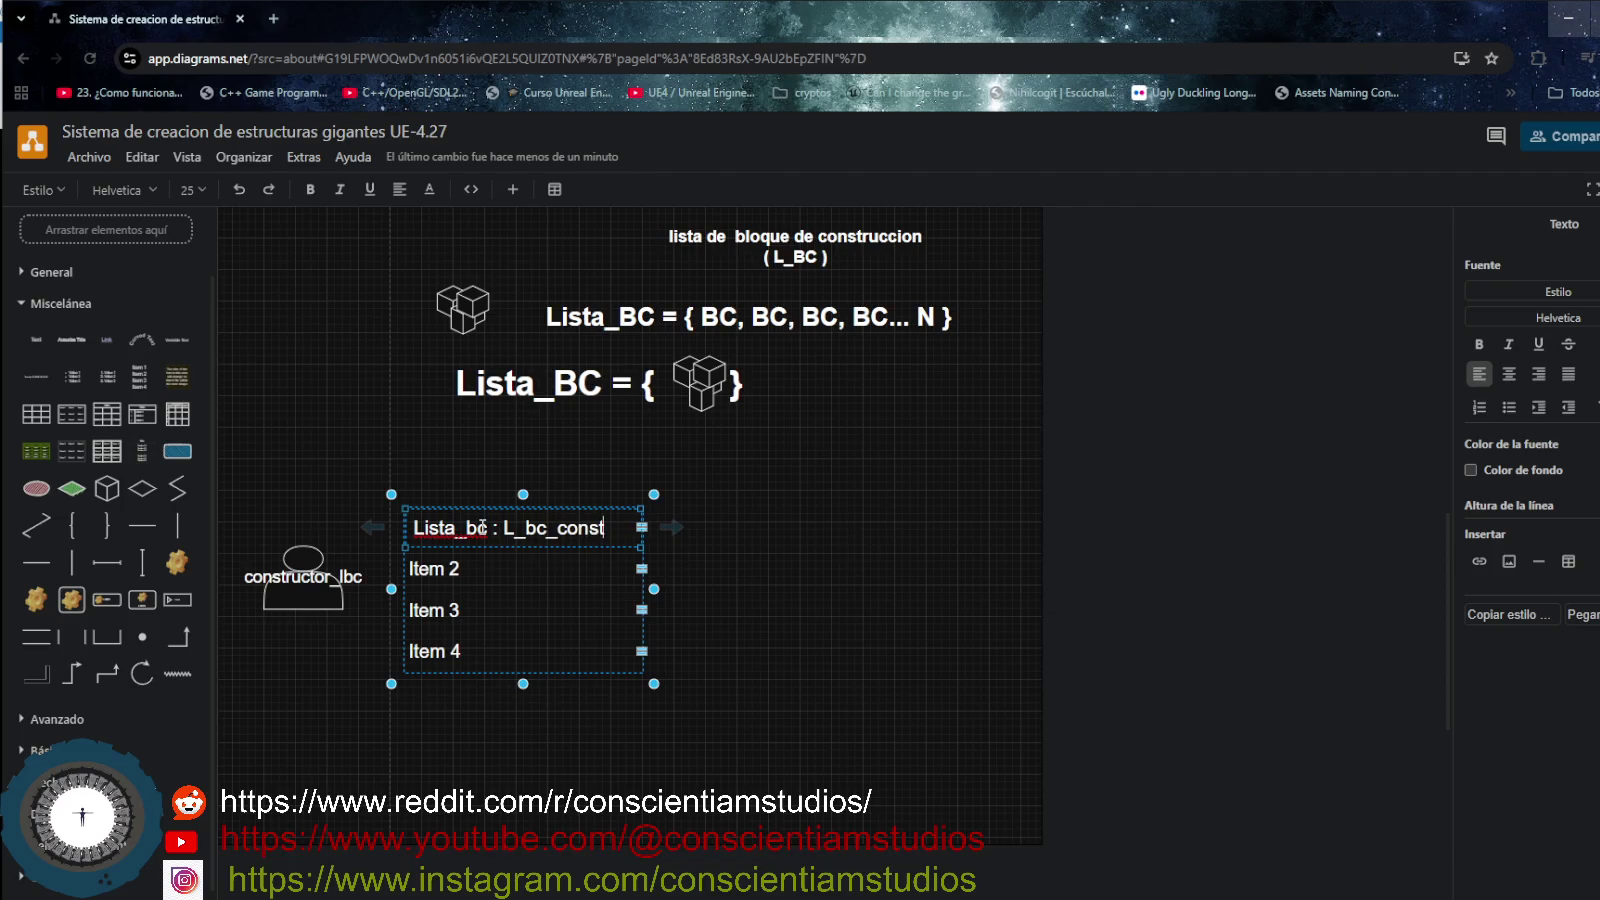
{"action": "type", "text": "uir"}
{"action": "left_click_drag", "start_coordinate": [654, 589], "coordinate": [753, 604]}
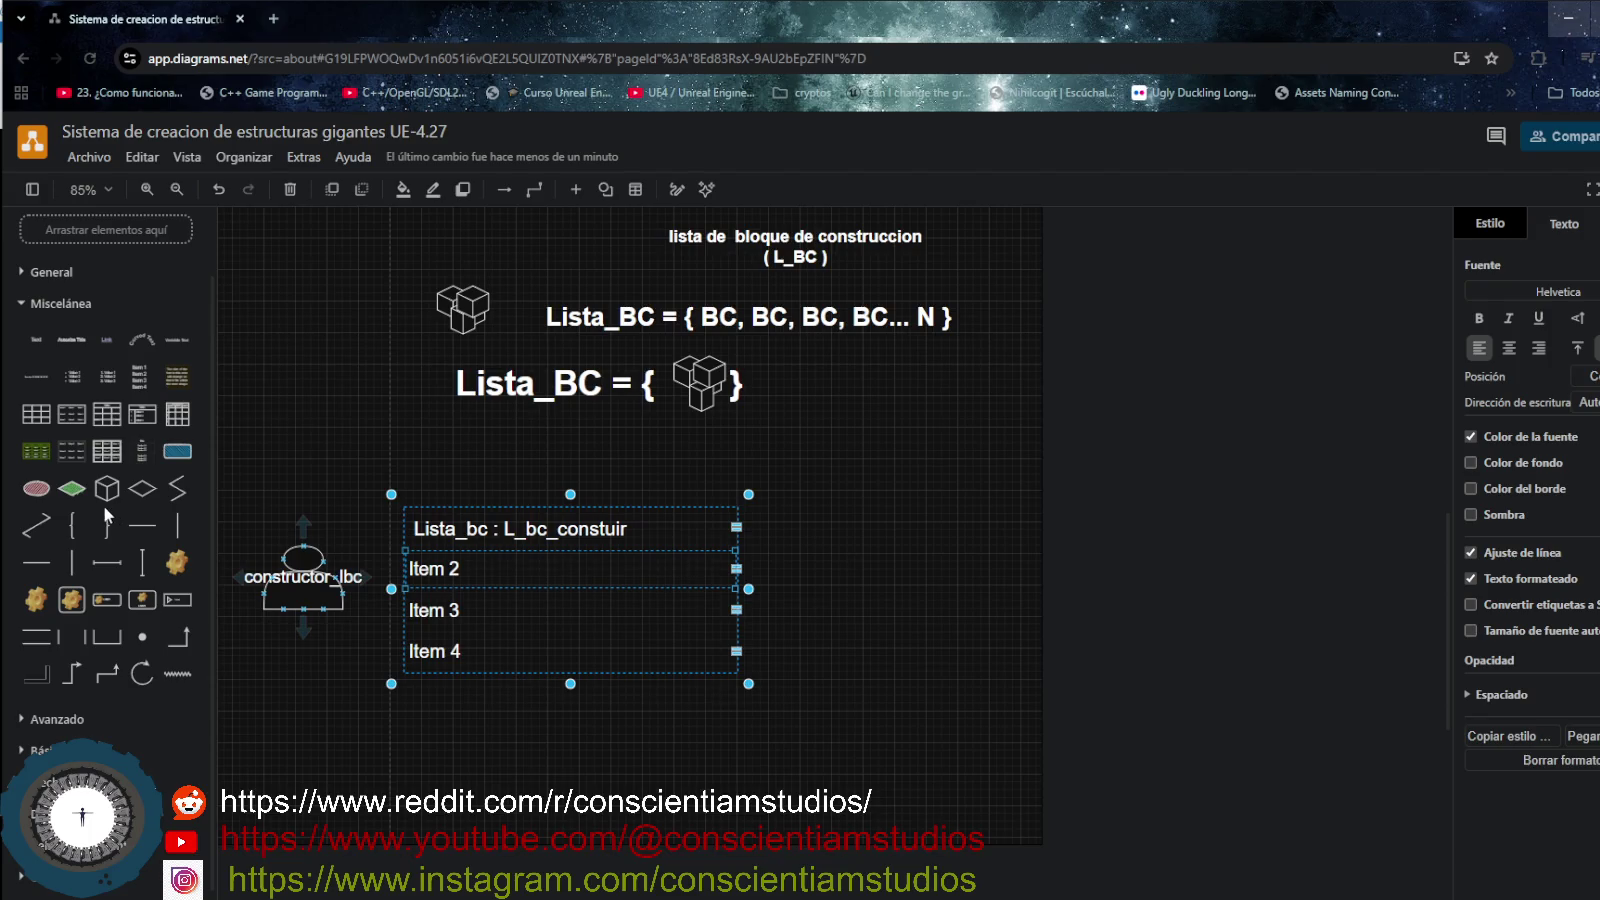
- Replace the Item 2 placeholder with 'plano_construccion_L_Bc'
{"action": "double_click", "coordinate": [452, 568]}
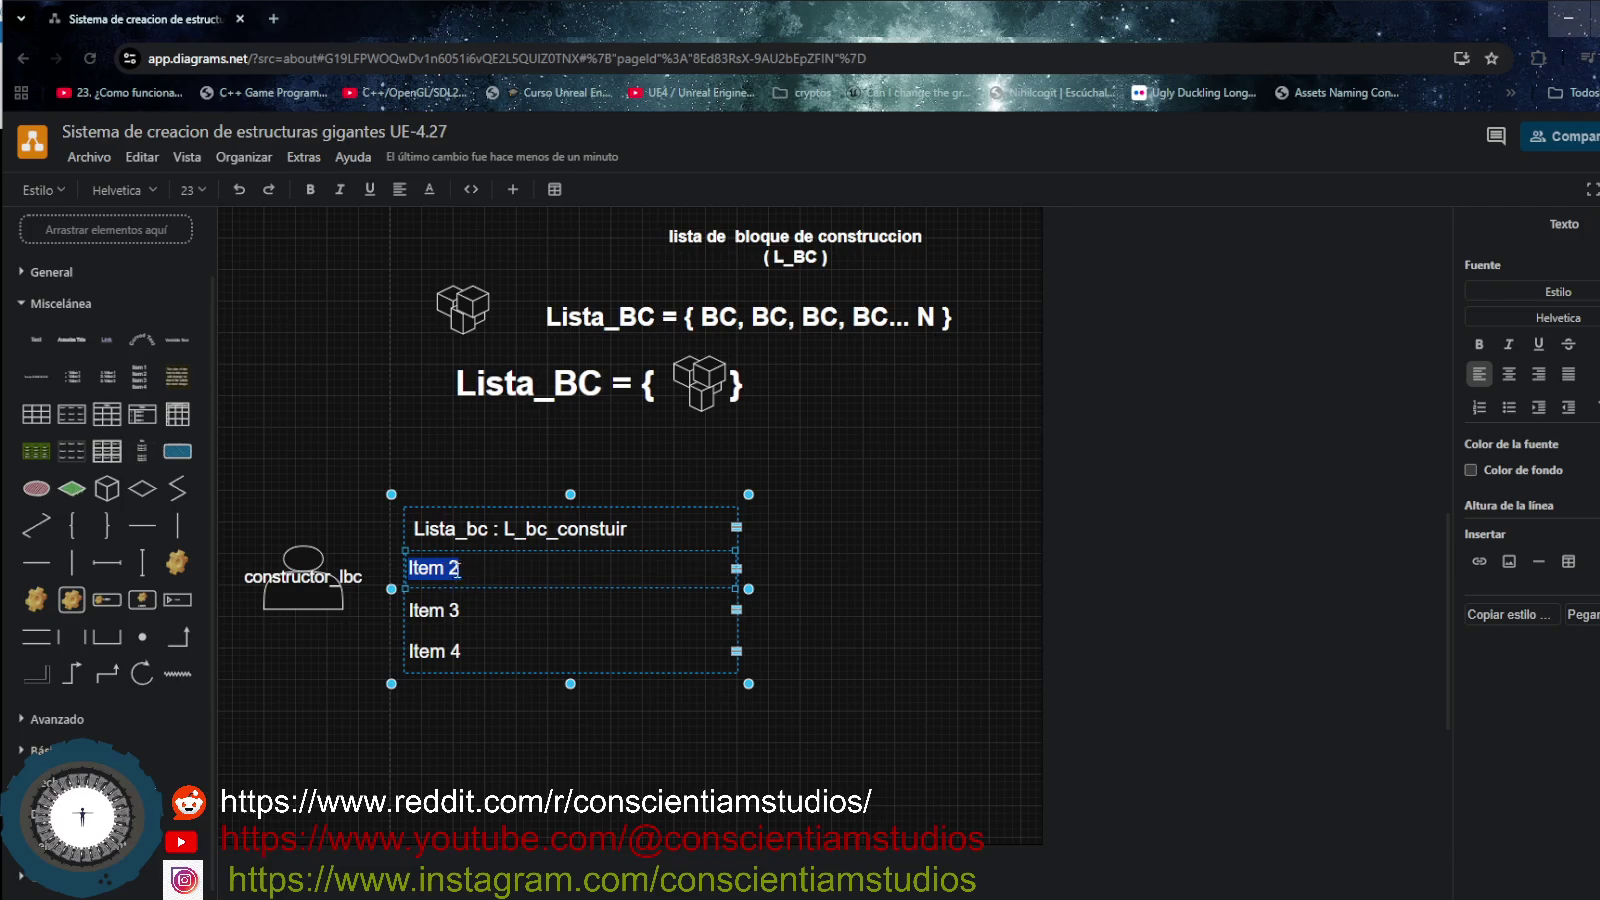
{"action": "key", "text": "BackSpace"}
{"action": "type", "text": "plano"}
{"action": "type", "text": "_cons"}
{"action": "type", "text": "tr"}
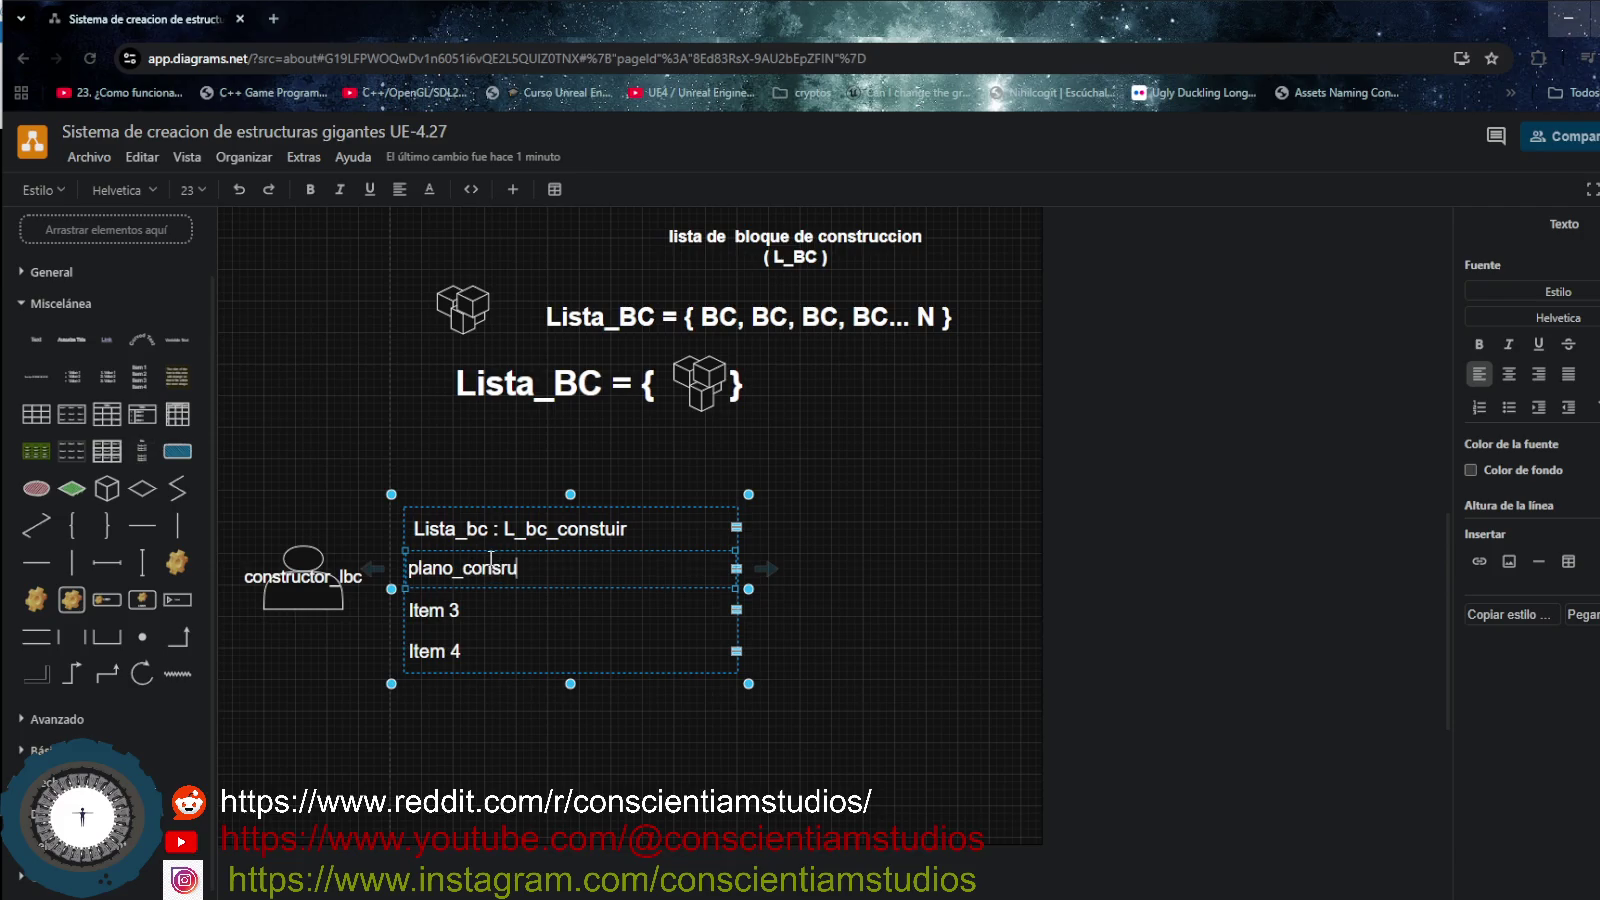
{"action": "key", "text": "BackSpace"}
{"action": "key", "text": "BackSpace"}
{"action": "type", "text": "truccion"}
{"action": "type", "text": "_"}
{"action": "type", "text": "_"}
{"action": "key", "text": "BackSpace"}
{"action": "type", "text": "L_"}
{"action": "type", "text": "BC"}
{"action": "key", "text": "BackSpace"}
{"action": "type", "text": "c"}
{"action": "left_click", "coordinate": [700, 741]}
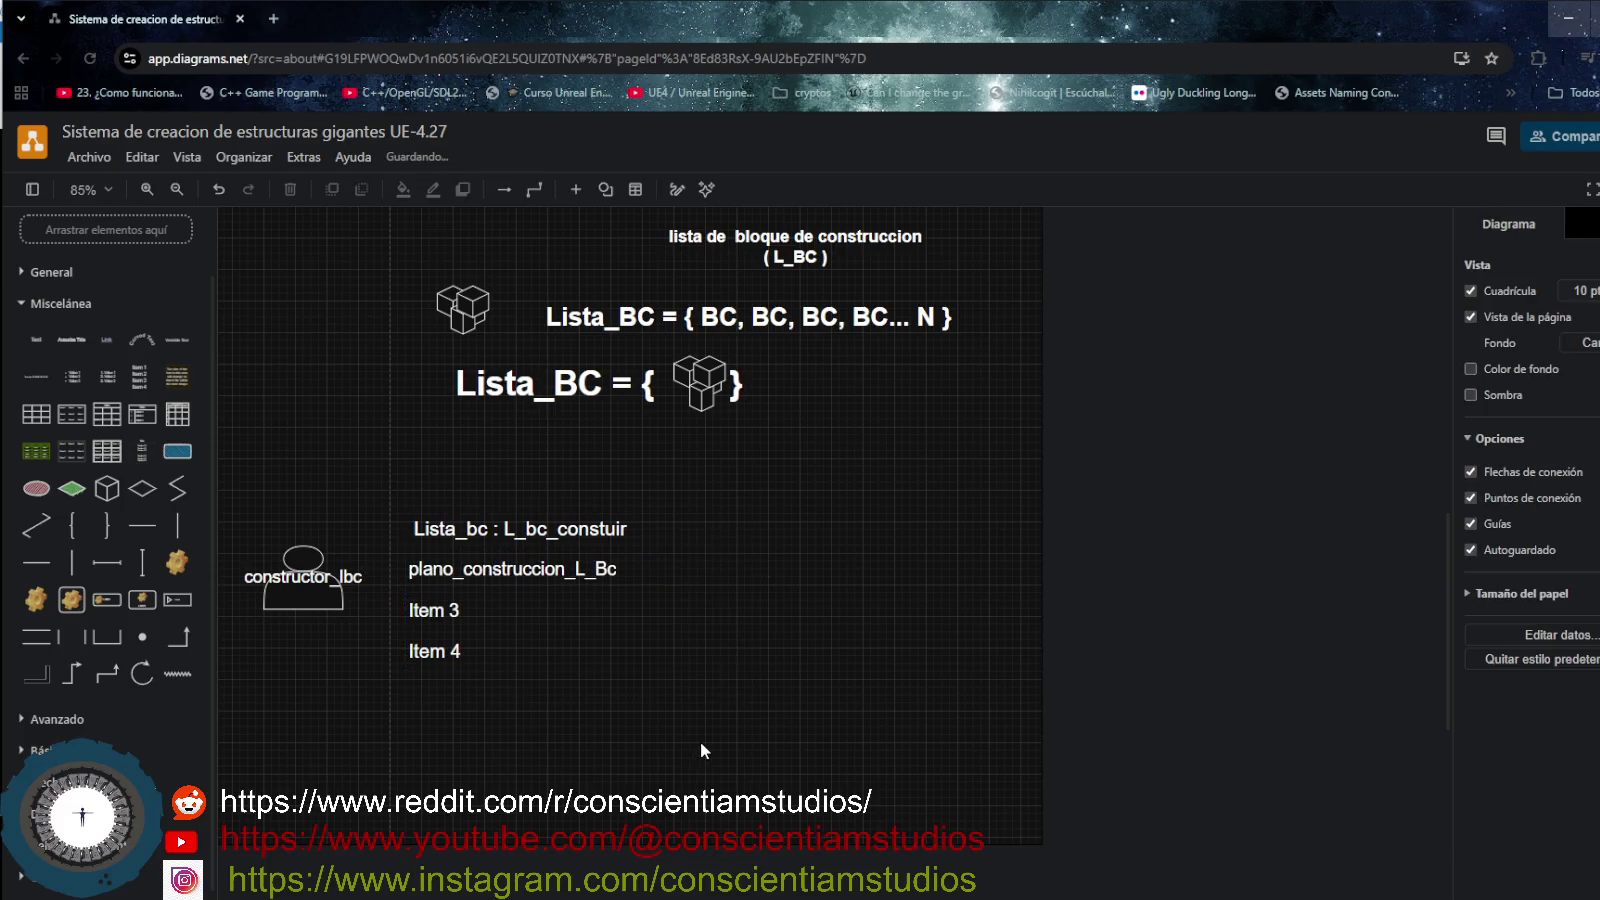
{"action": "left_click", "coordinate": [466, 607]}
- Open the Item 3 row of the list for editing
{"action": "double_click", "coordinate": [466, 608]}
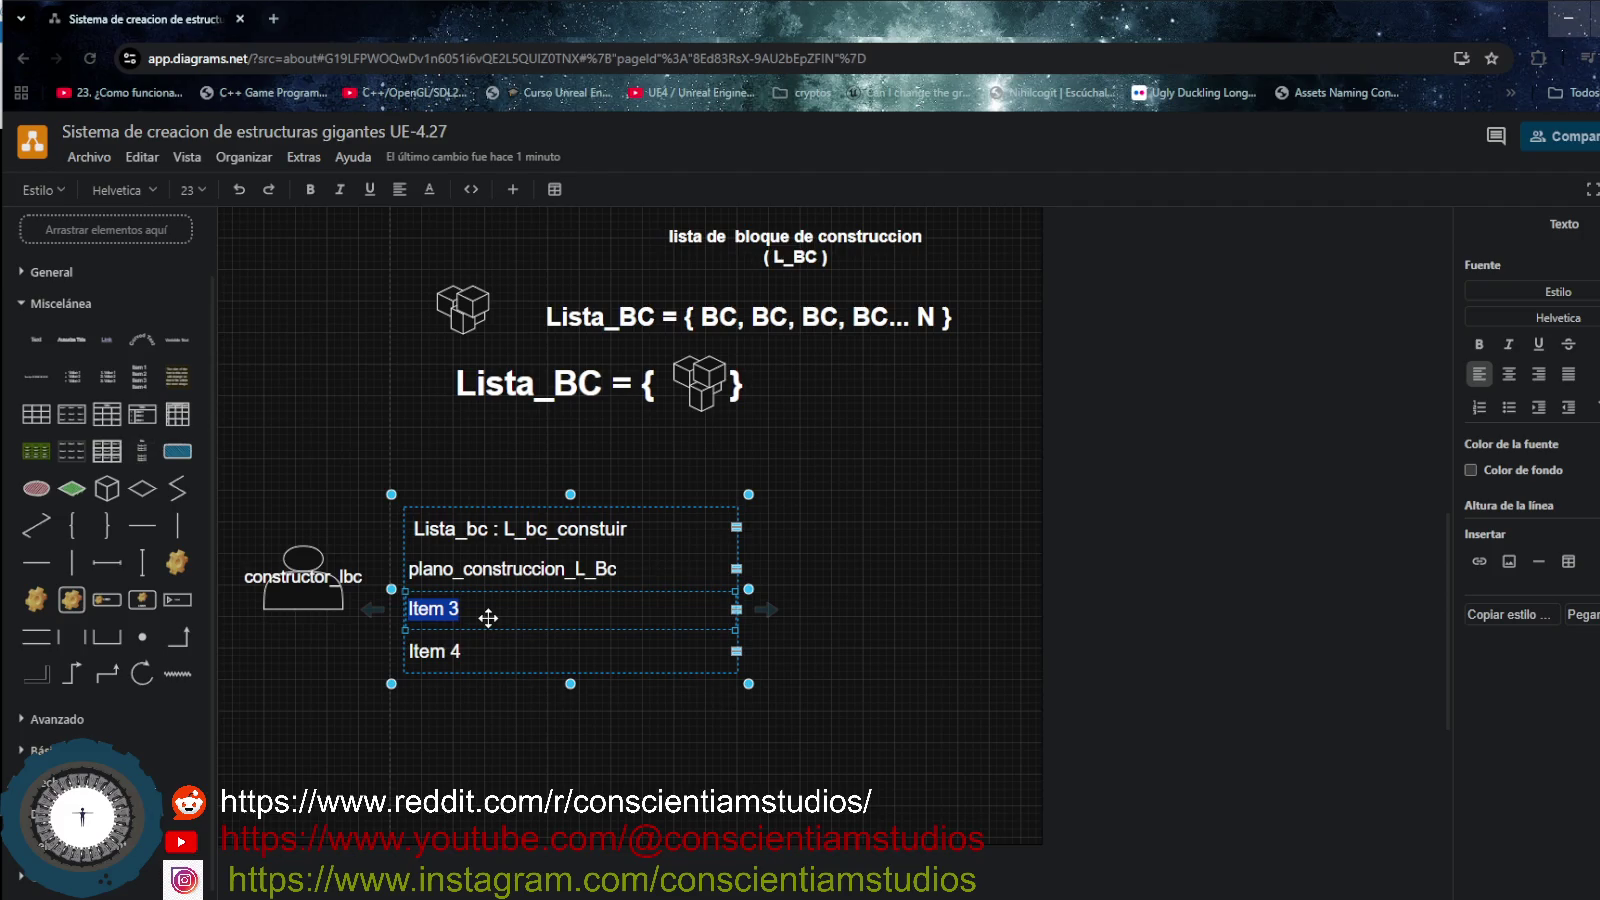
- Replace the Item 3 placeholder with 'int : id_construct'
{"action": "key", "text": "BackSpace"}
{"action": "type", "text": "id"}
{"action": "scroll", "coordinate": [857, 391], "scroll_direction": "up", "scroll_amount": 3}
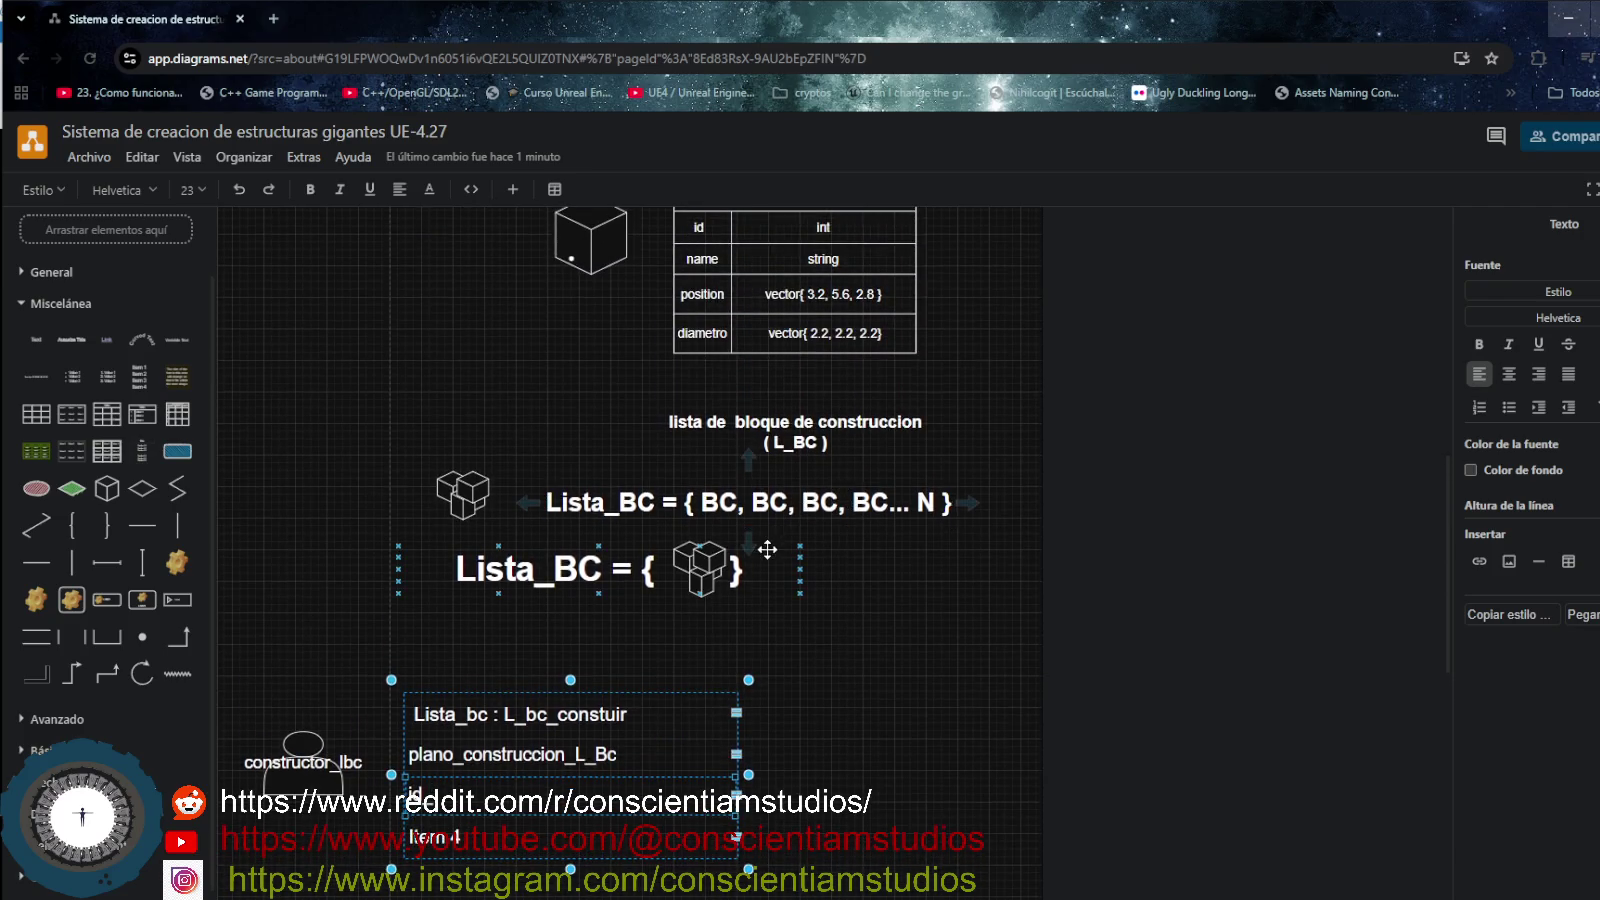
{"action": "scroll", "coordinate": [750, 601], "scroll_direction": "down", "scroll_amount": 2}
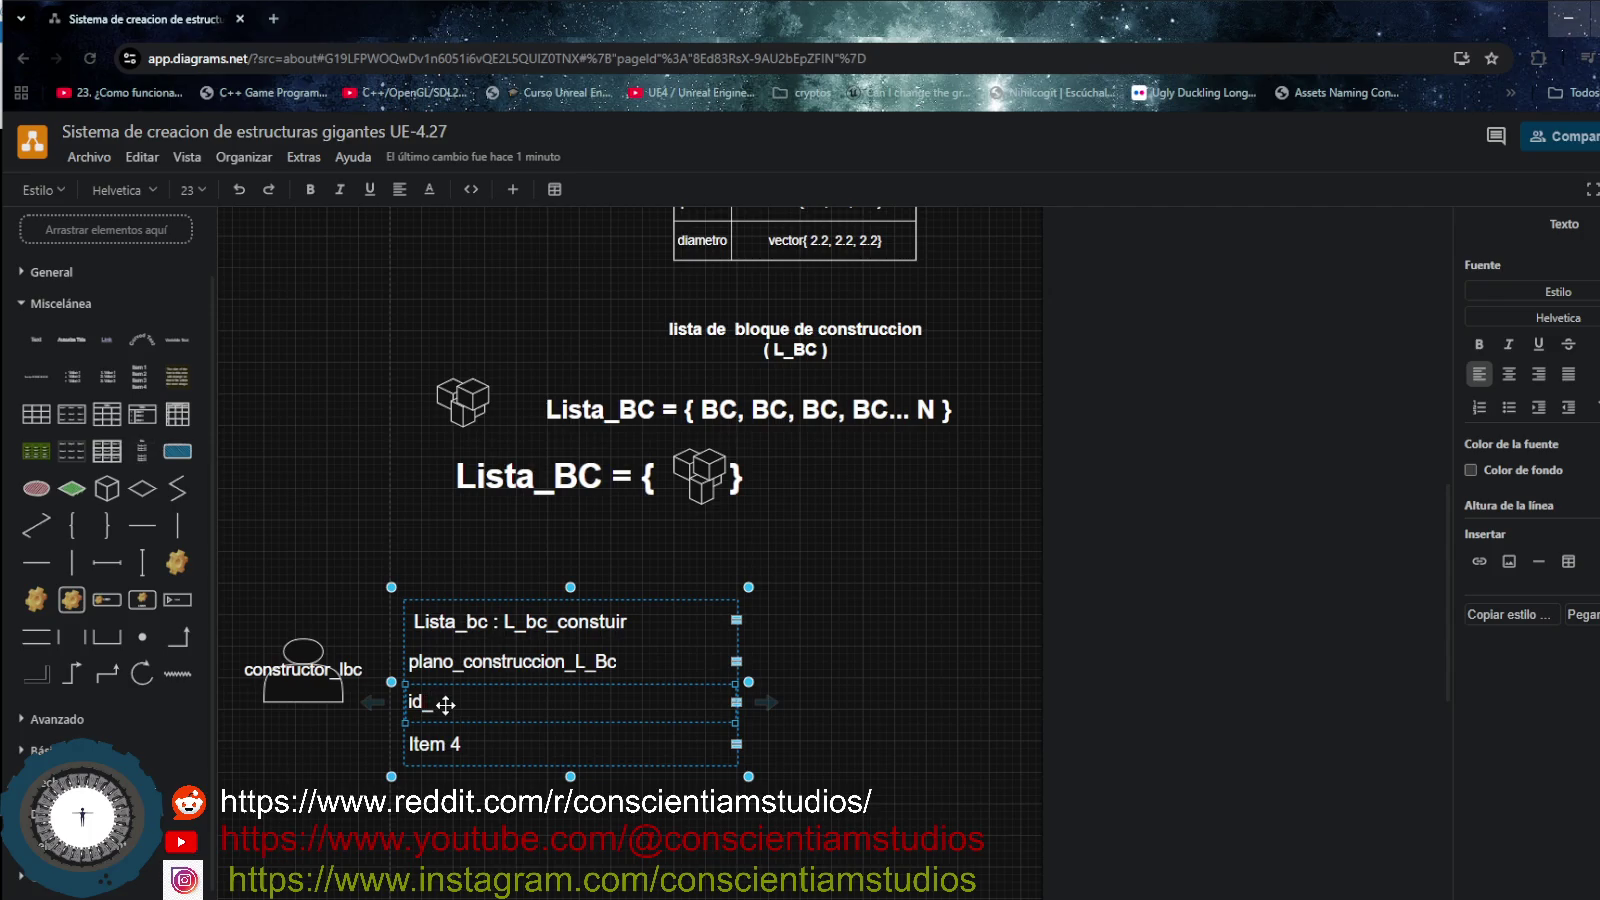
{"action": "key", "text": "BackSpace"}
{"action": "type", "text": ":"}
{"action": "type", "text": " in"}
{"action": "key", "text": "BackSpace"}
{"action": "key", "text": "BackSpace"}
{"action": "key", "text": "BackSpace"}
{"action": "key", "text": "BackSpace"}
{"action": "key", "text": "BackSpace"}
{"action": "key", "text": "BackSpace"}
{"action": "key", "text": "BackSpace"}
{"action": "type", "text": "int :"}
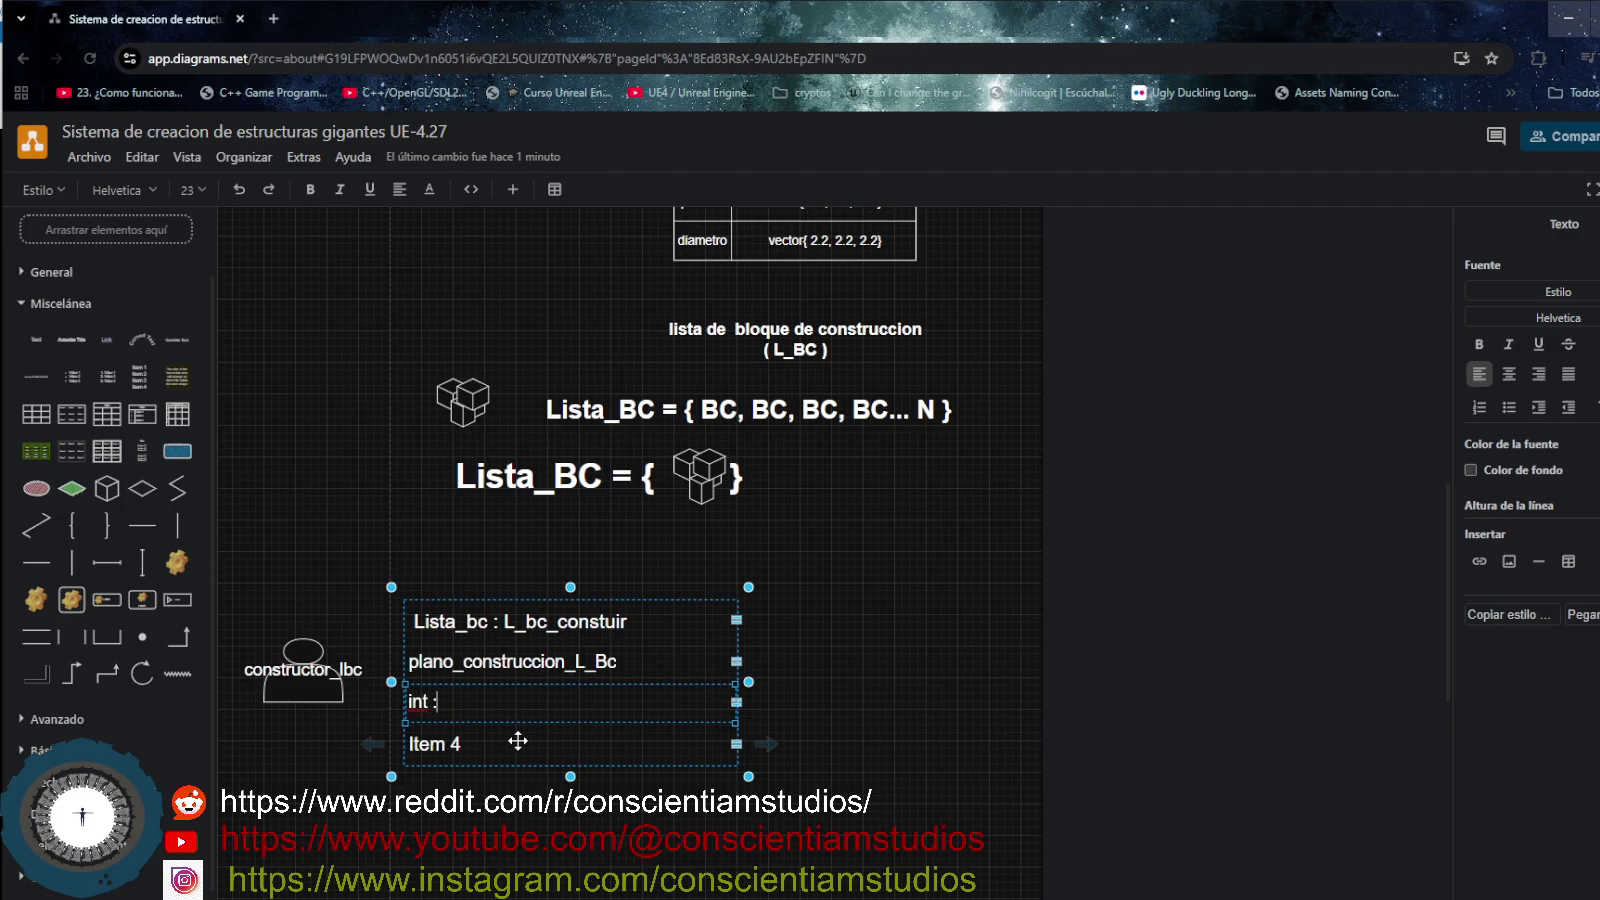
{"action": "type", "text": " id"}
{"action": "type", "text": "_construct"}
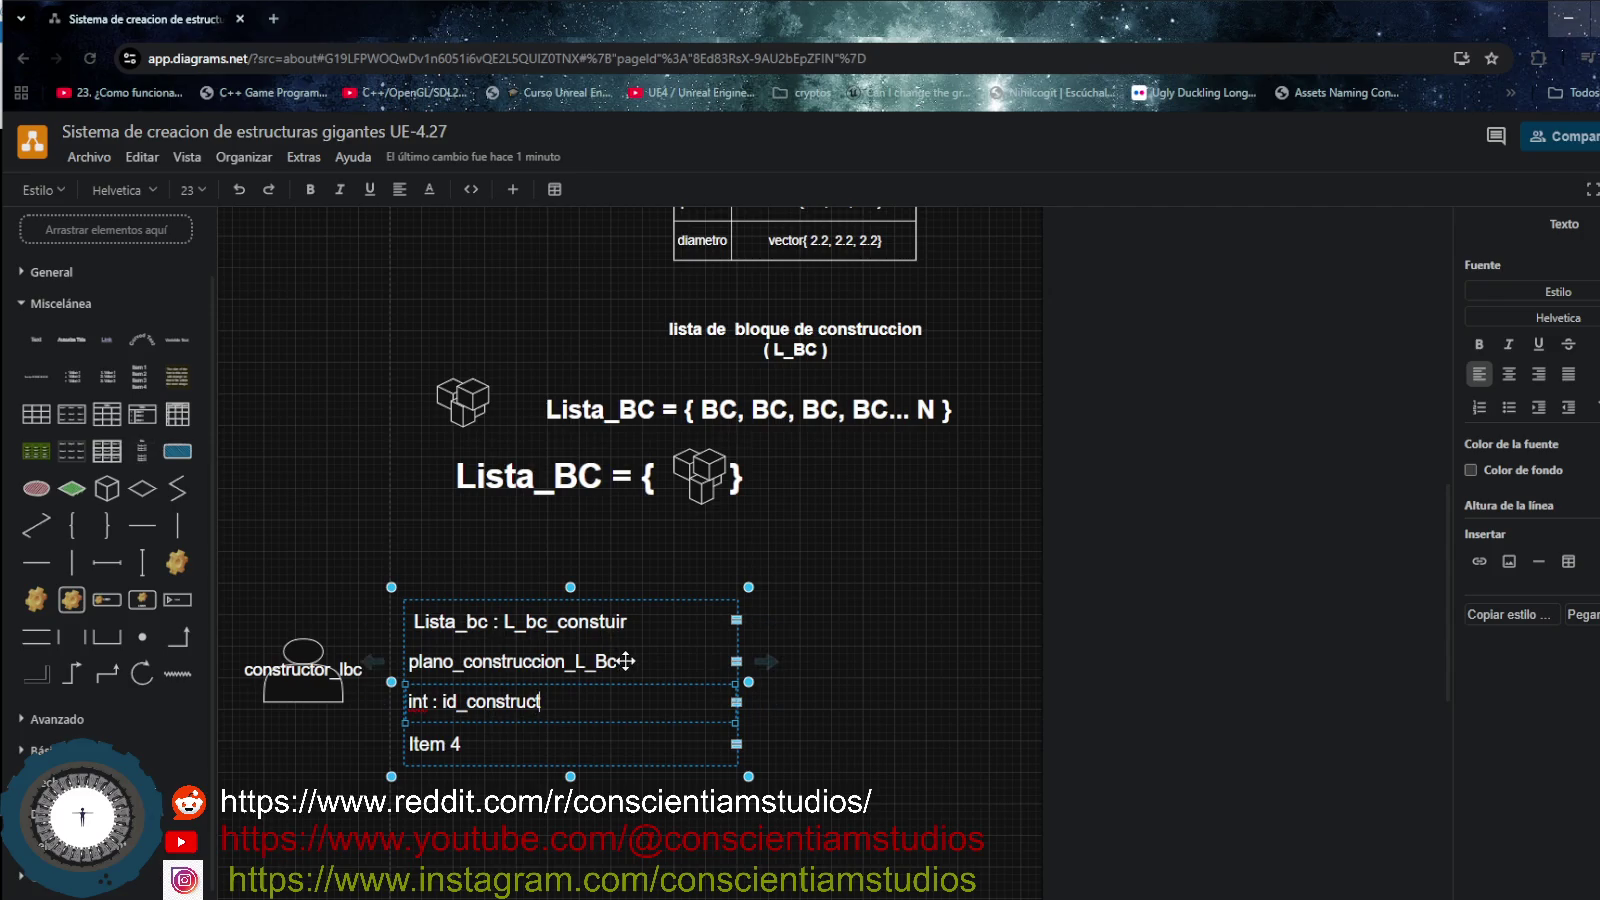
- Append ' : Pc_Lbc' to the plano_construccion_L_Bc row
{"action": "double_click", "coordinate": [627, 661]}
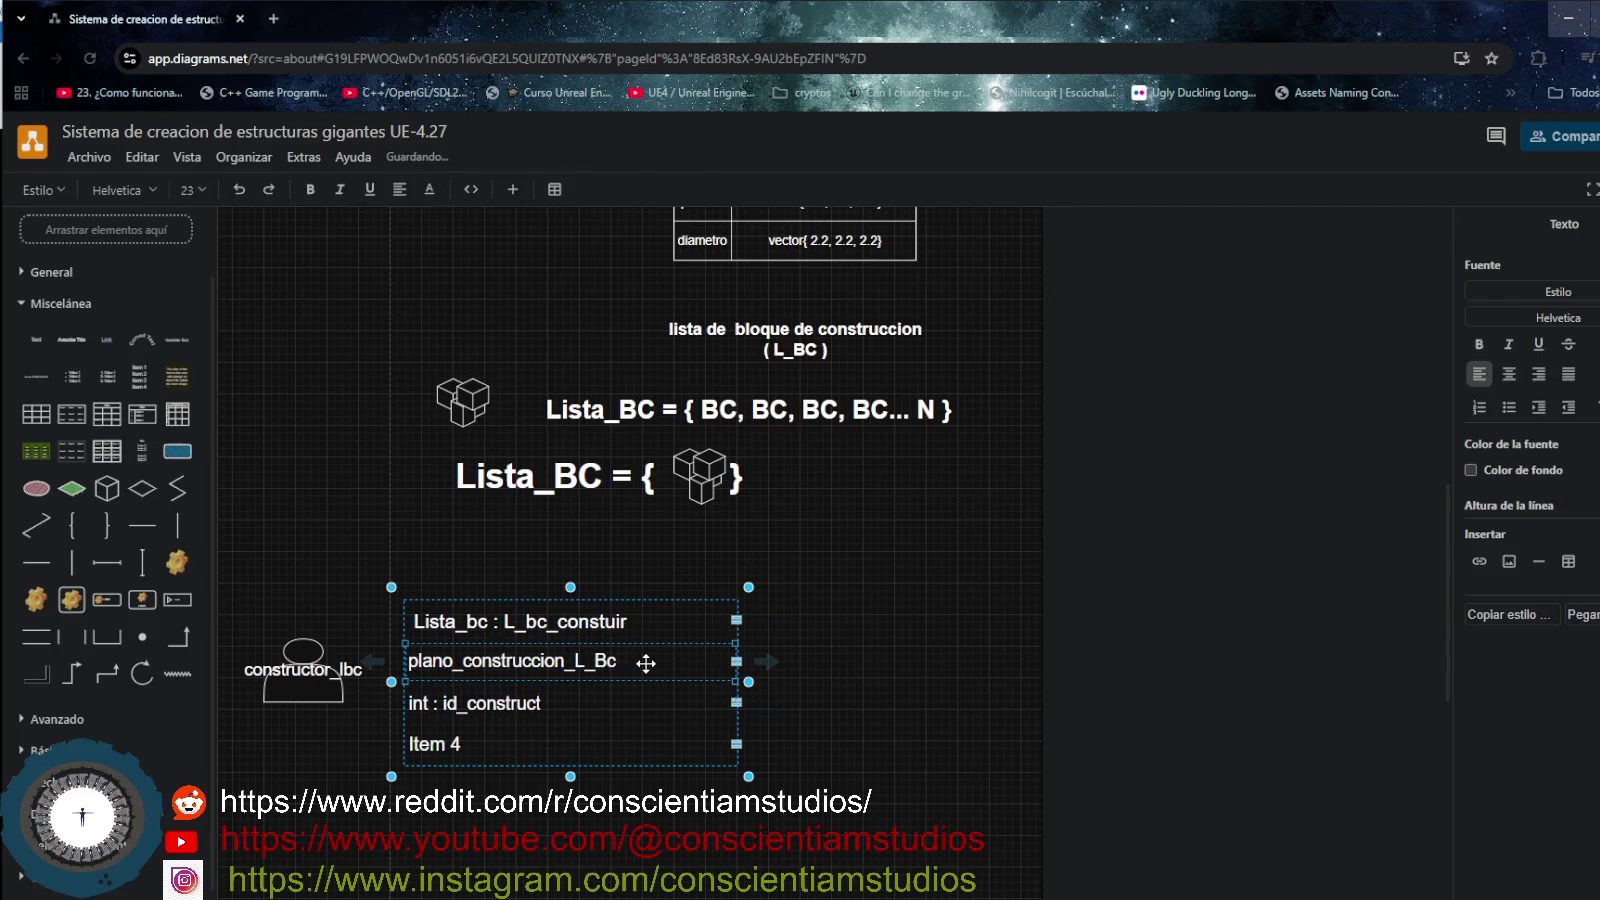
{"action": "type", "text": " :"}
{"action": "type", "text": "R"}
{"action": "type", "text": "c_L"}
{"action": "type", "text": "bc"}
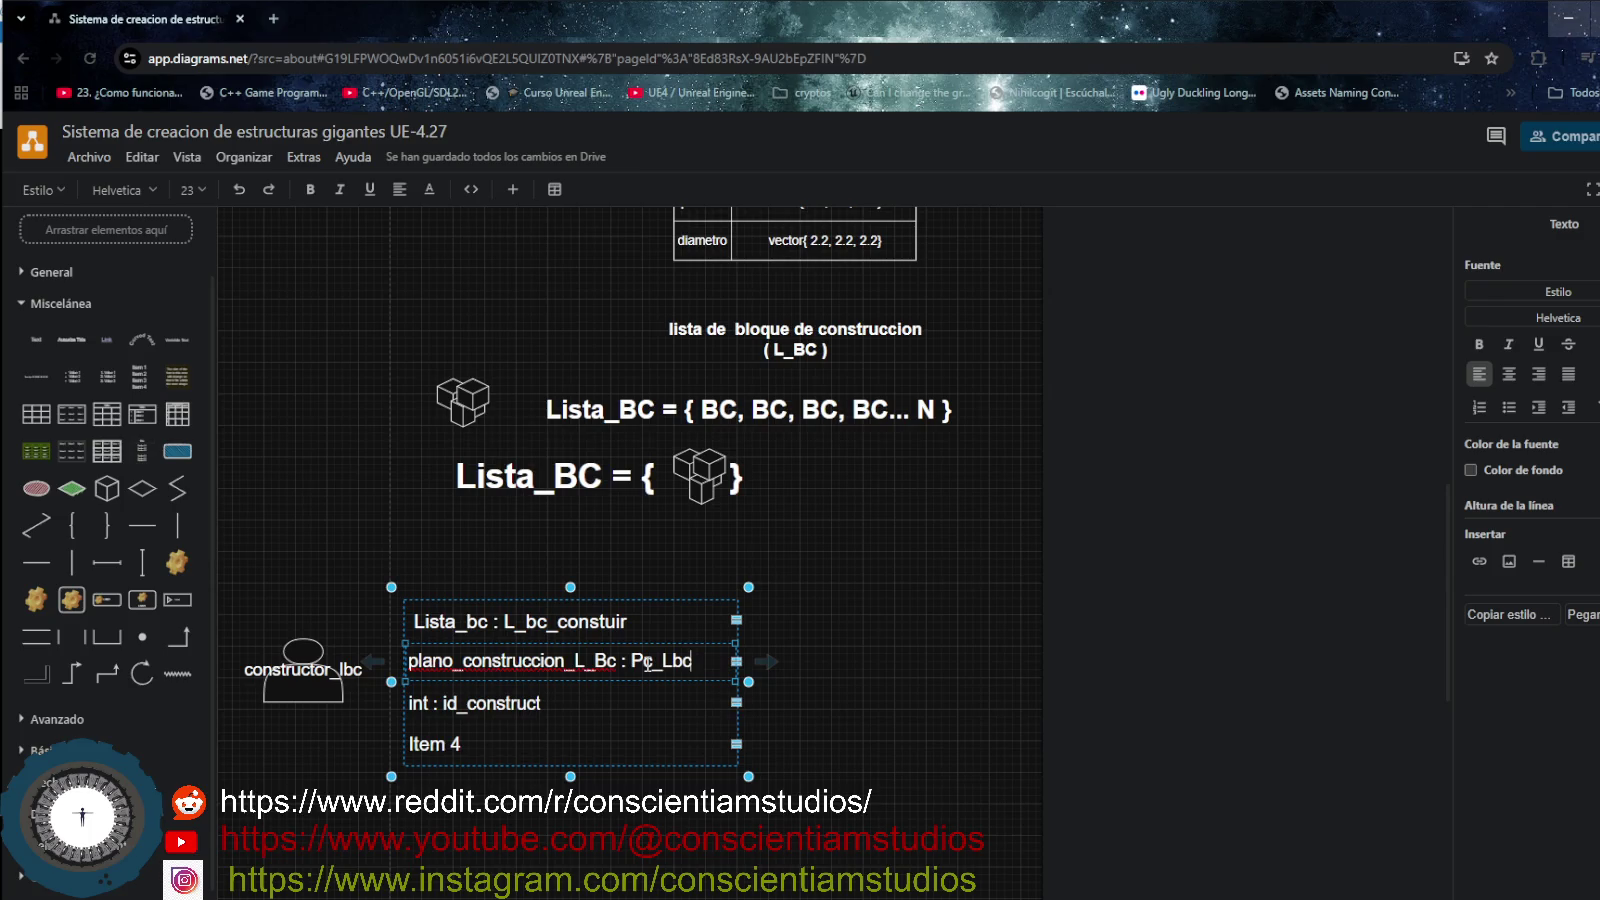
{"action": "left_click", "coordinate": [508, 743]}
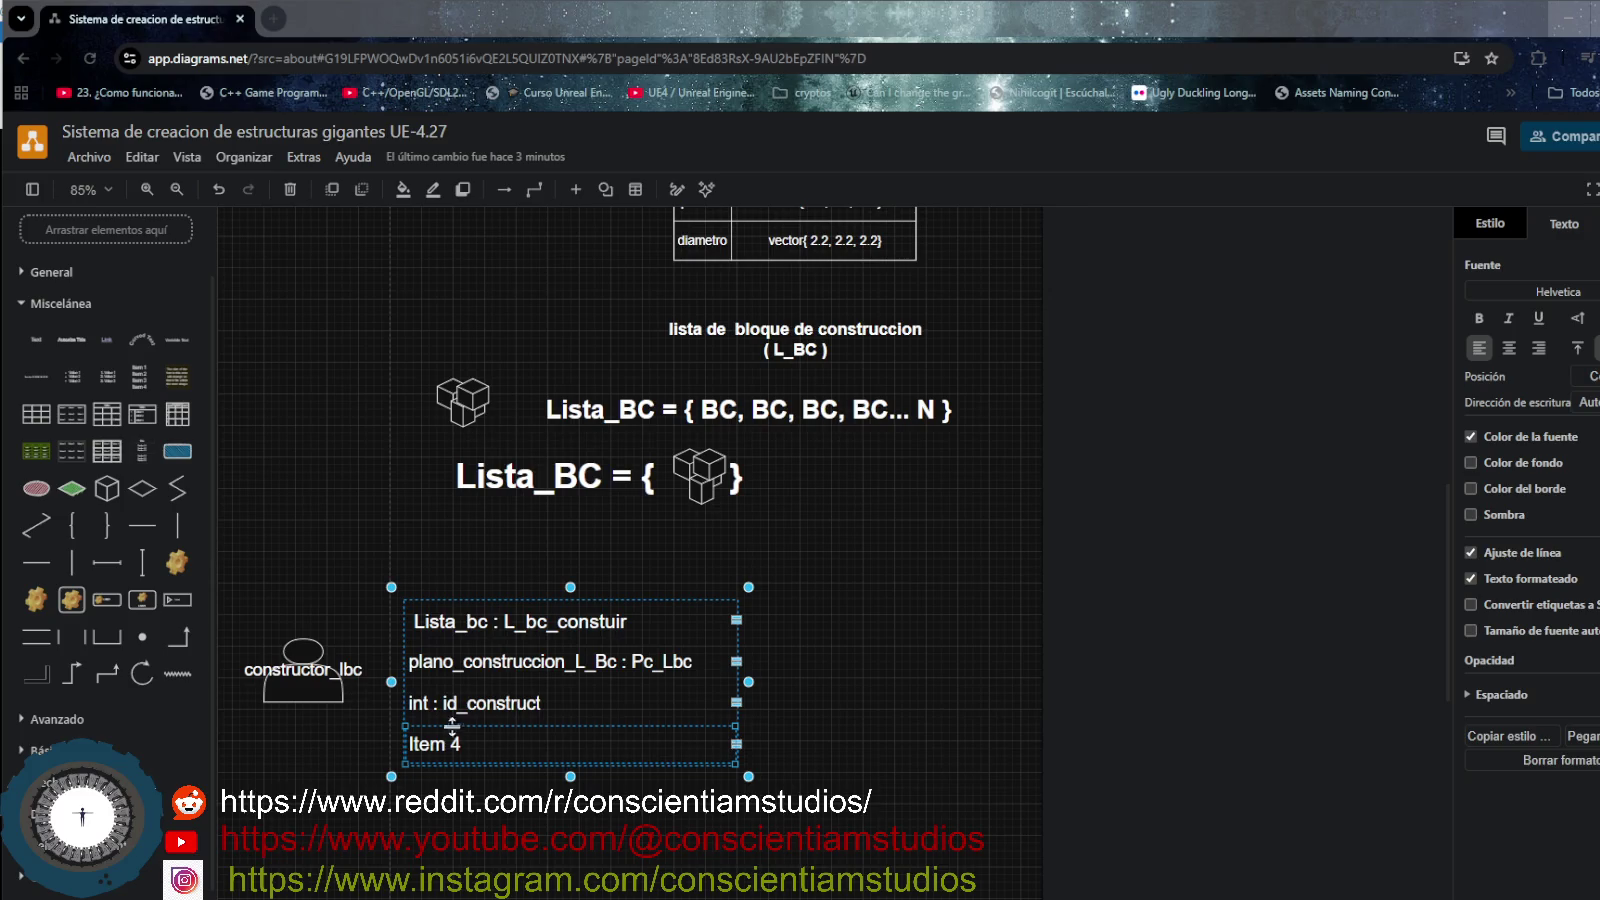
{"action": "double_click", "coordinate": [478, 744]}
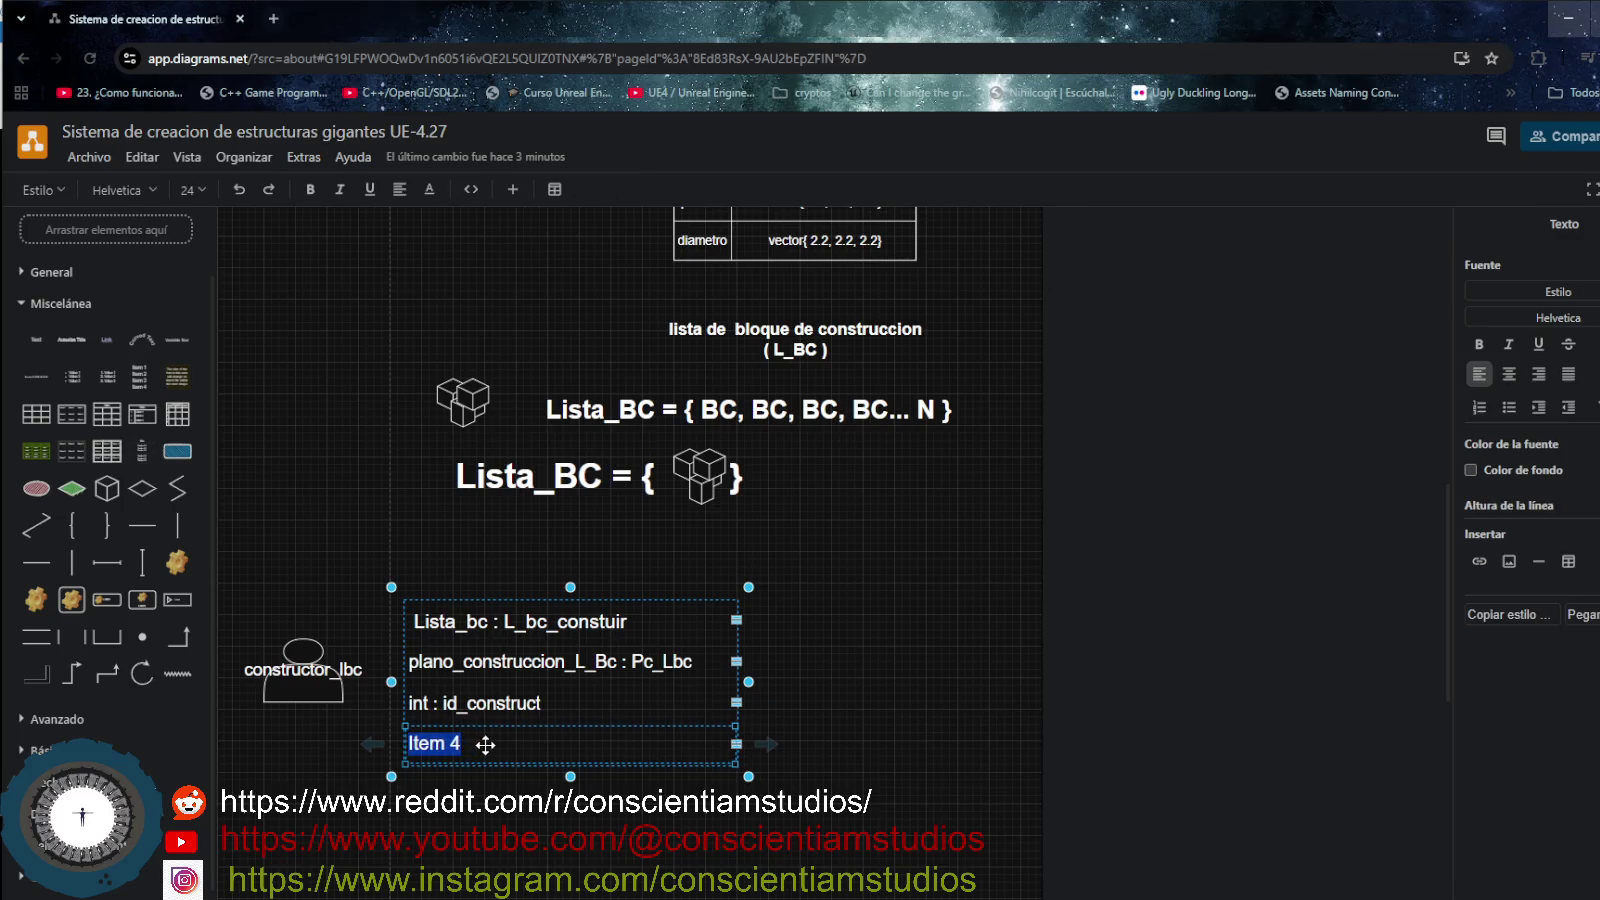
- Clear the Item 4 placeholder so the list's fourth row is empty
{"action": "mouse_move", "coordinate": [479, 743]}
{"action": "key", "text": "alt+Tab"}
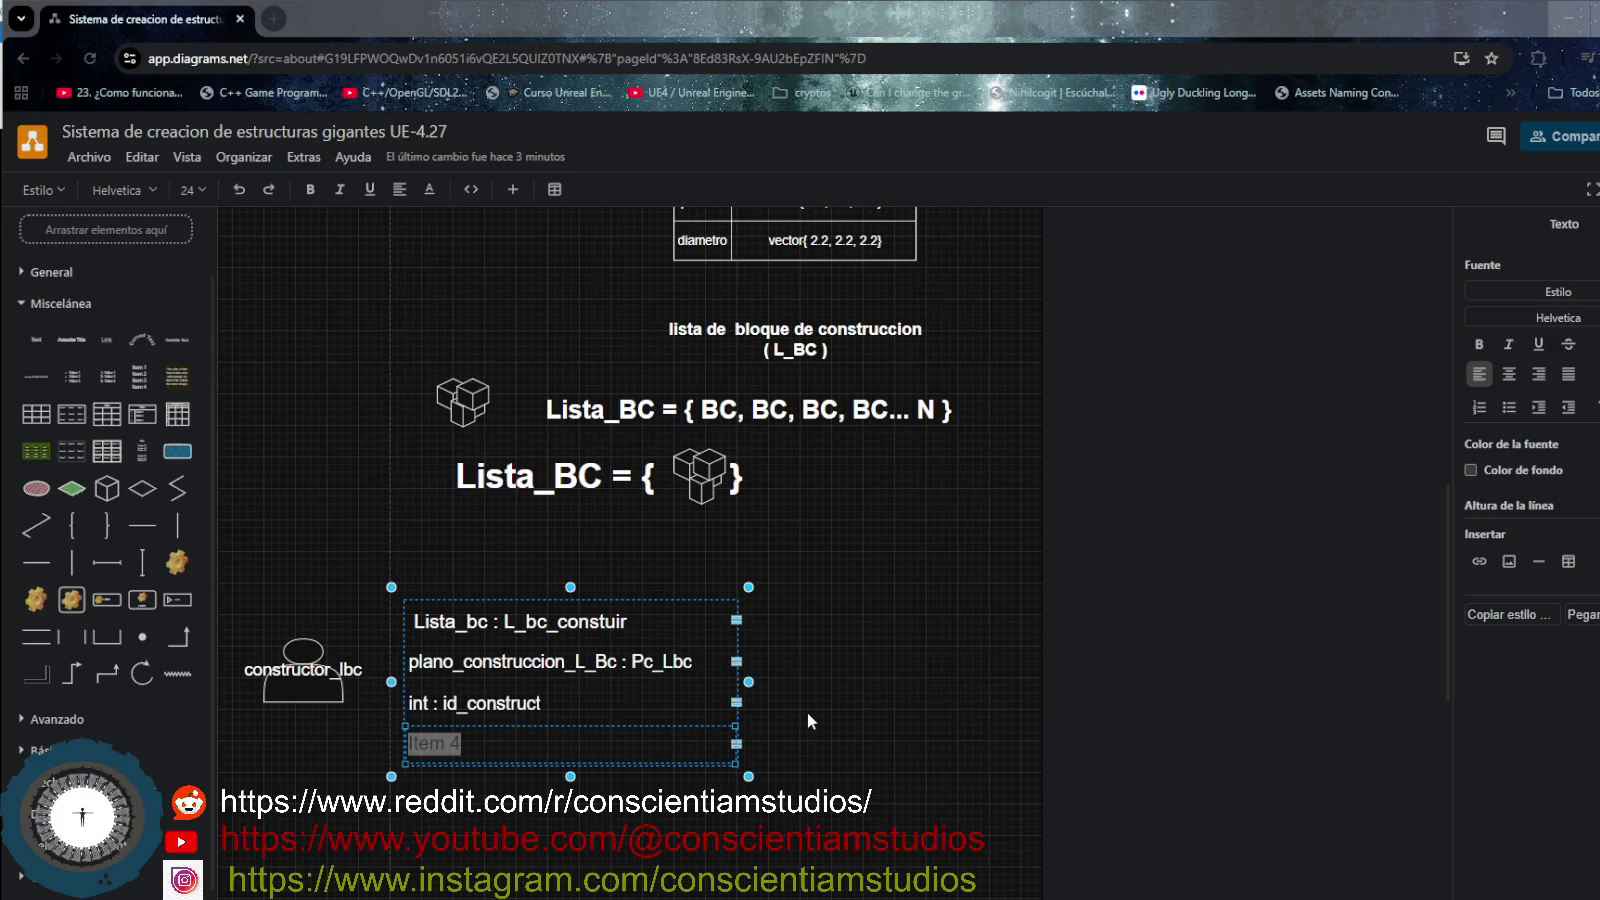
{"action": "left_click", "coordinate": [468, 748]}
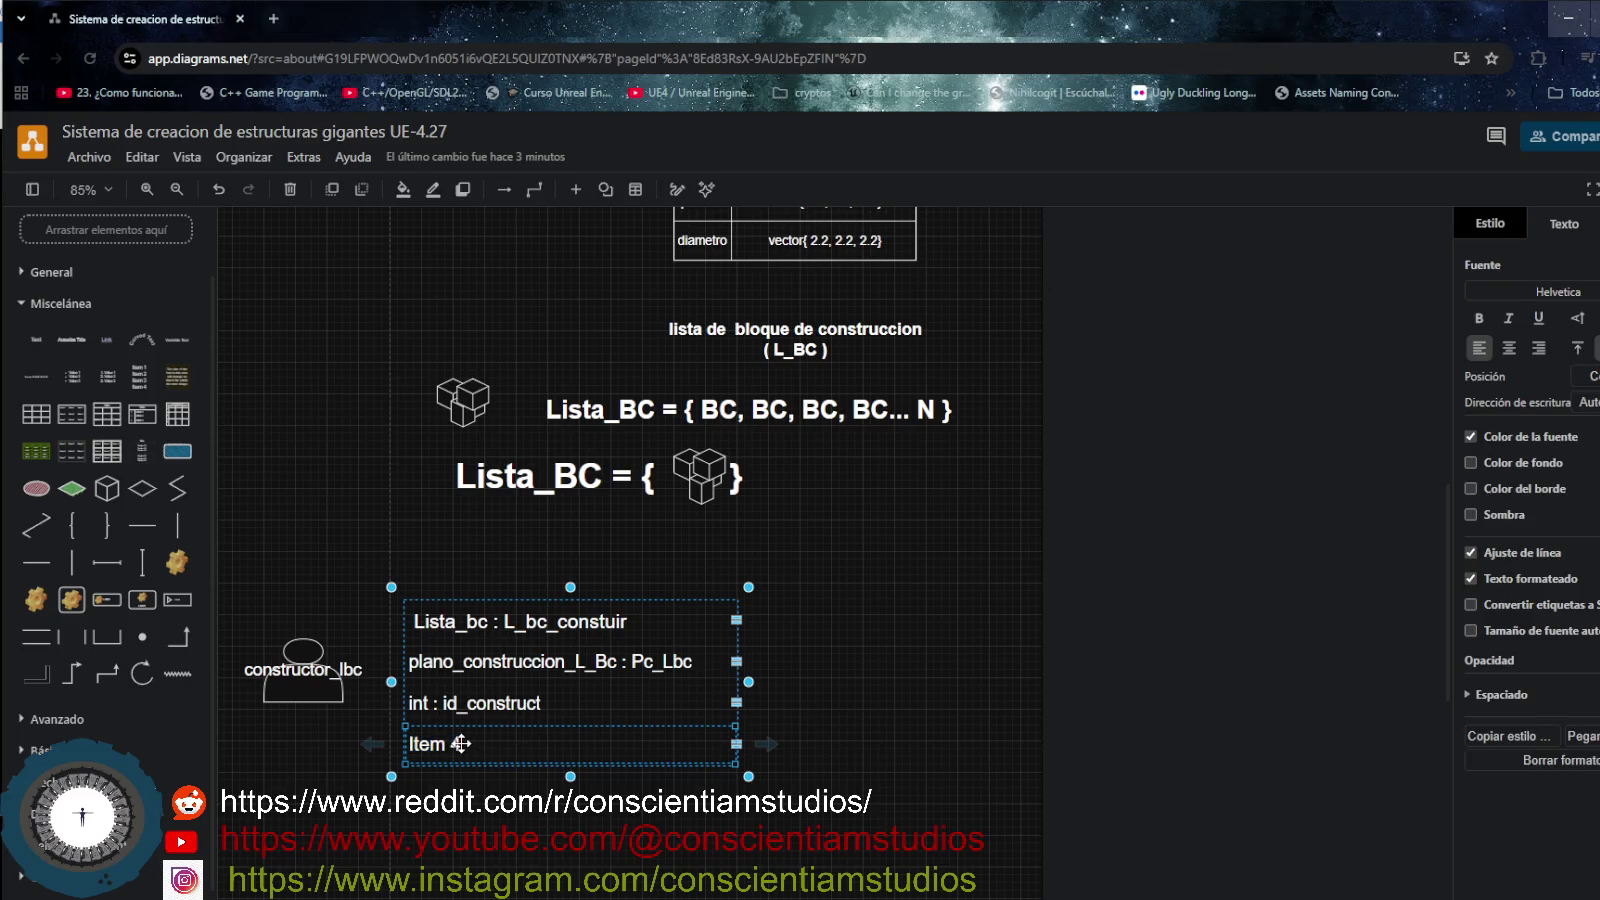
{"action": "double_click", "coordinate": [445, 743]}
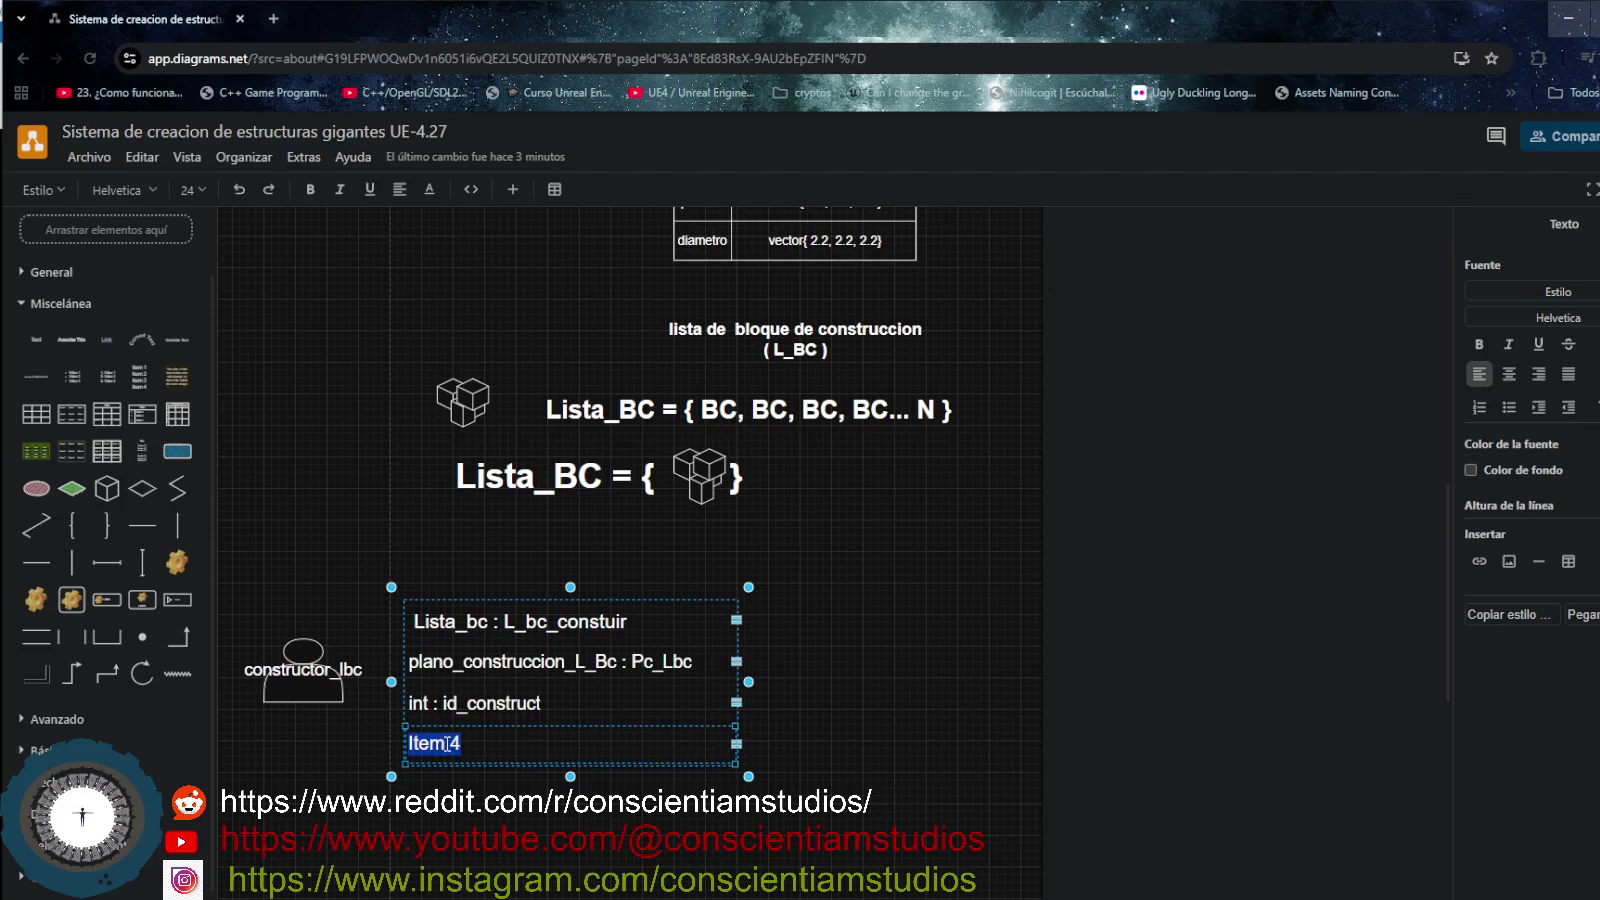
{"action": "key", "text": "BackSpace"}
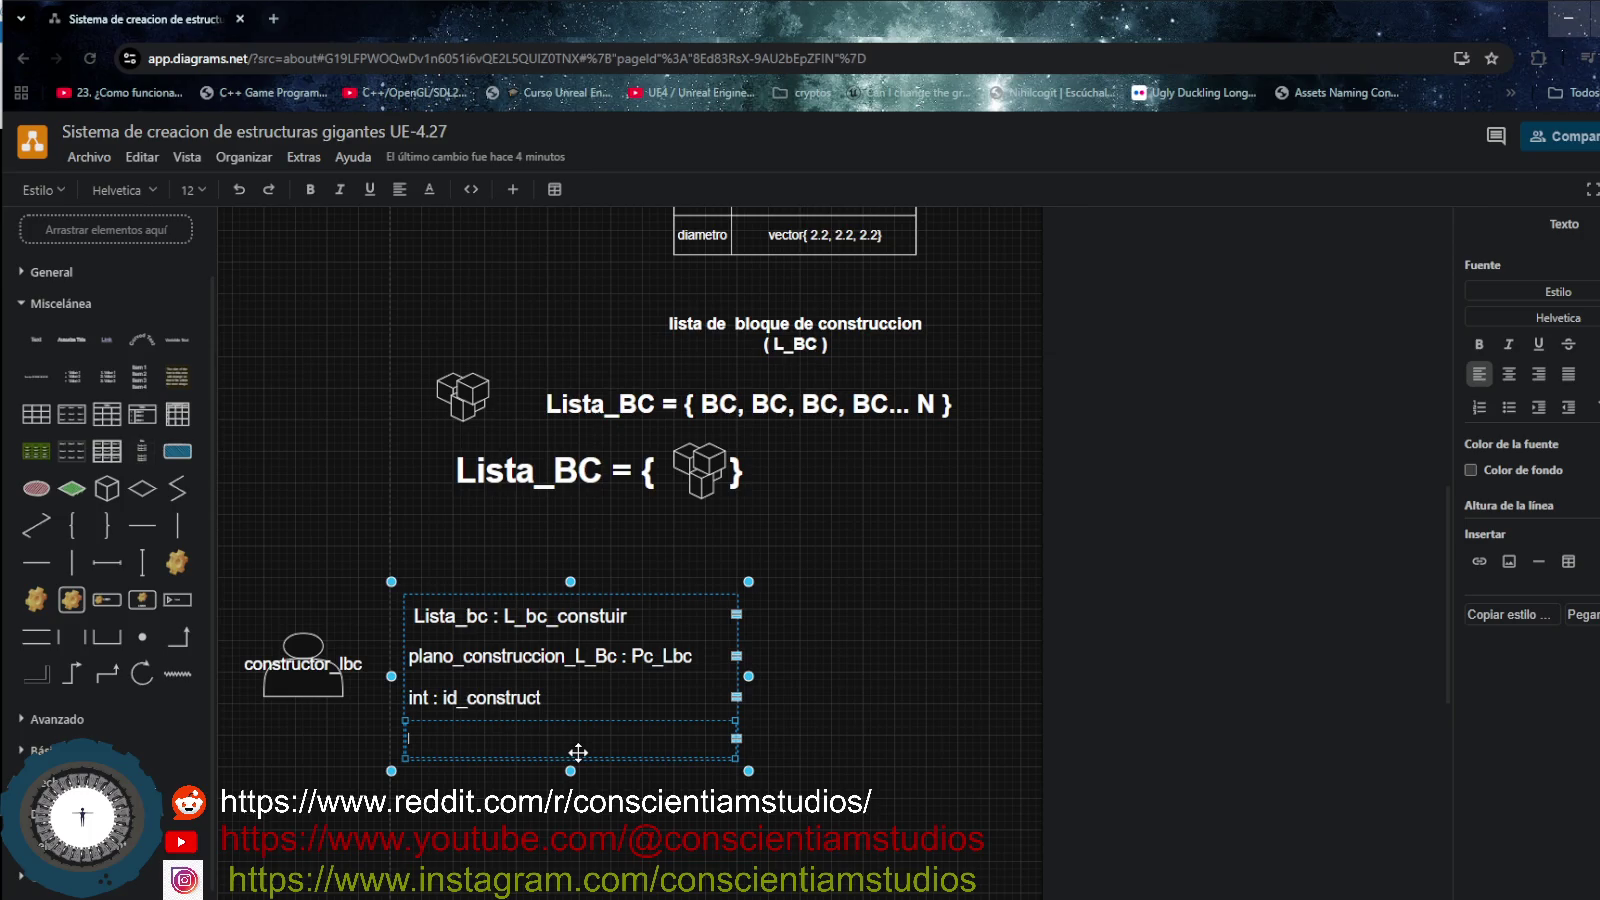
{"action": "scroll", "coordinate": [600, 660], "scroll_direction": "up", "scroll_amount": 3}
{"action": "scroll", "coordinate": [598, 664], "scroll_direction": "down", "scroll_amount": 5}
{"action": "scroll", "coordinate": [598, 659], "scroll_direction": "down", "scroll_amount": 1}
{"action": "scroll", "coordinate": [598, 660], "scroll_direction": "up", "scroll_amount": 2}
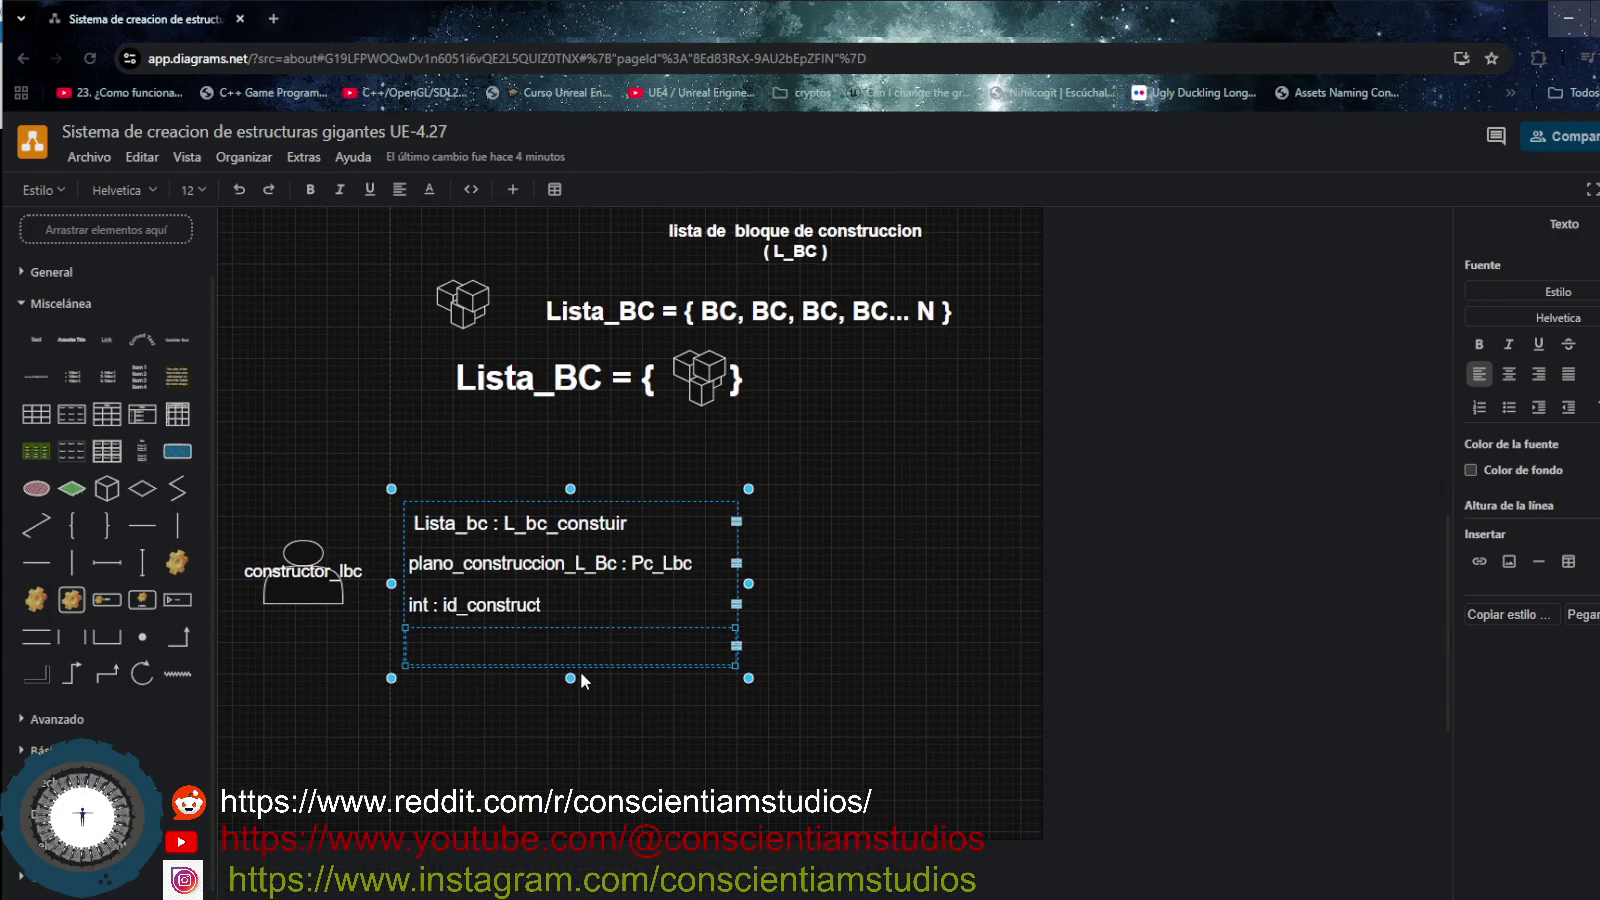
{"action": "left_click", "coordinate": [326, 666]}
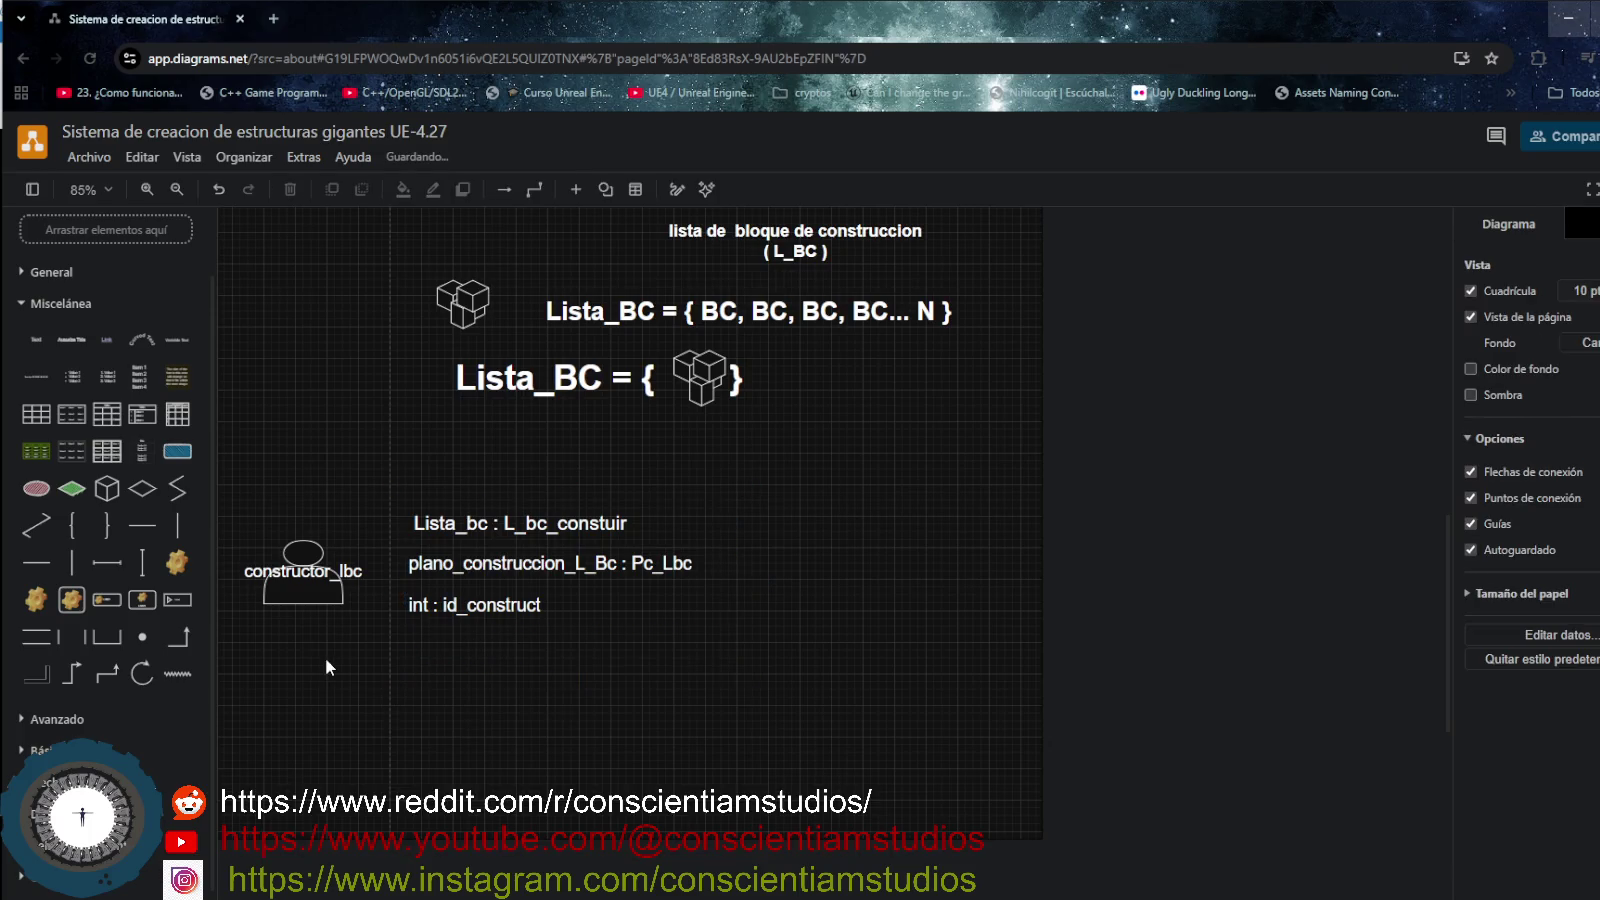
- Raise constructor_lbc and its attribute list, aligned side by side, then add a gear icon
{"action": "left_click", "coordinate": [316, 587]}
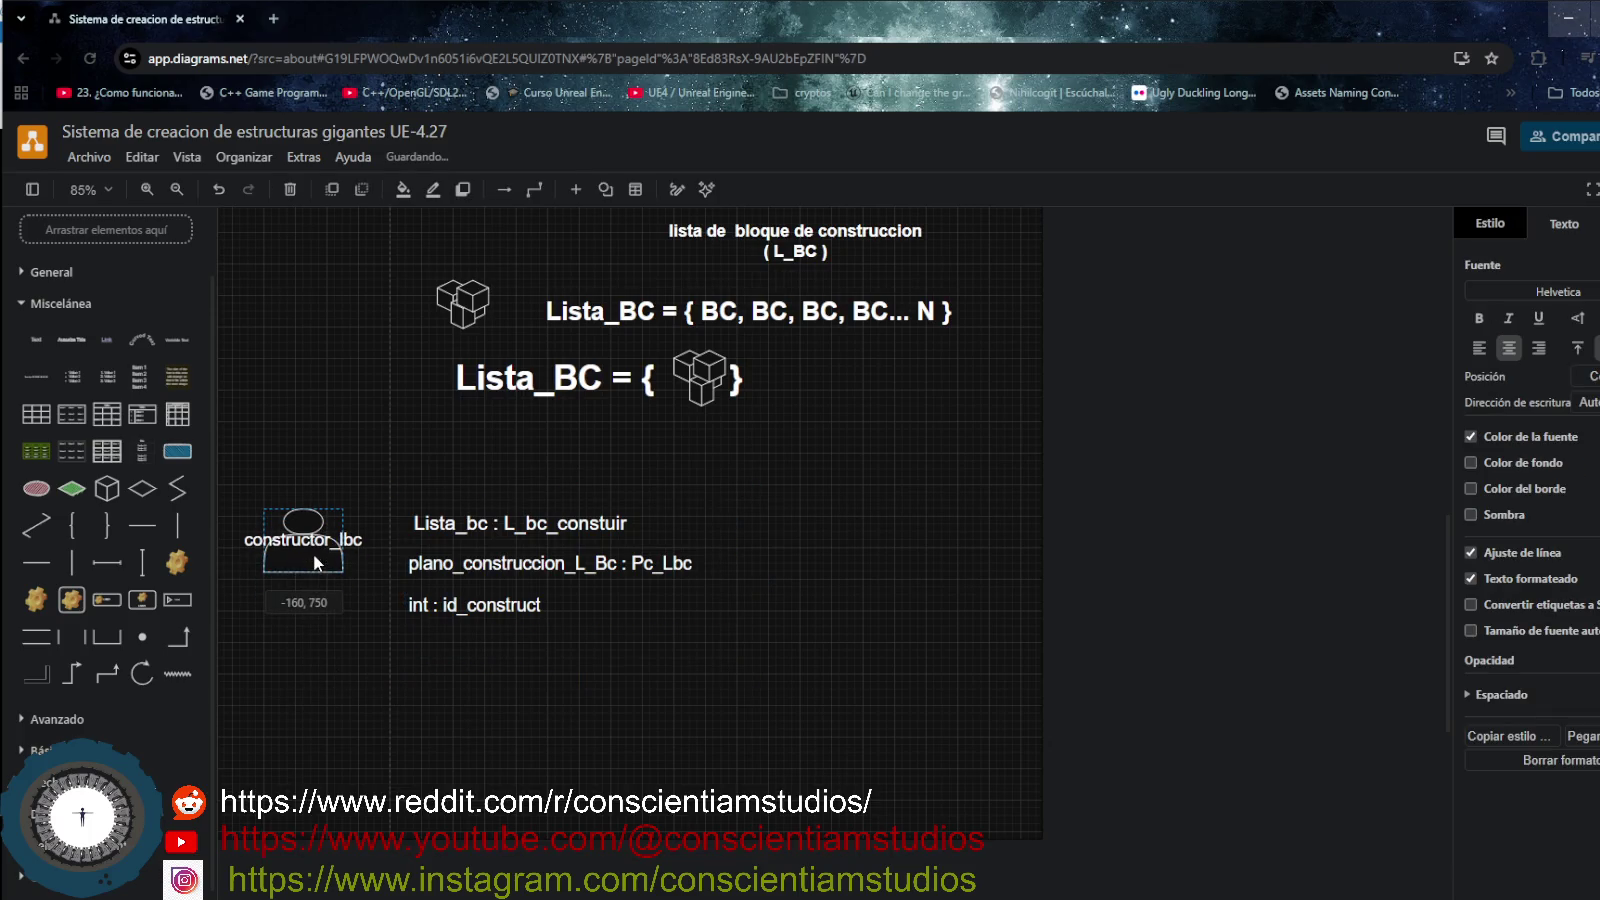
{"action": "mouse_move", "coordinate": [460, 577]}
{"action": "left_mouse_down"}
{"action": "mouse_move", "coordinate": [460, 513]}
{"action": "mouse_move", "coordinate": [447, 530]}
{"action": "left_mouse_up"}
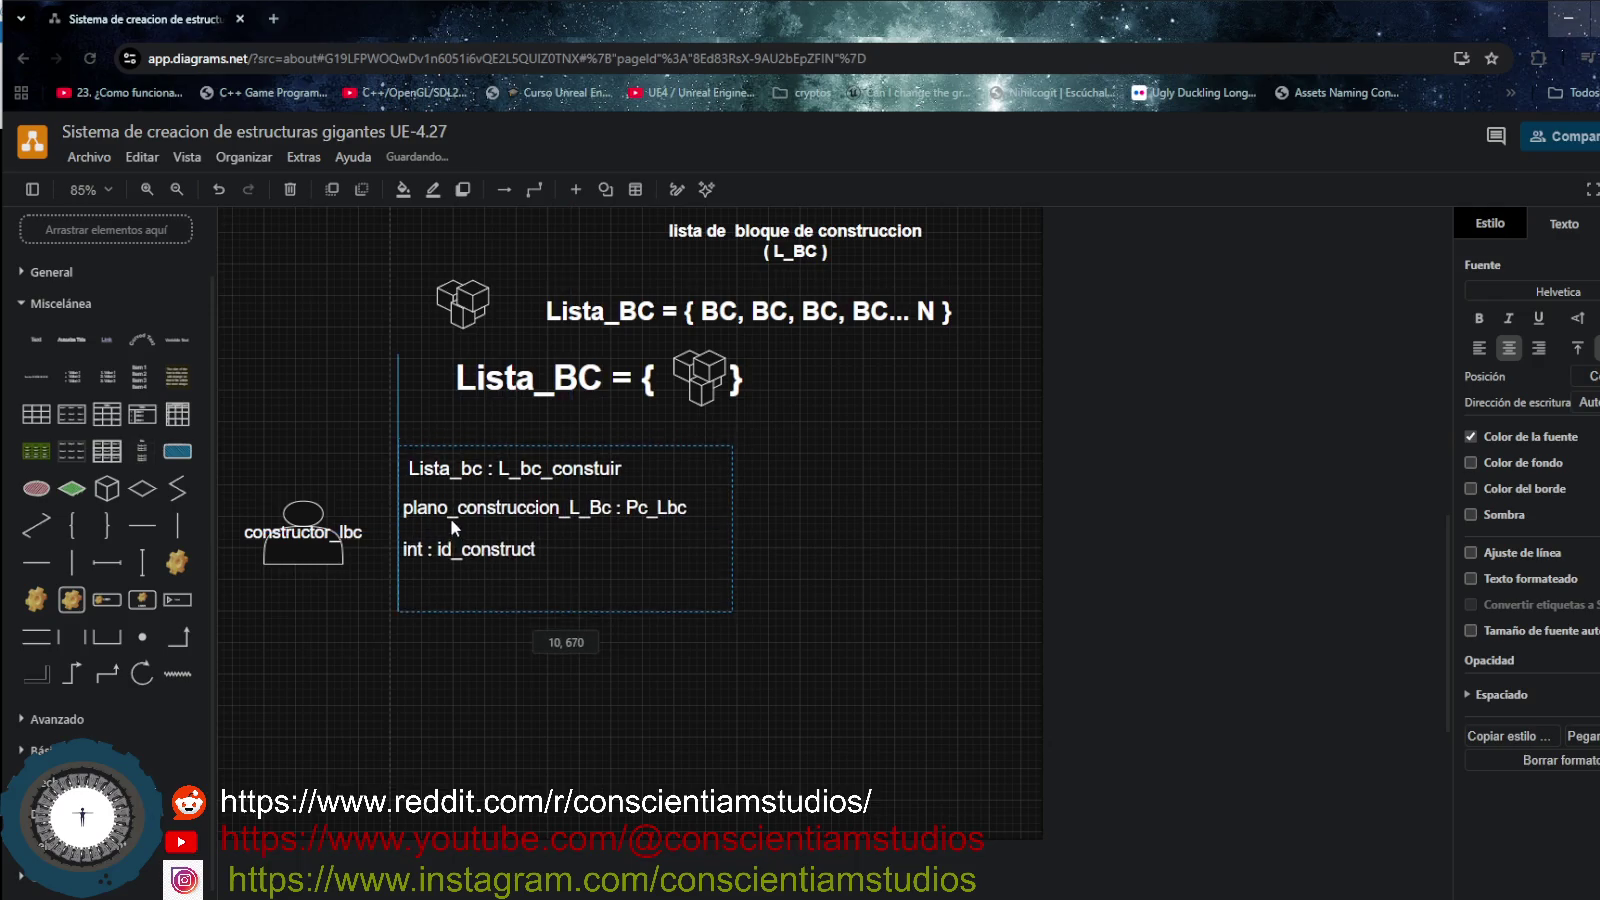
{"action": "left_click_drag", "start_coordinate": [339, 555], "coordinate": [339, 531]}
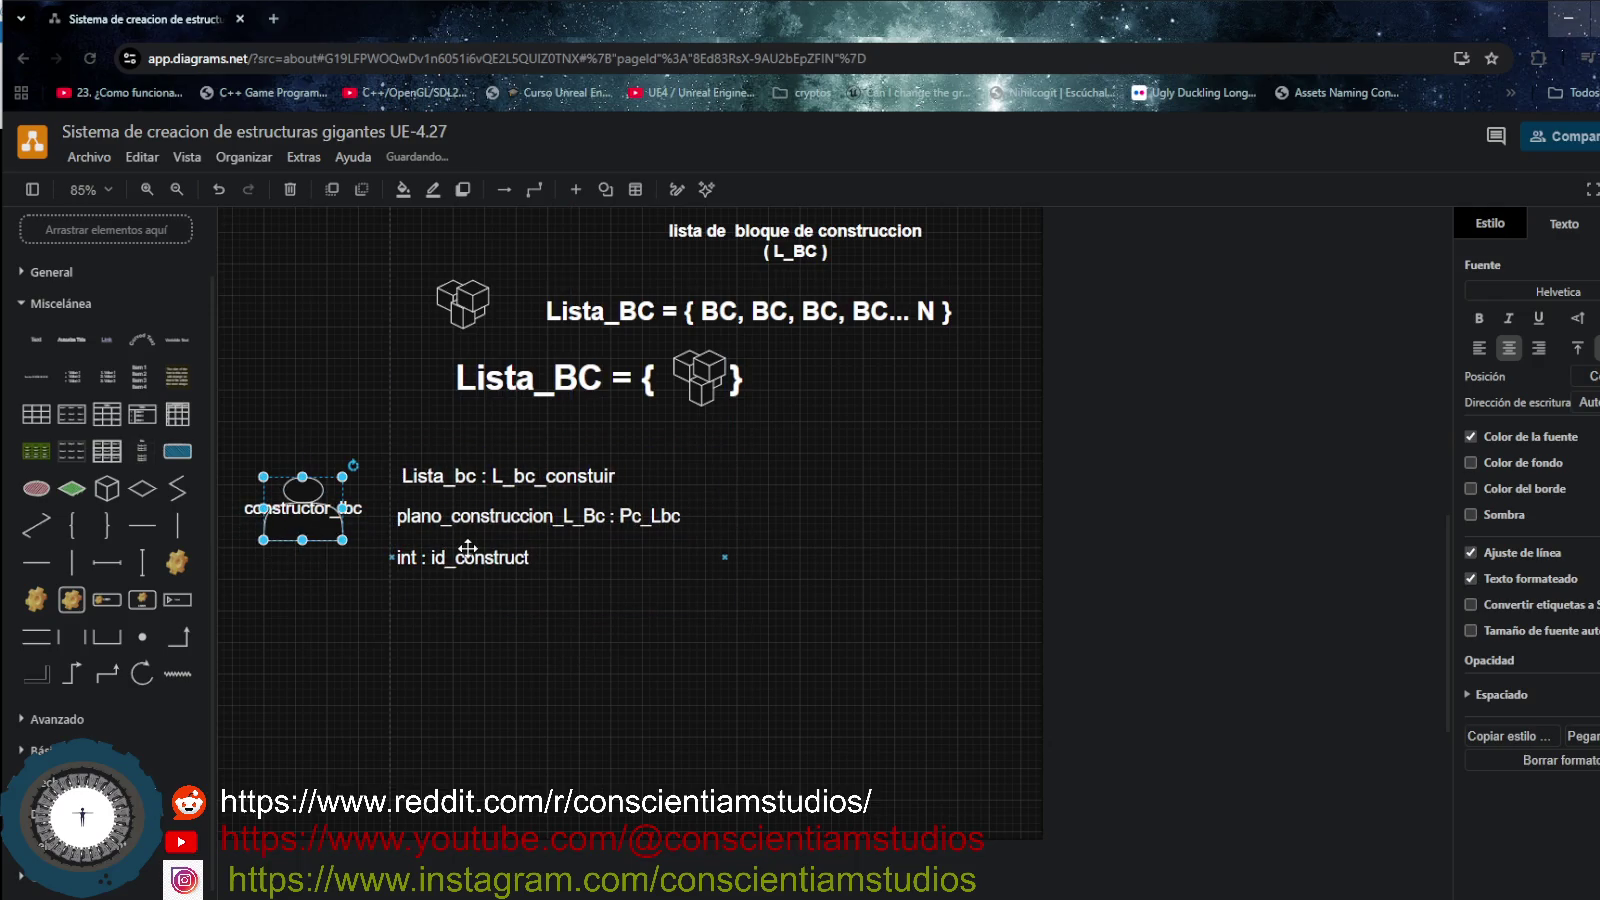
{"action": "left_click_drag", "start_coordinate": [471, 556], "coordinate": [463, 549]}
{"action": "left_click", "coordinate": [327, 668]}
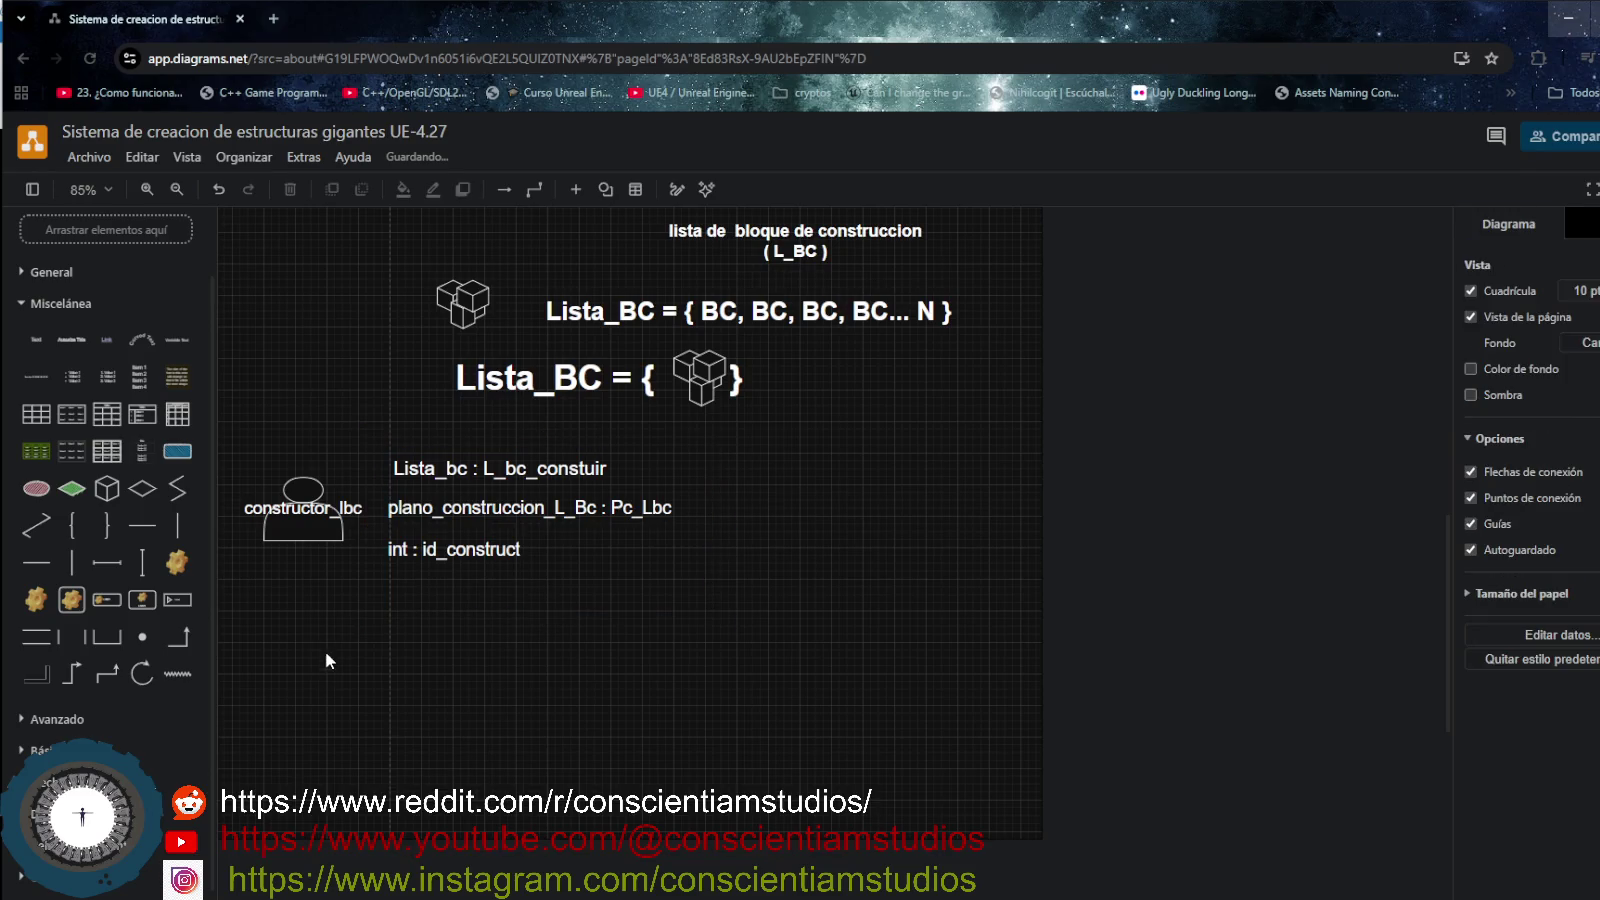
{"action": "left_click", "coordinate": [70, 600]}
- Place the gear icon below constructor_lbc and label it 'Plano_construccion' in larger text
{"action": "left_click_drag", "start_coordinate": [800, 608], "coordinate": [253, 665]}
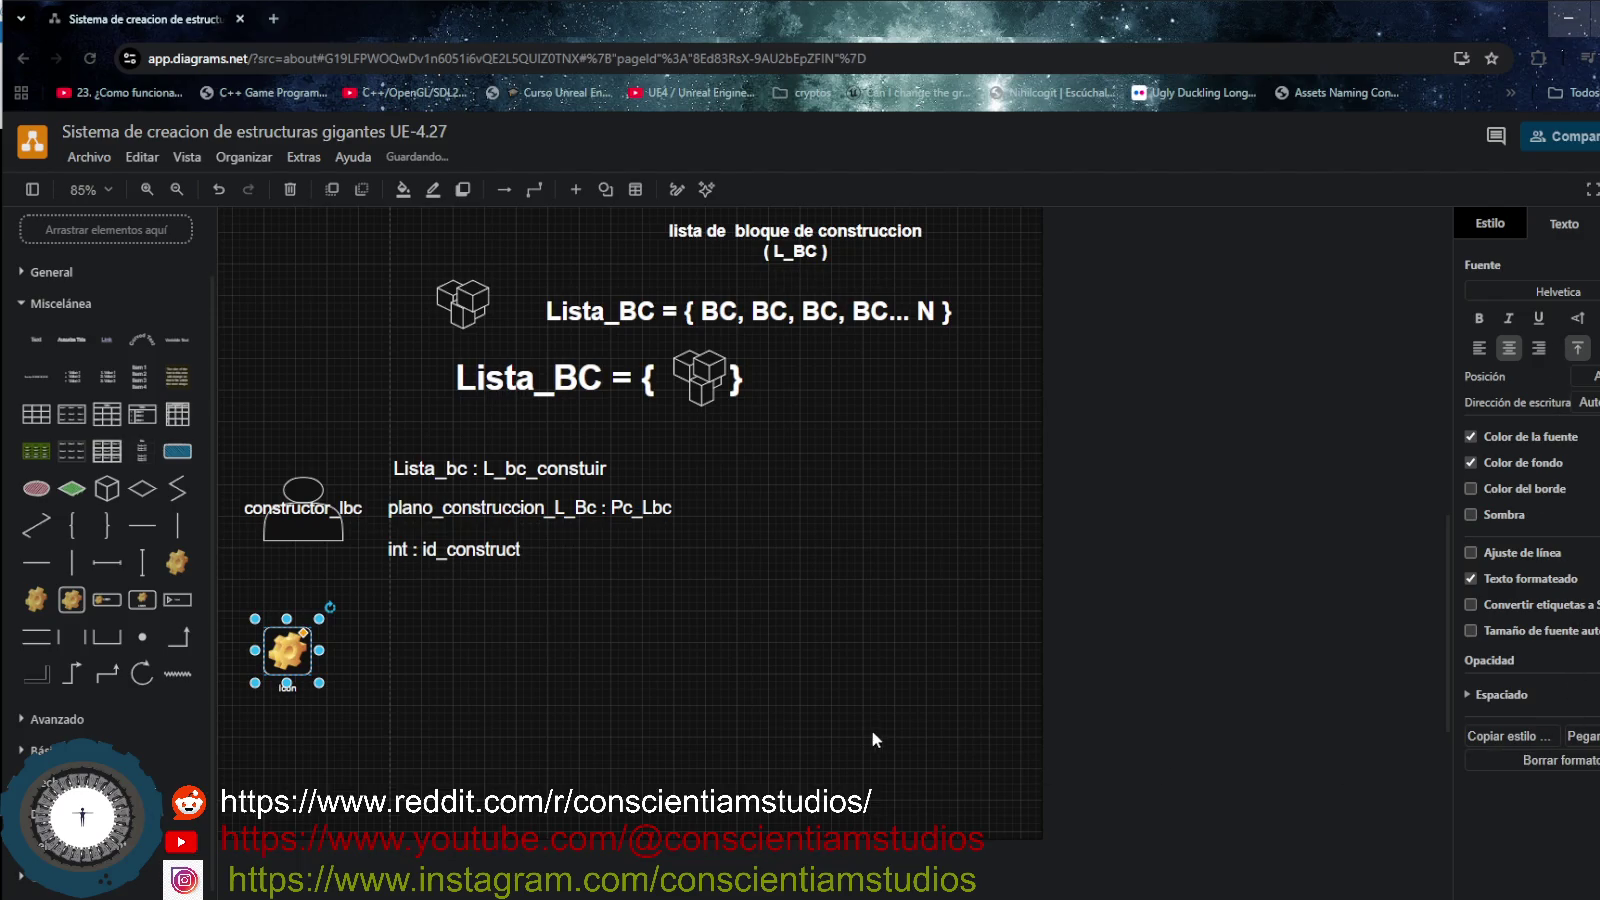
{"action": "double_click", "coordinate": [289, 651]}
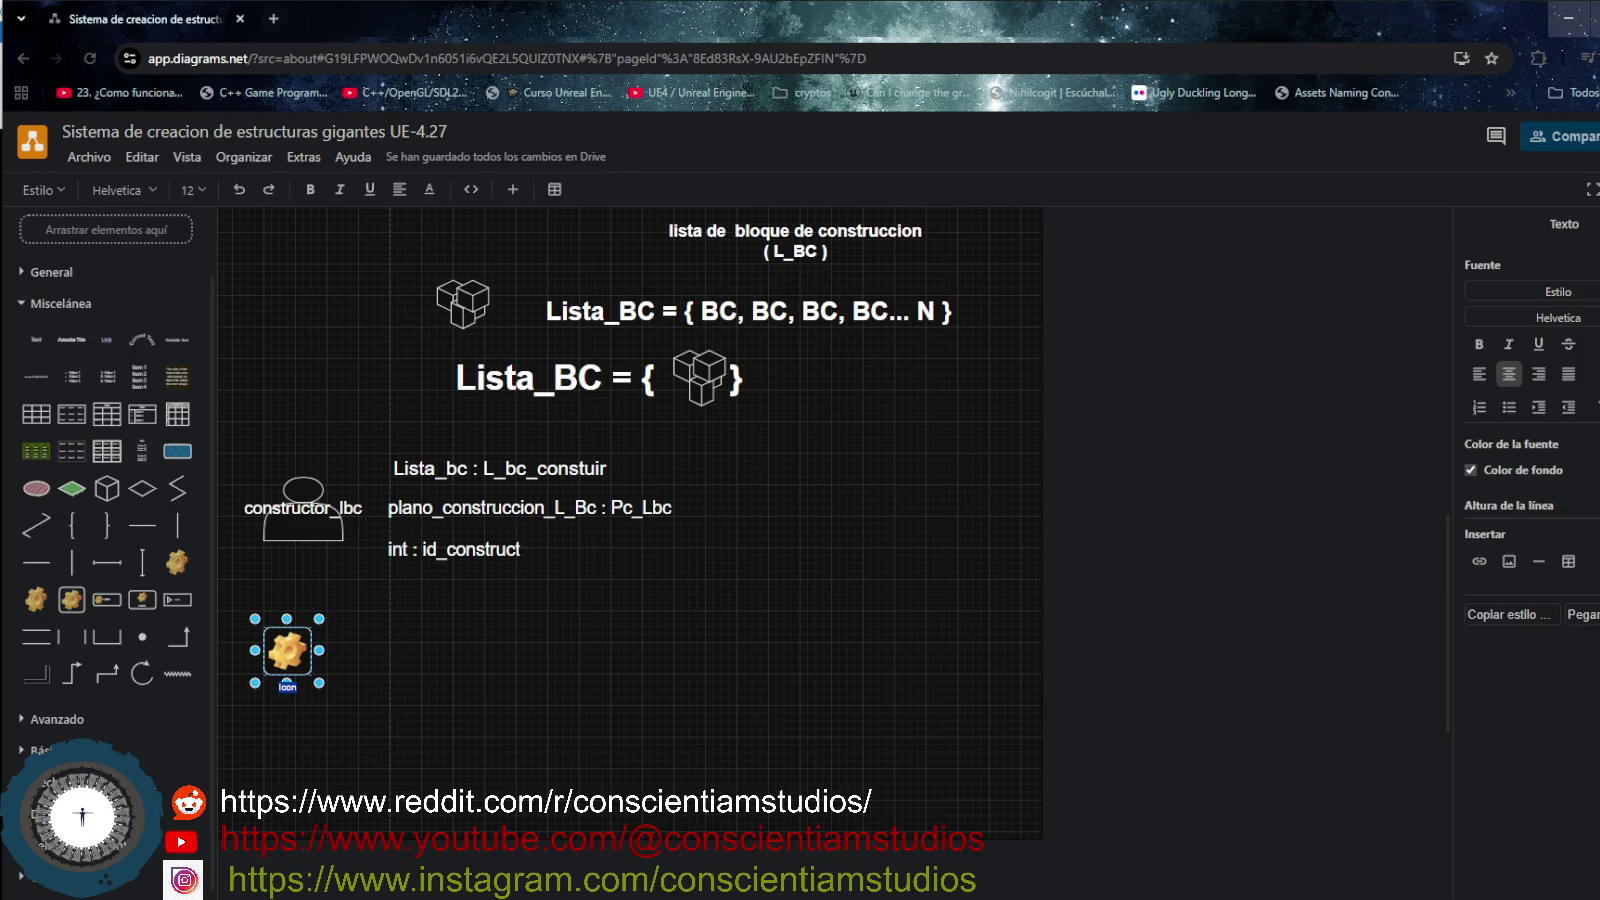
{"action": "key", "text": "ctrl+shift+period"}
{"action": "key", "text": "ctrl+shift+period"}
{"action": "key", "text": "ctrl+shift+period"}
{"action": "key", "text": "ctrl+shift+period"}
{"action": "key", "text": "ctrl+shift+period"}
{"action": "key", "text": "ctrl+shift+period"}
{"action": "key", "text": "ctrl+shift+period"}
{"action": "key", "text": "ctrl+shift+period"}
{"action": "key", "text": "ctrl+shift+period"}
{"action": "key", "text": "ctrl+shift+period"}
{"action": "key", "text": "ctrl+shift+period"}
{"action": "key", "text": "ctrl+shift+period"}
{"action": "type", "text": "Planp"}
{"action": "key", "text": "BackSpace"}
{"action": "type", "text": "o_"}
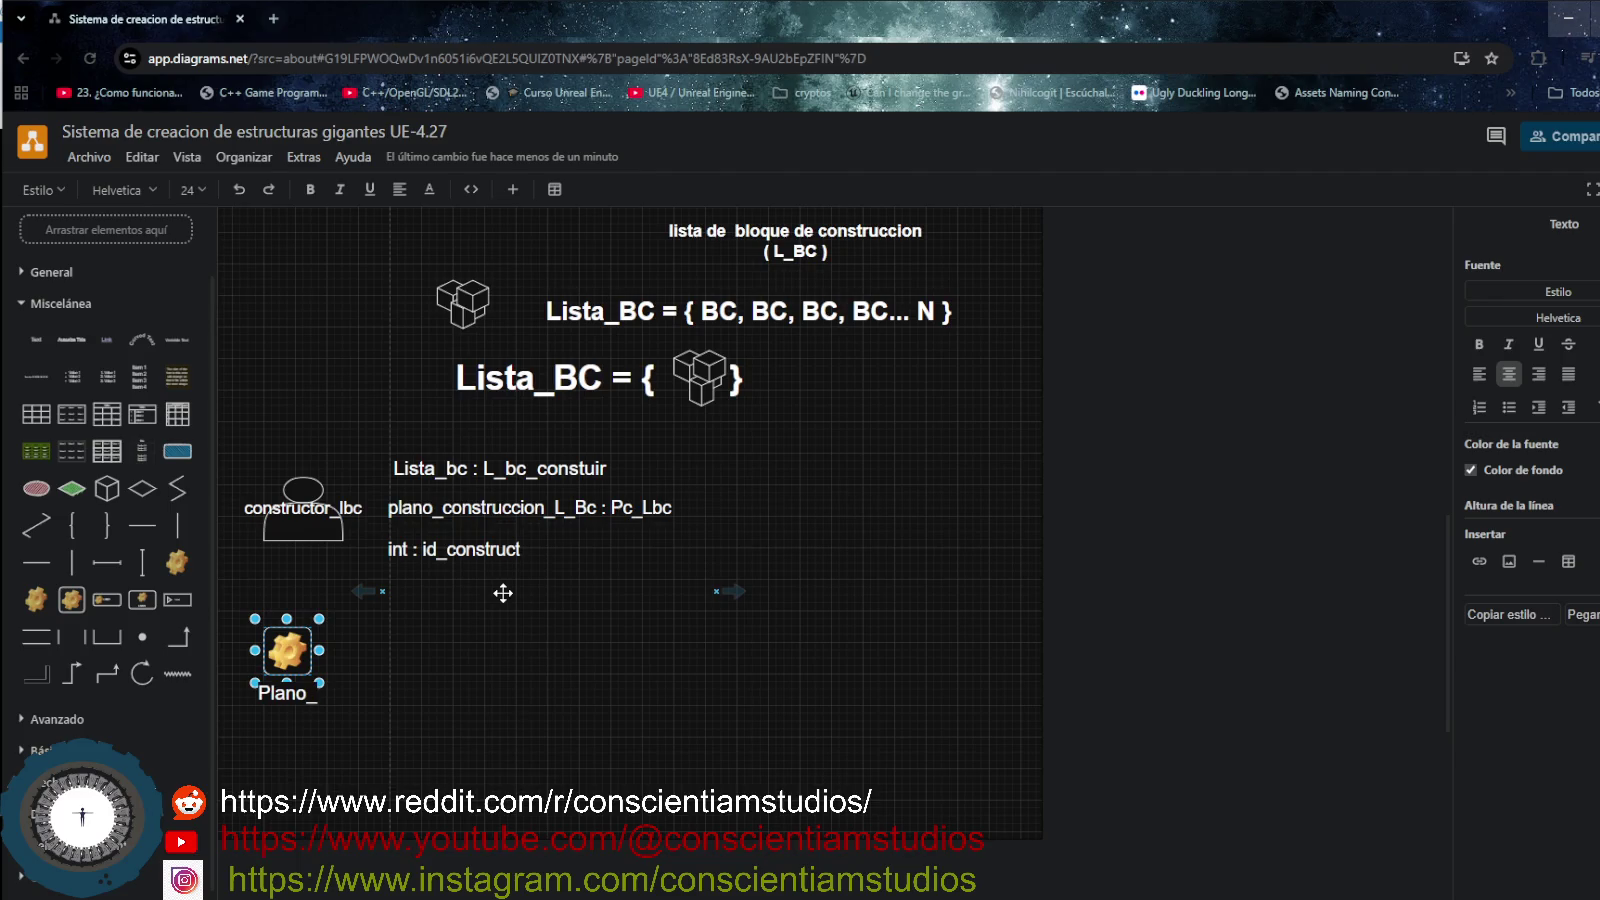
{"action": "type", "text": "construccion"}
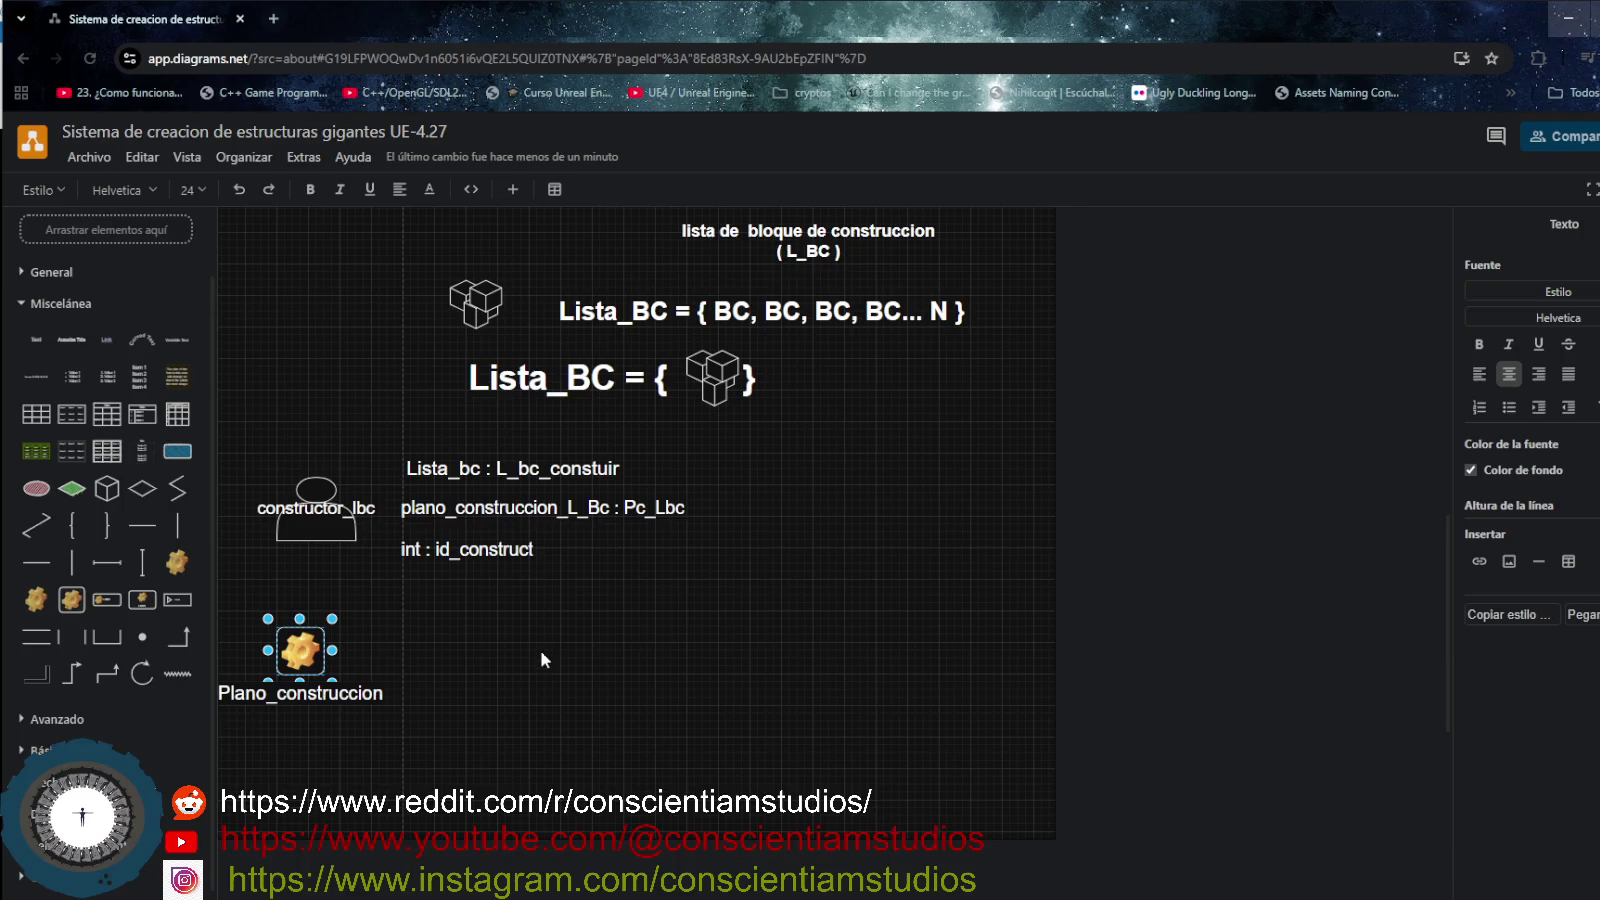
{"action": "left_click", "coordinate": [336, 660]}
{"action": "left_click_drag", "start_coordinate": [337, 657], "coordinate": [402, 664]}
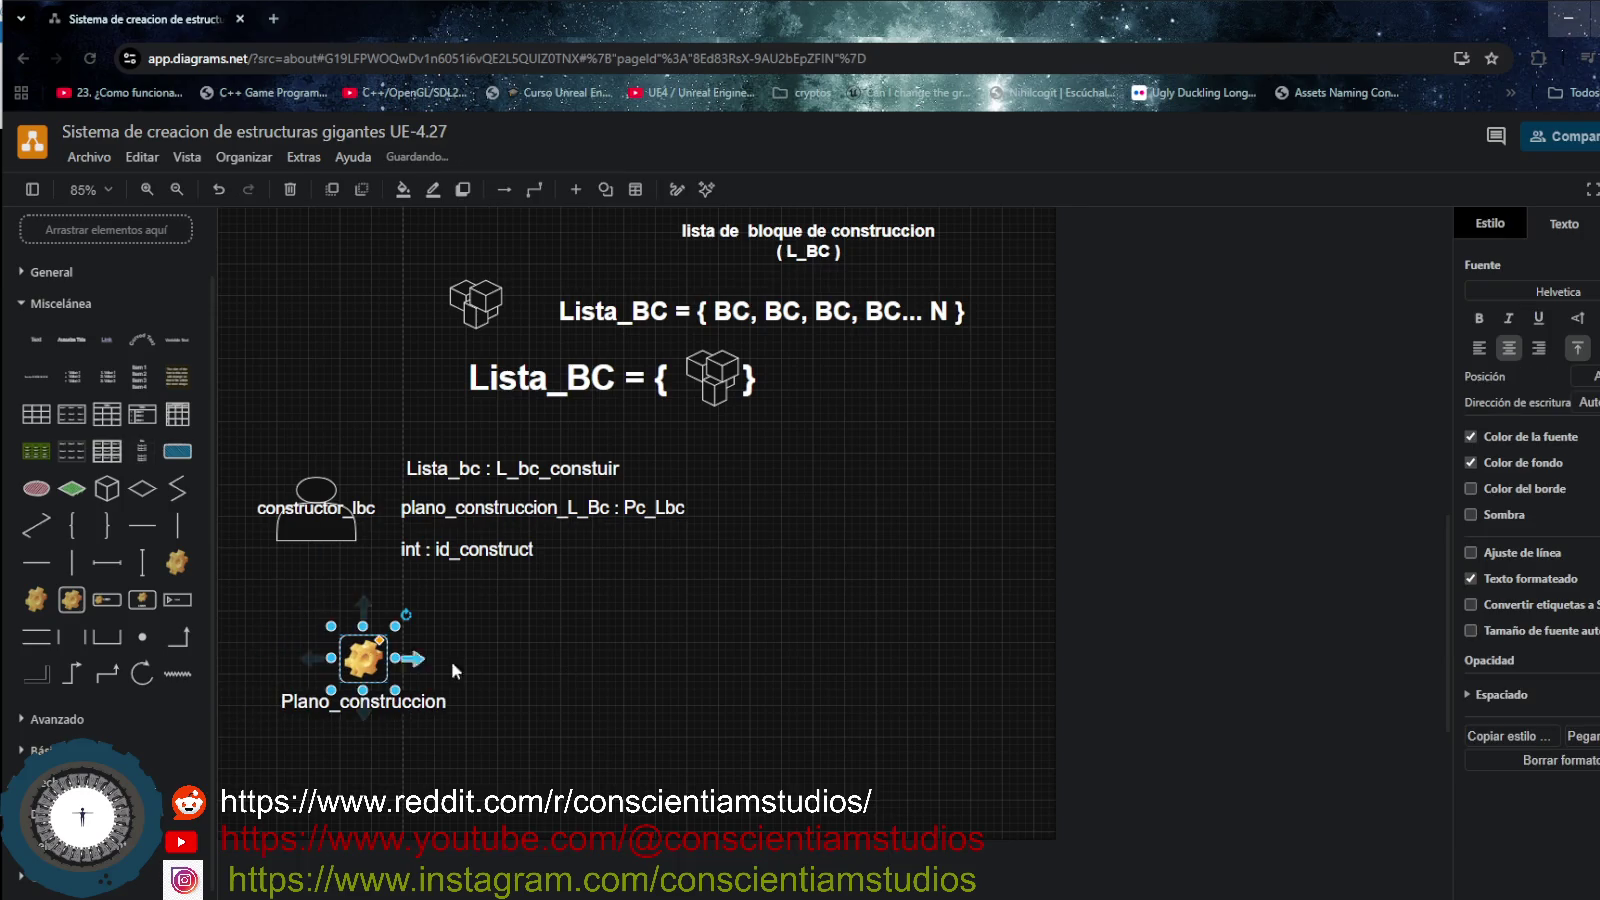
{"action": "left_click", "coordinate": [538, 672]}
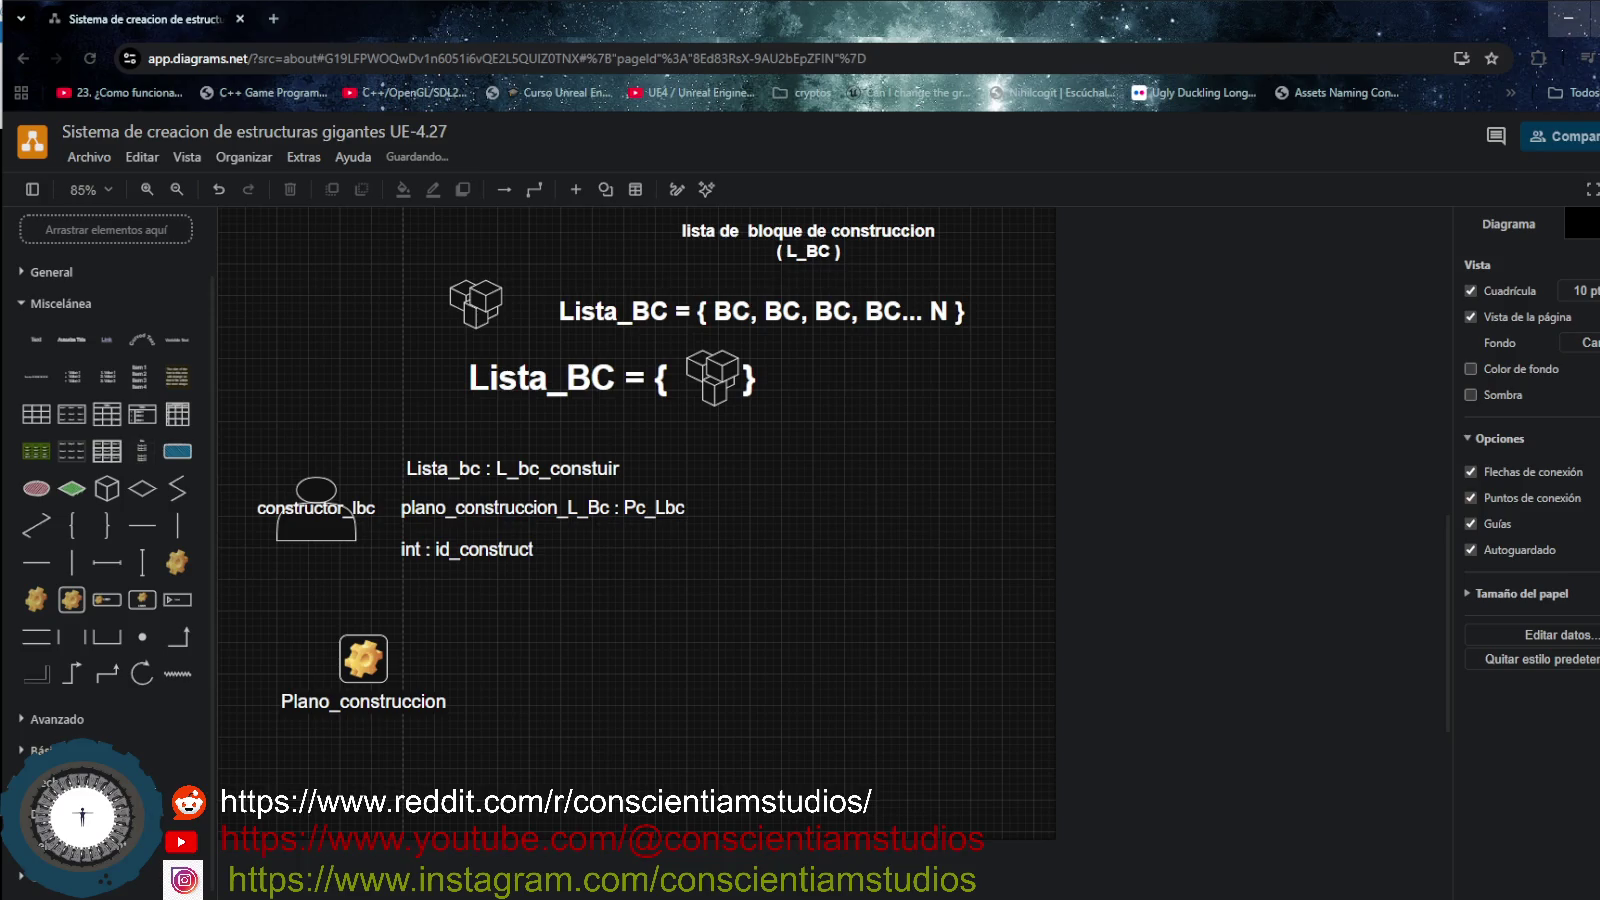
{"action": "scroll", "coordinate": [577, 672], "scroll_direction": "up", "scroll_amount": 1}
{"action": "scroll", "coordinate": [578, 673], "scroll_direction": "up", "scroll_amount": 3}
{"action": "scroll", "coordinate": [580, 677], "scroll_direction": "up", "scroll_amount": 2}
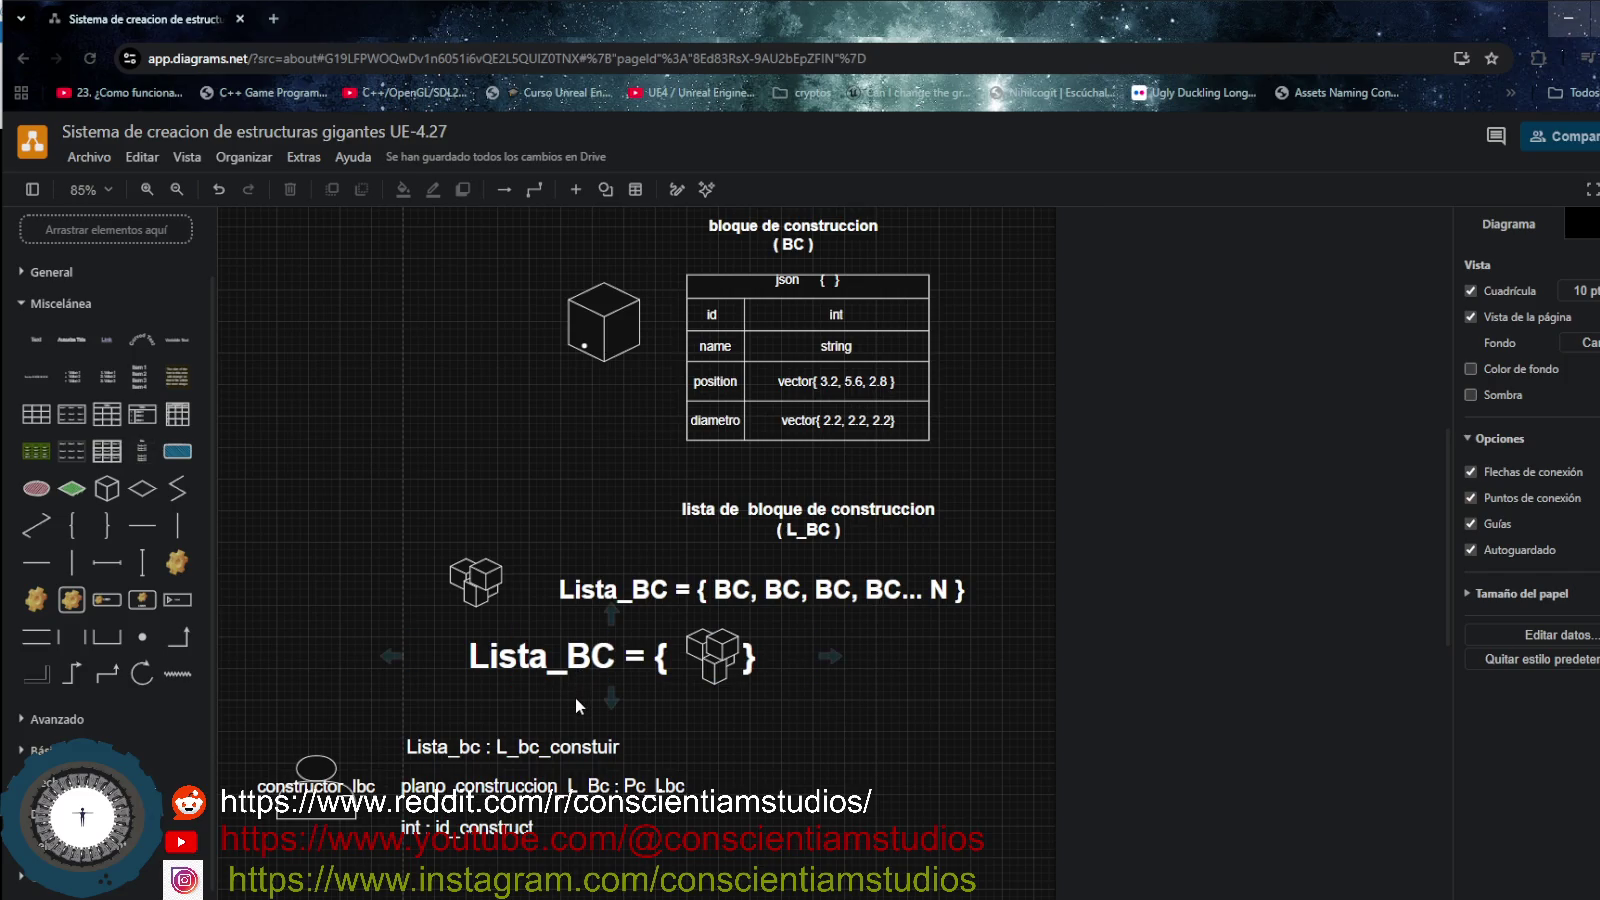
{"action": "scroll", "coordinate": [575, 700], "scroll_direction": "down", "scroll_amount": 2}
{"action": "scroll", "coordinate": [575, 701], "scroll_direction": "down", "scroll_amount": 2}
{"action": "scroll", "coordinate": [575, 700], "scroll_direction": "up", "scroll_amount": 2}
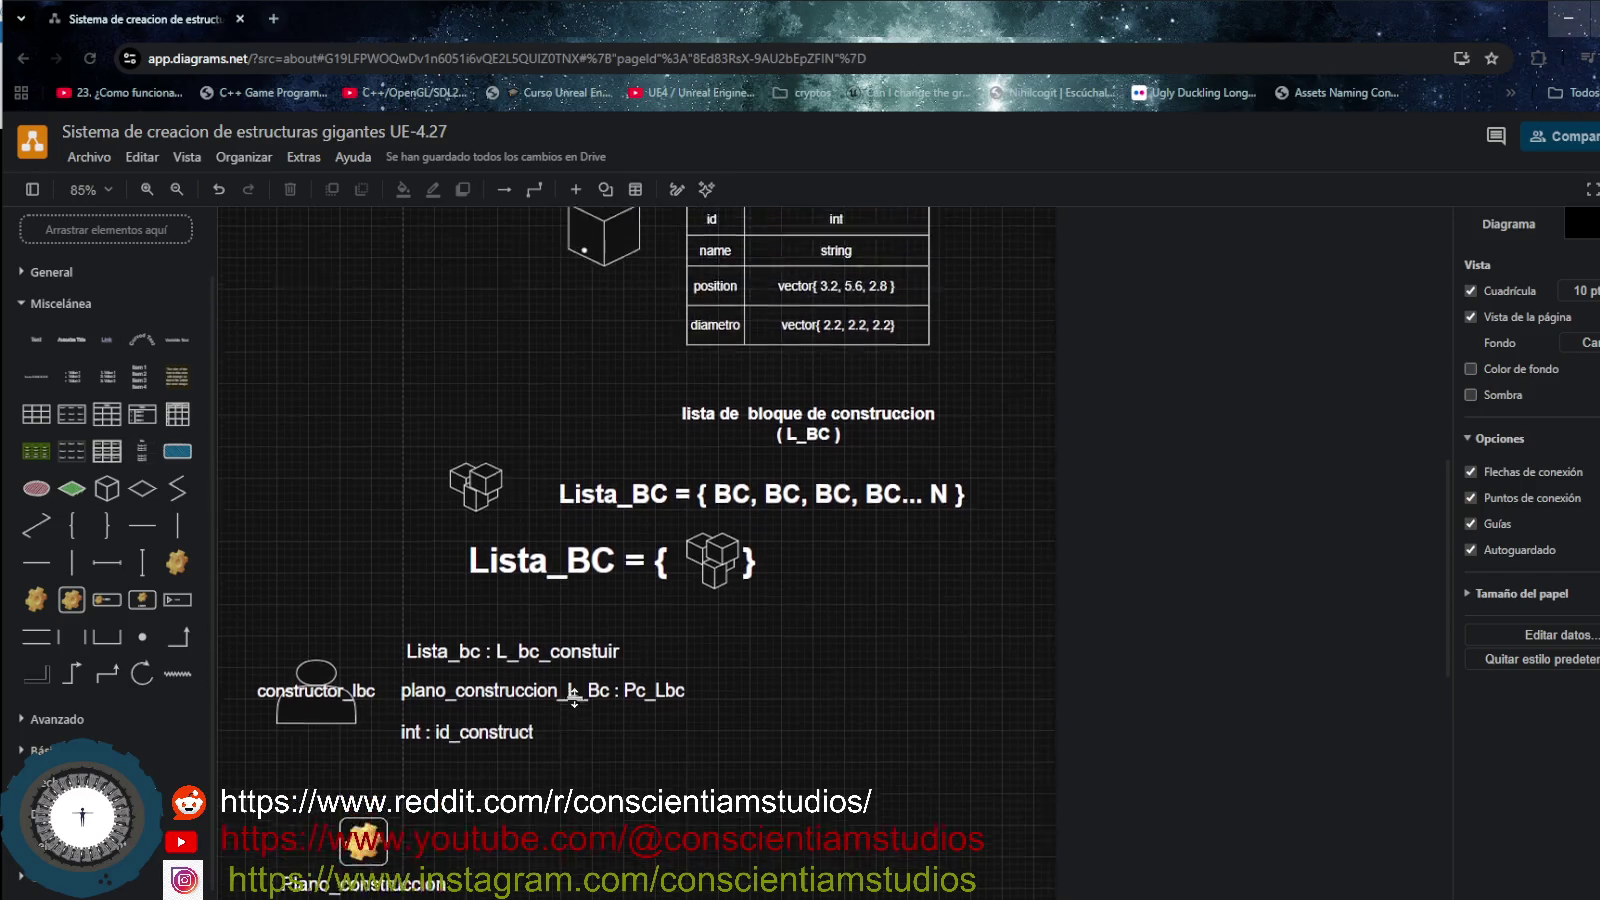
{"action": "scroll", "coordinate": [575, 700], "scroll_direction": "up", "scroll_amount": 2}
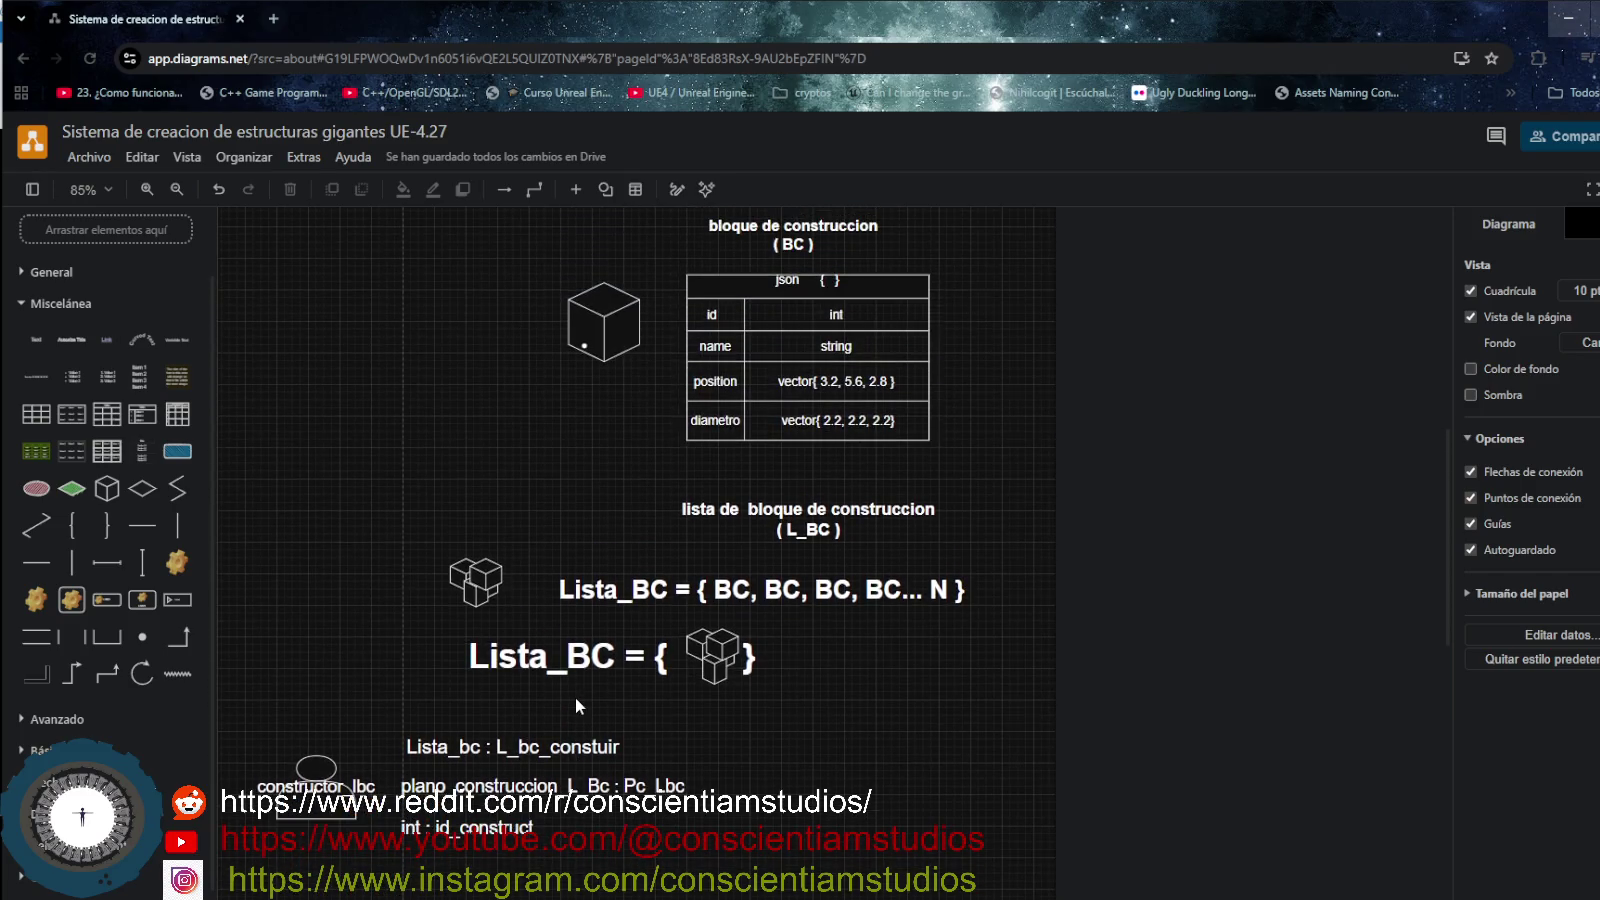
{"action": "scroll", "coordinate": [575, 698], "scroll_direction": "down", "scroll_amount": 4}
{"action": "scroll", "coordinate": [575, 698], "scroll_direction": "down", "scroll_amount": 2}
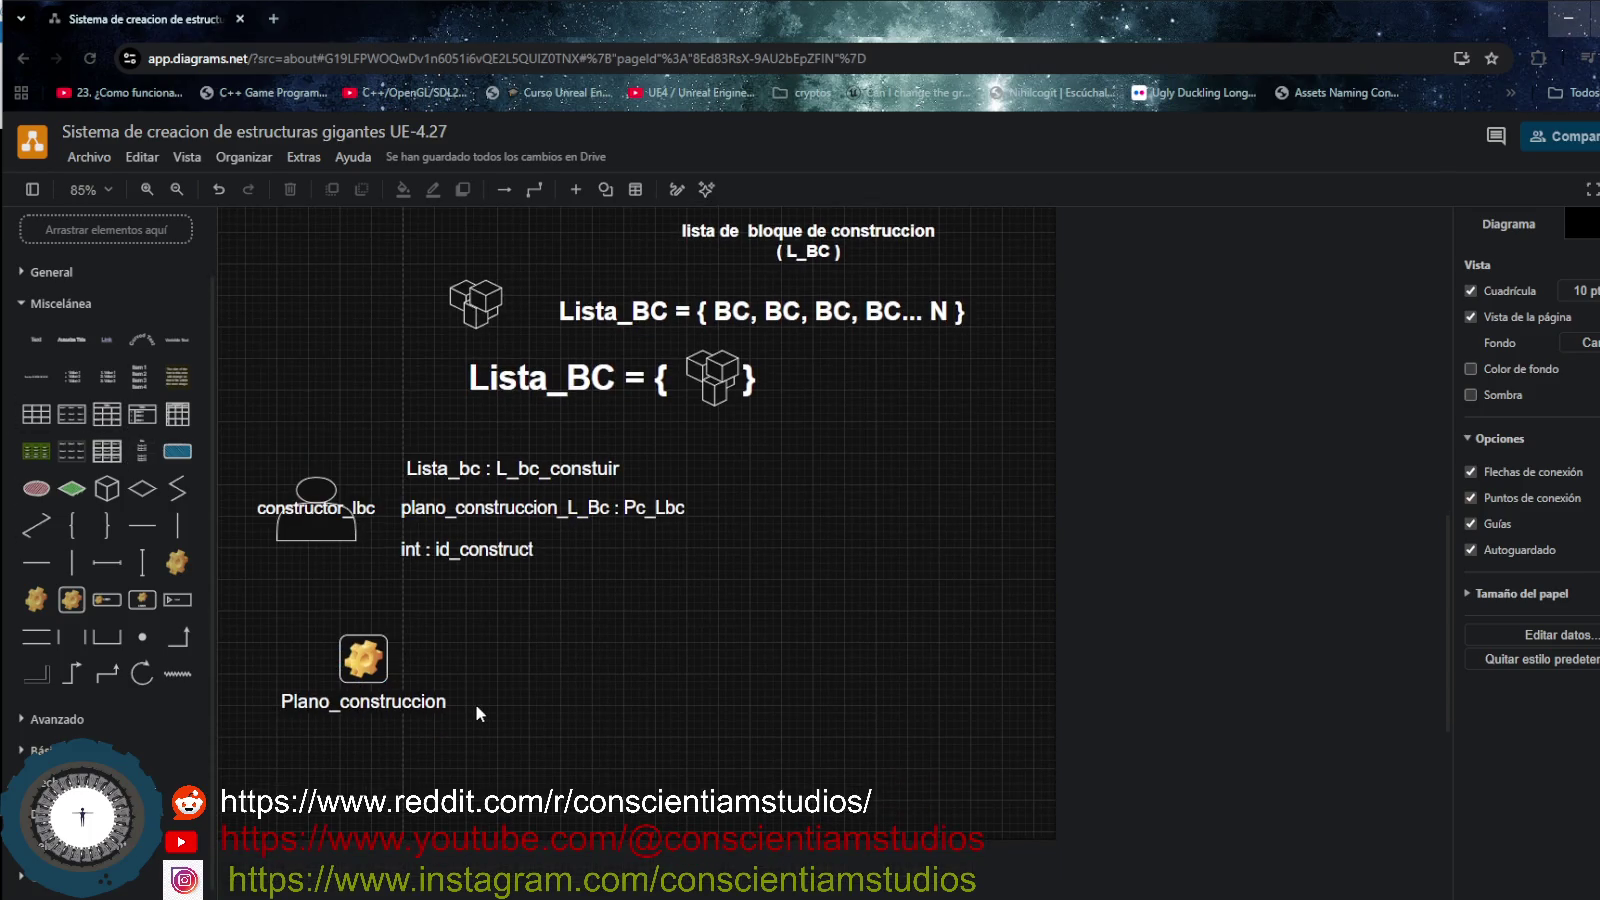
{"action": "left_click", "coordinate": [630, 314]}
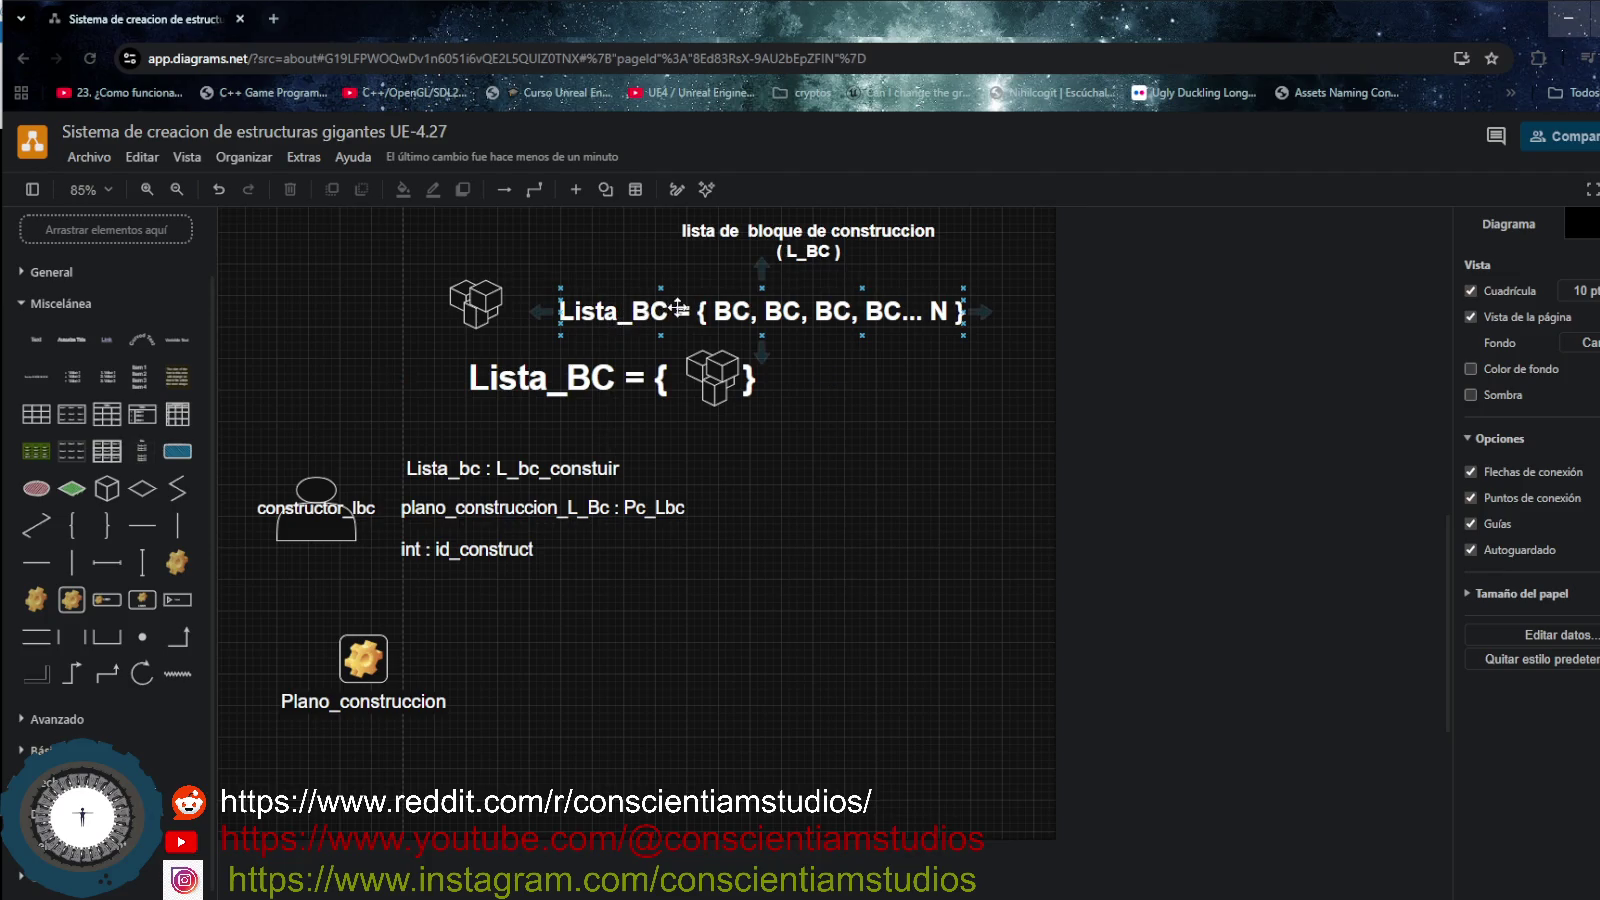
- Duplicate the Lista_BC text and place the copy beside the Plano_construccion label
{"action": "left_click", "coordinate": [678, 310]}
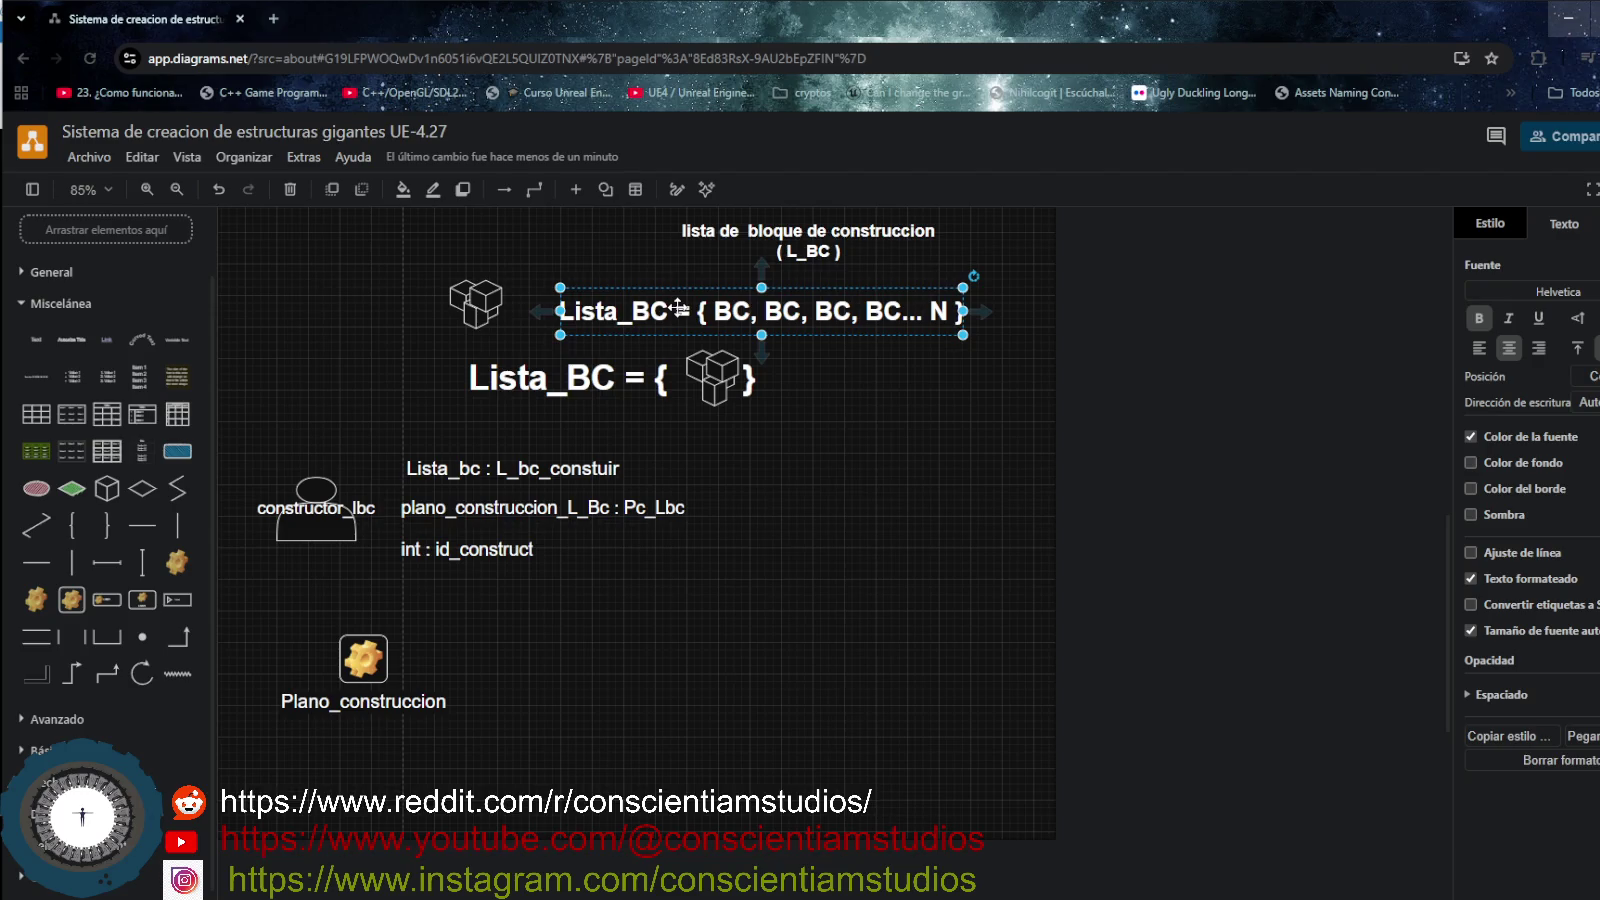
{"action": "left_click", "coordinate": [533, 683]}
{"action": "key", "text": "ctrl+v"}
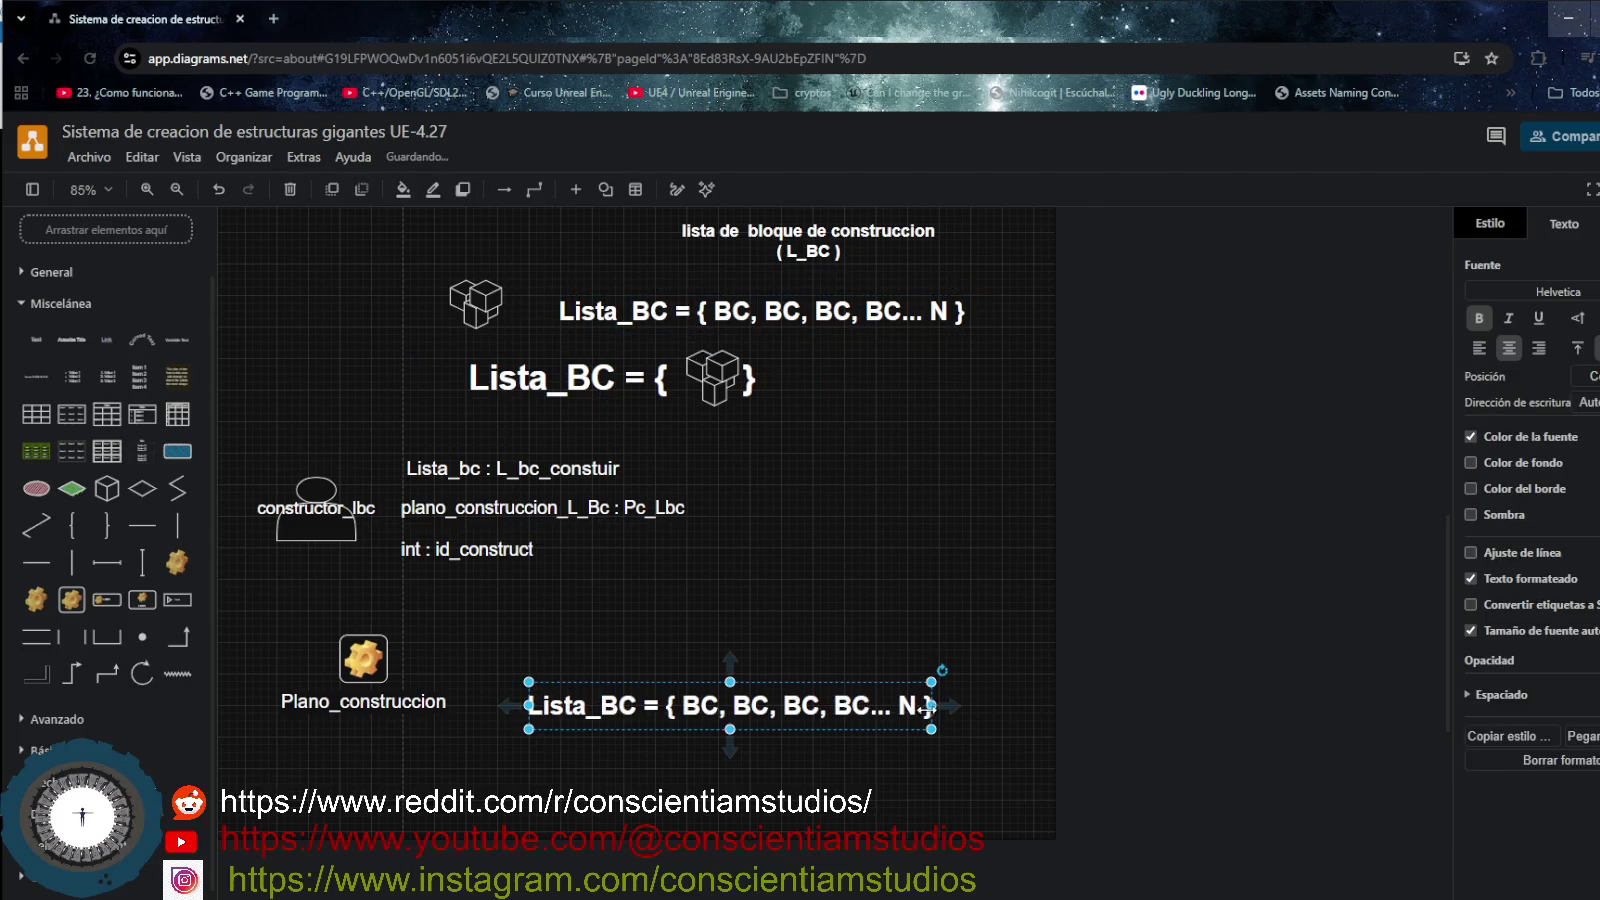
{"action": "left_click_drag", "start_coordinate": [930, 706], "coordinate": [887, 707]}
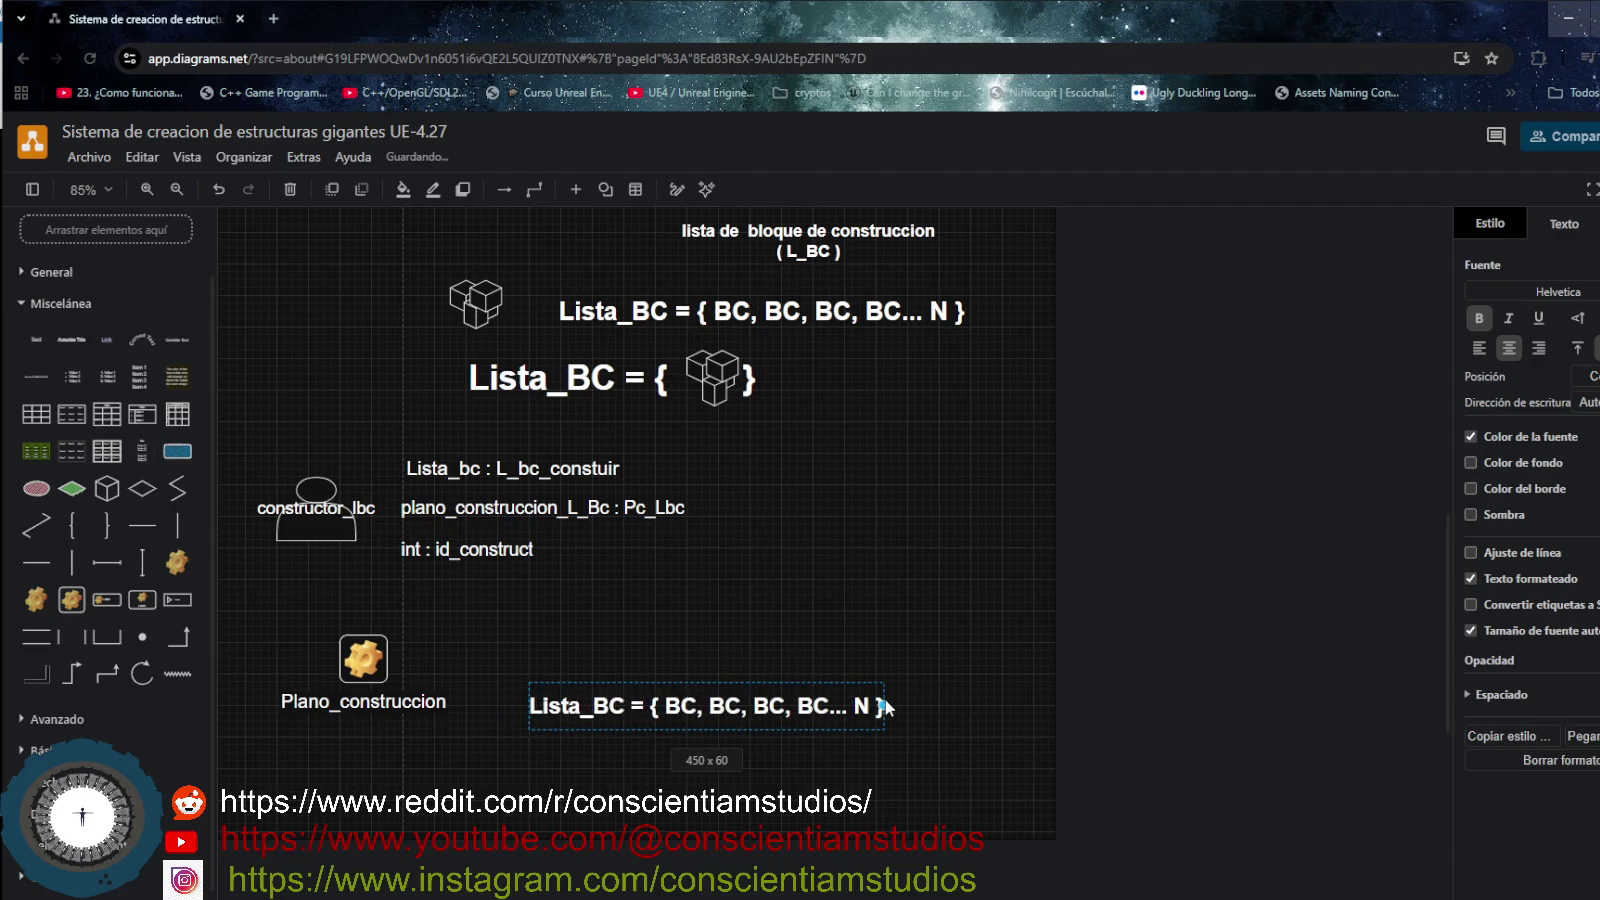
{"action": "left_click_drag", "start_coordinate": [756, 707], "coordinate": [677, 676]}
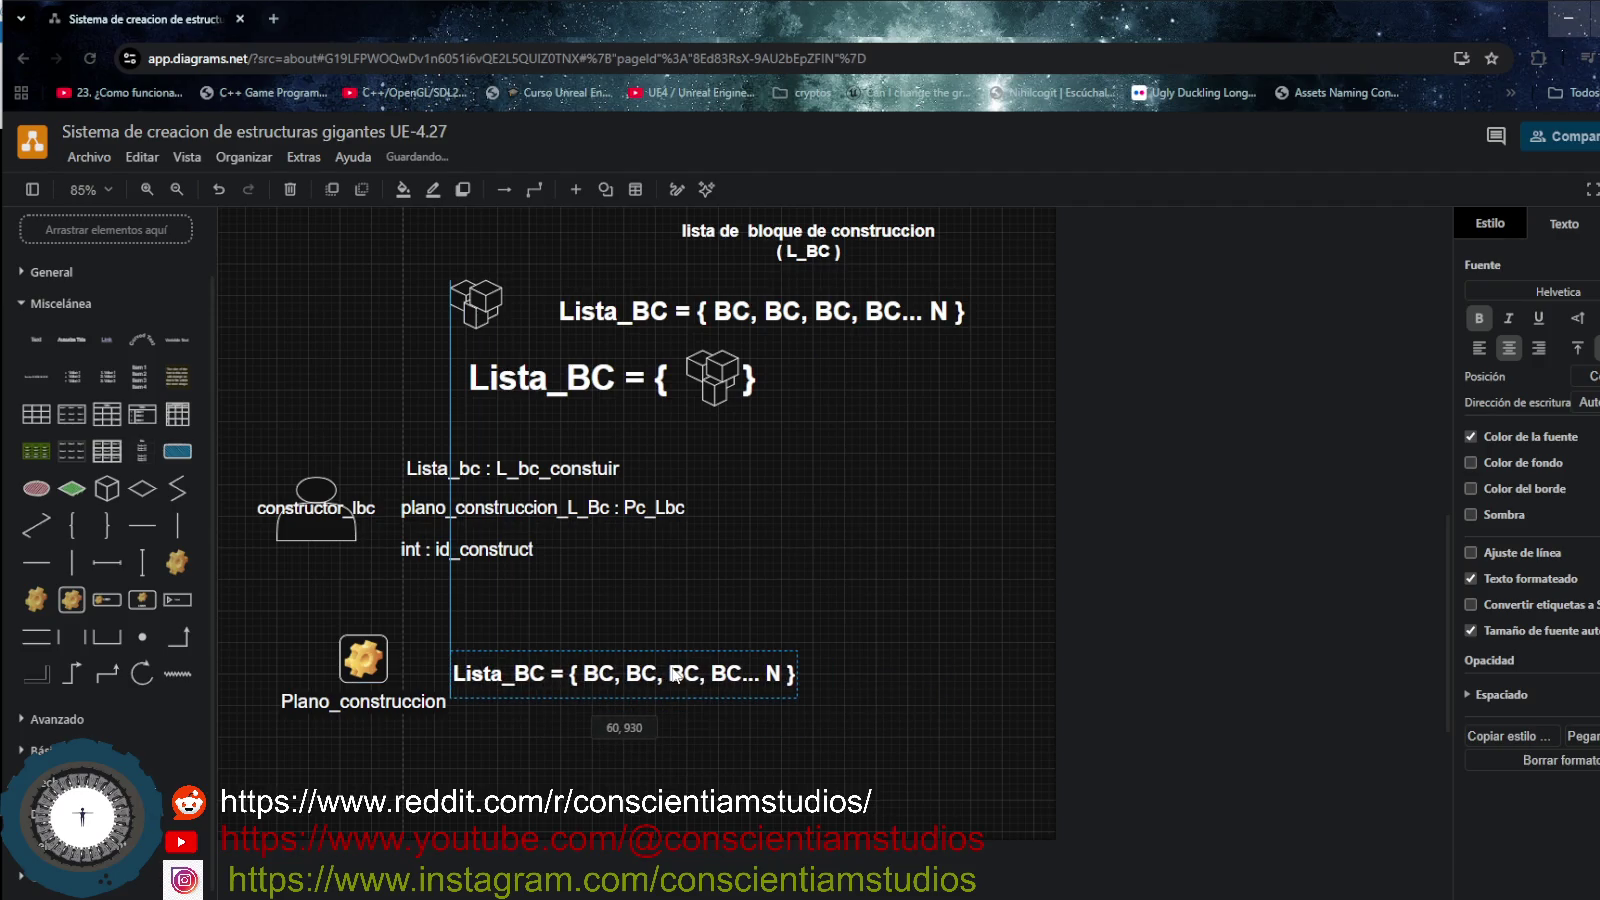
- Change the copied text to '=' and shrink its box to fit the sign
{"action": "double_click", "coordinate": [675, 673]}
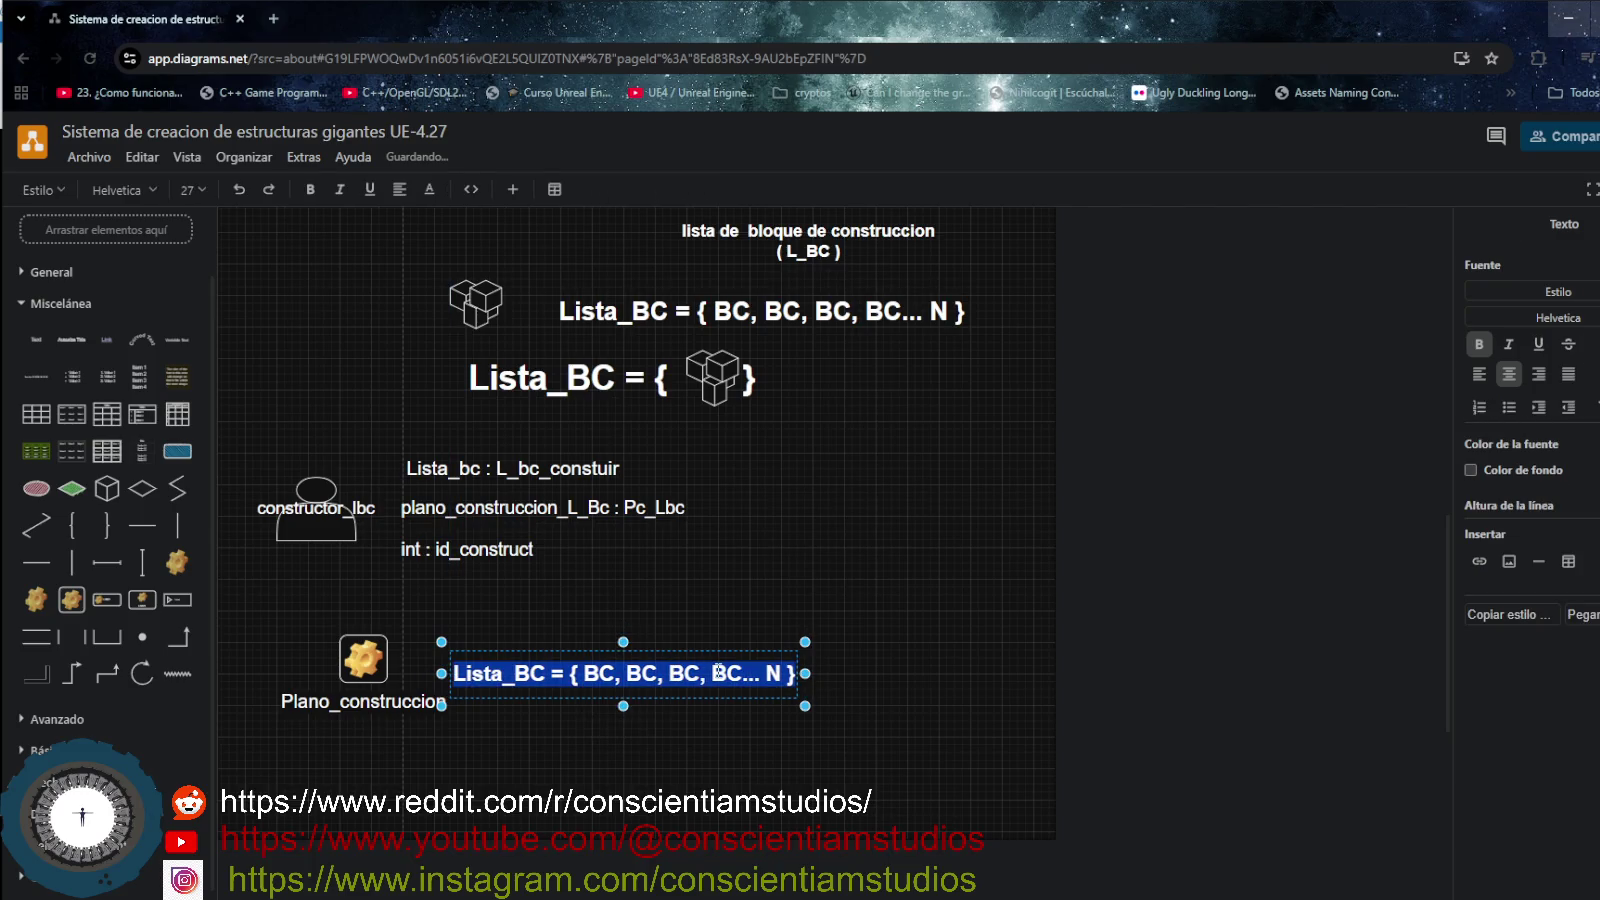
{"action": "key", "text": "BackSpace"}
{"action": "type", "text": "="}
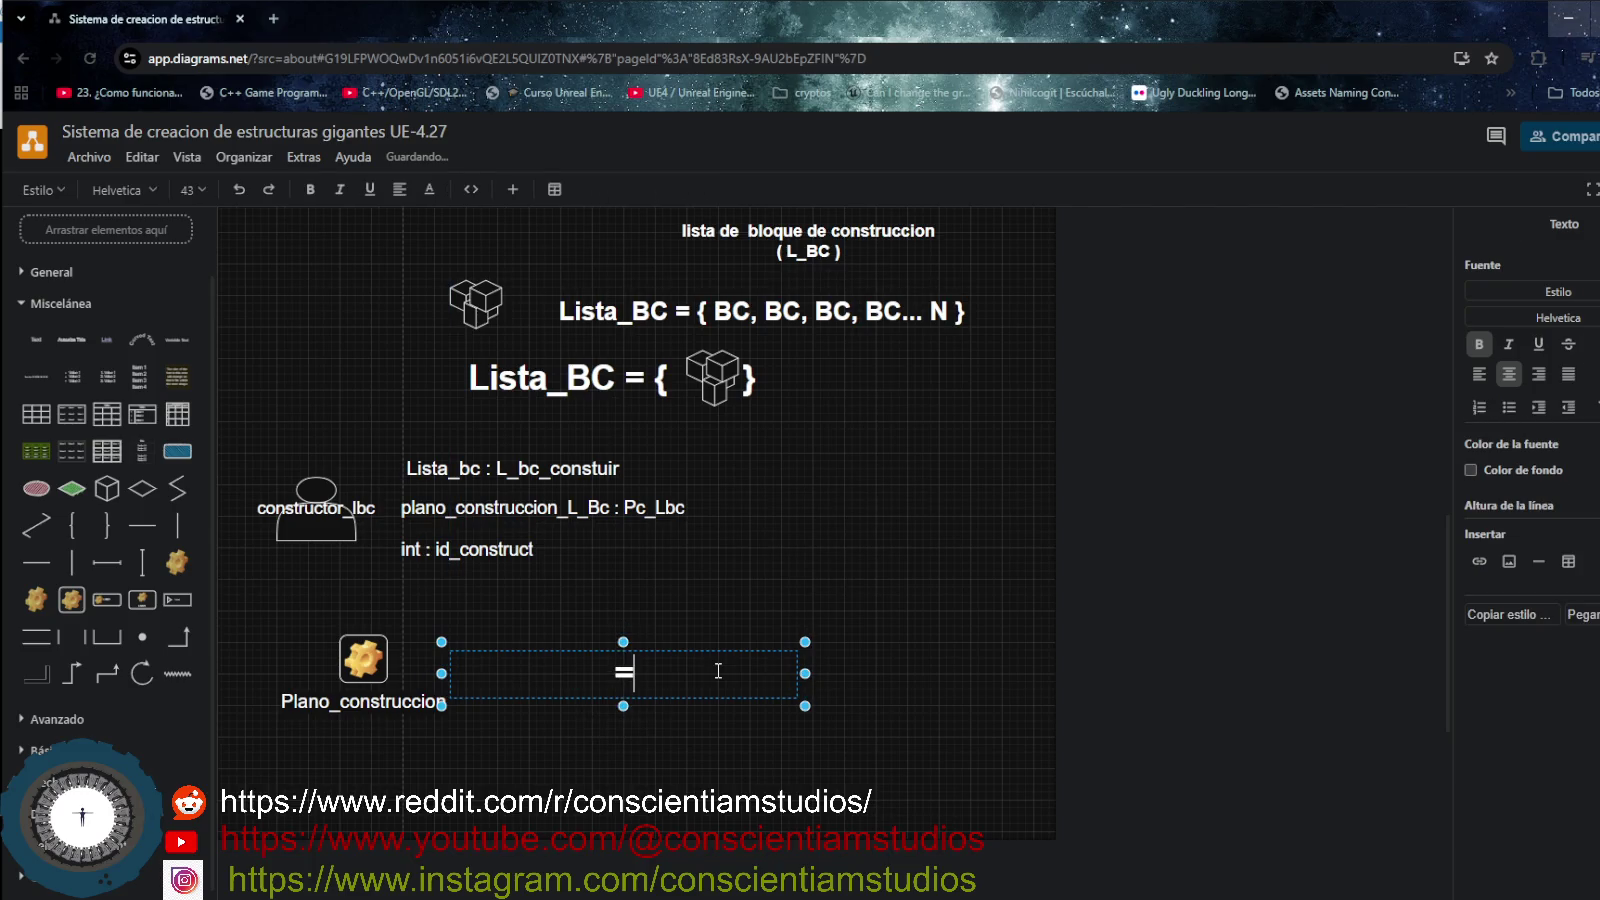
{"action": "mouse_move", "coordinate": [806, 672]}
{"action": "left_mouse_down"}
{"action": "mouse_move", "coordinate": [513, 672]}
{"action": "mouse_move", "coordinate": [513, 728]}
{"action": "left_mouse_up"}
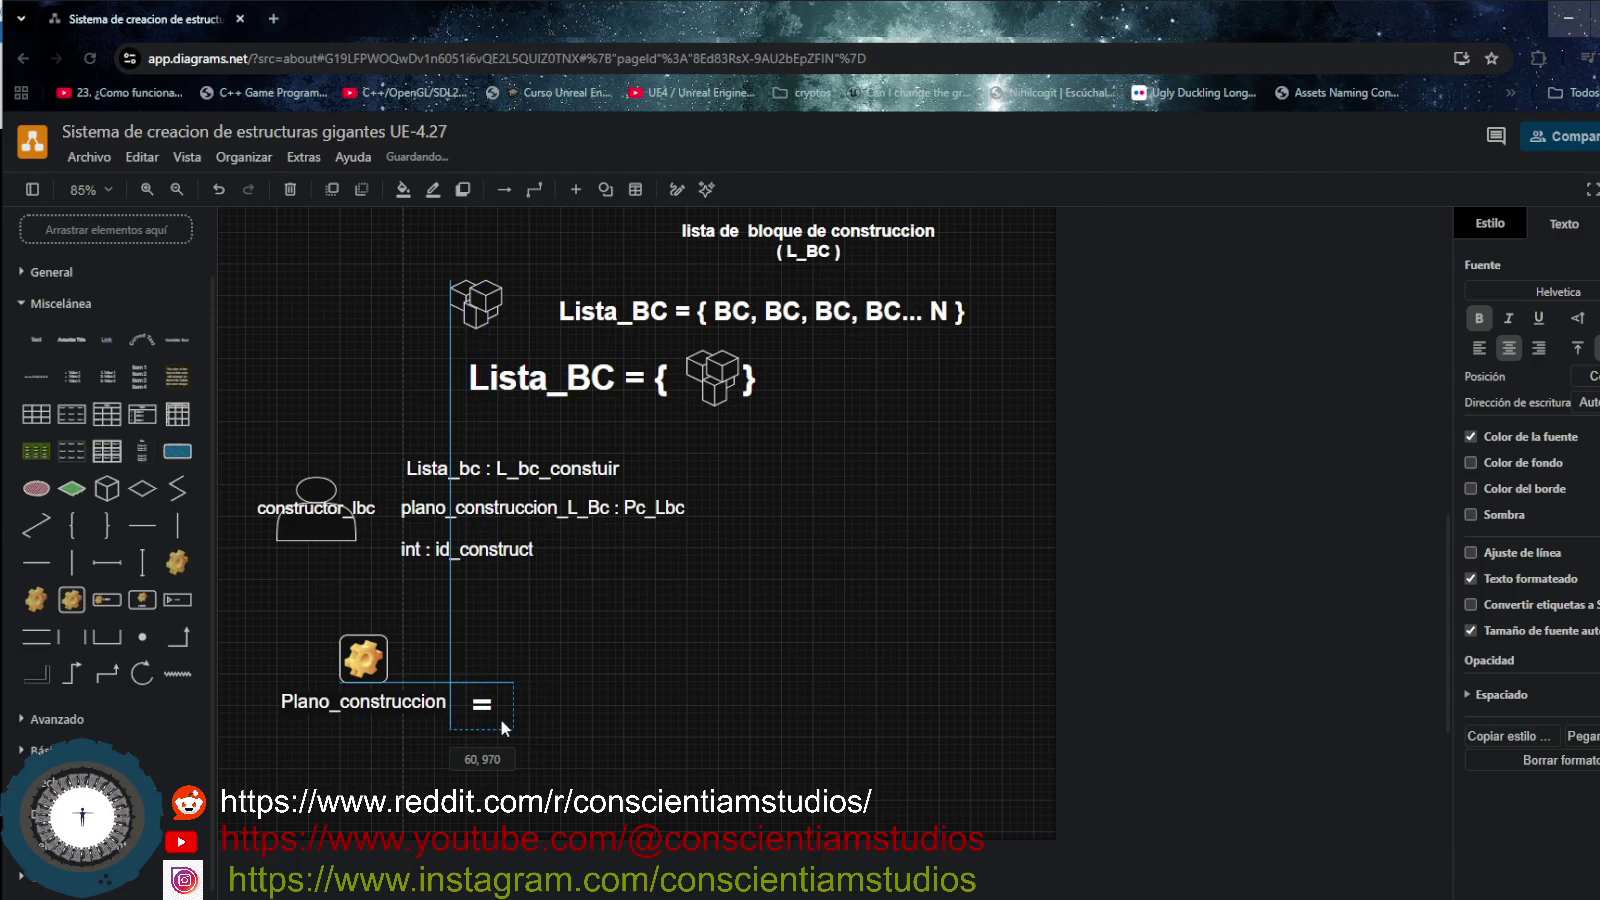
{"action": "left_click_drag", "start_coordinate": [510, 719], "coordinate": [499, 715]}
{"action": "left_click", "coordinate": [476, 647]}
{"action": "mouse_move", "coordinate": [71, 415]}
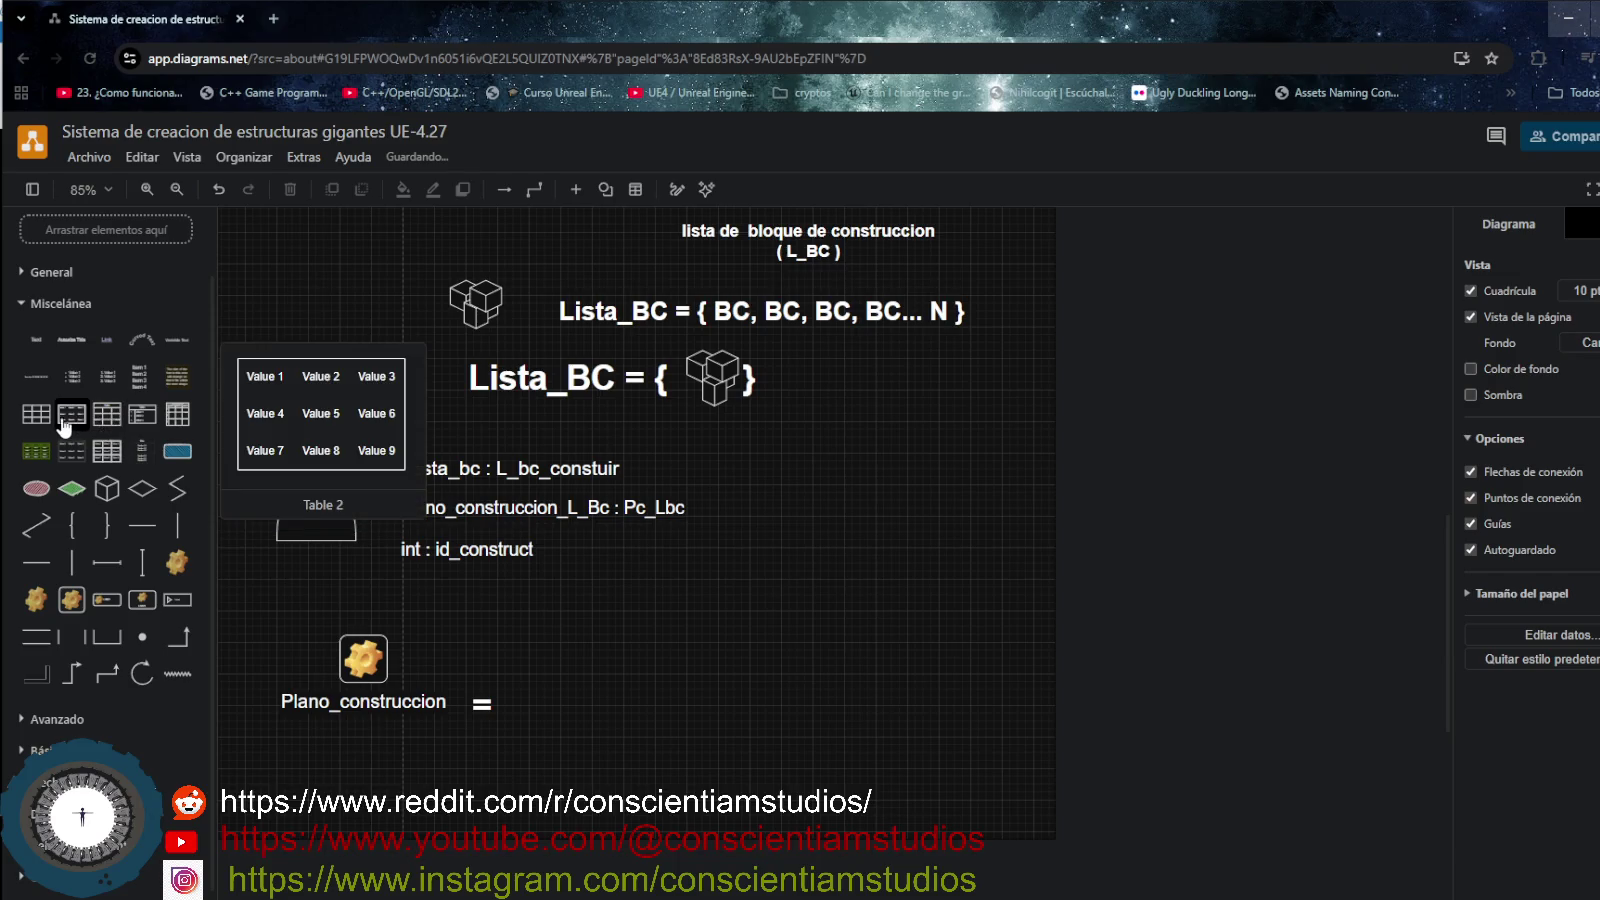
- Place a Table 2 shape from Miscelánea right of the '=' and enlarge it
{"action": "mouse_move", "coordinate": [111, 428]}
{"action": "left_mouse_down"}
{"action": "mouse_move", "coordinate": [558, 641]}
{"action": "mouse_move", "coordinate": [547, 636]}
{"action": "left_mouse_up"}
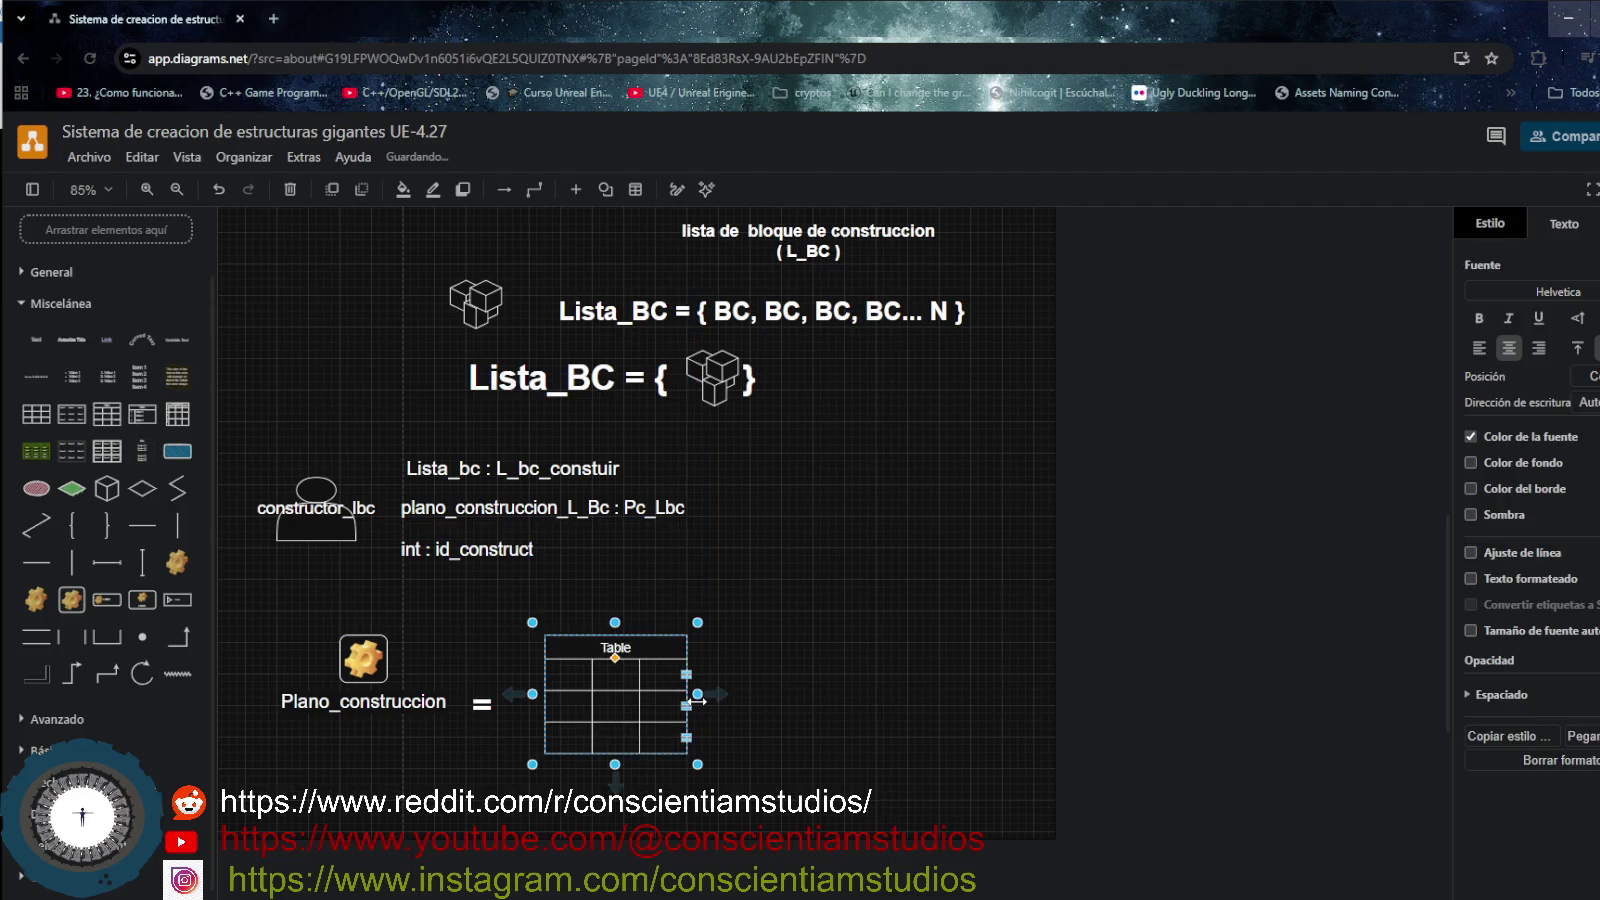
{"action": "left_click_drag", "start_coordinate": [738, 707], "coordinate": [753, 707]}
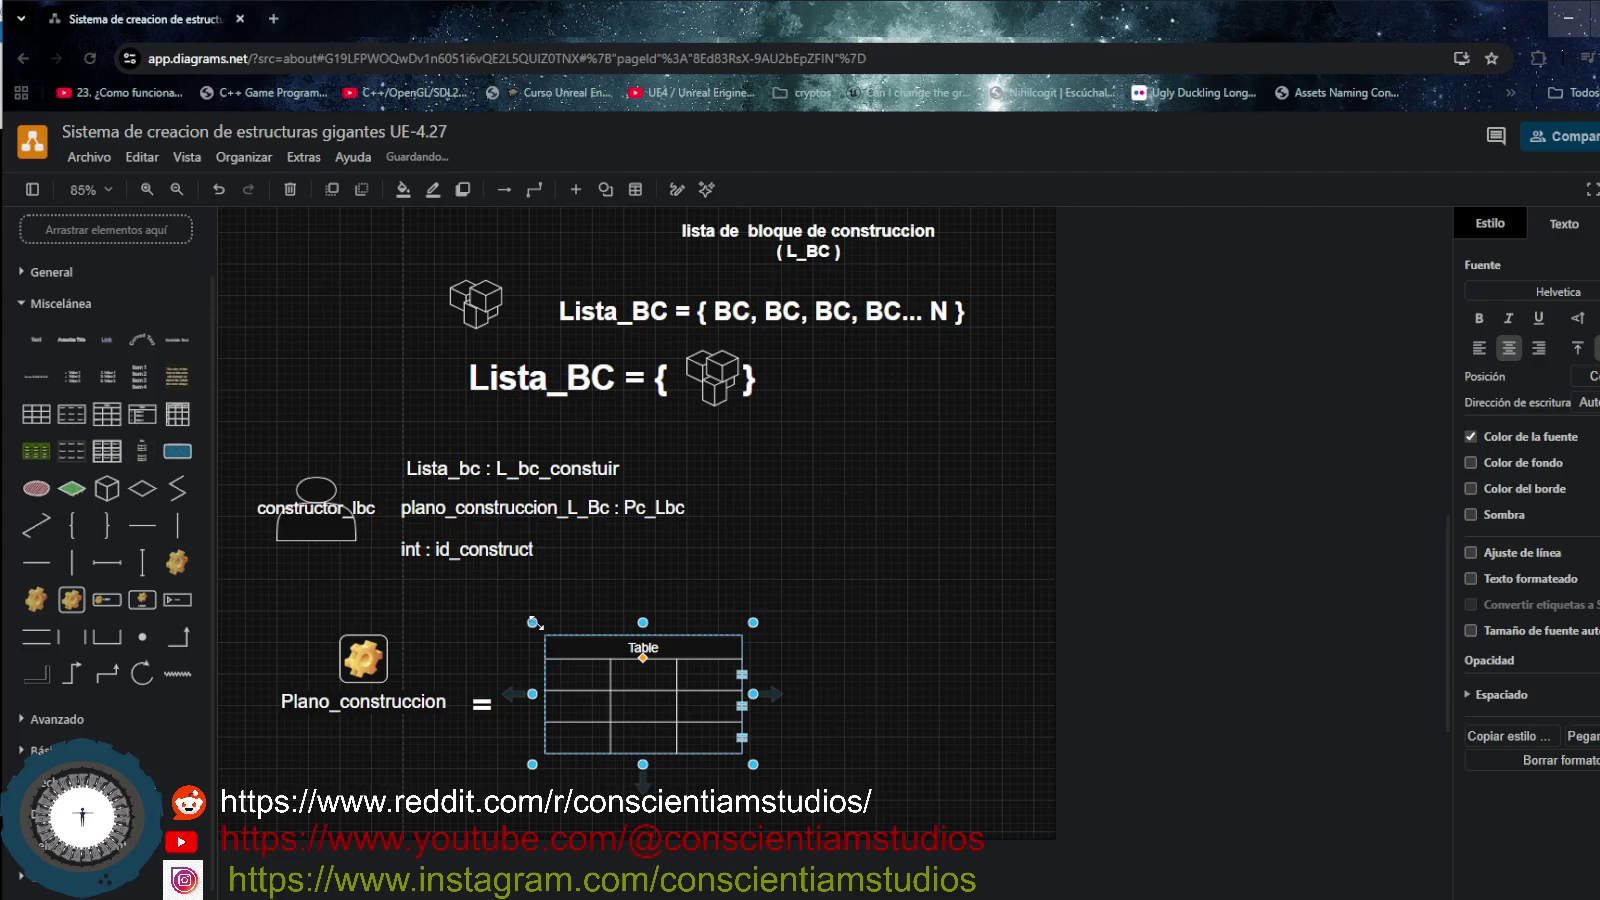
{"action": "left_click_drag", "start_coordinate": [515, 611], "coordinate": [503, 600]}
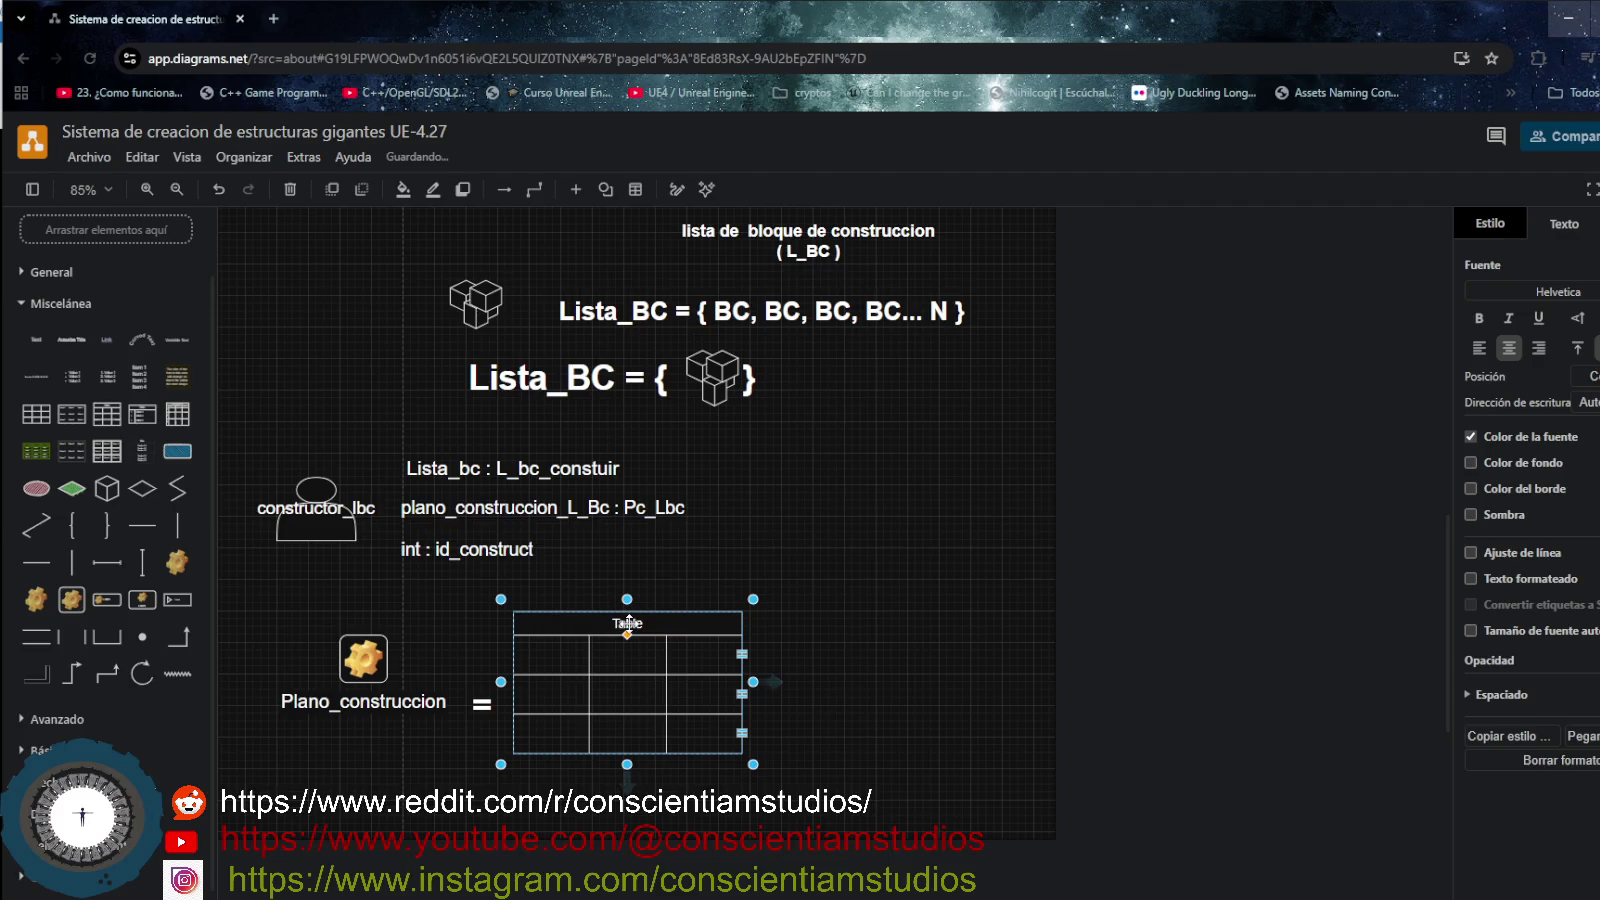
- Rename the new table's 'Table' header to 'plano construccion Bc'
{"action": "double_click", "coordinate": [627, 621]}
{"action": "type", "text": "plano constu"}
{"action": "key", "text": "BackSpace"}
{"action": "type", "text": "ruccion"}
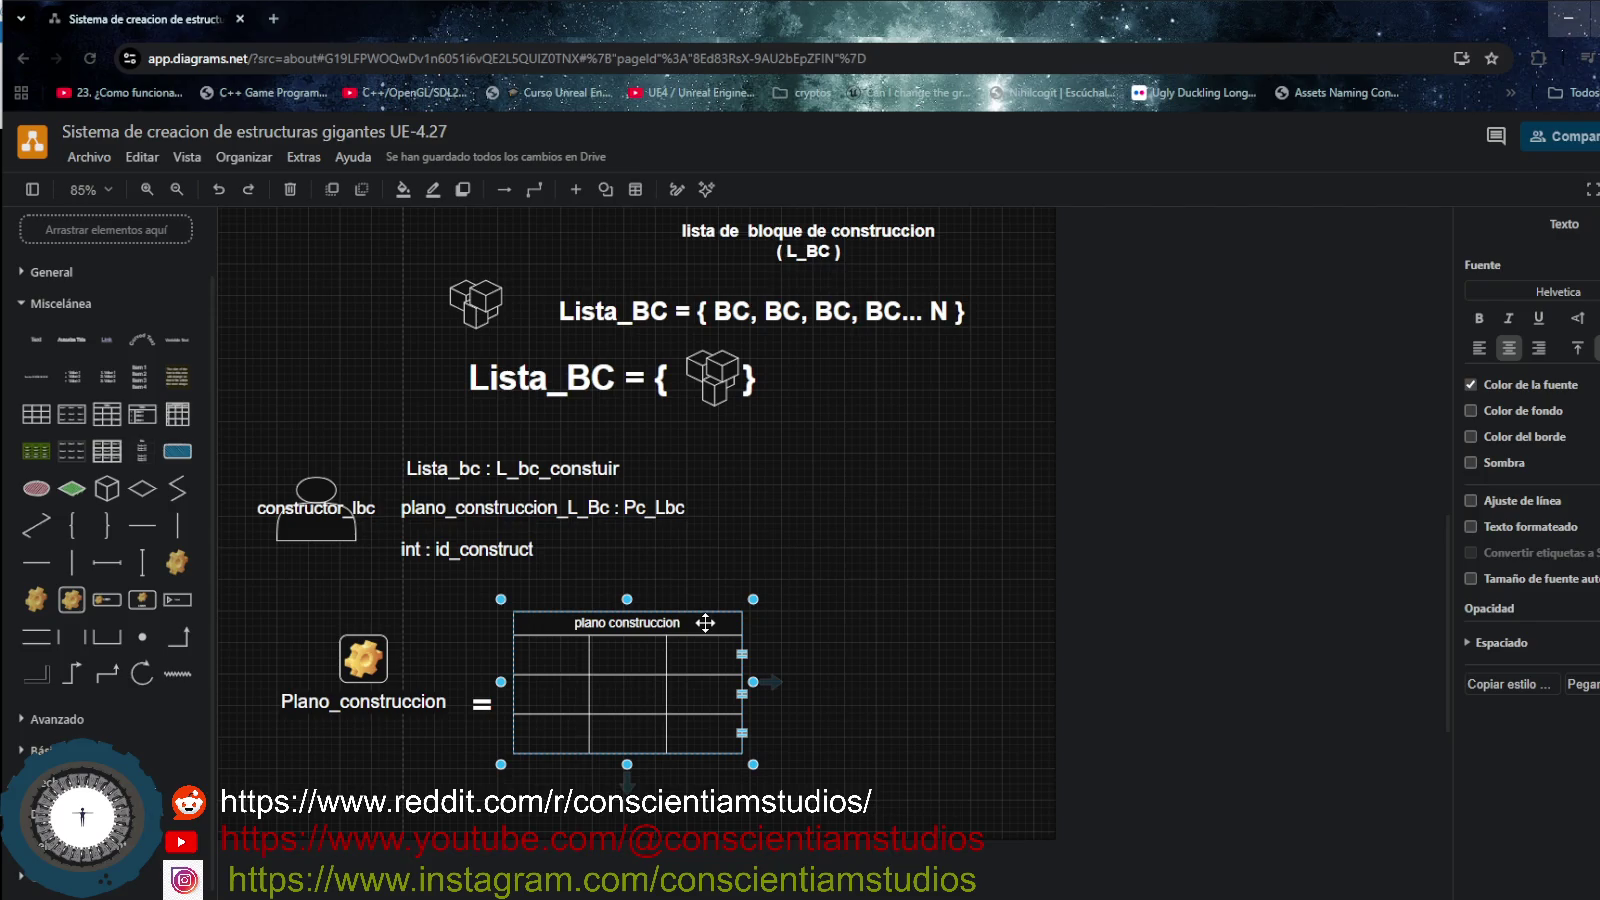
{"action": "type", "text": "bc"}
{"action": "key", "text": "BackSpace"}
{"action": "key", "text": "BackSpace"}
{"action": "type", "text": "Bc"}
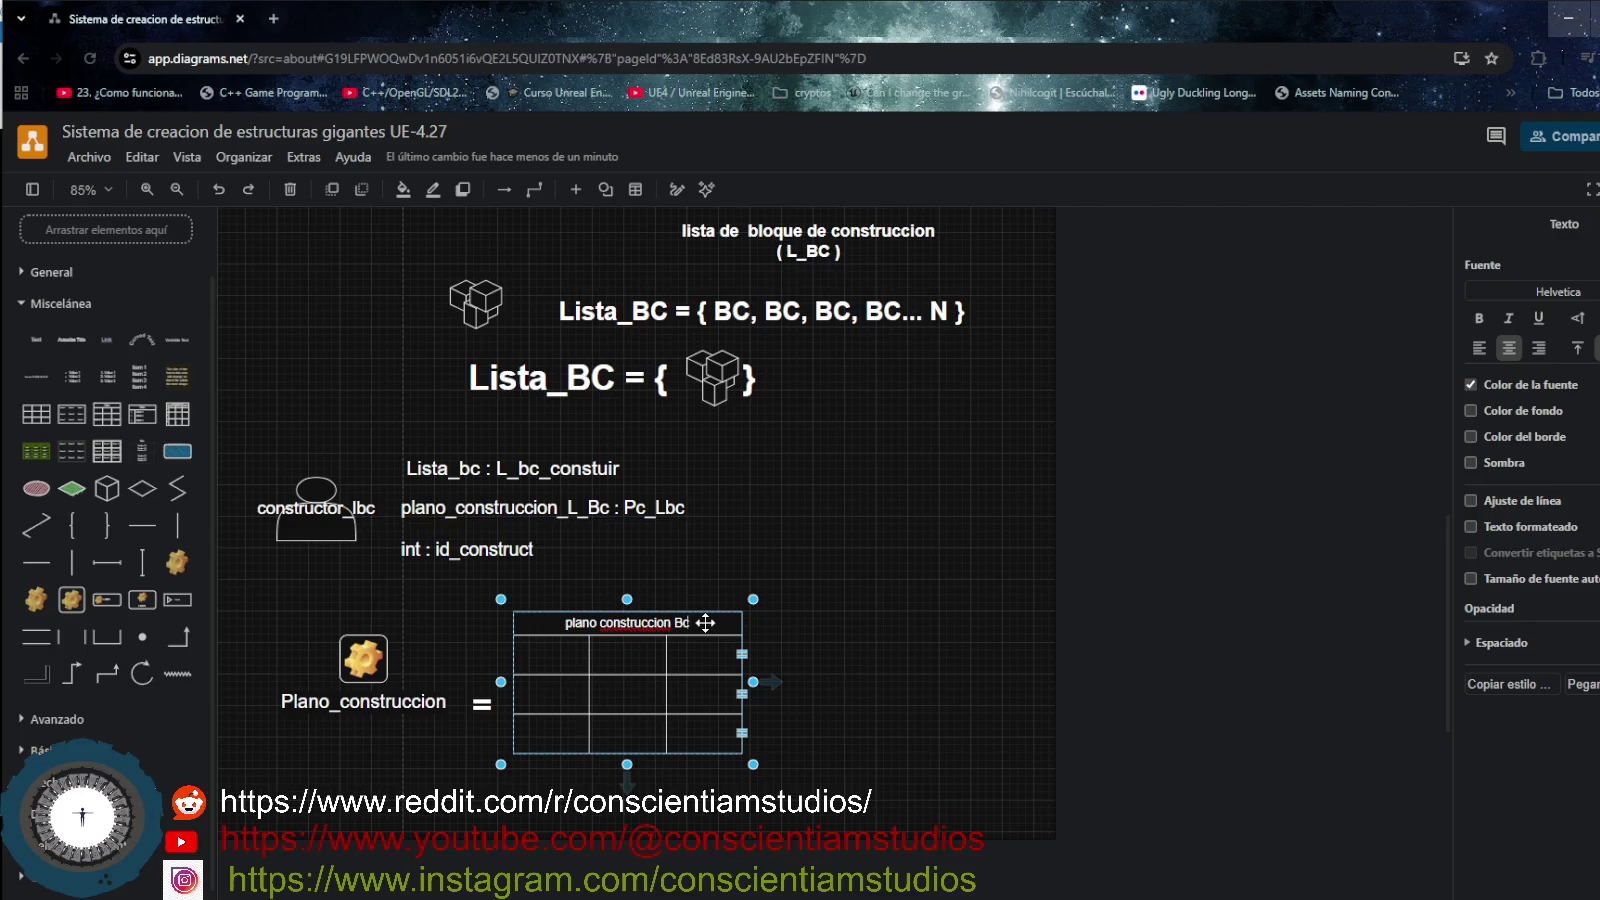
{"action": "key", "text": "Return"}
{"action": "left_click", "coordinate": [803, 634]}
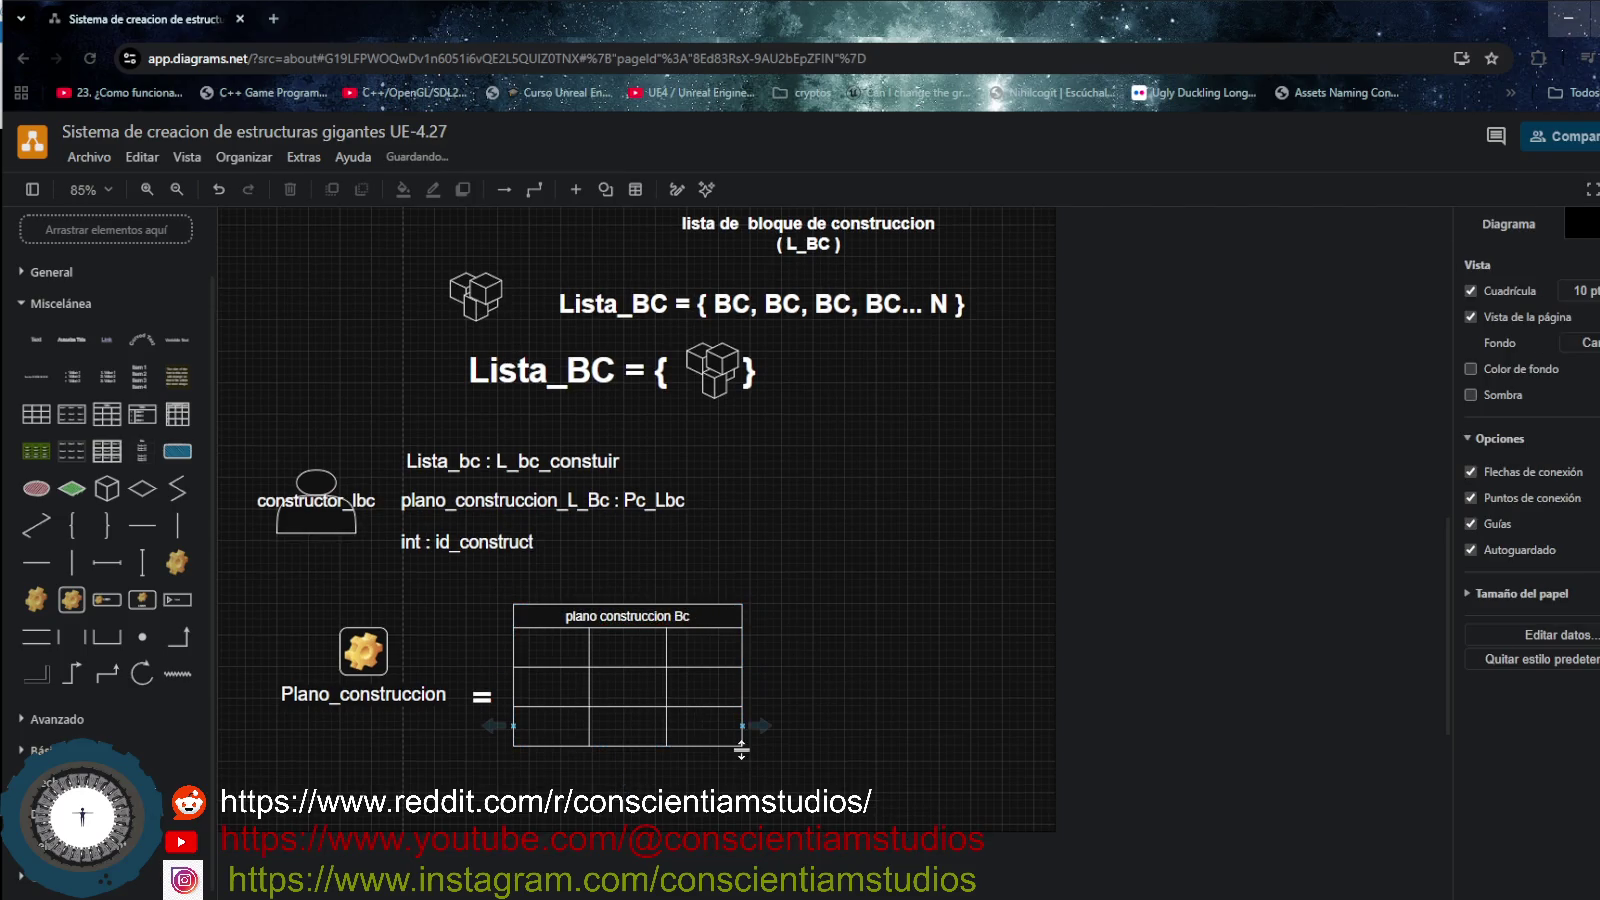
{"action": "left_click", "coordinate": [713, 729]}
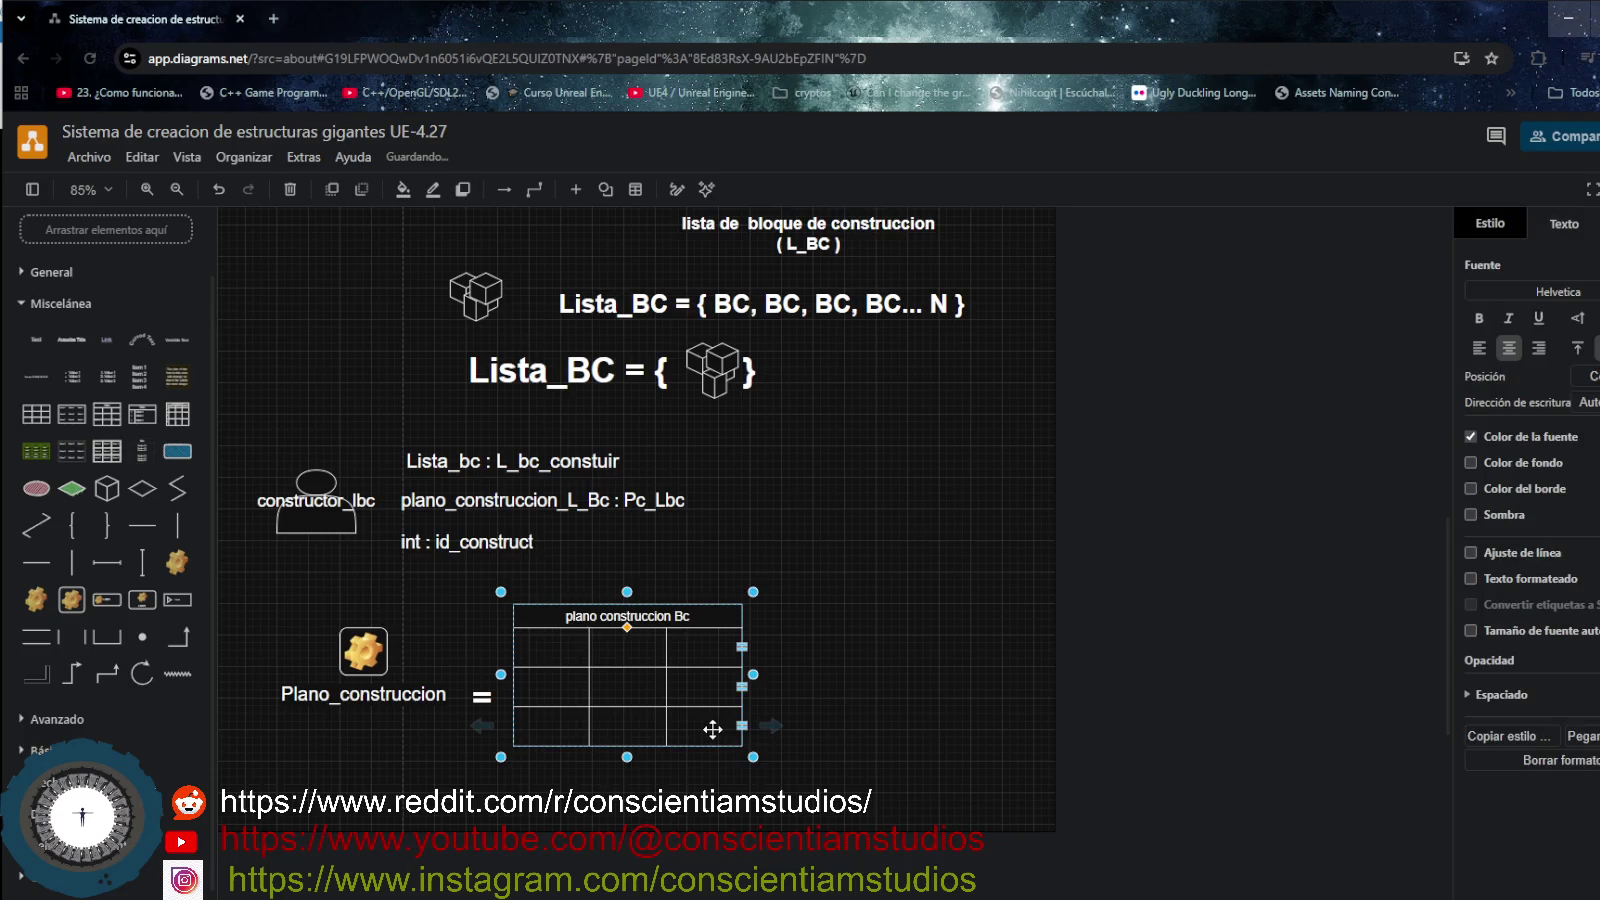
- Enlarge the table and adjust the constructor attribute list's position and height
{"action": "double_click", "coordinate": [545, 648]}
{"action": "type", "text": "id"}
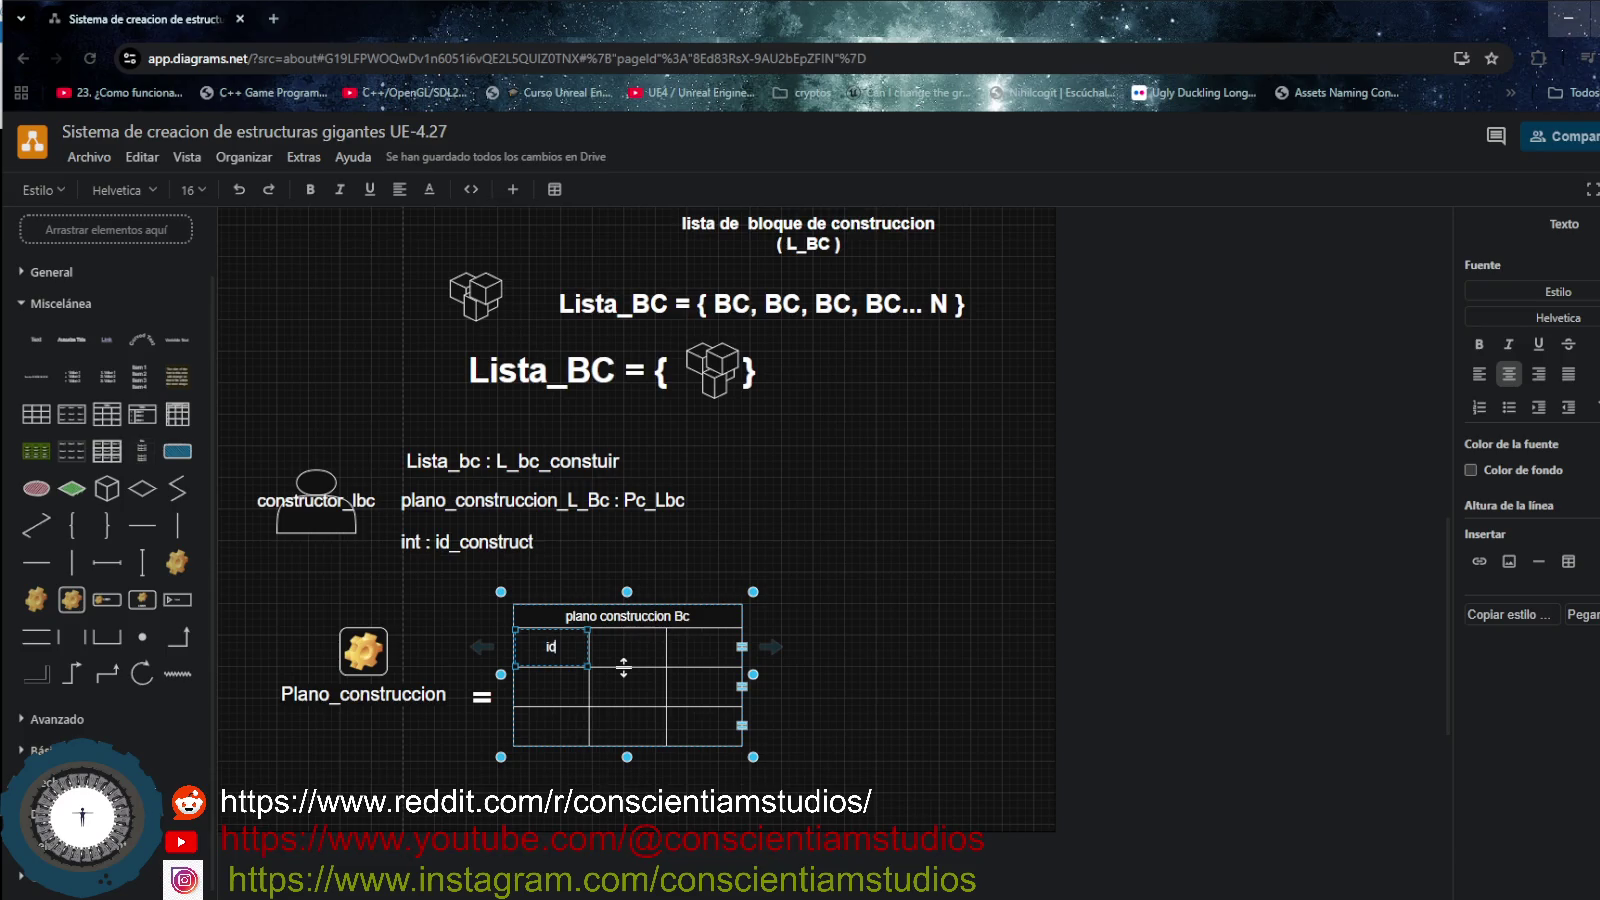
{"action": "double_click", "coordinate": [630, 648]}
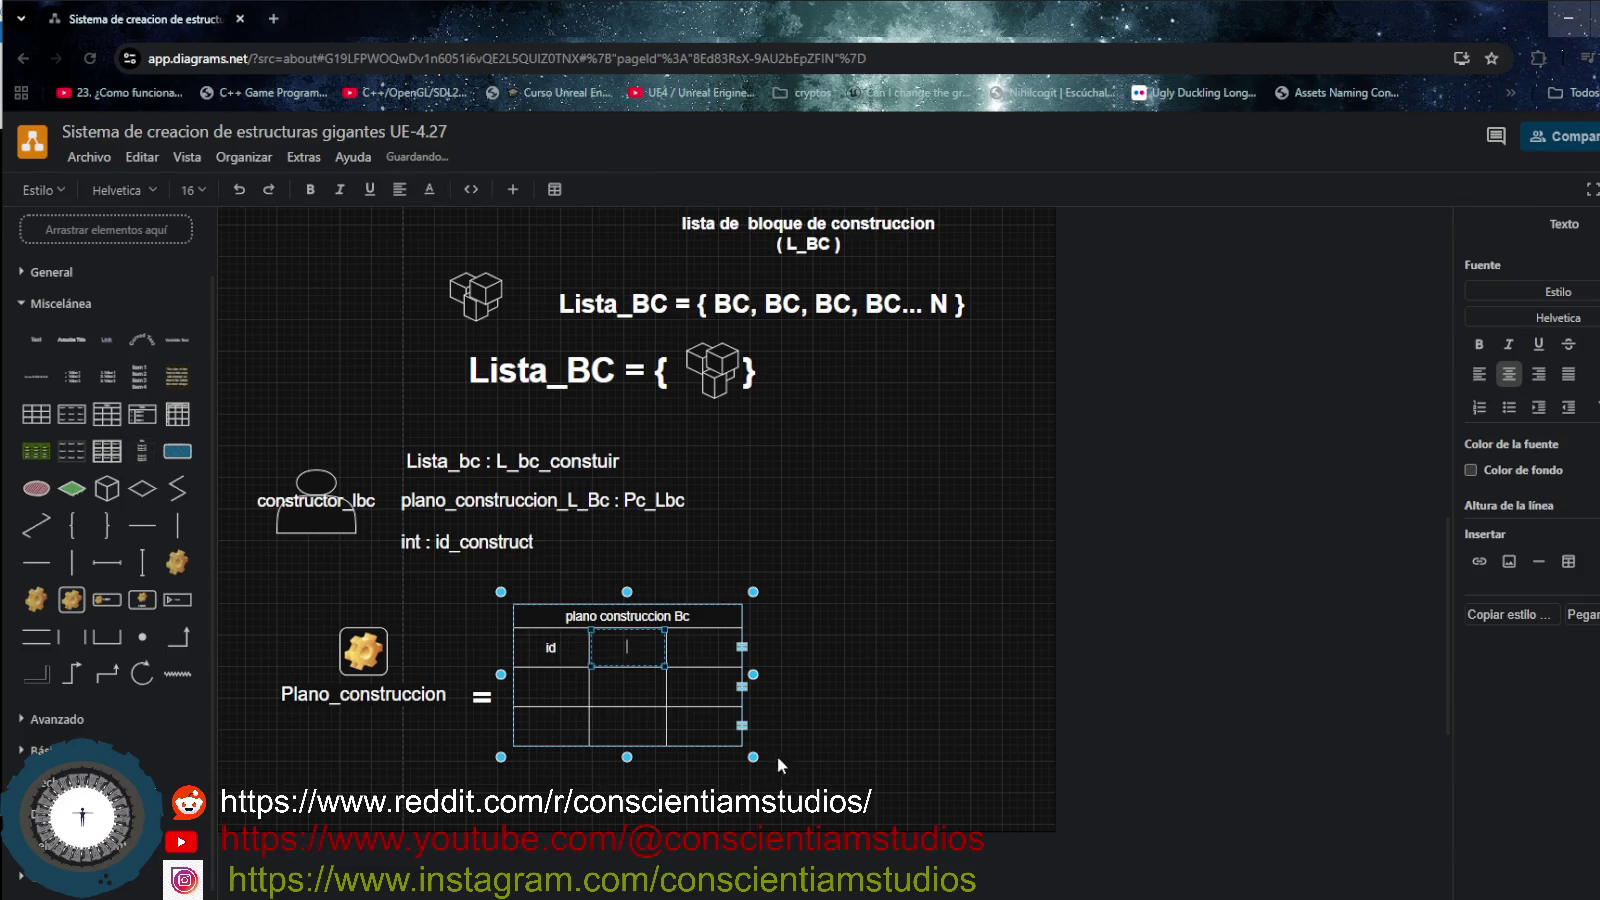
{"action": "left_click_drag", "start_coordinate": [746, 748], "coordinate": [827, 777]}
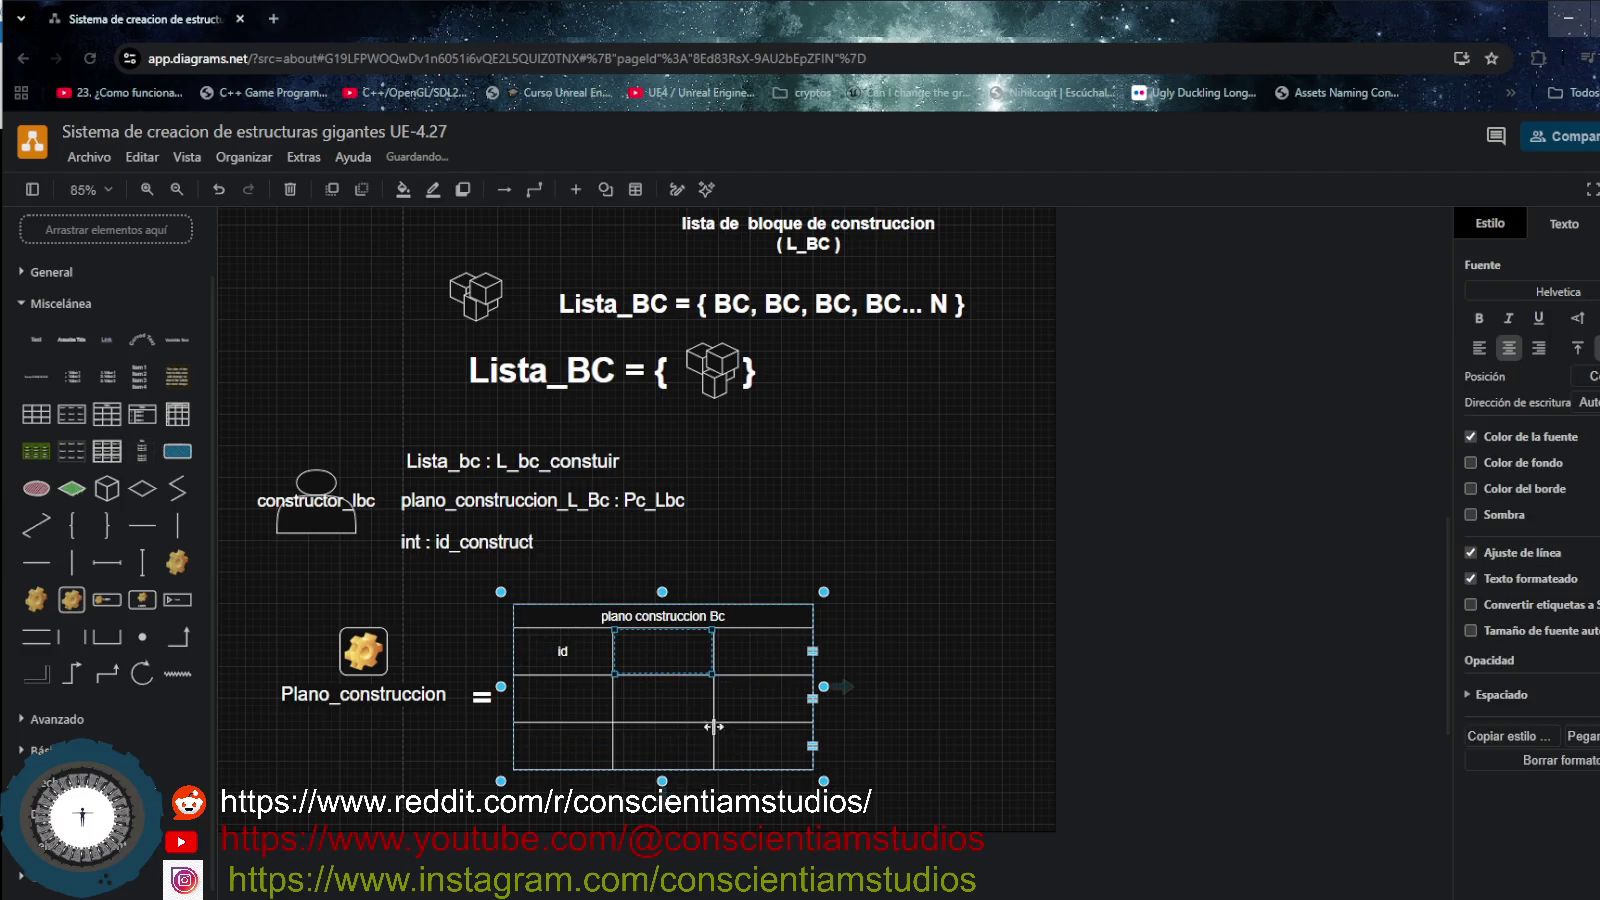
{"action": "scroll", "coordinate": [646, 710], "scroll_direction": "up", "scroll_amount": 2}
{"action": "scroll", "coordinate": [783, 644], "scroll_direction": "up", "scroll_amount": 2}
{"action": "scroll", "coordinate": [782, 644], "scroll_direction": "down", "scroll_amount": 2}
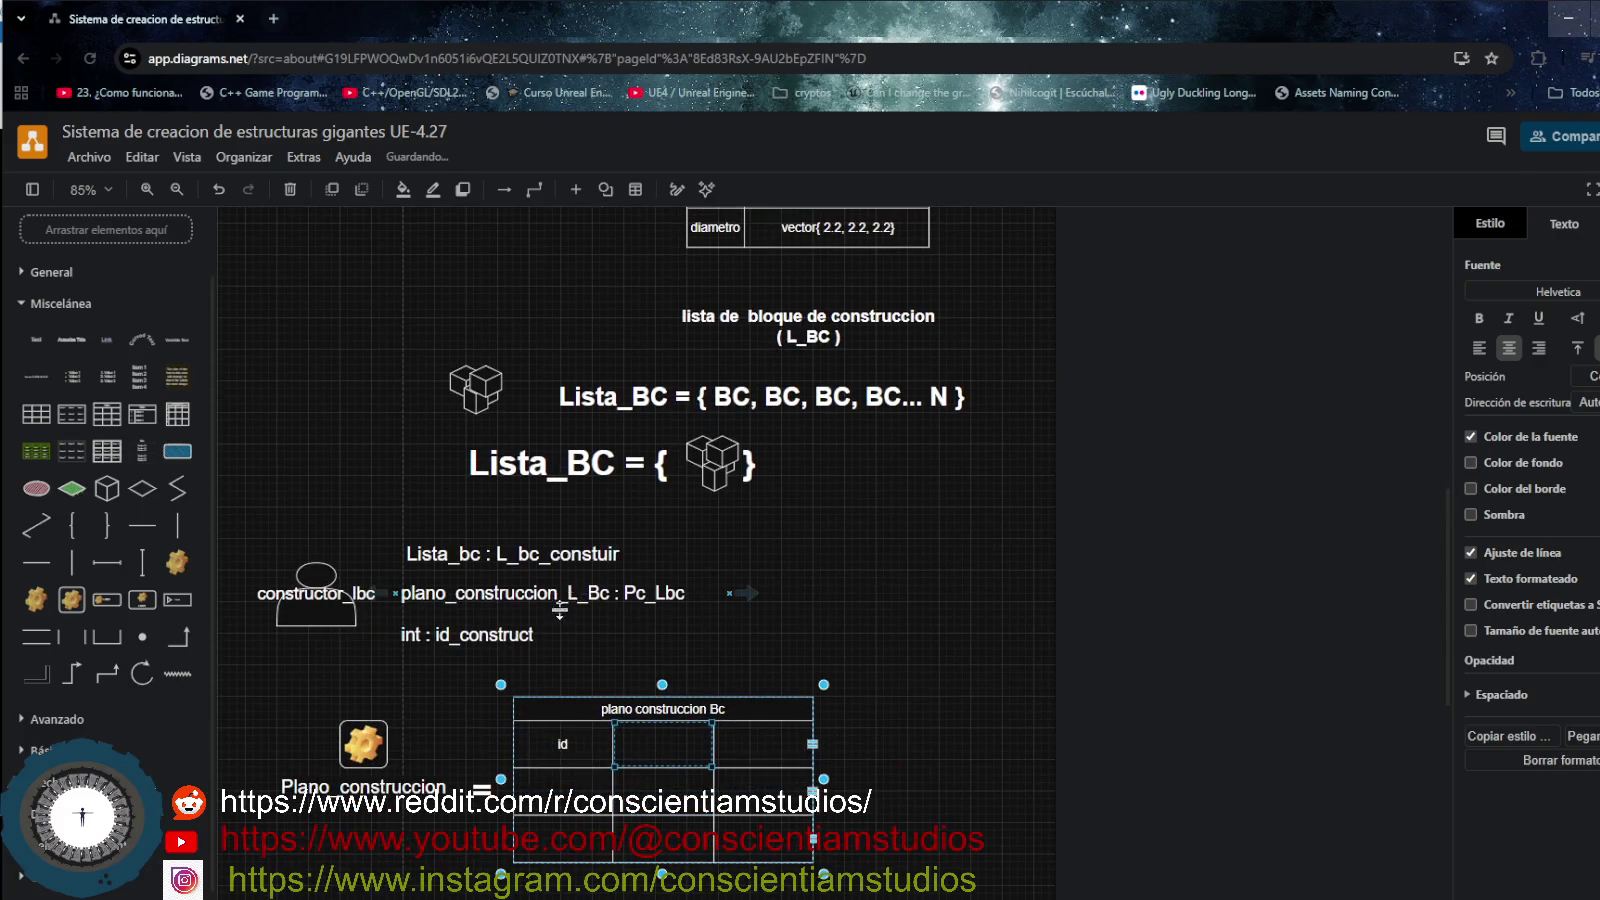
{"action": "mouse_move", "coordinate": [467, 541]}
{"action": "mouse_move", "coordinate": [573, 614]}
{"action": "left_mouse_down"}
{"action": "mouse_move", "coordinate": [588, 627]}
{"action": "mouse_move", "coordinate": [575, 612]}
{"action": "left_mouse_up"}
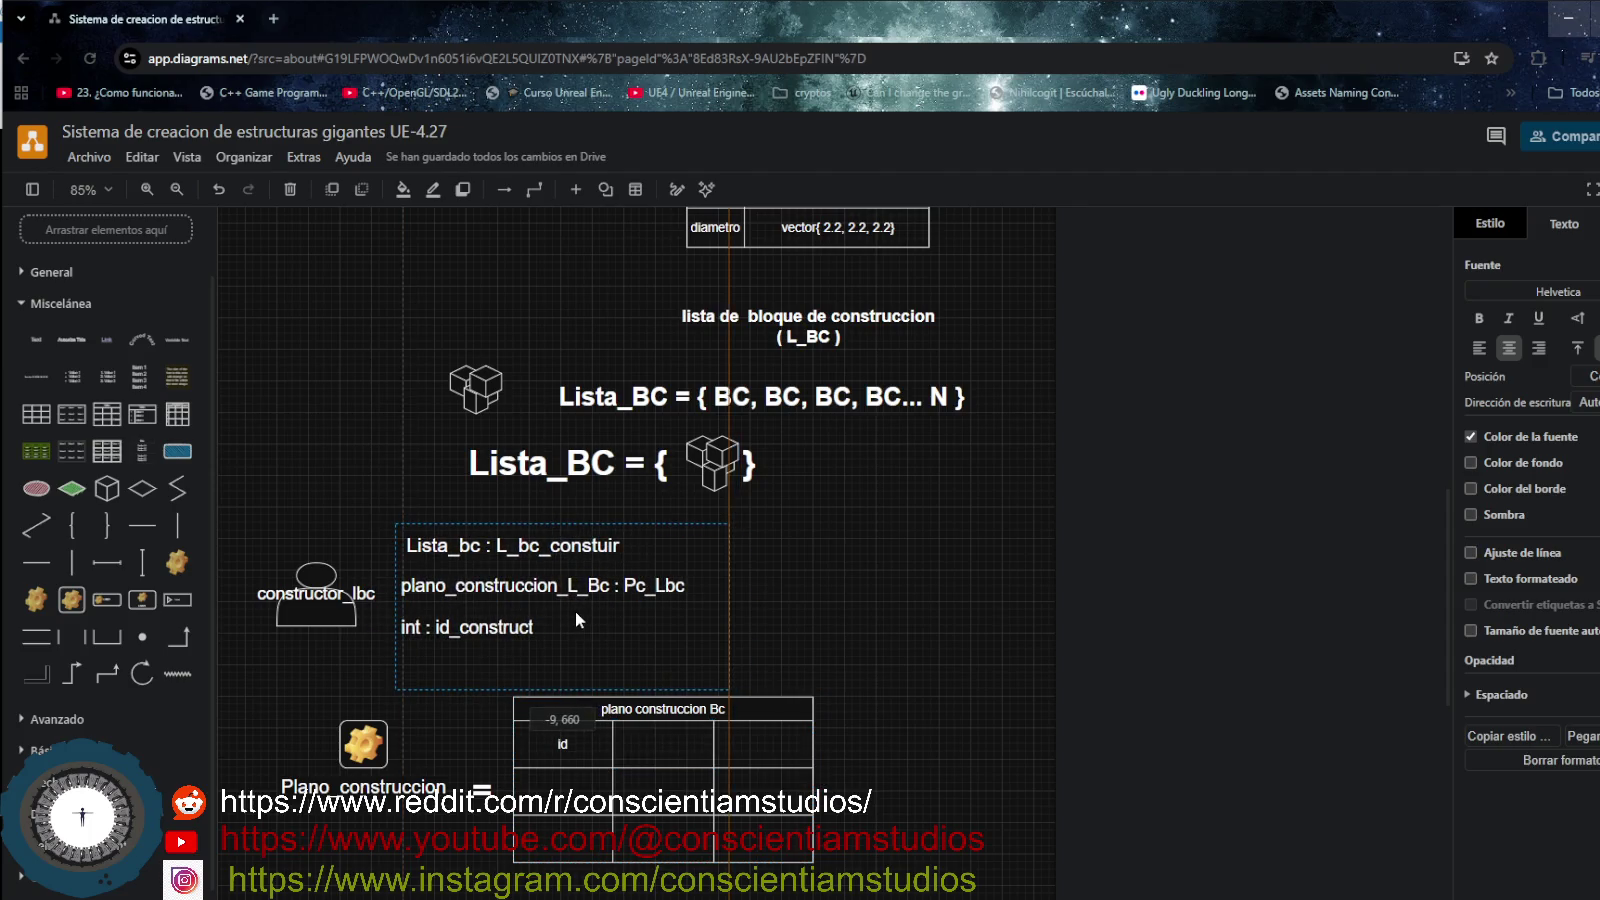
{"action": "left_click_drag", "start_coordinate": [563, 703], "coordinate": [562, 660]}
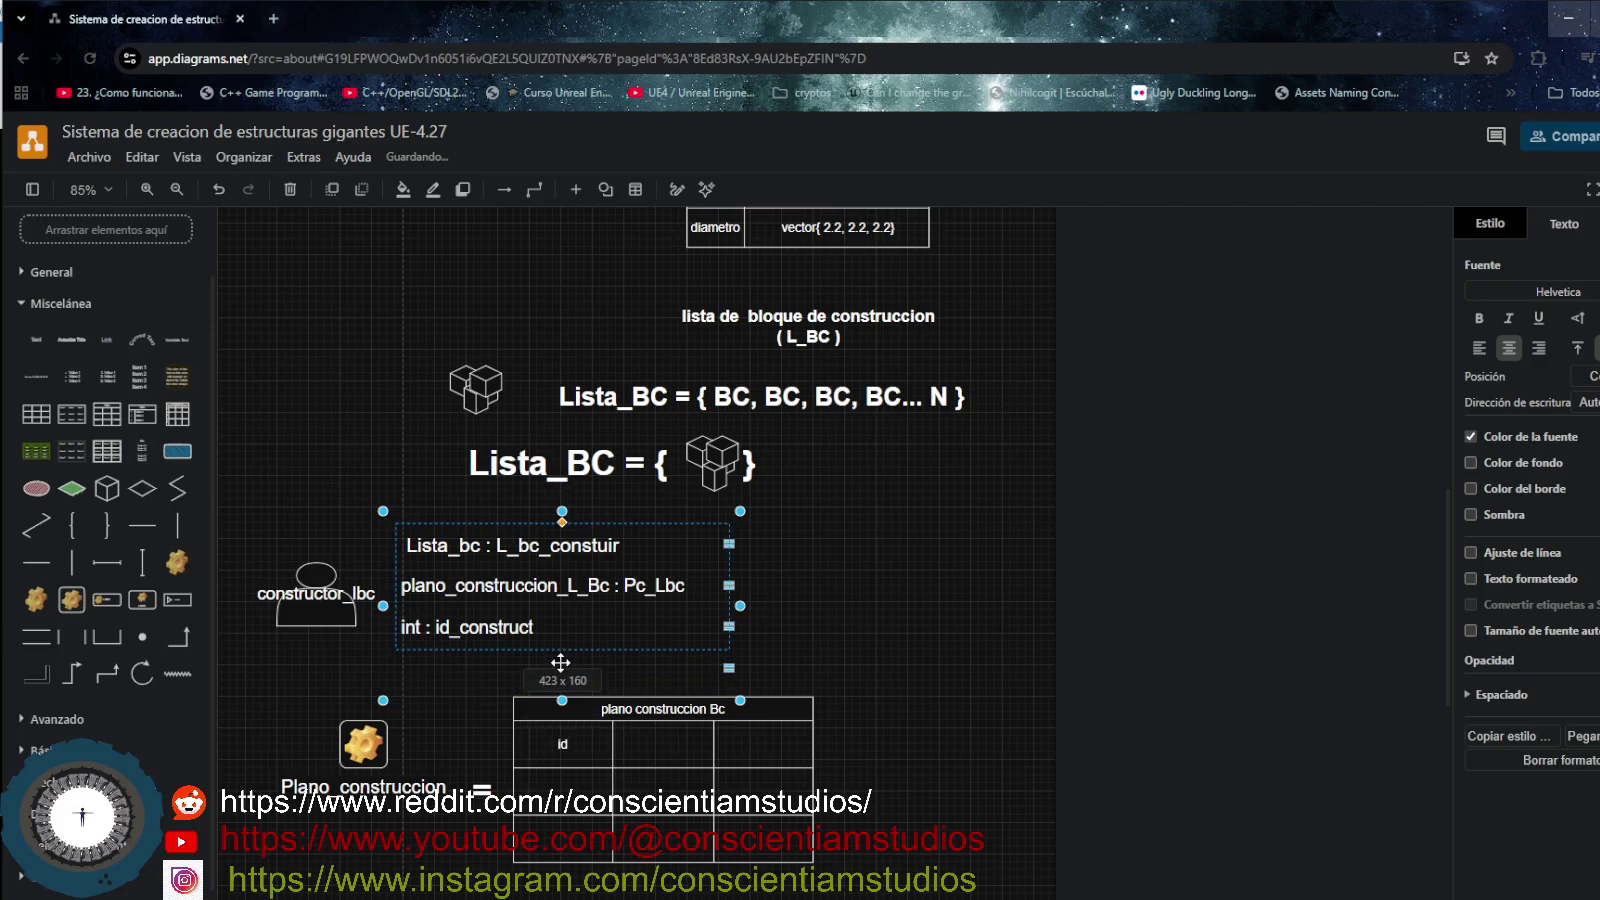
- Label the table's second and third header cells 'name' and 'postion'
{"action": "left_click", "coordinate": [864, 672]}
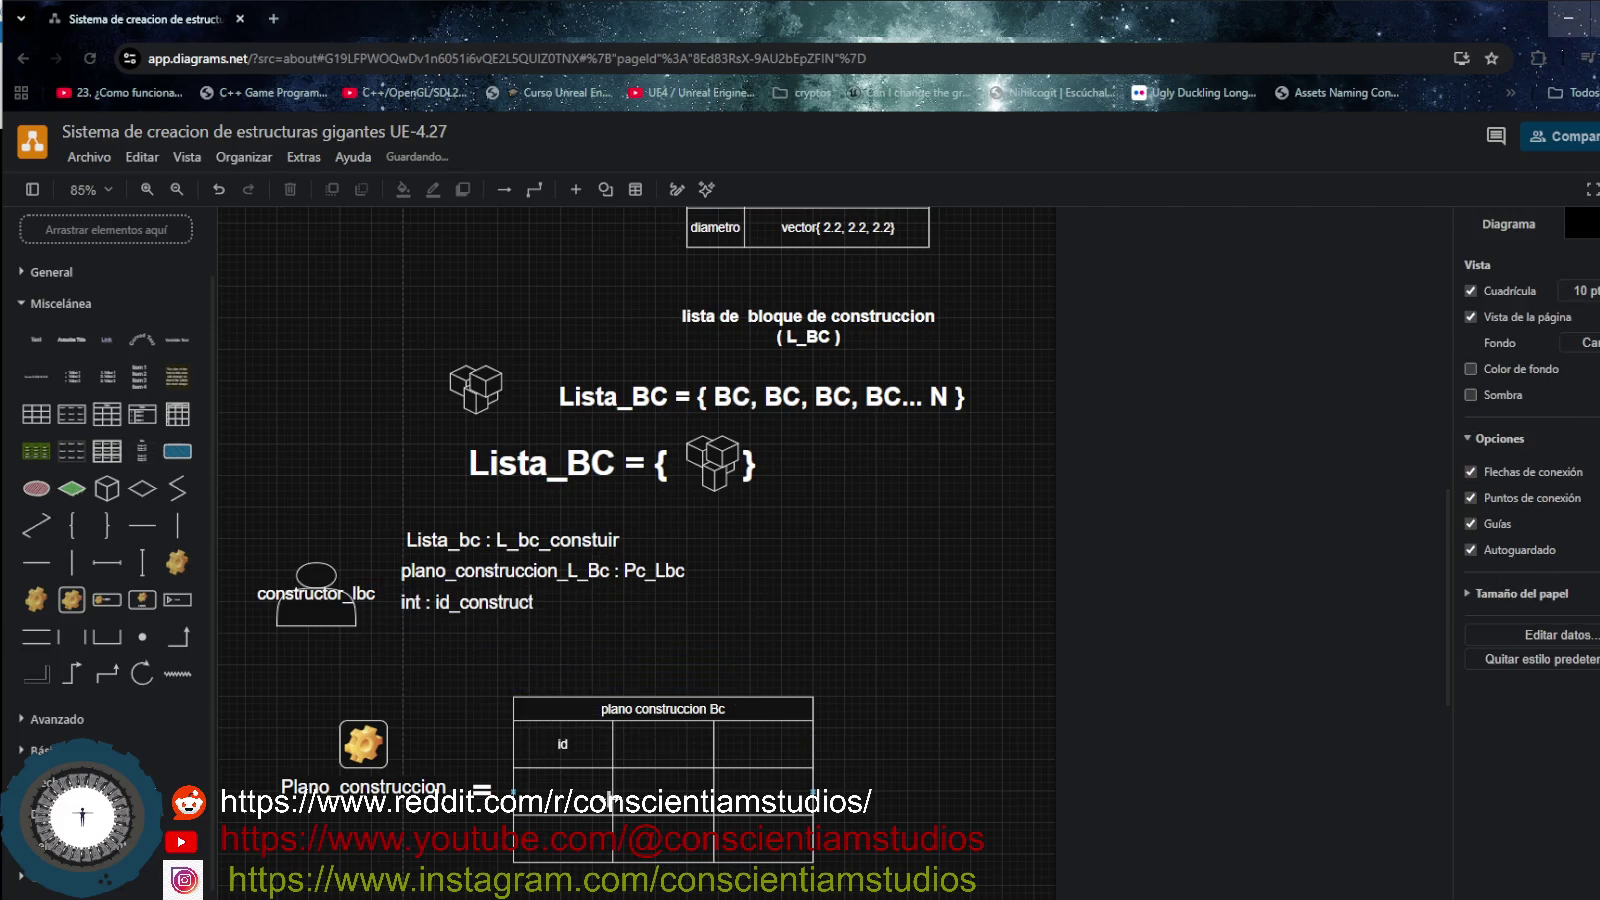
{"action": "left_click", "coordinate": [662, 747]}
{"action": "double_click", "coordinate": [662, 748]}
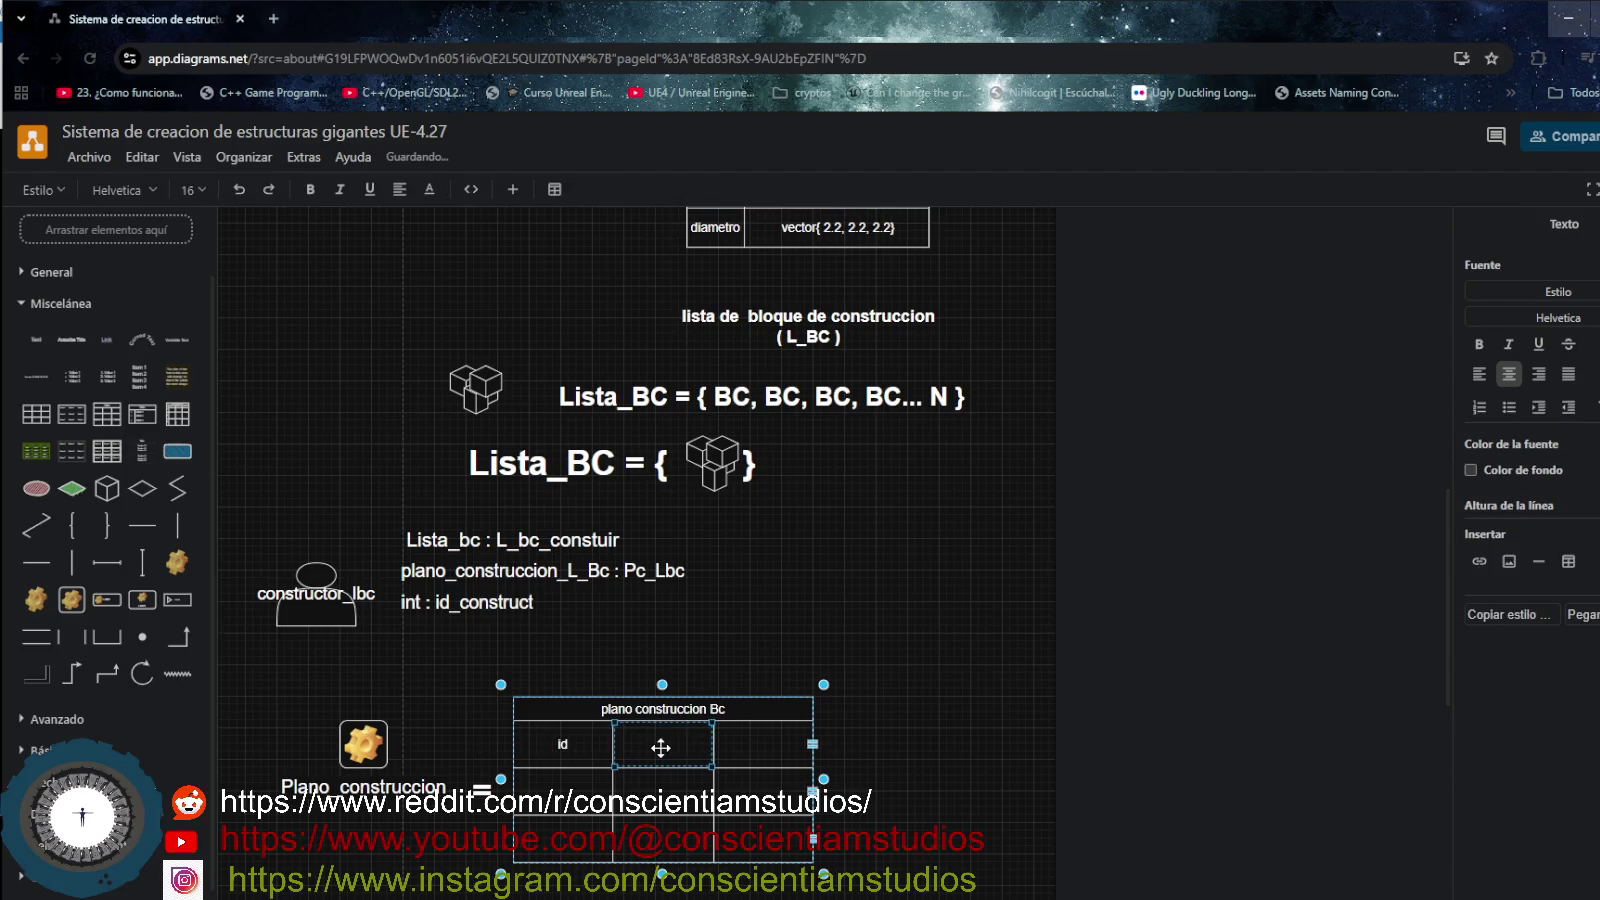
{"action": "type", "text": "name"}
{"action": "double_click", "coordinate": [761, 745]}
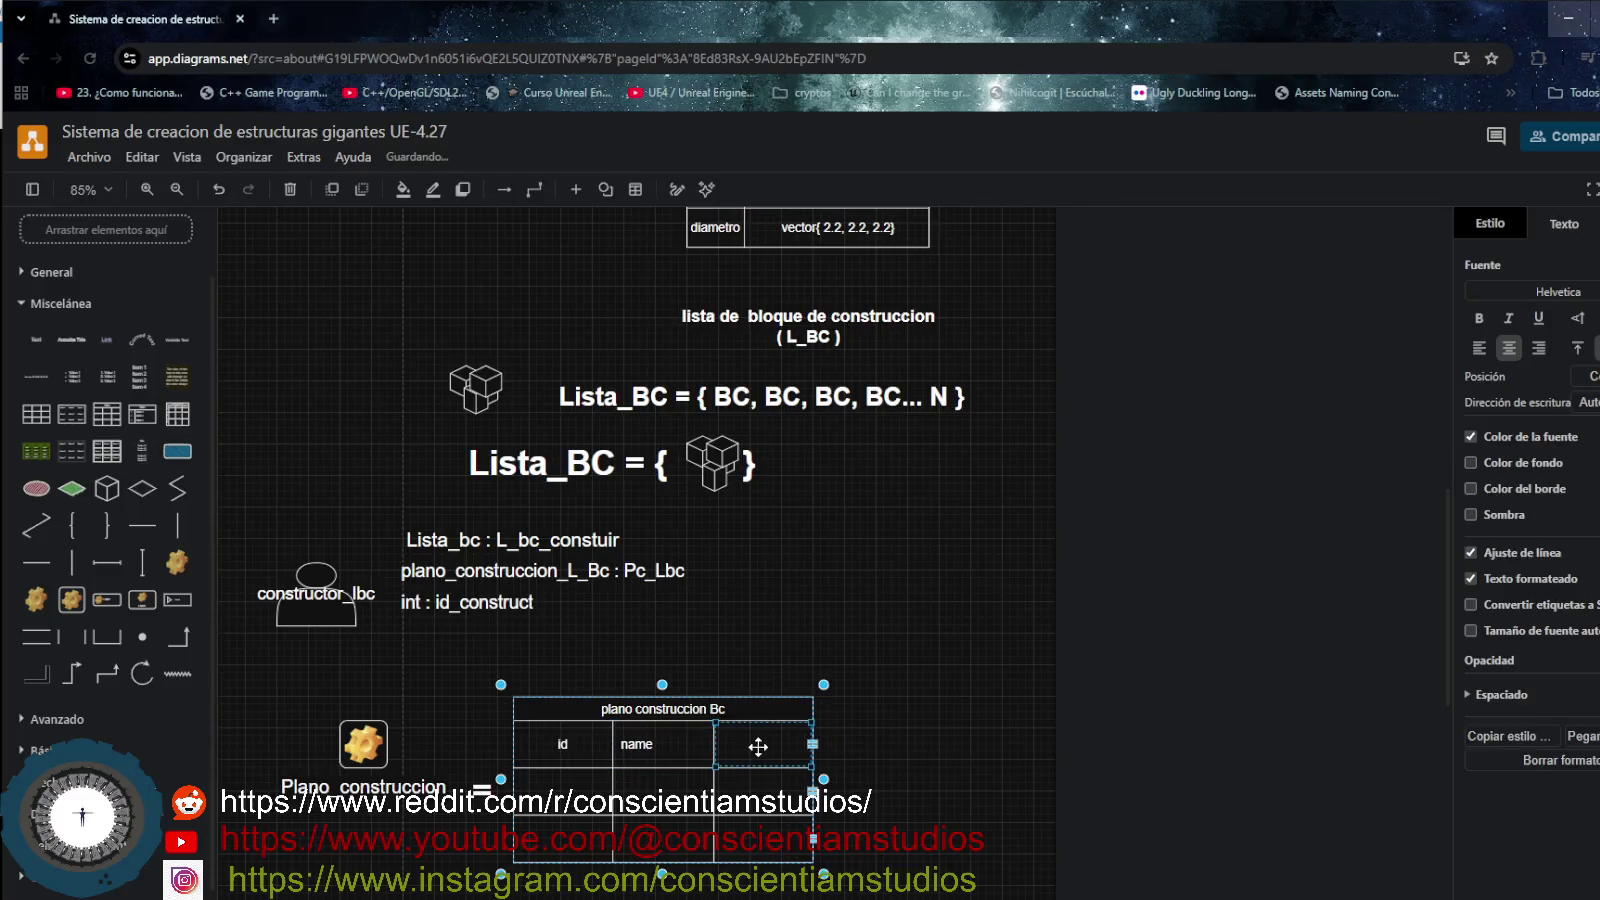
{"action": "double_click", "coordinate": [693, 745]}
{"action": "key", "text": "Escape"}
{"action": "left_click", "coordinate": [752, 751]}
{"action": "double_click", "coordinate": [760, 748]}
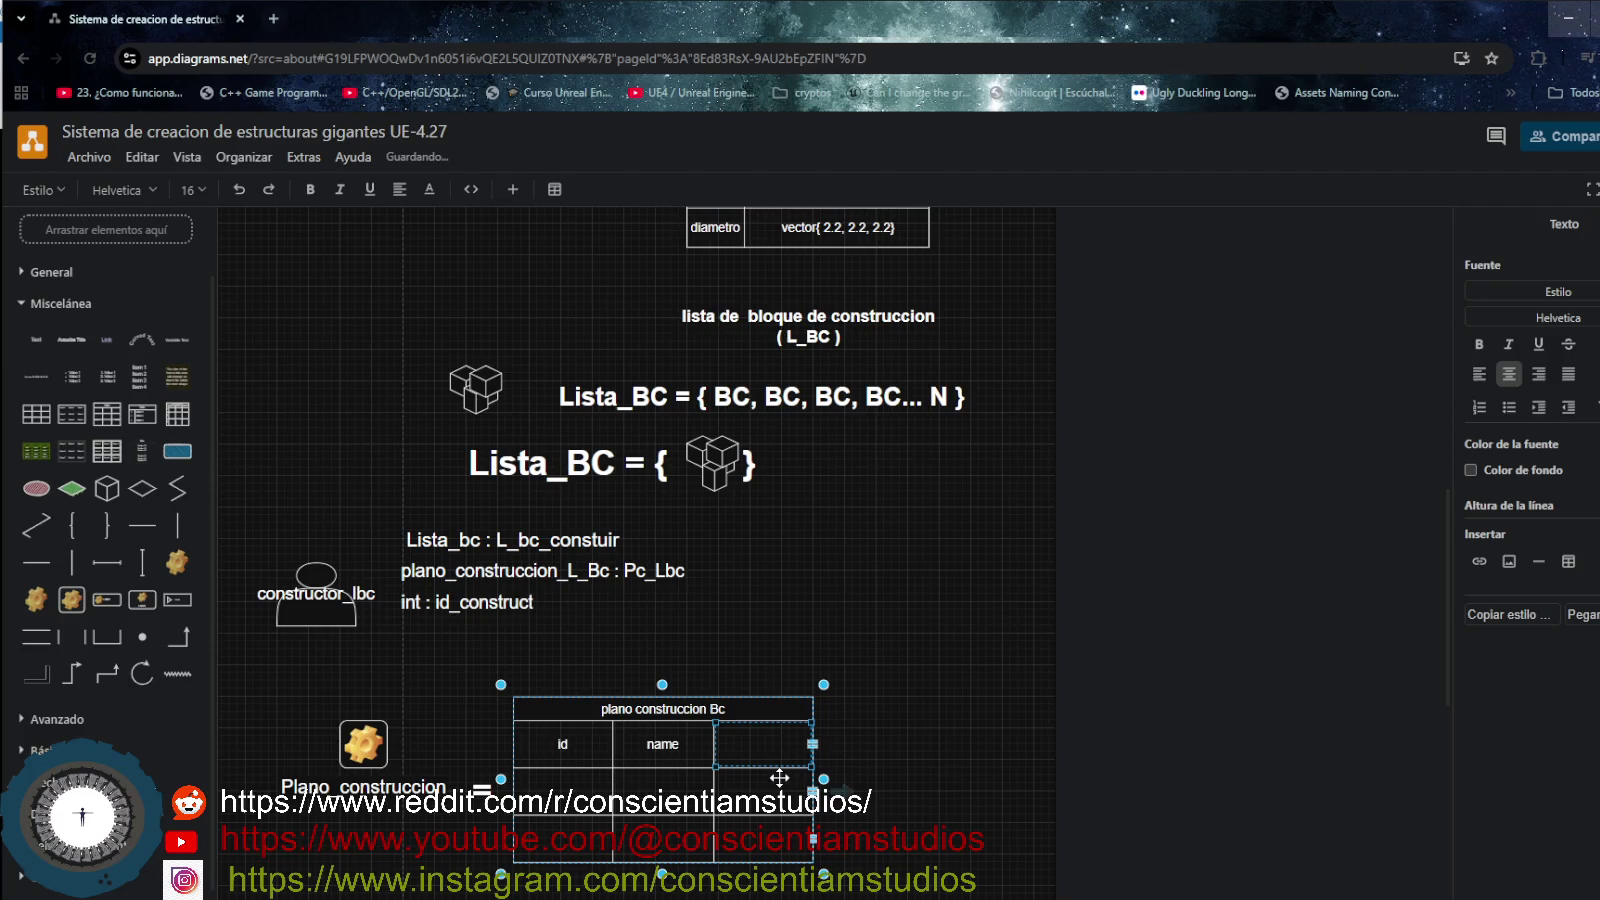
{"action": "type", "text": "postion"}
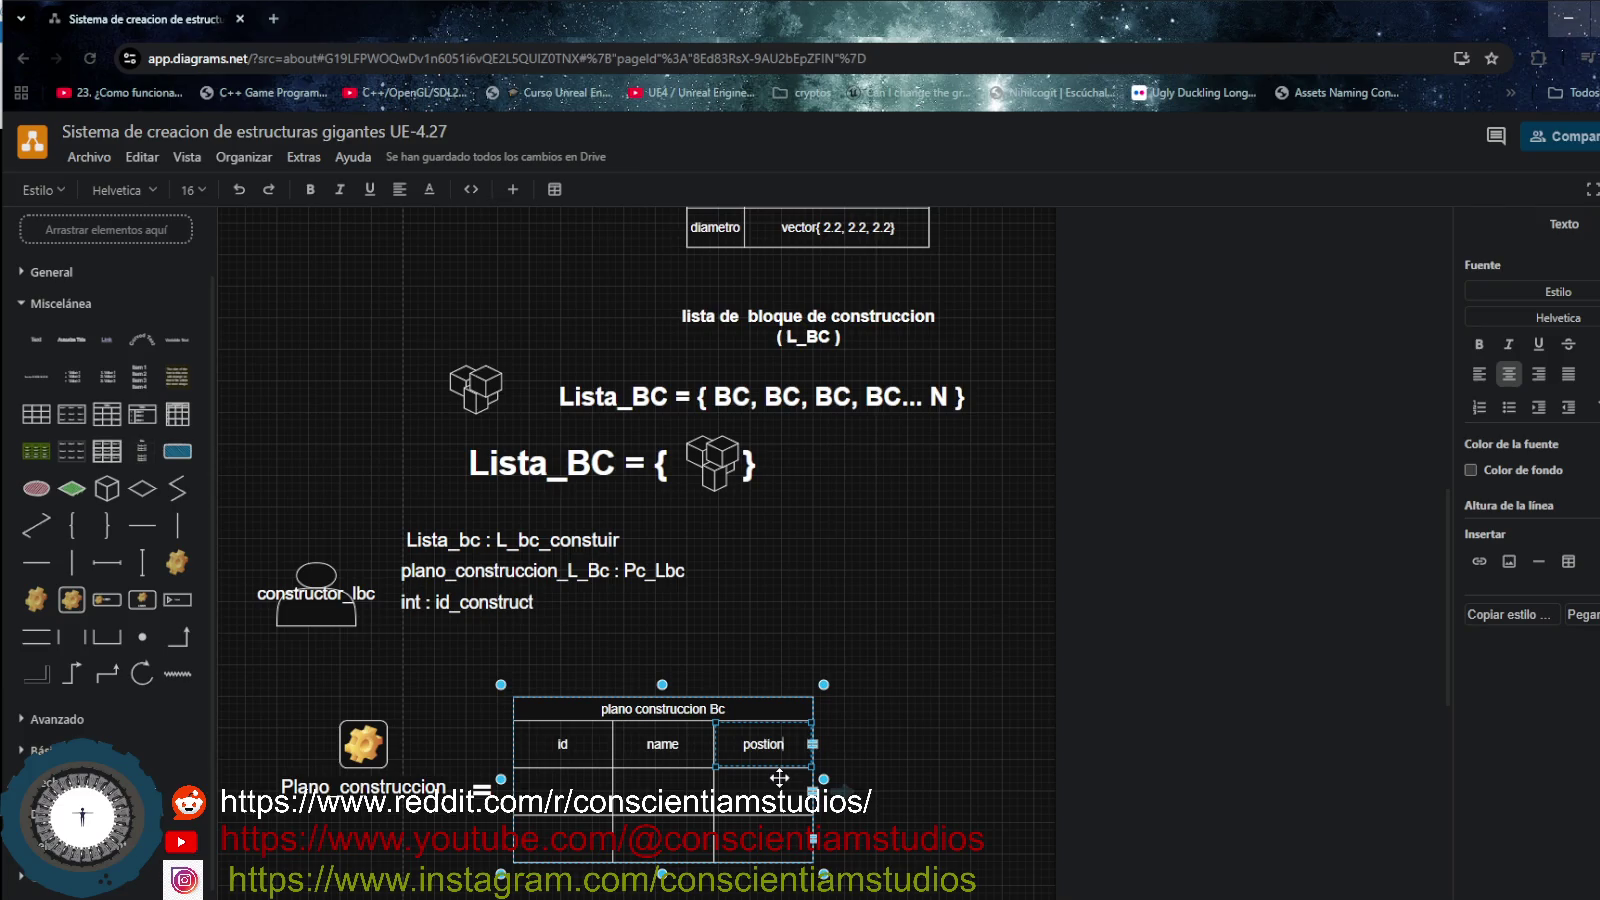
- Undo an accidental connected copy of the table and reselect it
{"action": "mouse_move", "coordinate": [824, 778]}
{"action": "left_click", "coordinate": [848, 785]}
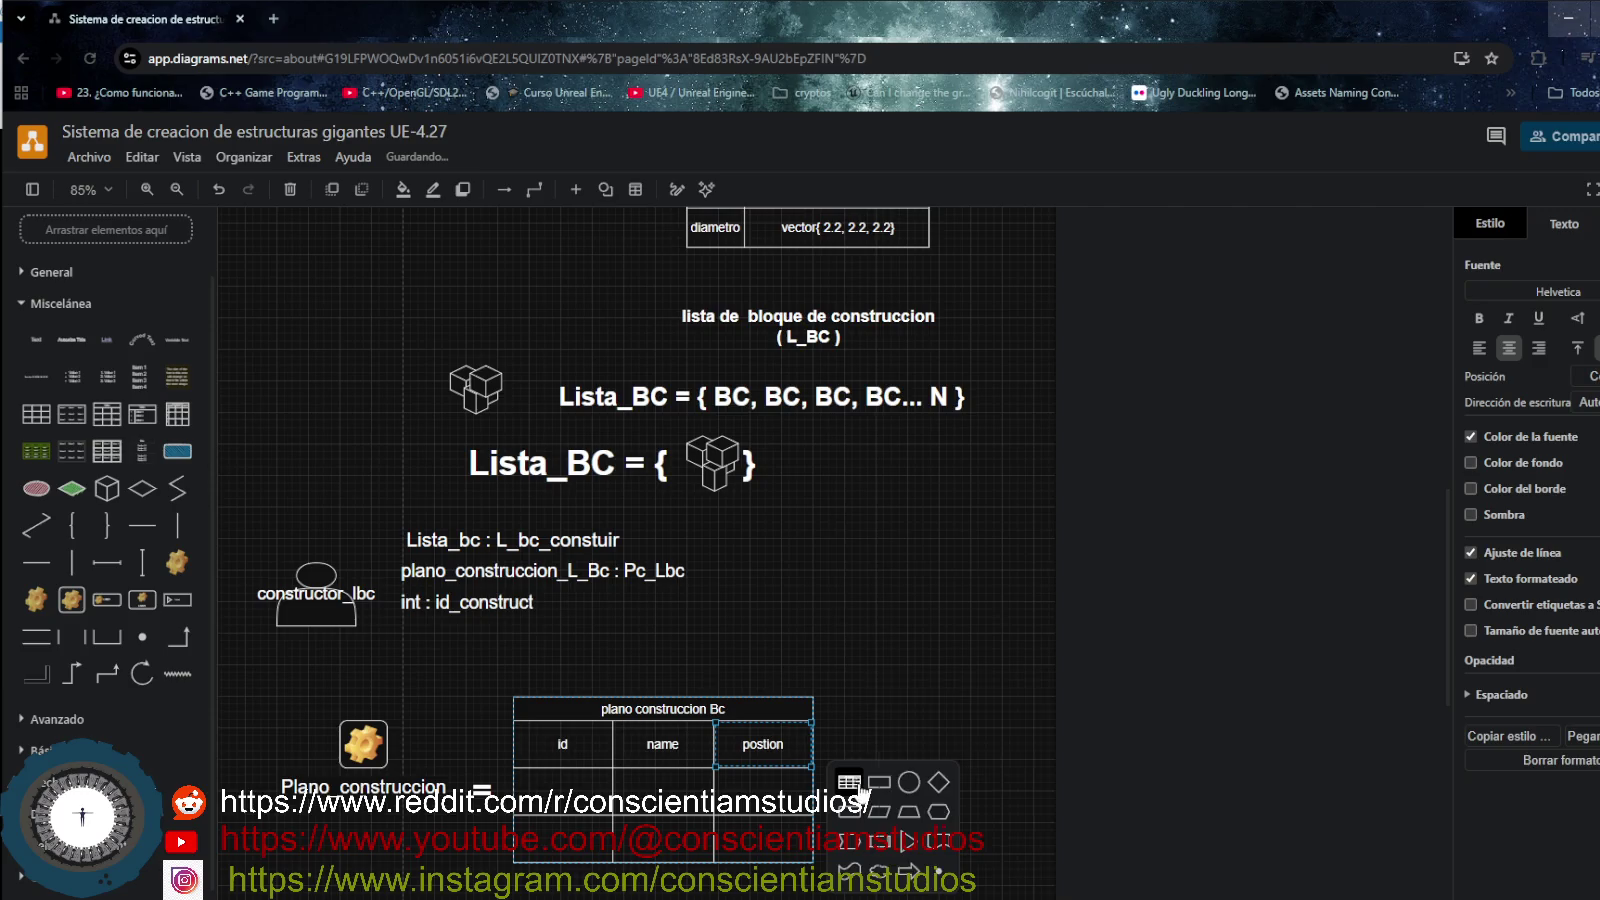
{"action": "left_click", "coordinate": [850, 782]}
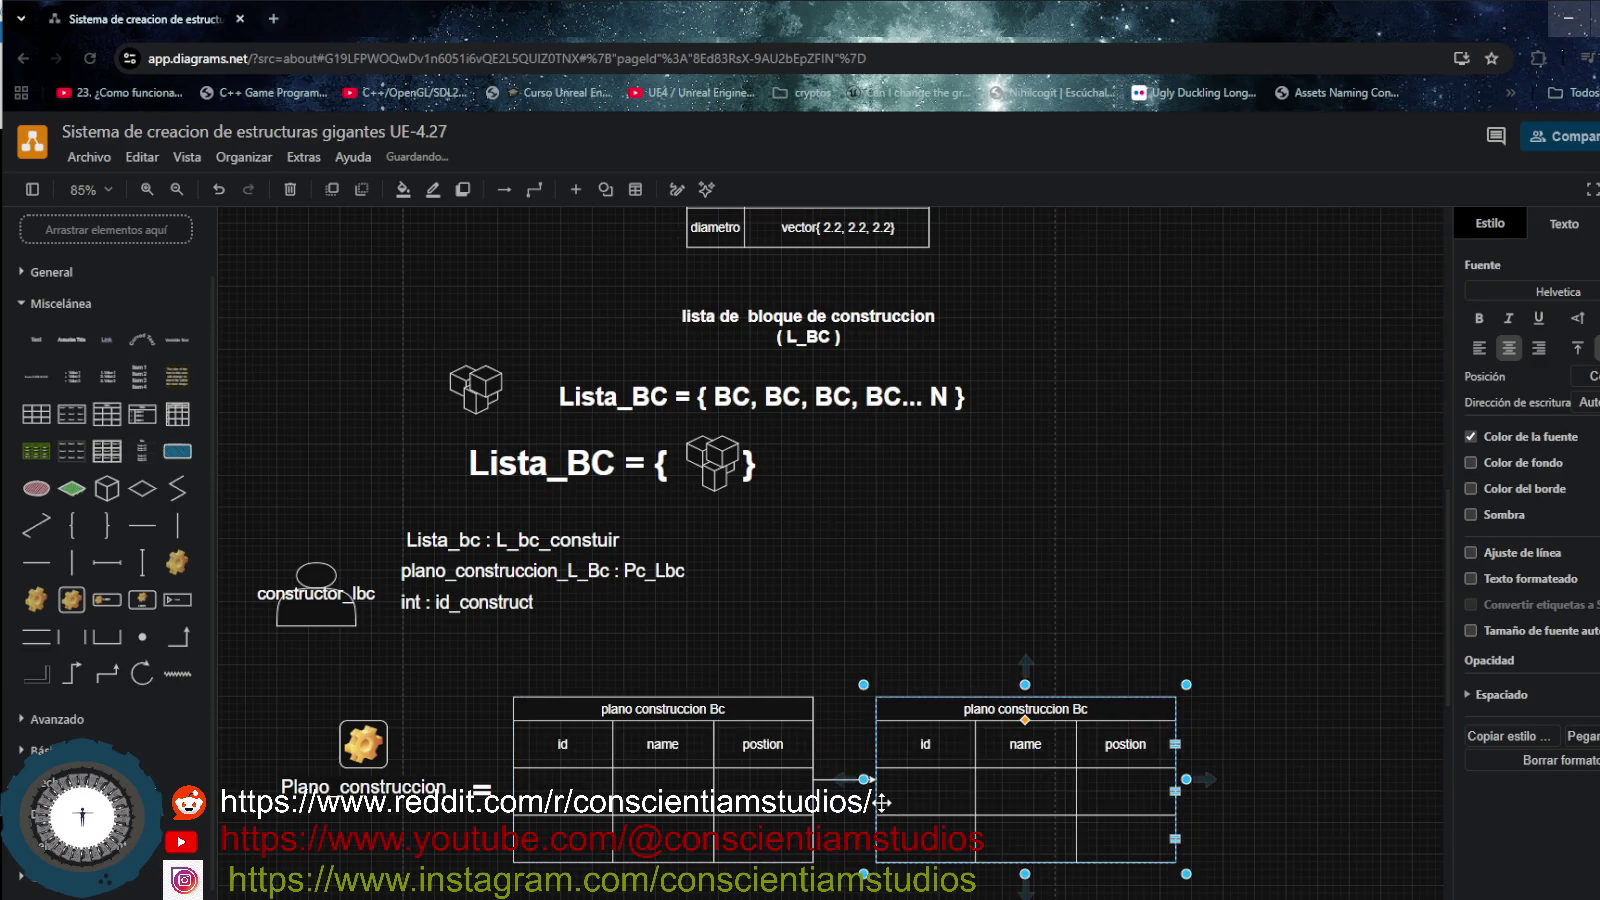
{"action": "key", "text": "ctrl+z"}
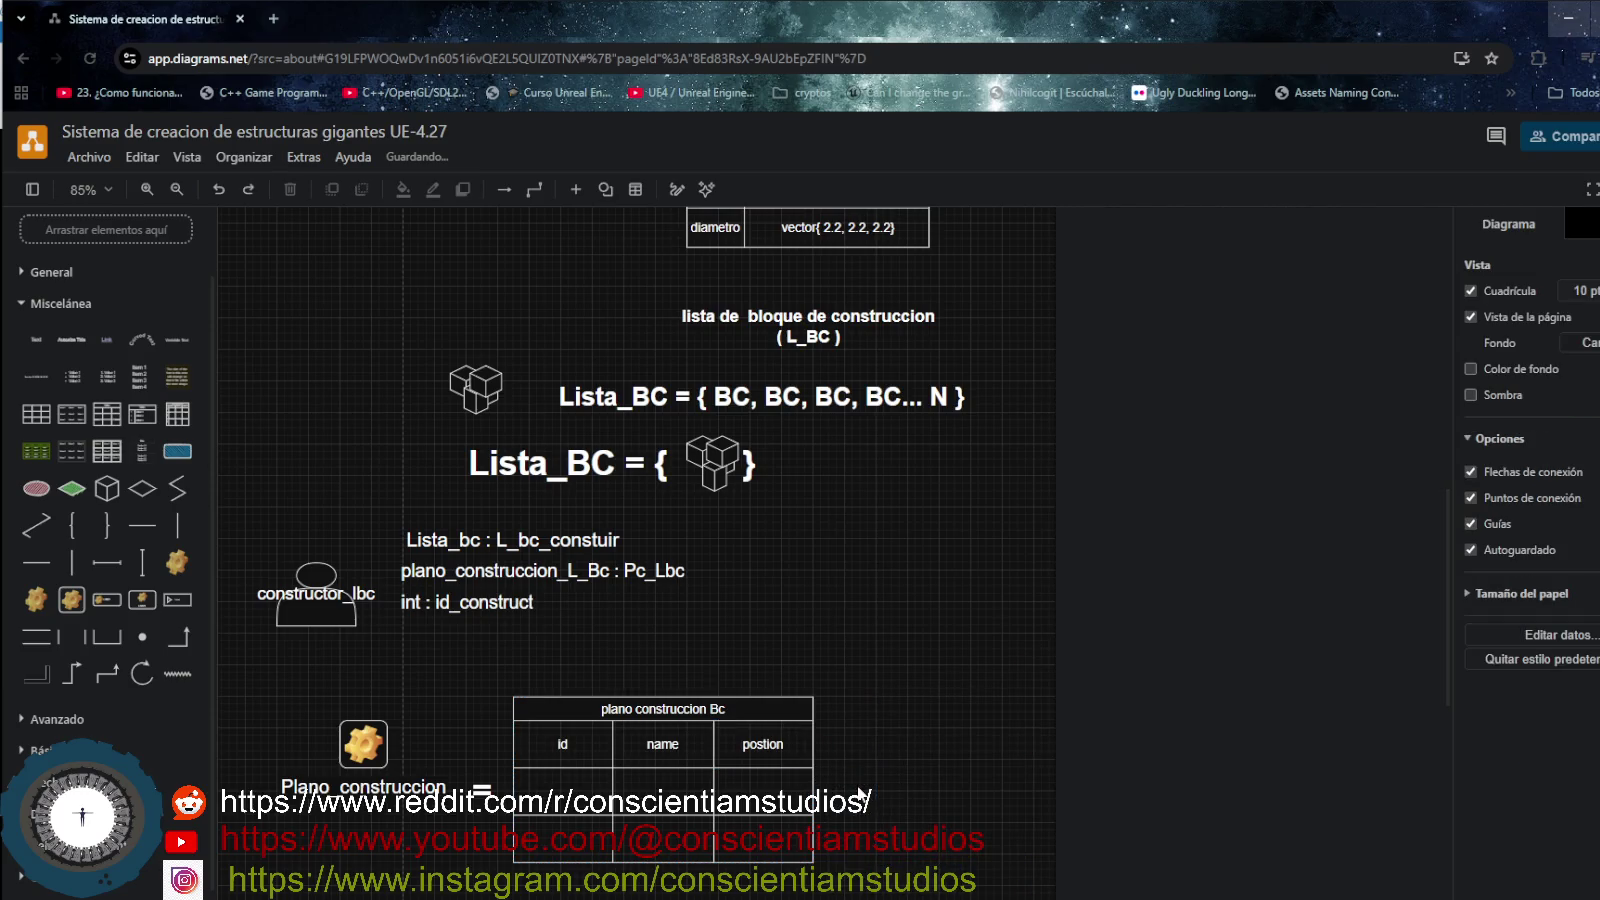
{"action": "left_click", "coordinate": [567, 797]}
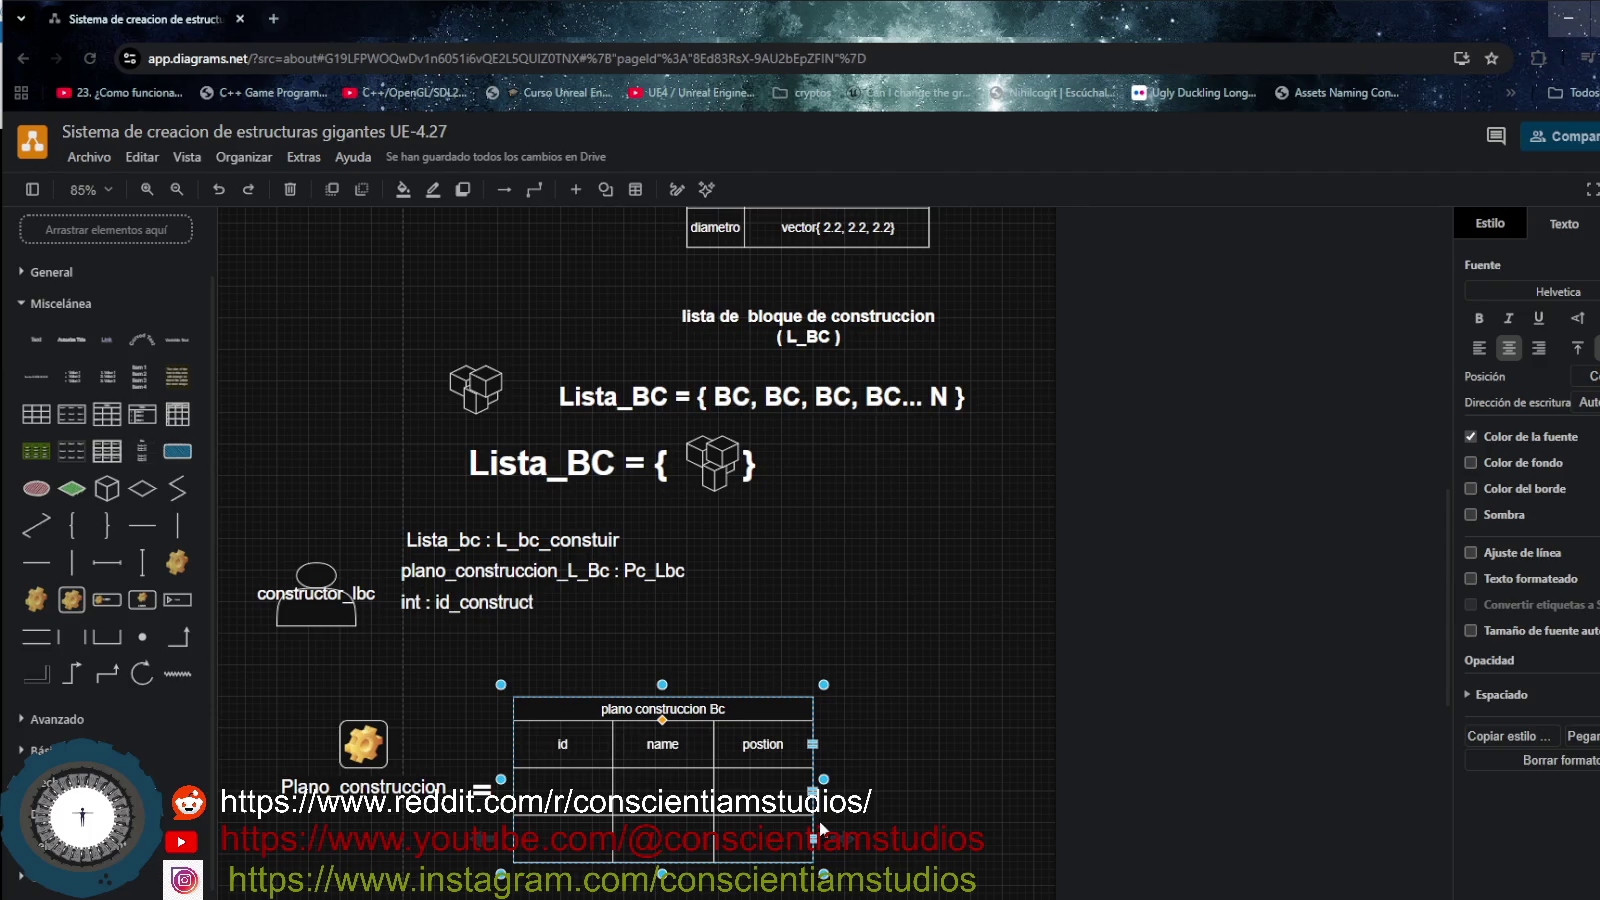
{"action": "left_click", "coordinate": [773, 808]}
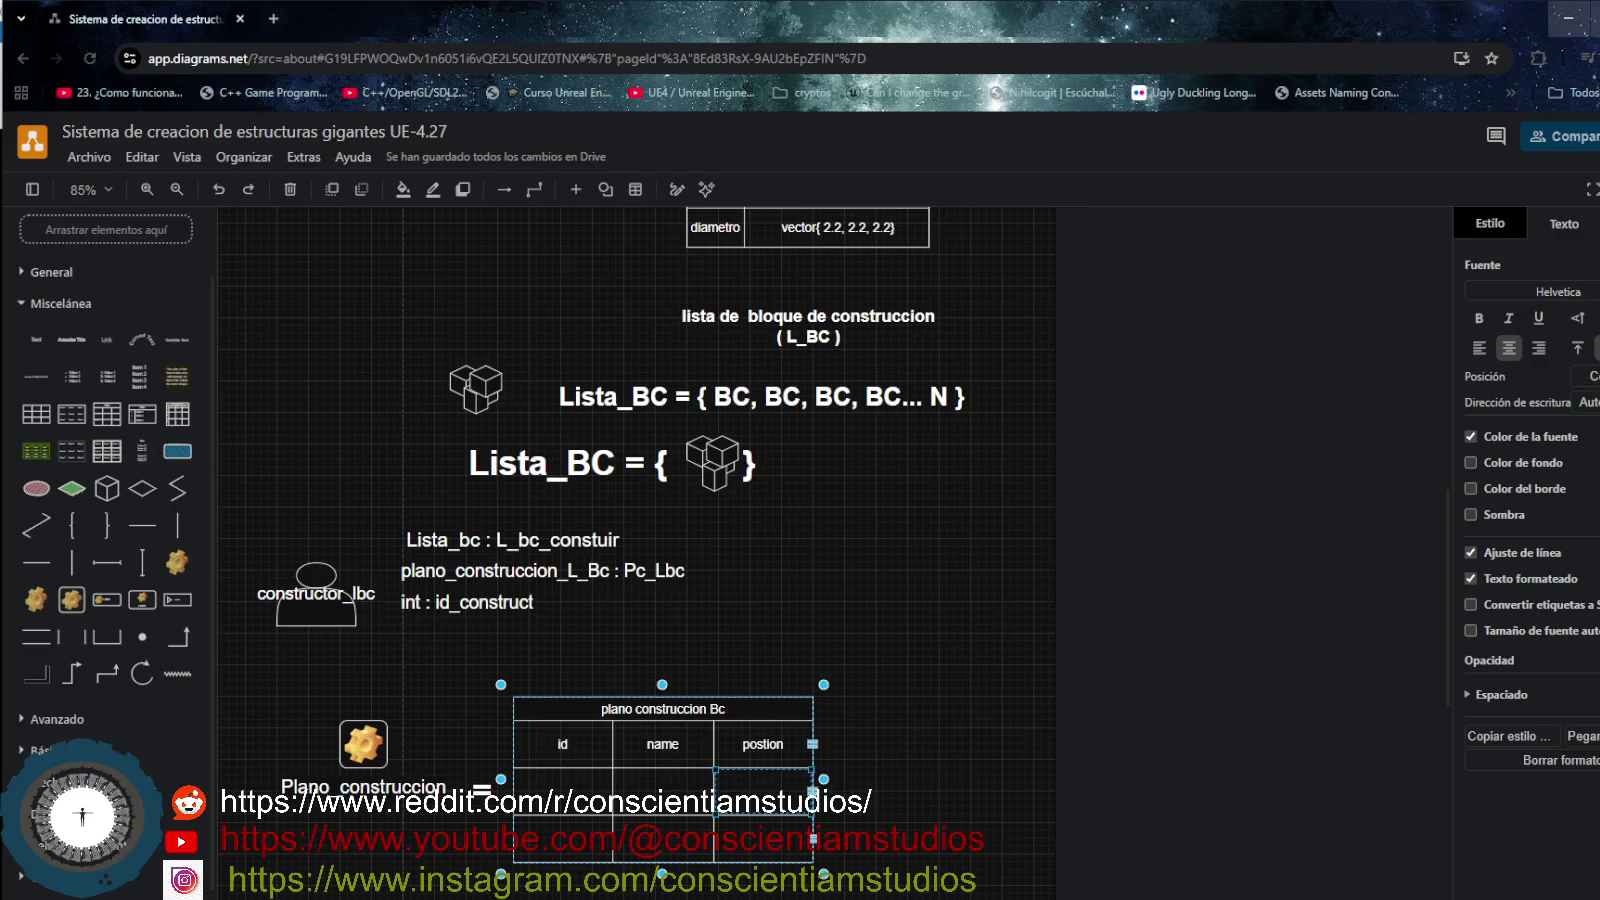
- Insert a fourth column after postion headed 'rotation'
{"action": "left_click", "coordinate": [1595, 222]}
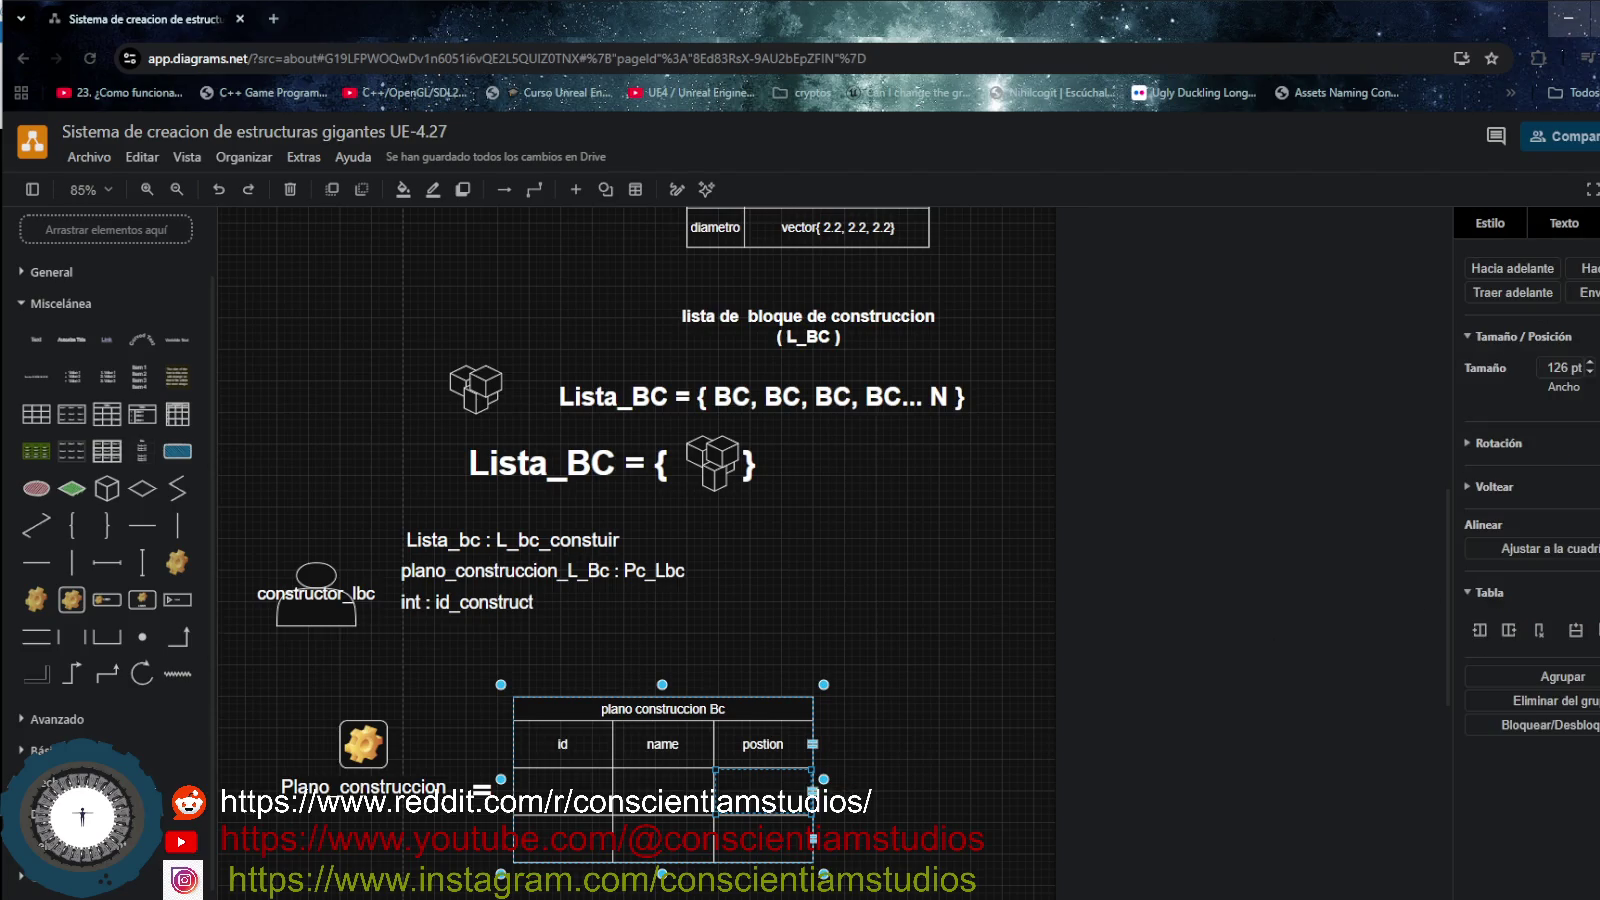
{"action": "left_click", "coordinate": [1508, 632]}
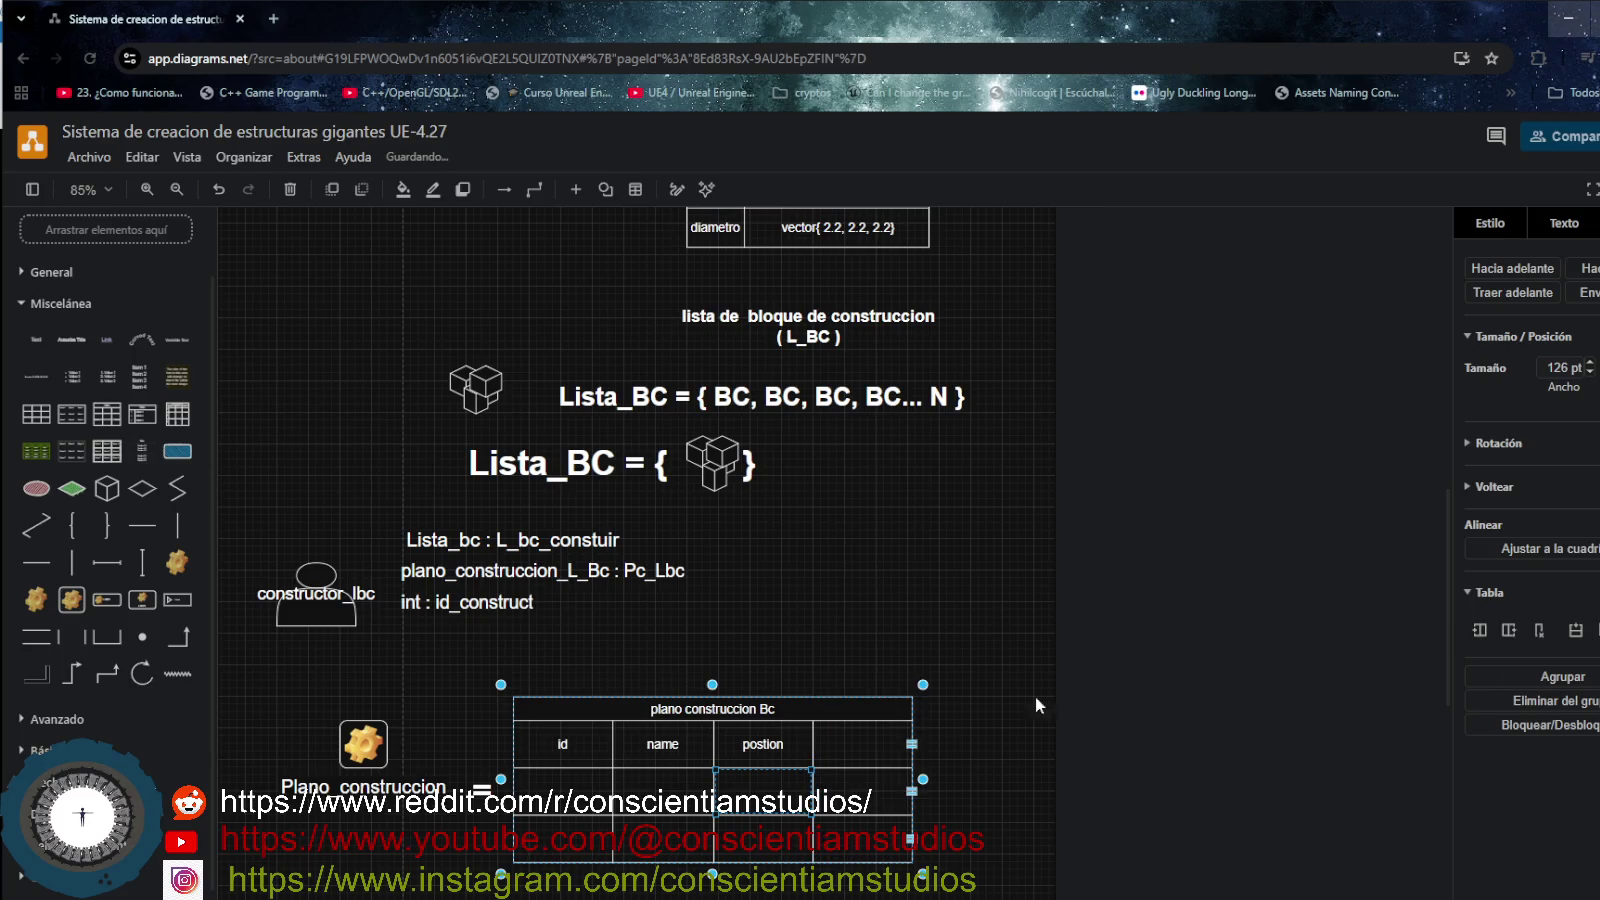
{"action": "double_click", "coordinate": [862, 745]}
{"action": "type", "text": "rotation"}
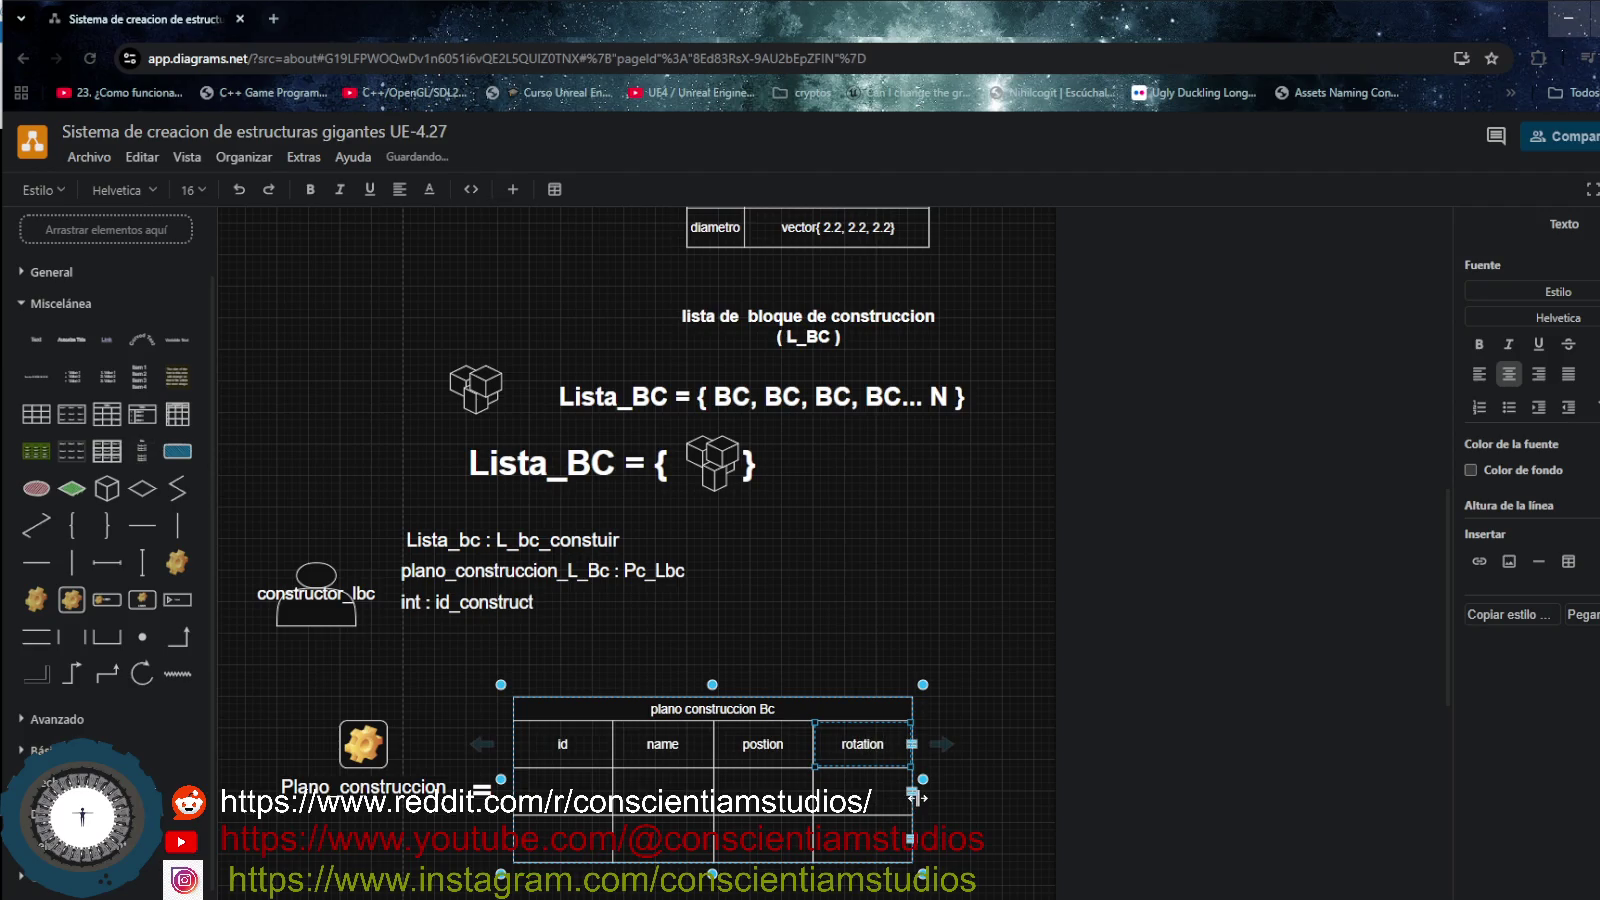
- Enter 'muralla' in the first data row's name cell
{"action": "left_click", "coordinate": [560, 795]}
{"action": "left_click", "coordinate": [668, 792]}
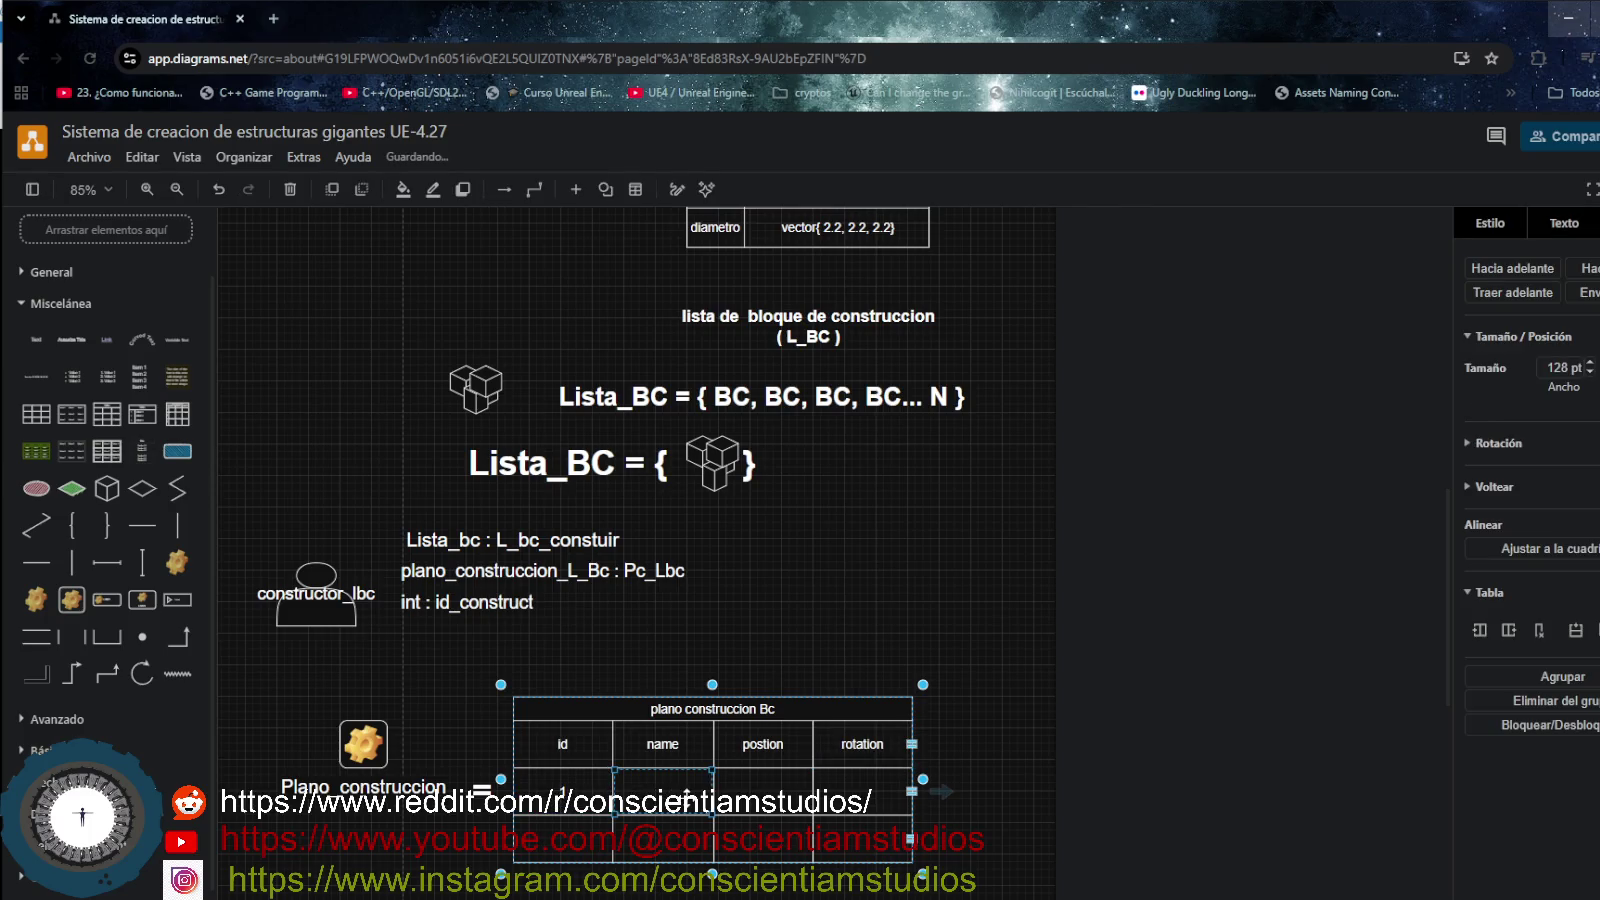
{"action": "double_click", "coordinate": [668, 793]}
{"action": "type", "text": "muralla"}
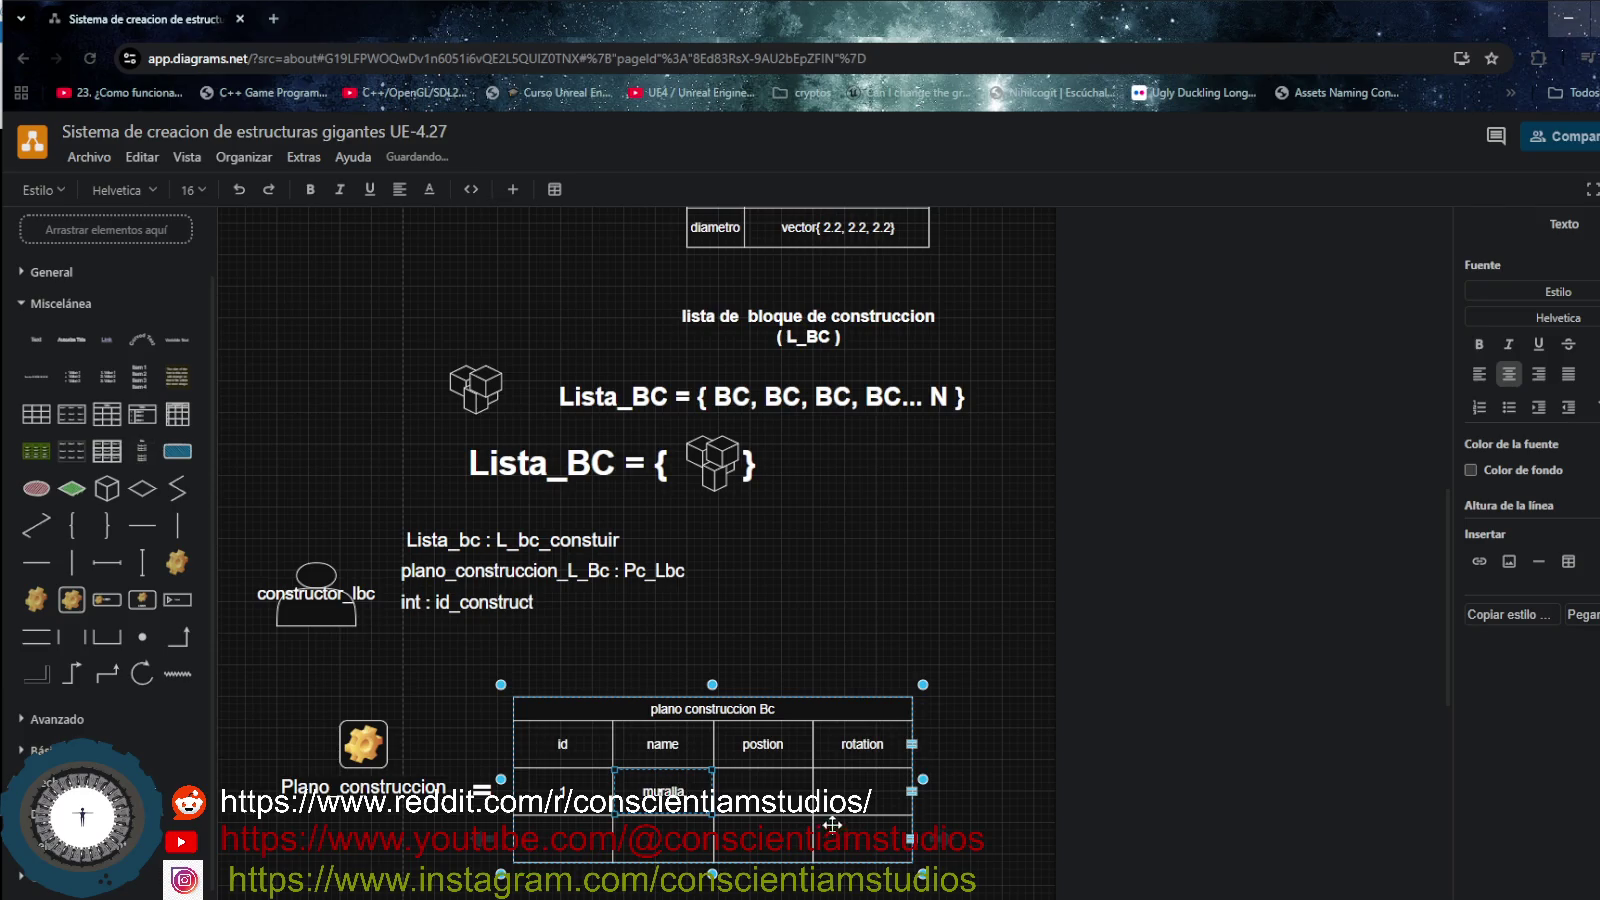
- Fill the first row's postion cell with braced coordinates beginning {23.2, 32
{"action": "left_click", "coordinate": [776, 805]}
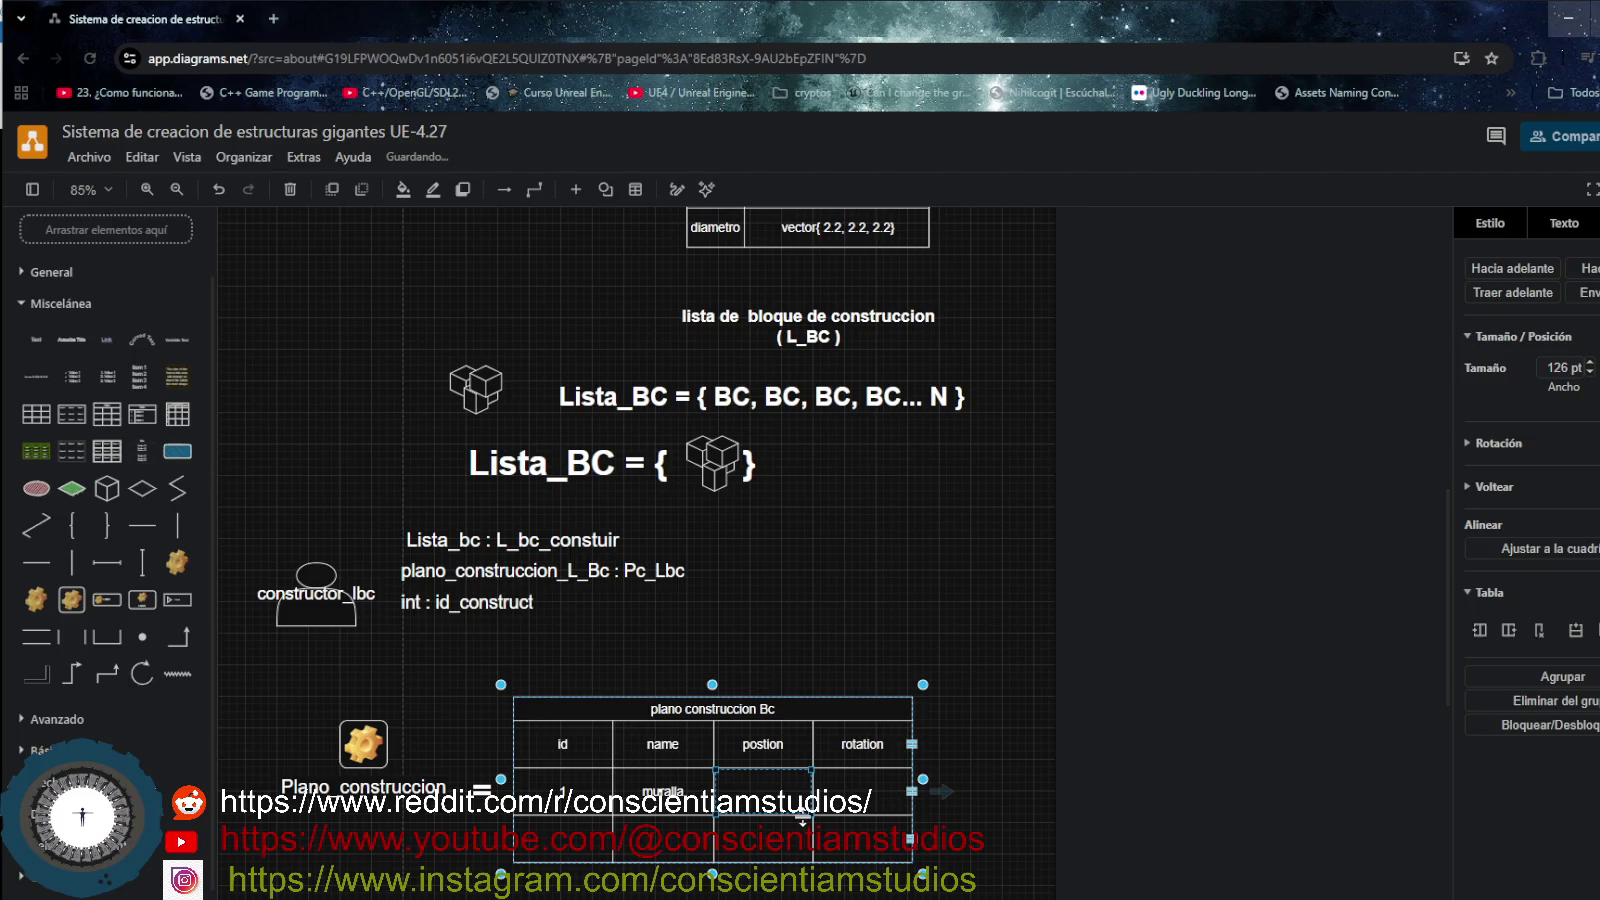
{"action": "double_click", "coordinate": [803, 813]}
{"action": "type", "text": "{}"}
{"action": "type", "text": "2"}
{"action": "type", "text": "3,1"}
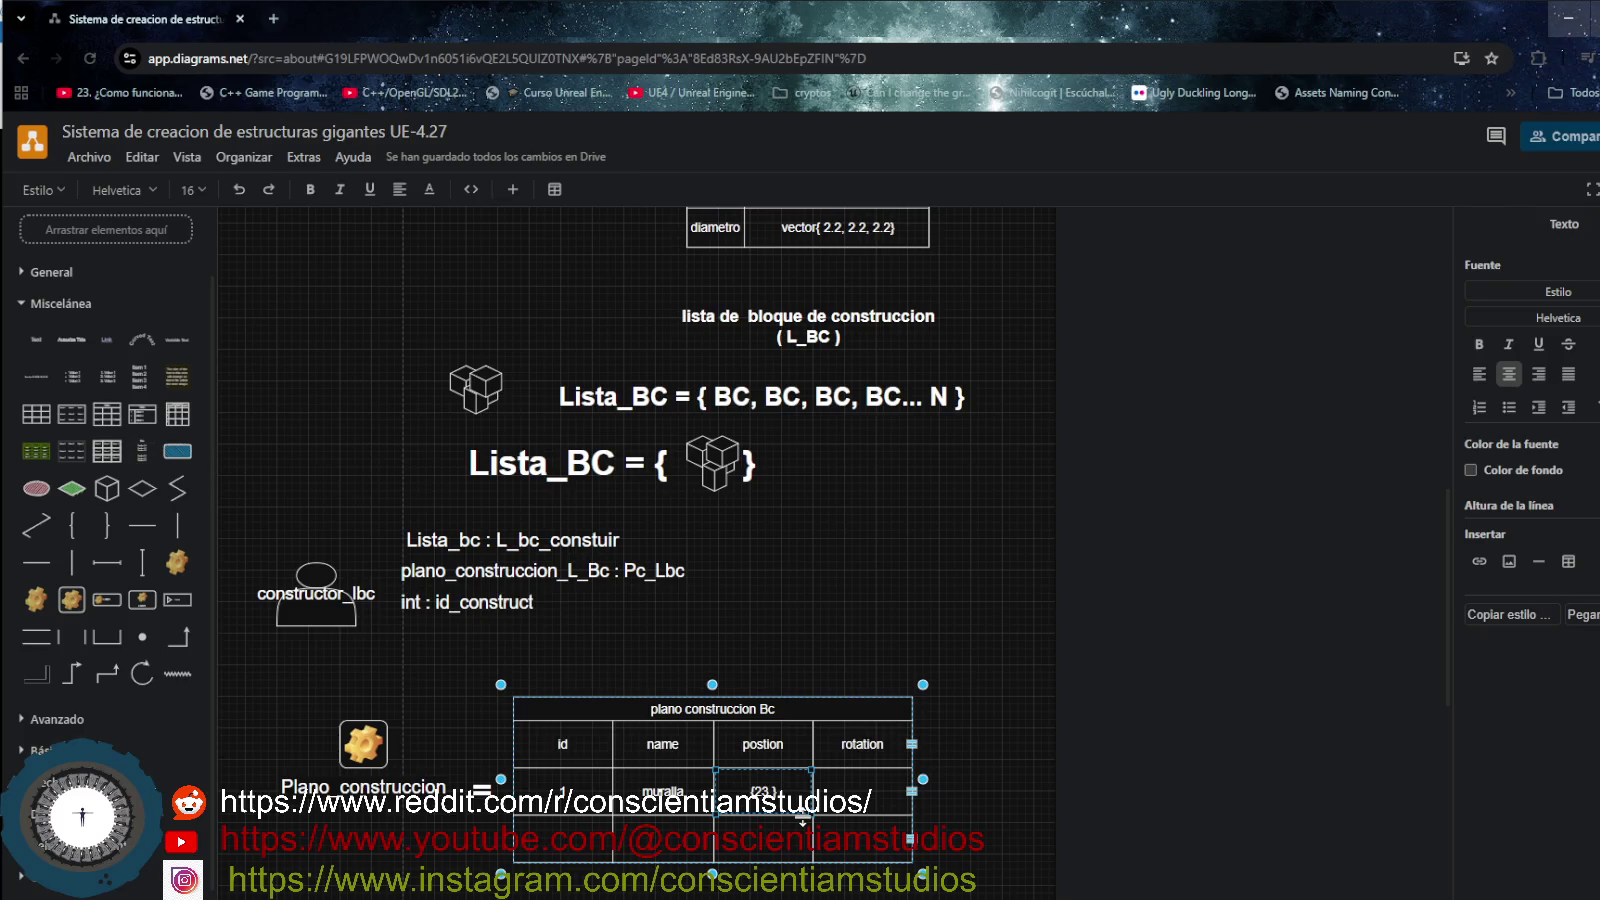
{"action": "type", "text": "2, 3."}
{"action": "type", "text": "1"}
{"action": "type", "text": "2"}
{"action": "type", "text": ".1"}
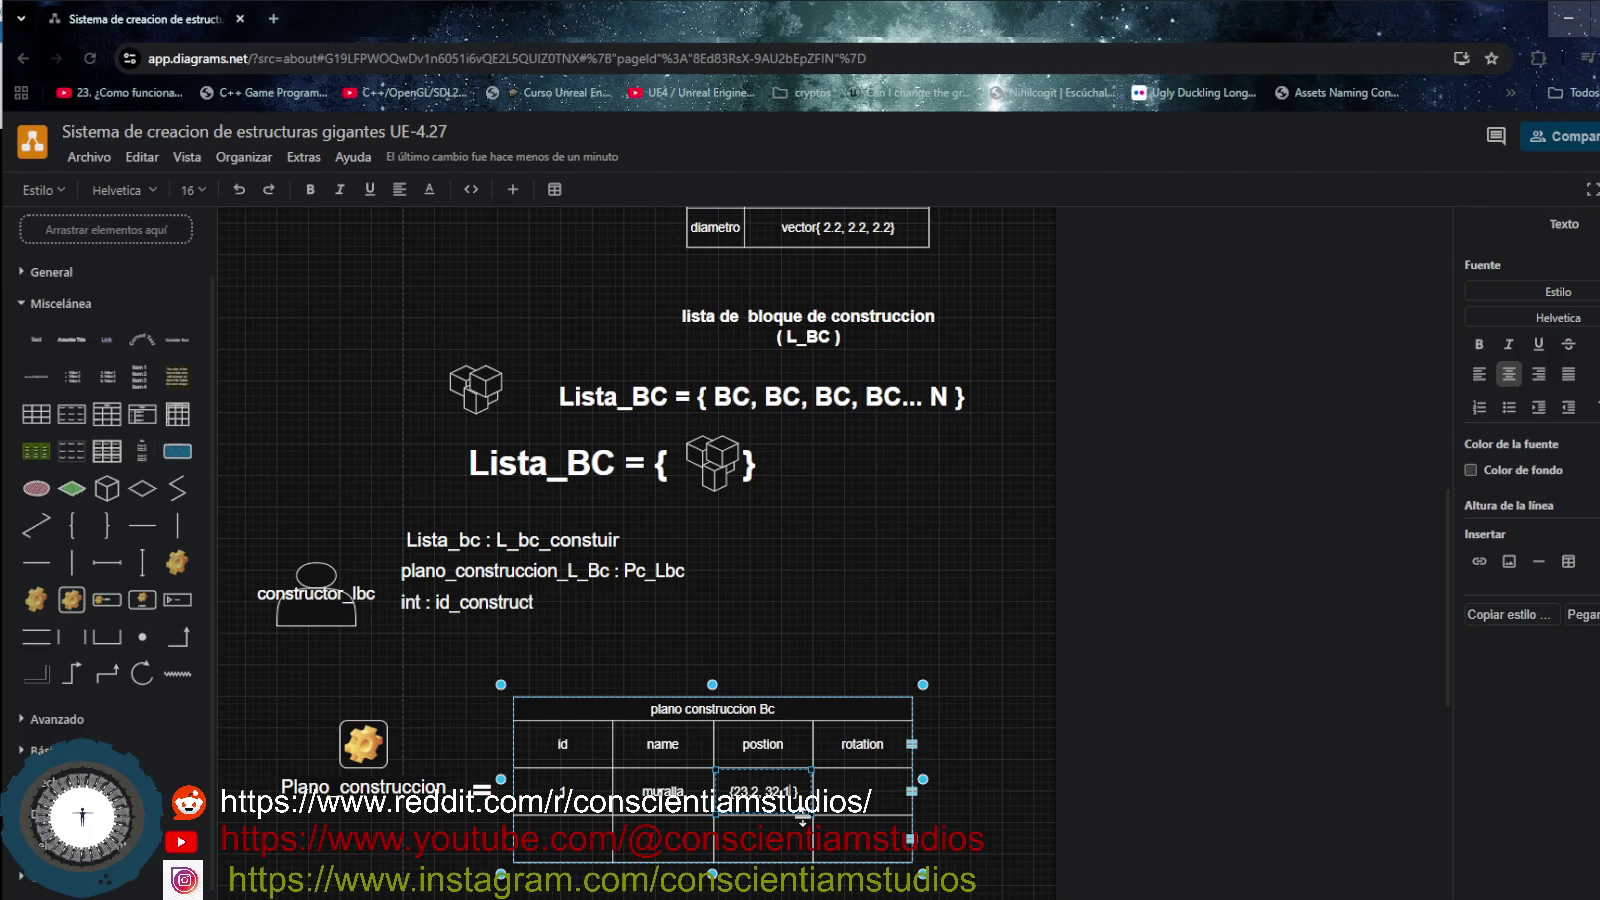
{"action": "type", "text": ","}
{"action": "type", "text": "1"}
{"action": "type", "text": "43"}
{"action": "scroll", "coordinate": [805, 800], "scroll_direction": "up", "scroll_amount": 2}
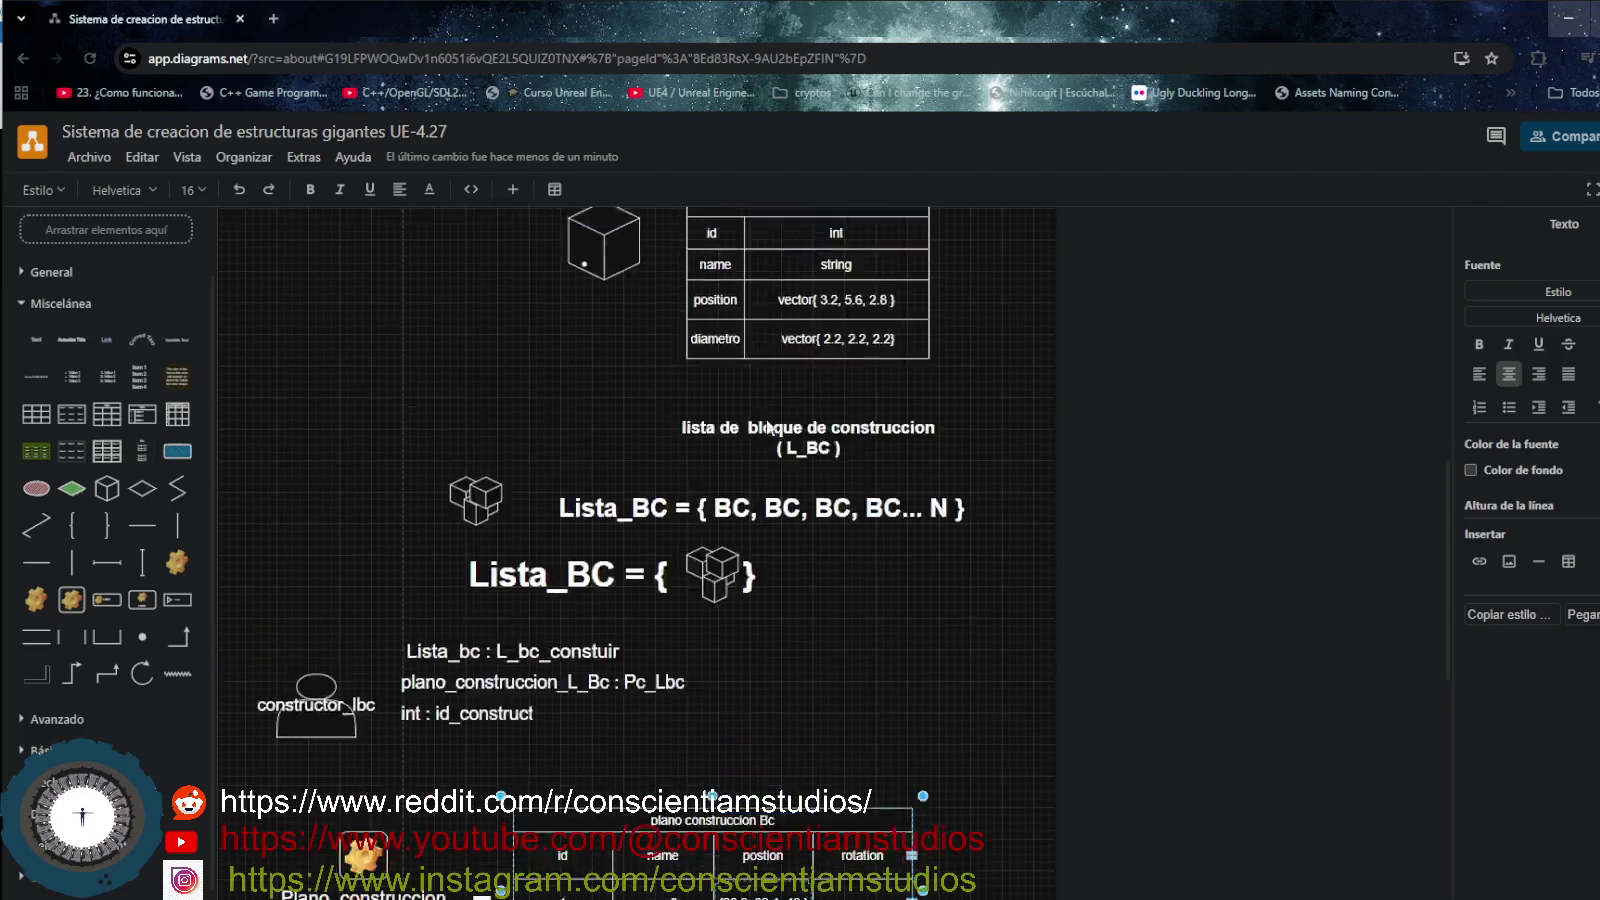
- Open the BC table's position value (3.2, 5.6, 2.8) for editing
{"action": "scroll", "coordinate": [825, 621], "scroll_direction": "up", "scroll_amount": 3}
{"action": "left_click", "coordinate": [841, 491]}
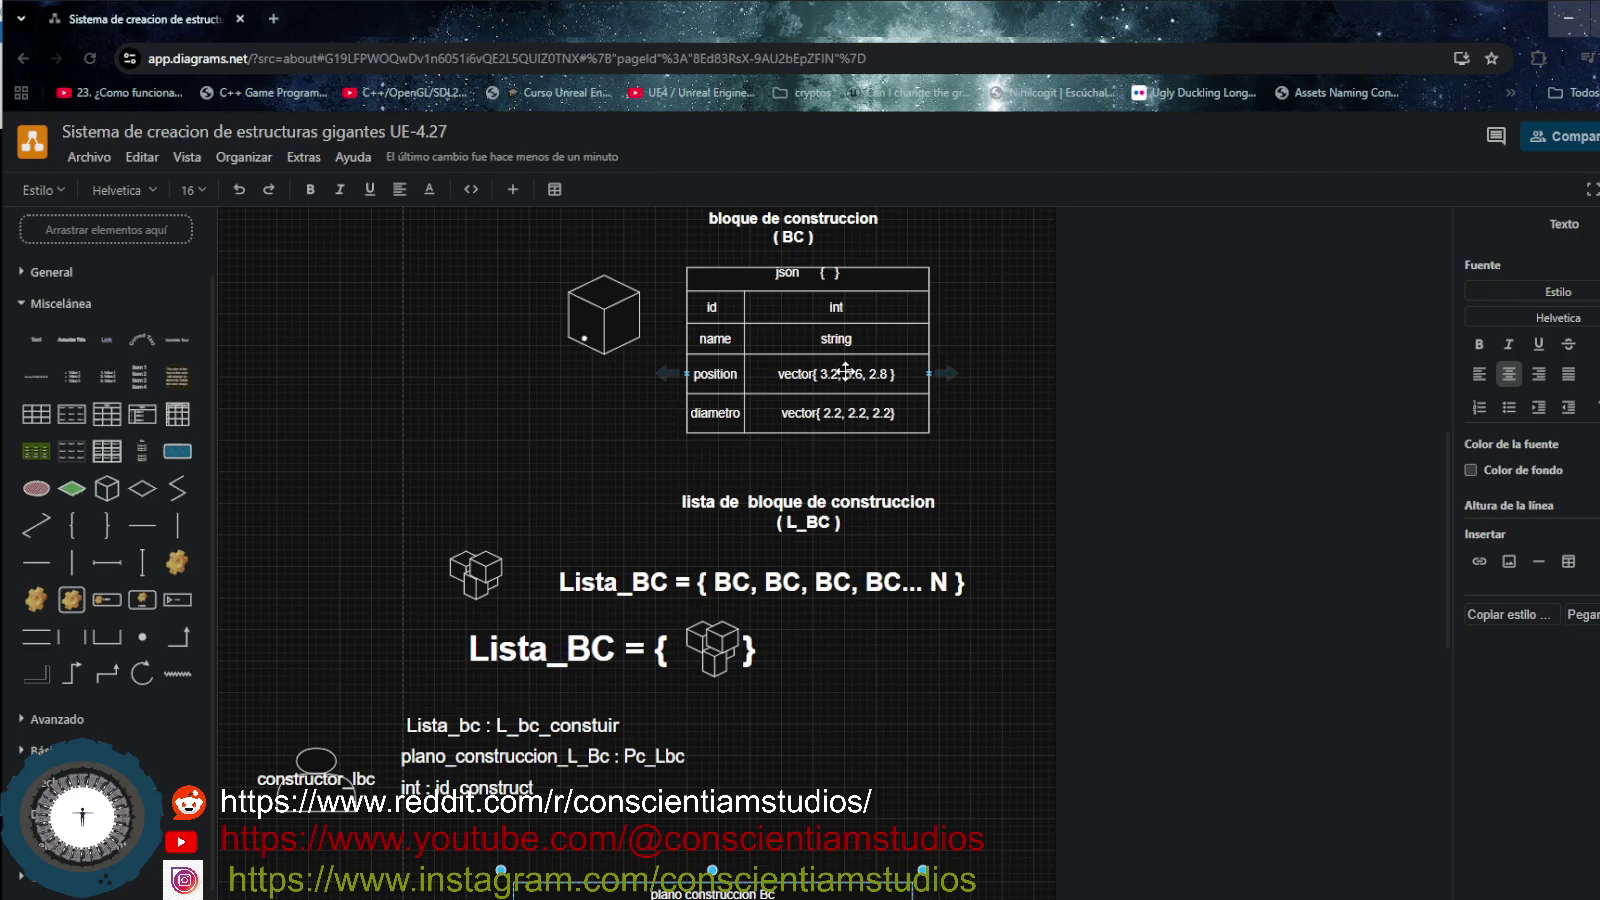
{"action": "scroll", "coordinate": [820, 501], "scroll_direction": "down", "scroll_amount": 3}
{"action": "scroll", "coordinate": [801, 600], "scroll_direction": "down", "scroll_amount": 3}
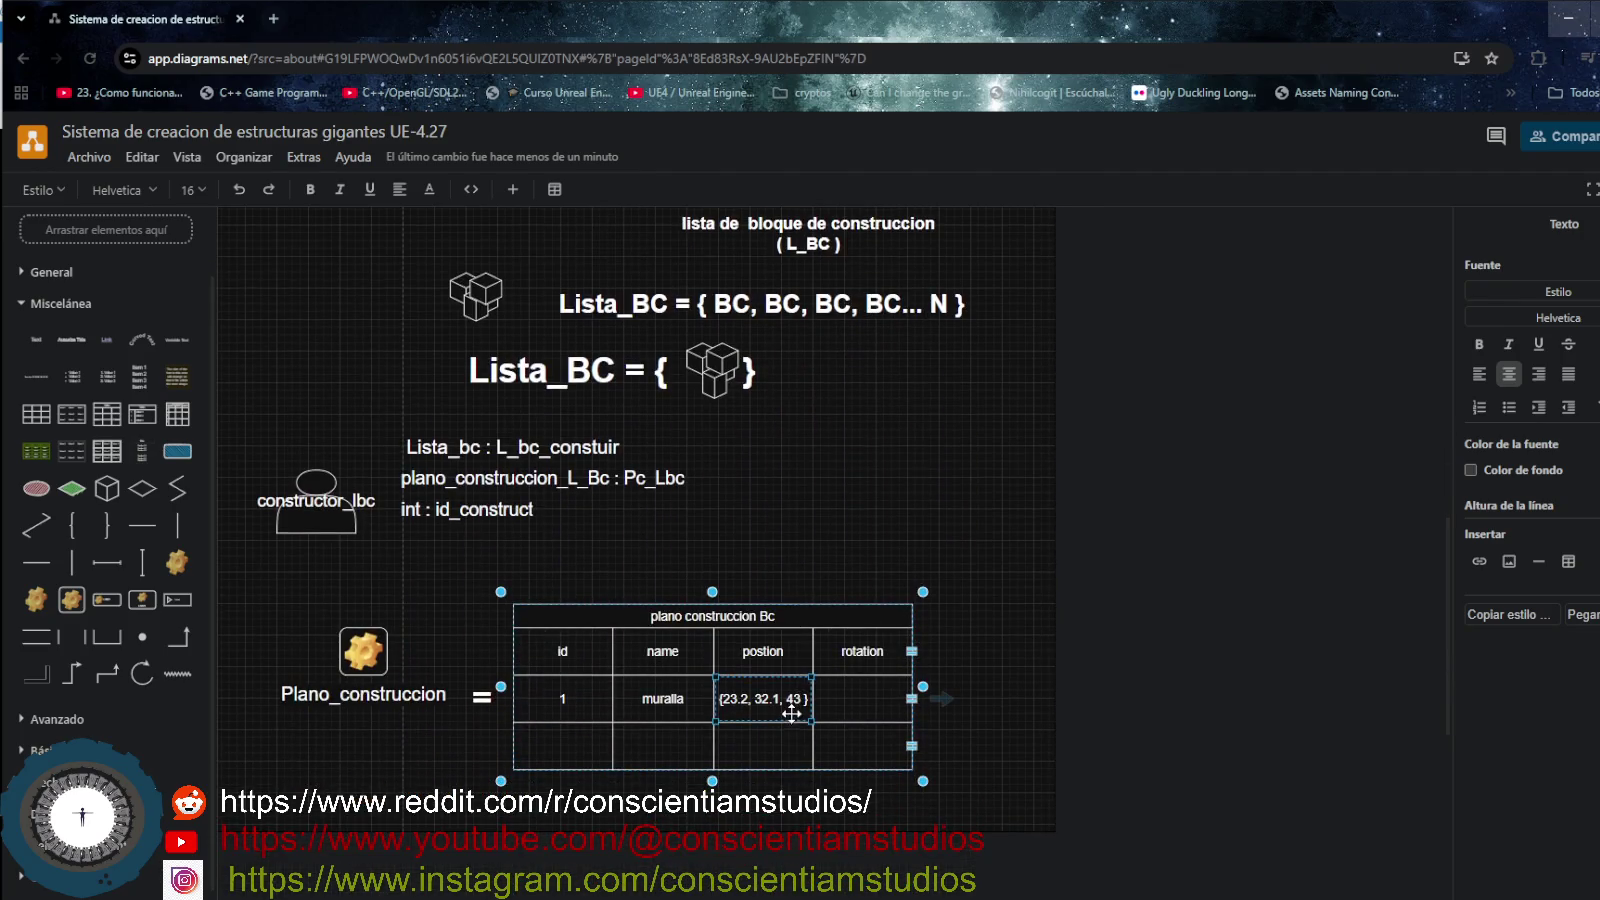
{"action": "scroll", "coordinate": [789, 520], "scroll_direction": "up", "scroll_amount": 4}
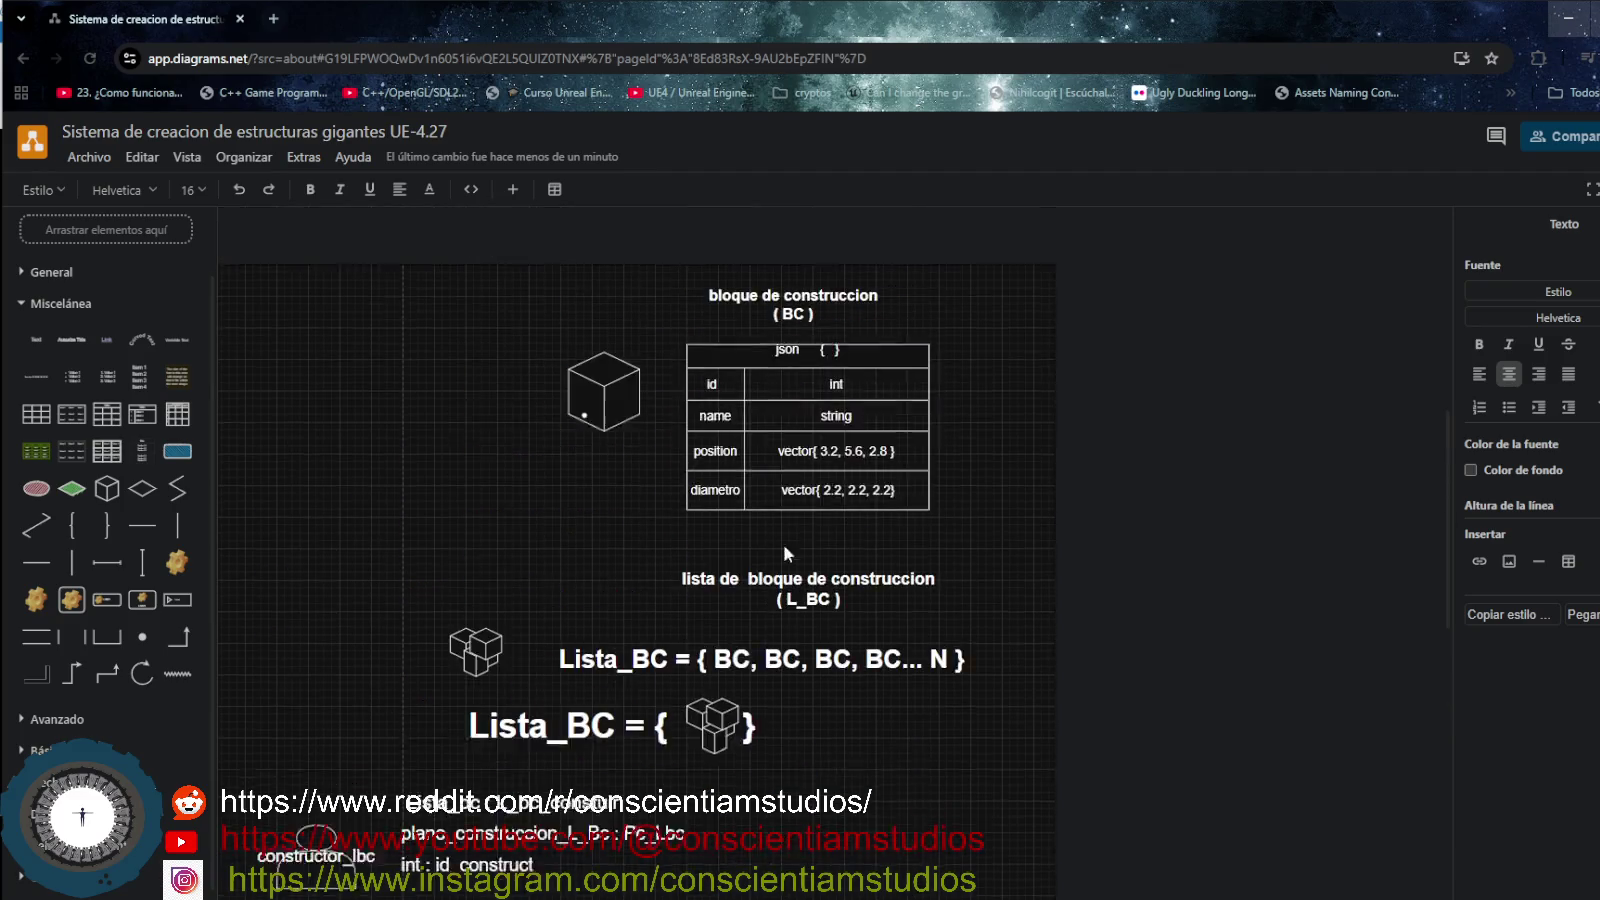
{"action": "left_click", "coordinate": [848, 463]}
{"action": "double_click", "coordinate": [849, 462]}
{"action": "left_click", "coordinate": [853, 466]}
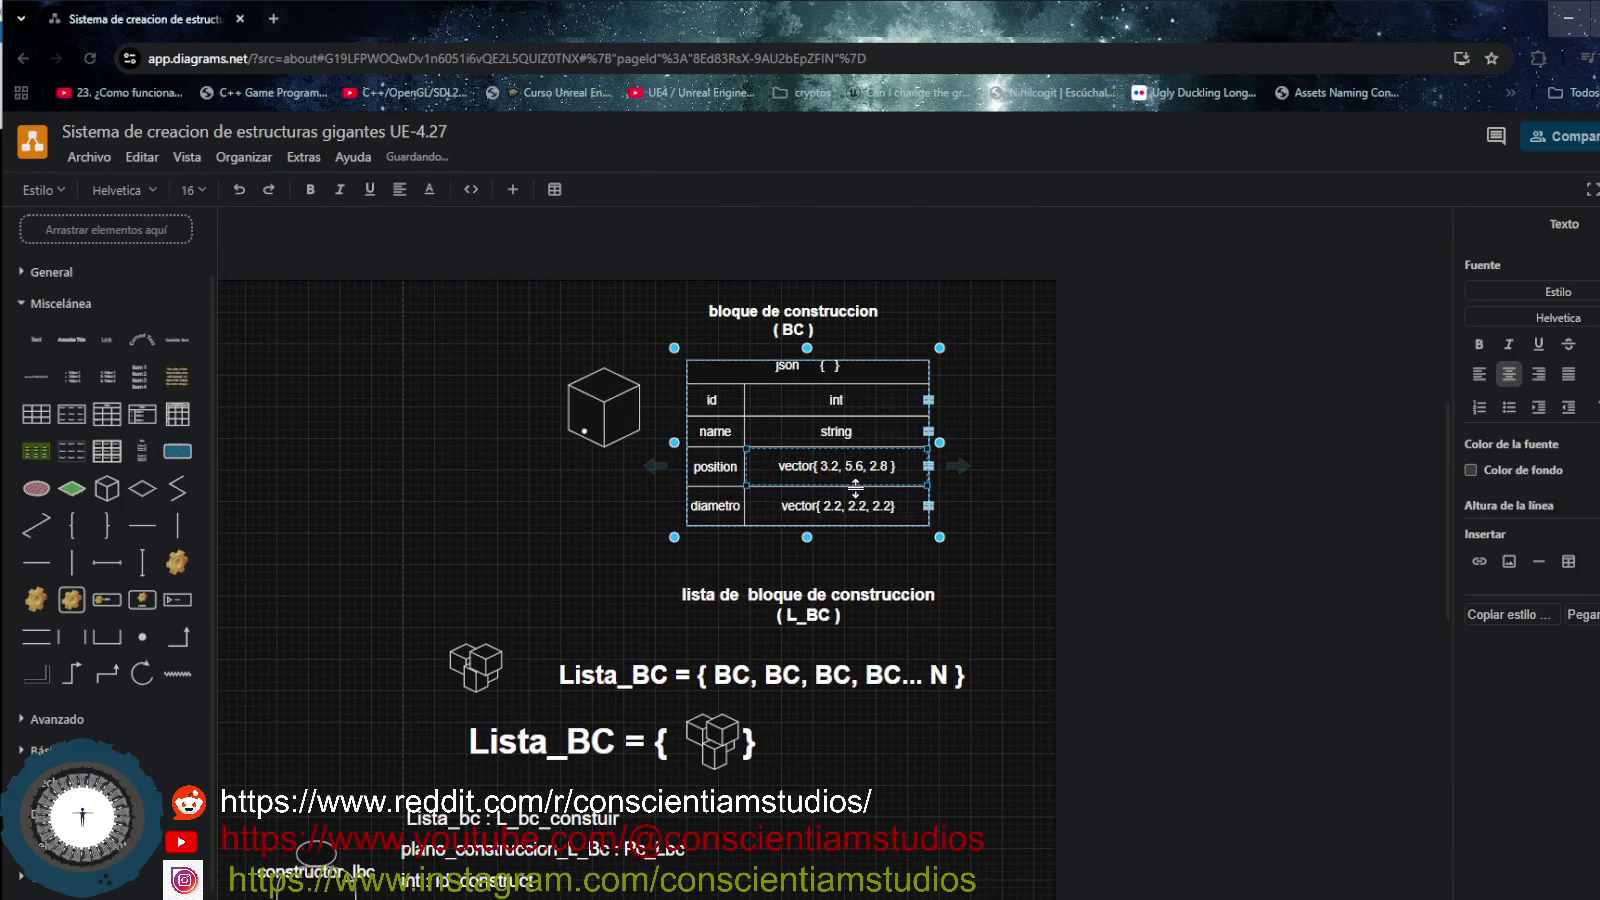
- Replace the three coordinates with x, y, z so it reads vector{ x, y, z }
{"action": "key", "text": "BackSpace"}
{"action": "key", "text": "BackSpace"}
{"action": "key", "text": "BackSpace"}
{"action": "type", "text": "x"}
{"action": "key", "text": "Right"}
{"action": "key", "text": "BackSpace"}
{"action": "key", "text": "BackSpace"}
{"action": "key", "text": "BackSpace"}
{"action": "type", "text": "y"}
{"action": "key", "text": "Right"}
{"action": "key", "text": "Right"}
{"action": "key", "text": "Right"}
{"action": "key", "text": "Right"}
{"action": "key", "text": "BackSpace"}
{"action": "key", "text": "BackSpace"}
{"action": "key", "text": "BackSpace"}
{"action": "type", "text": "z"}
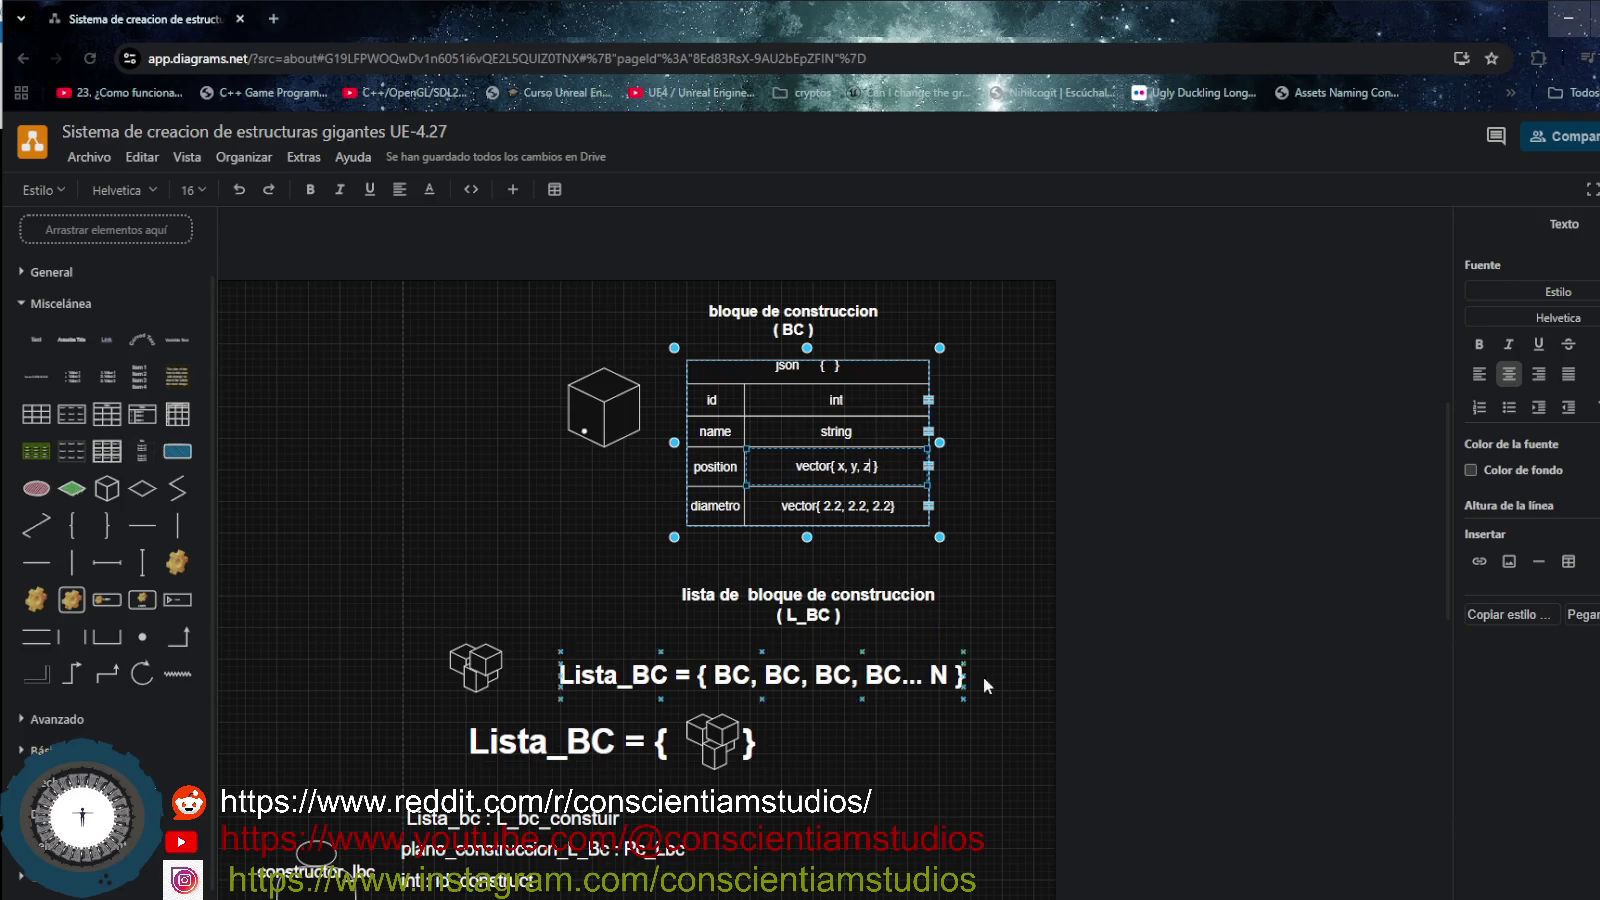
{"action": "left_click", "coordinate": [998, 574]}
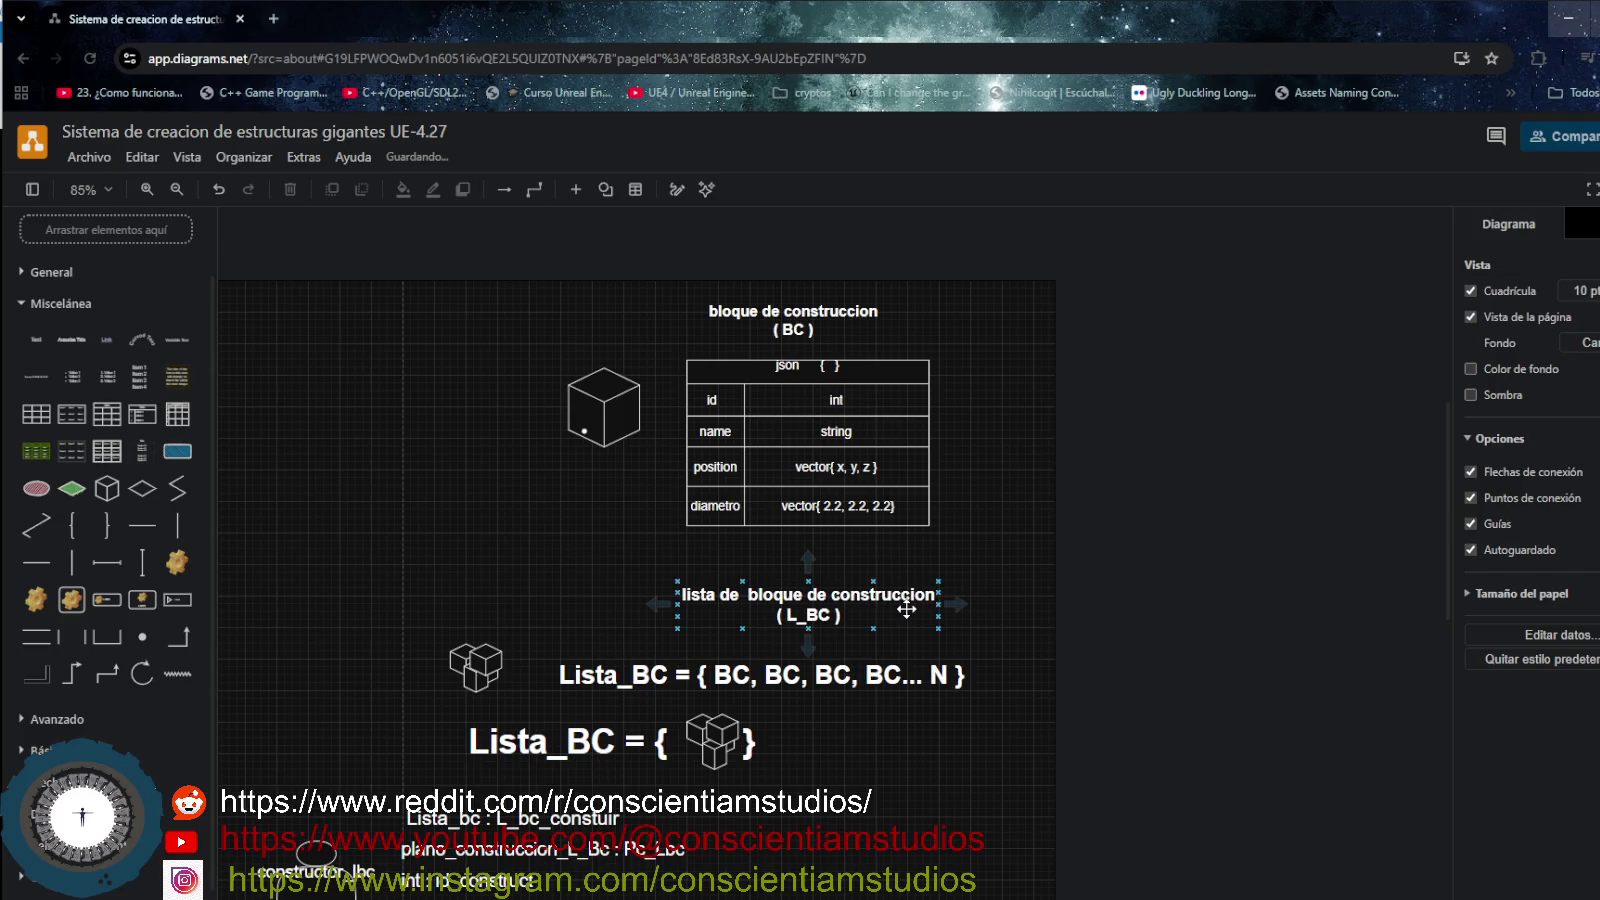
- Copy row 1's postion values into its empty rotation cell
{"action": "scroll", "coordinate": [902, 608], "scroll_direction": "down", "scroll_amount": 4}
{"action": "scroll", "coordinate": [906, 612], "scroll_direction": "down", "scroll_amount": 2}
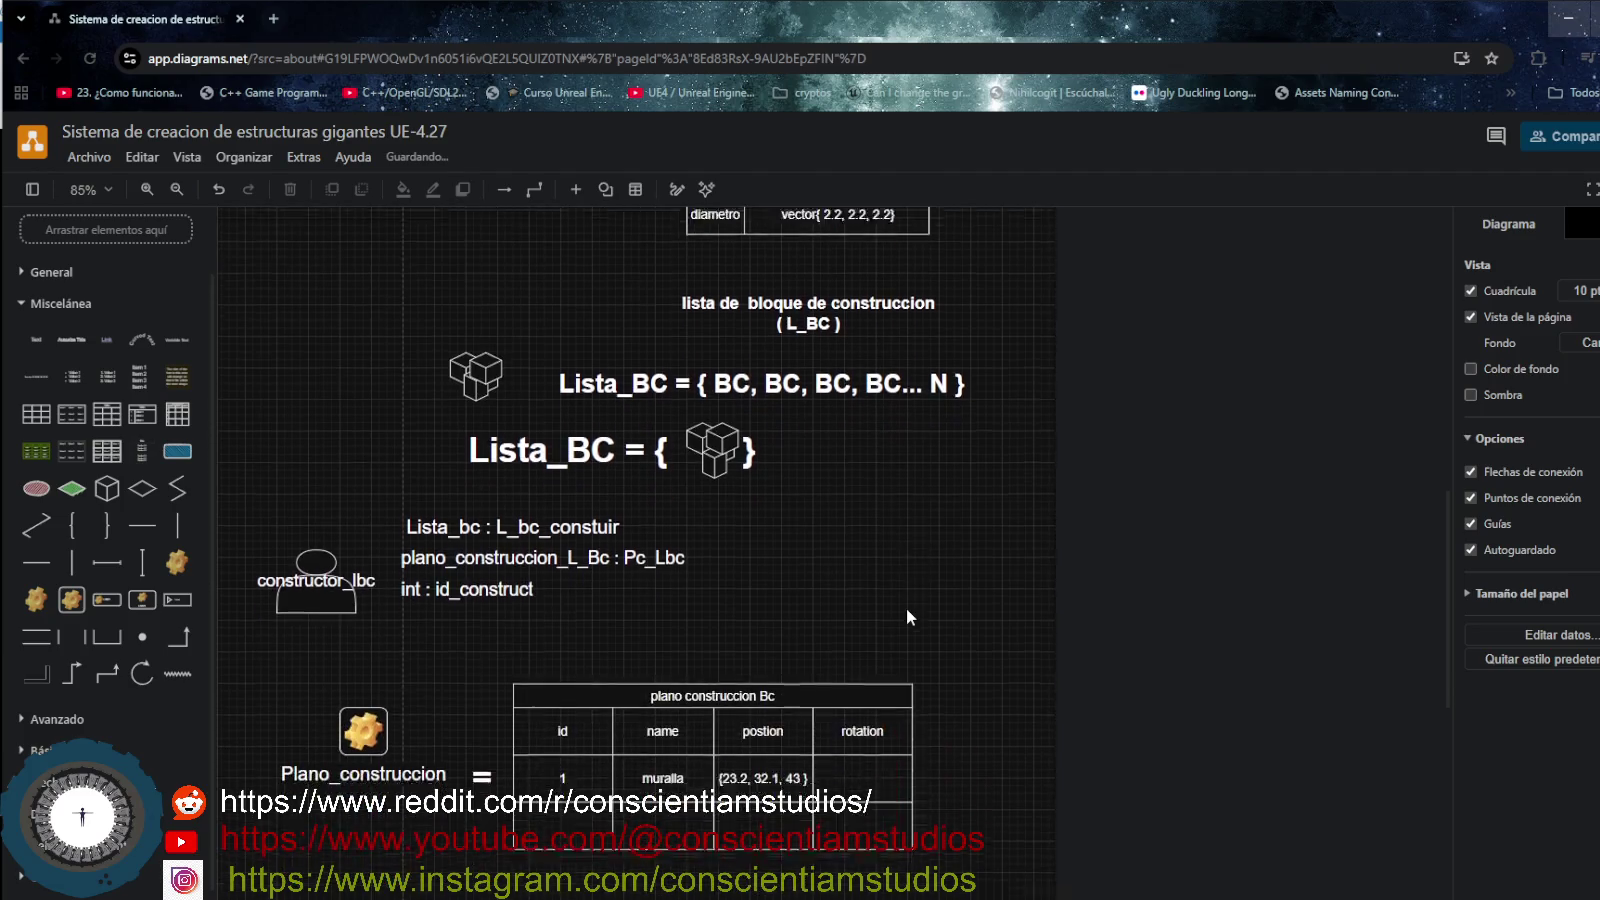
{"action": "scroll", "coordinate": [906, 612], "scroll_direction": "down", "scroll_amount": 2}
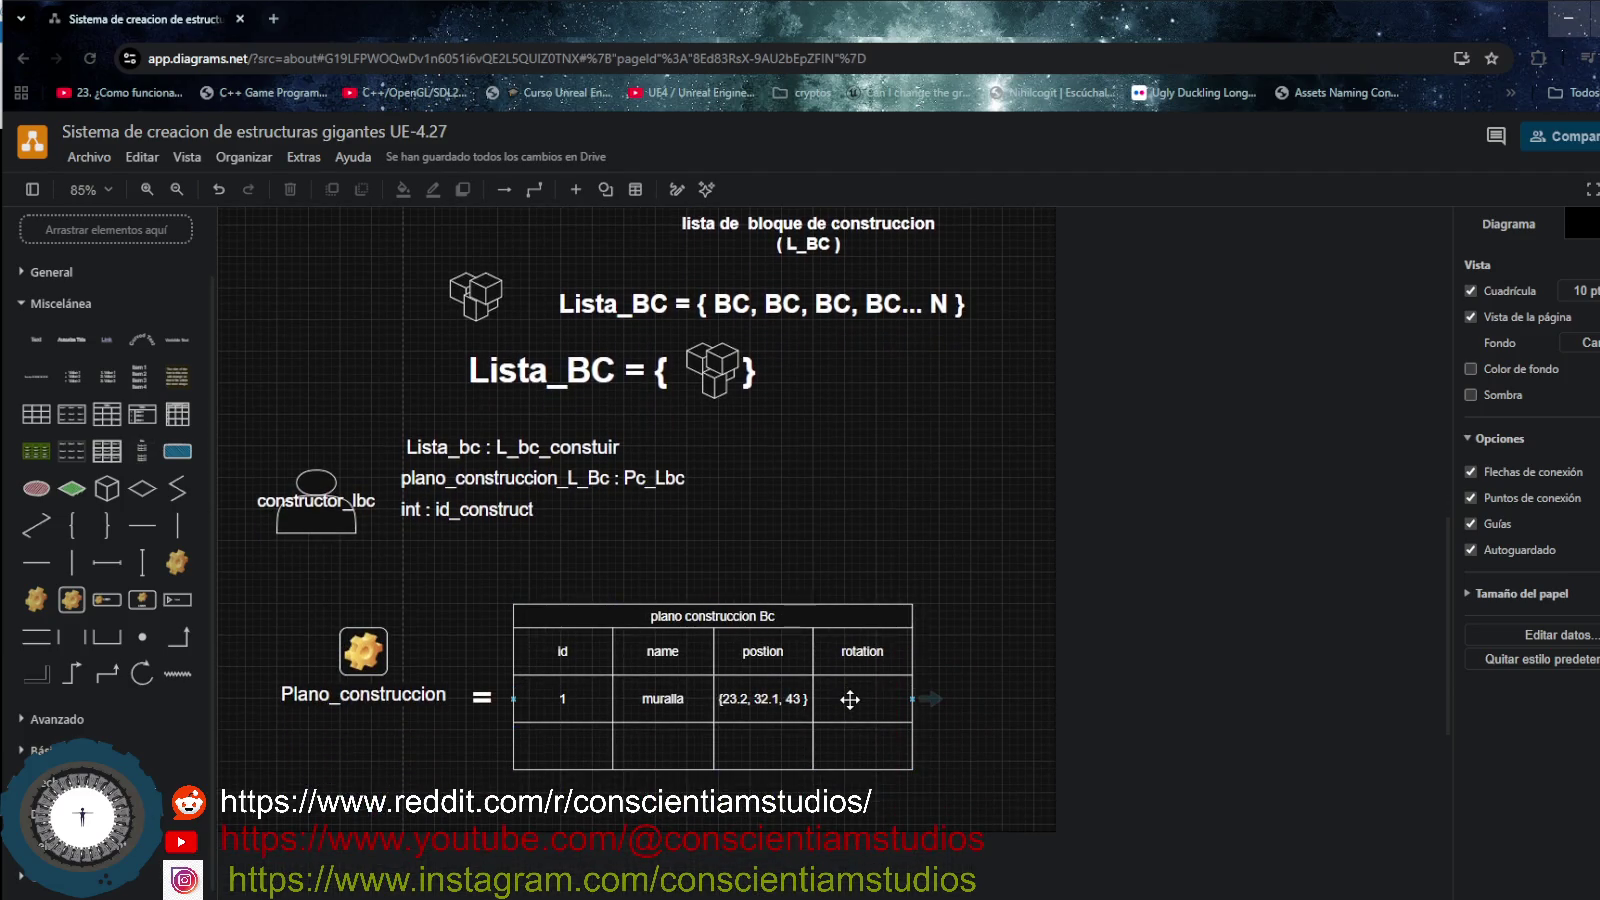
{"action": "scroll", "coordinate": [850, 699], "scroll_direction": "up", "scroll_amount": 3}
{"action": "scroll", "coordinate": [850, 699], "scroll_direction": "down", "scroll_amount": 1}
{"action": "scroll", "coordinate": [850, 699], "scroll_direction": "down", "scroll_amount": 2}
{"action": "left_click", "coordinate": [882, 698]}
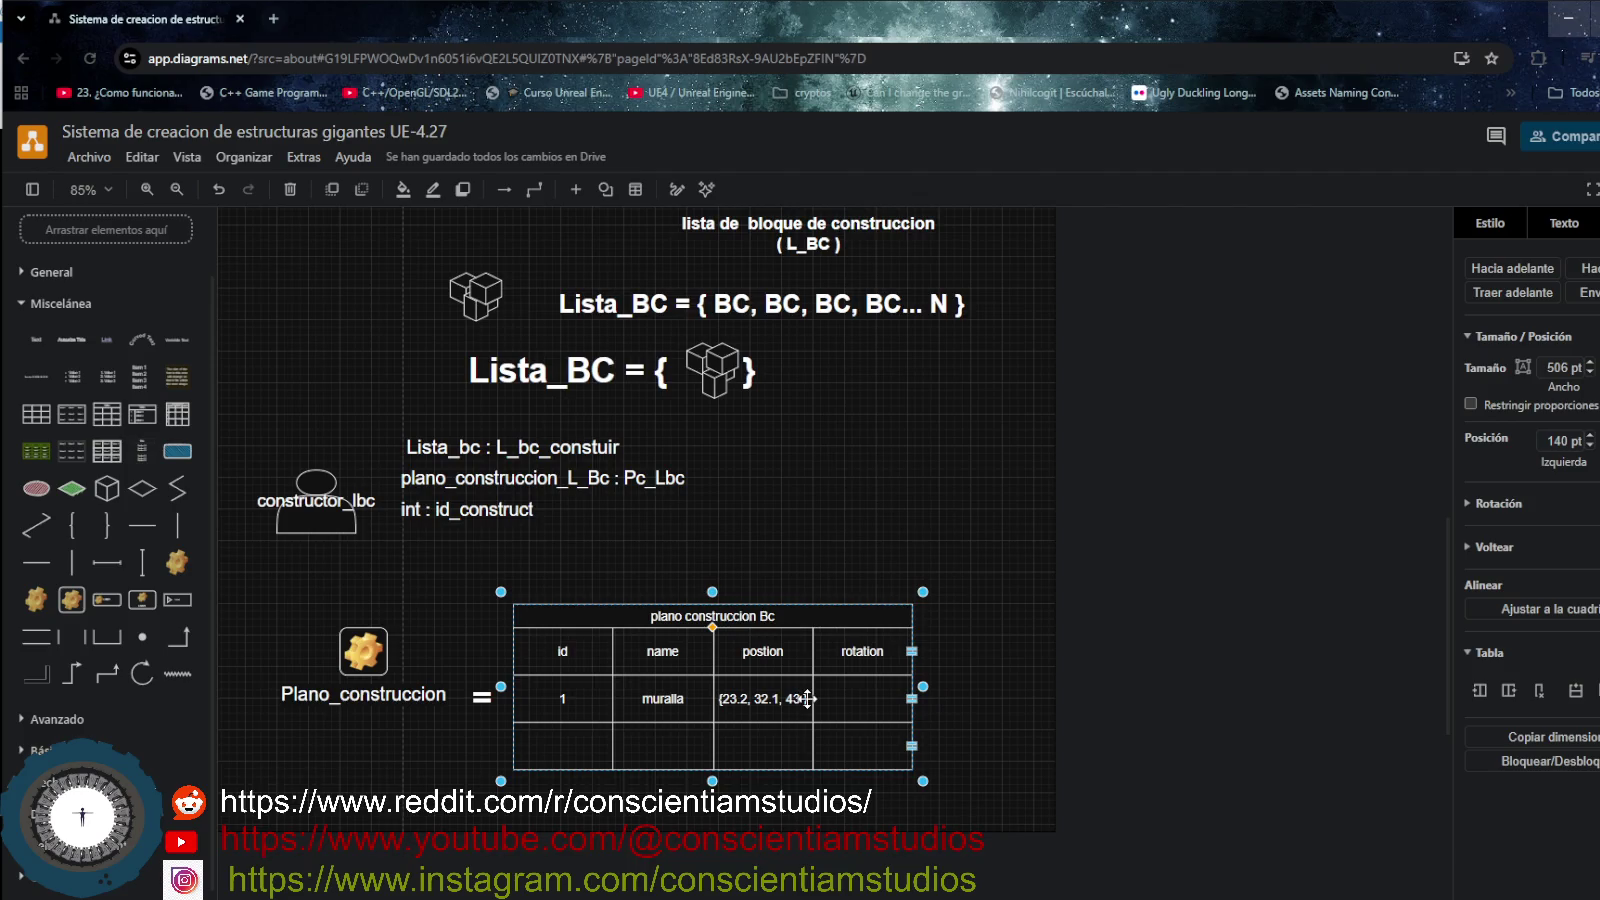
{"action": "double_click", "coordinate": [808, 699]}
{"action": "key", "text": "ctrl+c"}
{"action": "left_click", "coordinate": [860, 699]}
{"action": "double_click", "coordinate": [865, 699]}
{"action": "key", "text": "ctrl+v"}
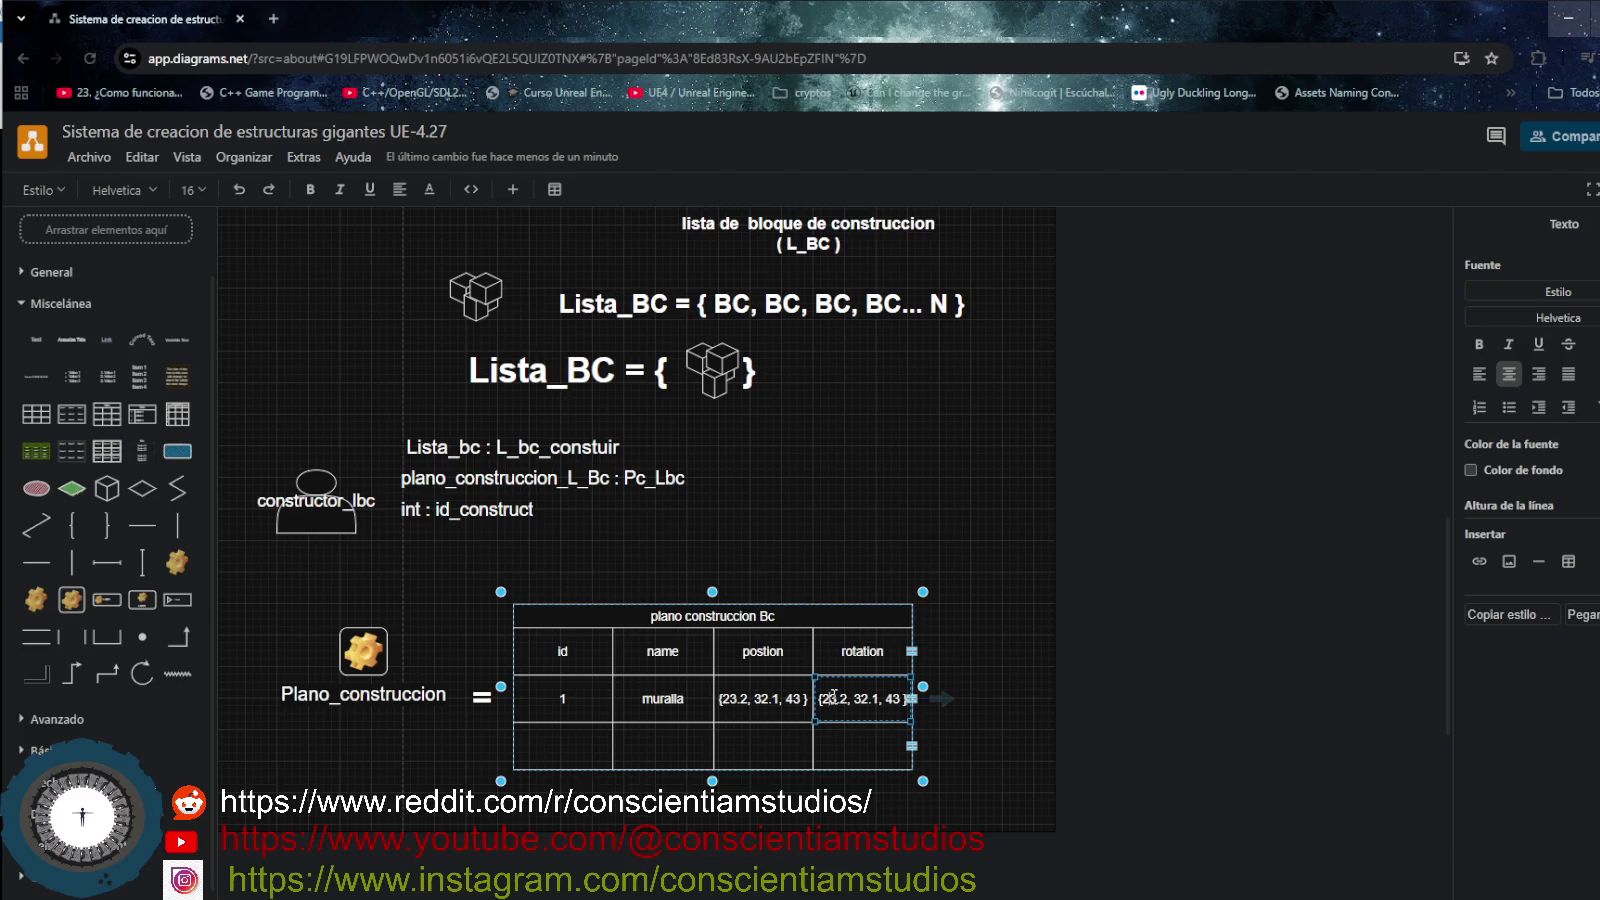
- Edit the pasted rotation values to {63.2, 12.1, 93,1 }
{"action": "key", "text": "BackSpace"}
{"action": "type", "text": "6"}
{"action": "key", "text": "BackSpace"}
{"action": "type", "text": "3"}
{"action": "key", "text": "BackSpace"}
{"action": "type", "text": "7"}
{"action": "key", "text": "BackSpace"}
{"action": "type", "text": "93"}
{"action": "type", "text": ",1"}
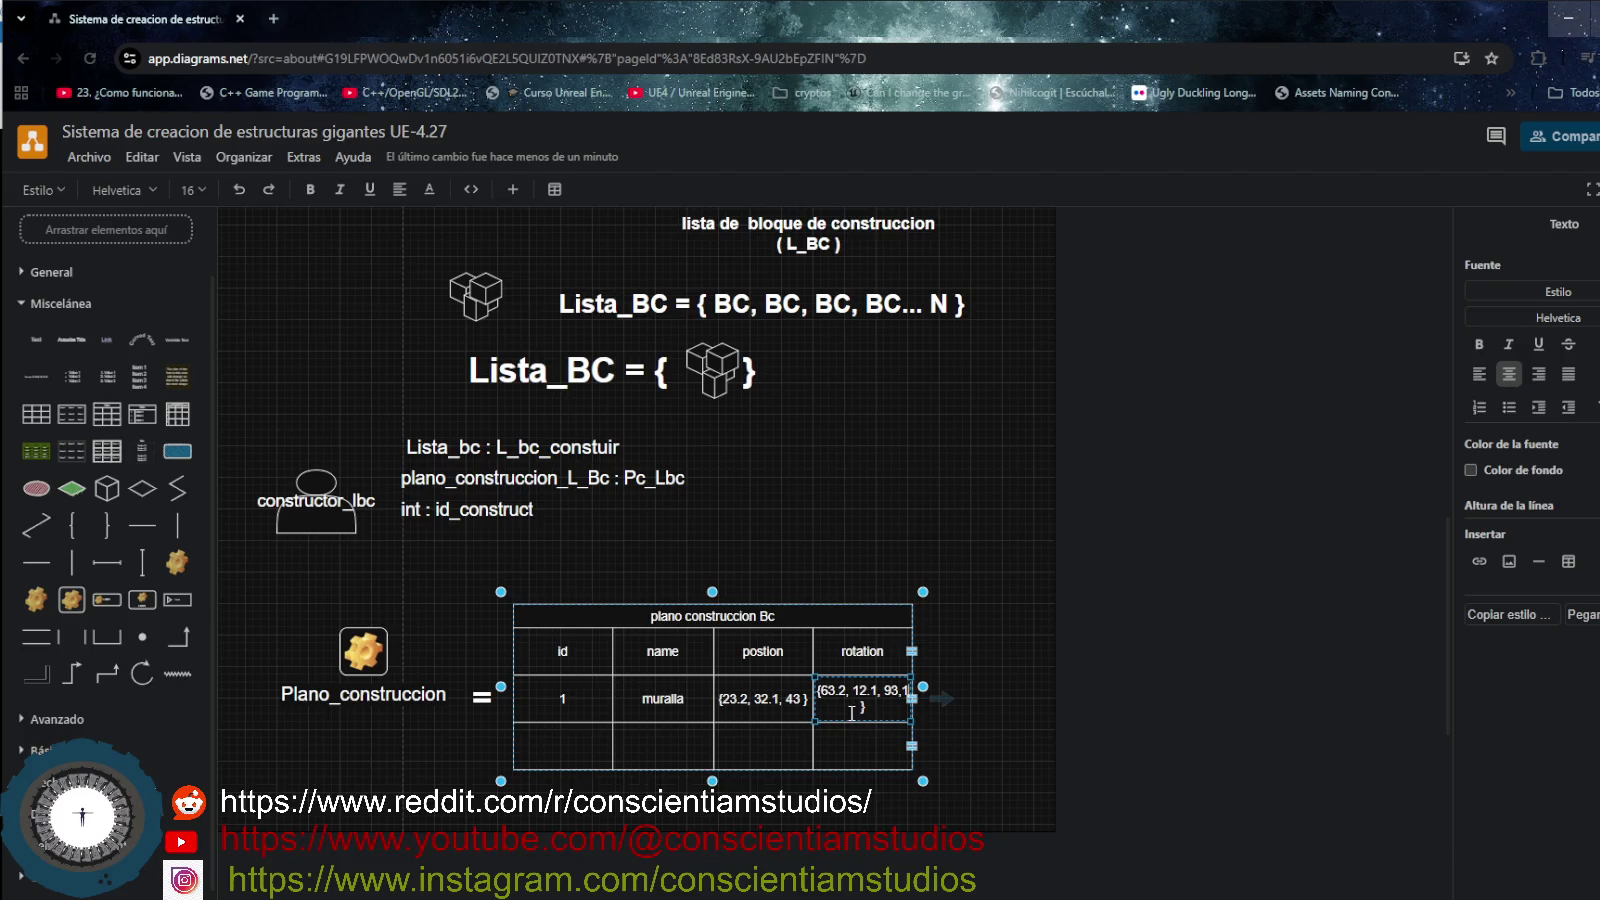
{"action": "left_click", "coordinate": [972, 677]}
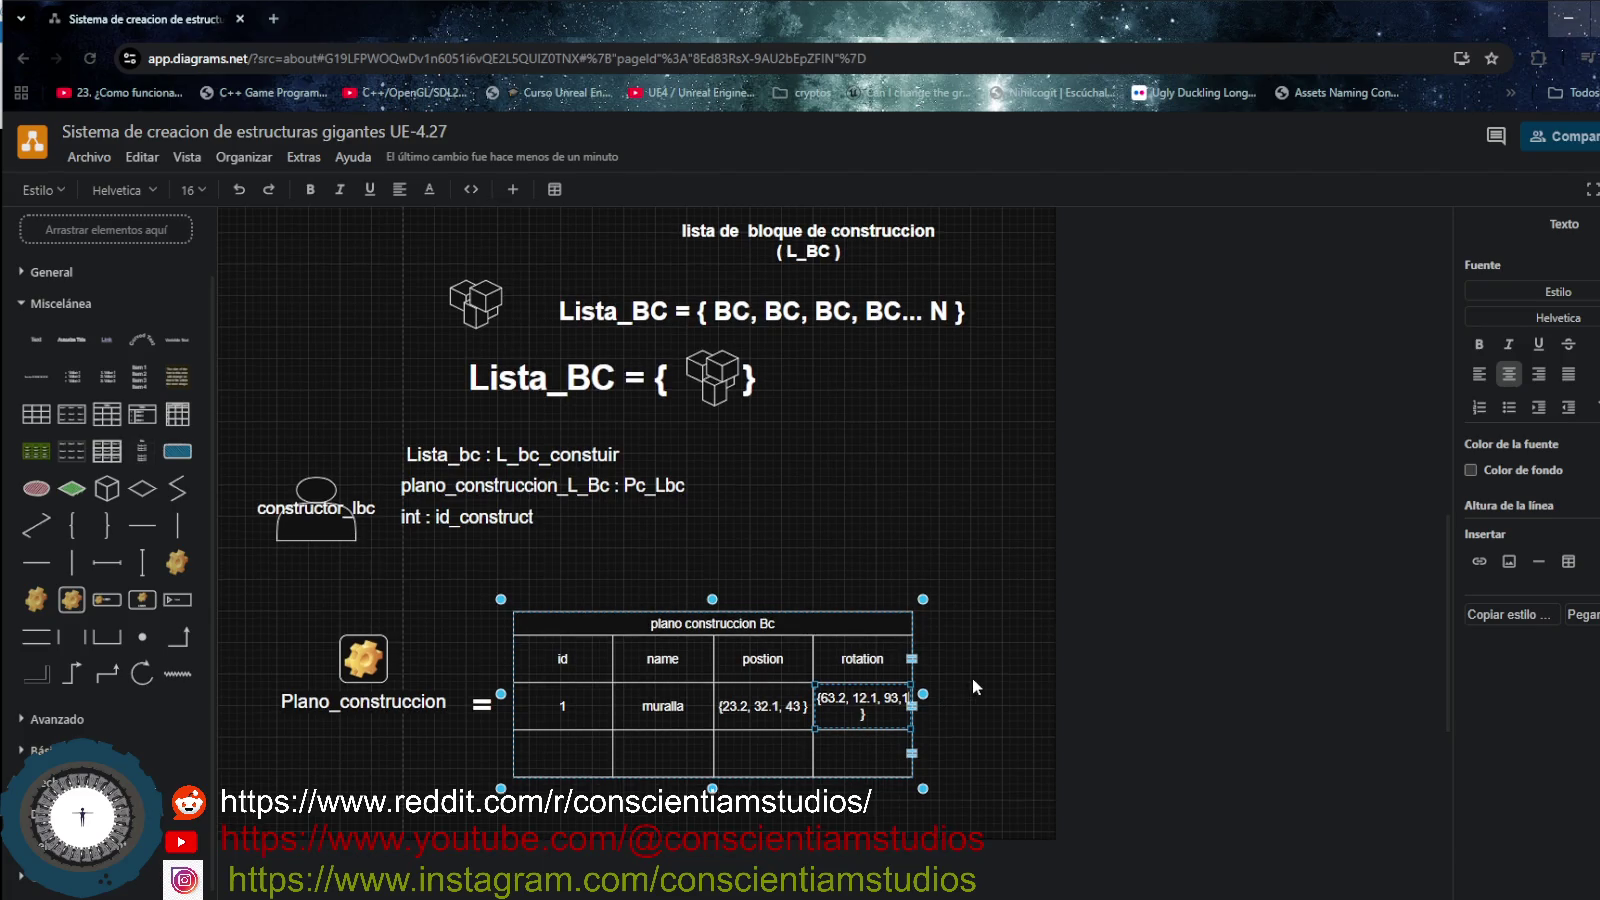
{"action": "left_click", "coordinate": [914, 707]}
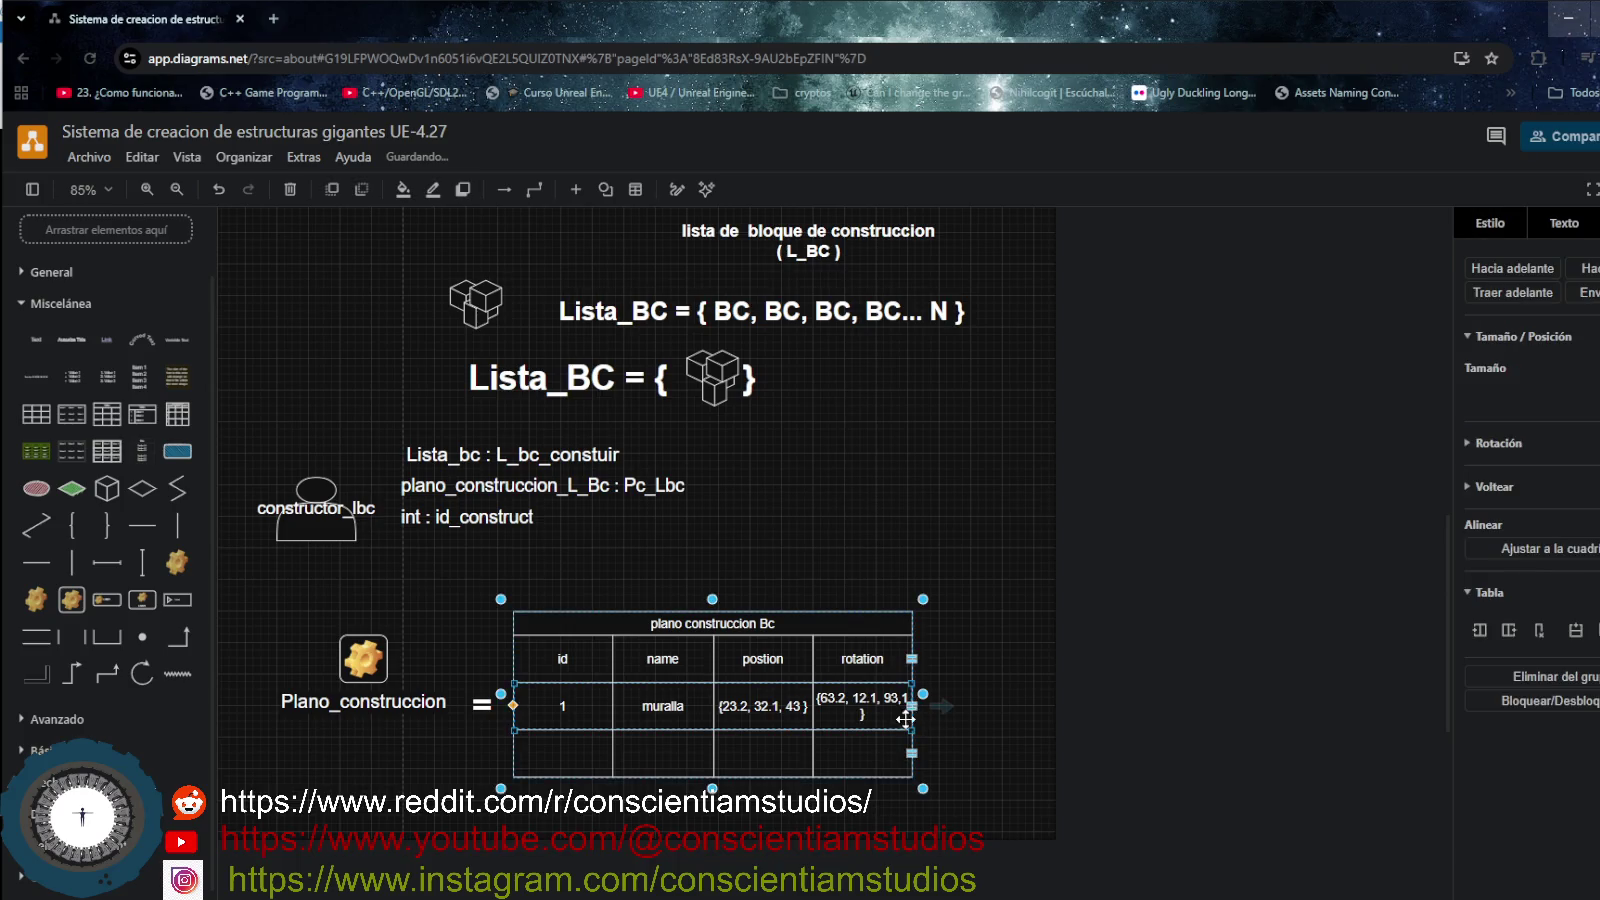
- Widen the rotation column and enter 2 and 'escalera' in row 2's id and name
{"action": "left_click_drag", "start_coordinate": [911, 713], "coordinate": [931, 720]}
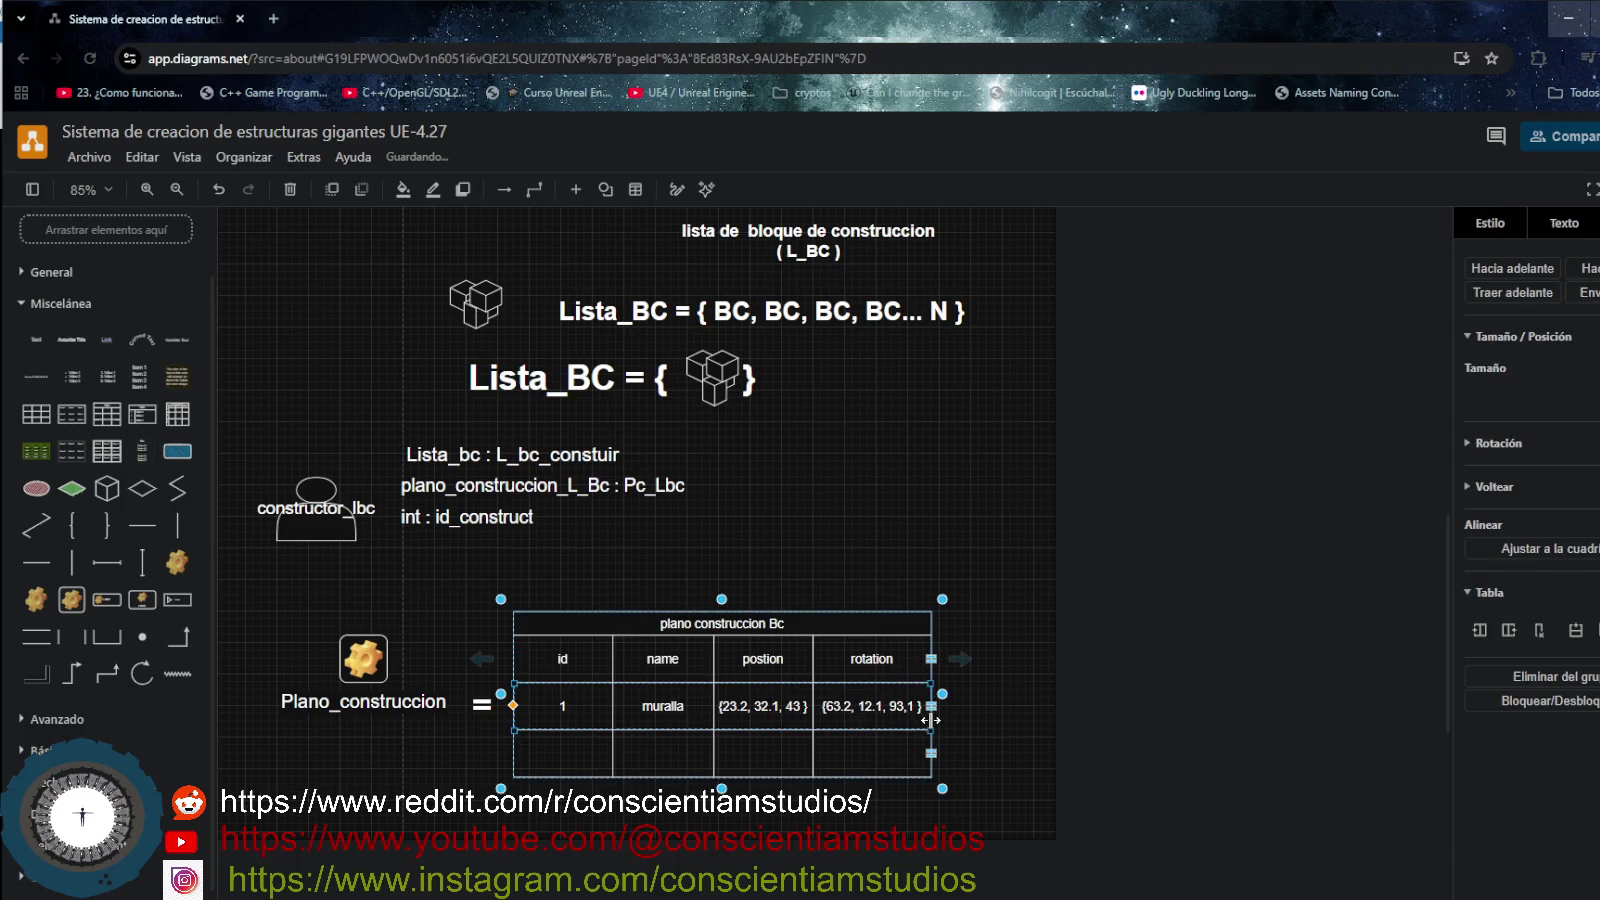
{"action": "left_click", "coordinate": [420, 808]}
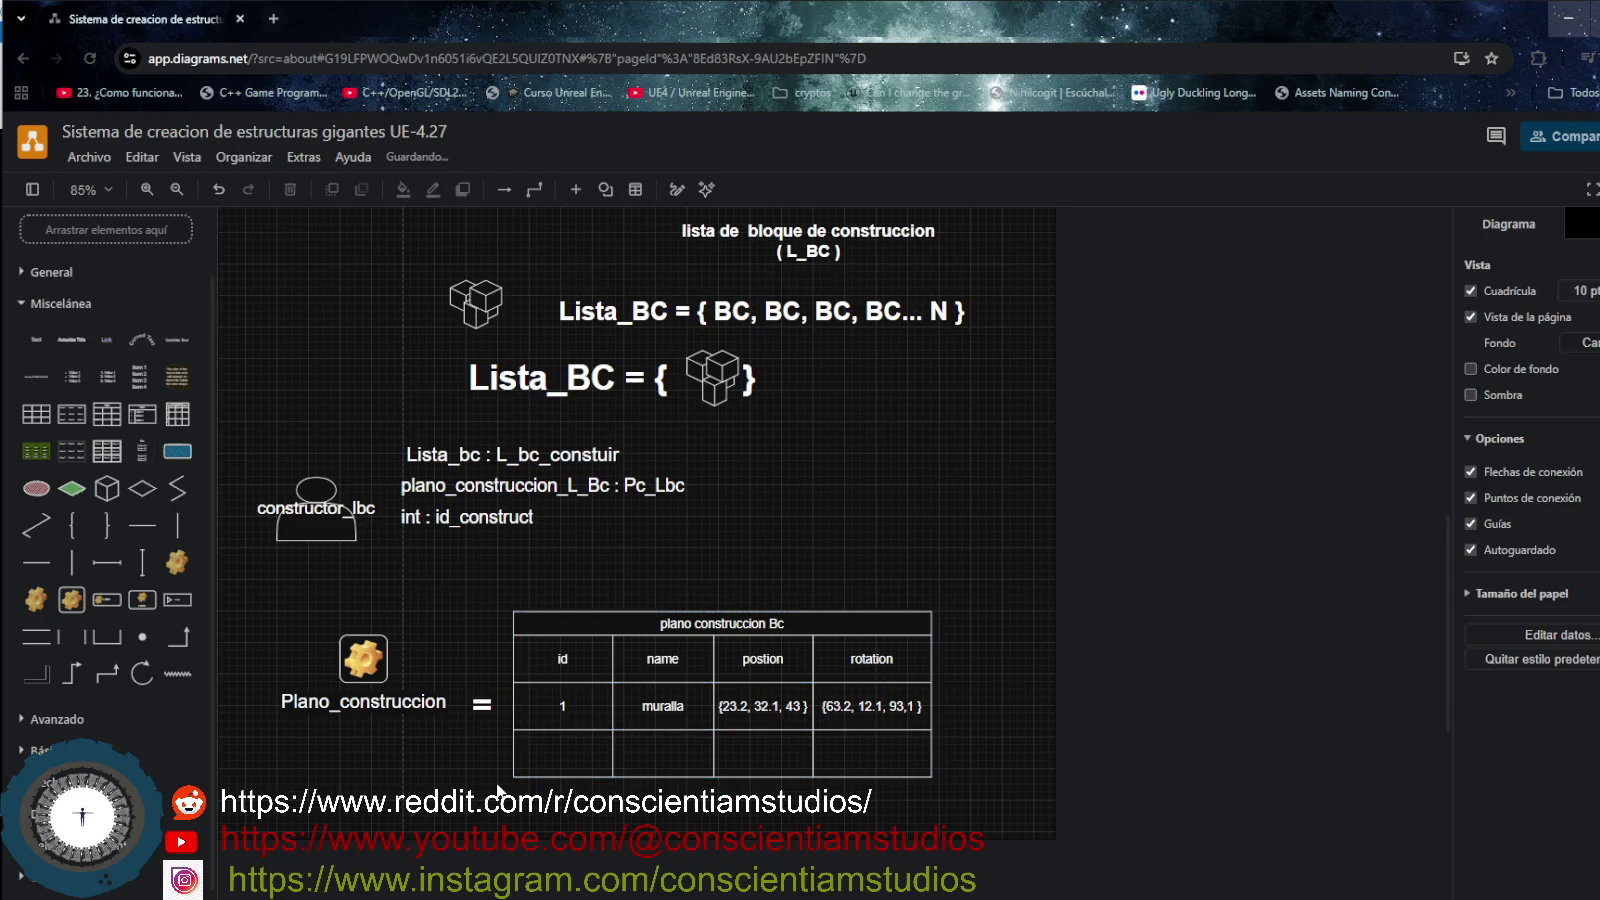
{"action": "left_click", "coordinate": [561, 750]}
{"action": "double_click", "coordinate": [561, 750]}
{"action": "type", "text": "2"}
{"action": "double_click", "coordinate": [669, 757]}
{"action": "type", "text": "escalera"}
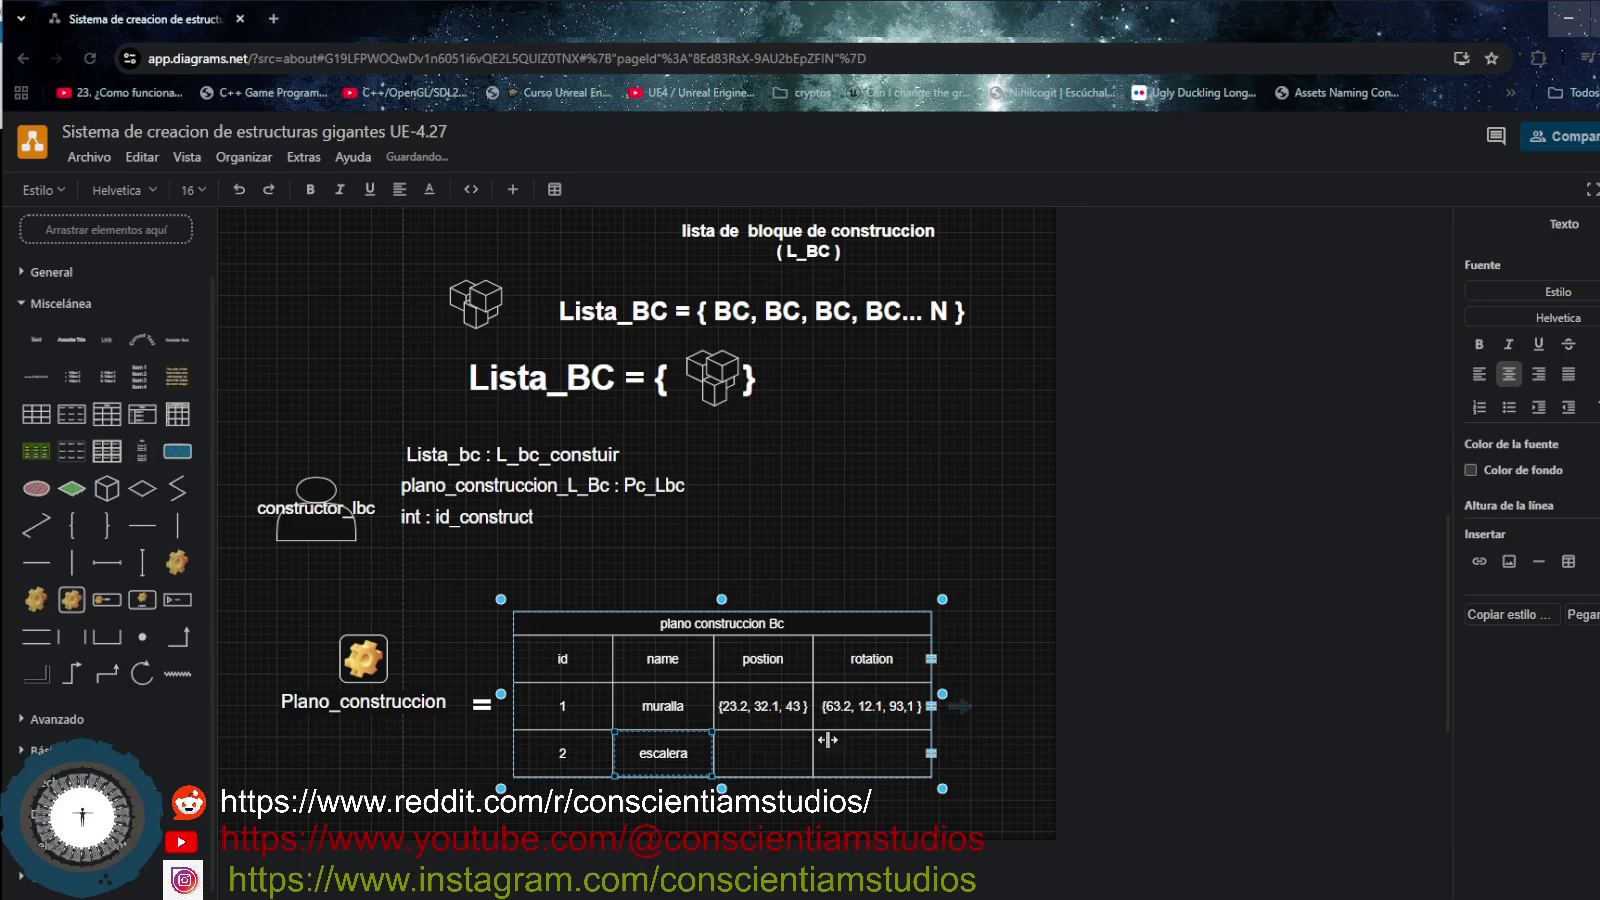
- Fill row 2's postion and rotation cells with n{}
{"action": "left_click", "coordinate": [921, 750]}
{"action": "double_click", "coordinate": [922, 750]}
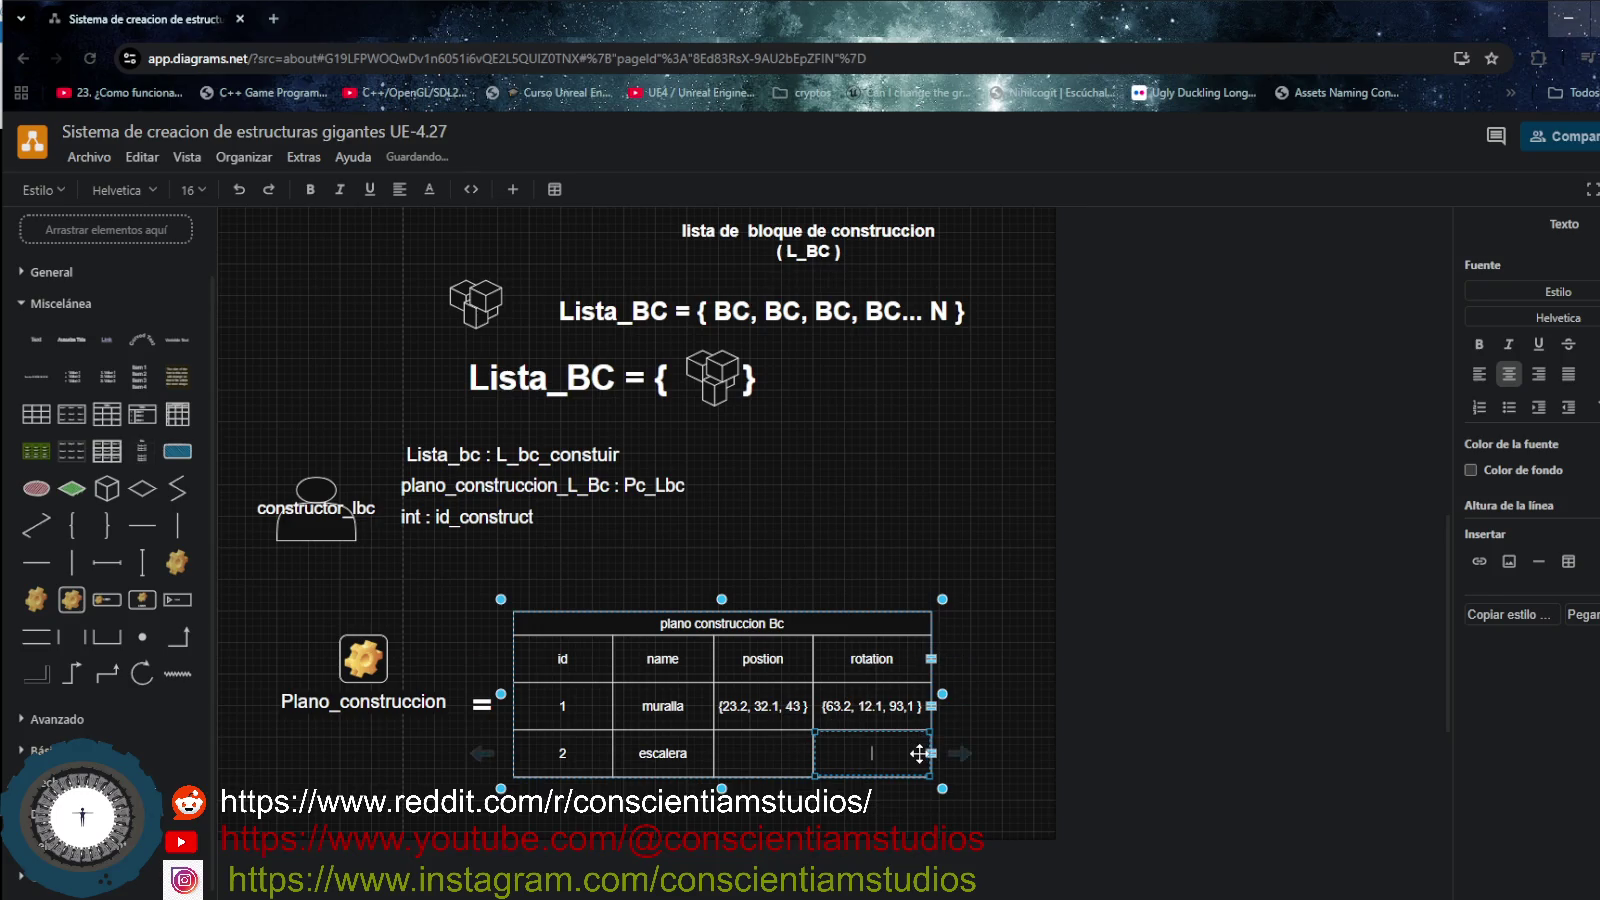
{"action": "left_click", "coordinate": [920, 752]}
{"action": "left_click", "coordinate": [884, 757]}
{"action": "left_click", "coordinate": [883, 748]}
{"action": "type", "text": "n"}
{"action": "left_click", "coordinate": [756, 752]}
{"action": "type", "text": "n{}"}
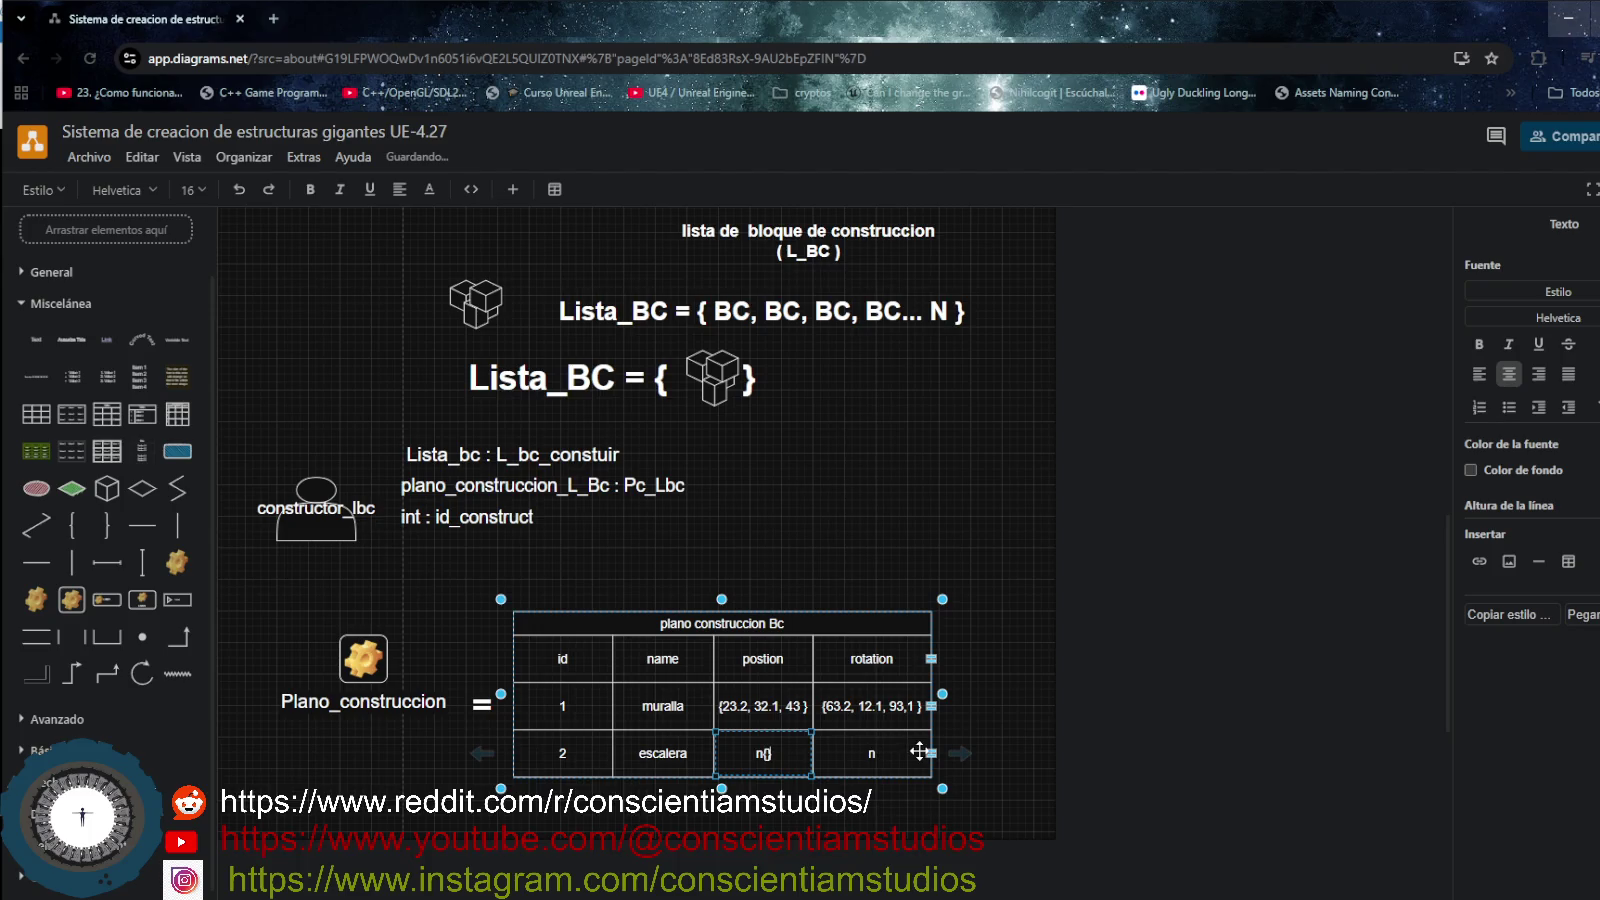
{"action": "left_click", "coordinate": [896, 753]}
{"action": "type", "text": "{"}
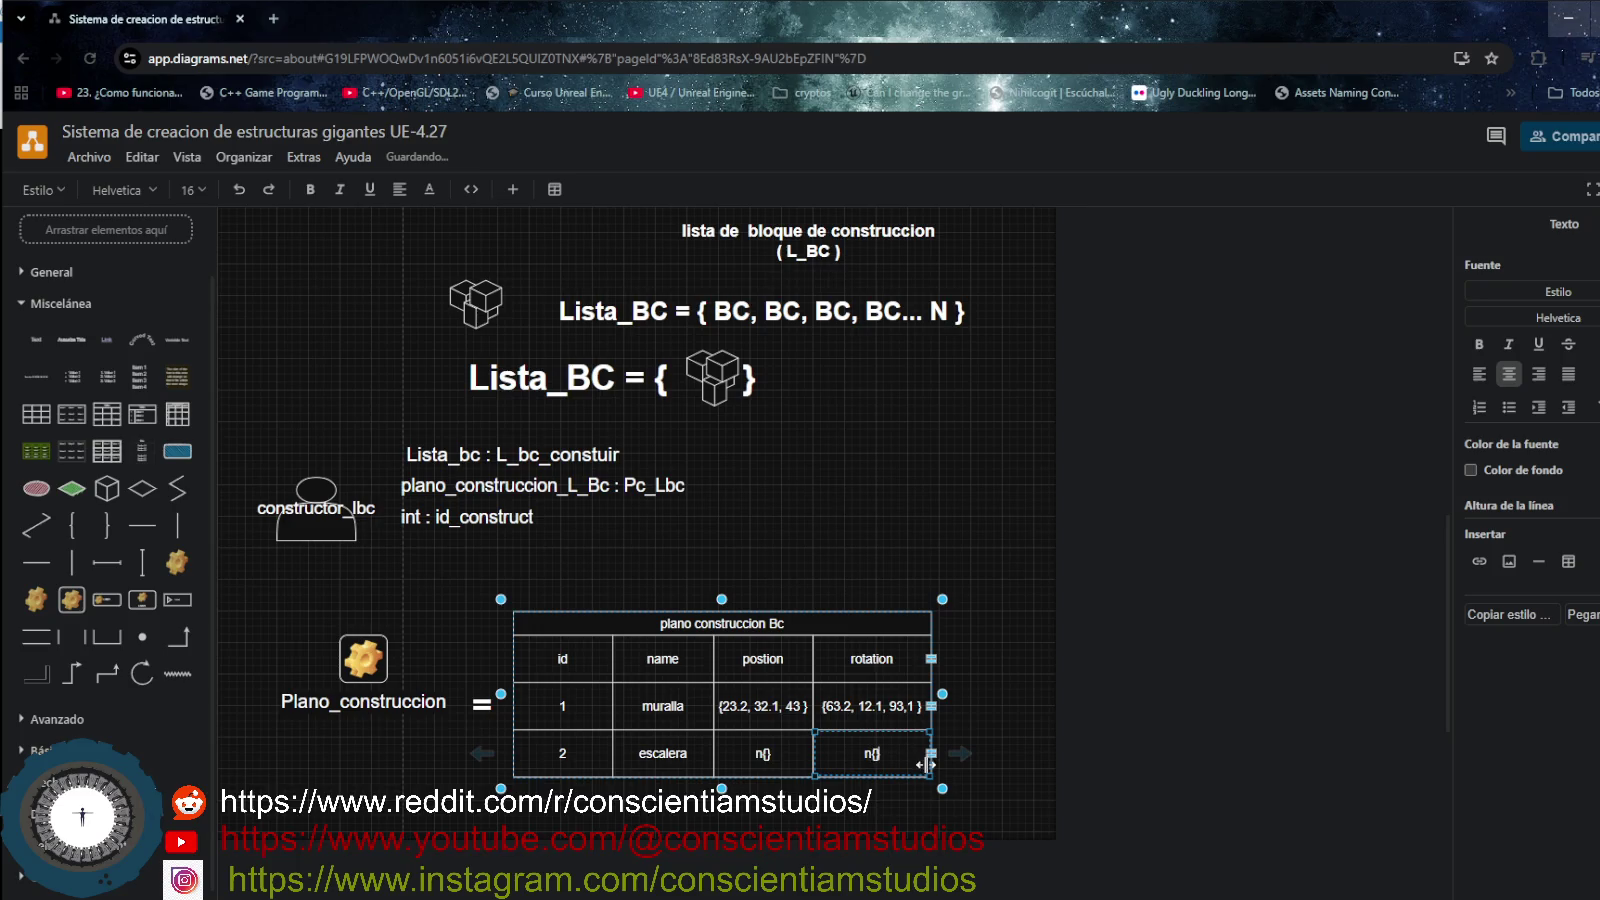
{"action": "type", "text": "{}"}
{"action": "left_click", "coordinate": [921, 752]}
{"action": "left_click", "coordinate": [892, 623]}
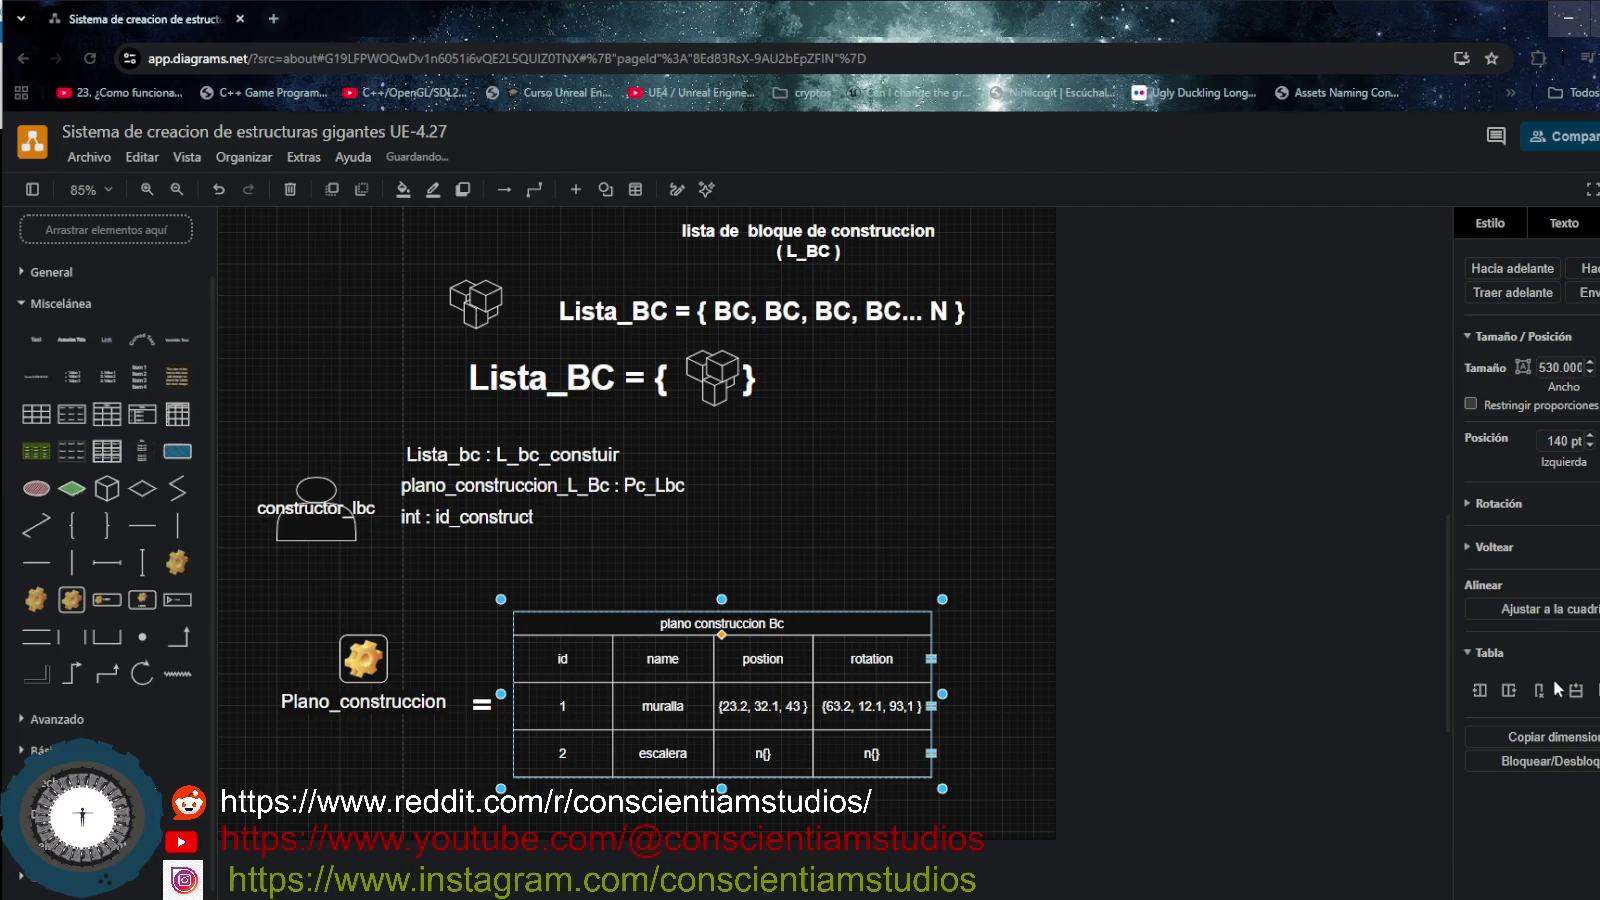
- Insert a column on the table's right and shift the table and '=' sign slightly
{"action": "left_click", "coordinate": [1510, 690]}
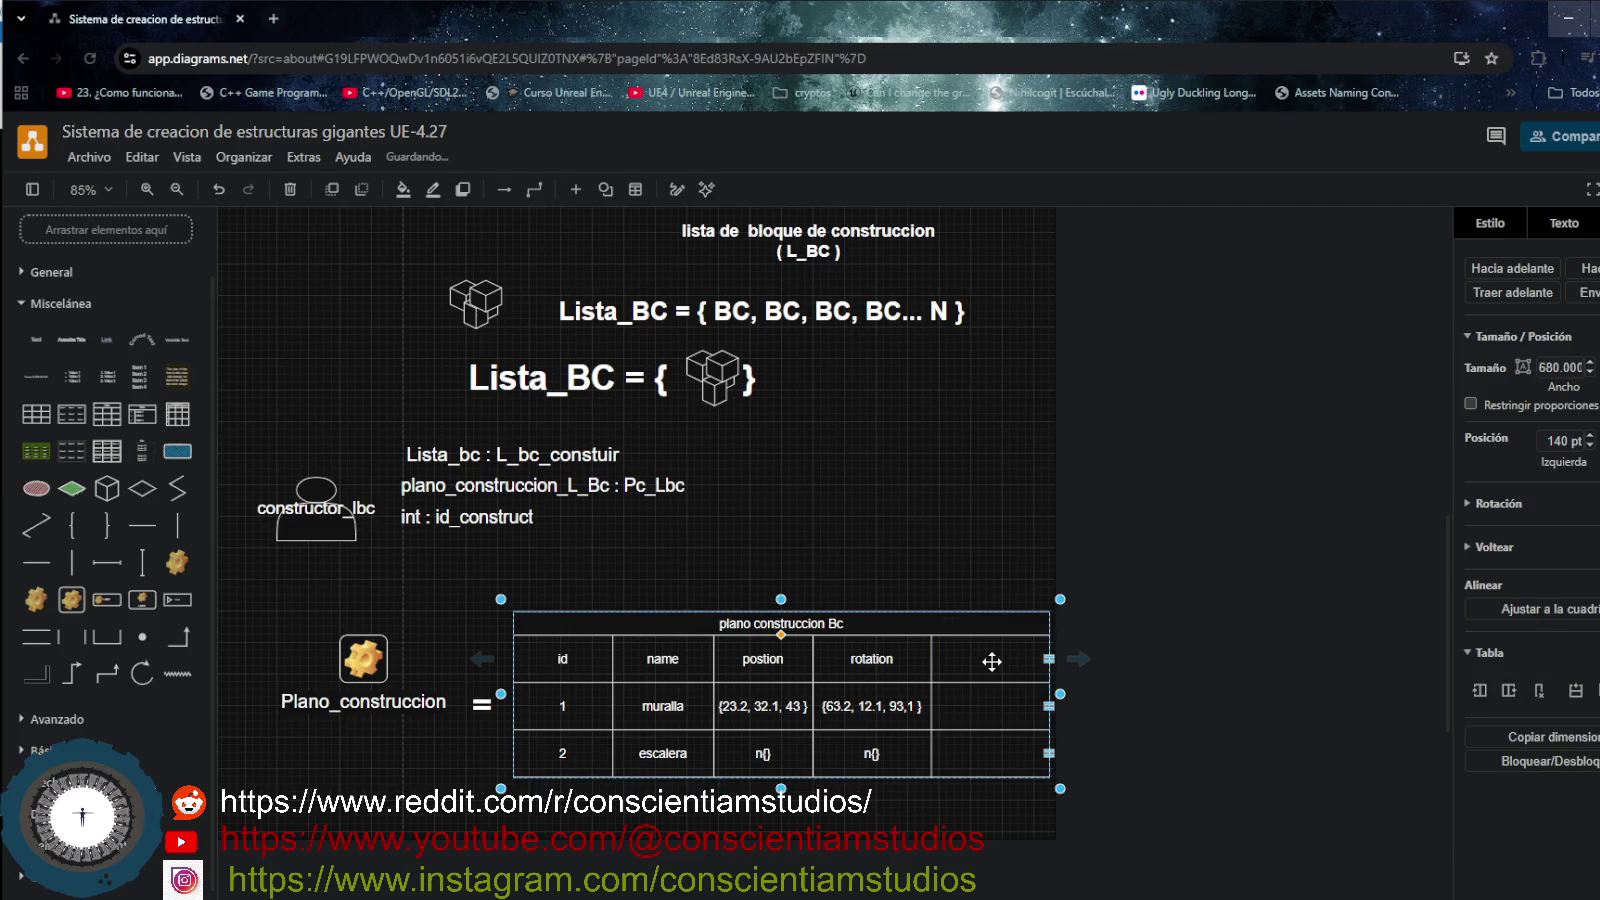
{"action": "left_click", "coordinate": [1037, 509]}
{"action": "mouse_move", "coordinate": [956, 628]}
{"action": "left_mouse_down"}
{"action": "mouse_move", "coordinate": [925, 620]}
{"action": "mouse_move", "coordinate": [939, 628]}
{"action": "left_mouse_up"}
{"action": "left_click_drag", "start_coordinate": [472, 710], "coordinate": [360, 708]}
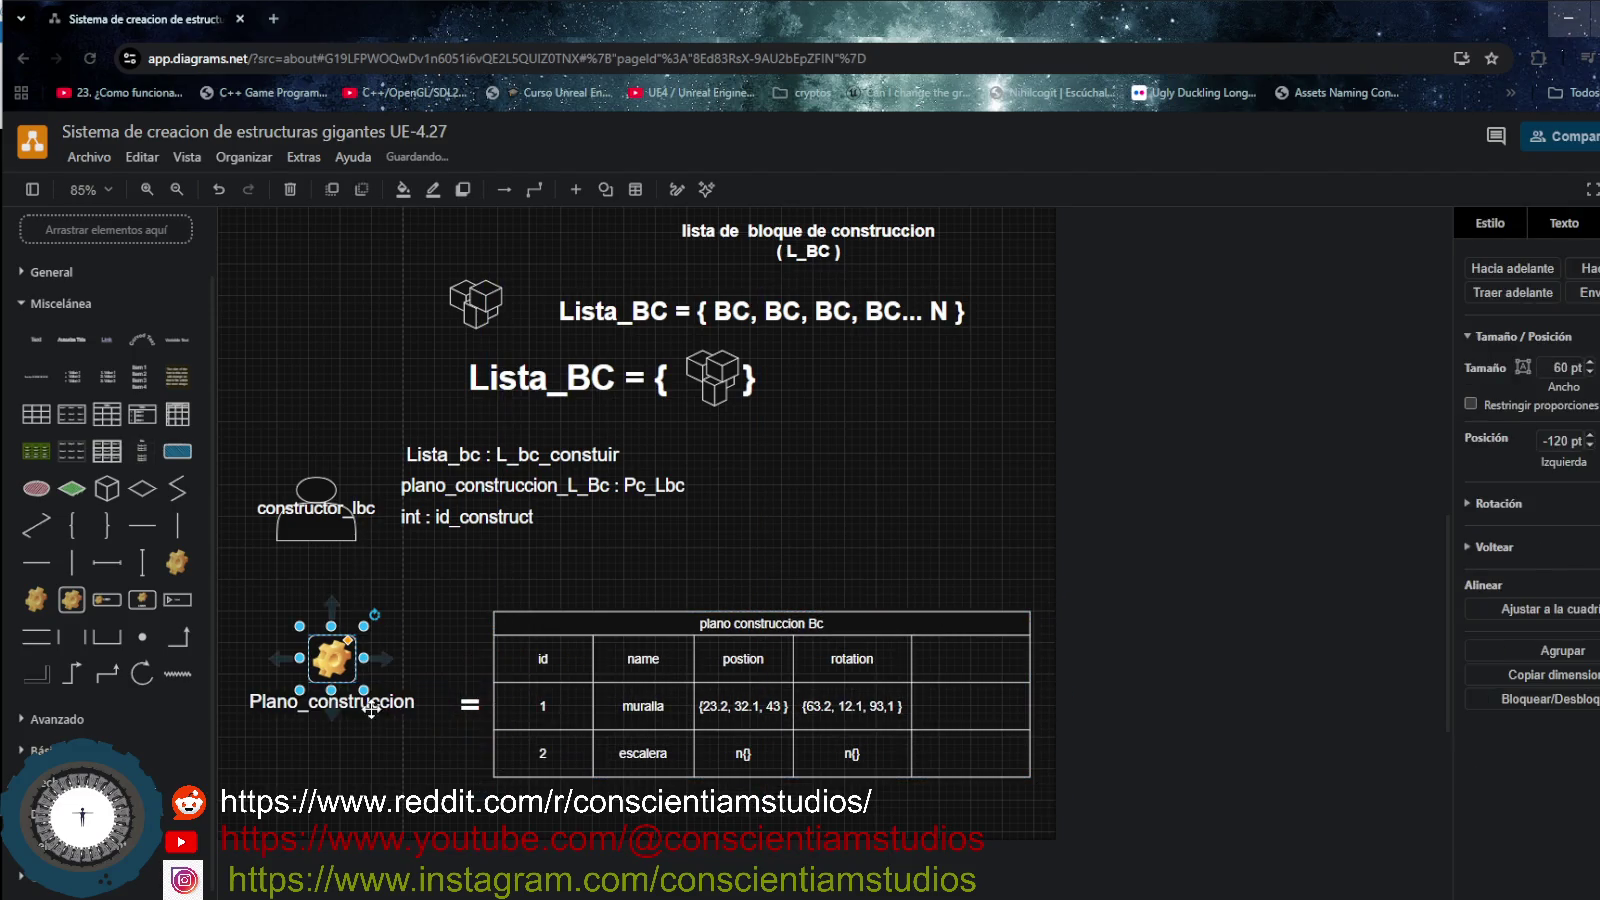
{"action": "left_click_drag", "start_coordinate": [463, 702], "coordinate": [448, 697]}
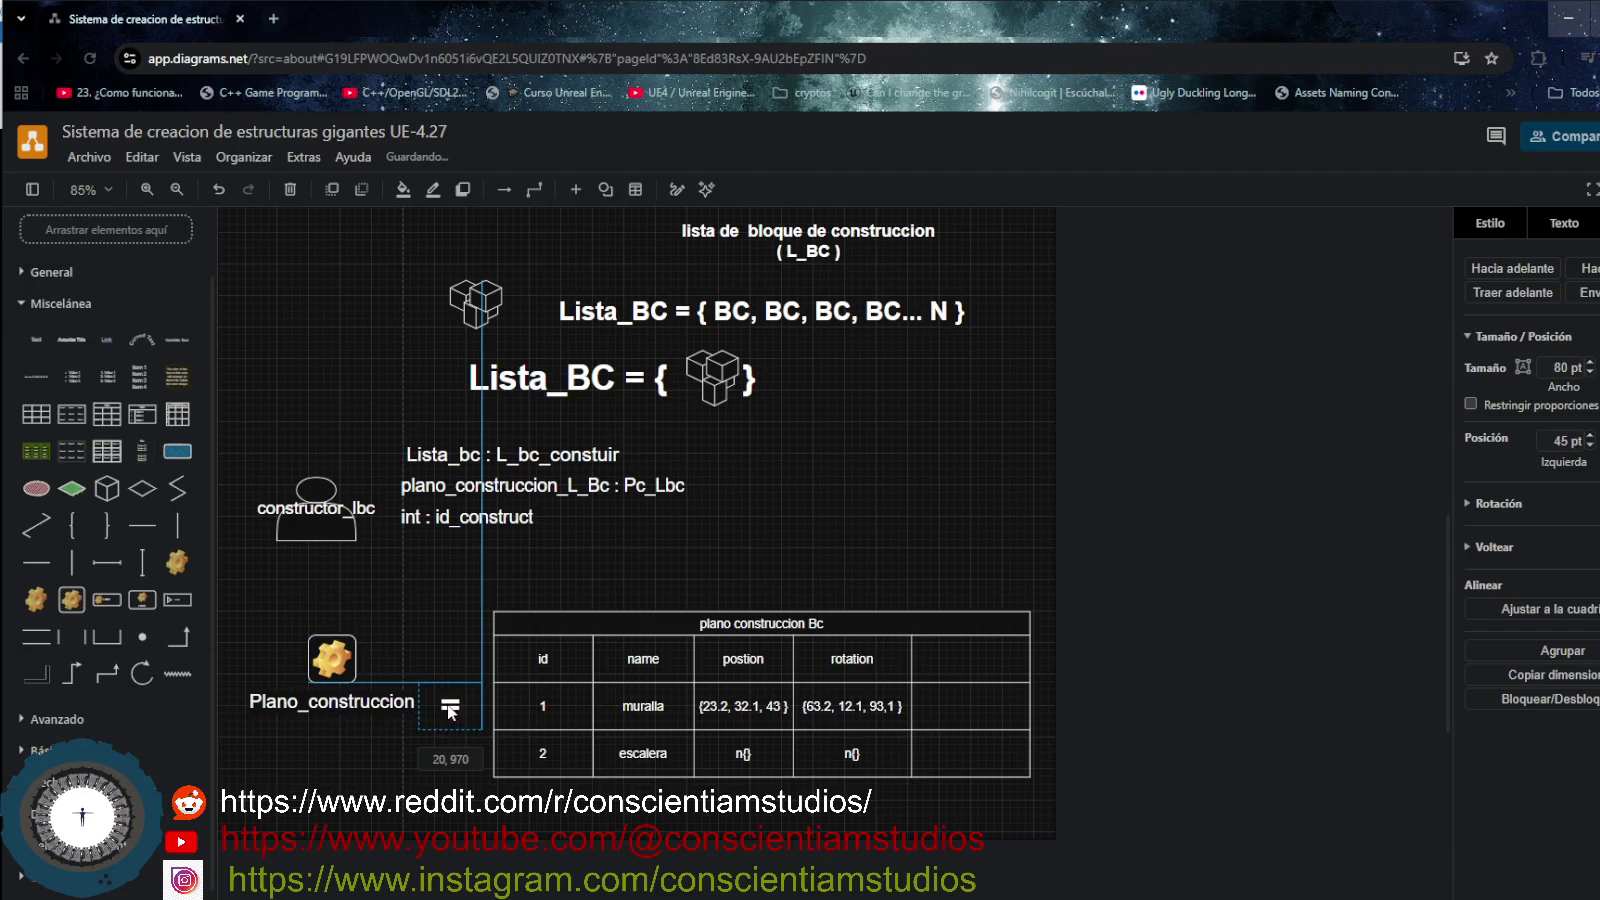
- Name the new column header ClaseObjet
{"action": "left_click", "coordinate": [976, 657]}
{"action": "double_click", "coordinate": [976, 658]}
{"action": "type", "text": "class"}
{"action": "key", "text": "BackSpace"}
{"action": "key", "text": "BackSpace"}
{"action": "key", "text": "BackSpace"}
{"action": "key", "text": "BackSpace"}
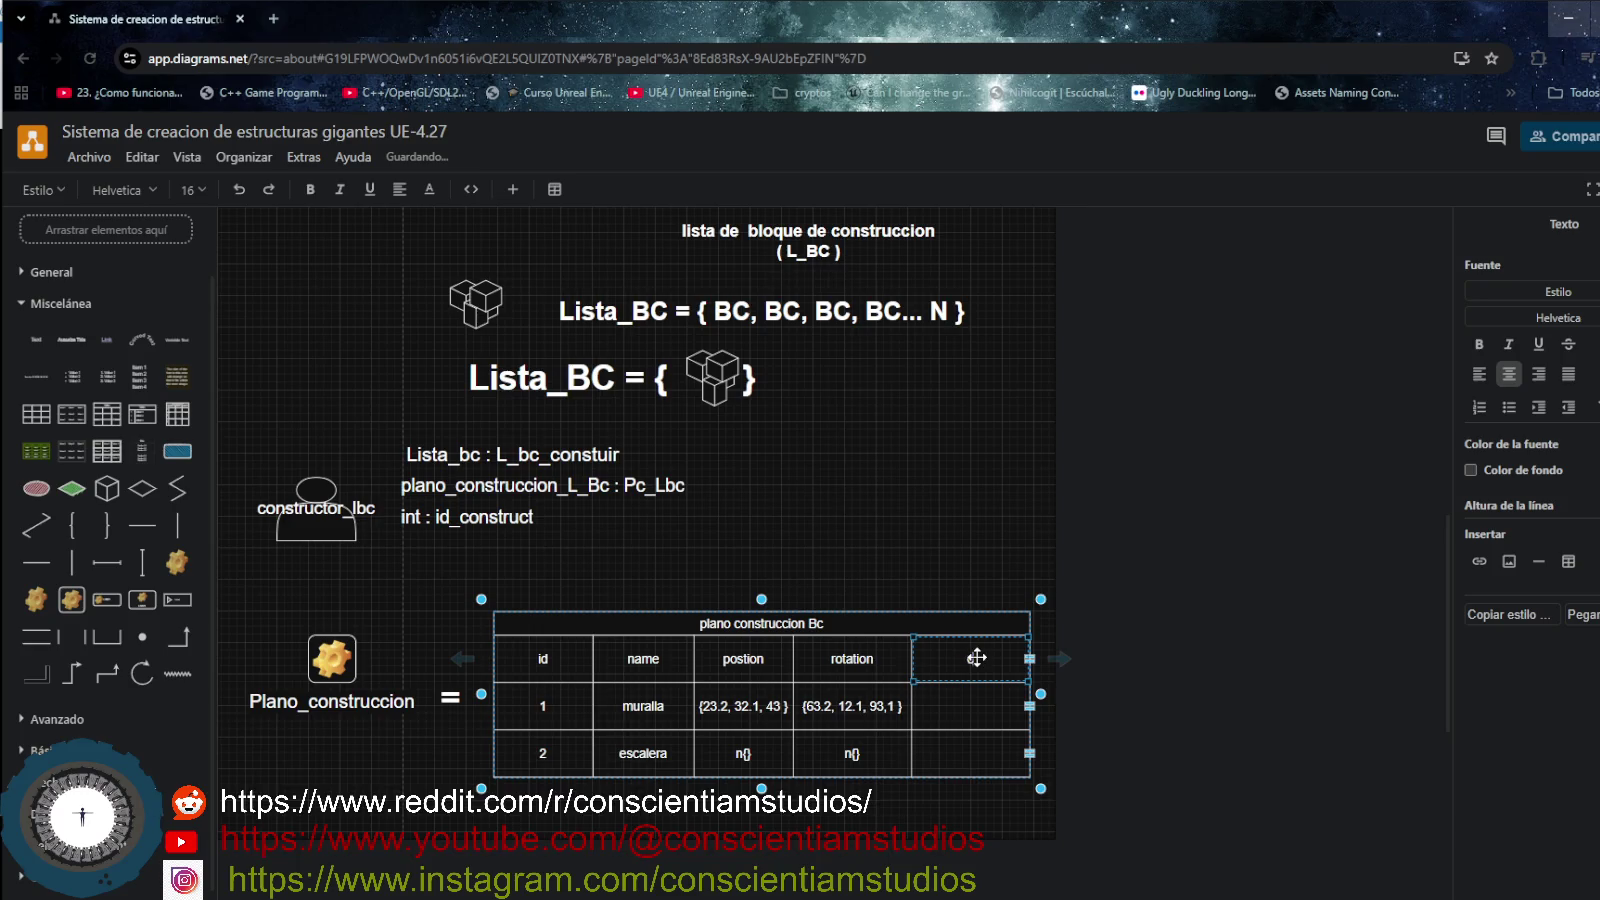
{"action": "type", "text": "Clase"}
{"action": "type", "text": "()"}
{"action": "type", "text": "bjet"}
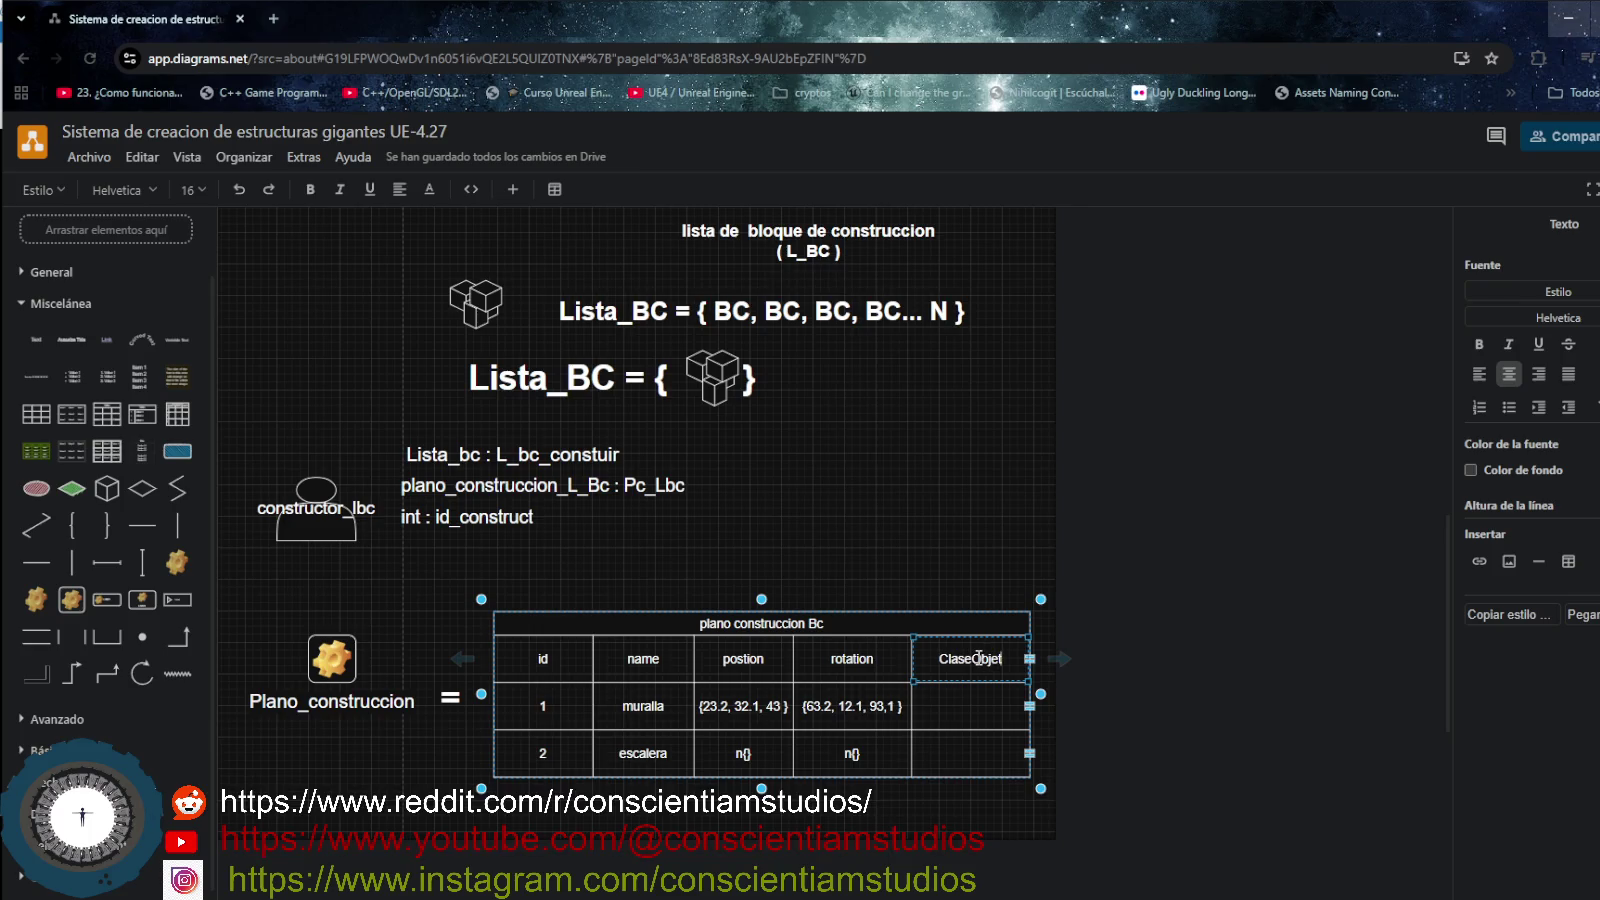
{"action": "key", "text": "Return"}
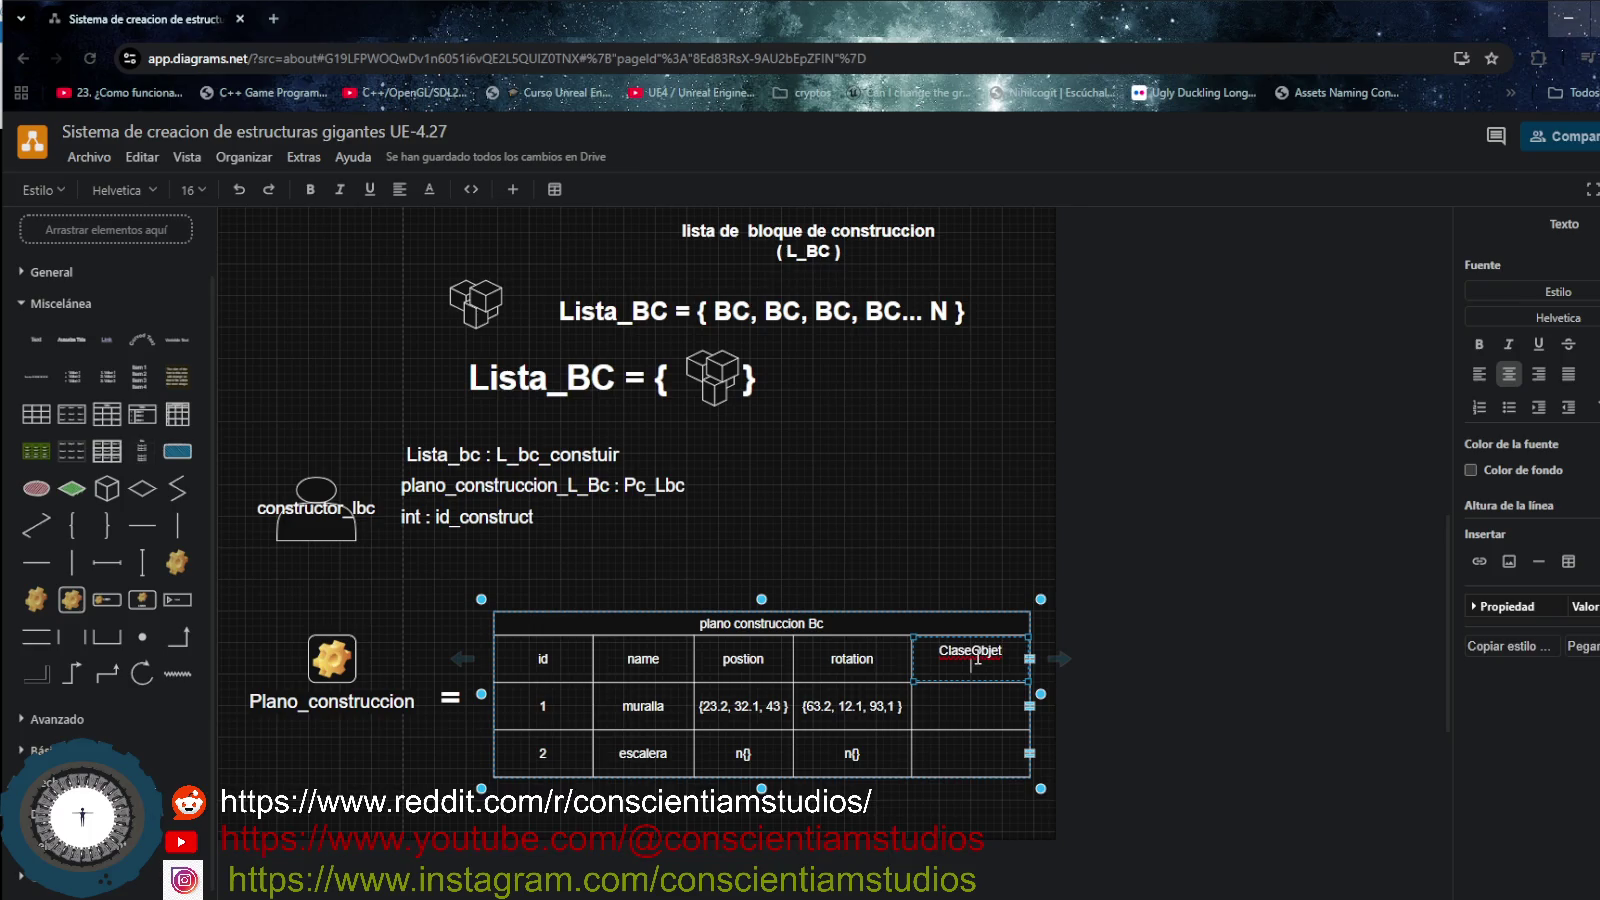
- Fill the ClaseObjet column with StaticMesh for muralla and Bleprint for escalera
{"action": "left_click", "coordinate": [971, 707]}
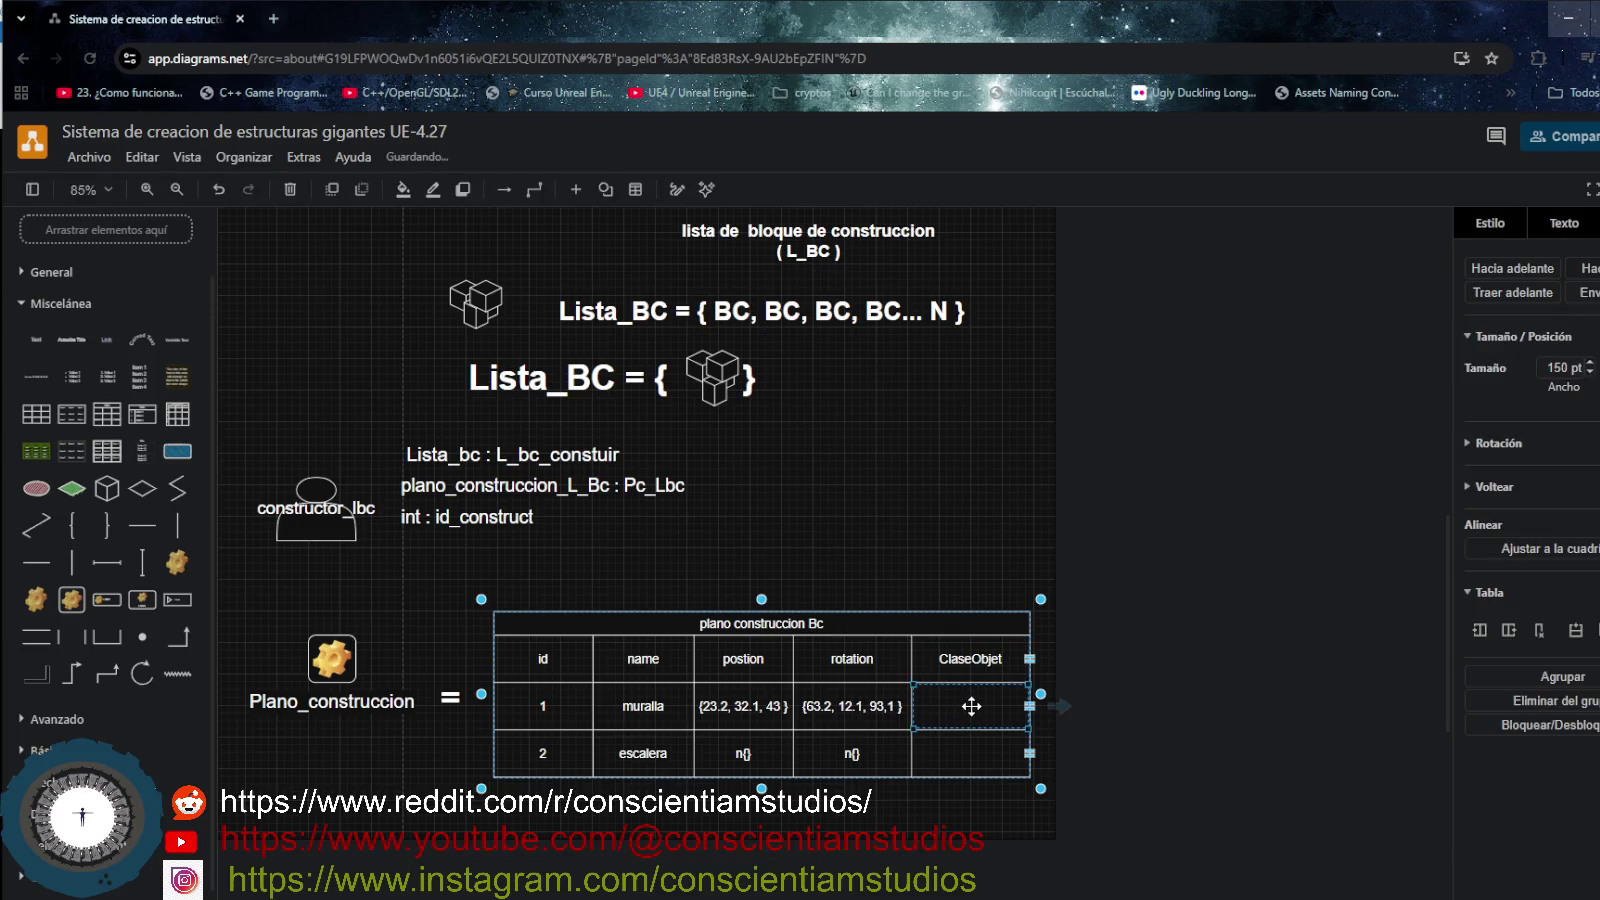
{"action": "type", "text": "StaticMesh"}
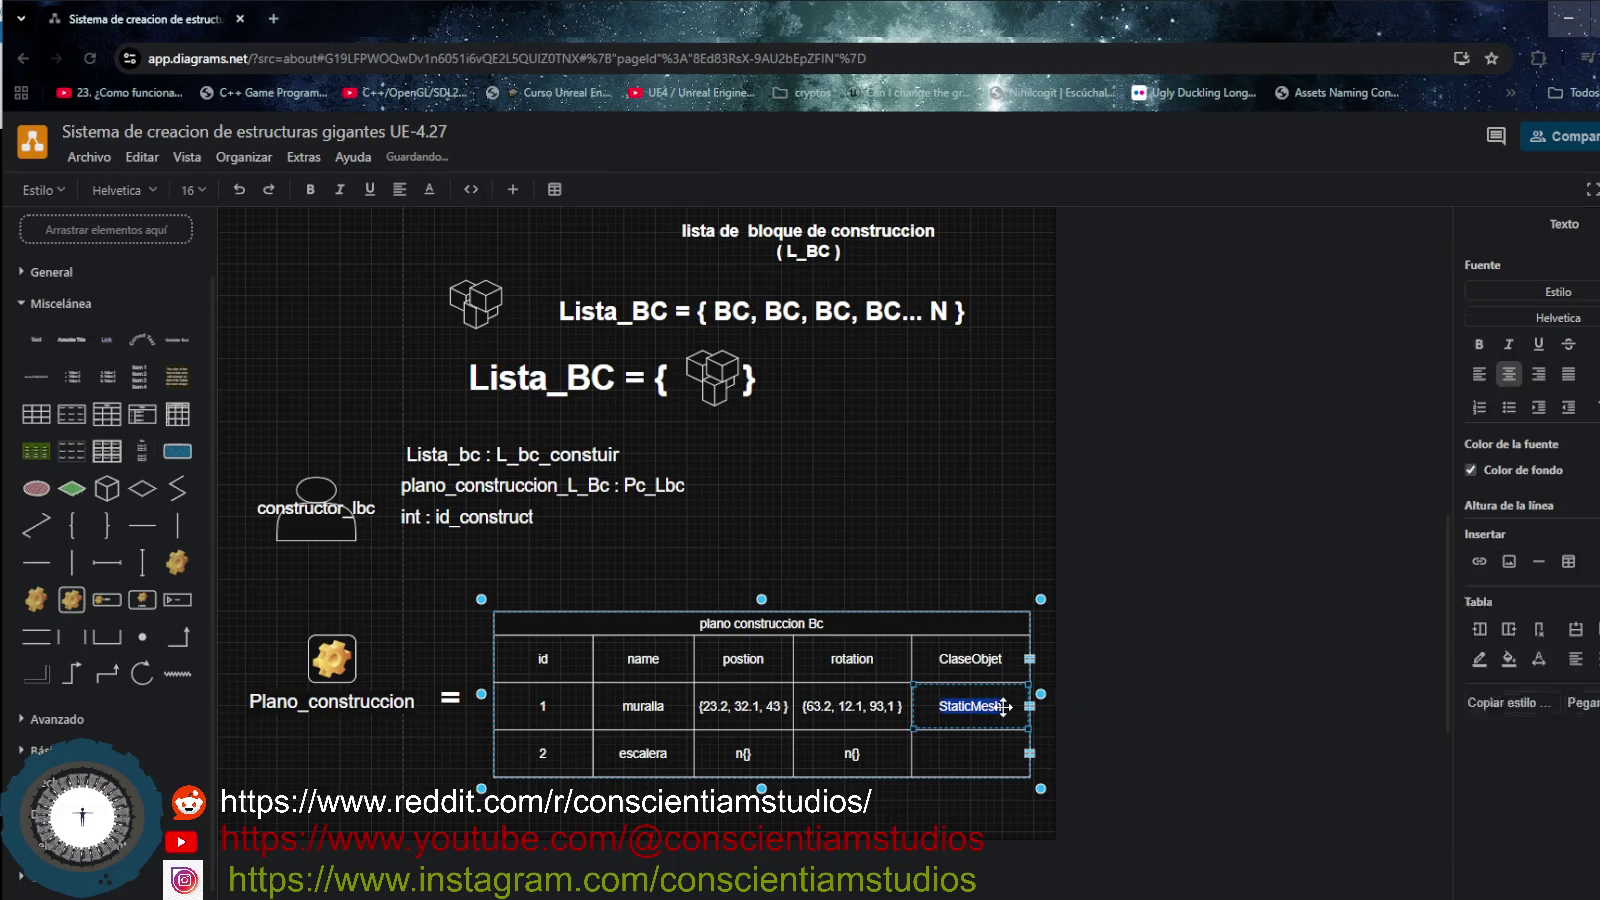
{"action": "left_click", "coordinate": [978, 745]}
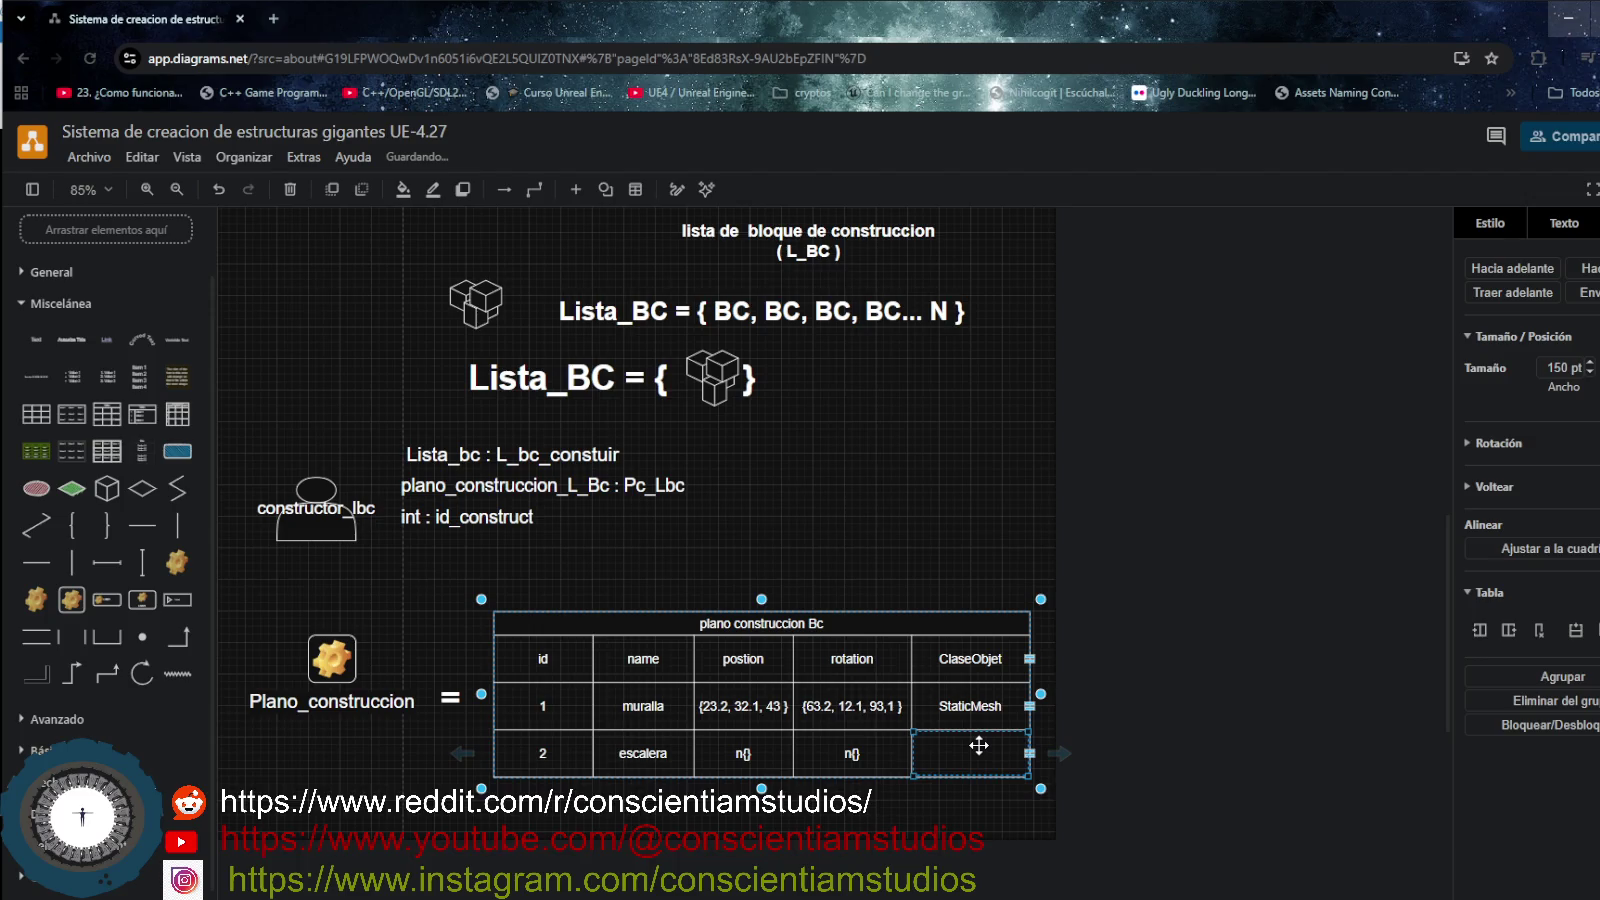
{"action": "double_click", "coordinate": [978, 748]}
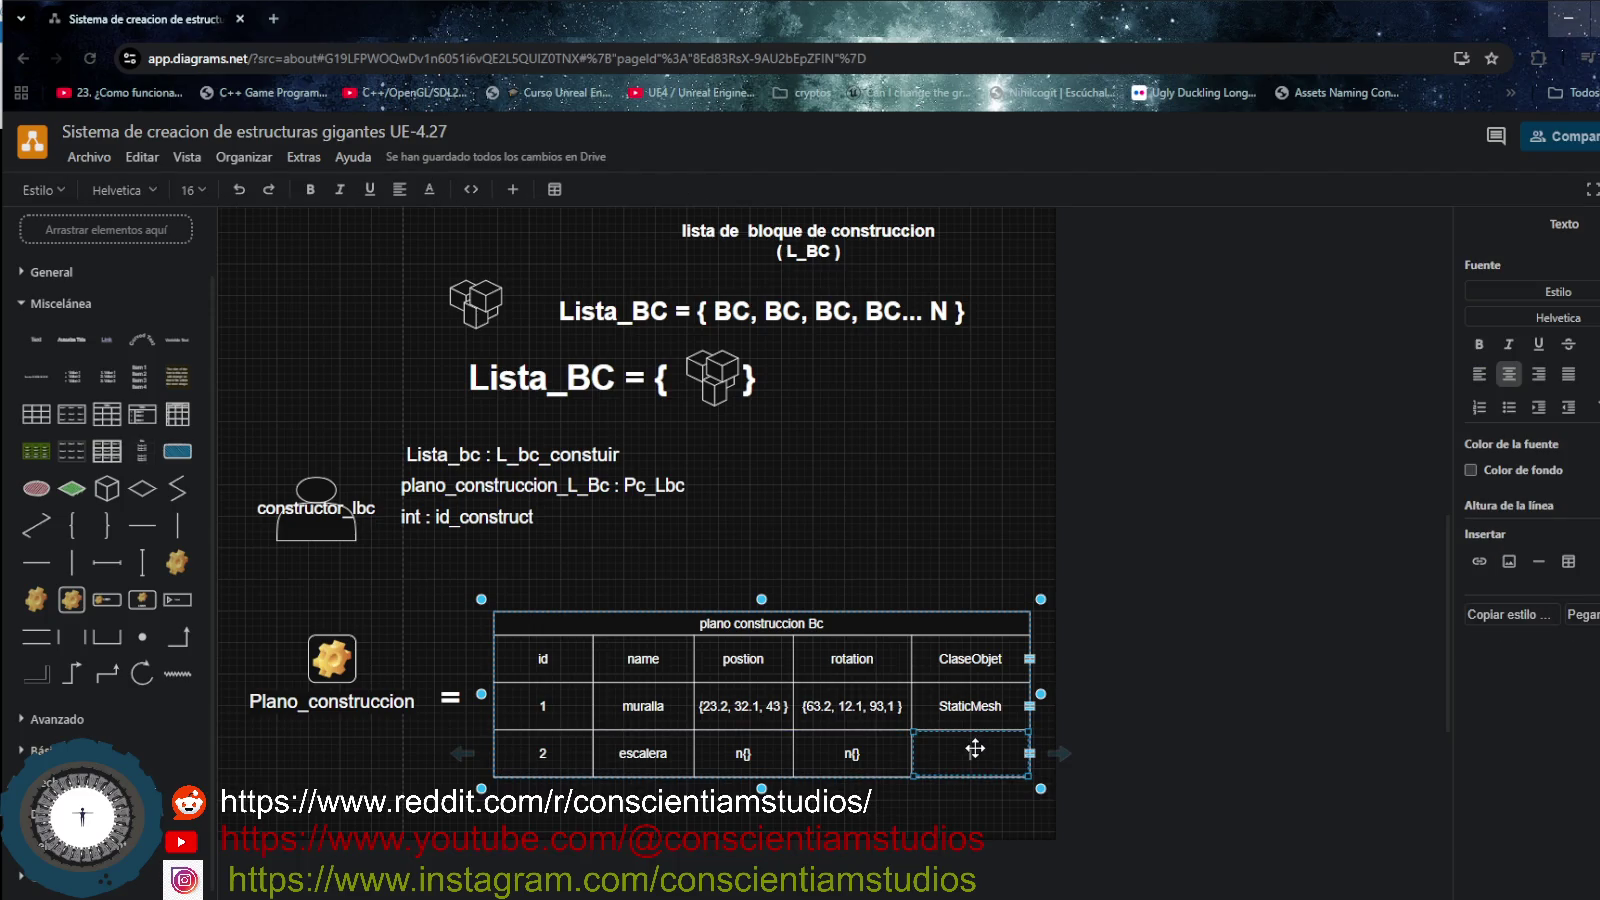
{"action": "type", "text": "bleprint"}
{"action": "key", "text": "Home"}
{"action": "key", "text": "shift+Right"}
{"action": "type", "text": "B"}
{"action": "key", "text": "Return"}
{"action": "key", "text": "BackSpace"}
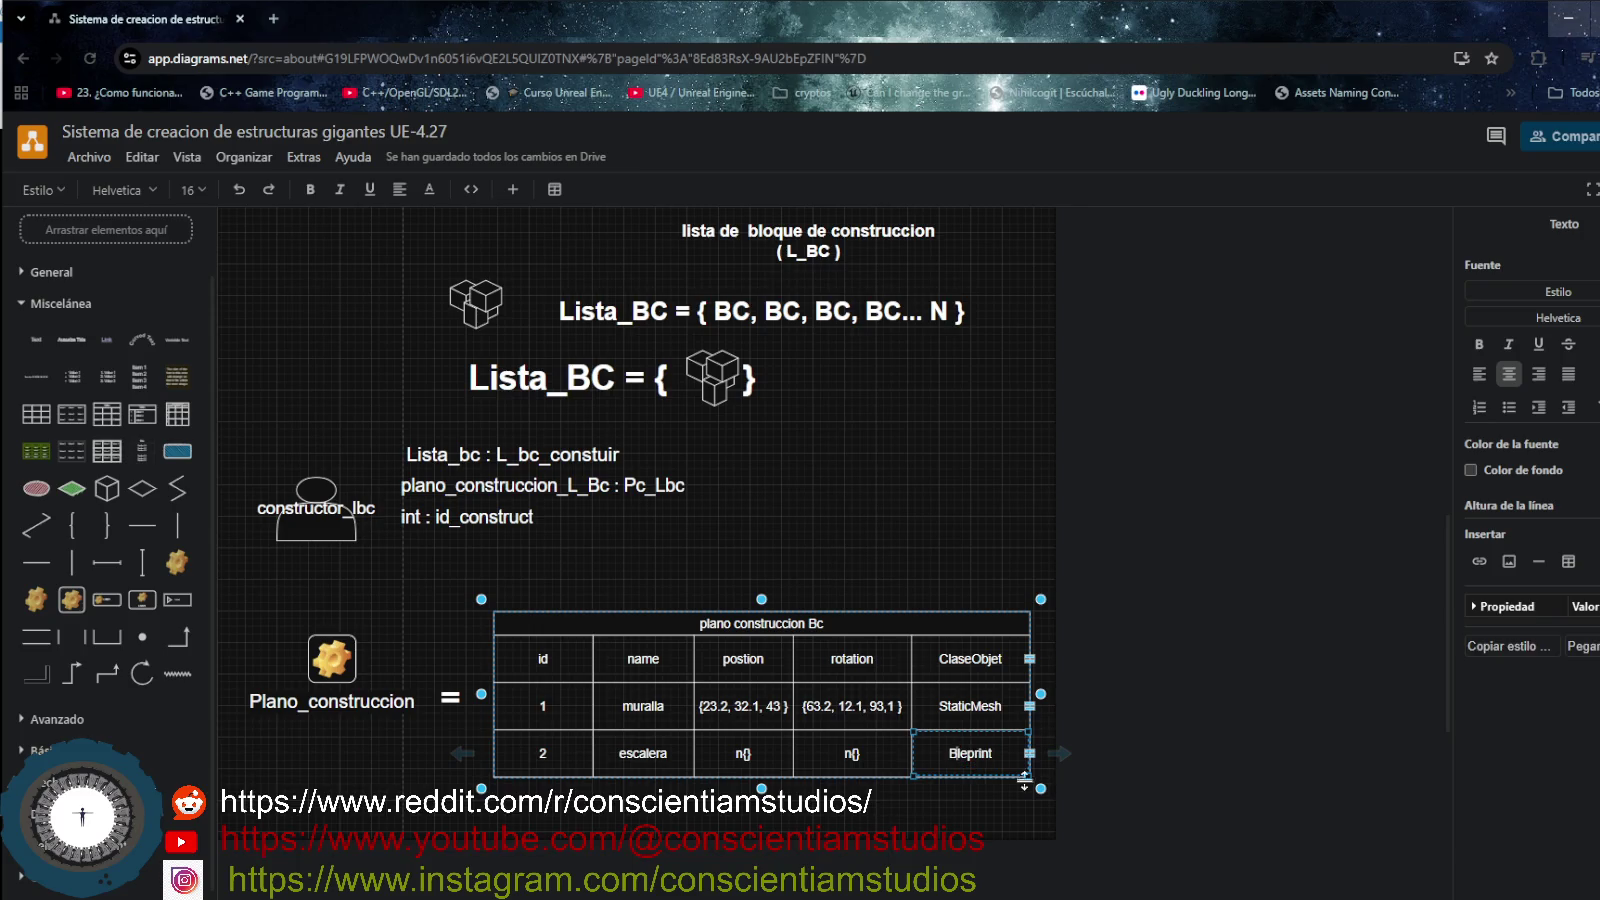
{"action": "left_click", "coordinate": [1130, 749]}
{"action": "scroll", "coordinate": [759, 610], "scroll_direction": "up", "scroll_amount": 2}
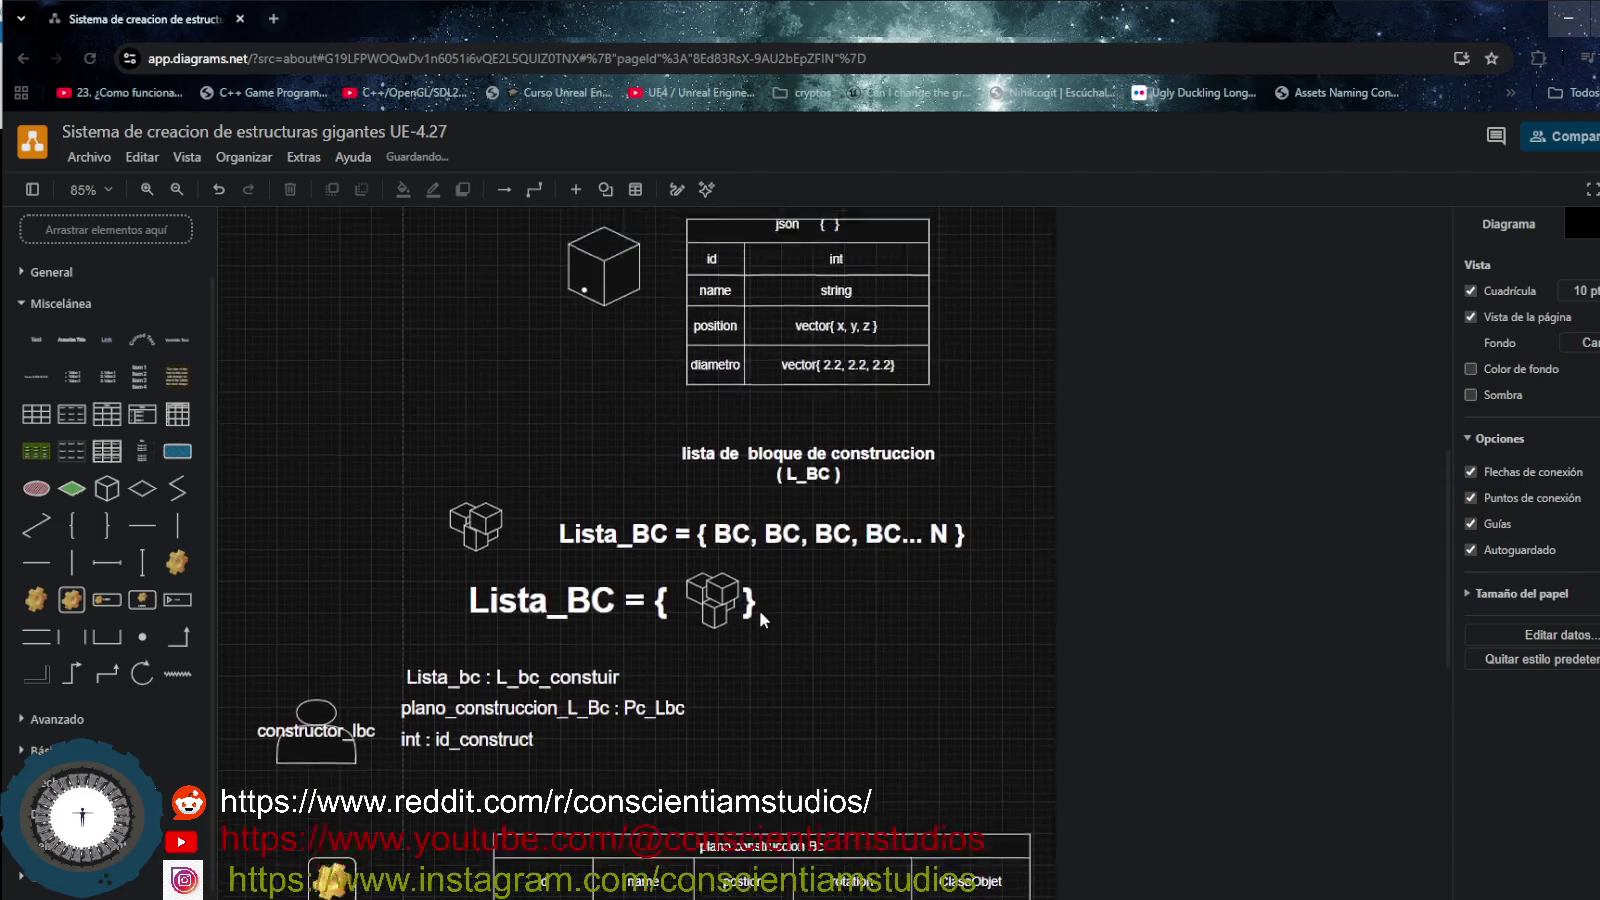
- Append '_boceto' to the end of the diagram's file name
{"action": "scroll", "coordinate": [758, 610], "scroll_direction": "up", "scroll_amount": 3}
{"action": "scroll", "coordinate": [759, 610], "scroll_direction": "down", "scroll_amount": 1}
{"action": "scroll", "coordinate": [760, 613], "scroll_direction": "down", "scroll_amount": 5}
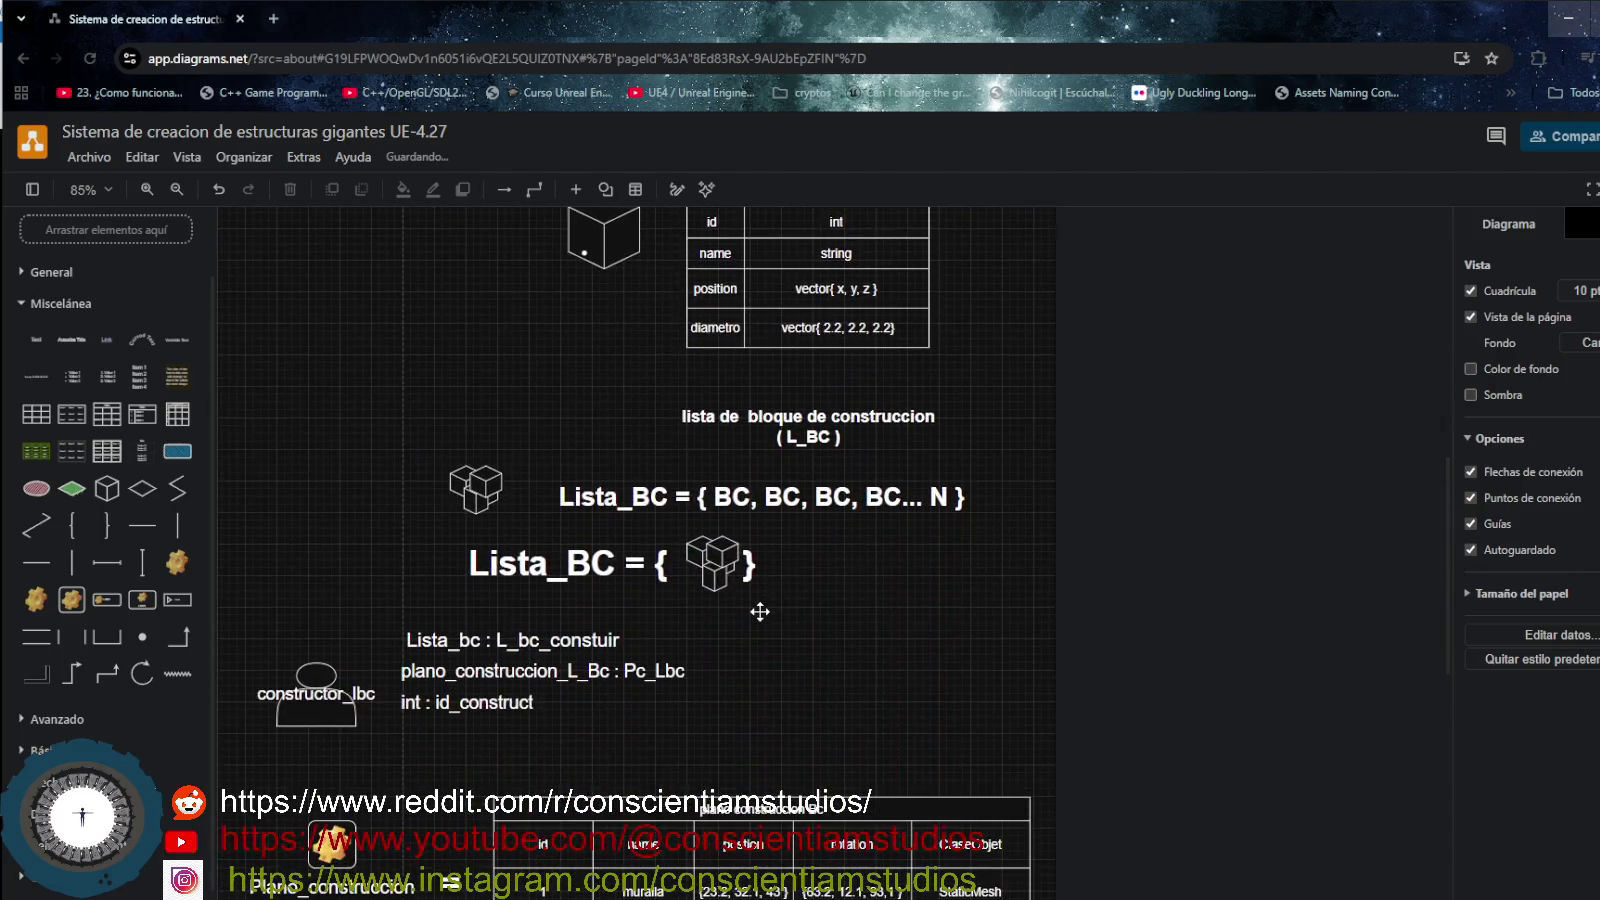
{"action": "scroll", "coordinate": [760, 612], "scroll_direction": "up", "scroll_amount": 2}
{"action": "scroll", "coordinate": [794, 646], "scroll_direction": "up", "scroll_amount": 4}
{"action": "scroll", "coordinate": [794, 646], "scroll_direction": "up", "scroll_amount": 1}
{"action": "left_click", "coordinate": [392, 133]}
{"action": "left_click", "coordinate": [421, 136]}
{"action": "key", "text": "End"}
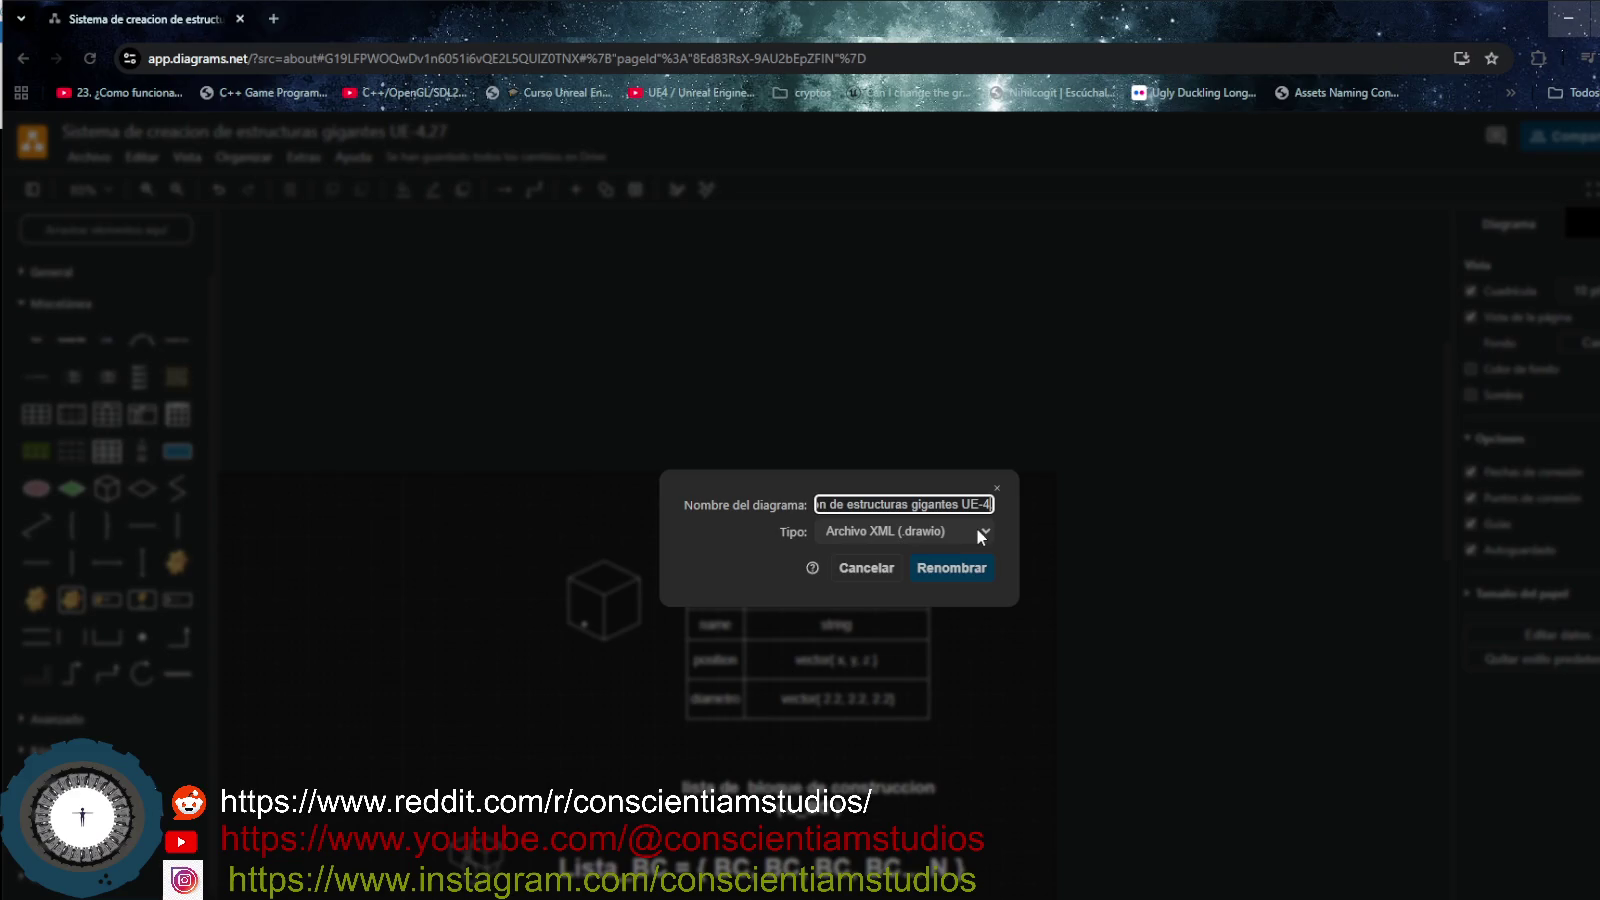
{"action": "type", "text": "_boceto"}
- Keep the Archivo XML (.drawio) file type and confirm the dialog
{"action": "key", "text": "Tab"}
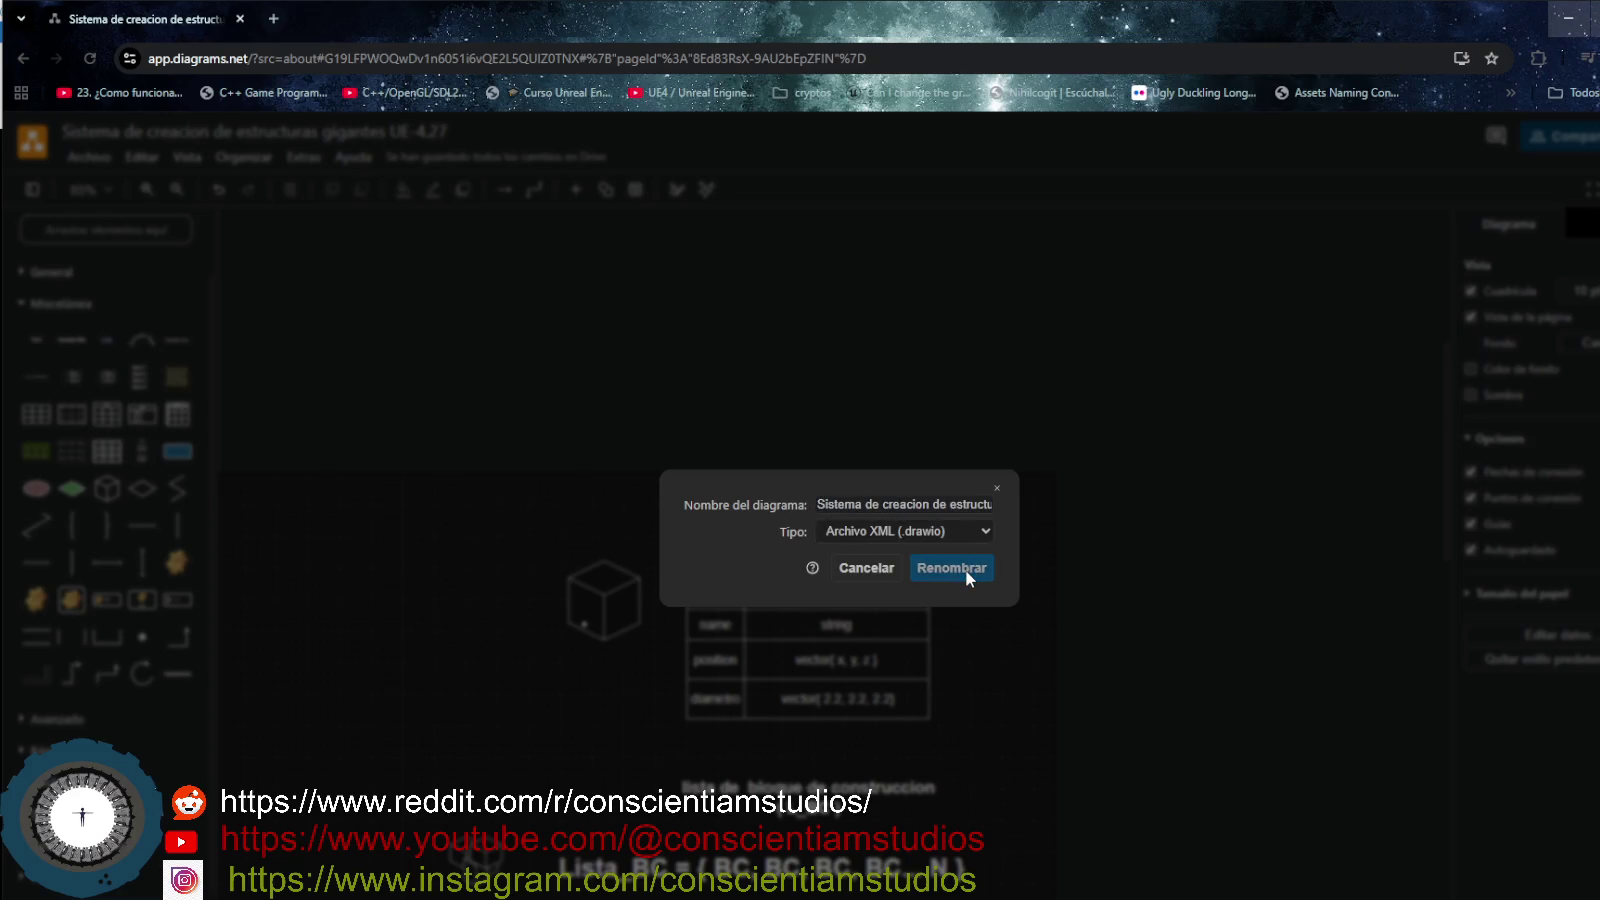
{"action": "left_click", "coordinate": [942, 535]}
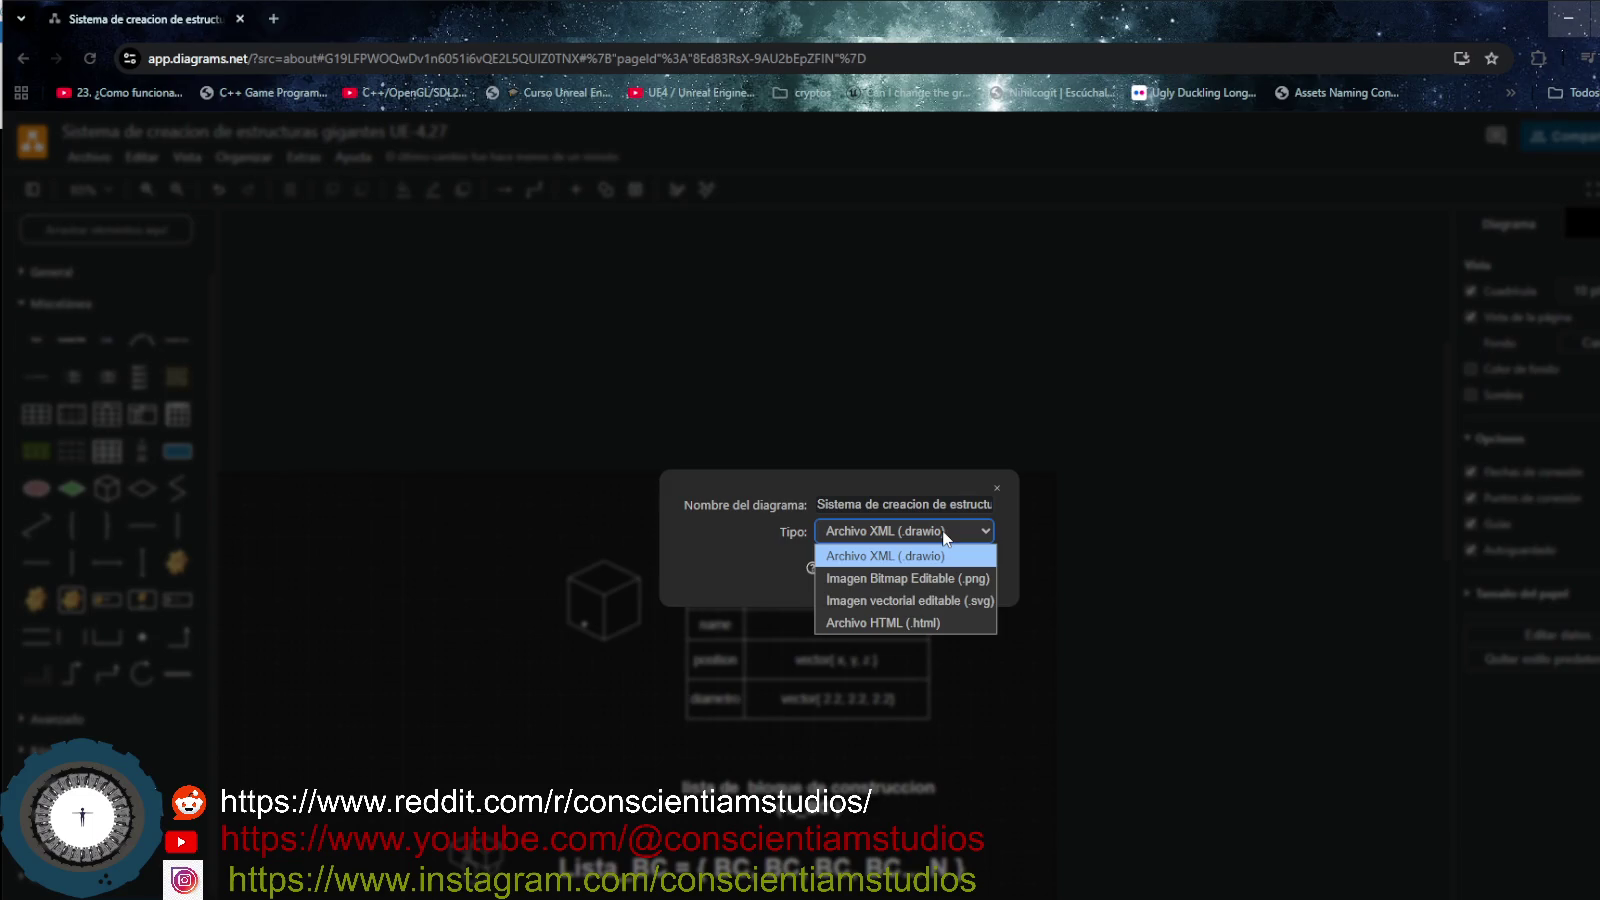
{"action": "left_click", "coordinate": [942, 535]}
{"action": "left_click", "coordinate": [958, 570]}
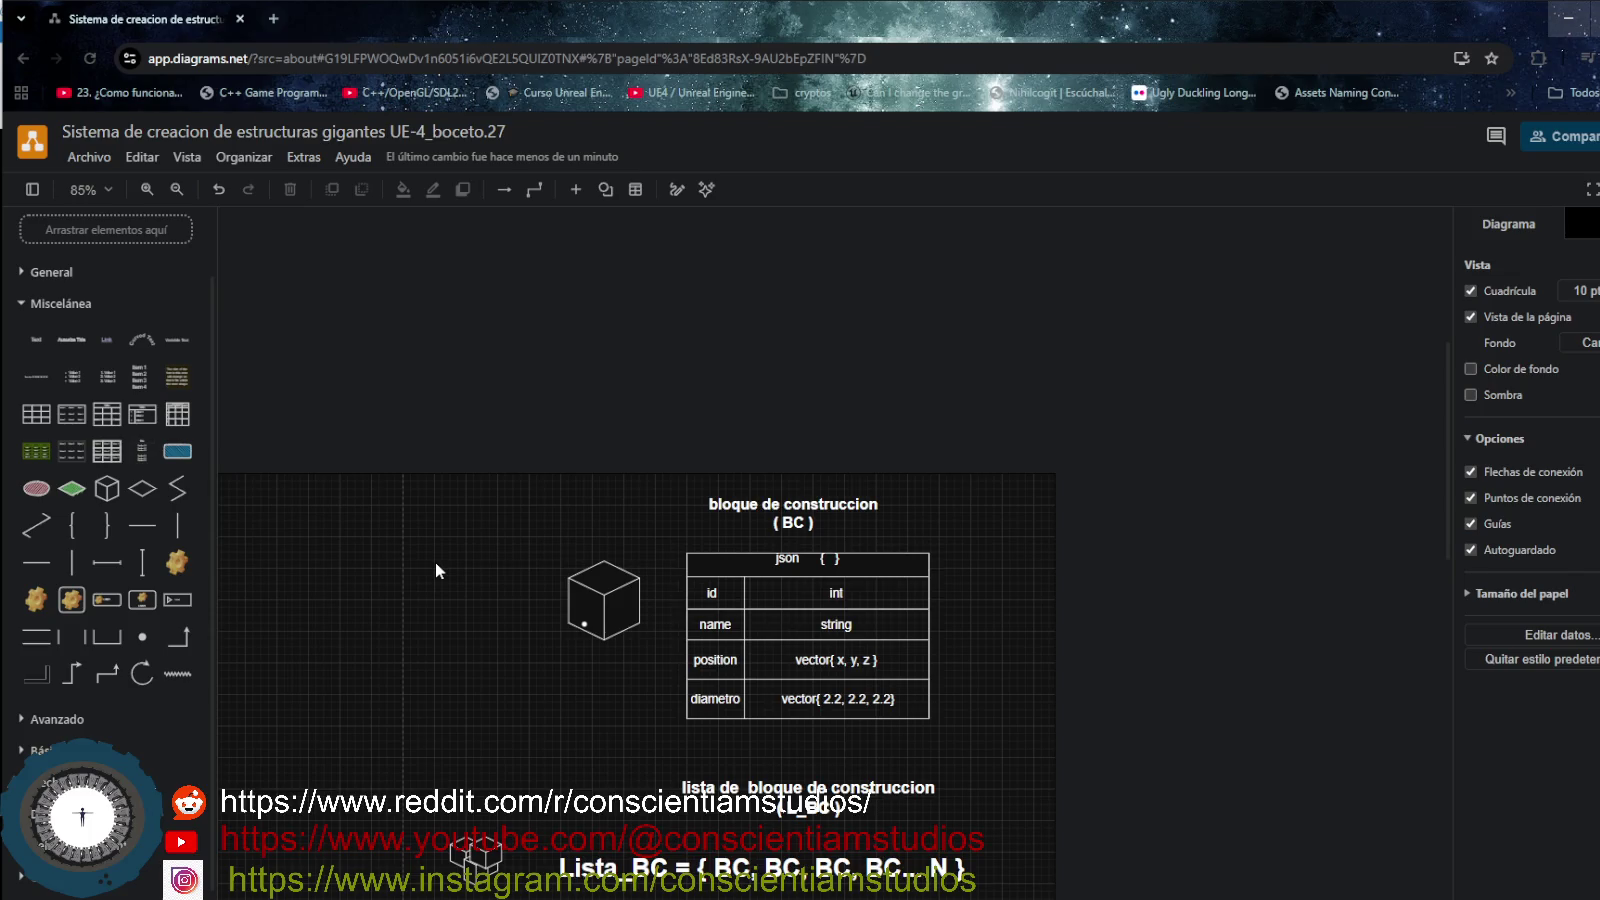
- Save the diagram to Drive with Archivo > Guardar
{"action": "scroll", "coordinate": [604, 698], "scroll_direction": "down", "scroll_amount": 5}
{"action": "scroll", "coordinate": [613, 699], "scroll_direction": "down", "scroll_amount": 1}
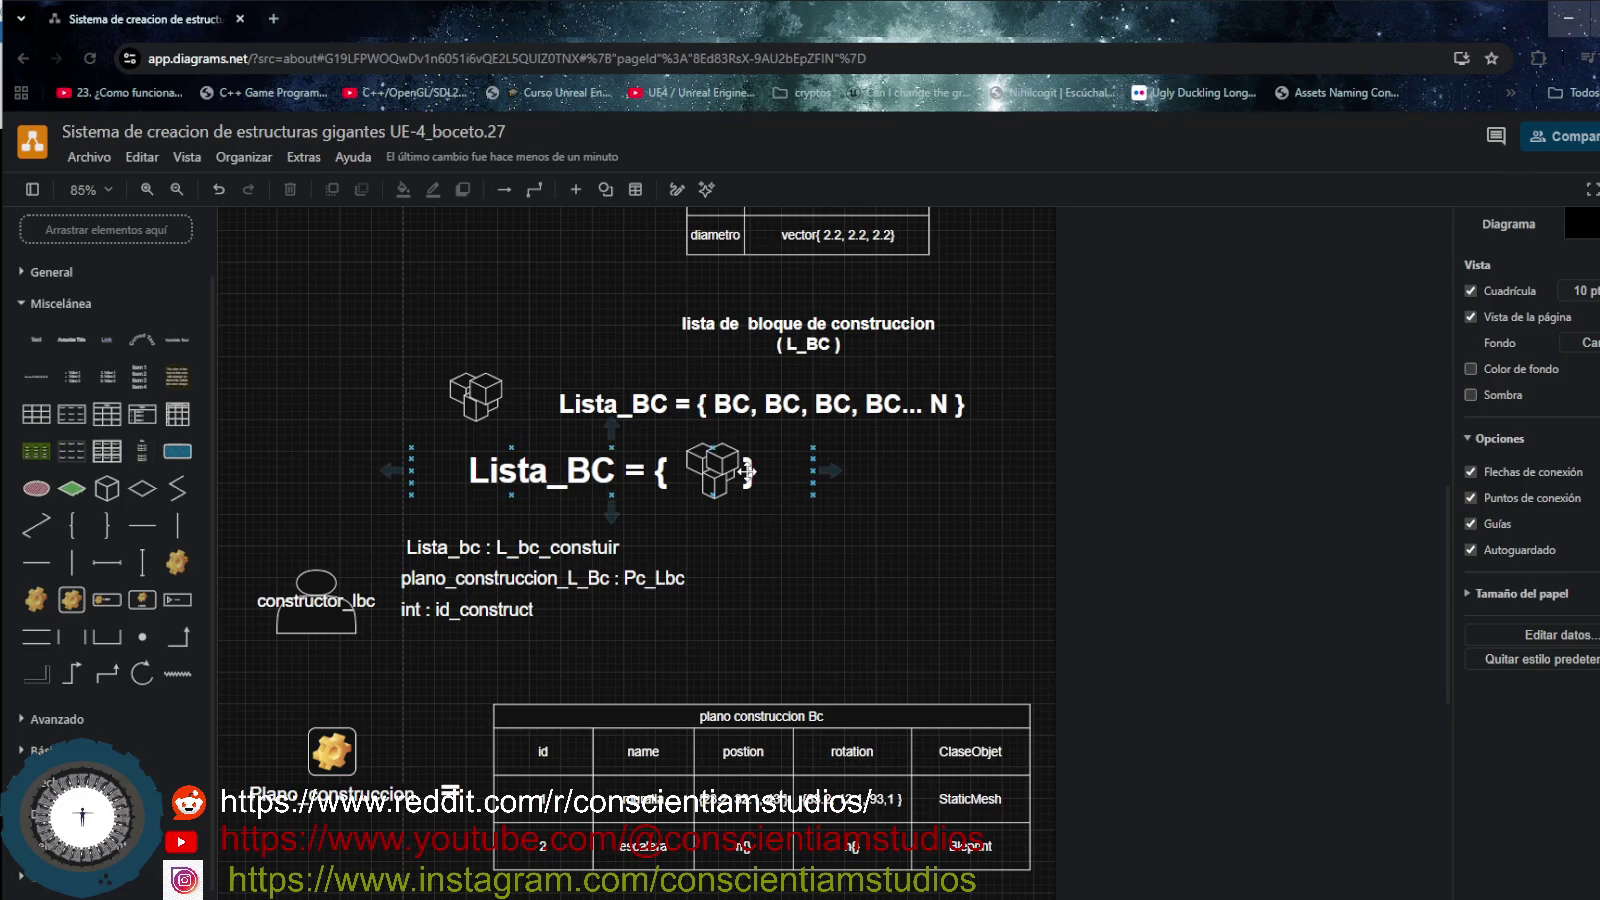
{"action": "scroll", "coordinate": [700, 710], "scroll_direction": "down", "scroll_amount": 2}
{"action": "scroll", "coordinate": [691, 709], "scroll_direction": "up", "scroll_amount": 4}
{"action": "scroll", "coordinate": [691, 709], "scroll_direction": "up", "scroll_amount": 4}
{"action": "scroll", "coordinate": [690, 709], "scroll_direction": "down", "scroll_amount": 5}
{"action": "scroll", "coordinate": [689, 708], "scroll_direction": "up", "scroll_amount": 1}
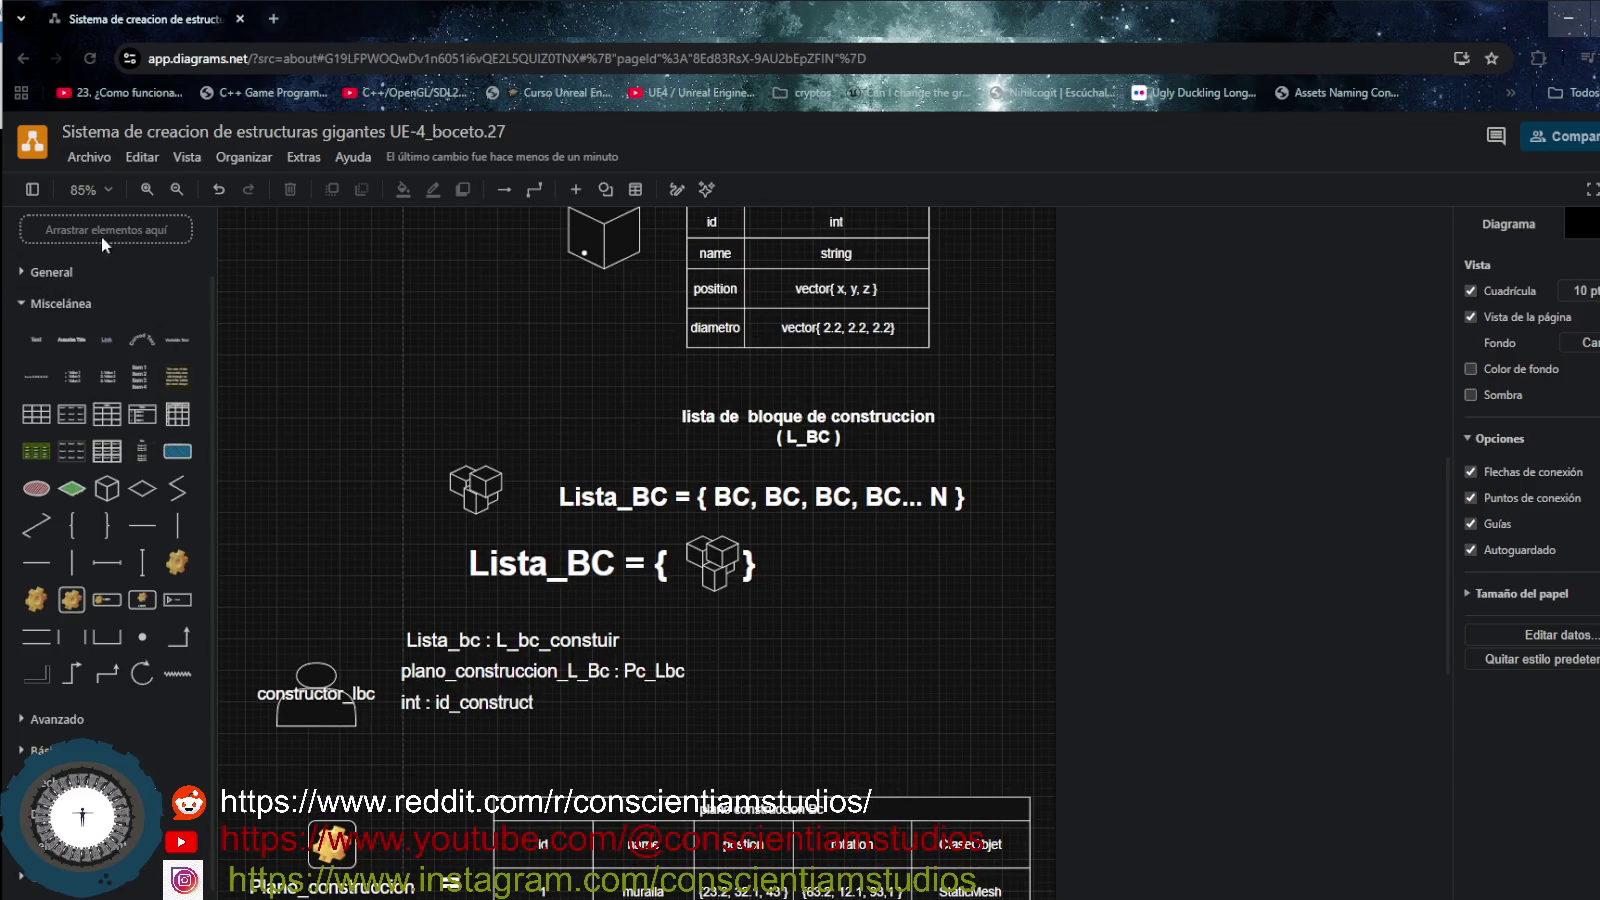
{"action": "left_click", "coordinate": [88, 158]}
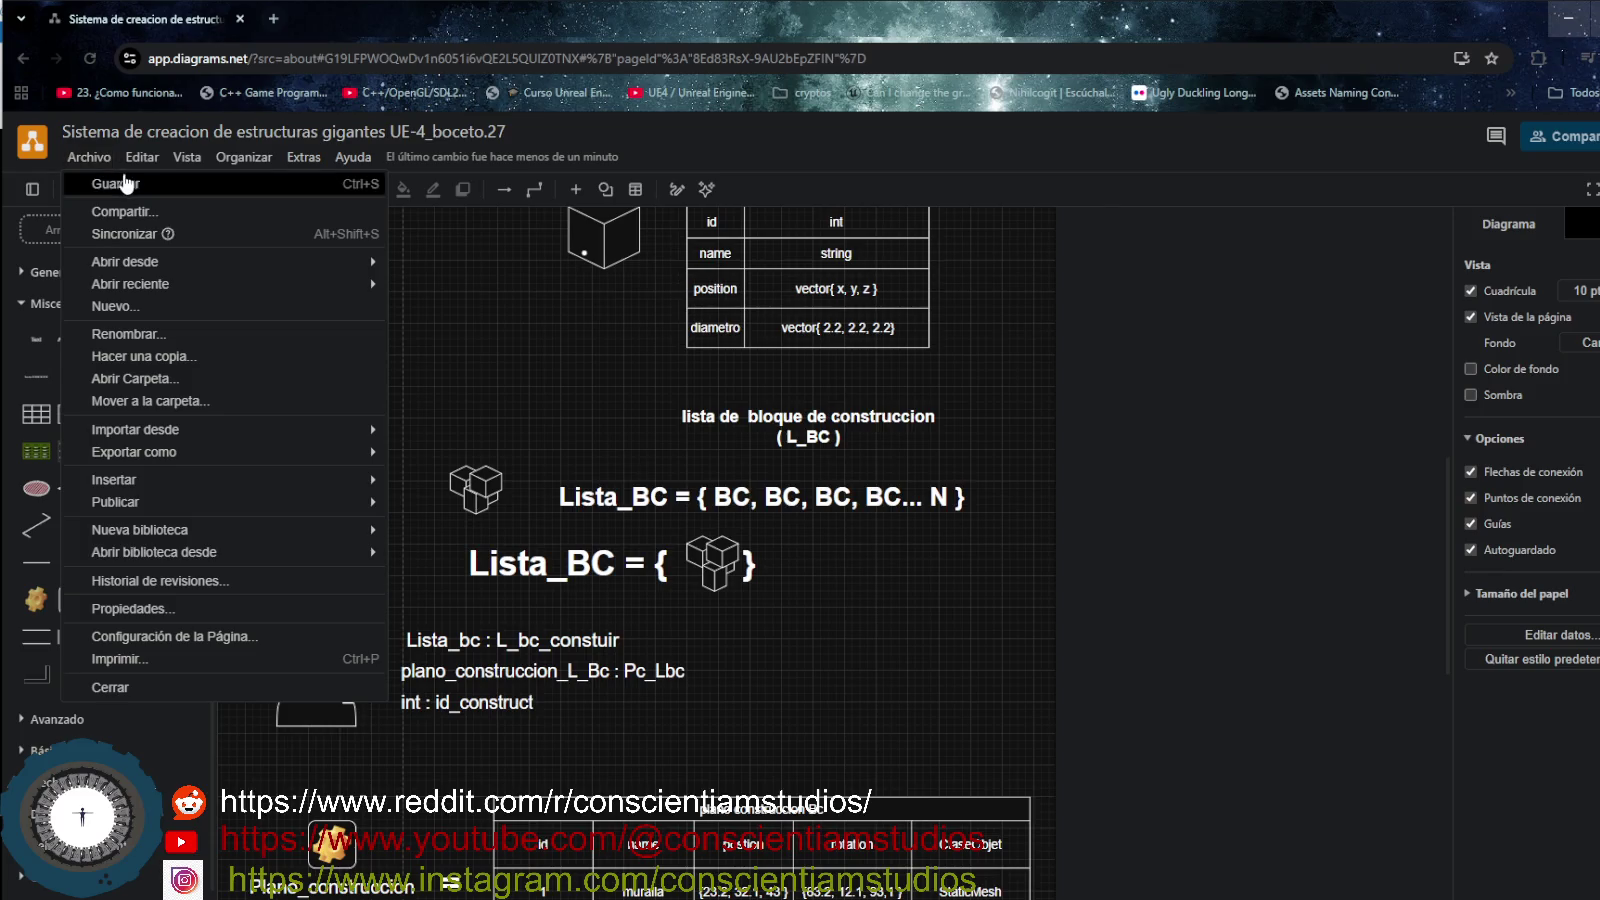
{"action": "left_click", "coordinate": [125, 182]}
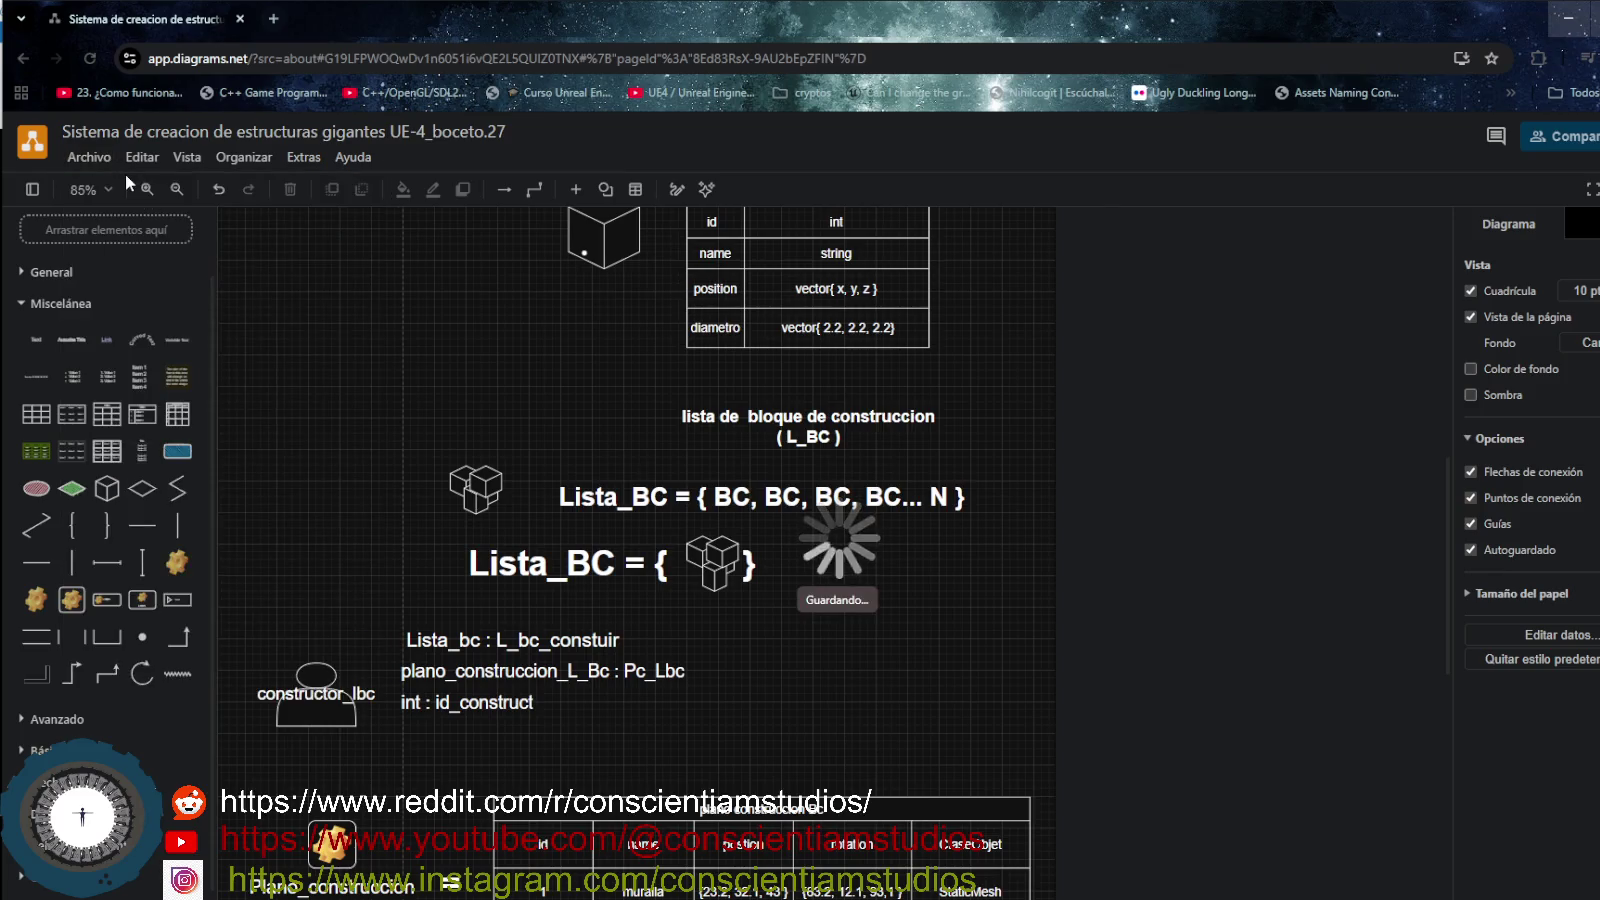
- Scroll the canvas and show the Archivo menu options again
{"action": "scroll", "coordinate": [697, 722], "scroll_direction": "up", "scroll_amount": 2}
{"action": "scroll", "coordinate": [697, 722], "scroll_direction": "down", "scroll_amount": 6}
{"action": "scroll", "coordinate": [697, 727], "scroll_direction": "down", "scroll_amount": 2}
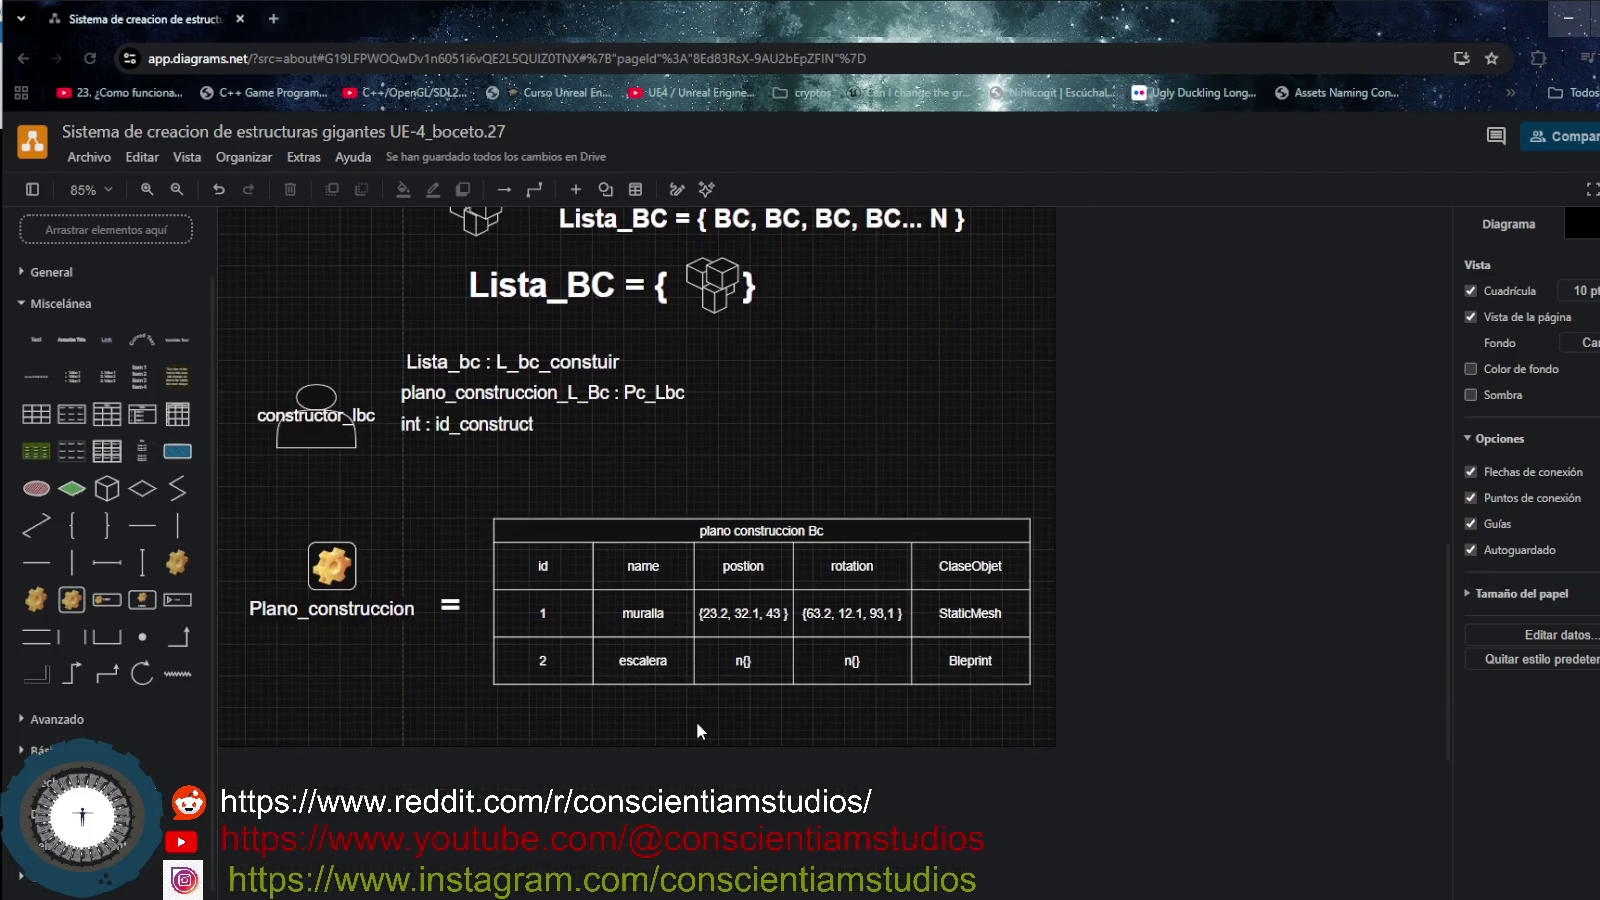
{"action": "left_click", "coordinate": [89, 158]}
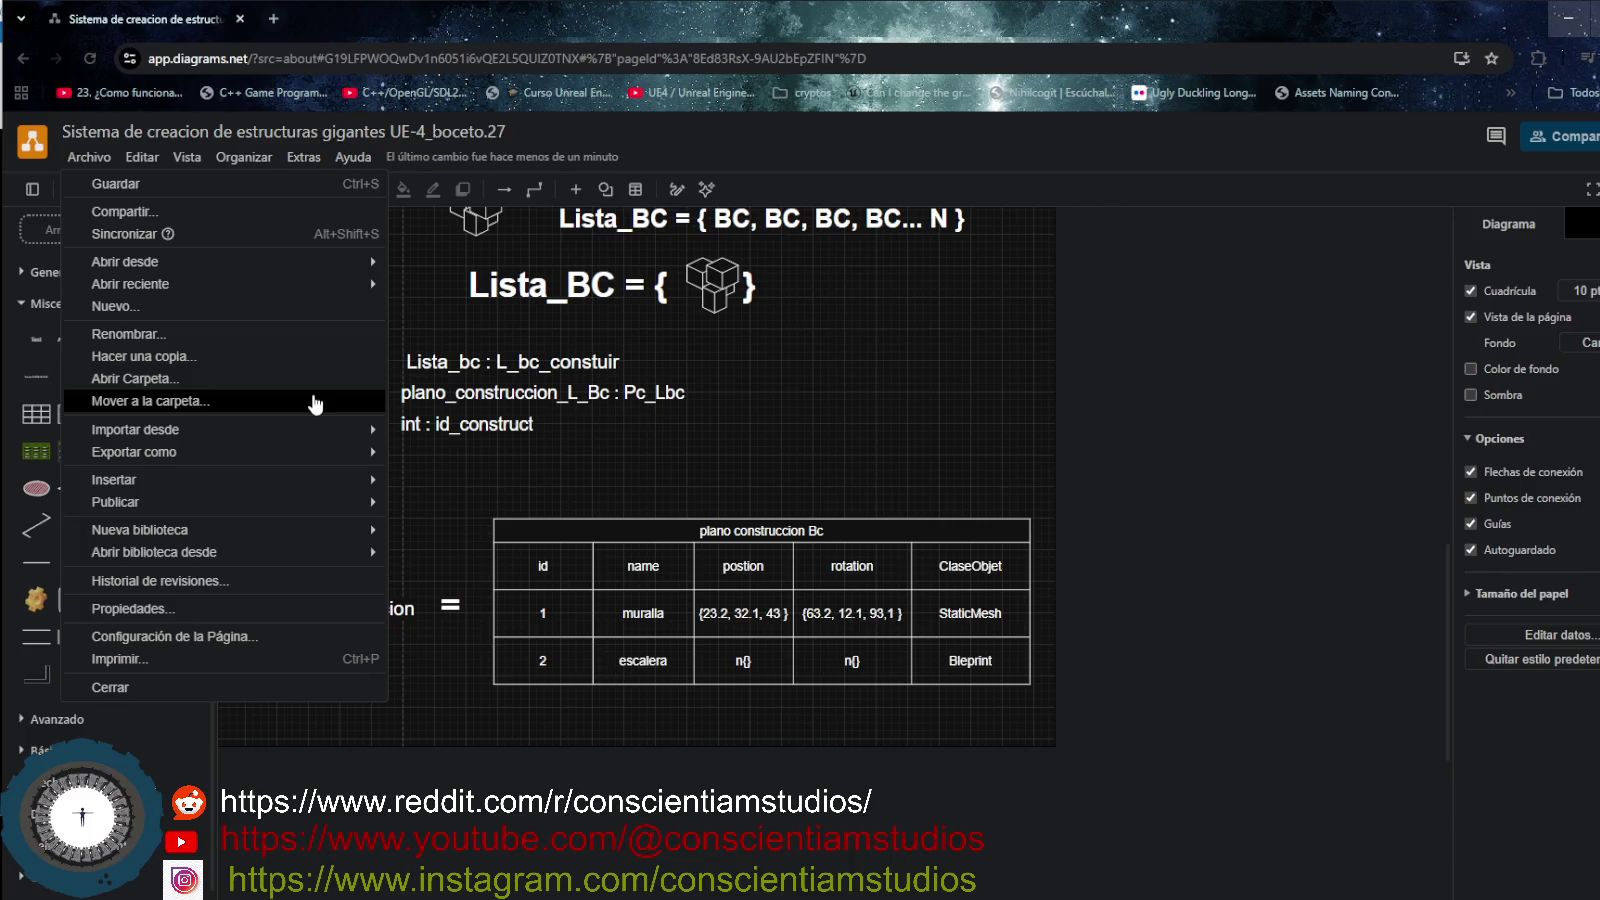
- Apply a 16:9 (1600 x 900) paper size in Configuración de la Página
{"action": "left_click", "coordinate": [237, 638]}
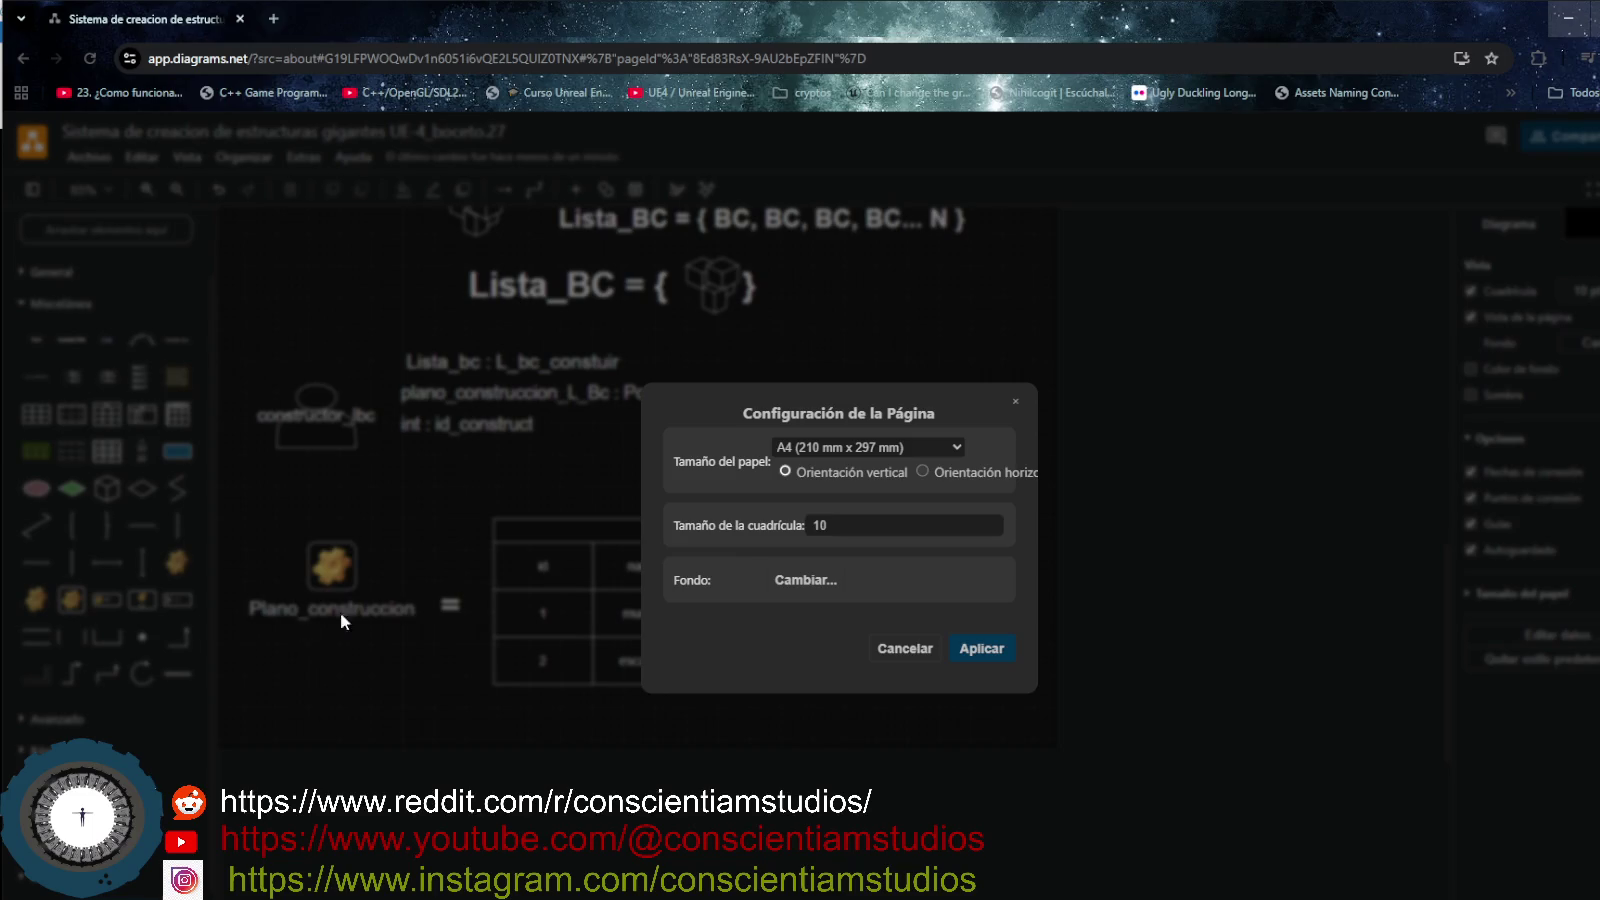
{"action": "left_click", "coordinate": [850, 520]}
{"action": "left_click", "coordinate": [957, 447]}
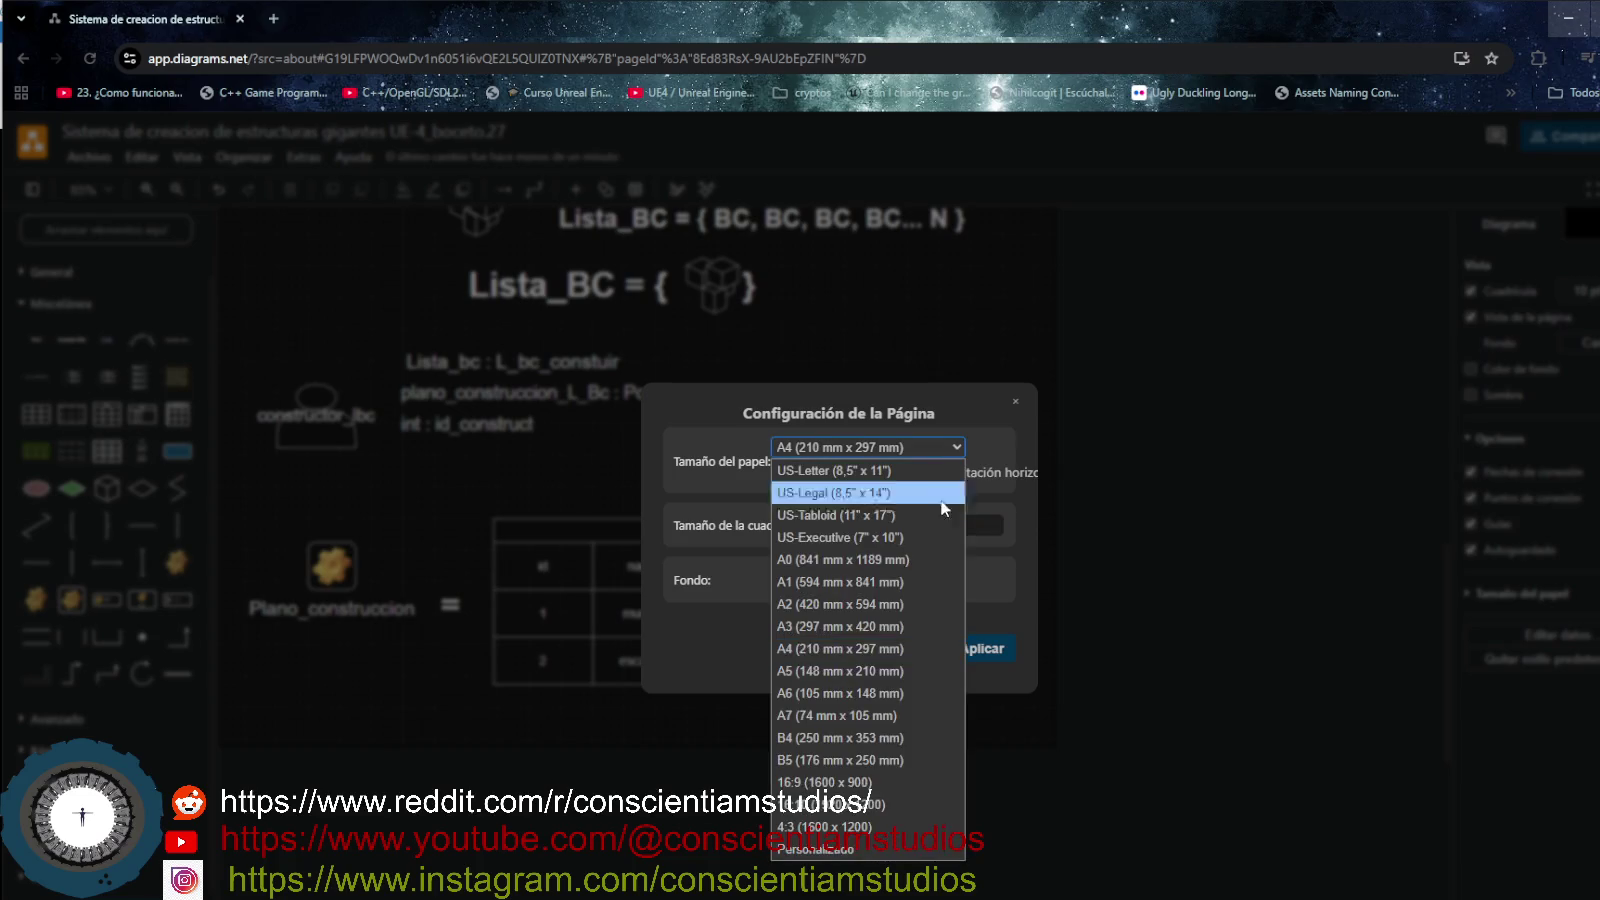
{"action": "left_click", "coordinate": [893, 783]}
{"action": "left_click", "coordinate": [975, 650]}
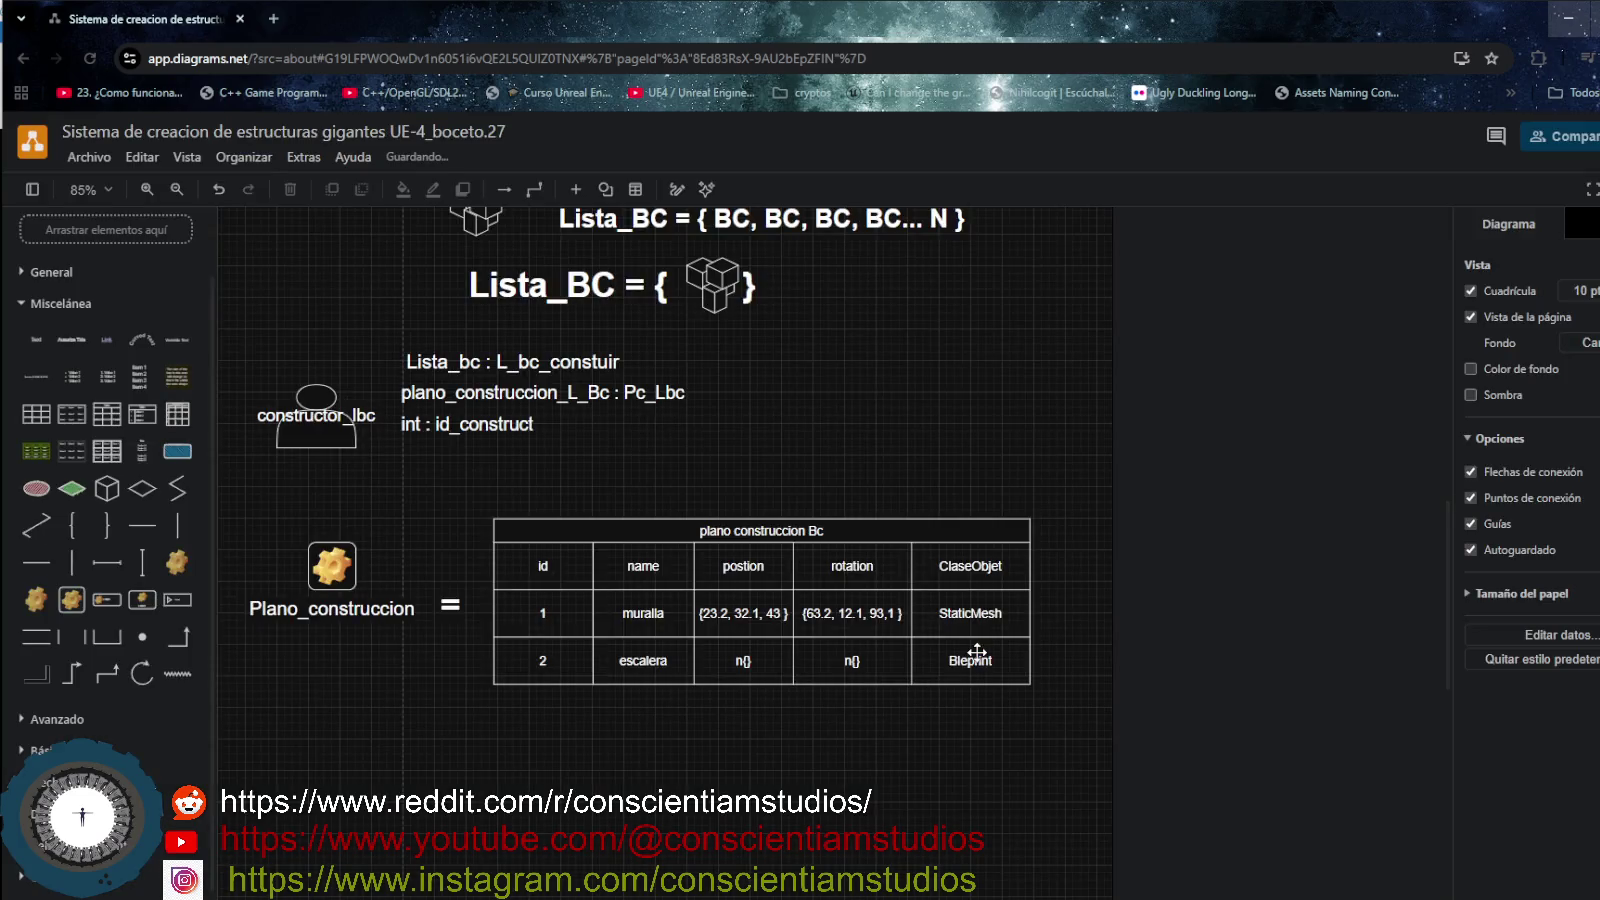
- Nudge the BC cube and place its small dot just to the cube's right
{"action": "scroll", "coordinate": [954, 685], "scroll_direction": "down", "scroll_amount": 2}
{"action": "scroll", "coordinate": [954, 685], "scroll_direction": "down", "scroll_amount": 1}
{"action": "scroll", "coordinate": [954, 685], "scroll_direction": "up", "scroll_amount": 3}
{"action": "scroll", "coordinate": [954, 685], "scroll_direction": "up", "scroll_amount": 2}
{"action": "scroll", "coordinate": [956, 687], "scroll_direction": "up", "scroll_amount": 2}
{"action": "scroll", "coordinate": [953, 685], "scroll_direction": "up", "scroll_amount": 2}
{"action": "scroll", "coordinate": [953, 685], "scroll_direction": "down", "scroll_amount": 2}
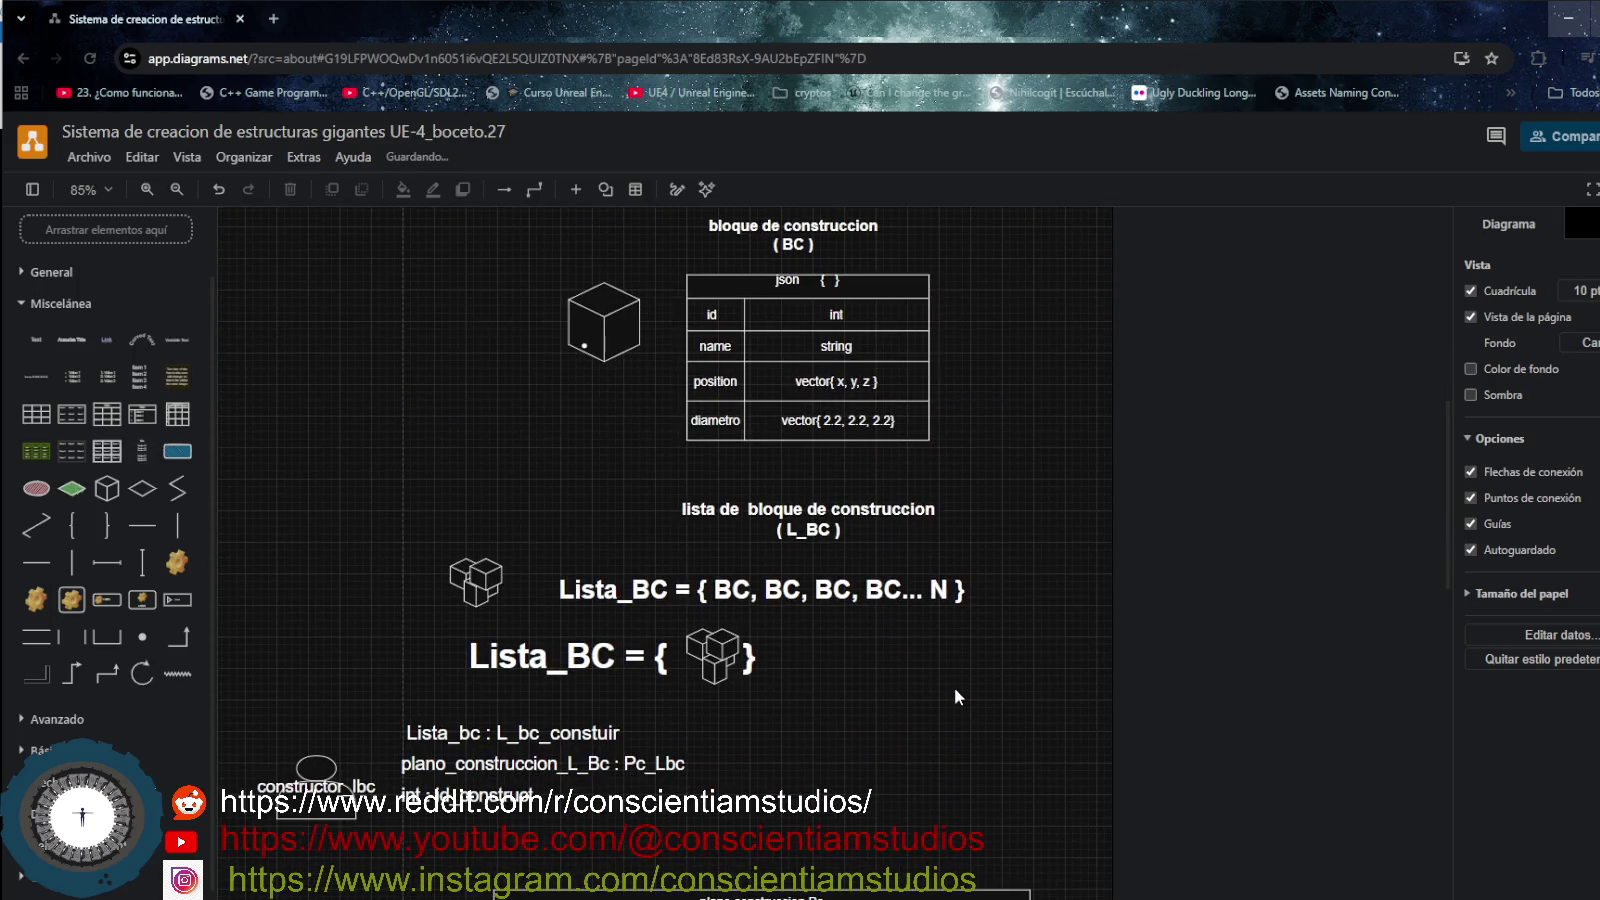
{"action": "scroll", "coordinate": [727, 577], "scroll_direction": "down", "scroll_amount": 1}
{"action": "scroll", "coordinate": [621, 510], "scroll_direction": "up", "scroll_amount": 1}
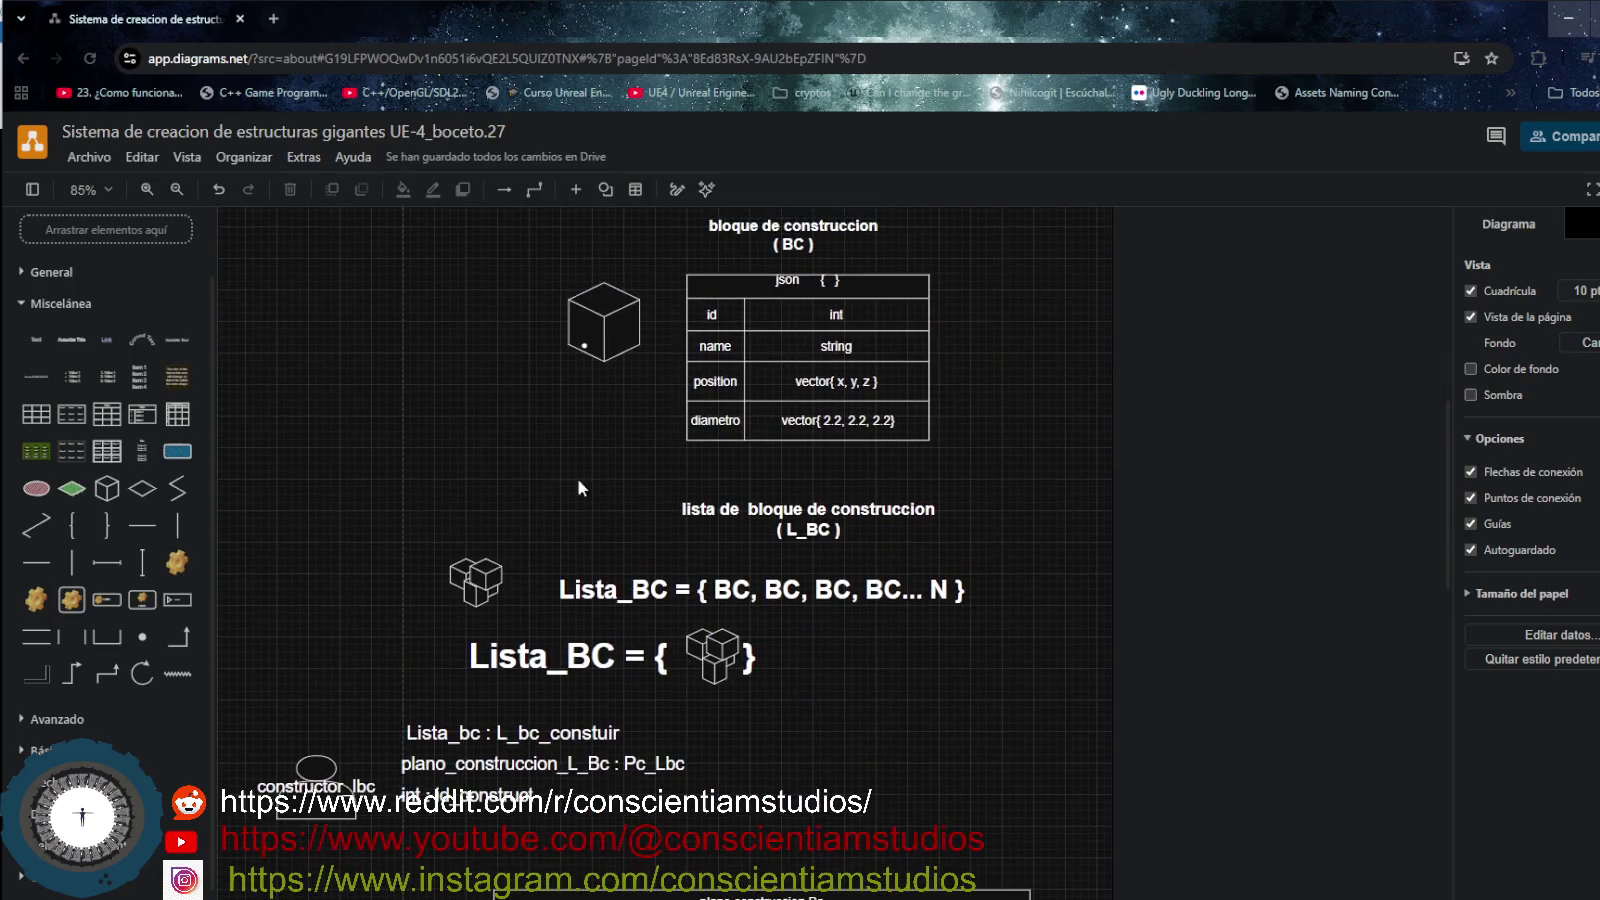
{"action": "mouse_move", "coordinate": [605, 335]}
{"action": "left_mouse_down"}
{"action": "mouse_move", "coordinate": [529, 320]}
{"action": "mouse_move", "coordinate": [573, 412]}
{"action": "mouse_move", "coordinate": [502, 459]}
{"action": "left_mouse_up"}
{"action": "left_click_drag", "start_coordinate": [553, 331], "coordinate": [628, 348]}
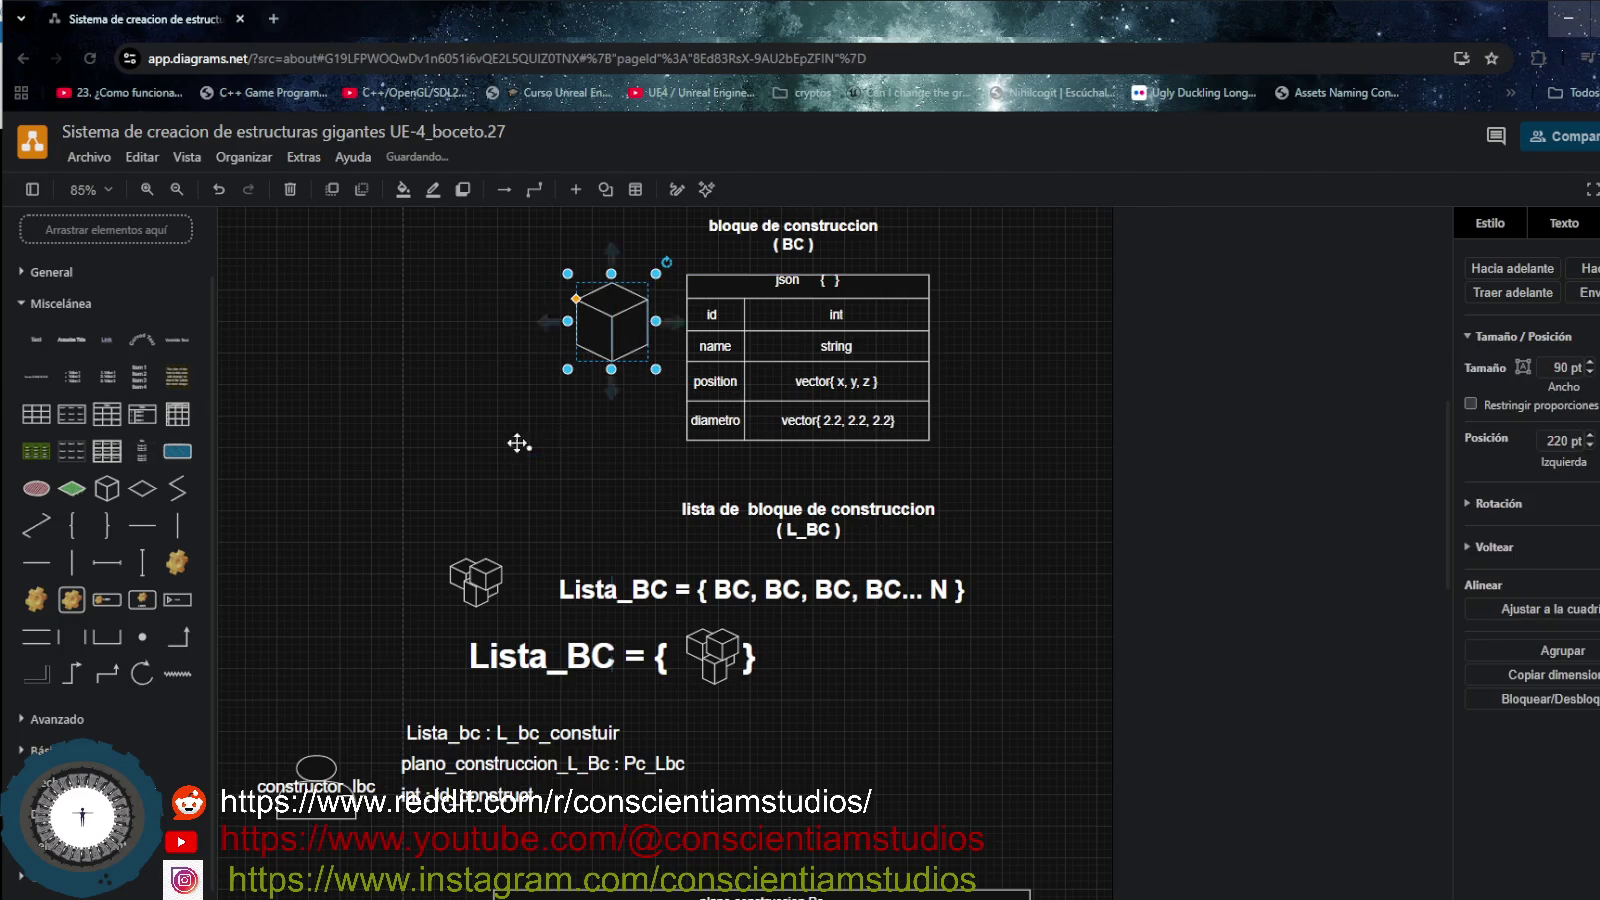
{"action": "mouse_move", "coordinate": [529, 448]}
{"action": "left_mouse_down"}
{"action": "mouse_move", "coordinate": [540, 462]}
{"action": "mouse_move", "coordinate": [663, 346]}
{"action": "left_mouse_up"}
{"action": "left_click", "coordinate": [584, 443]}
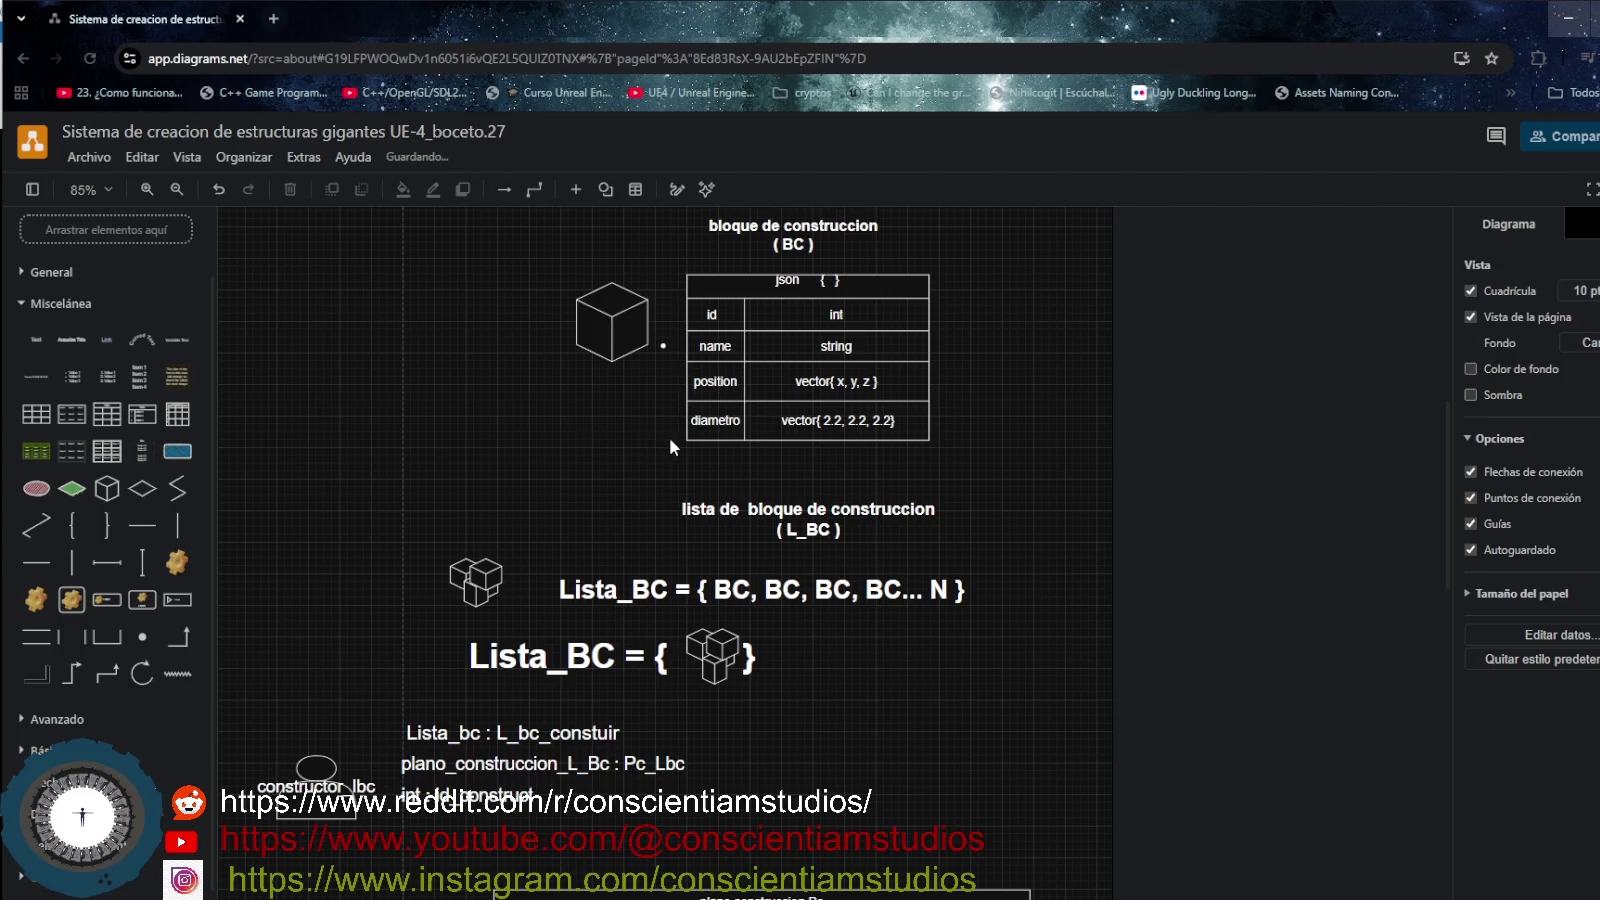
- Scroll the canvas and select the constructor_lbc actor
{"action": "scroll", "coordinate": [668, 452], "scroll_direction": "up", "scroll_amount": 2}
{"action": "scroll", "coordinate": [577, 528], "scroll_direction": "down", "scroll_amount": 2}
{"action": "scroll", "coordinate": [576, 528], "scroll_direction": "down", "scroll_amount": 4}
{"action": "scroll", "coordinate": [577, 527], "scroll_direction": "down", "scroll_amount": 4}
{"action": "scroll", "coordinate": [576, 526], "scroll_direction": "down", "scroll_amount": 3}
{"action": "scroll", "coordinate": [577, 527], "scroll_direction": "up", "scroll_amount": 2}
{"action": "scroll", "coordinate": [577, 550], "scroll_direction": "up", "scroll_amount": 8}
{"action": "scroll", "coordinate": [577, 583], "scroll_direction": "up", "scroll_amount": 4}
{"action": "scroll", "coordinate": [577, 583], "scroll_direction": "up", "scroll_amount": 2}
{"action": "scroll", "coordinate": [578, 583], "scroll_direction": "down", "scroll_amount": 3}
{"action": "scroll", "coordinate": [578, 583], "scroll_direction": "down", "scroll_amount": 6}
{"action": "scroll", "coordinate": [578, 584], "scroll_direction": "down", "scroll_amount": 2}
{"action": "scroll", "coordinate": [577, 596], "scroll_direction": "down", "scroll_amount": 2}
{"action": "scroll", "coordinate": [447, 747], "scroll_direction": "down", "scroll_amount": 1}
{"action": "scroll", "coordinate": [447, 748], "scroll_direction": "down", "scroll_amount": 2}
{"action": "scroll", "coordinate": [445, 750], "scroll_direction": "up", "scroll_amount": 5}
{"action": "left_click", "coordinate": [337, 442]}
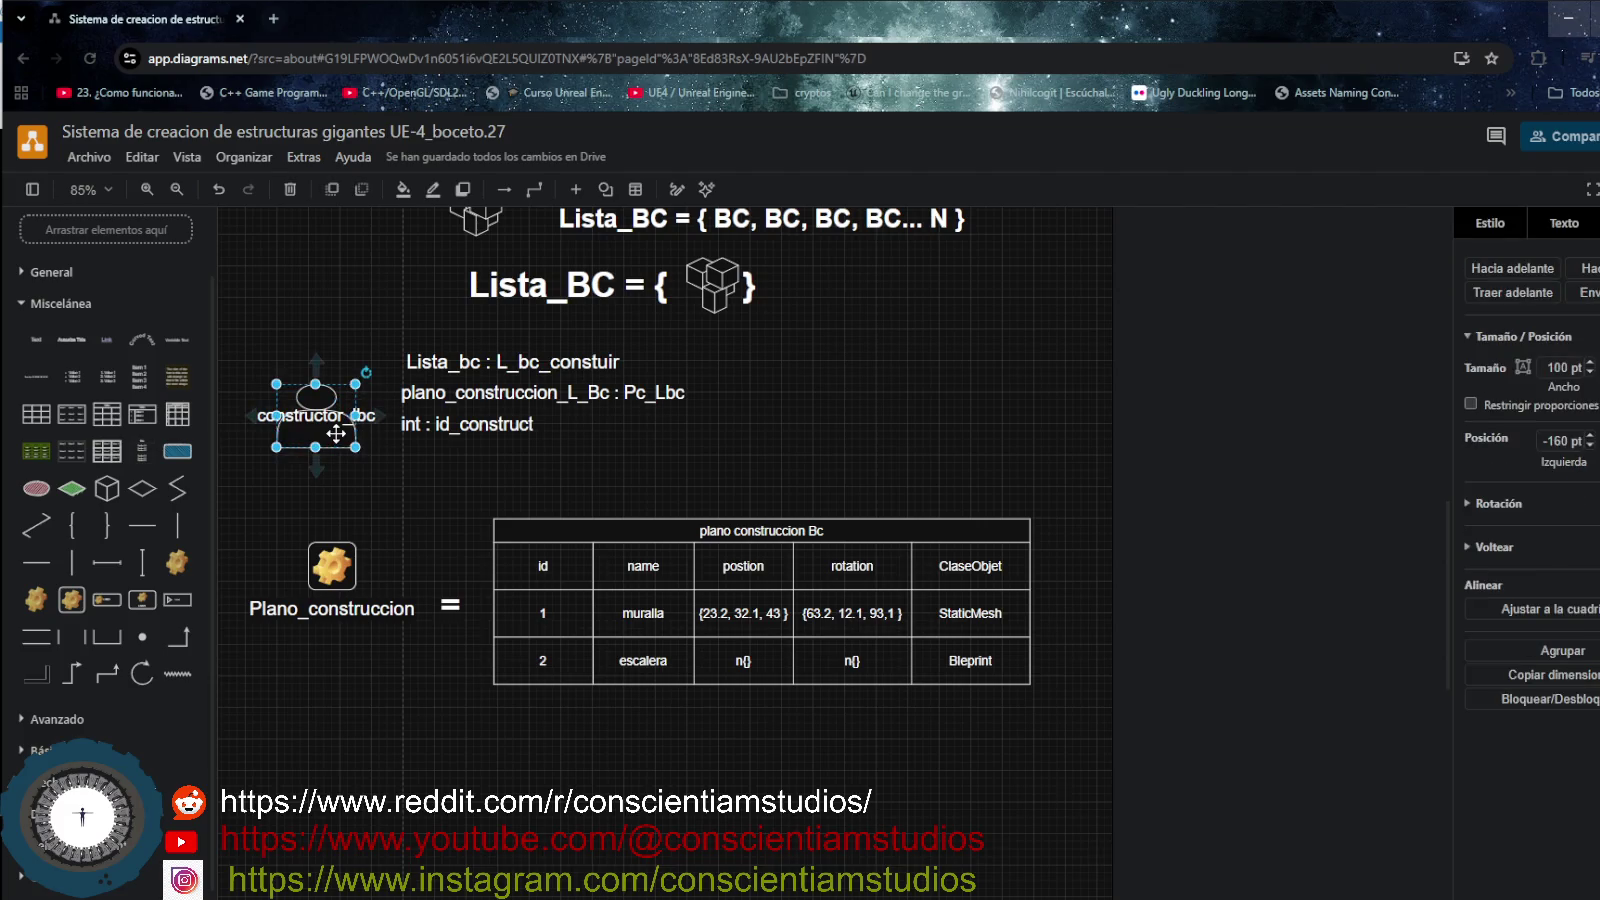
{"action": "scroll", "coordinate": [382, 632], "scroll_direction": "down", "scroll_amount": 1}
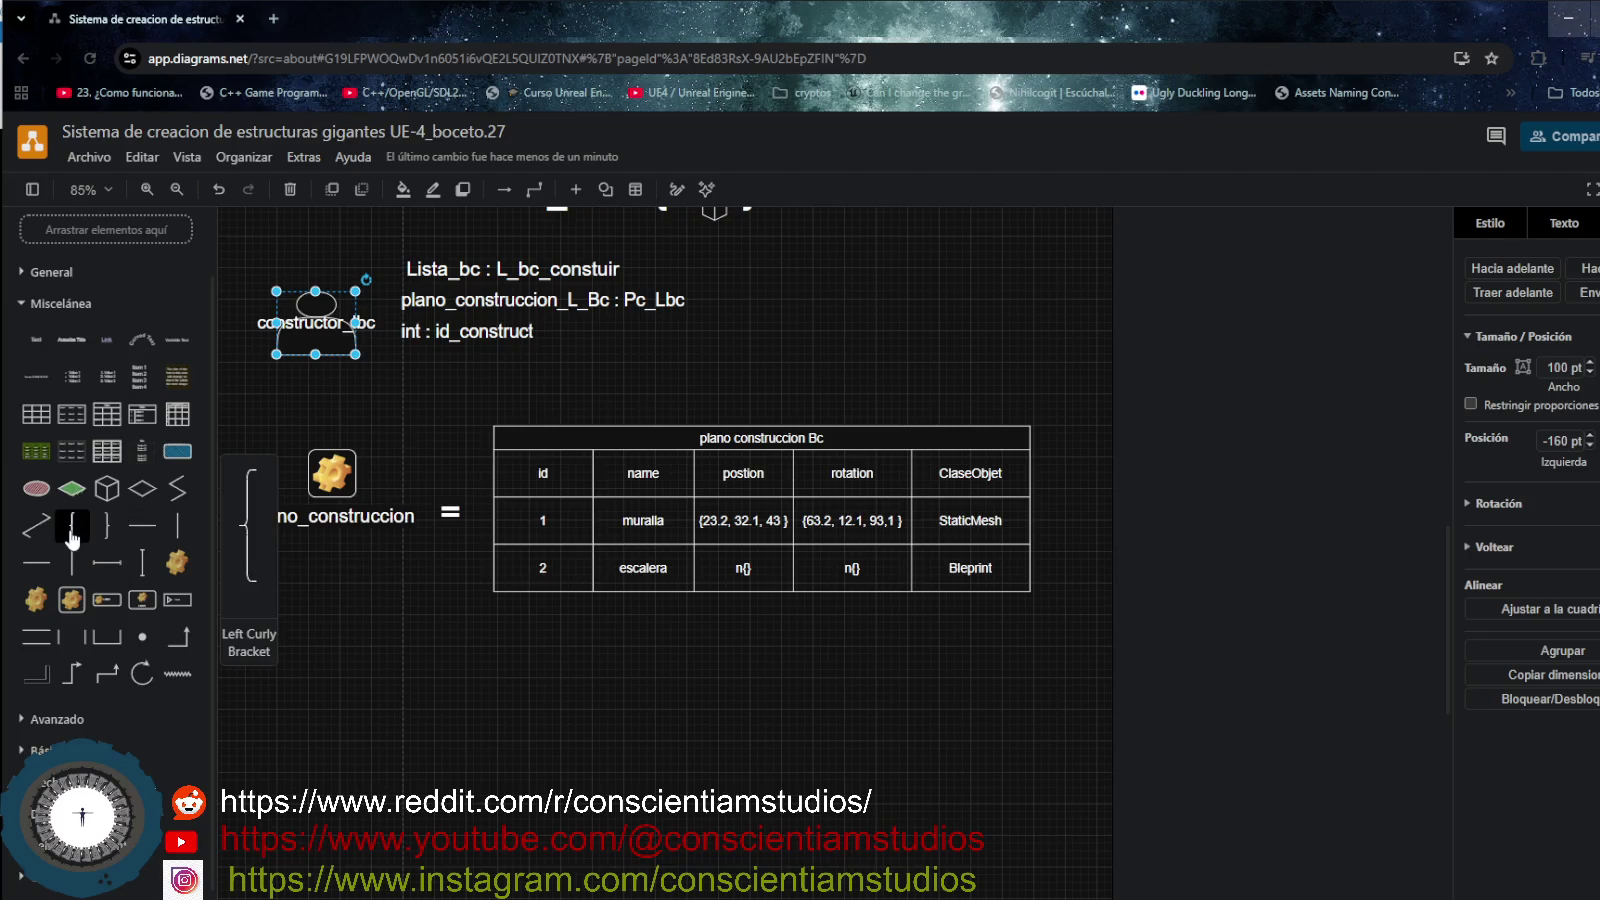
- Add a Left Curly Bracket near the table and stretch it to span the table's height
{"action": "mouse_move", "coordinate": [72, 525]}
{"action": "scroll", "coordinate": [576, 542], "scroll_direction": "up", "scroll_amount": 3}
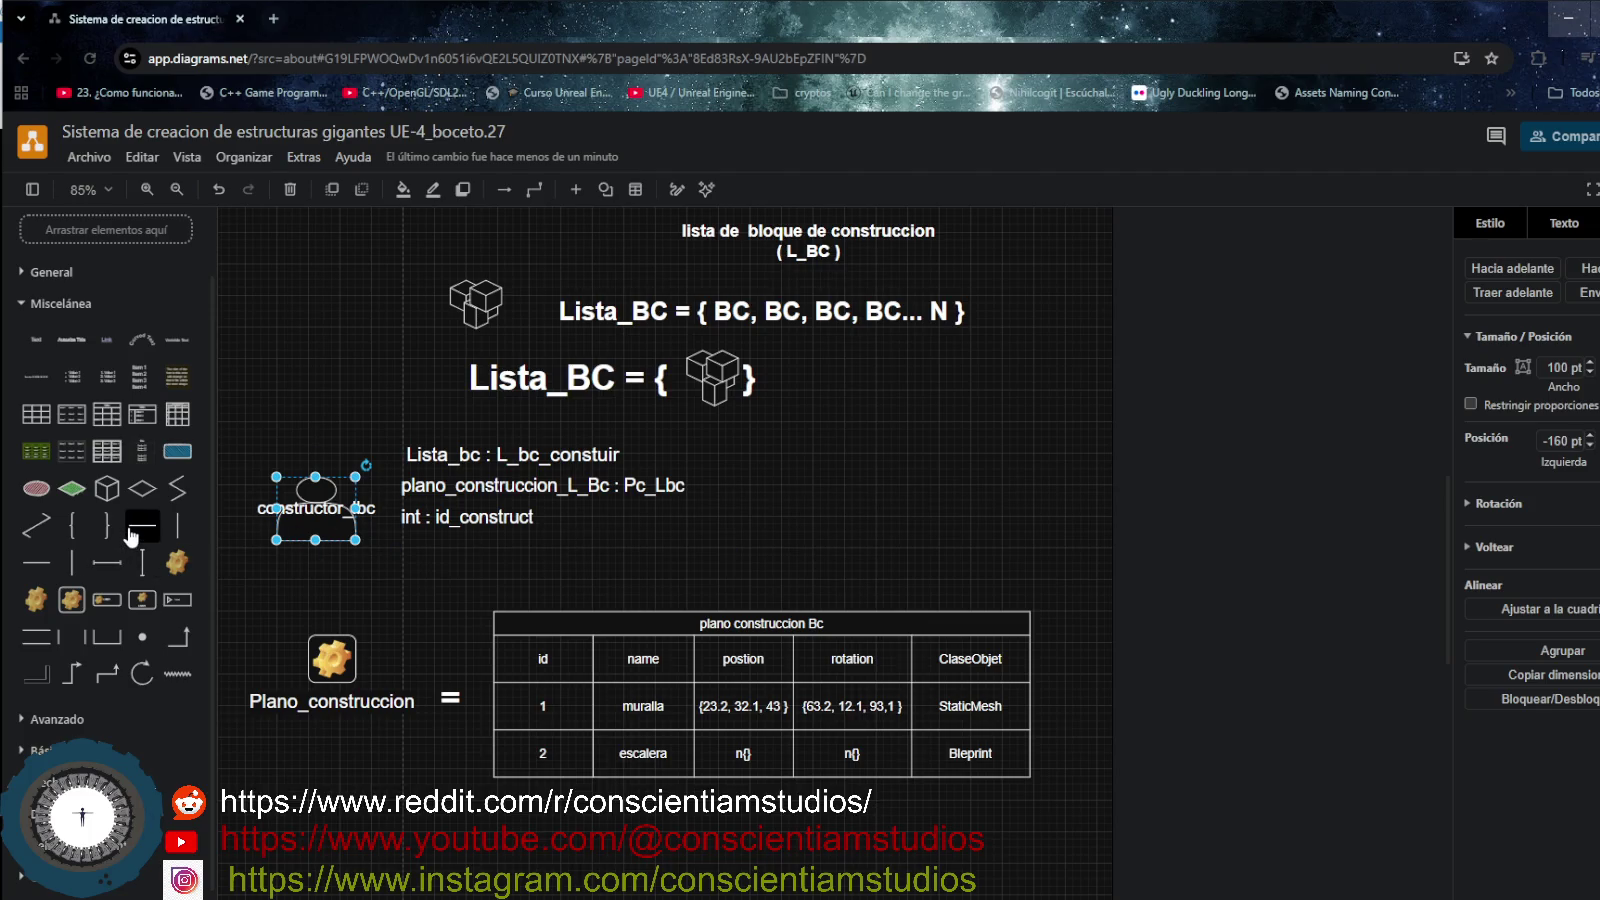
{"action": "mouse_move", "coordinate": [80, 530]}
{"action": "left_mouse_down"}
{"action": "mouse_move", "coordinate": [830, 572]}
{"action": "mouse_move", "coordinate": [597, 543]}
{"action": "mouse_move", "coordinate": [445, 765]}
{"action": "left_mouse_up"}
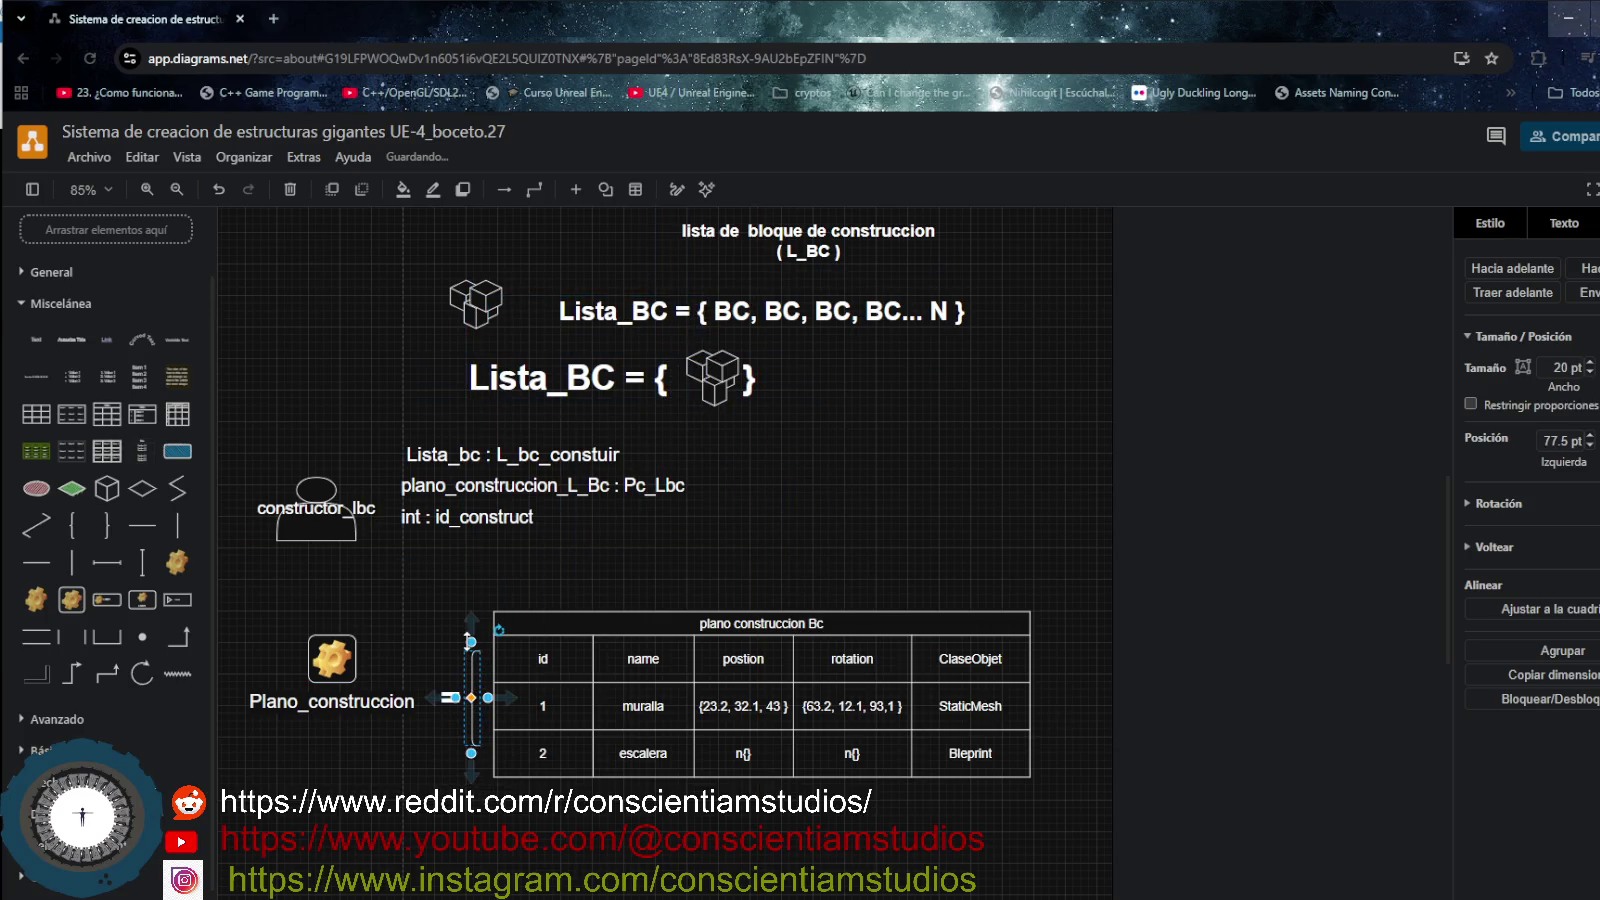
{"action": "left_click_drag", "start_coordinate": [470, 642], "coordinate": [471, 595]}
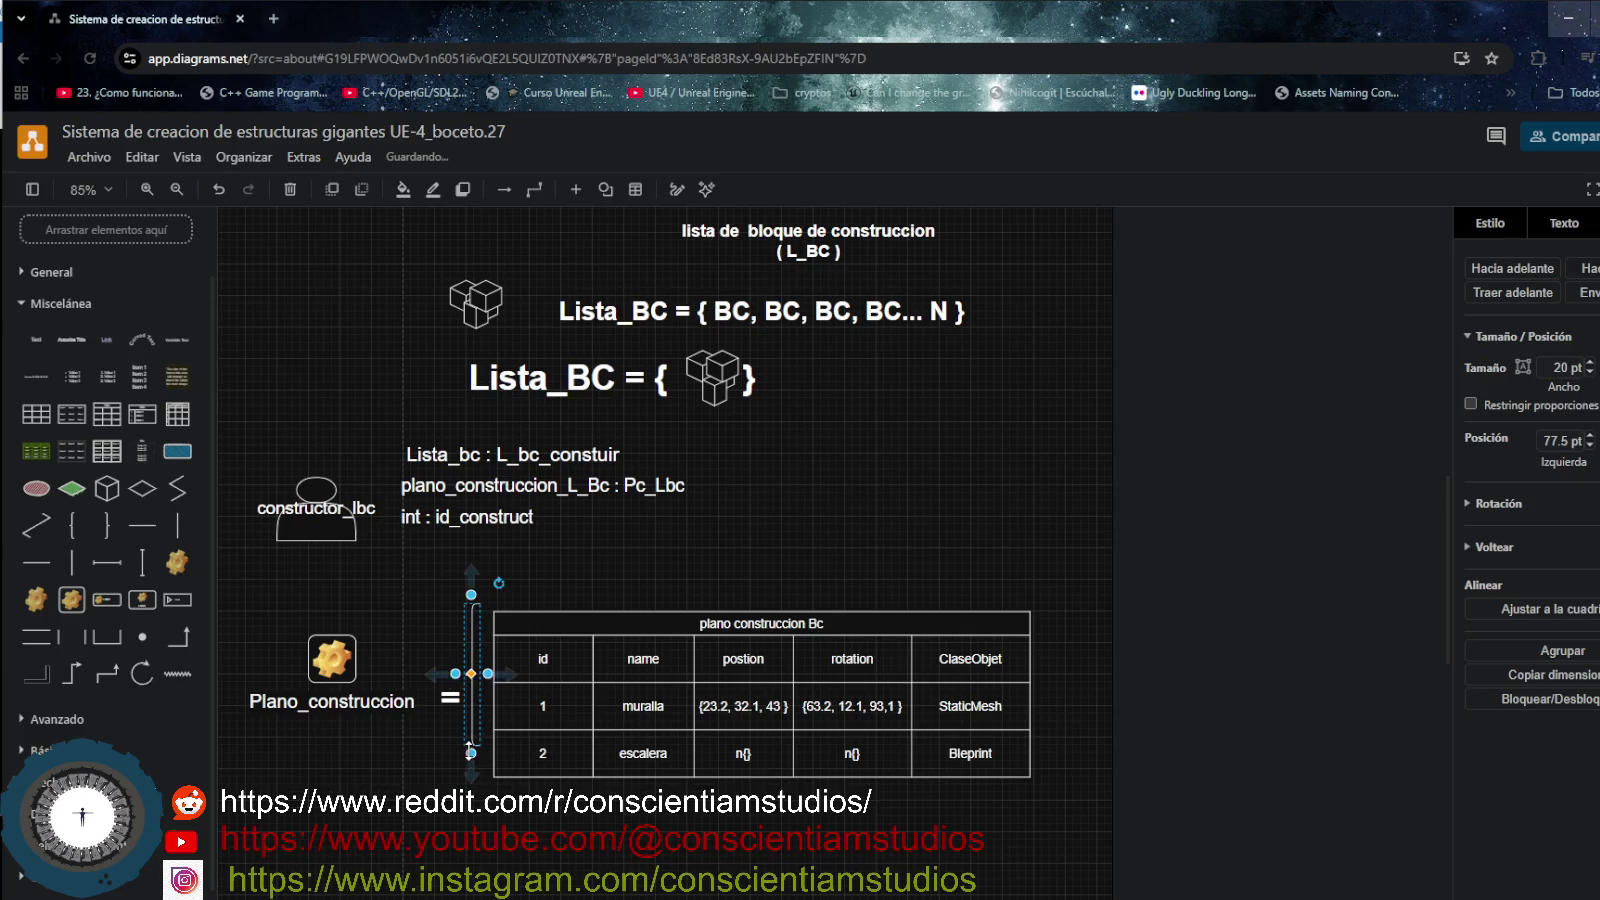
{"action": "left_click_drag", "start_coordinate": [470, 747], "coordinate": [472, 808]}
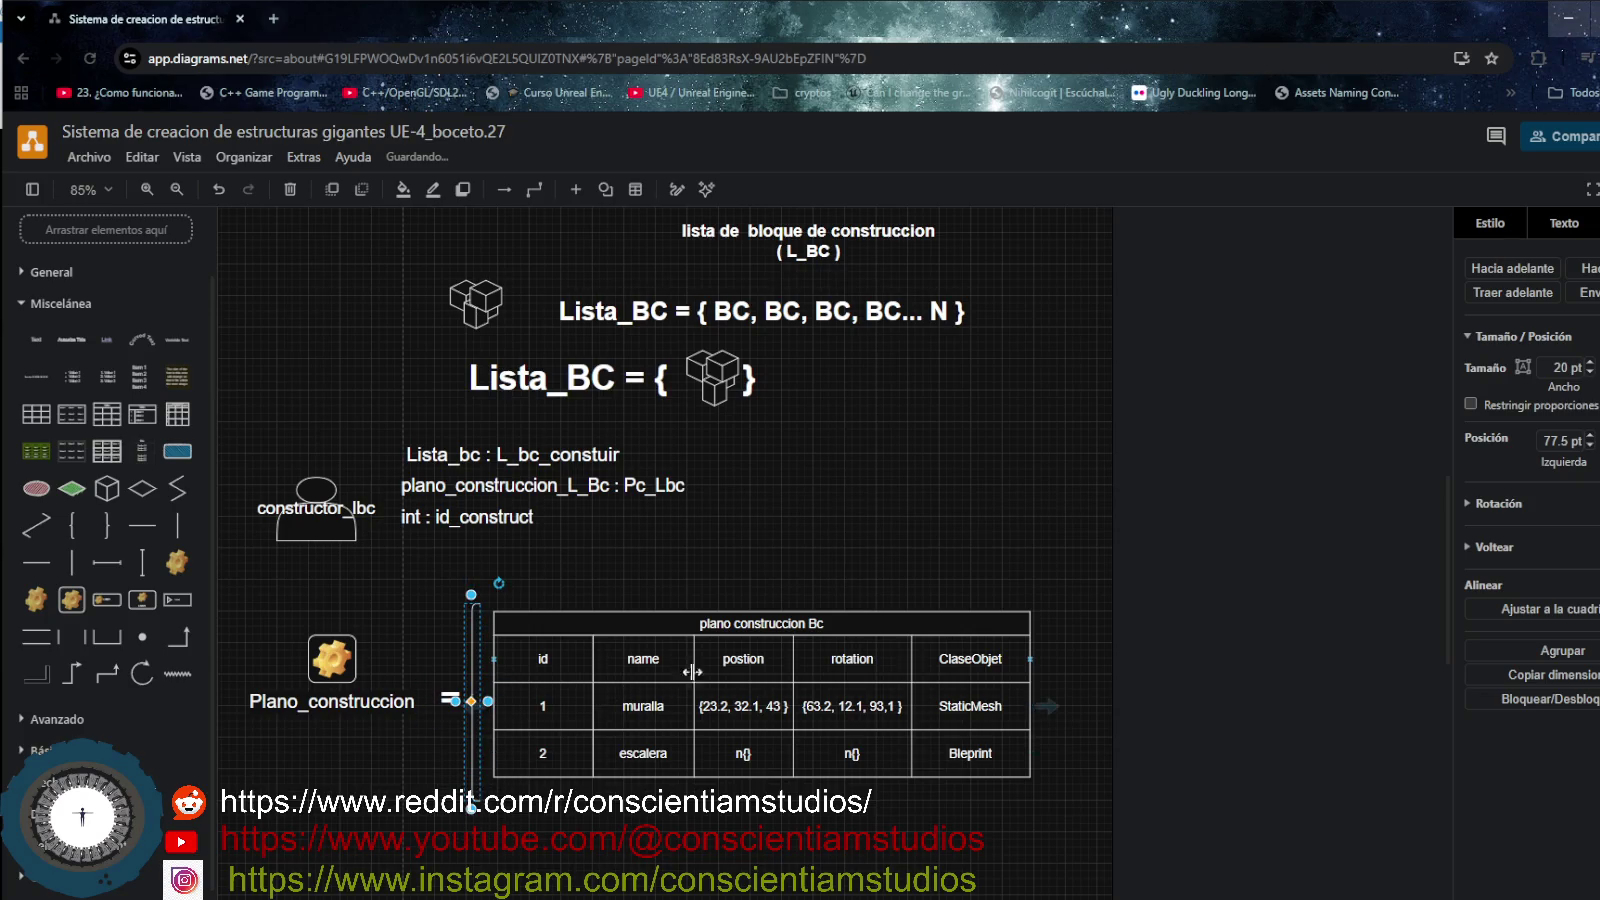
- Narrow the plano construccion Bc table to 515 width, shifting it slightly
{"action": "left_click", "coordinate": [870, 622]}
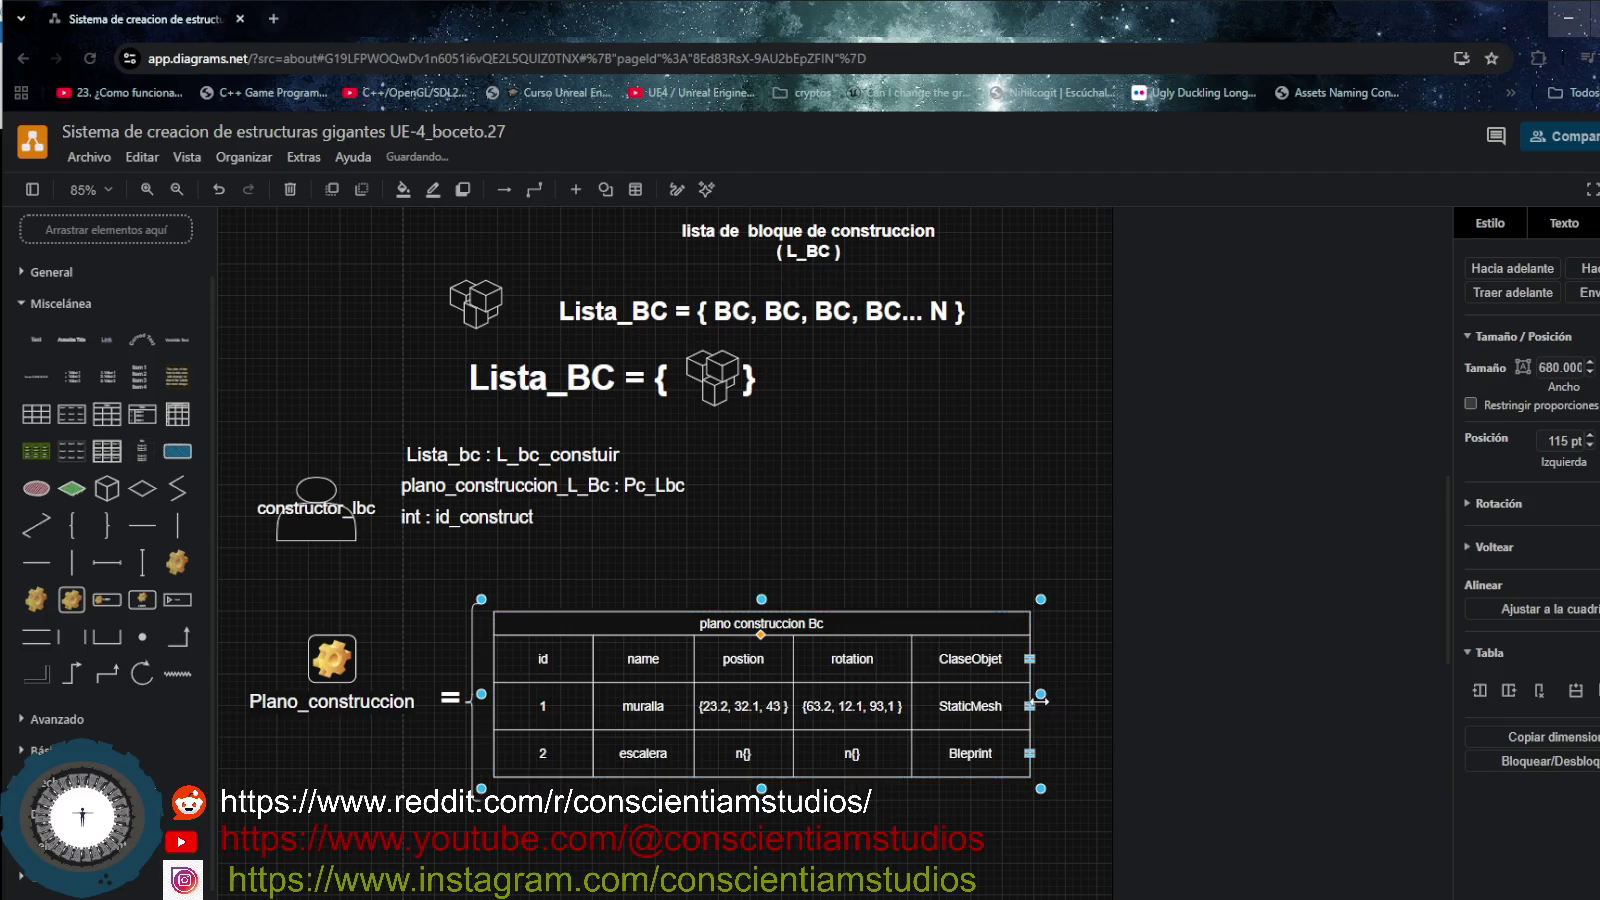
{"action": "left_click_drag", "start_coordinate": [1042, 700], "coordinate": [945, 700]}
{"action": "left_click_drag", "start_coordinate": [820, 628], "coordinate": [837, 632]}
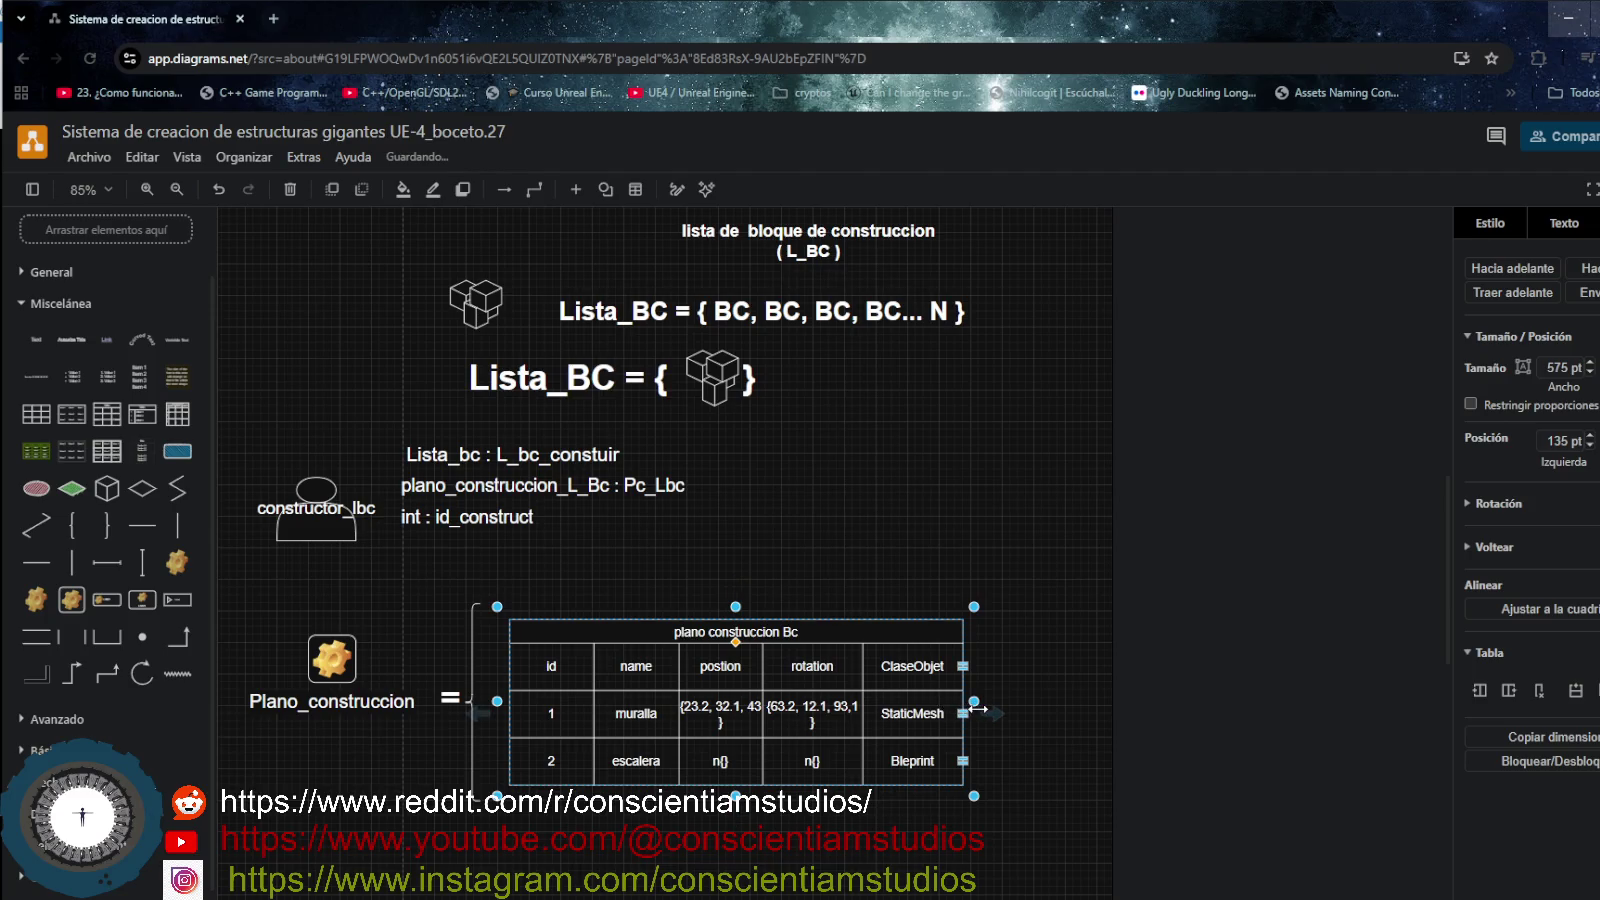
{"action": "left_click_drag", "start_coordinate": [976, 708], "coordinate": [927, 708]}
{"action": "scroll", "coordinate": [918, 641], "scroll_direction": "up", "scroll_amount": 3}
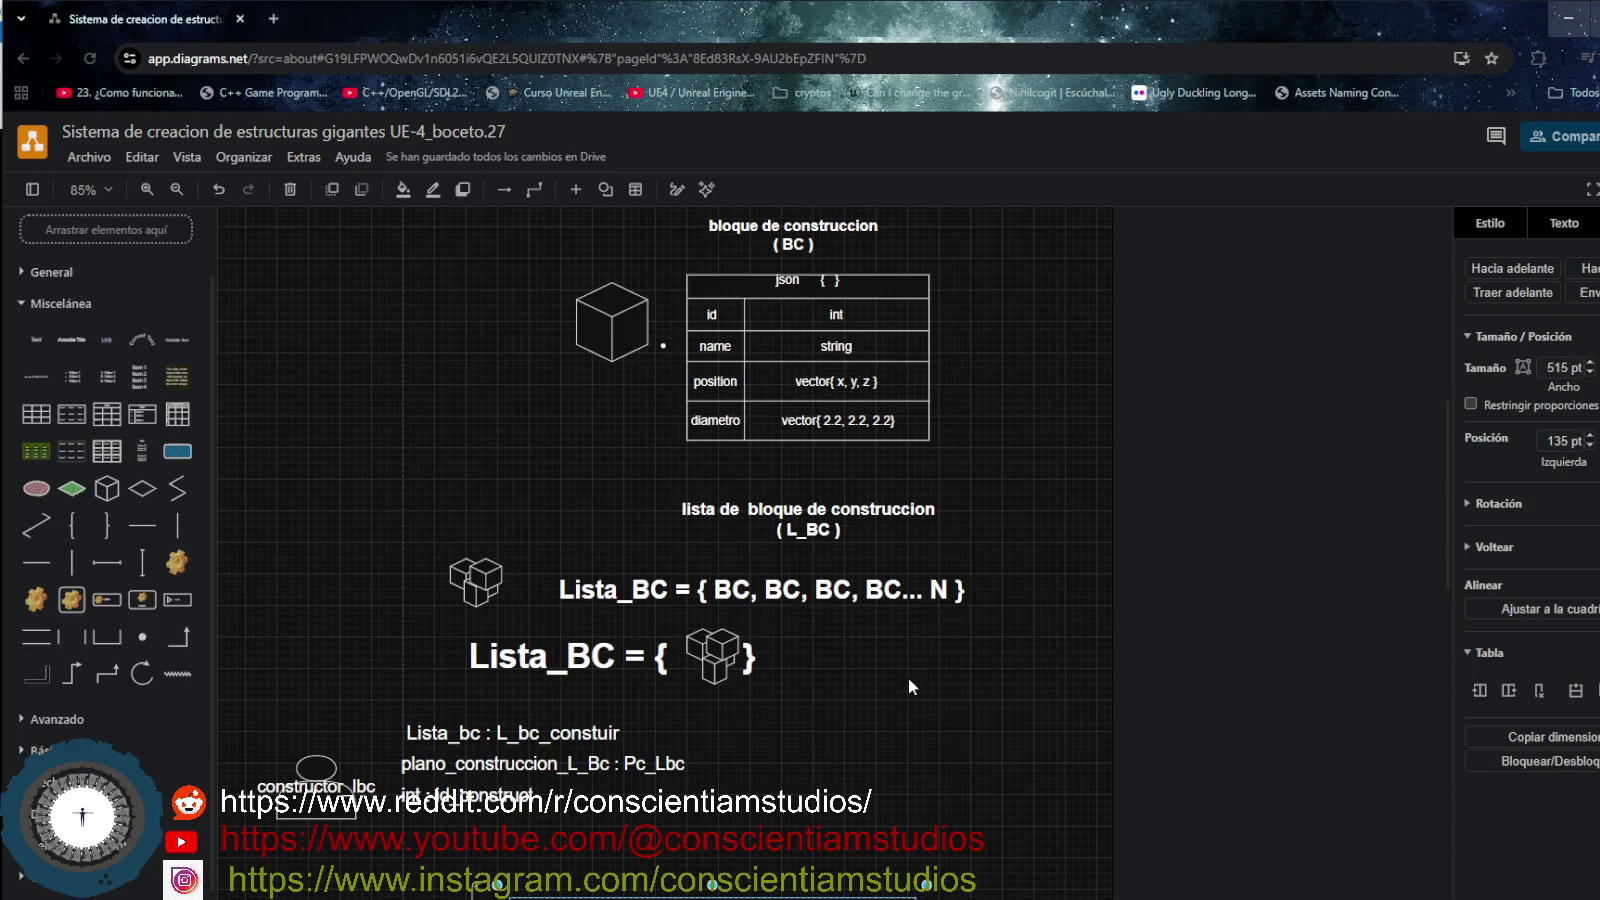
- Position the curly brace between the equals sign and the table
{"action": "scroll", "coordinate": [908, 677], "scroll_direction": "down", "scroll_amount": 3}
{"action": "scroll", "coordinate": [907, 678], "scroll_direction": "down", "scroll_amount": 3}
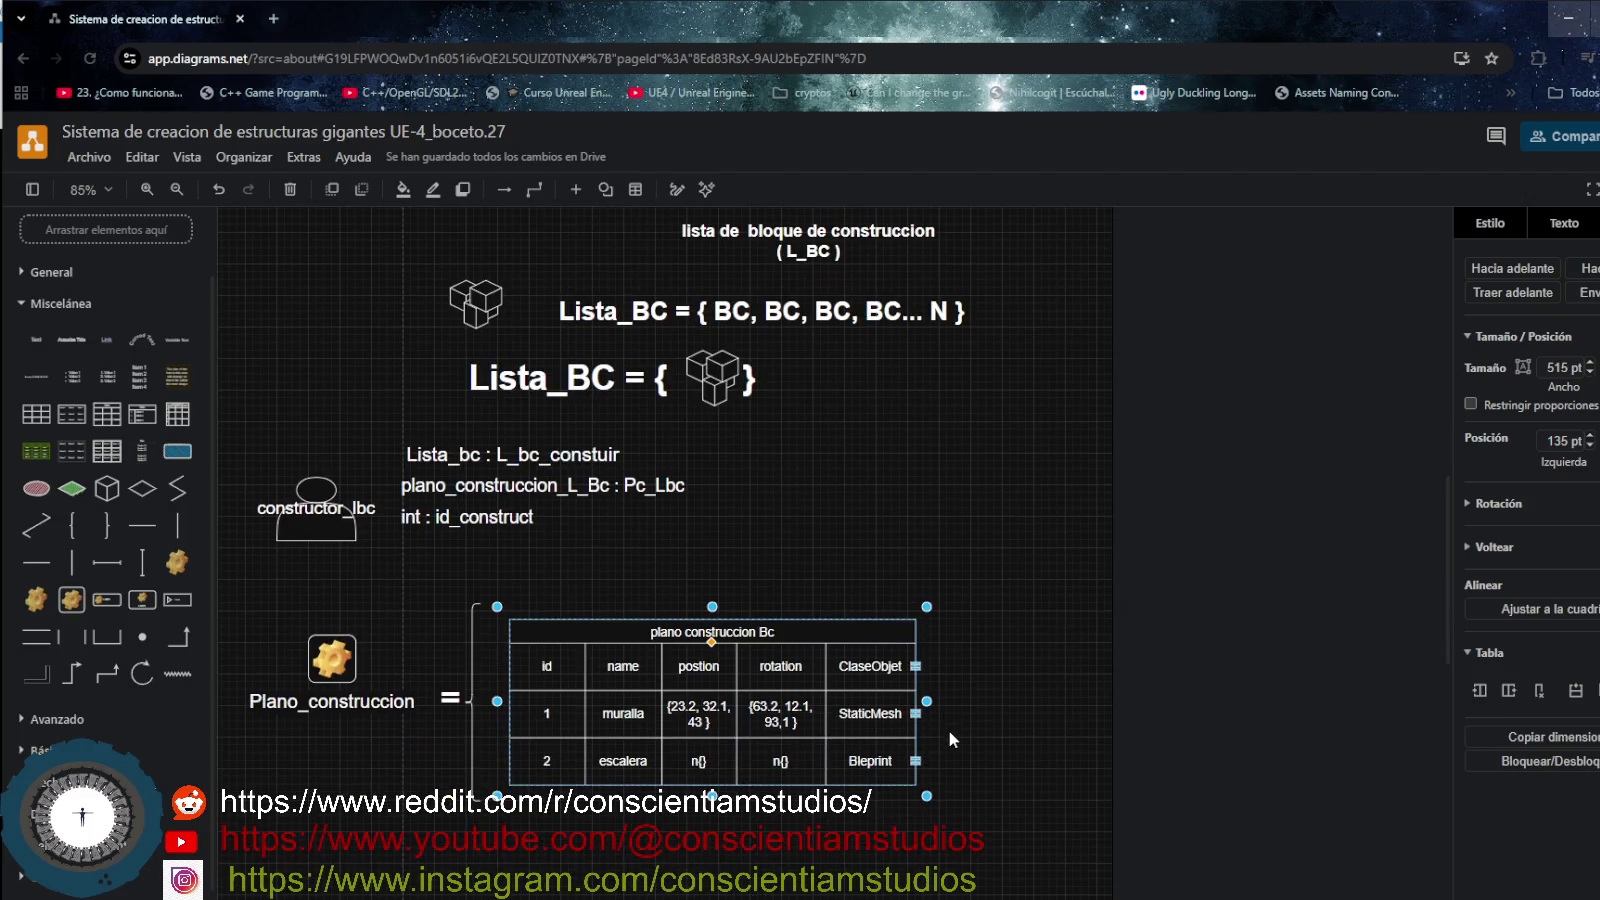
{"action": "left_click", "coordinate": [474, 635]}
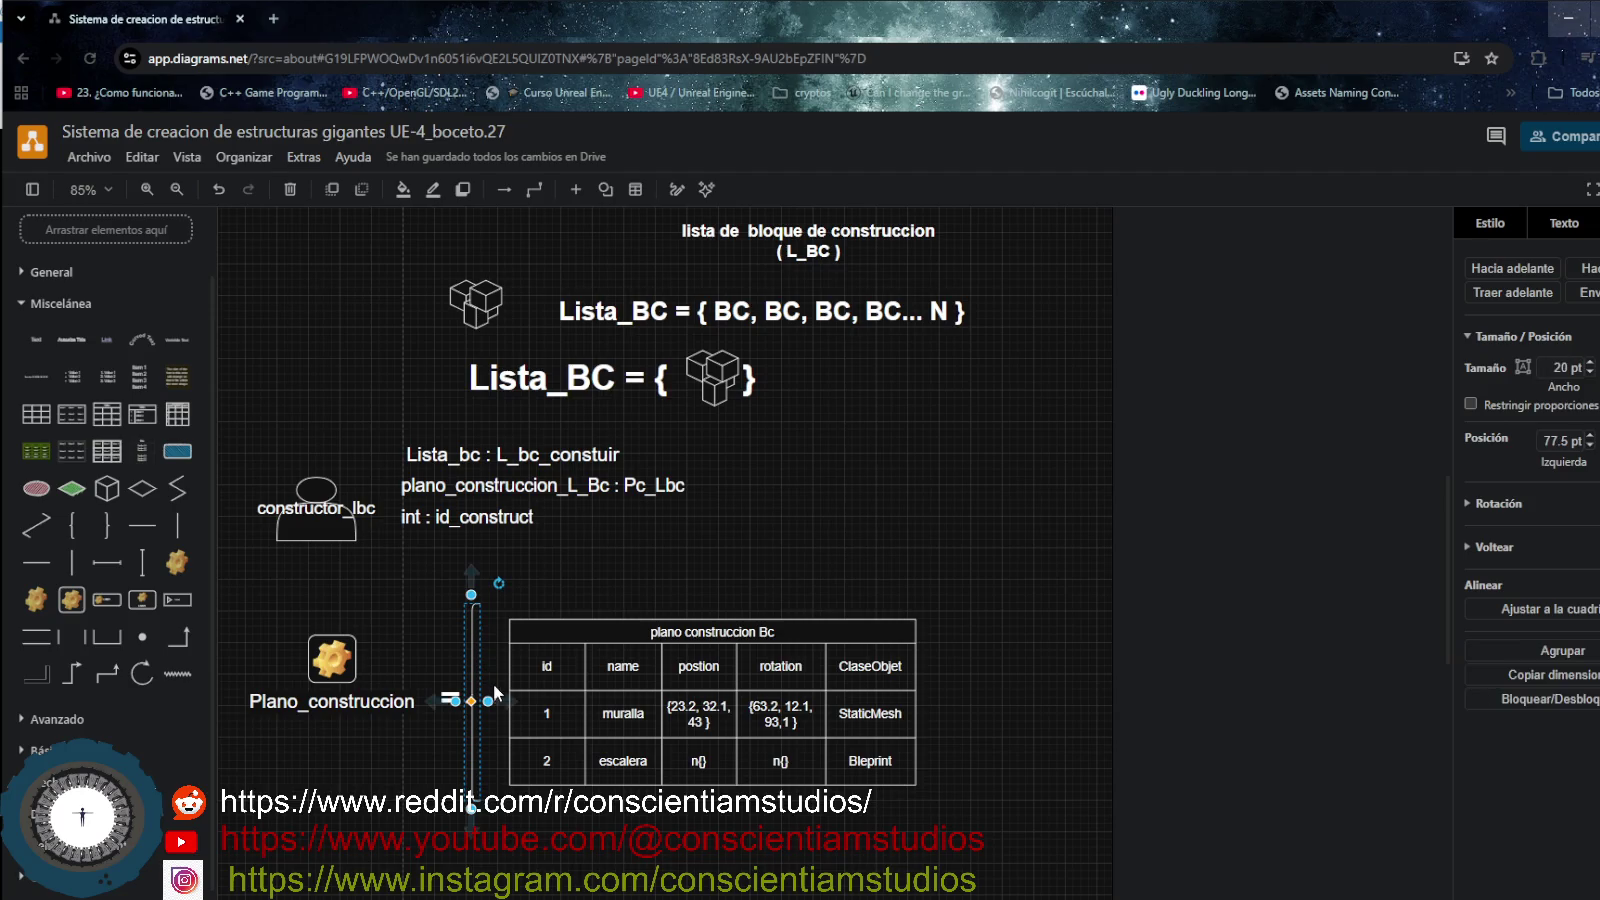
{"action": "left_click_drag", "start_coordinate": [473, 700], "coordinate": [506, 702]}
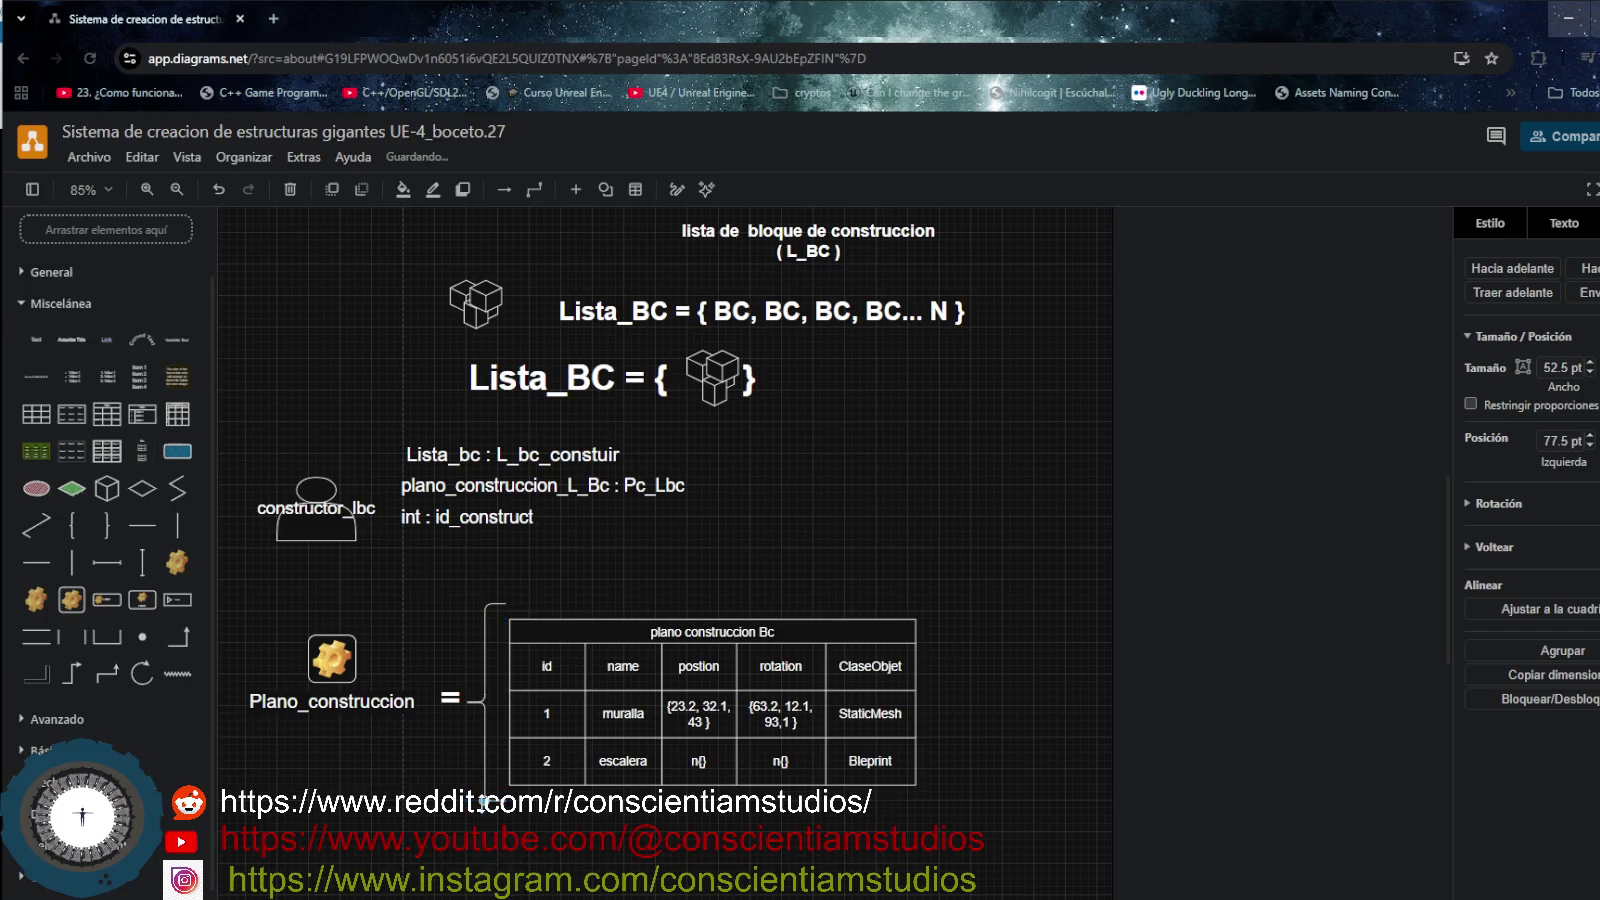
{"action": "left_click_drag", "start_coordinate": [486, 680], "coordinate": [494, 658]}
{"action": "left_click", "coordinate": [664, 810]}
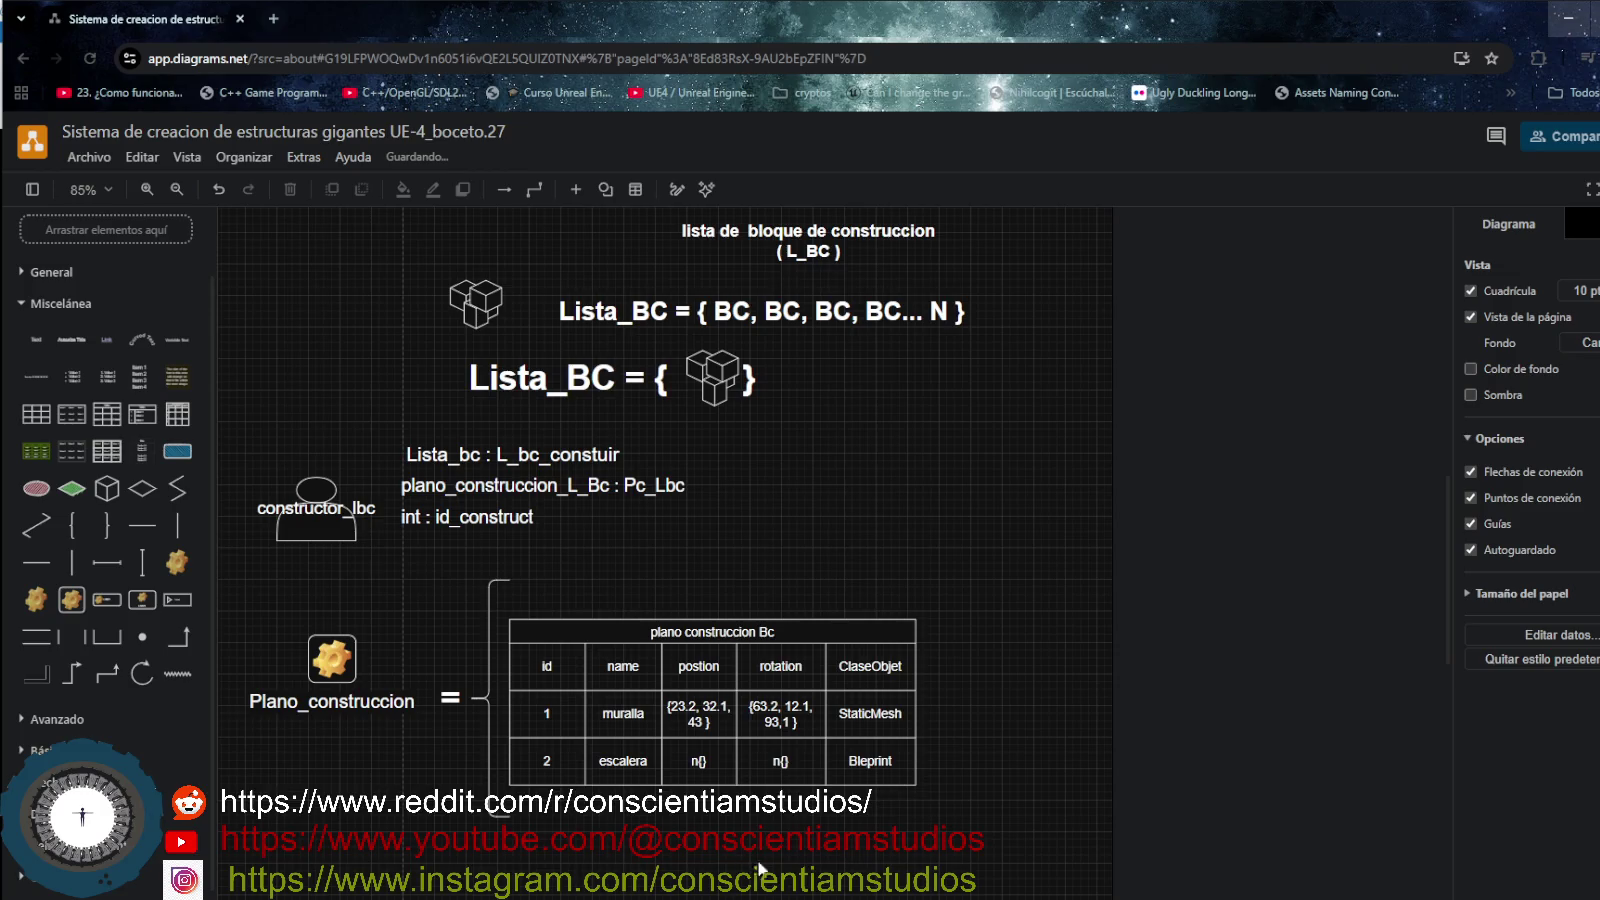
- Shift the plano construccion Bc table slightly right of the left brace
{"action": "mouse_move", "coordinate": [621, 712]}
{"action": "left_mouse_down"}
{"action": "mouse_move", "coordinate": [643, 708]}
{"action": "mouse_move", "coordinate": [617, 705]}
{"action": "left_mouse_up"}
{"action": "left_click", "coordinate": [490, 697]}
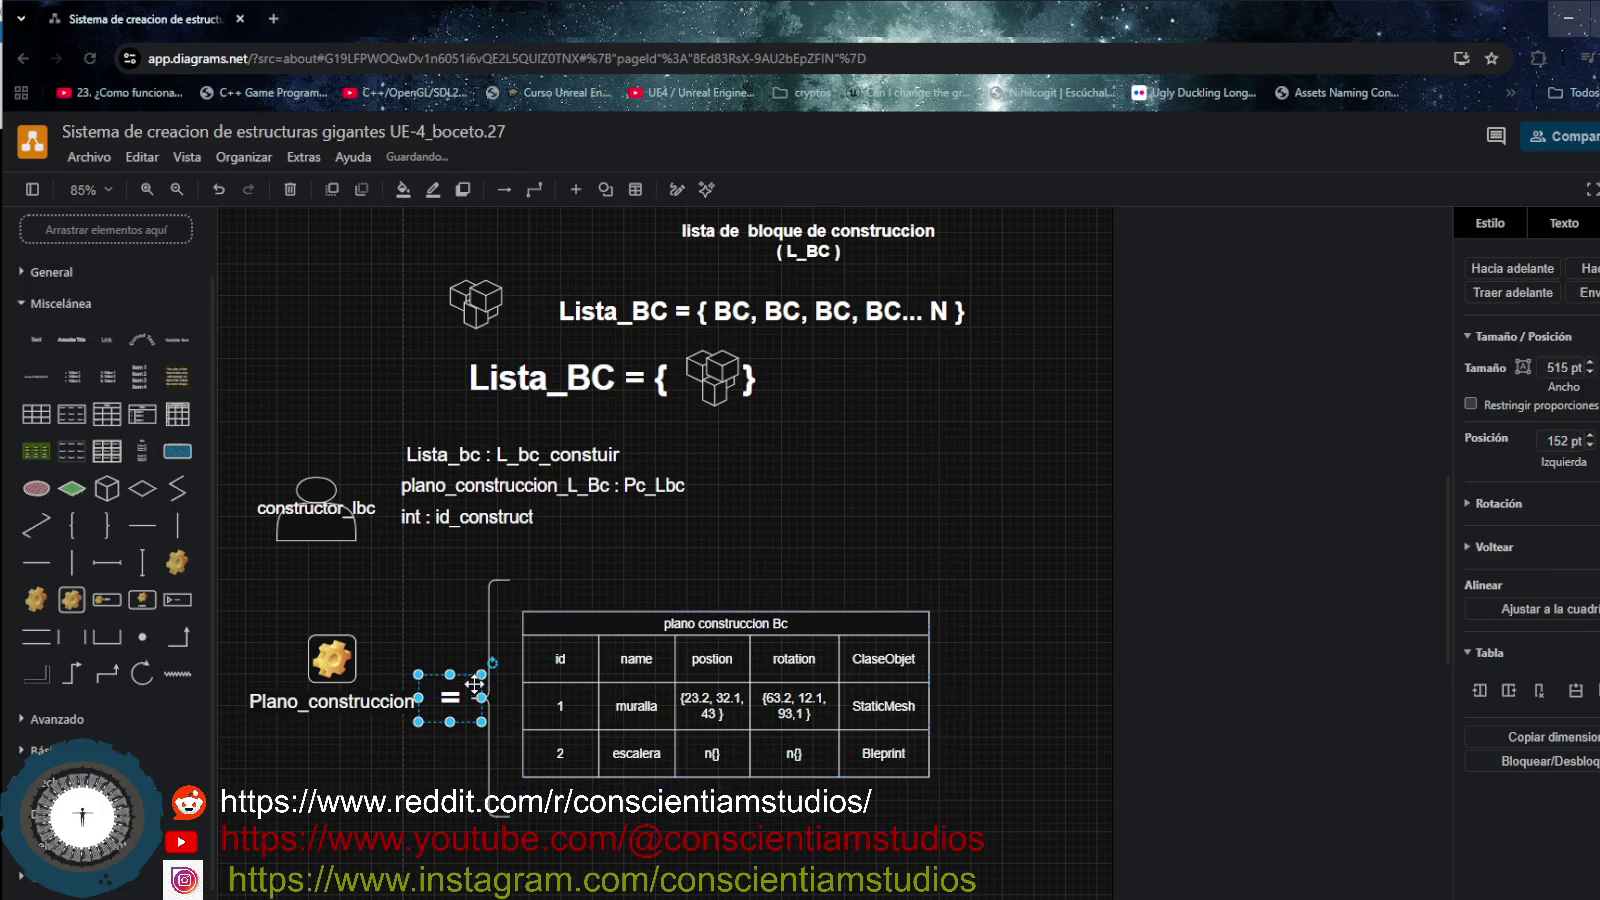
{"action": "left_click", "coordinate": [485, 595]}
{"action": "left_click", "coordinate": [505, 580]}
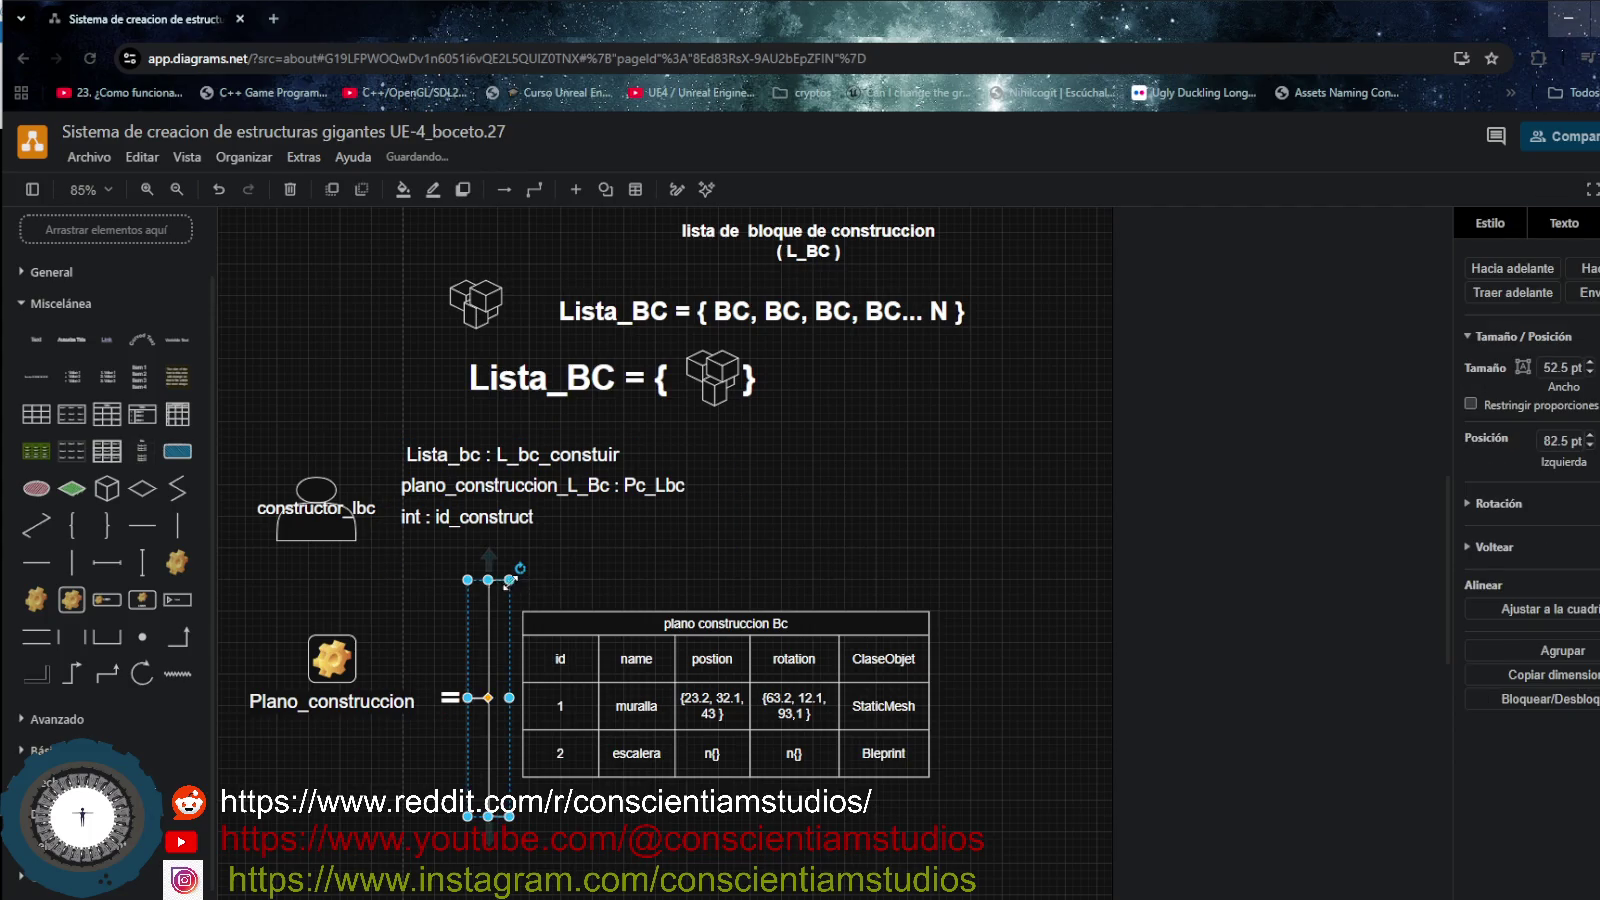
{"action": "left_click_drag", "start_coordinate": [770, 684], "coordinate": [770, 684]}
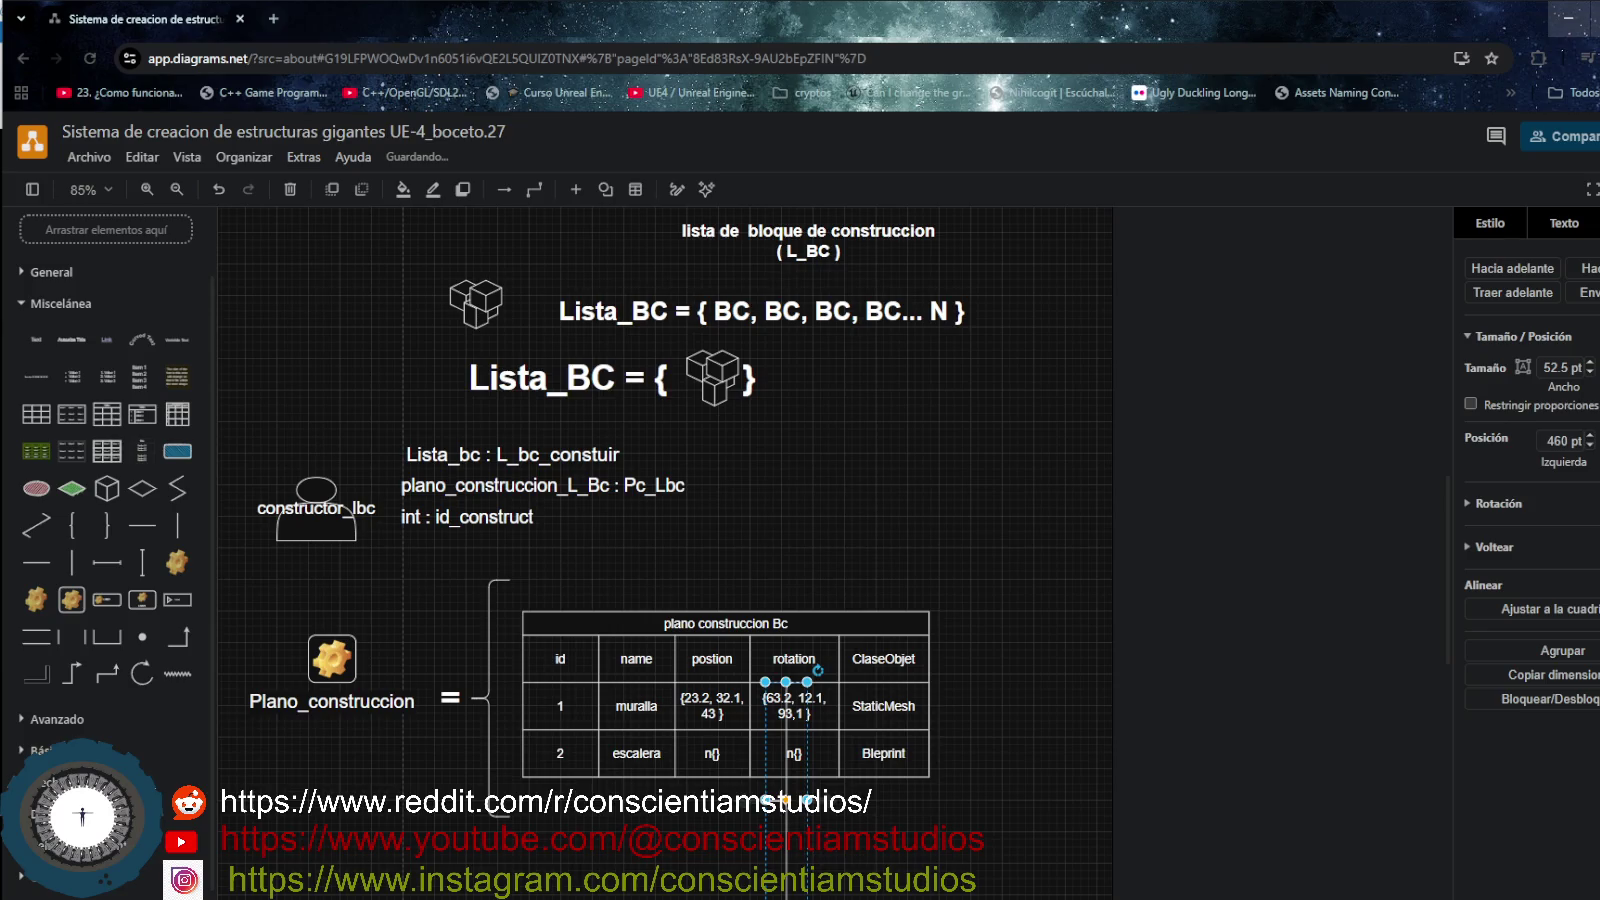
{"action": "left_click", "coordinate": [858, 870]}
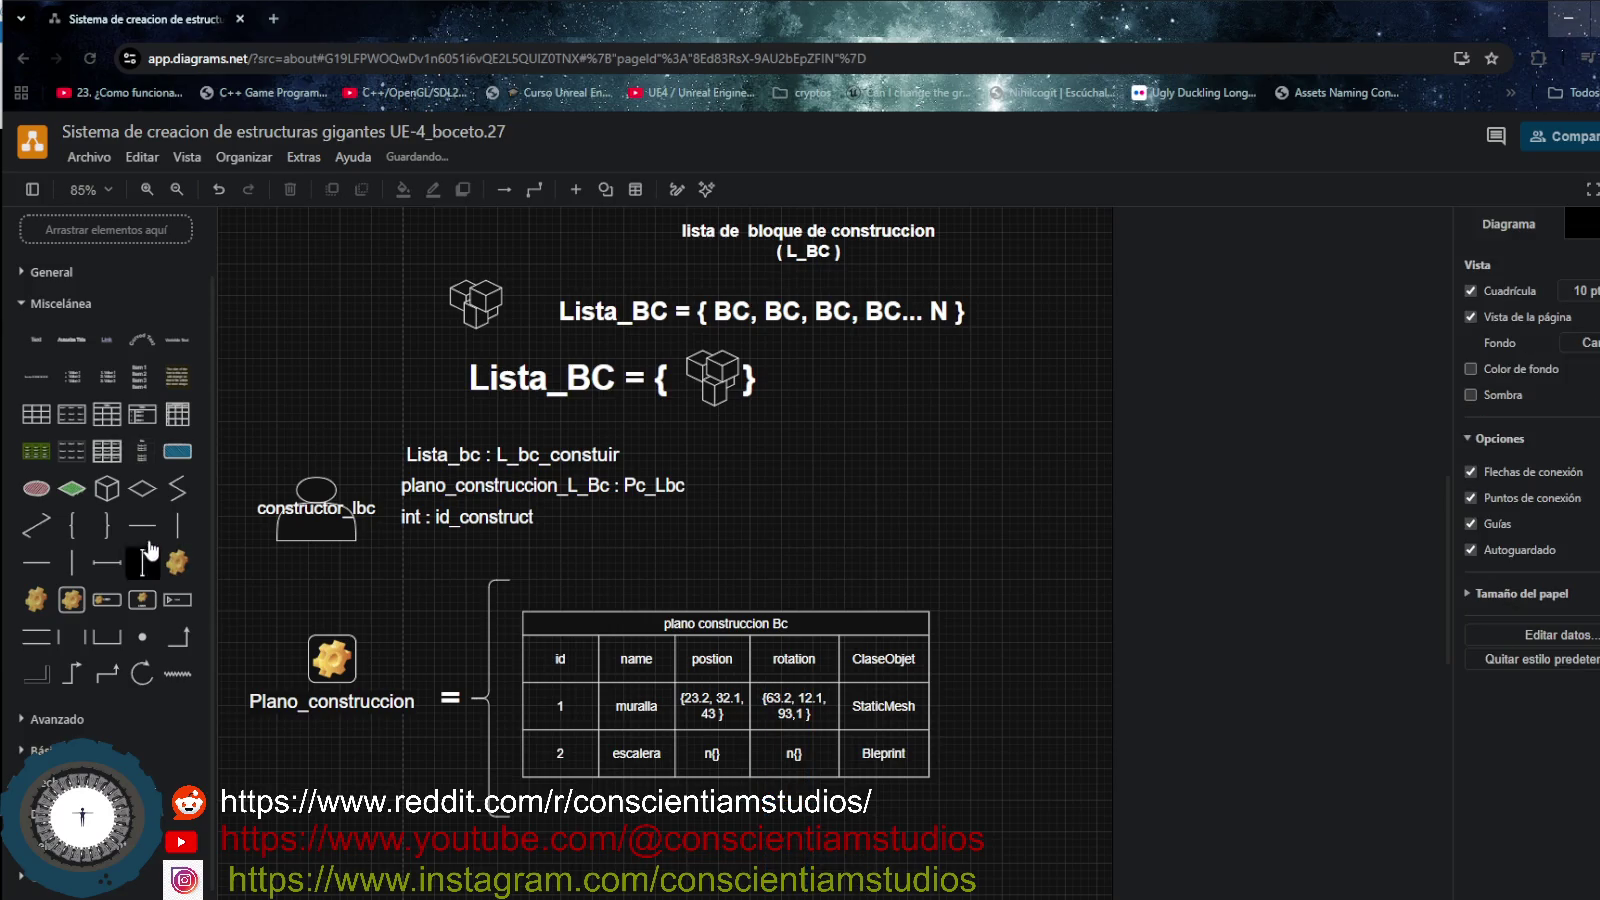
- Add a right curly brace beside the table, sized to 60 x 300
{"action": "mouse_move", "coordinate": [107, 525]}
{"action": "left_mouse_down"}
{"action": "mouse_move", "coordinate": [978, 690]}
{"action": "mouse_move", "coordinate": [983, 598]}
{"action": "left_mouse_up"}
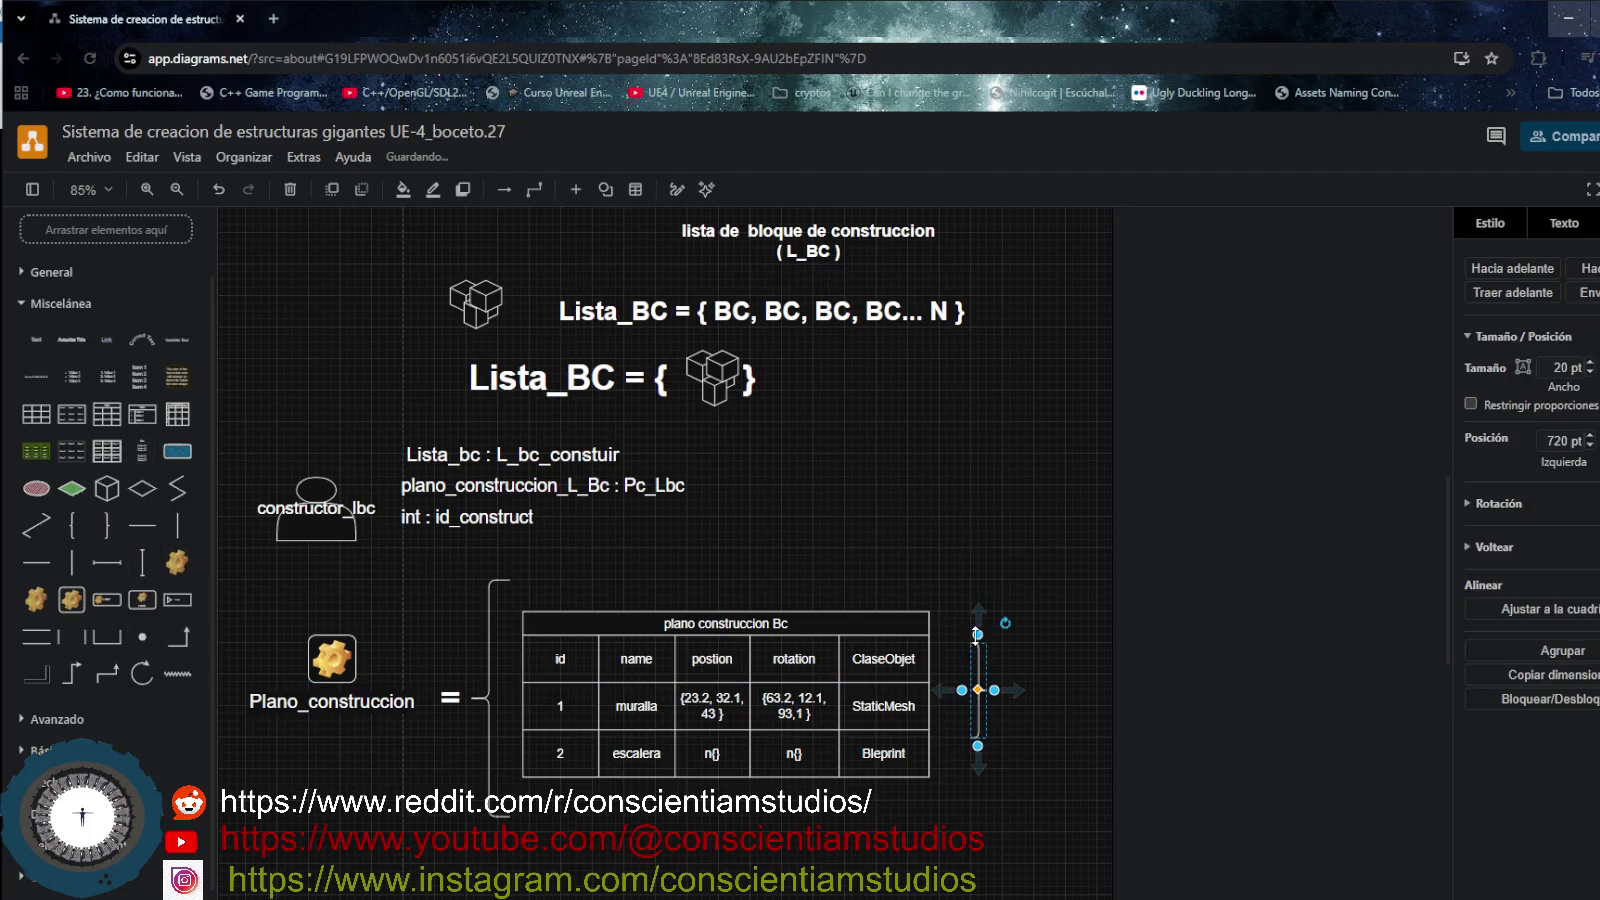
{"action": "left_click_drag", "start_coordinate": [978, 737], "coordinate": [978, 793]}
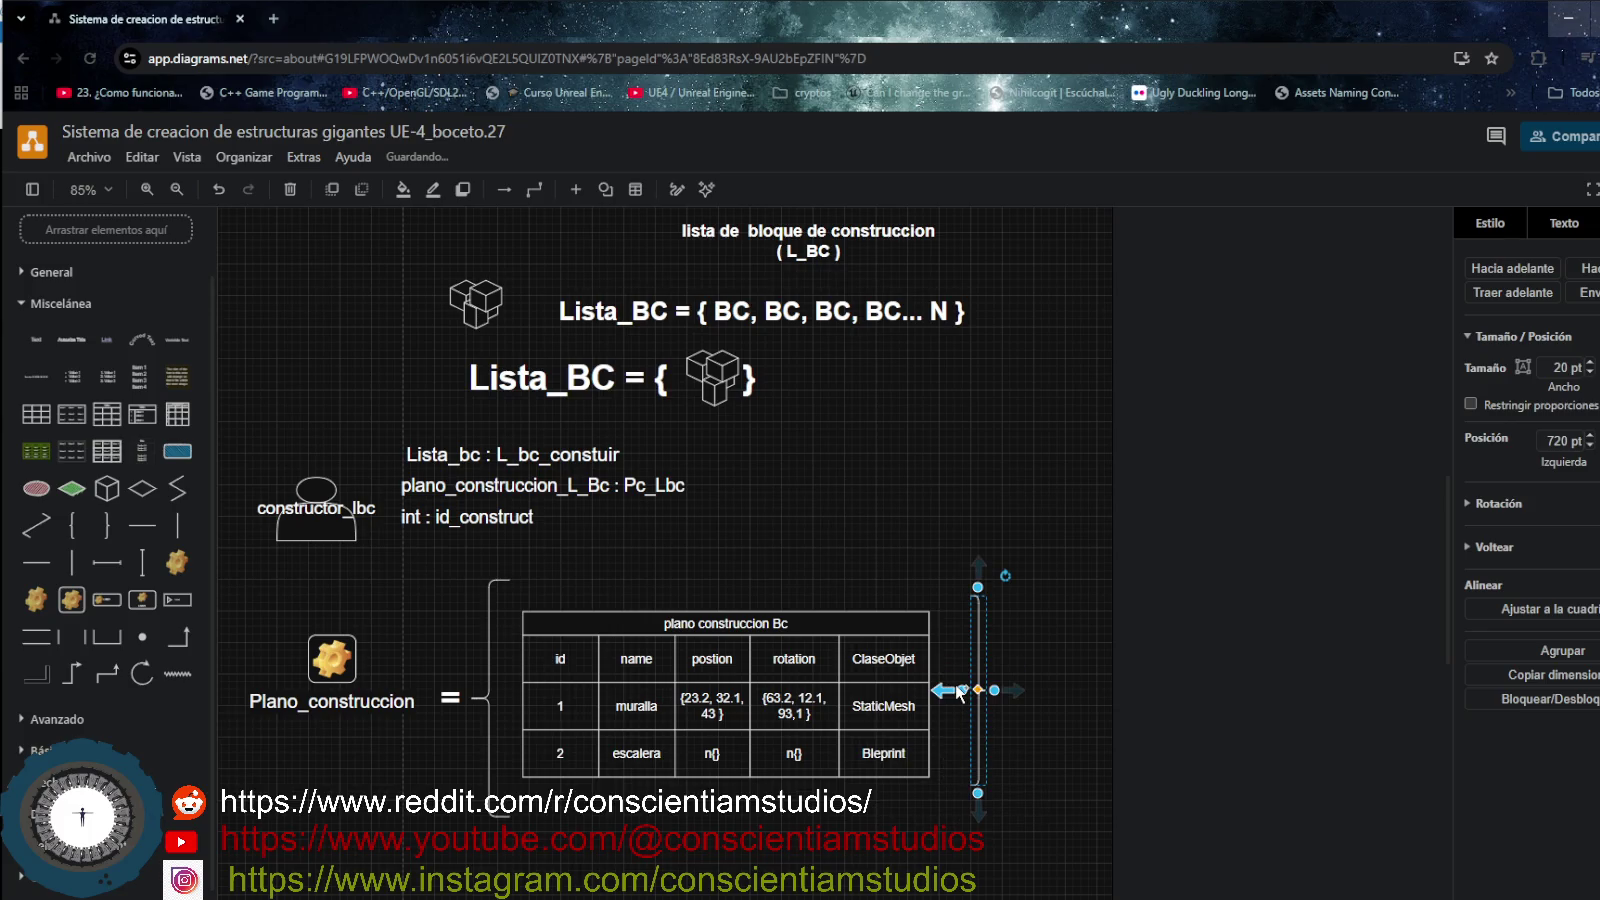
{"action": "left_click_drag", "start_coordinate": [968, 688], "coordinate": [936, 688]}
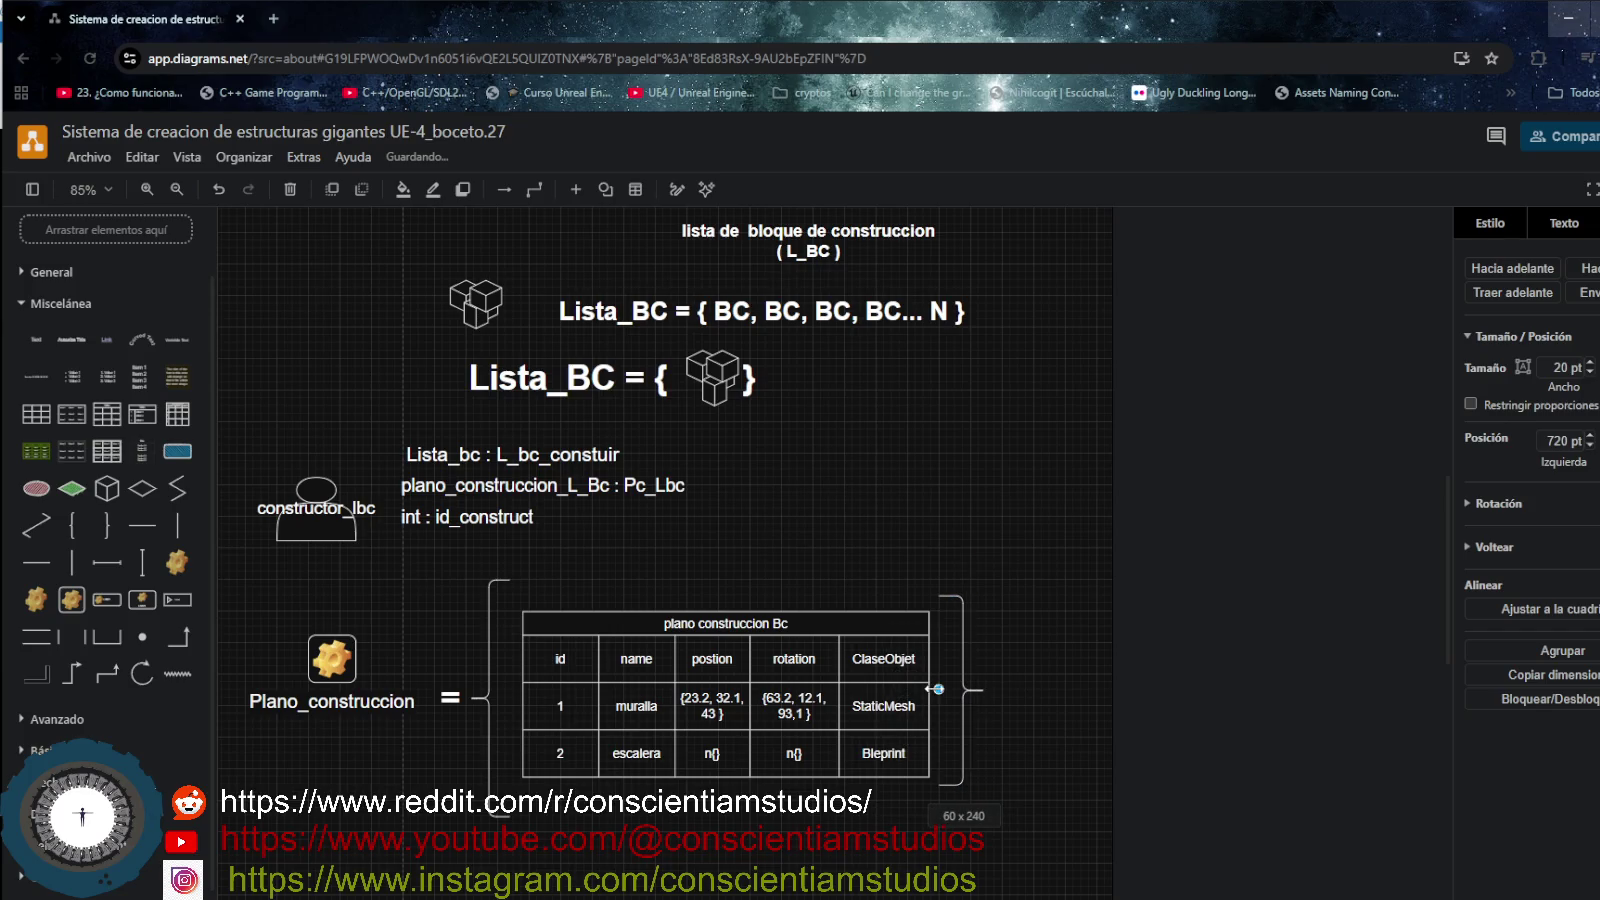
{"action": "left_click_drag", "start_coordinate": [963, 785], "coordinate": [962, 815]}
{"action": "left_click_drag", "start_coordinate": [963, 596], "coordinate": [963, 579]}
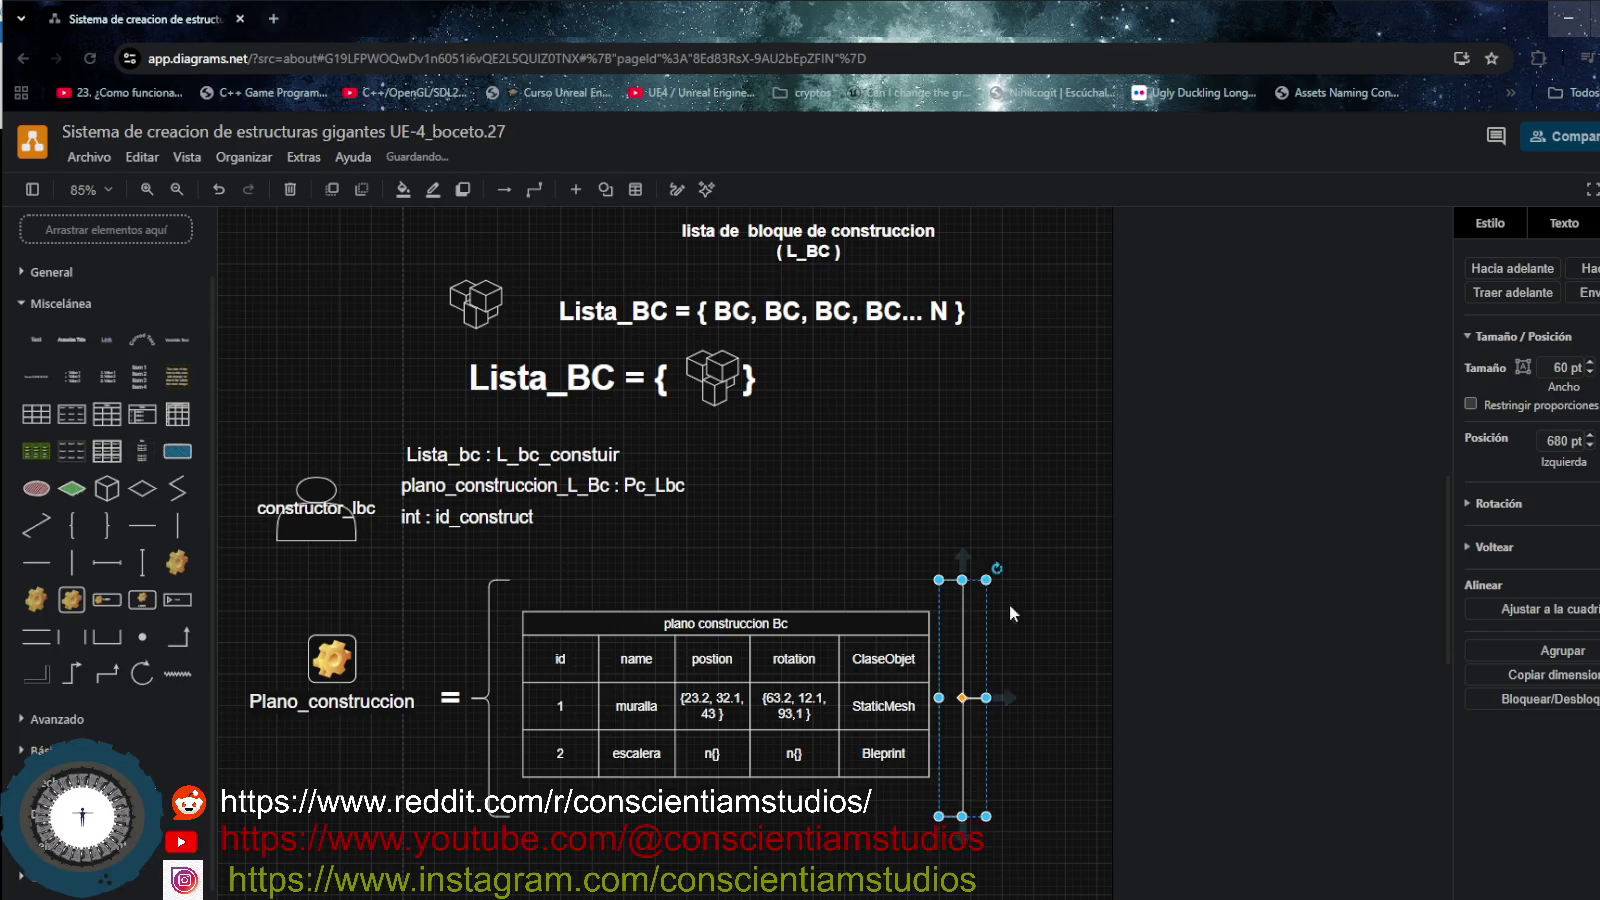
{"action": "left_click", "coordinate": [1058, 660]}
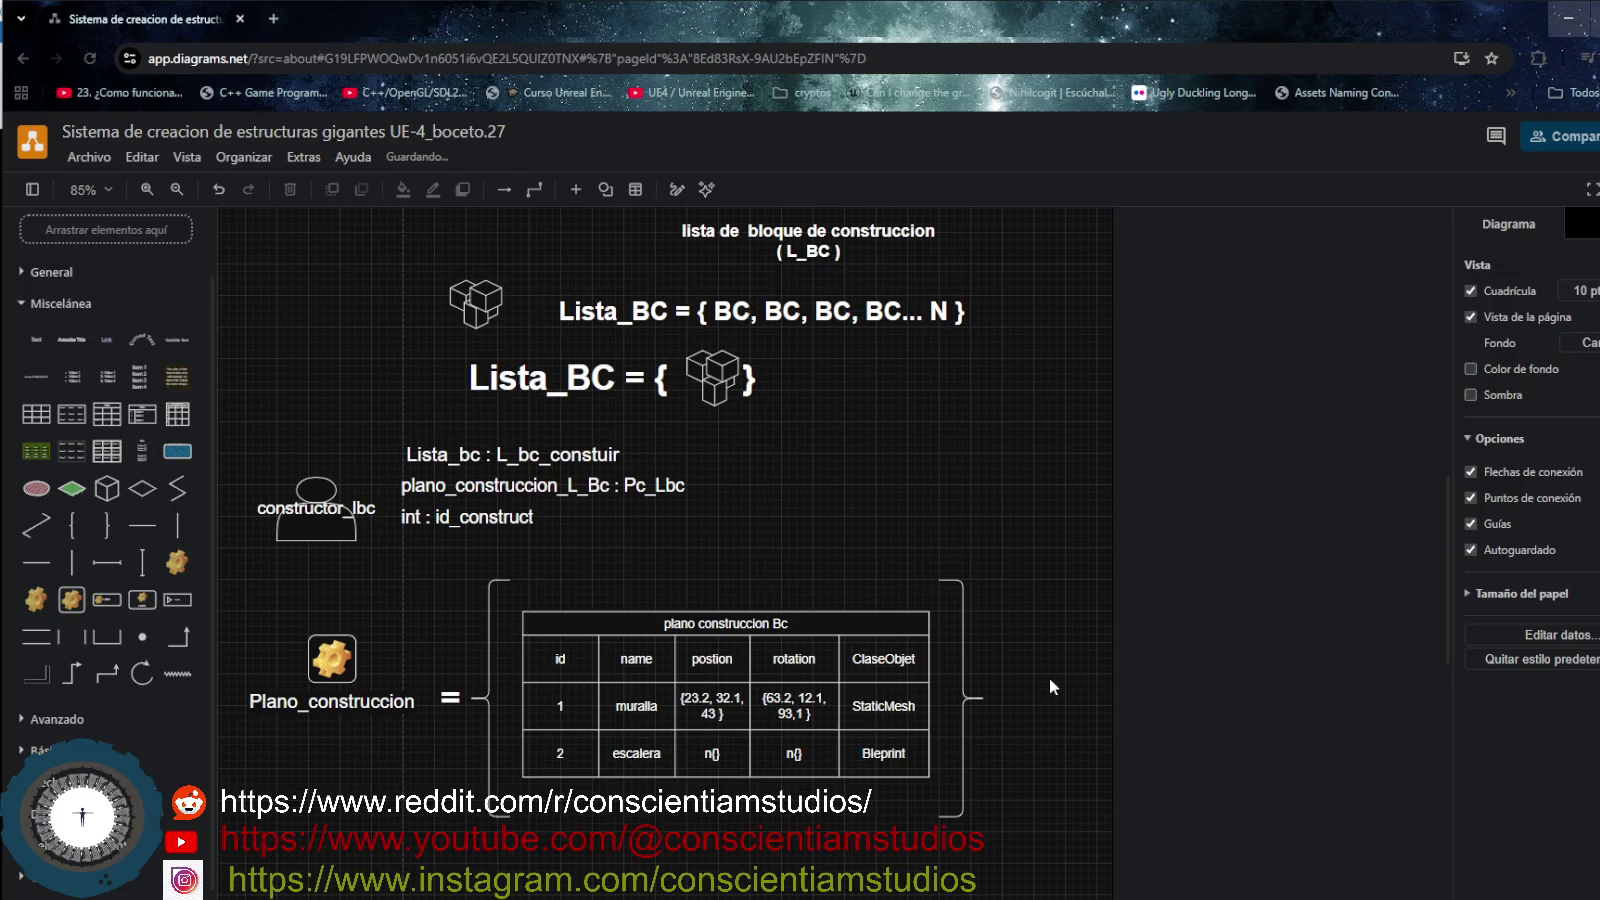
{"action": "scroll", "coordinate": [358, 817], "scroll_direction": "down", "scroll_amount": 2}
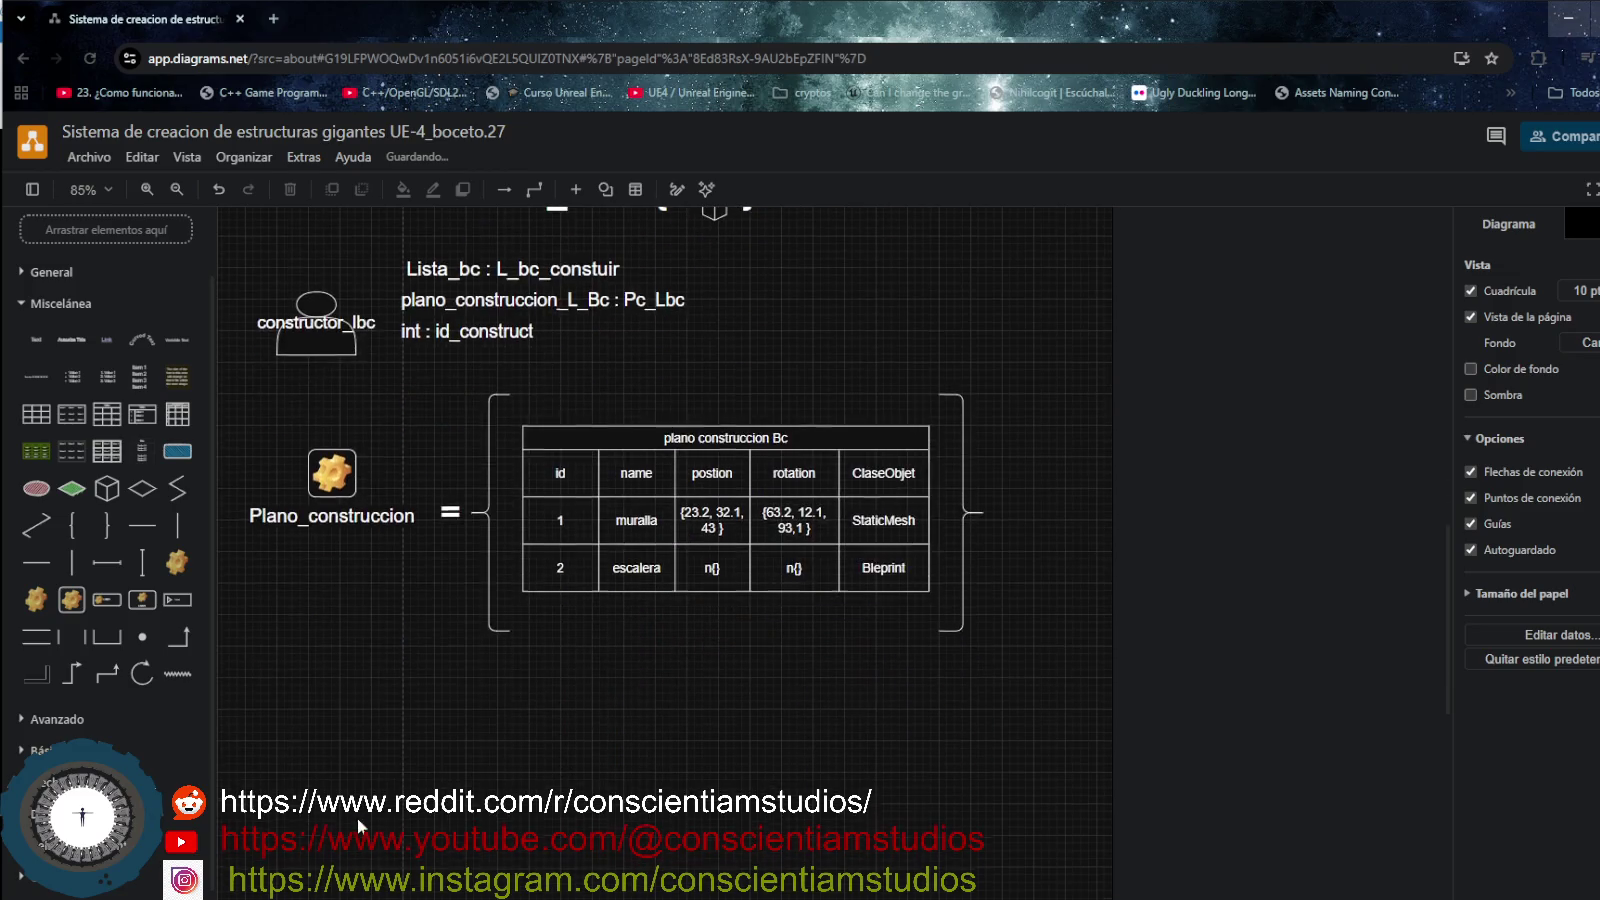
- Box-select the gear, label, '=', both braces and table, and shift them slightly left
{"action": "scroll", "coordinate": [358, 818], "scroll_direction": "up", "scroll_amount": 5}
{"action": "scroll", "coordinate": [357, 813], "scroll_direction": "up", "scroll_amount": 3}
{"action": "scroll", "coordinate": [357, 813], "scroll_direction": "down", "scroll_amount": 4}
{"action": "scroll", "coordinate": [358, 813], "scroll_direction": "down", "scroll_amount": 3}
{"action": "scroll", "coordinate": [361, 813], "scroll_direction": "down", "scroll_amount": 1}
{"action": "scroll", "coordinate": [363, 803], "scroll_direction": "down", "scroll_amount": 2}
{"action": "scroll", "coordinate": [357, 800], "scroll_direction": "up", "scroll_amount": 3}
{"action": "left_click_drag", "start_coordinate": [240, 476], "coordinate": [1031, 797]}
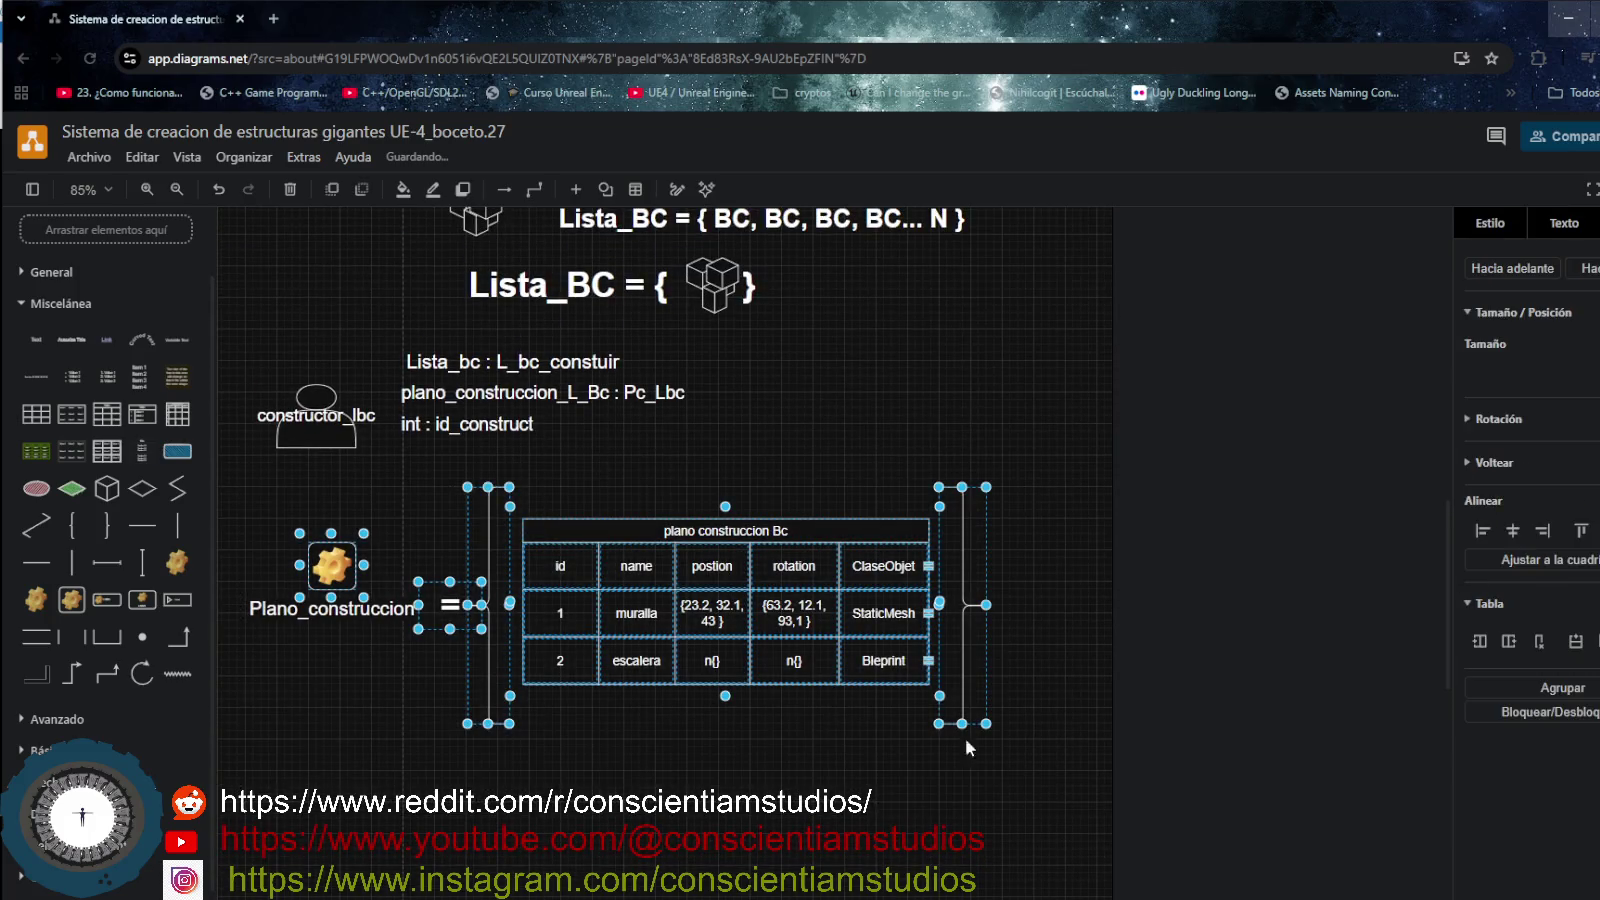
{"action": "mouse_move", "coordinate": [840, 538]}
{"action": "left_mouse_down"}
{"action": "mouse_move", "coordinate": [848, 508]}
{"action": "mouse_move", "coordinate": [801, 533]}
{"action": "left_mouse_up"}
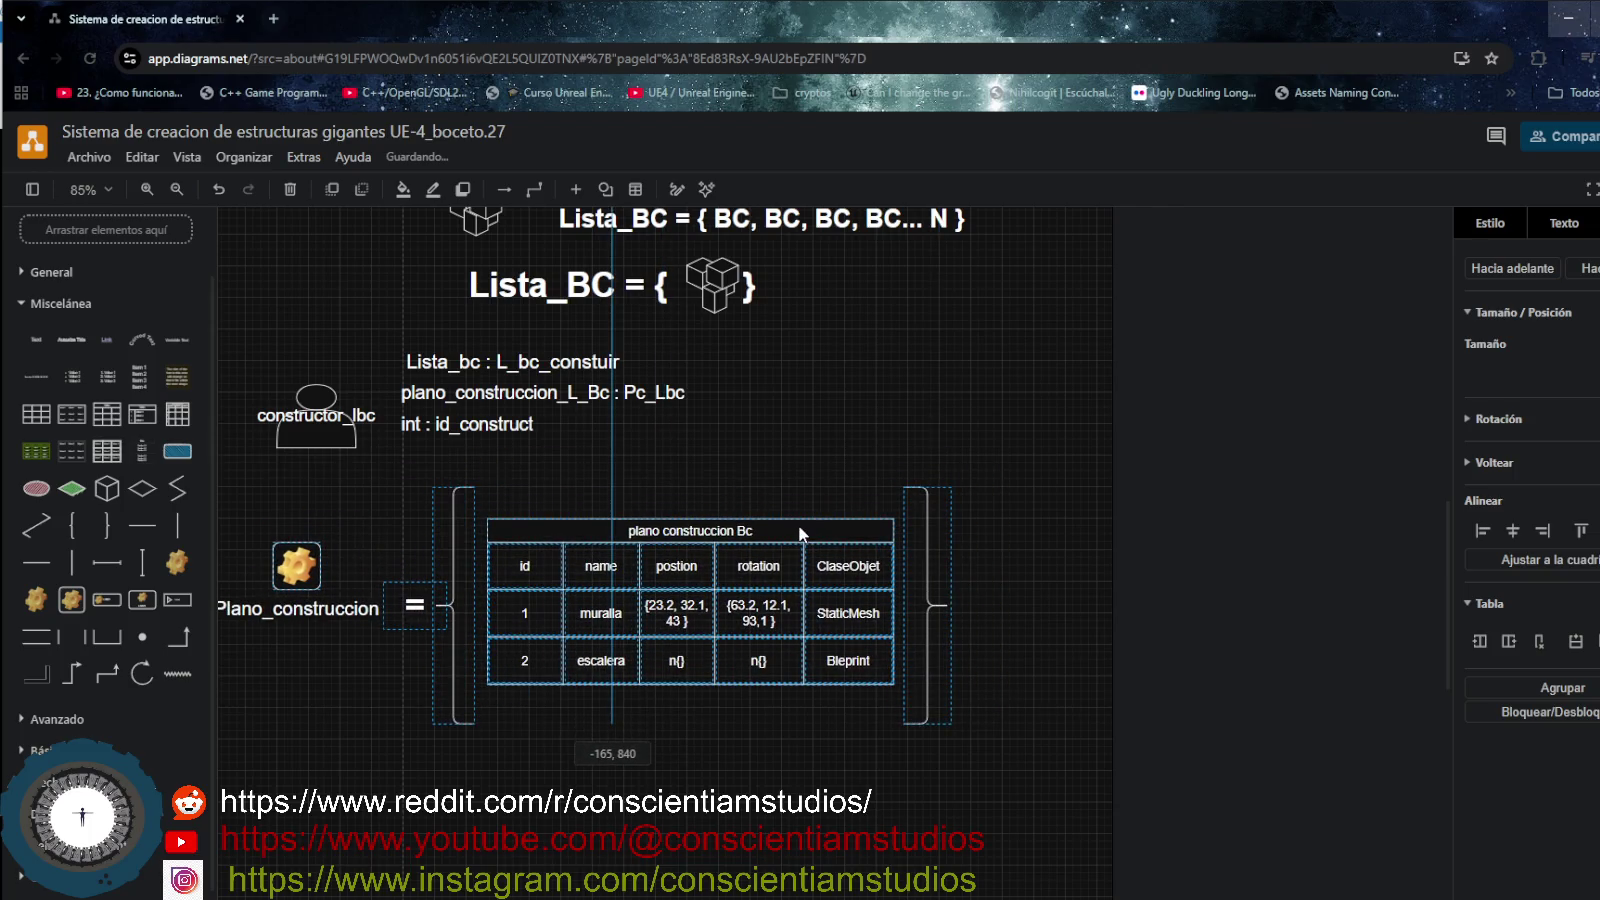
{"action": "right_click", "coordinate": [543, 529]}
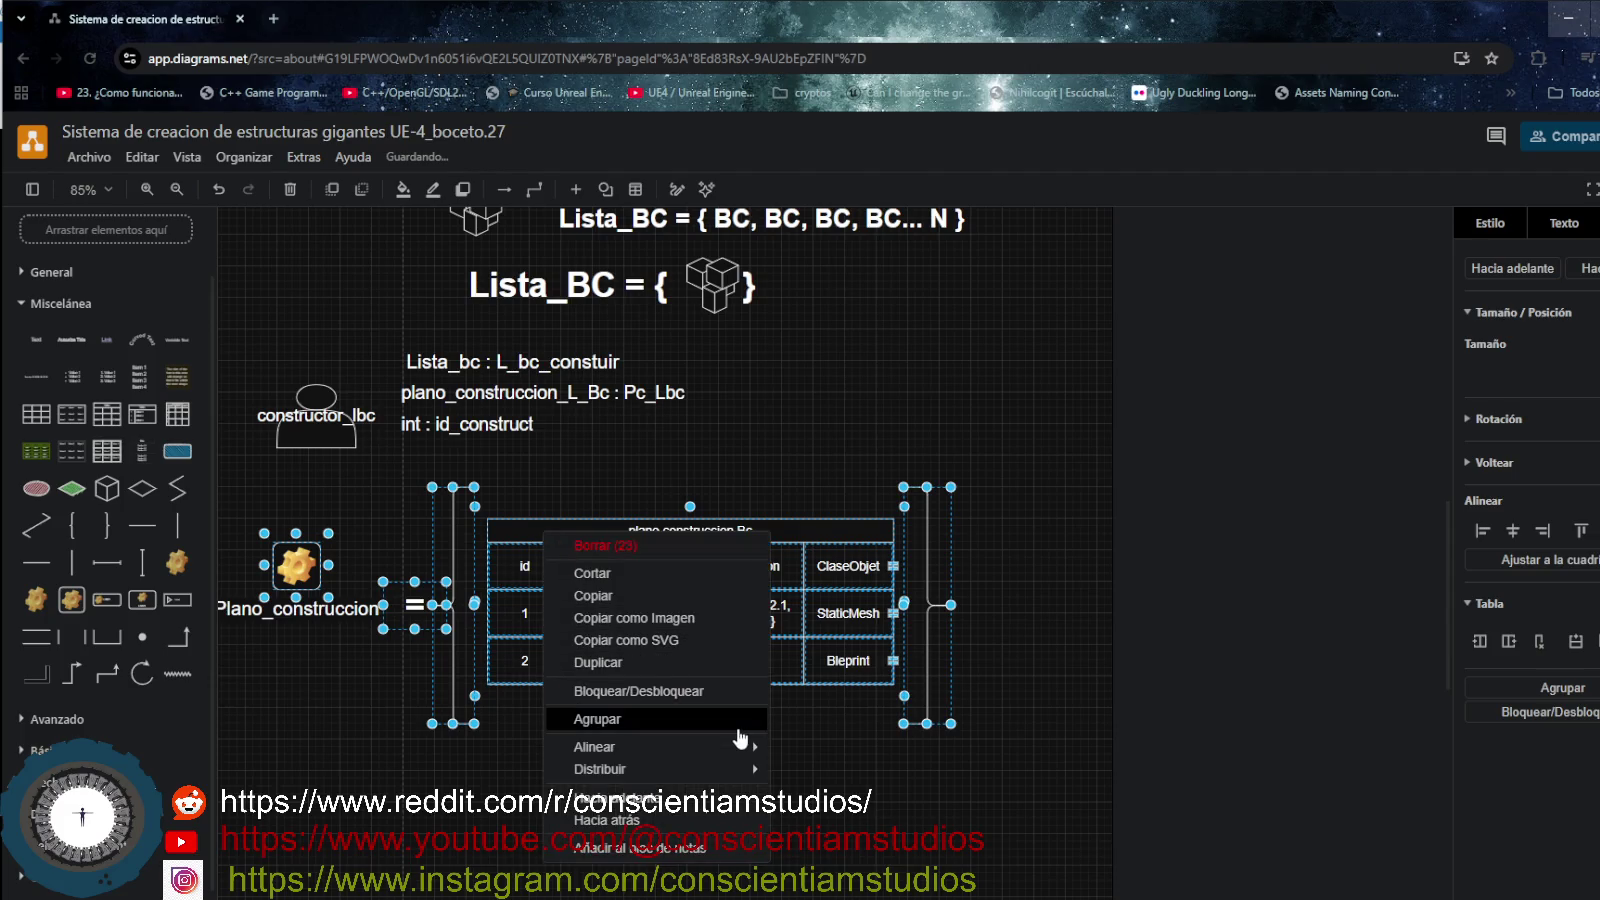
- Group the Plano_construccion shapes and set their font colour to yellow FFFF00
{"action": "left_click", "coordinate": [732, 723]}
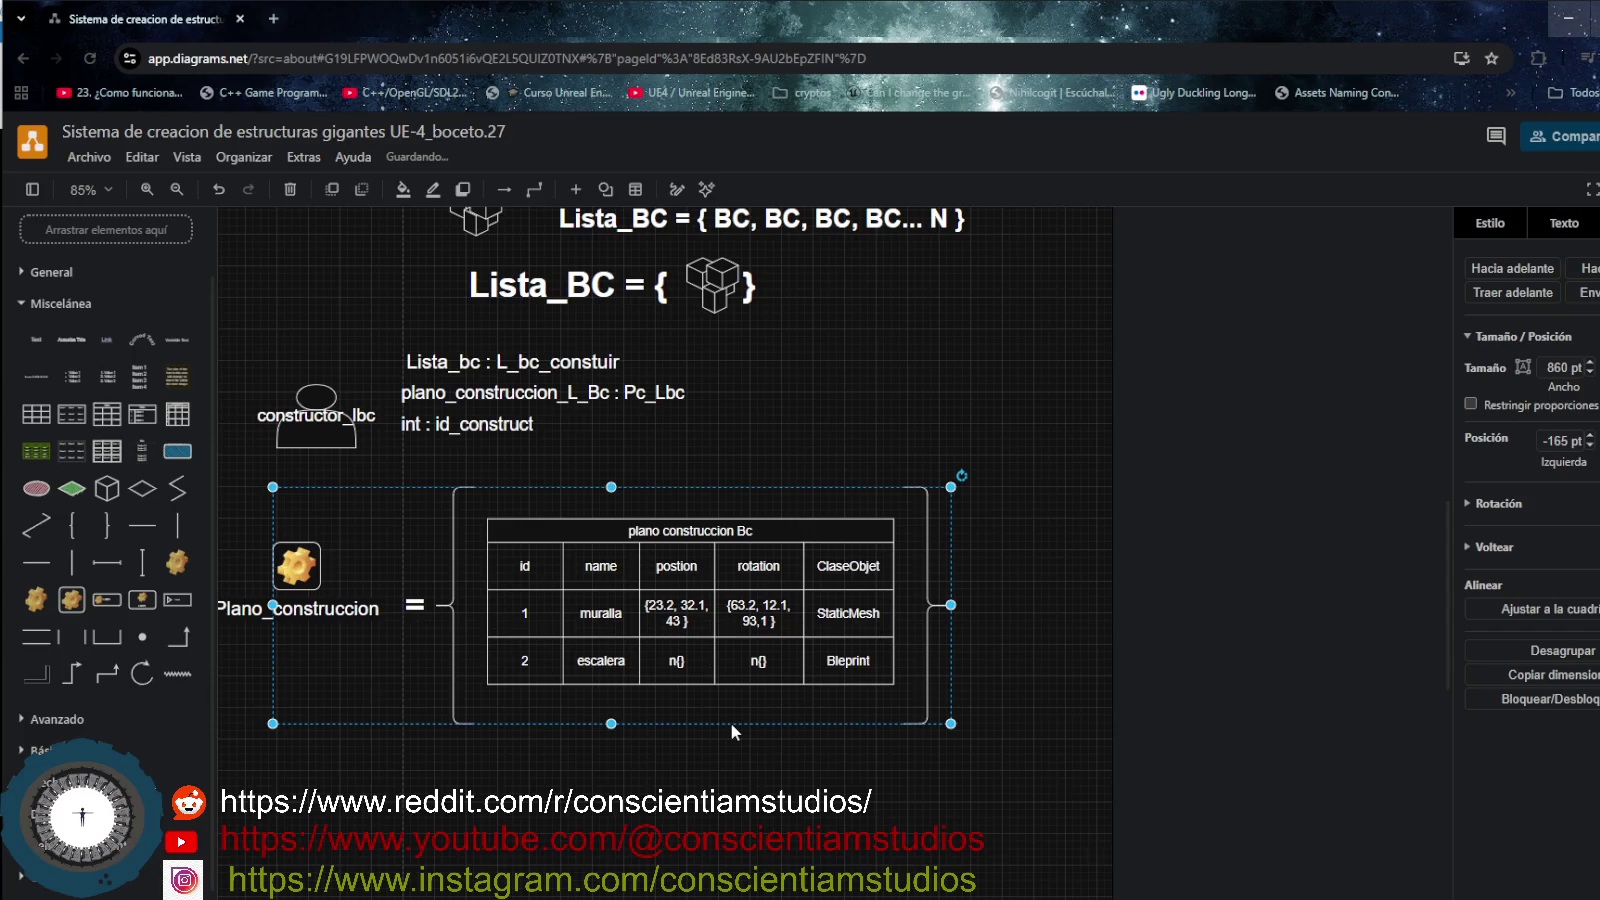
{"action": "left_click", "coordinate": [1575, 226]}
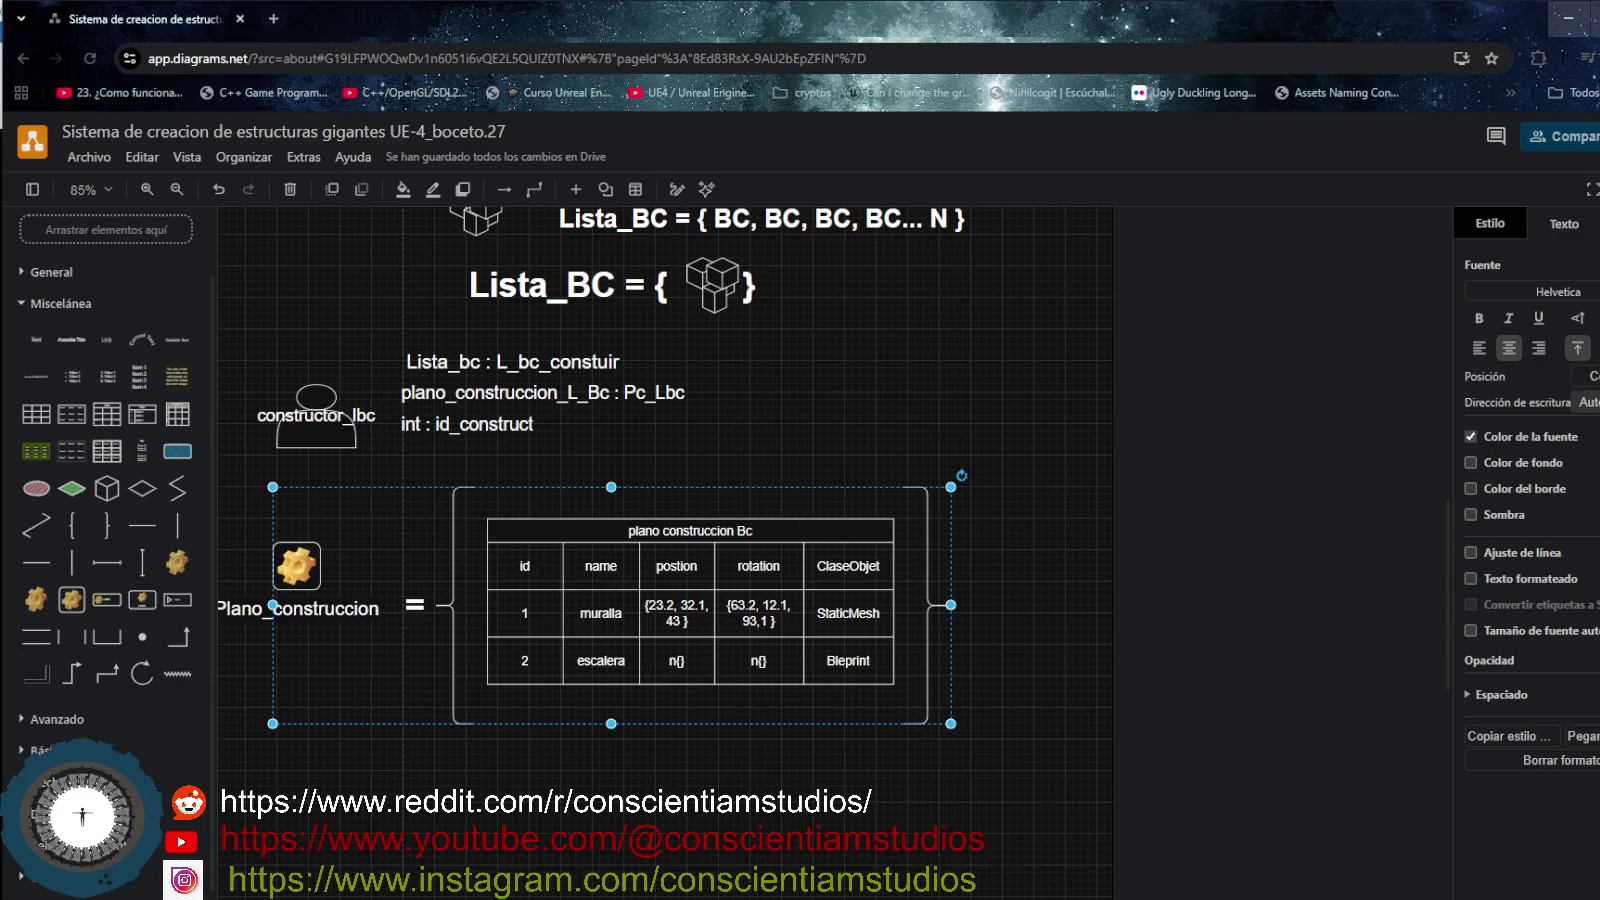
{"action": "left_click", "coordinate": [1595, 436]}
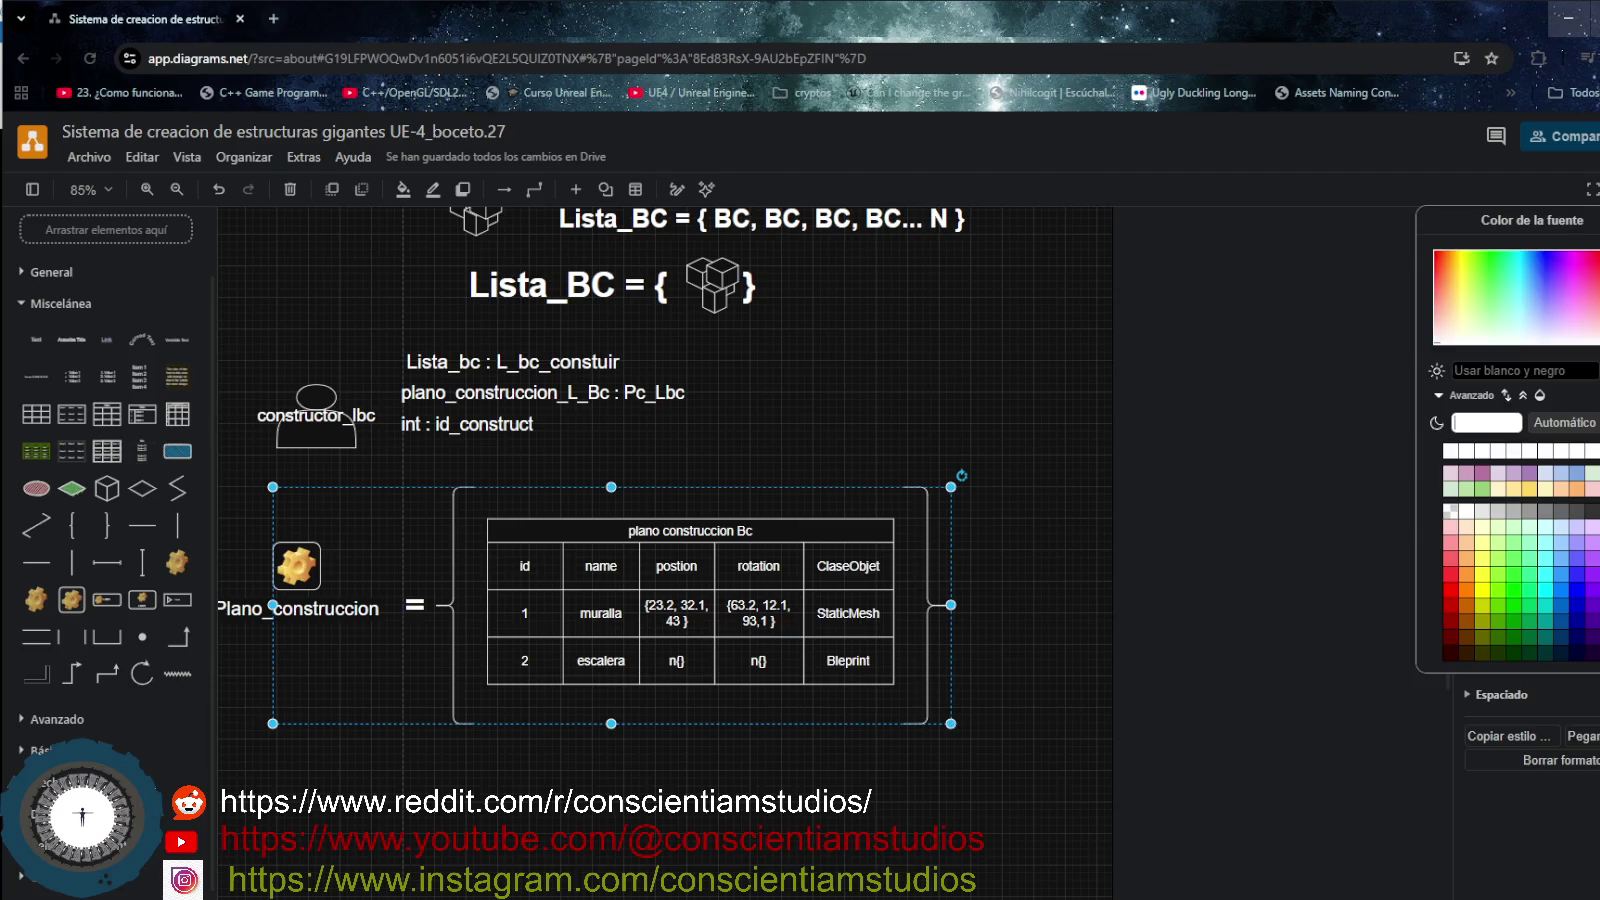
{"action": "left_click", "coordinate": [1485, 587]}
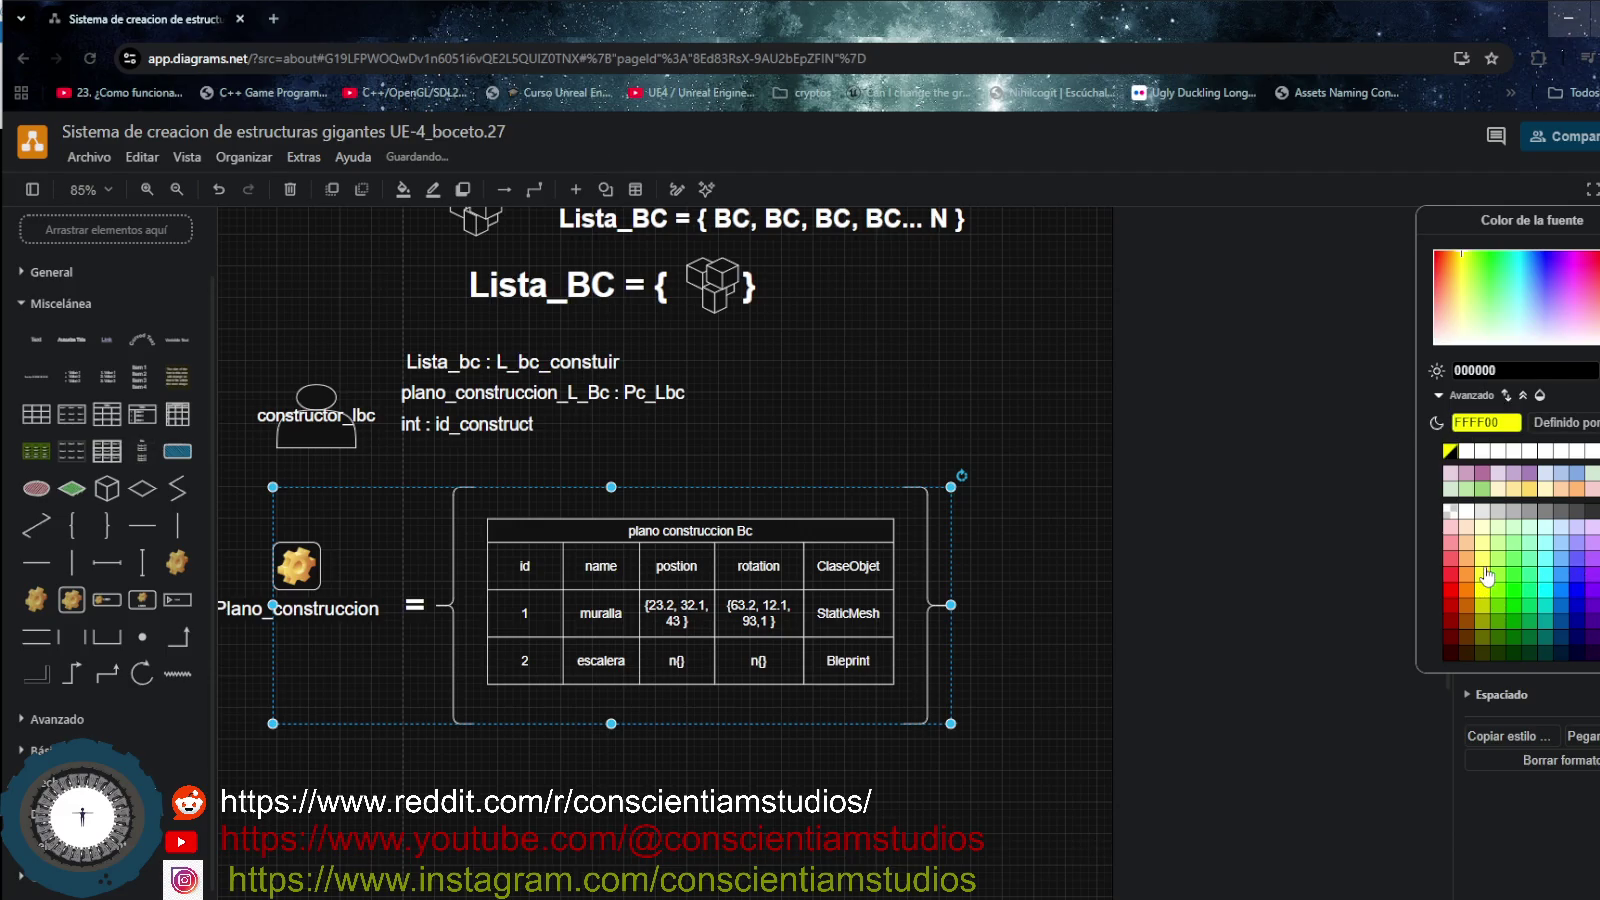
{"action": "left_click", "coordinate": [1291, 528]}
{"action": "left_click", "coordinate": [992, 700]}
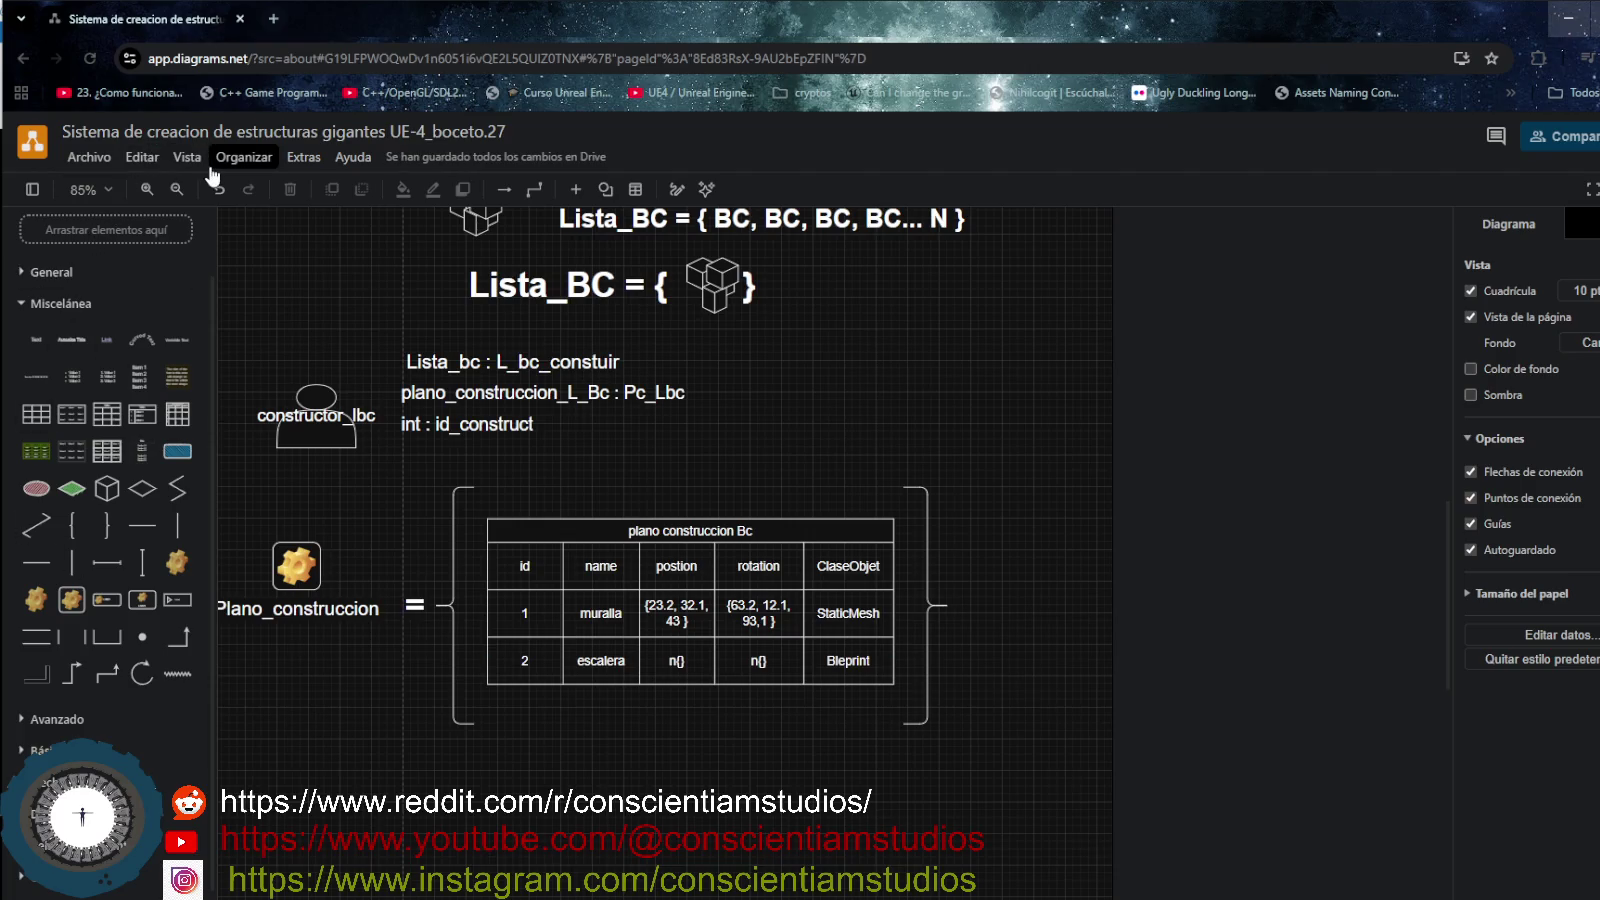
{"action": "left_click", "coordinate": [769, 556]}
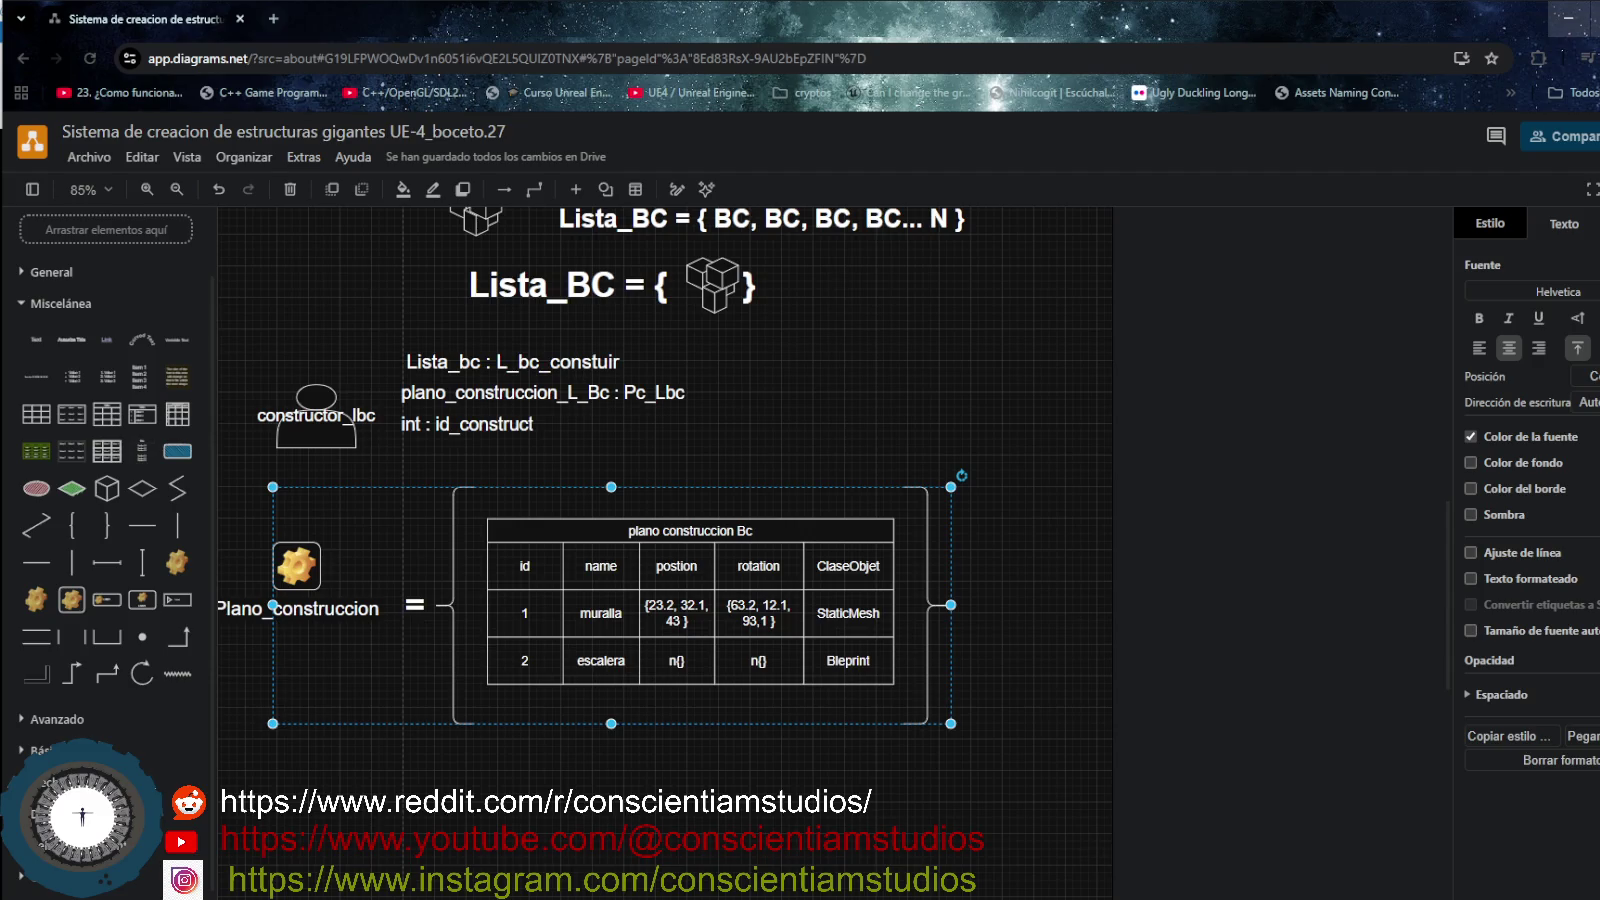
{"action": "left_click", "coordinate": [100, 878]}
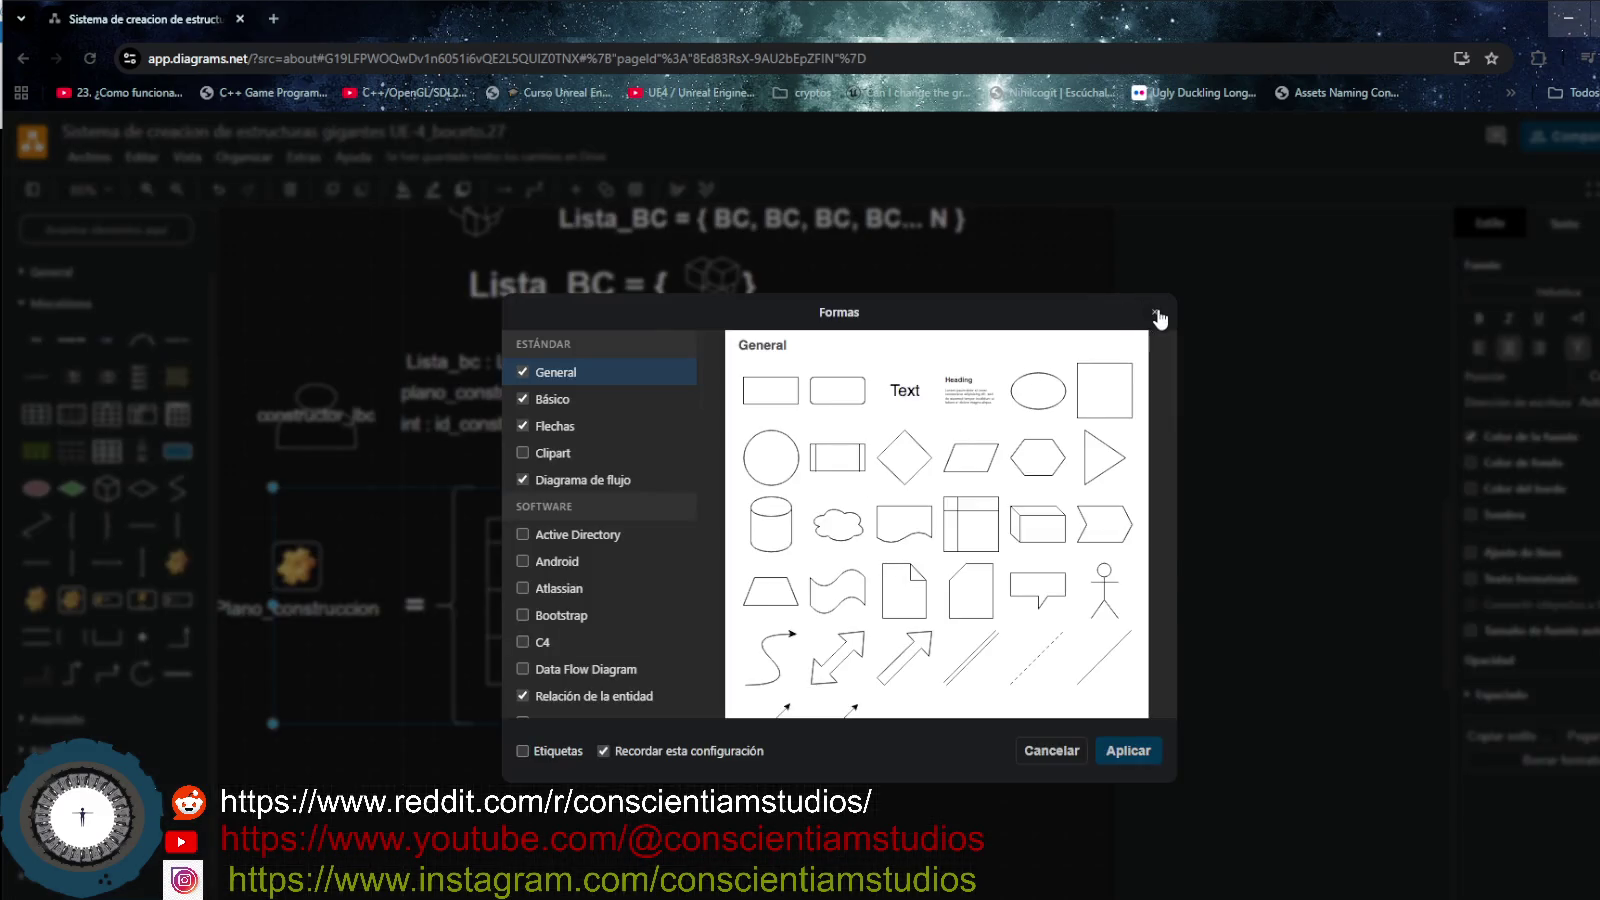
{"action": "left_click", "coordinate": [1156, 314]}
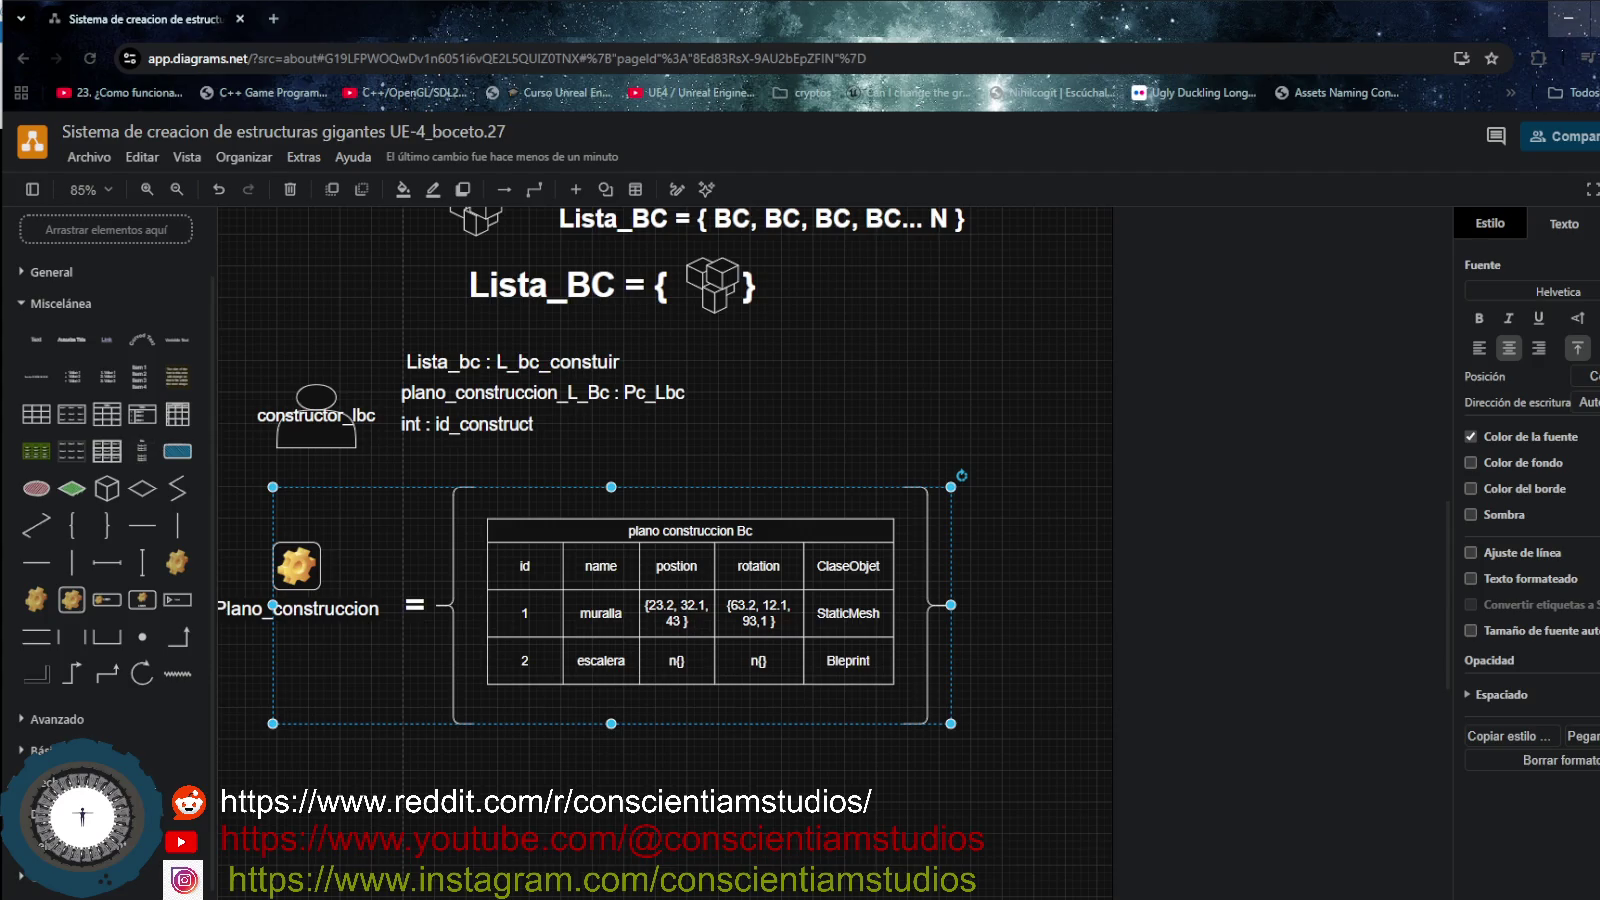
{"action": "right_click", "coordinate": [252, 476]}
{"action": "left_click", "coordinate": [790, 813]}
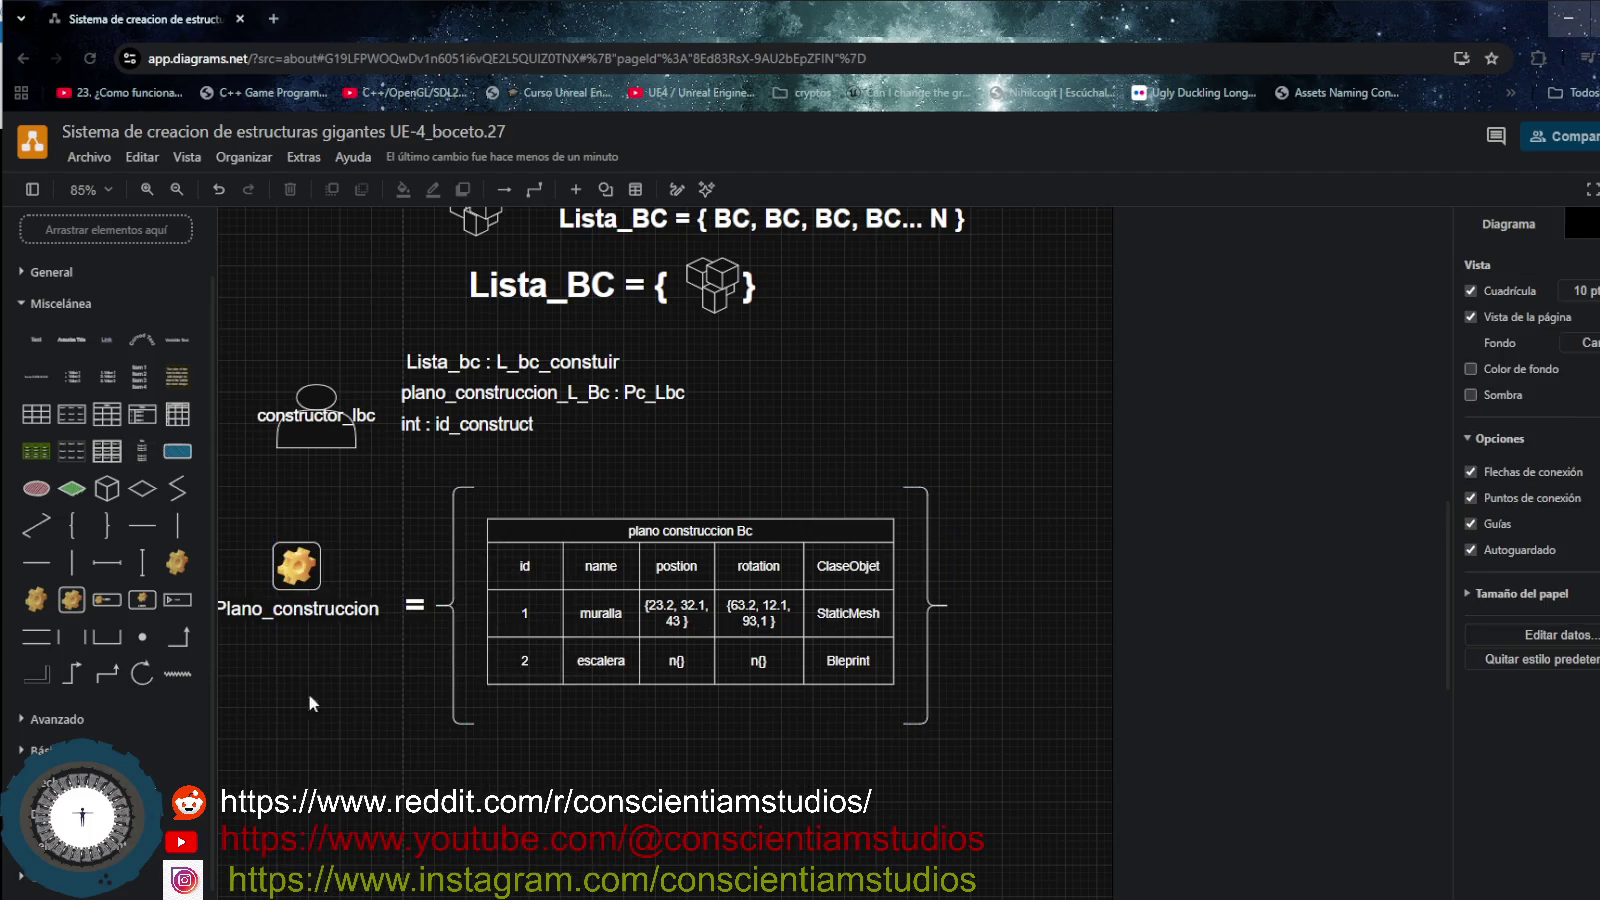
{"action": "left_click_drag", "start_coordinate": [276, 842], "coordinate": [395, 828]}
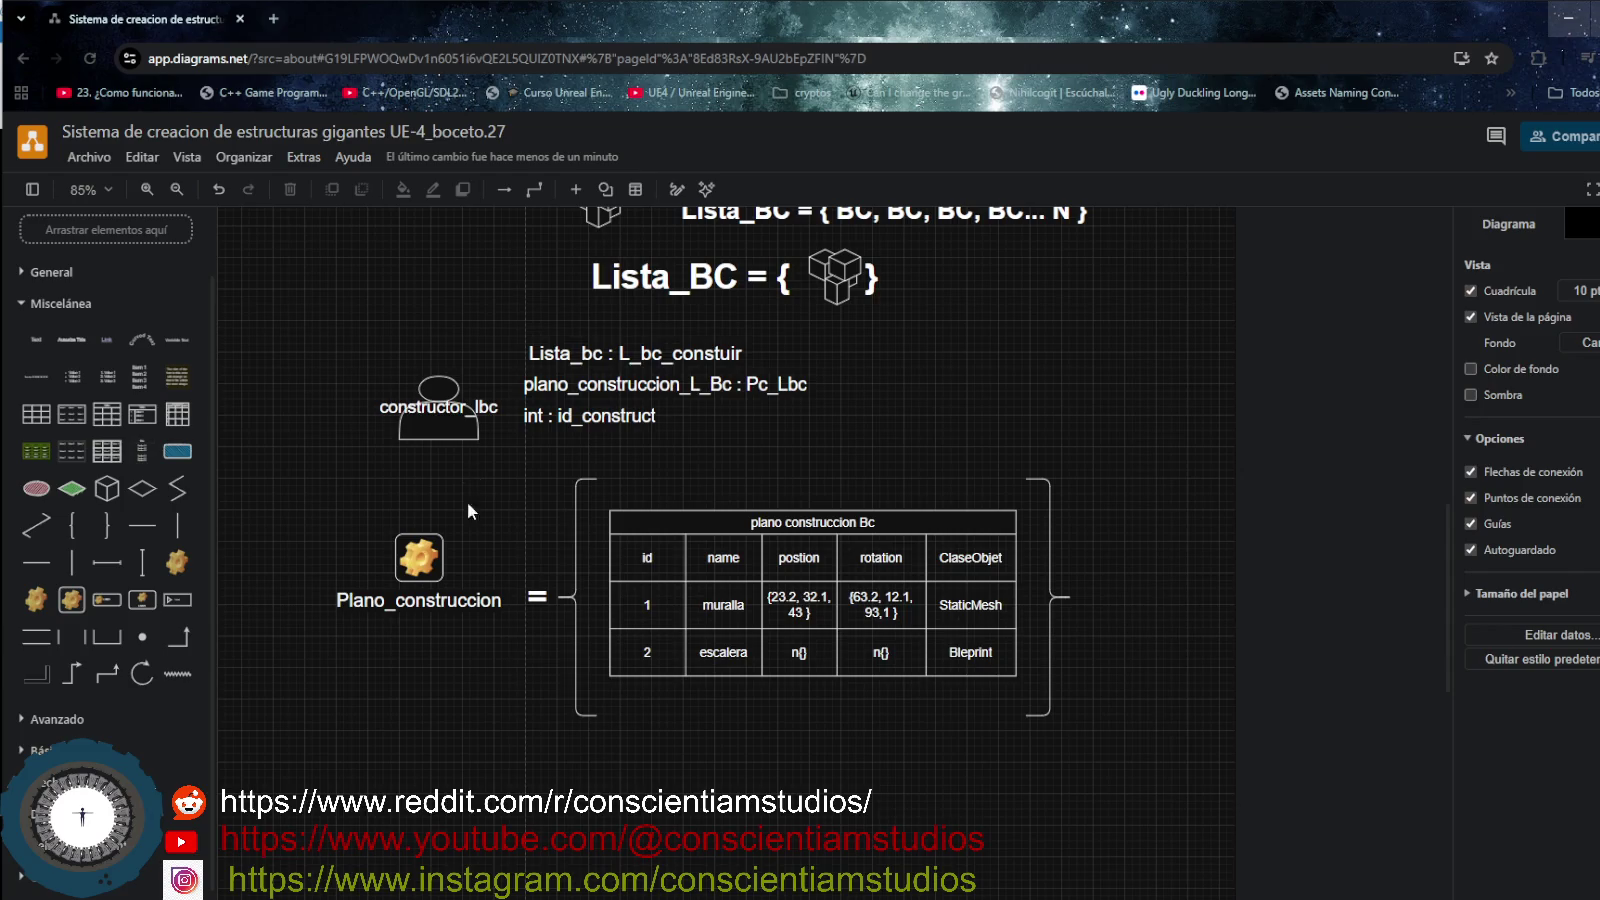
{"action": "scroll", "coordinate": [504, 643], "scroll_direction": "down", "scroll_amount": 3}
{"action": "scroll", "coordinate": [411, 629], "scroll_direction": "down", "scroll_amount": 3}
{"action": "scroll", "coordinate": [600, 680], "scroll_direction": "up", "scroll_amount": 5}
{"action": "scroll", "coordinate": [727, 712], "scroll_direction": "left", "scroll_amount": 5}
{"action": "scroll", "coordinate": [745, 698], "scroll_direction": "right", "scroll_amount": 3}
{"action": "scroll", "coordinate": [746, 697], "scroll_direction": "up", "scroll_amount": 1}
{"action": "scroll", "coordinate": [745, 698], "scroll_direction": "down", "scroll_amount": 4}
{"action": "scroll", "coordinate": [745, 697], "scroll_direction": "up", "scroll_amount": 2}
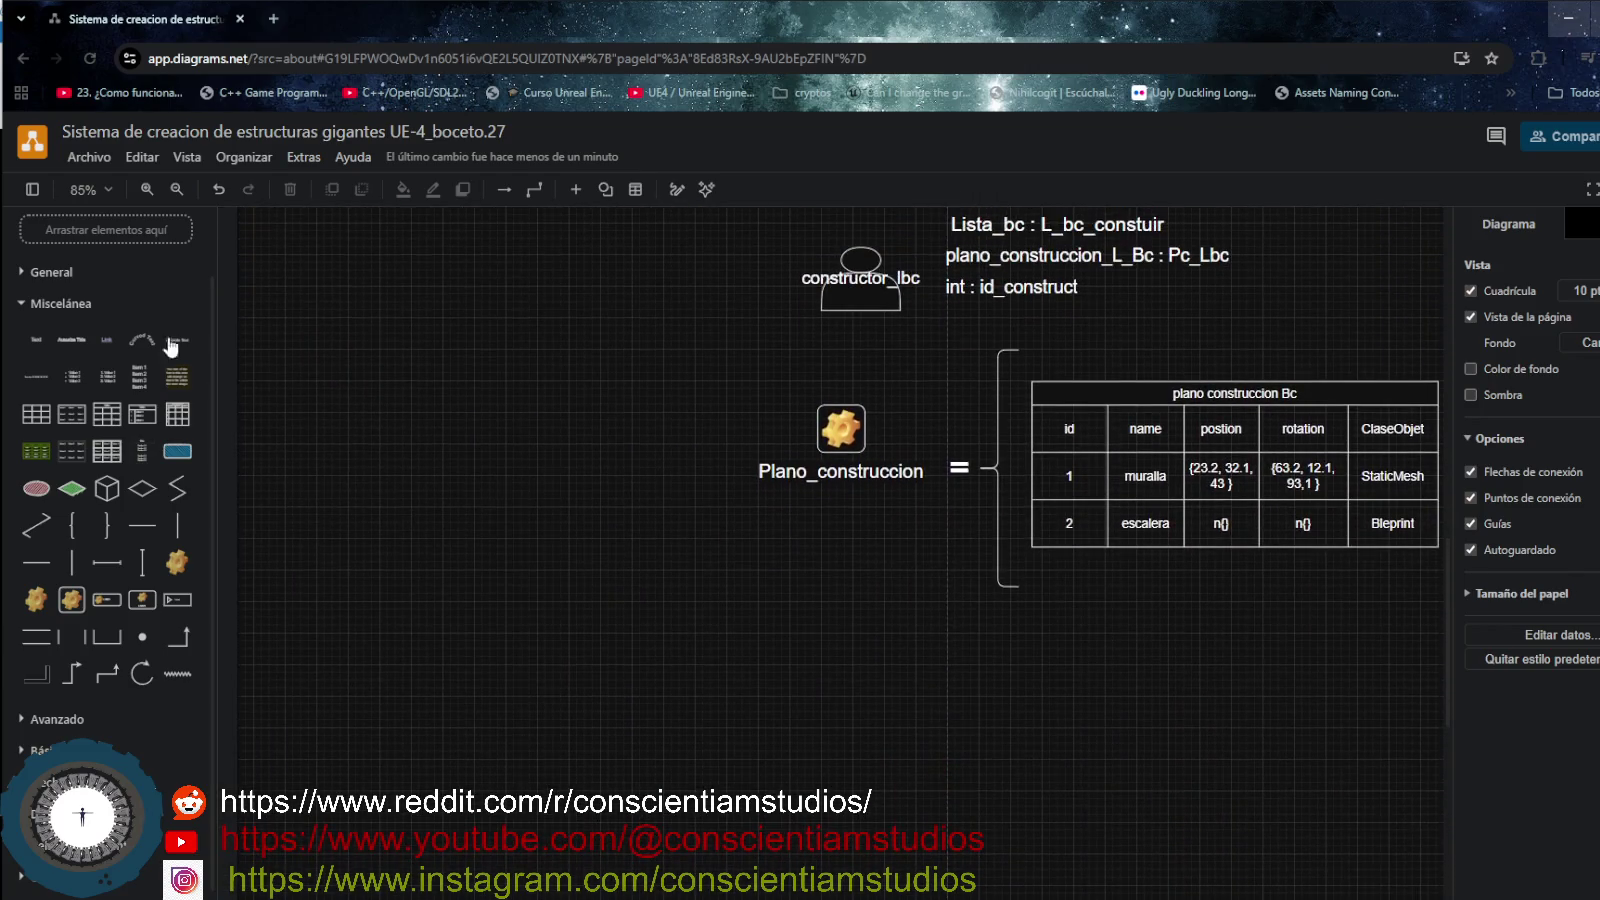
{"action": "left_click", "coordinate": [175, 191]}
{"action": "scroll", "coordinate": [729, 573], "scroll_direction": "up", "scroll_amount": 2}
{"action": "scroll", "coordinate": [555, 762], "scroll_direction": "up", "scroll_amount": 1}
{"action": "scroll", "coordinate": [555, 761], "scroll_direction": "left", "scroll_amount": 1}
{"action": "scroll", "coordinate": [556, 761], "scroll_direction": "down", "scroll_amount": 1}
{"action": "scroll", "coordinate": [558, 731], "scroll_direction": "up", "scroll_amount": 2}
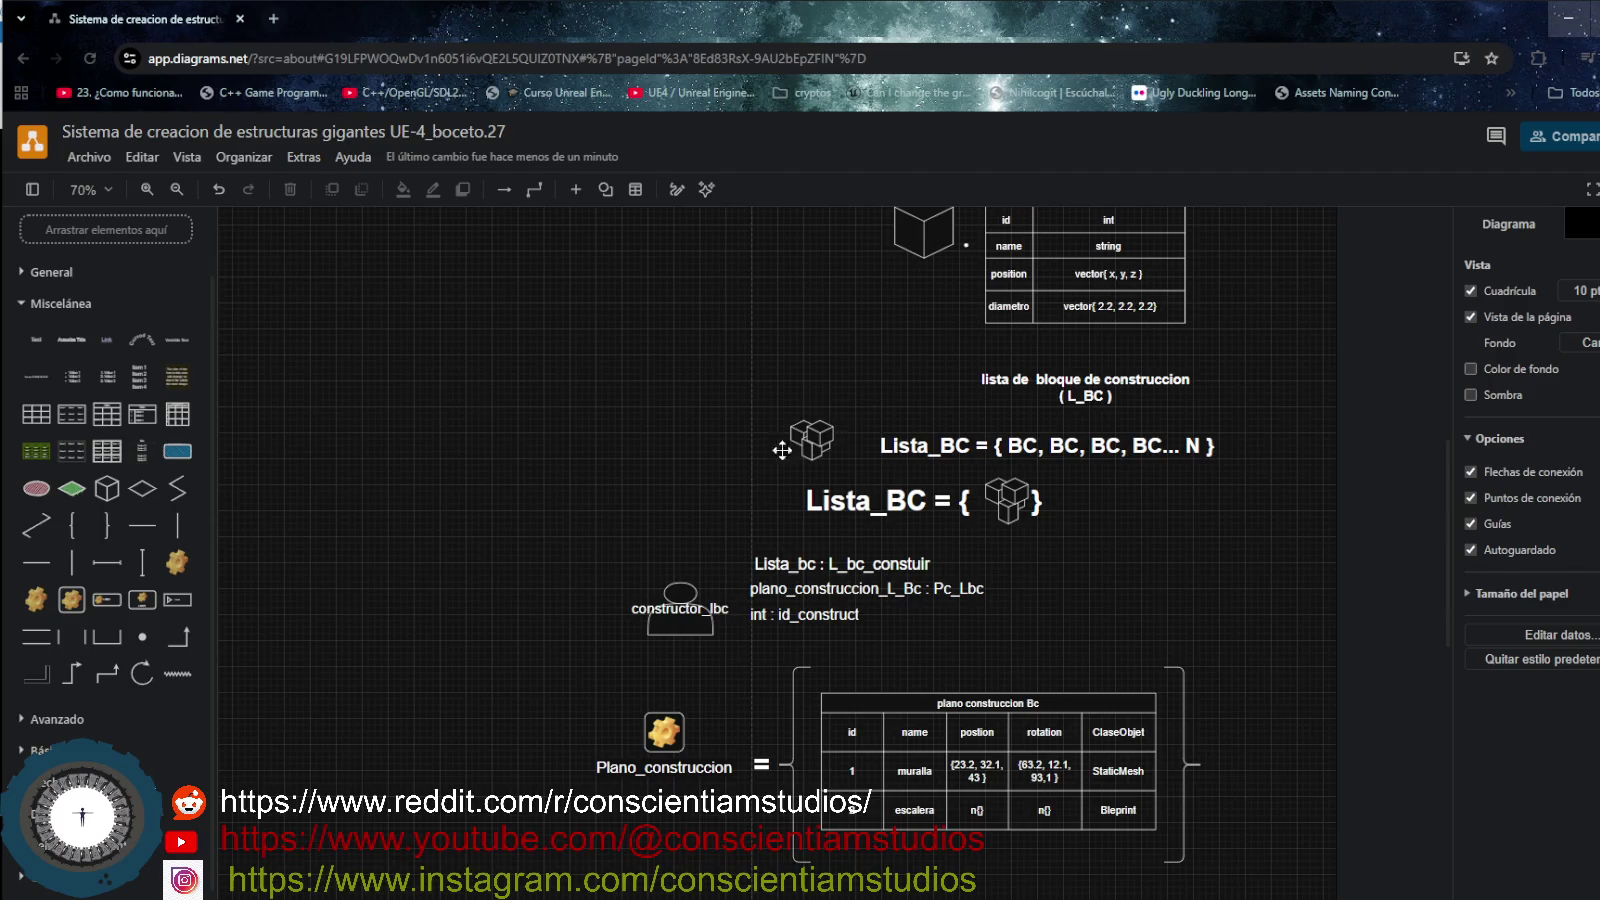
{"action": "scroll", "coordinate": [638, 601], "scroll_direction": "up", "scroll_amount": 1}
- Move the cube icon to the top-left and place the BC title and table beside it
{"action": "left_click", "coordinate": [175, 190]}
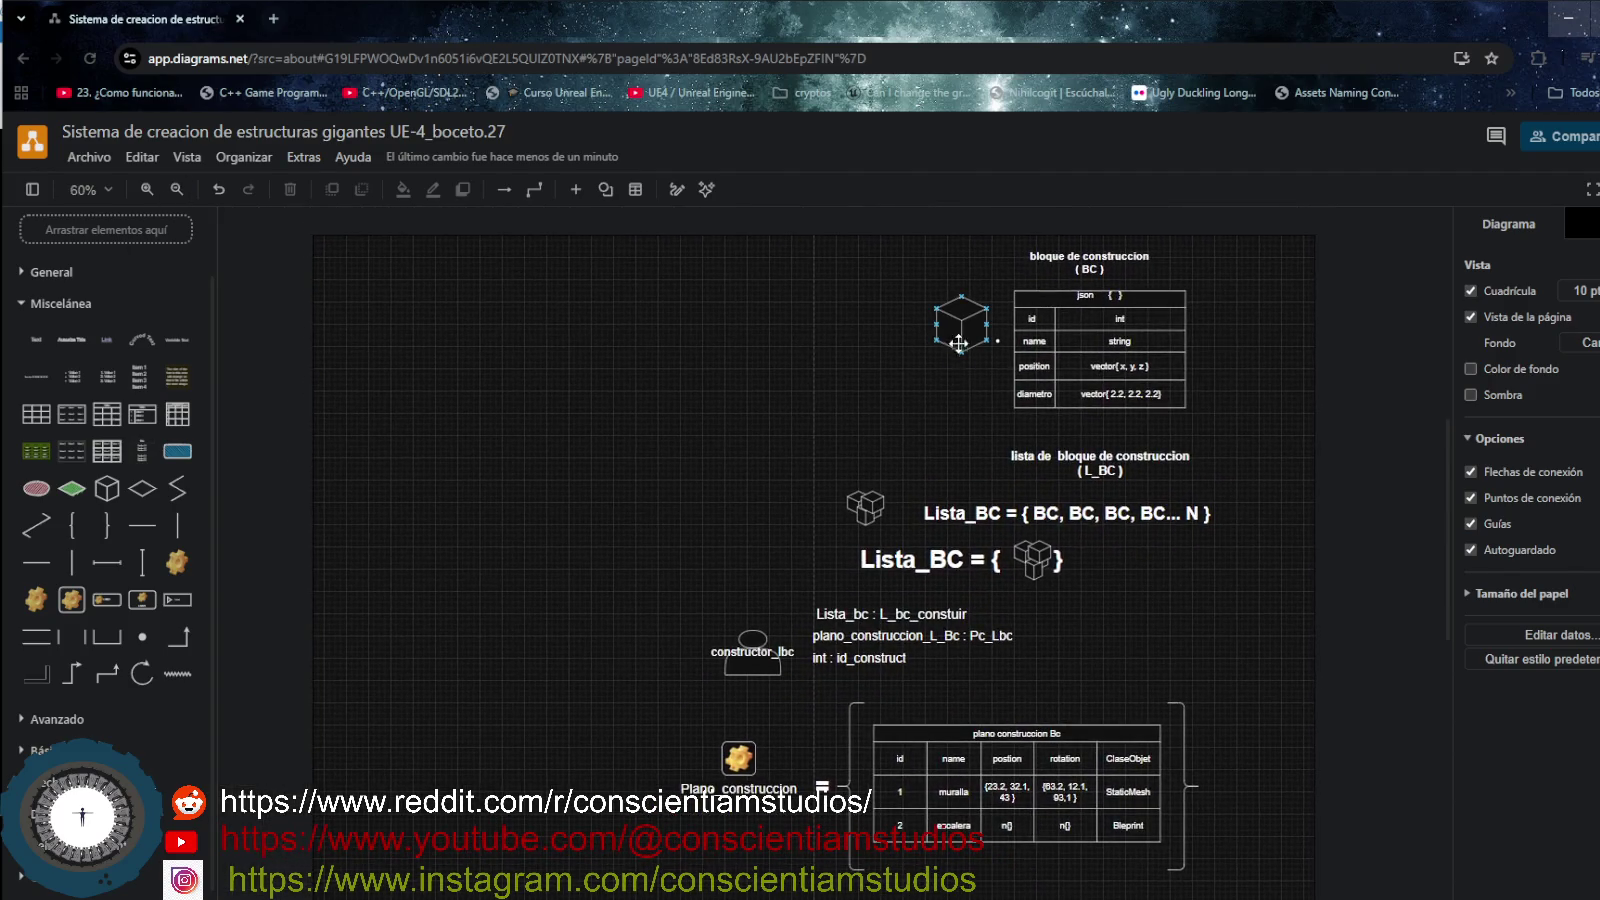
{"action": "left_click_drag", "start_coordinate": [946, 329], "coordinate": [357, 293]}
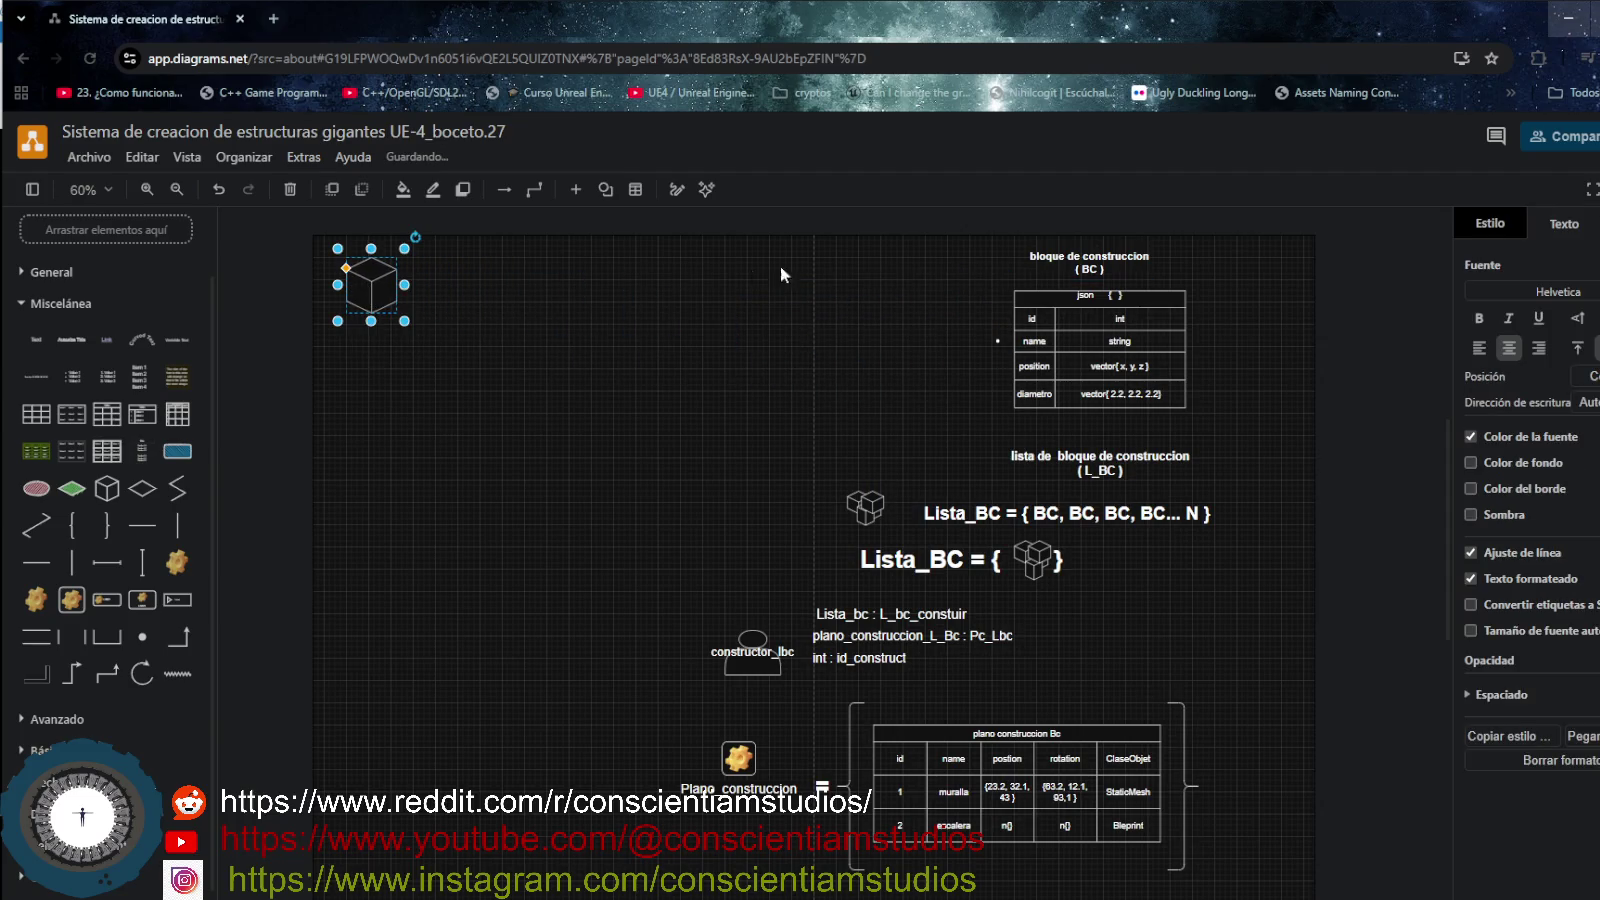
{"action": "left_click_drag", "start_coordinate": [870, 242], "coordinate": [1253, 432]}
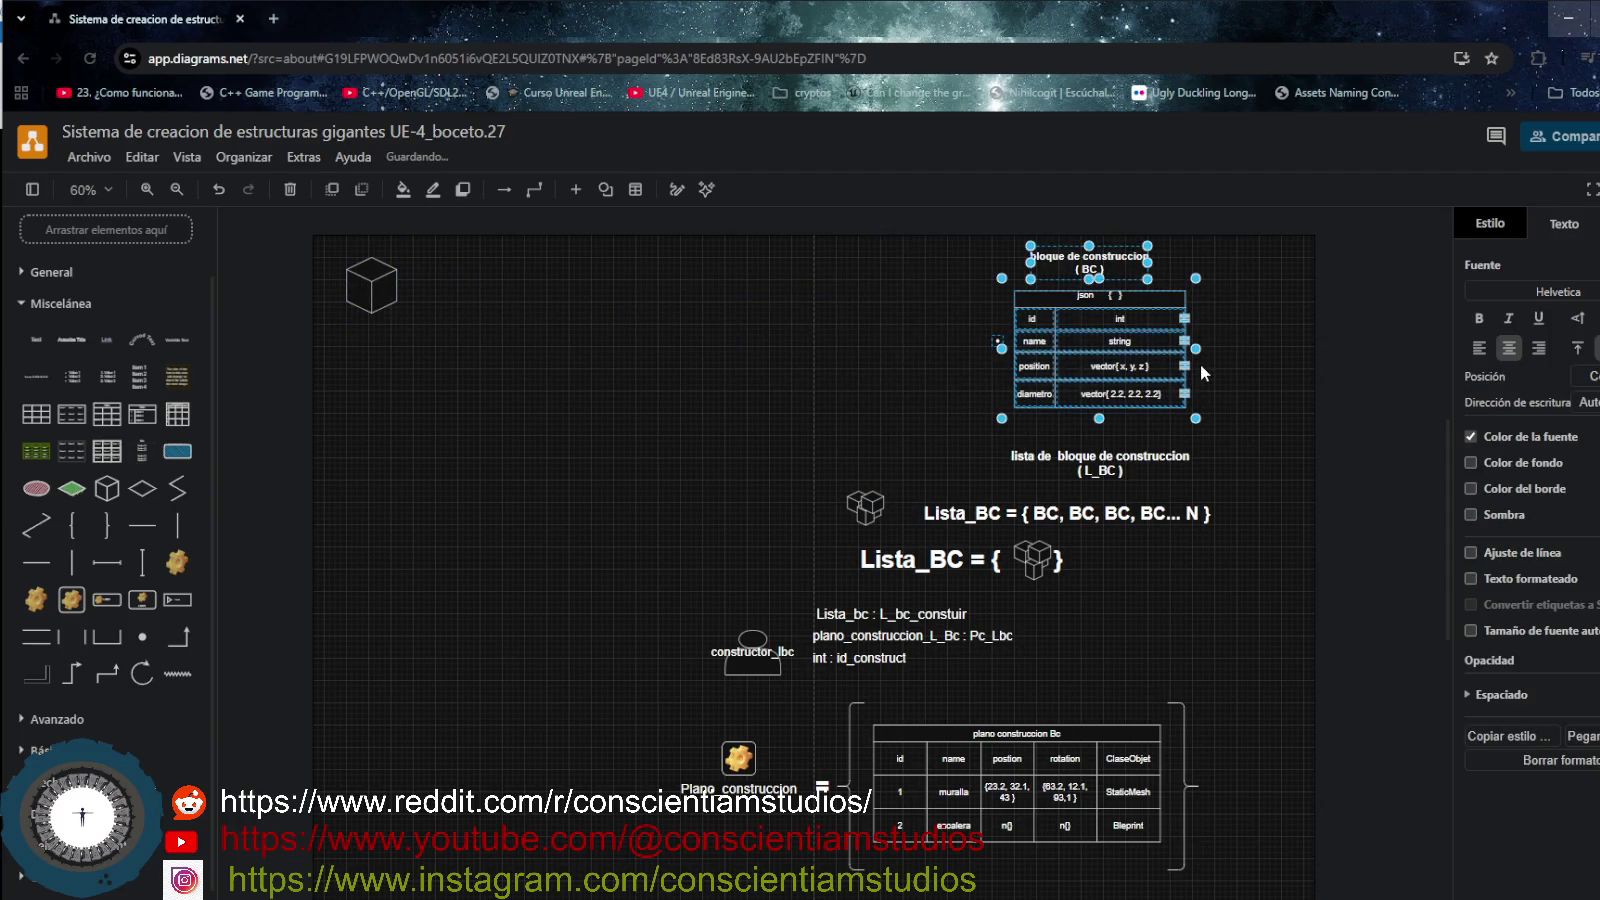
{"action": "left_click_drag", "start_coordinate": [1169, 347], "coordinate": [595, 322]}
{"action": "scroll", "coordinate": [750, 397], "scroll_direction": "up", "scroll_amount": 1}
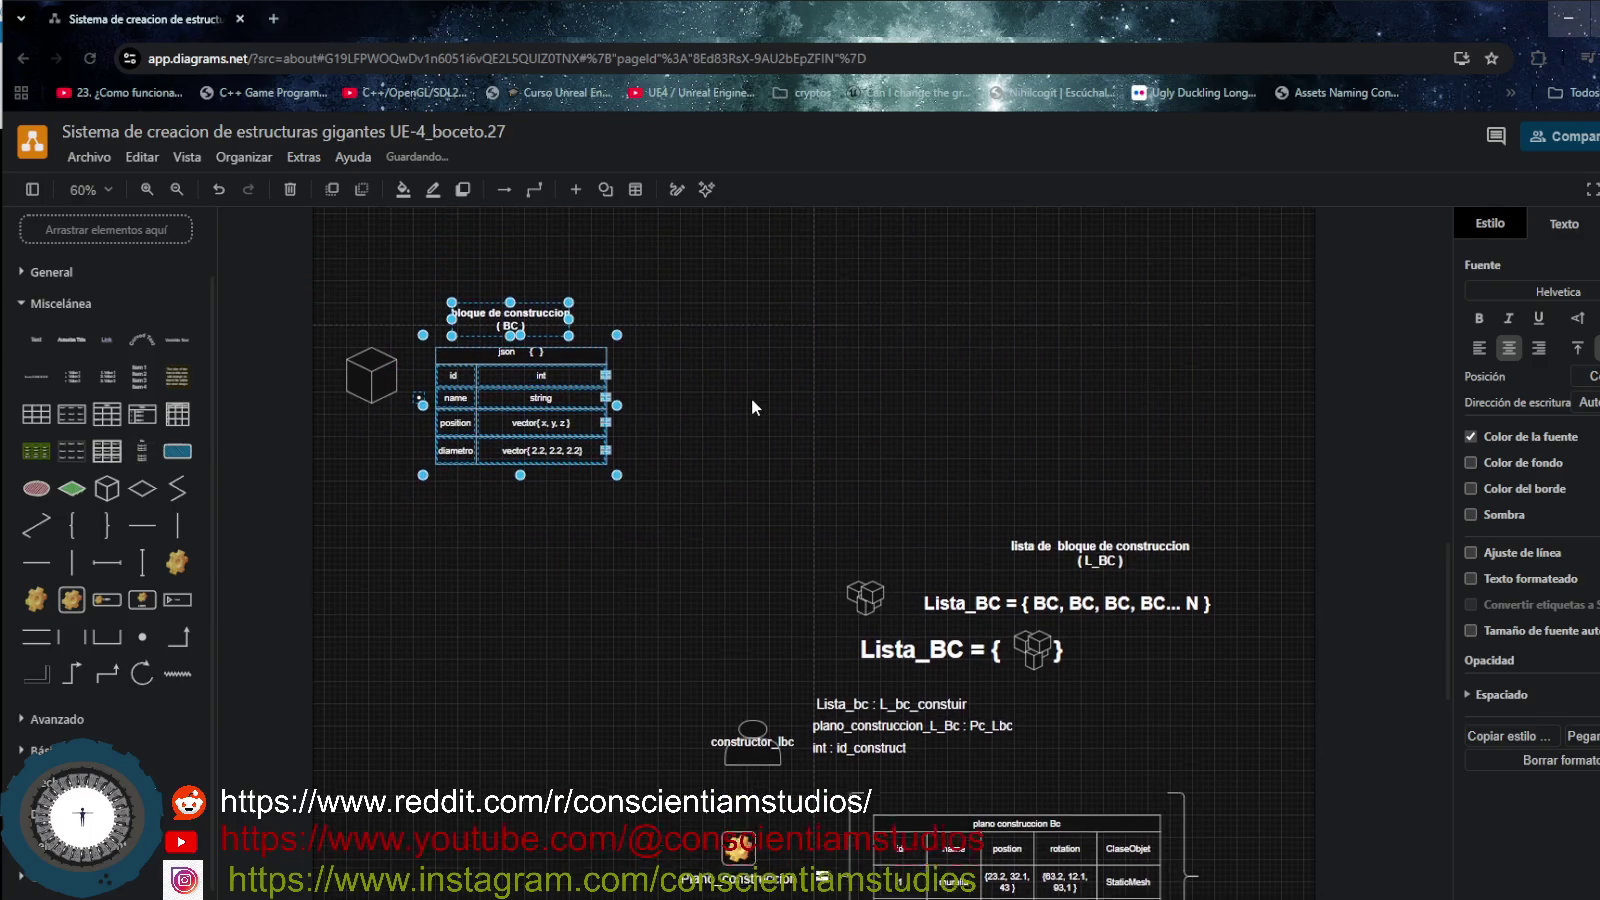
{"action": "scroll", "coordinate": [790, 460], "scroll_direction": "up", "scroll_amount": 3}
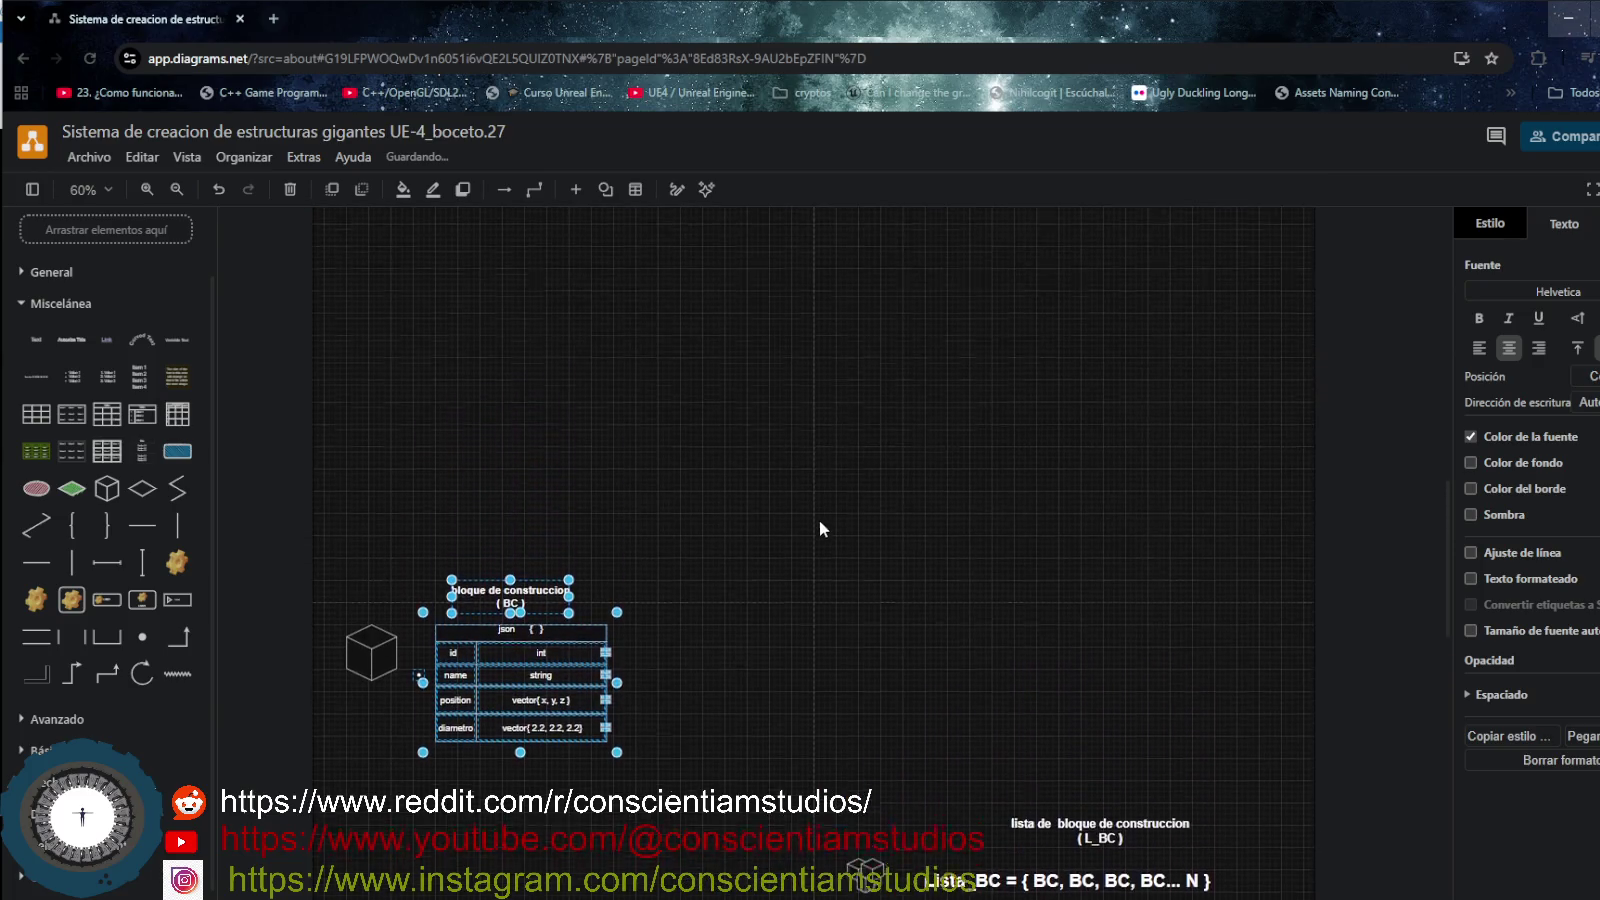
- Shift the cube and BC table together slightly right, above the Lista_BC formulas
{"action": "left_click", "coordinate": [176, 189]}
{"action": "scroll", "coordinate": [840, 500], "scroll_direction": "up", "scroll_amount": 1}
{"action": "scroll", "coordinate": [856, 527], "scroll_direction": "up", "scroll_amount": 2}
{"action": "scroll", "coordinate": [867, 548], "scroll_direction": "up", "scroll_amount": 1}
{"action": "scroll", "coordinate": [874, 558], "scroll_direction": "down", "scroll_amount": 2}
{"action": "scroll", "coordinate": [875, 566], "scroll_direction": "down", "scroll_amount": 4}
{"action": "scroll", "coordinate": [877, 570], "scroll_direction": "down", "scroll_amount": 3}
{"action": "scroll", "coordinate": [876, 565], "scroll_direction": "up", "scroll_amount": 3}
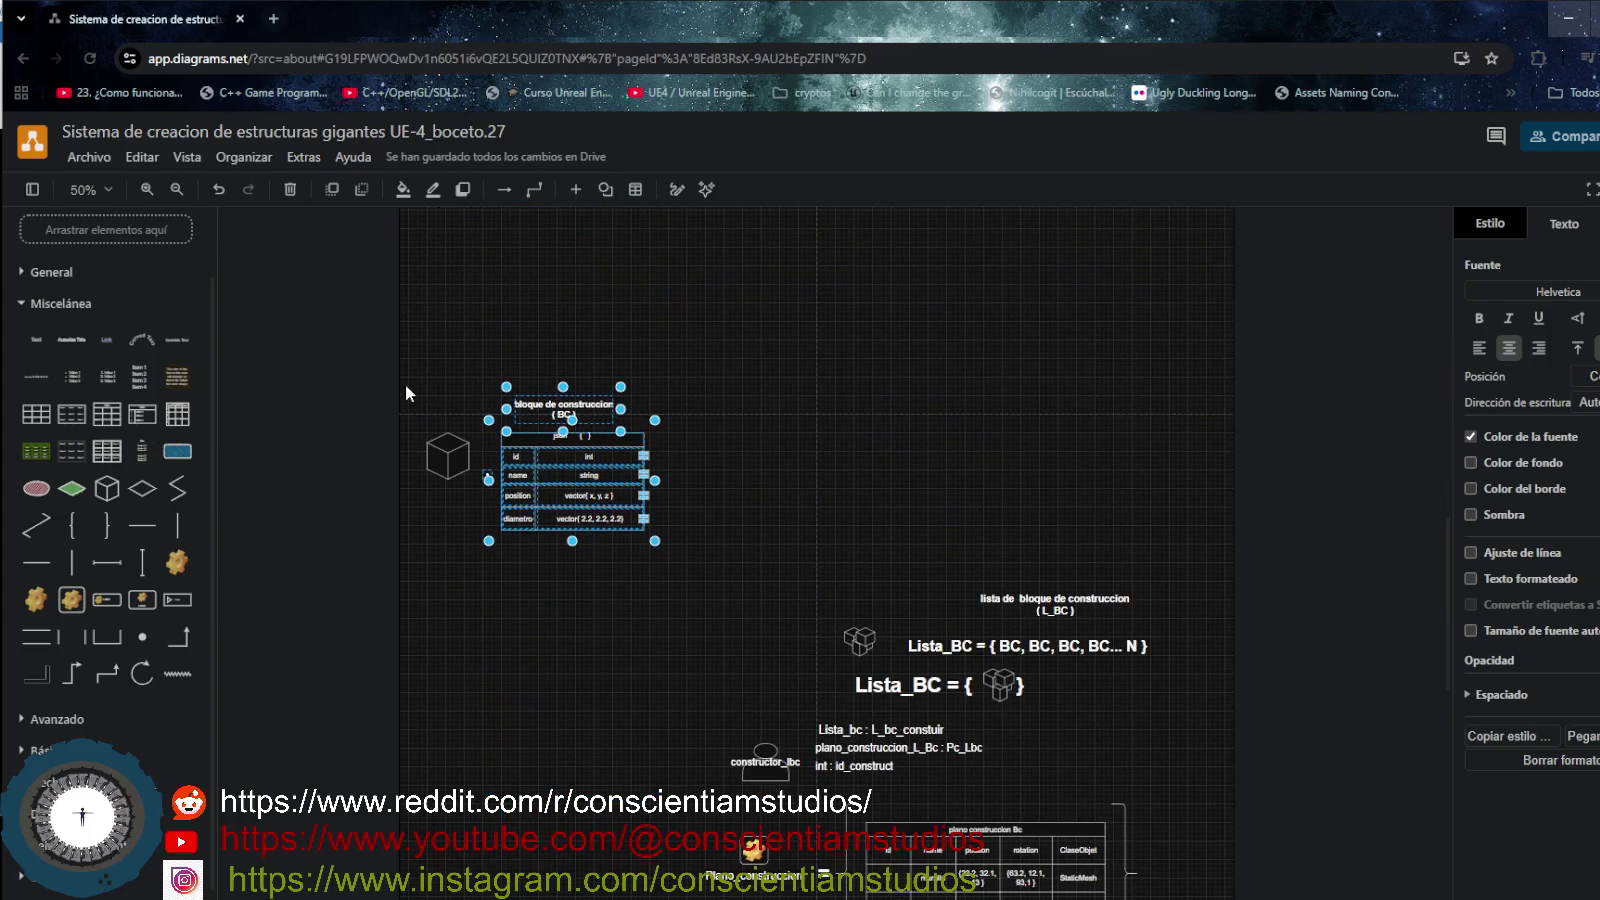
{"action": "left_click_drag", "start_coordinate": [478, 440], "coordinate": [689, 565]}
{"action": "left_click", "coordinate": [601, 459]}
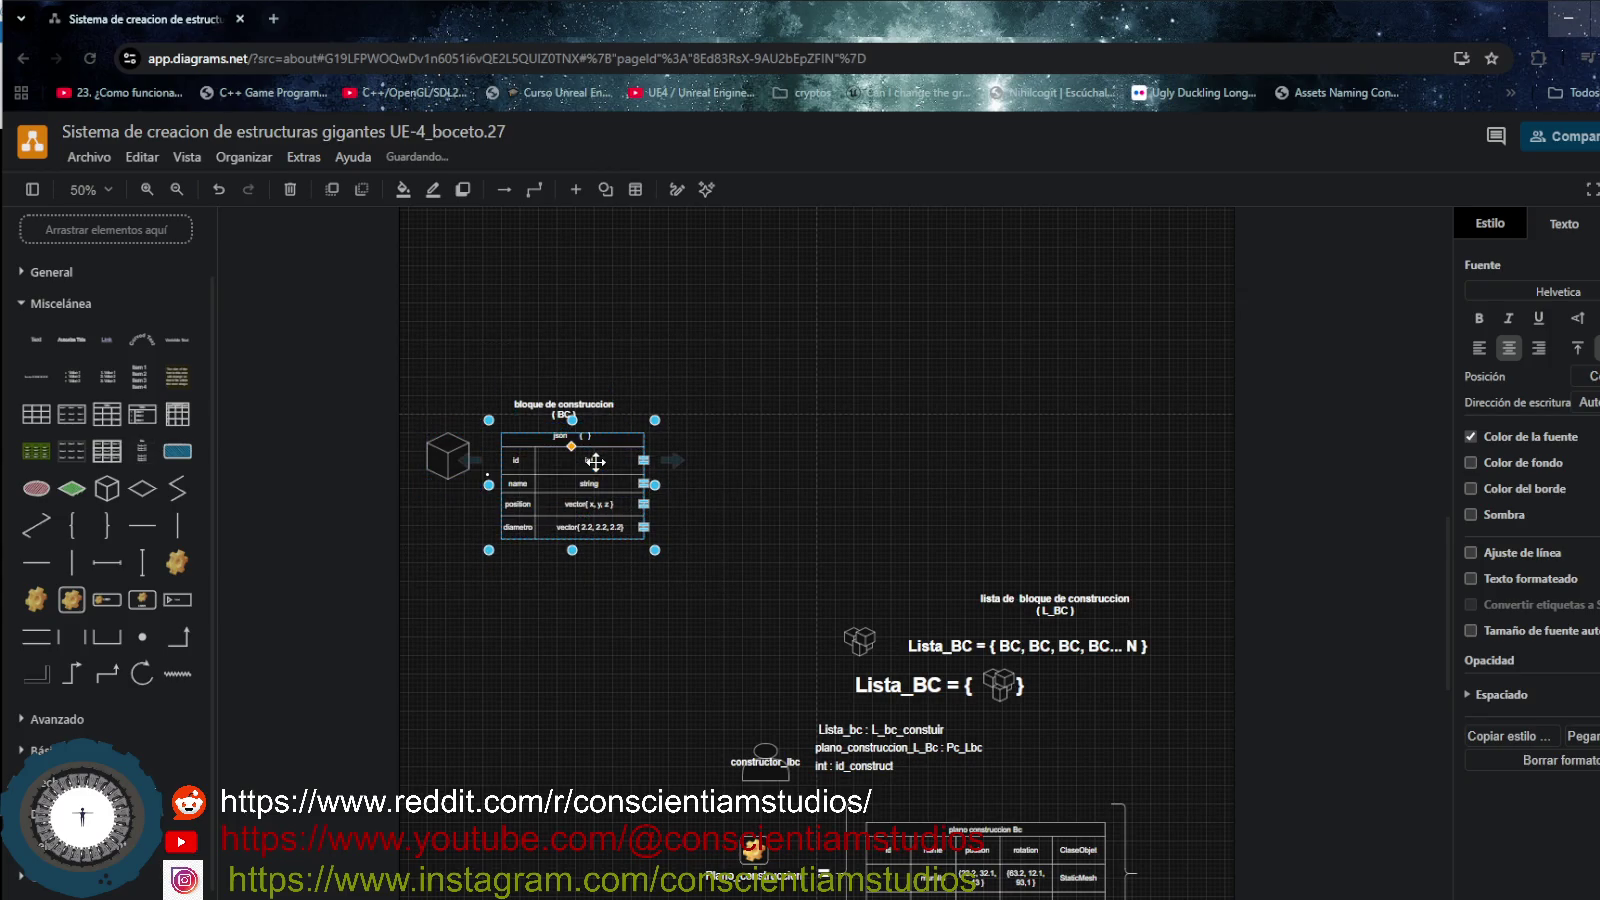
{"action": "left_click_drag", "start_coordinate": [402, 349], "coordinate": [693, 614]}
{"action": "left_click_drag", "start_coordinate": [655, 458], "coordinate": [1049, 452]}
{"action": "scroll", "coordinate": [718, 546], "scroll_direction": "down", "scroll_amount": 3}
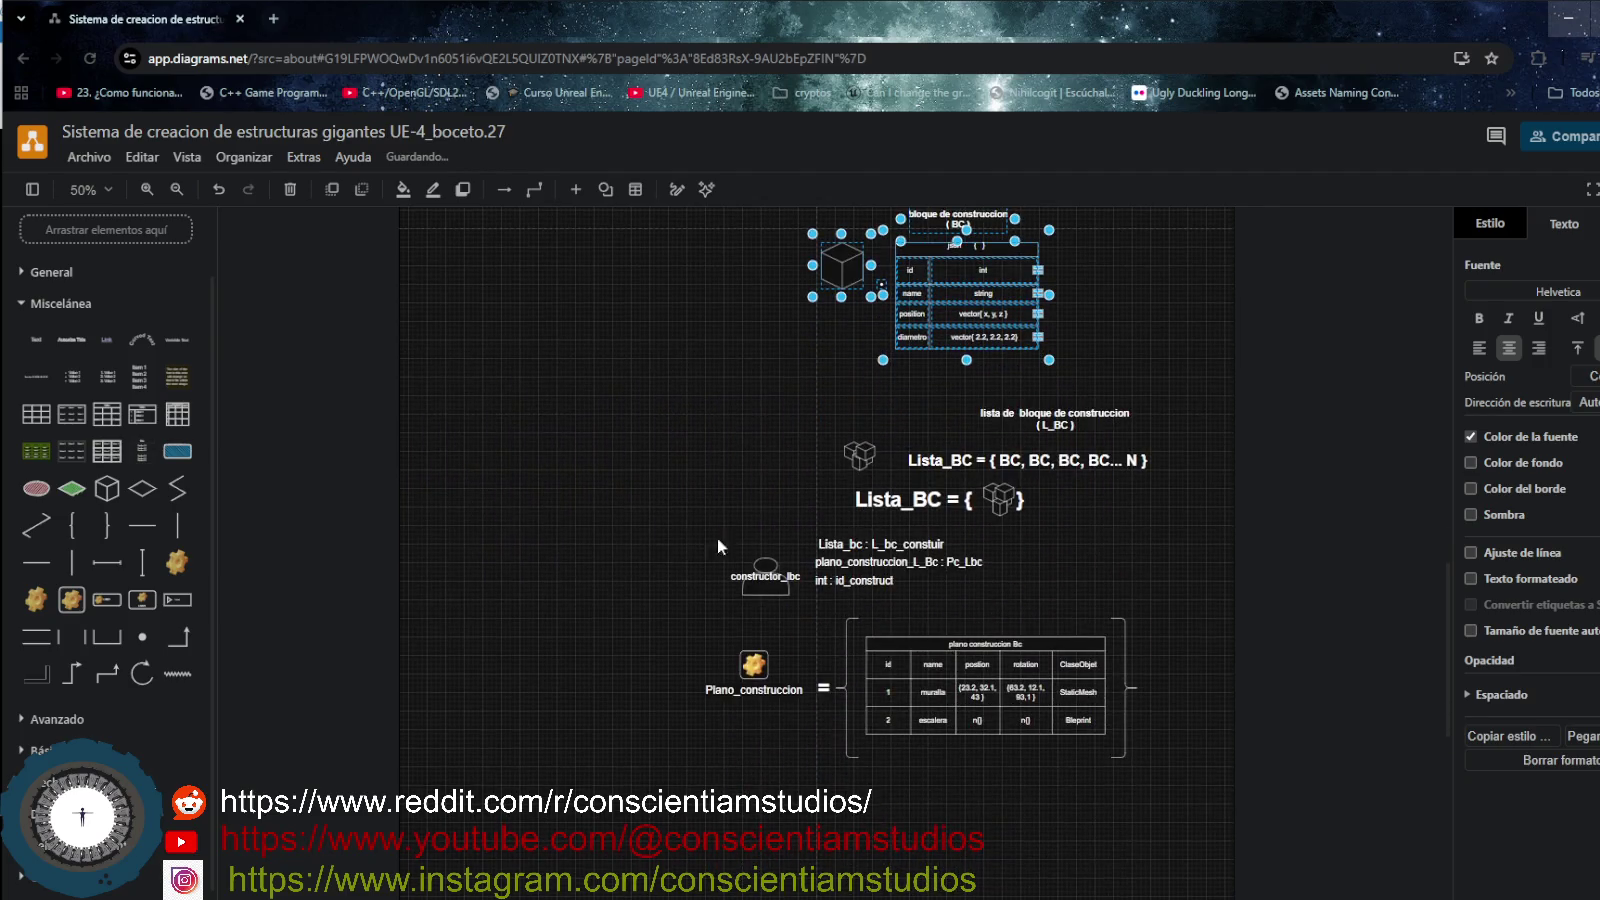
{"action": "left_click", "coordinate": [176, 189]}
{"action": "scroll", "coordinate": [766, 590], "scroll_direction": "up", "scroll_amount": 1}
{"action": "scroll", "coordinate": [766, 591], "scroll_direction": "up", "scroll_amount": 3}
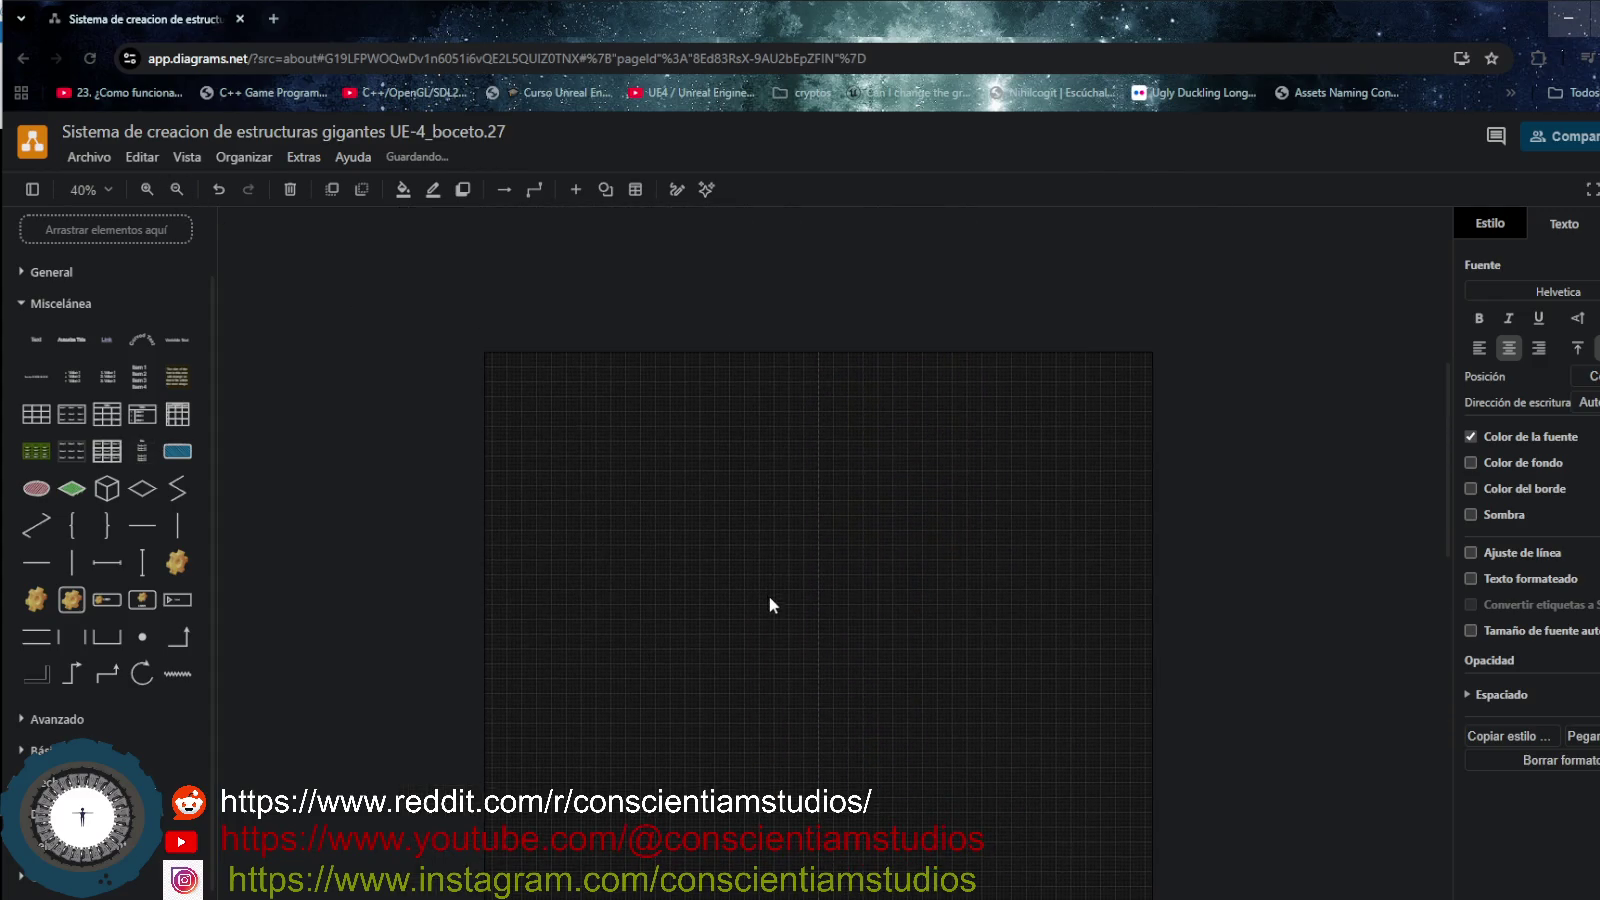
- Move the whole diagram up and left onto the page
{"action": "scroll", "coordinate": [769, 603], "scroll_direction": "down", "scroll_amount": 2}
{"action": "scroll", "coordinate": [717, 440], "scroll_direction": "down", "scroll_amount": 2}
{"action": "left_click_drag", "start_coordinate": [660, 328], "coordinate": [1124, 823]}
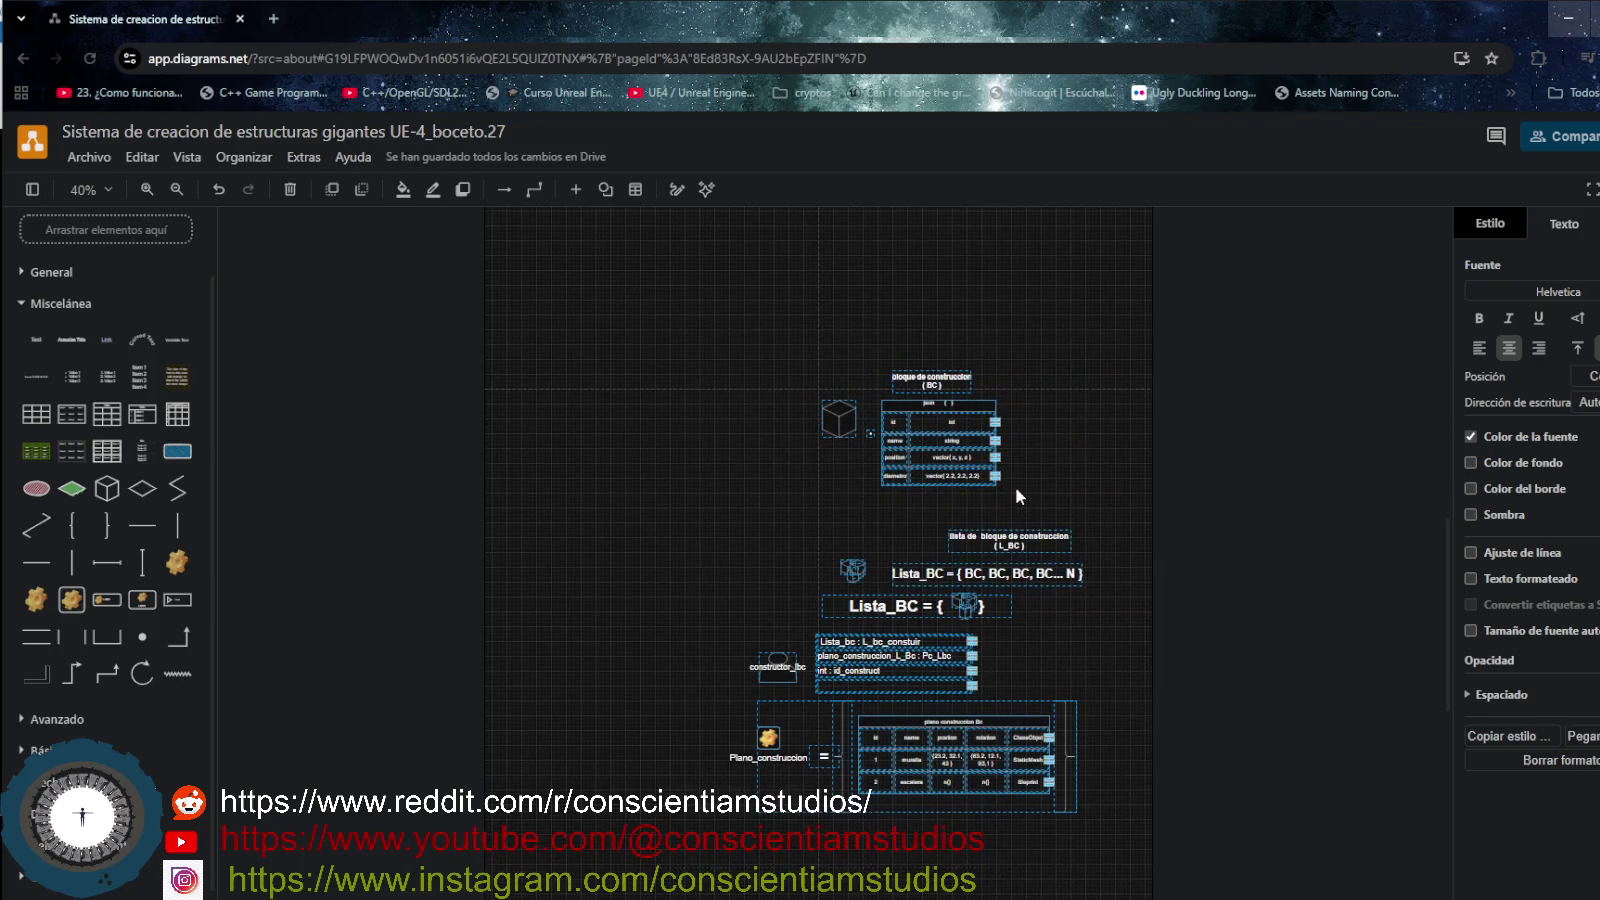
{"action": "mouse_move", "coordinate": [1014, 479]}
{"action": "left_mouse_down"}
{"action": "mouse_move", "coordinate": [893, 281]}
{"action": "mouse_move", "coordinate": [903, 293]}
{"action": "left_mouse_up"}
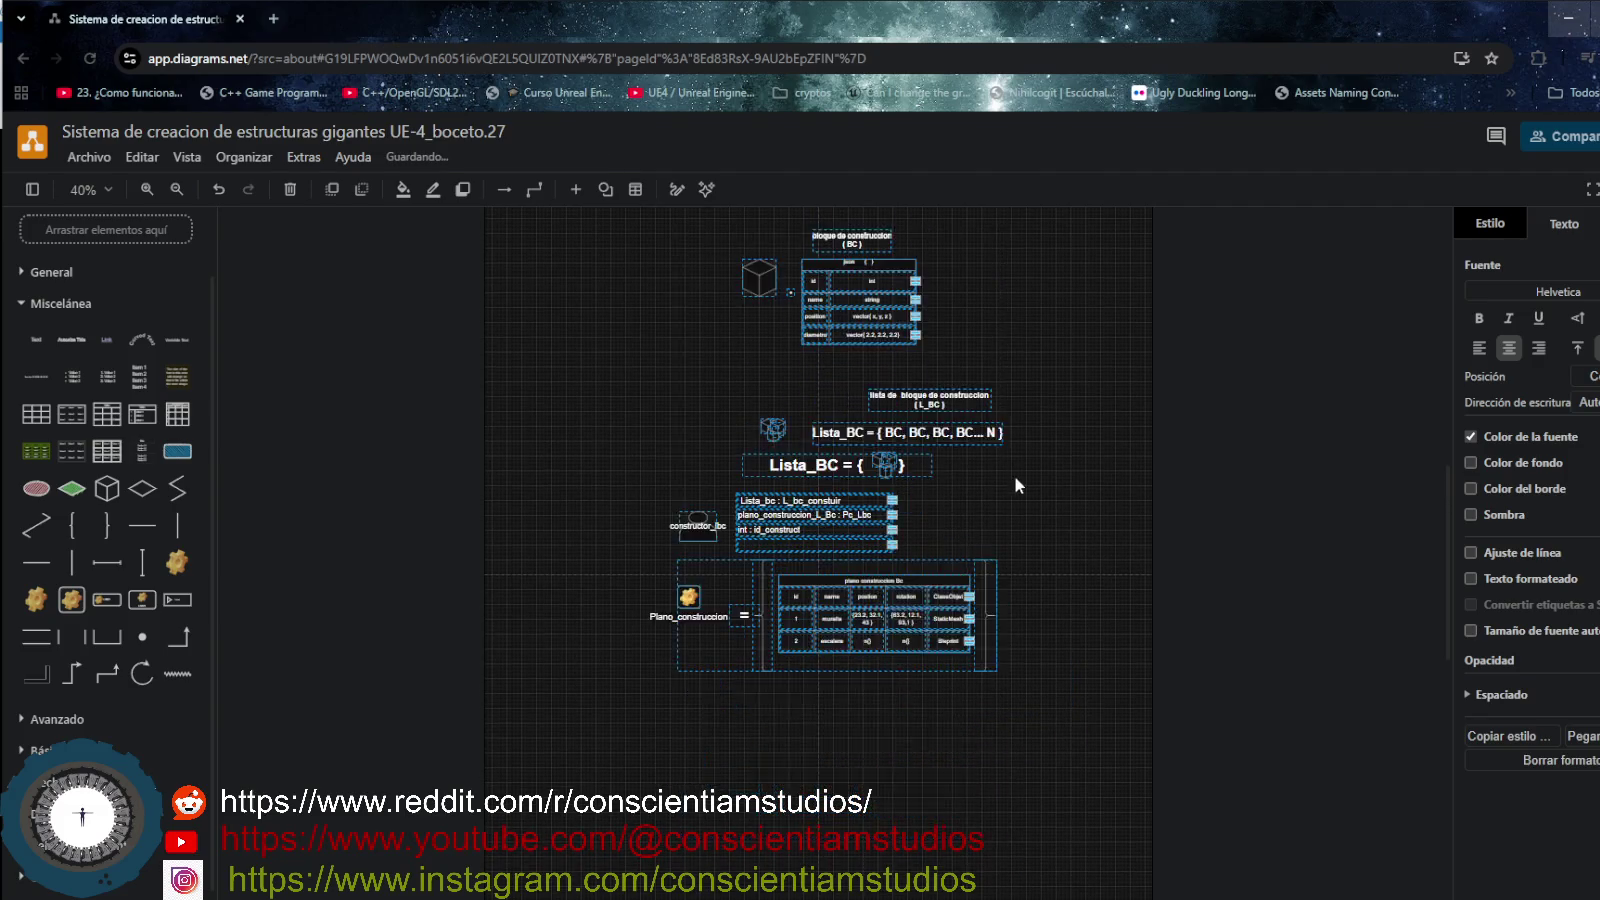
{"action": "left_click_drag", "start_coordinate": [598, 353], "coordinate": [1078, 882]}
{"action": "left_click_drag", "start_coordinate": [887, 444], "coordinate": [902, 298]}
- Fine-tune the diagram group's position so it sits centred on the page, then deselect
{"action": "scroll", "coordinate": [1038, 553], "scroll_direction": "up", "scroll_amount": 5}
{"action": "scroll", "coordinate": [1033, 582], "scroll_direction": "down", "scroll_amount": 2}
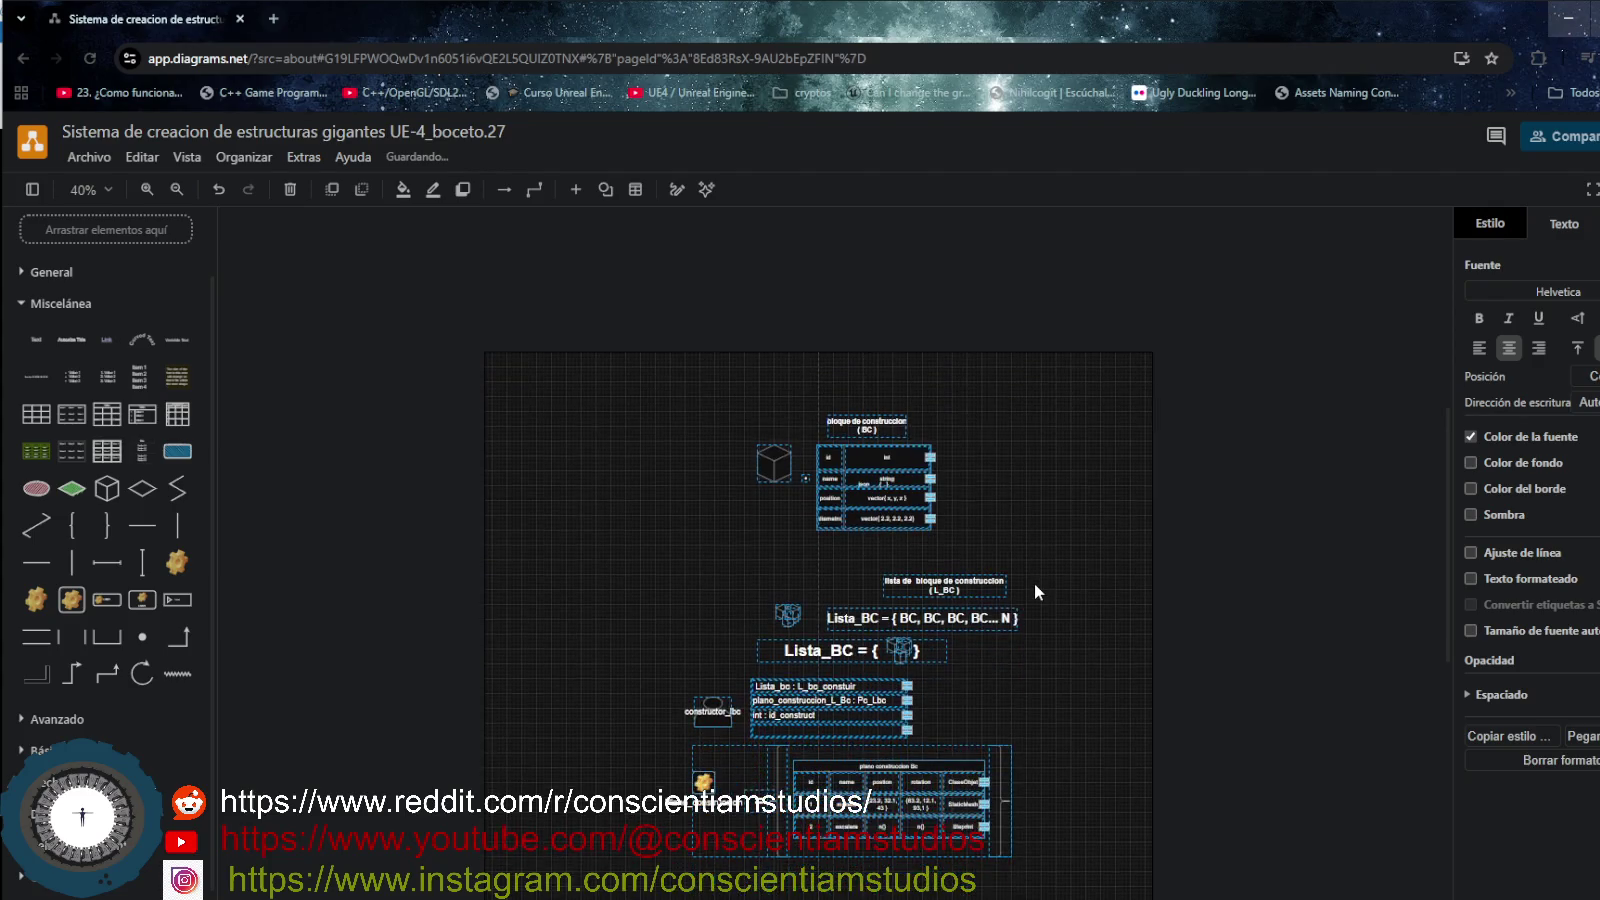
{"action": "left_click_drag", "start_coordinate": [904, 473], "coordinate": [812, 424]}
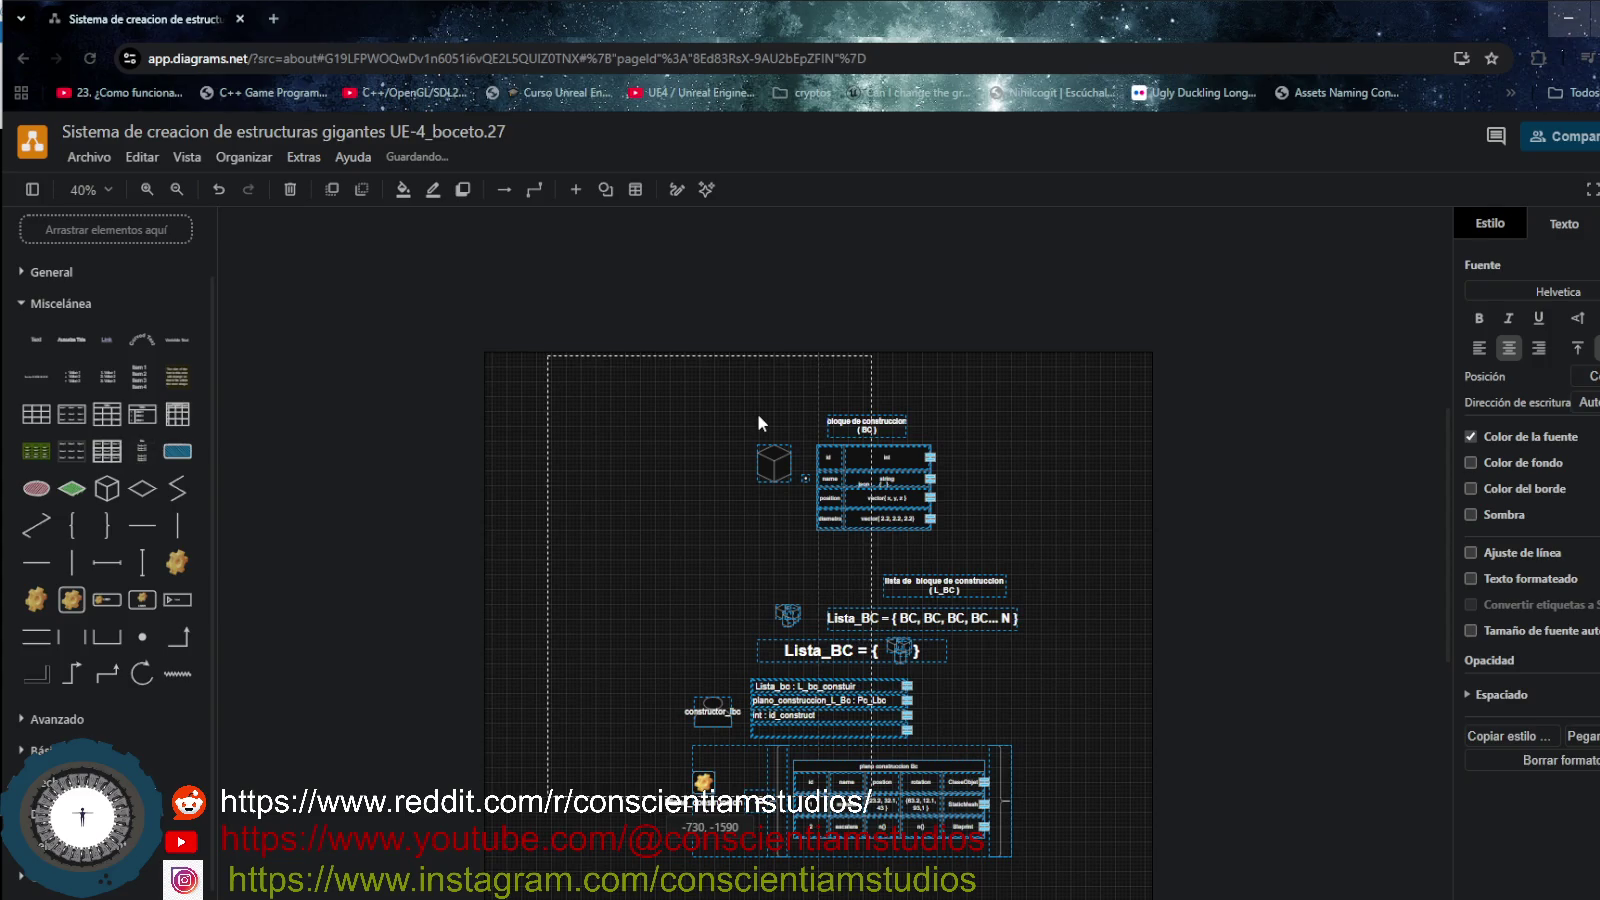
{"action": "left_click_drag", "start_coordinate": [812, 423], "coordinate": [757, 412]}
{"action": "scroll", "coordinate": [877, 653], "scroll_direction": "down", "scroll_amount": 4}
{"action": "scroll", "coordinate": [886, 666], "scroll_direction": "up", "scroll_amount": 3}
{"action": "scroll", "coordinate": [887, 668], "scroll_direction": "up", "scroll_amount": 1}
{"action": "scroll", "coordinate": [889, 701], "scroll_direction": "up", "scroll_amount": 1}
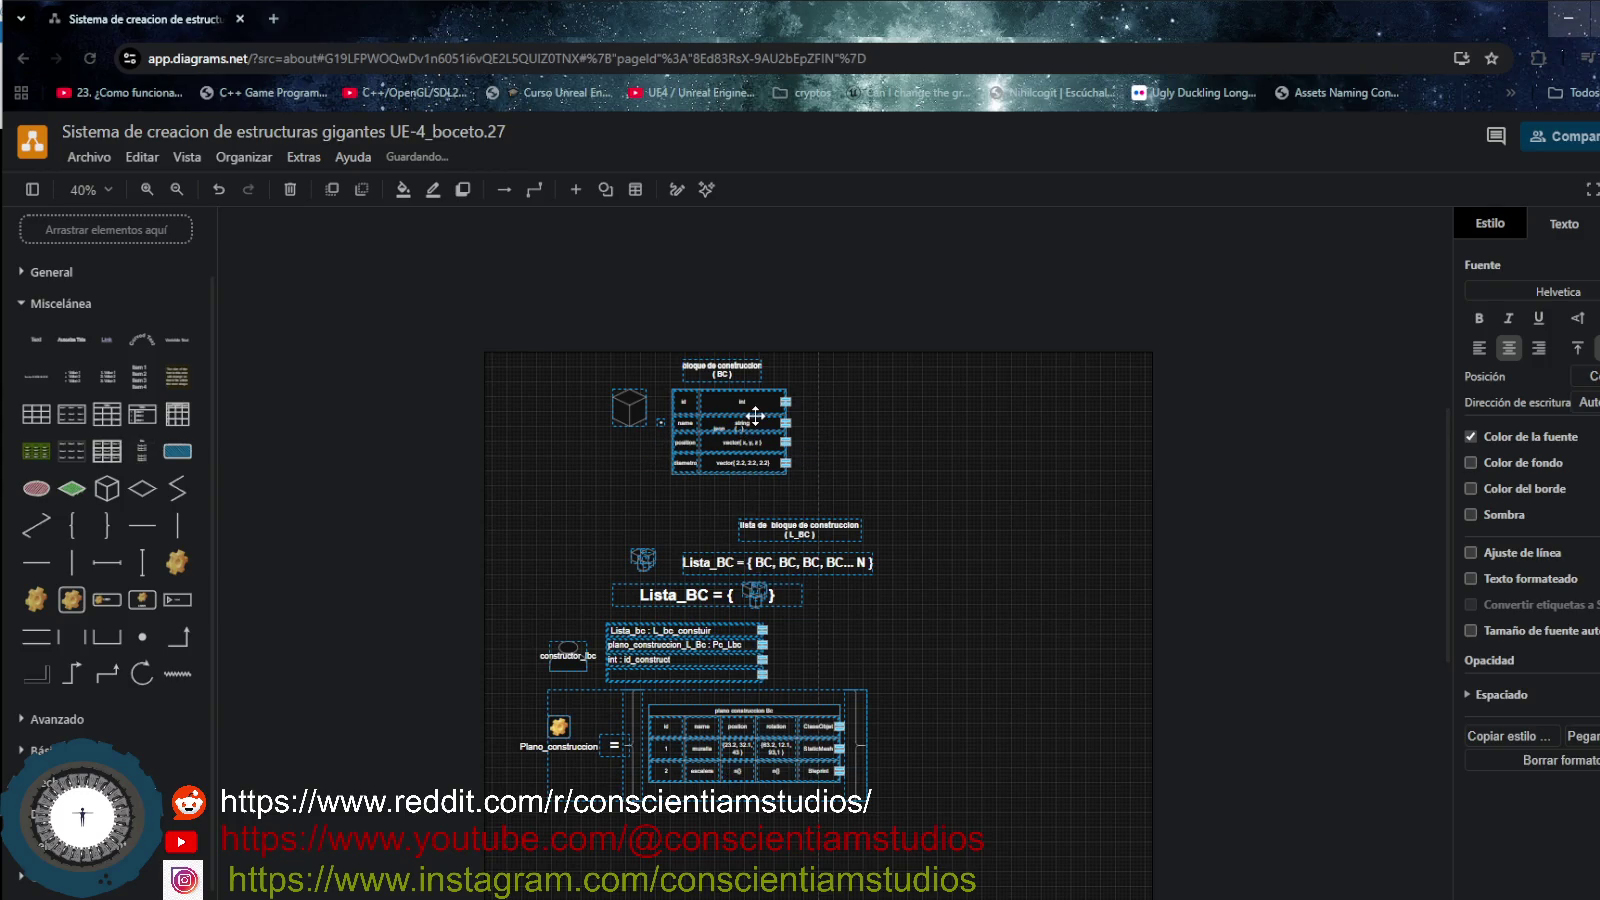
{"action": "mouse_move", "coordinate": [753, 430]}
{"action": "left_mouse_down"}
{"action": "mouse_move", "coordinate": [937, 620]}
{"action": "mouse_move", "coordinate": [958, 563]}
{"action": "mouse_move", "coordinate": [807, 329]}
{"action": "left_mouse_up"}
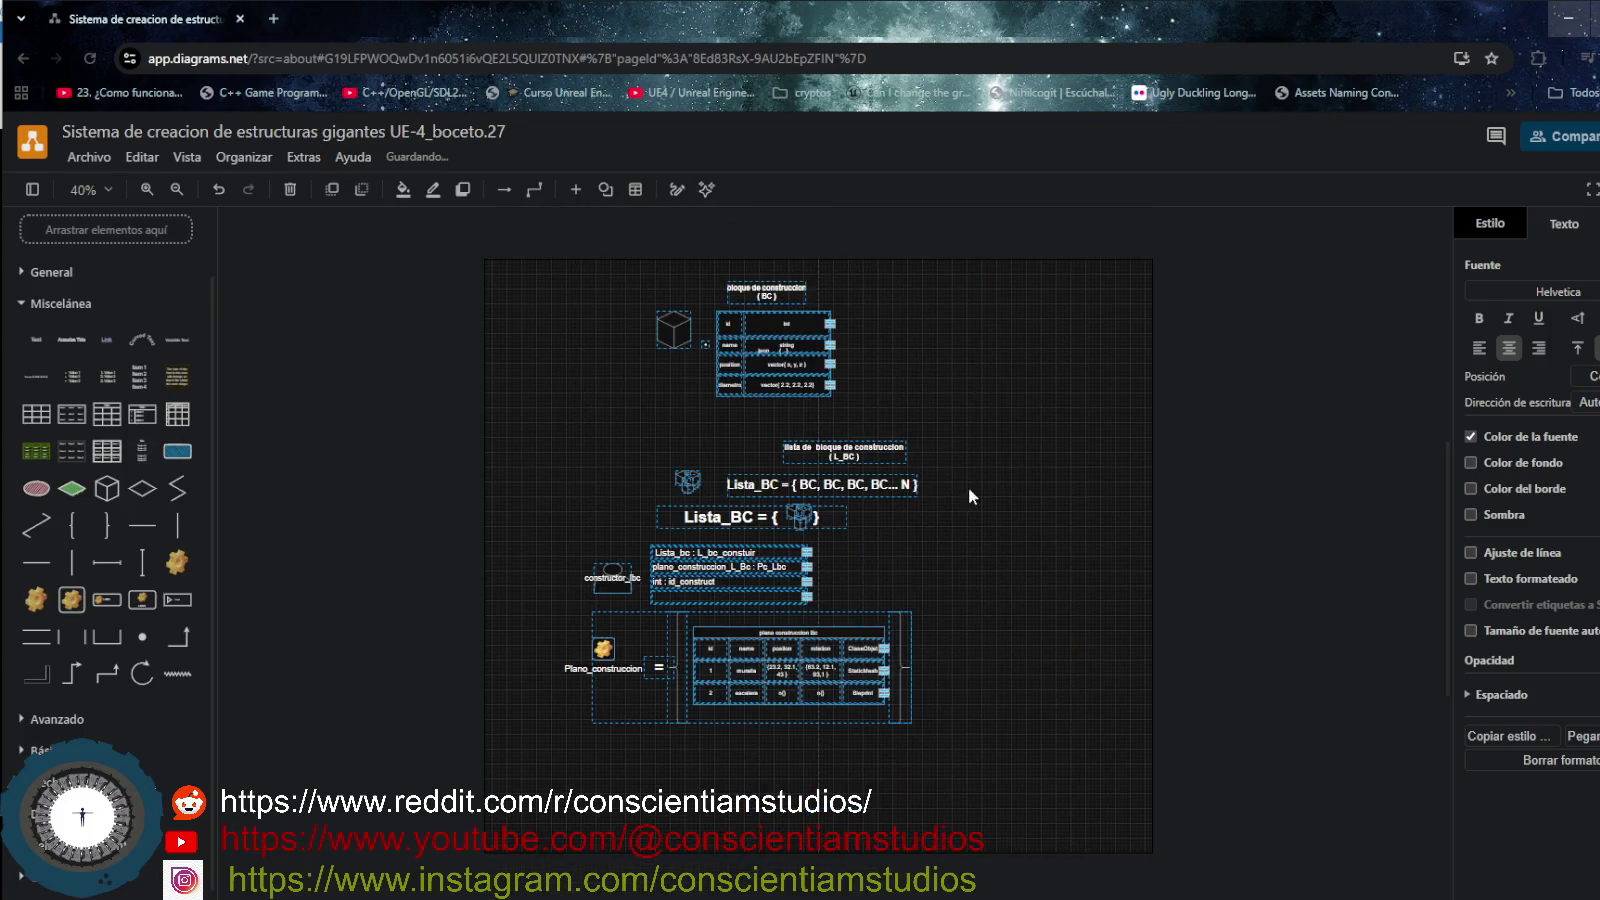
{"action": "left_click", "coordinate": [972, 555]}
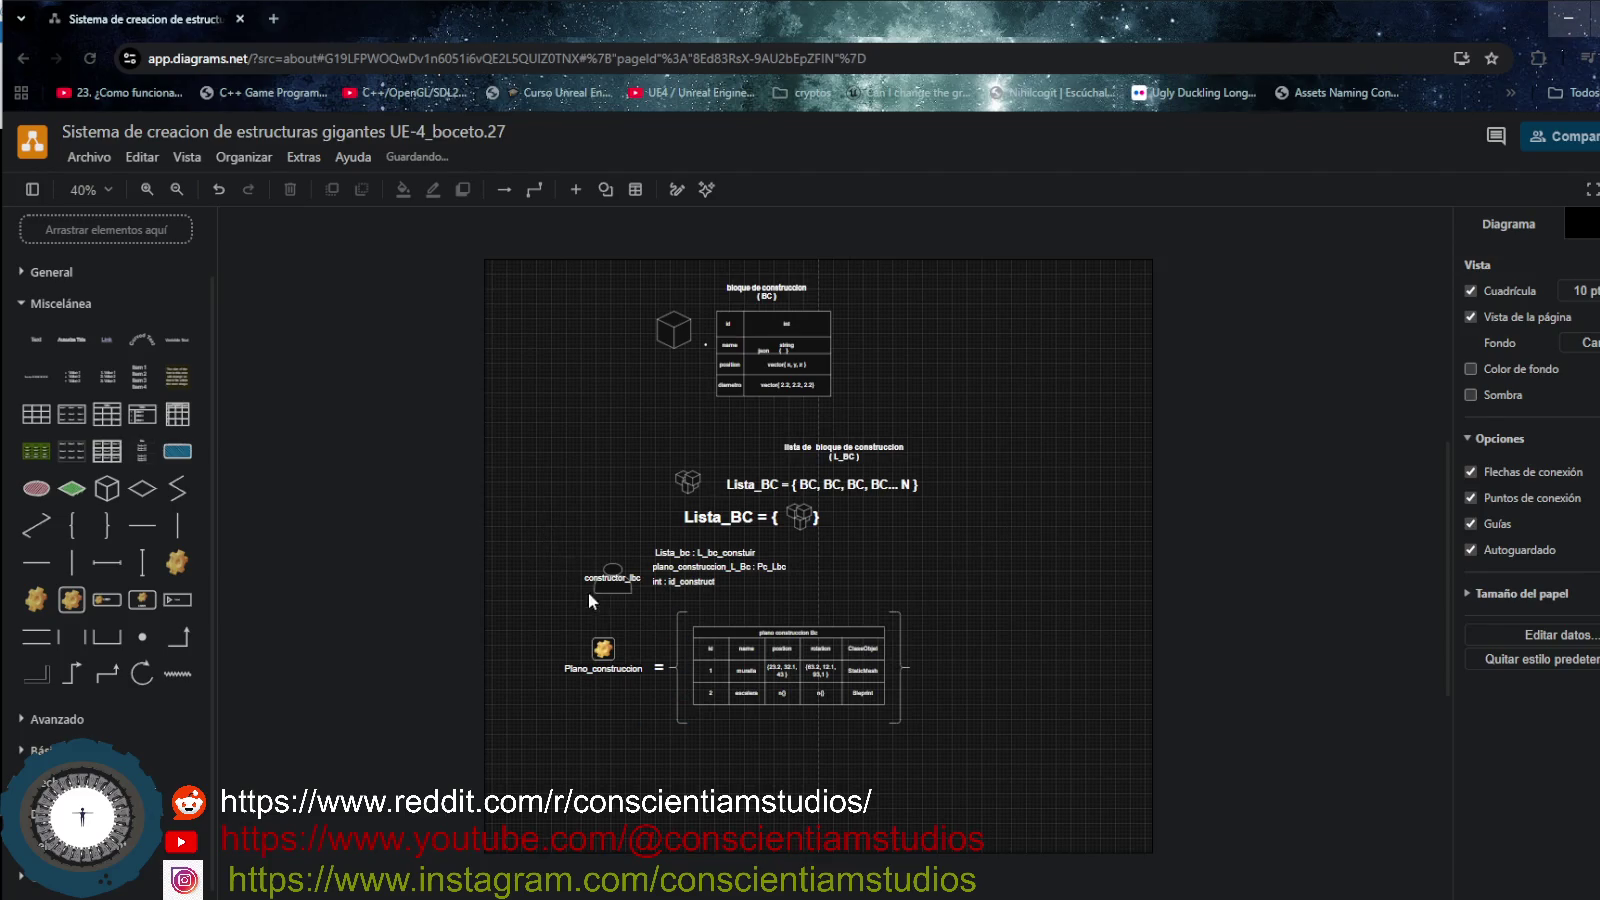
{"action": "left_click_drag", "start_coordinate": [558, 533], "coordinate": [809, 612]}
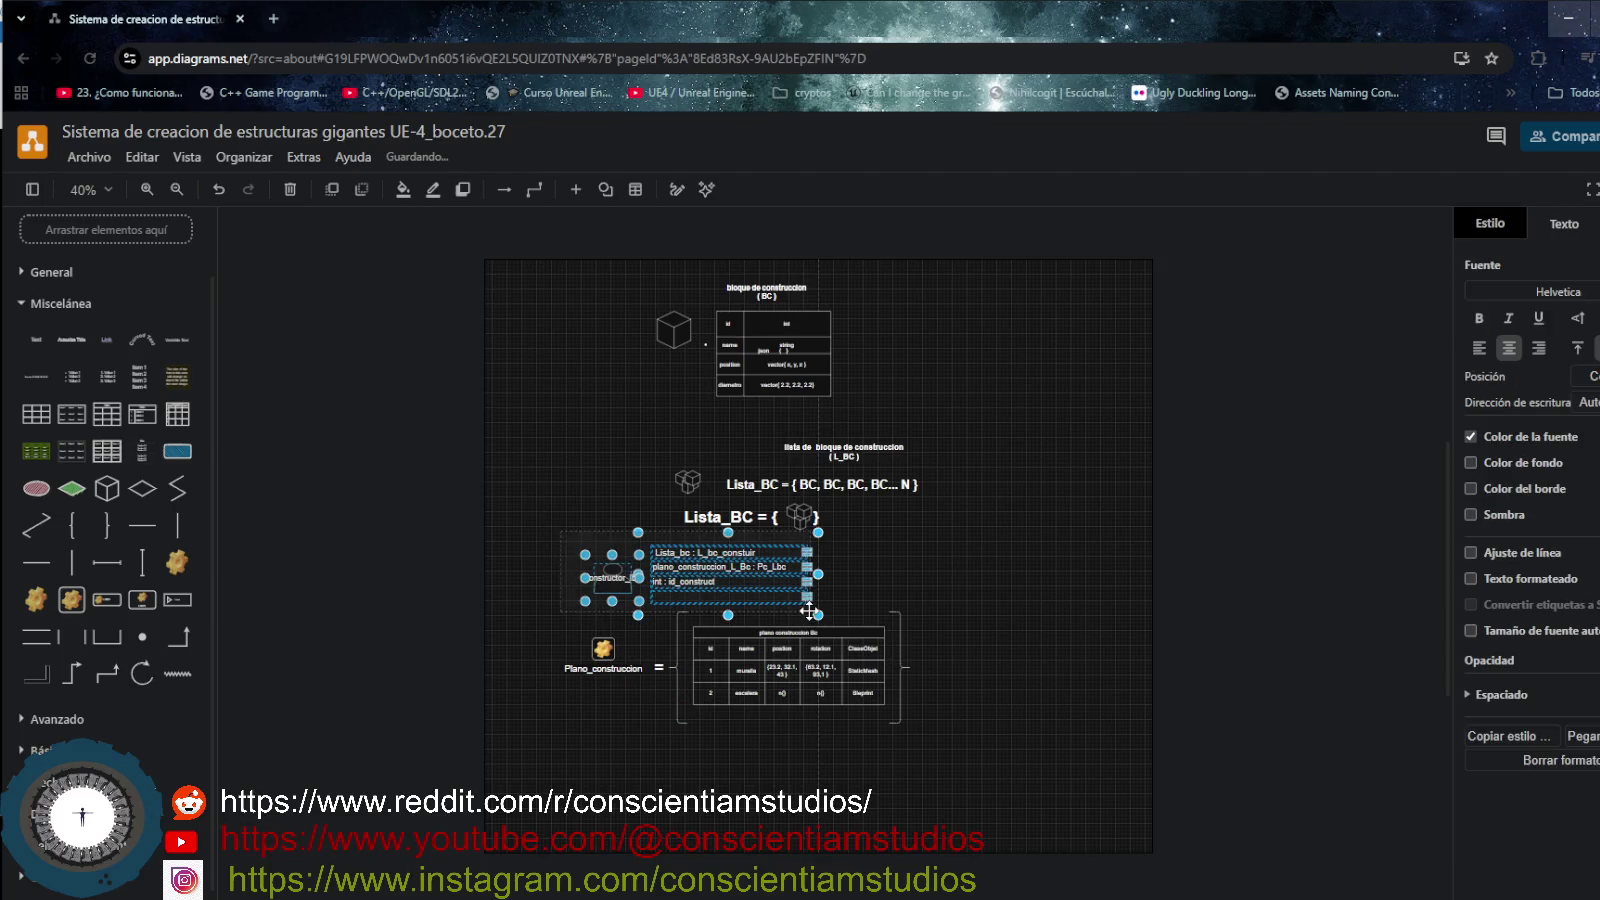
- Copy the constructor_lbc person and attributes, placing the copy below Plano_construccion
{"action": "key", "text": "ctrl+c"}
{"action": "key", "text": "ctrl+v"}
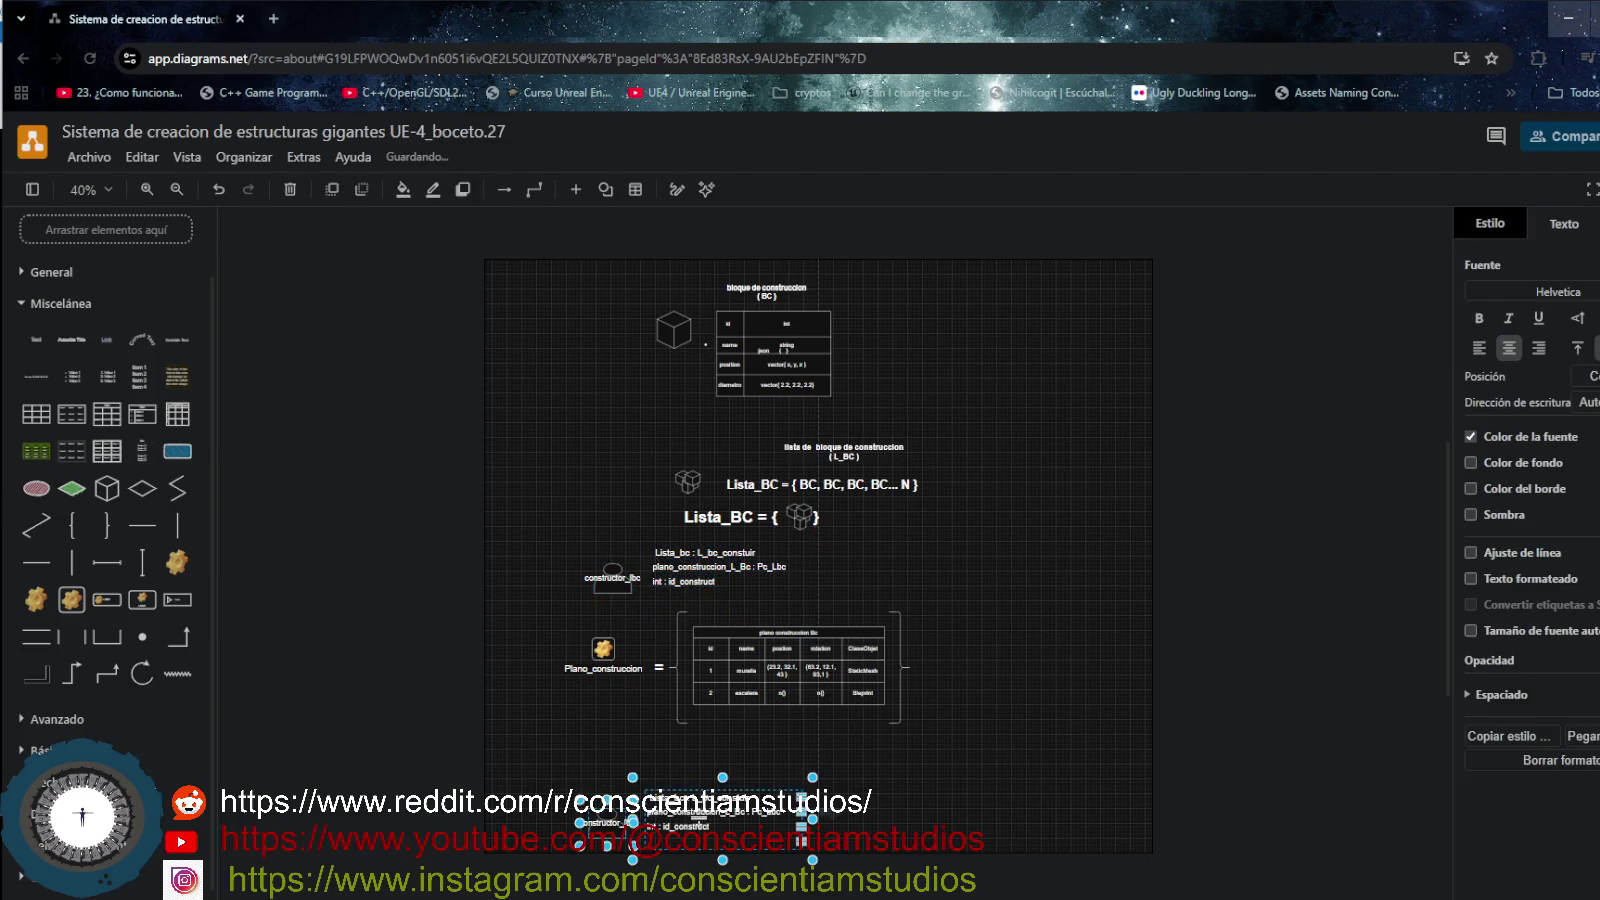
{"action": "left_click_drag", "start_coordinate": [728, 826], "coordinate": [710, 796]}
{"action": "left_click", "coordinate": [843, 847]}
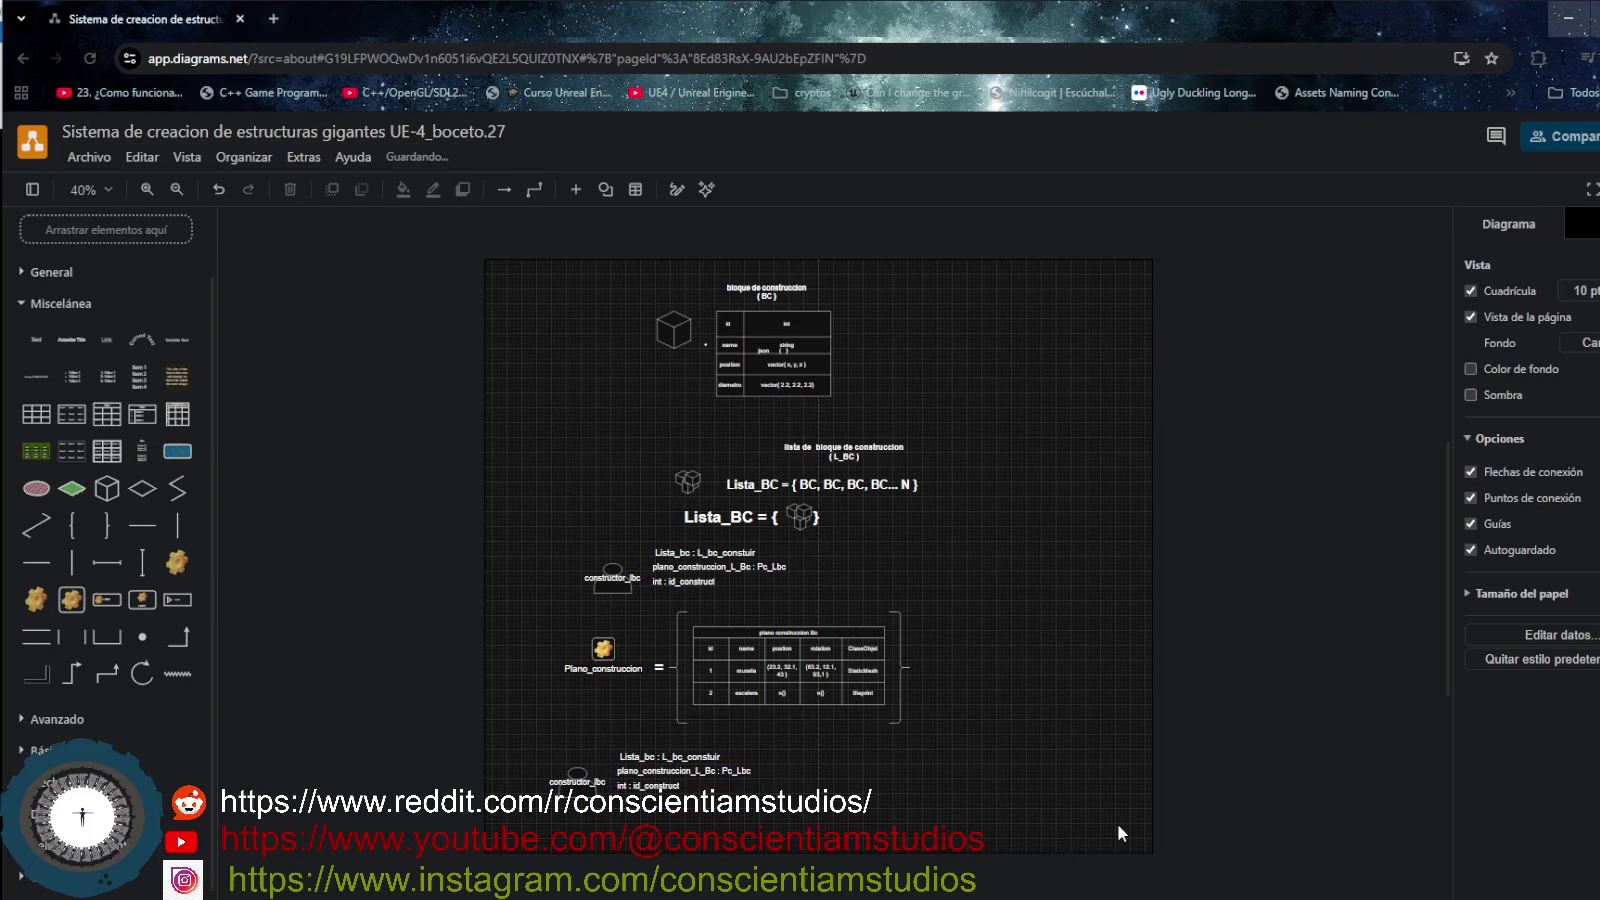
{"action": "scroll", "coordinate": [1140, 846], "scroll_direction": "down", "scroll_amount": 2}
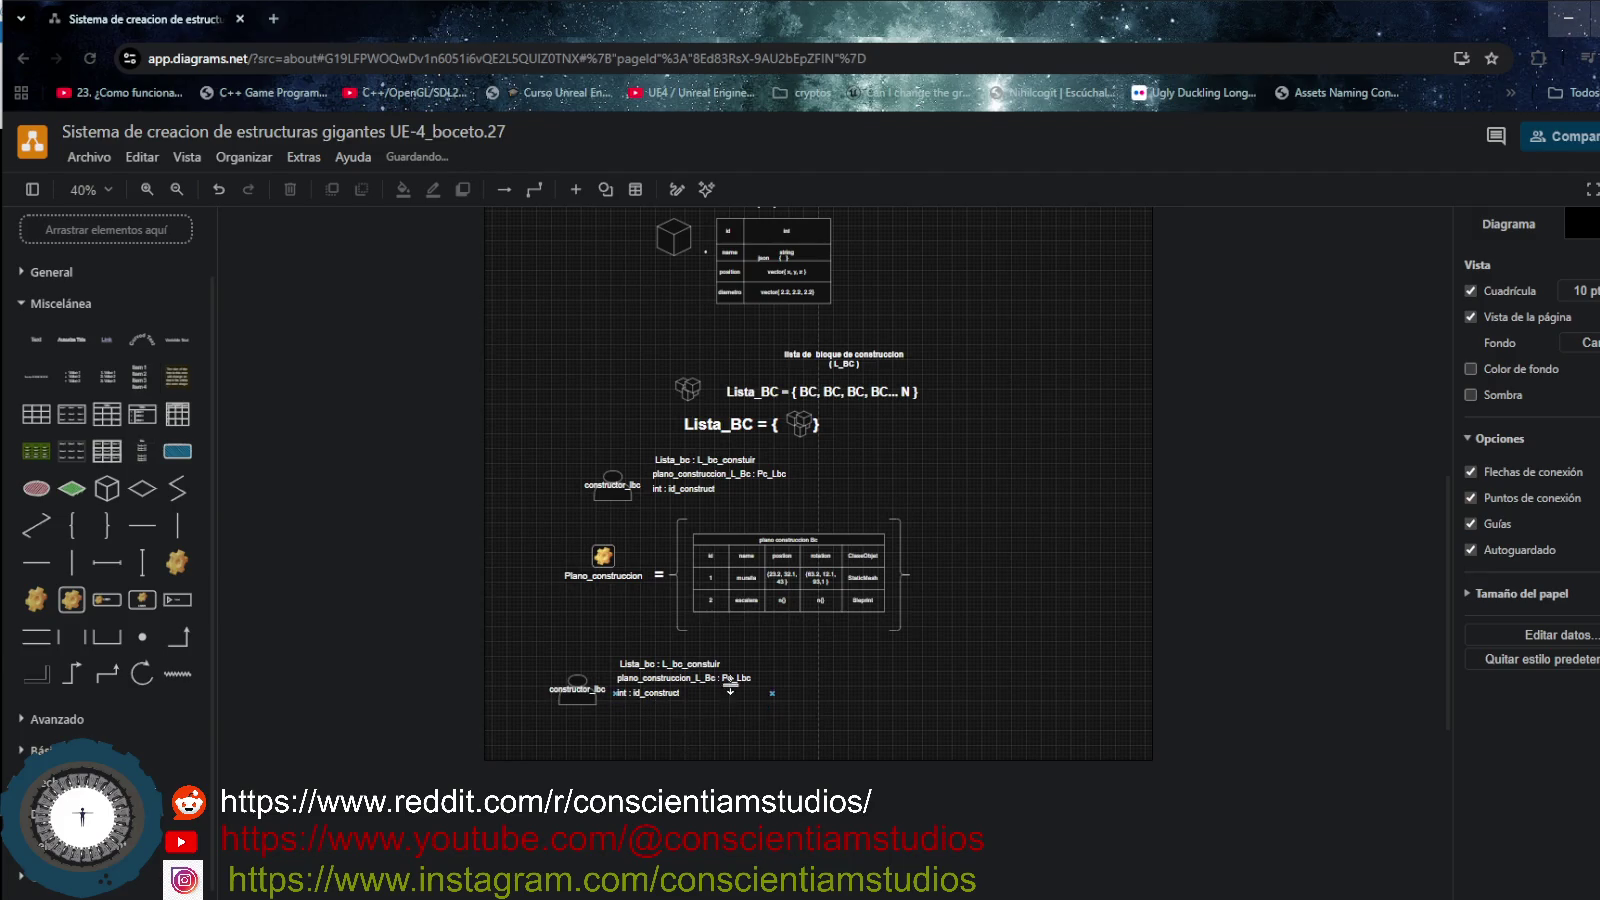
{"action": "scroll", "coordinate": [740, 700], "scroll_direction": "up", "scroll_amount": 4}
{"action": "scroll", "coordinate": [747, 720], "scroll_direction": "down", "scroll_amount": 2}
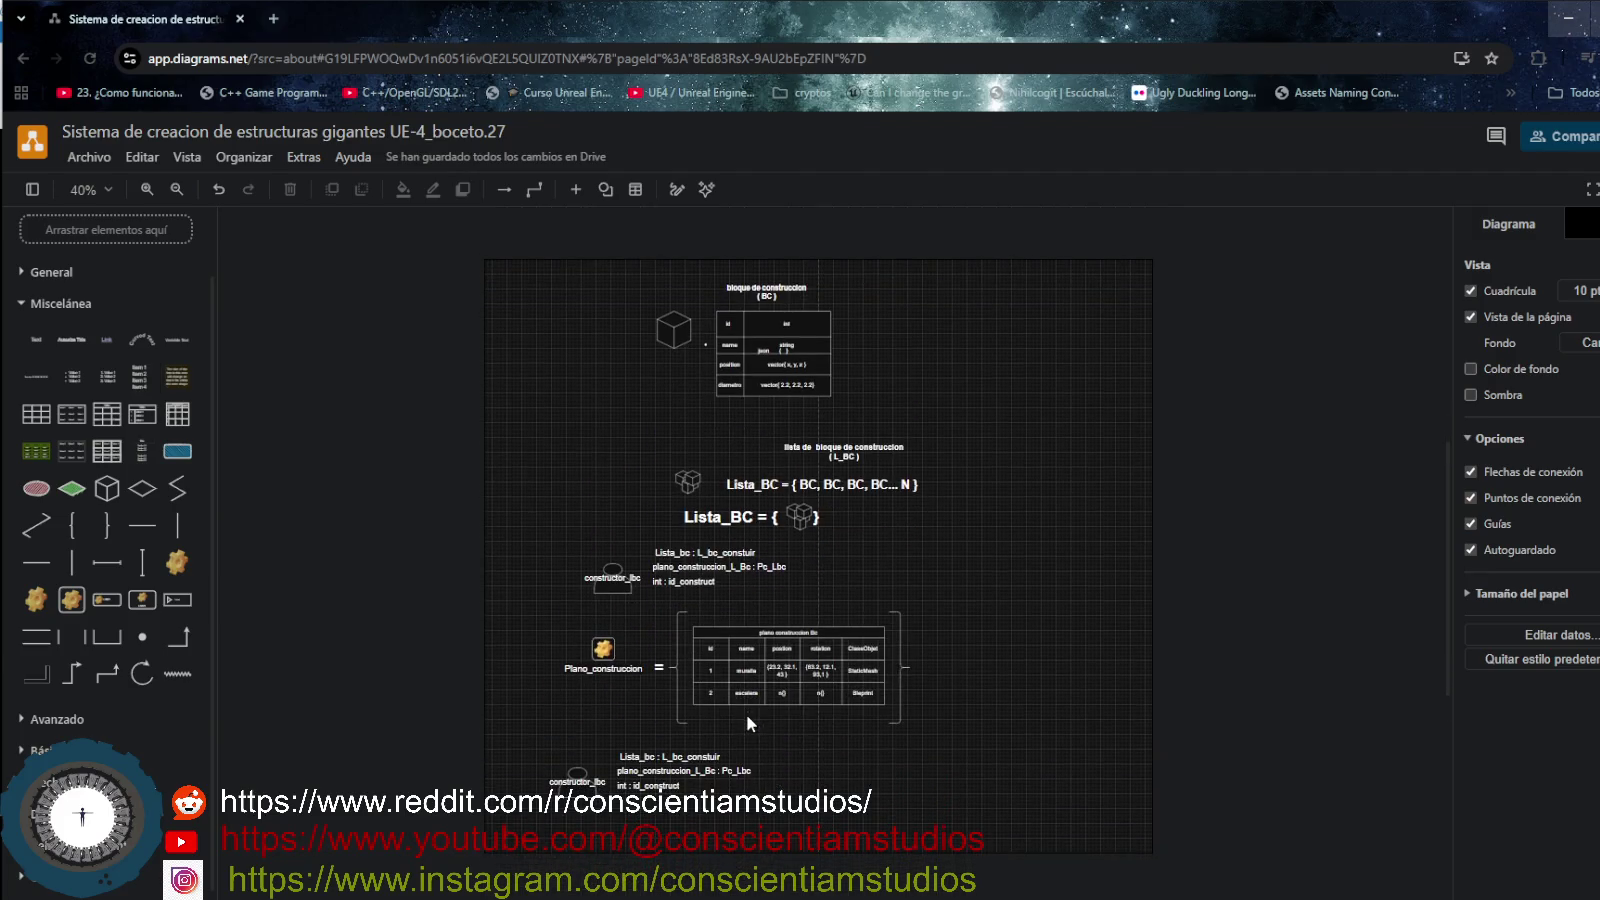
{"action": "scroll", "coordinate": [745, 712], "scroll_direction": "down", "scroll_amount": 2}
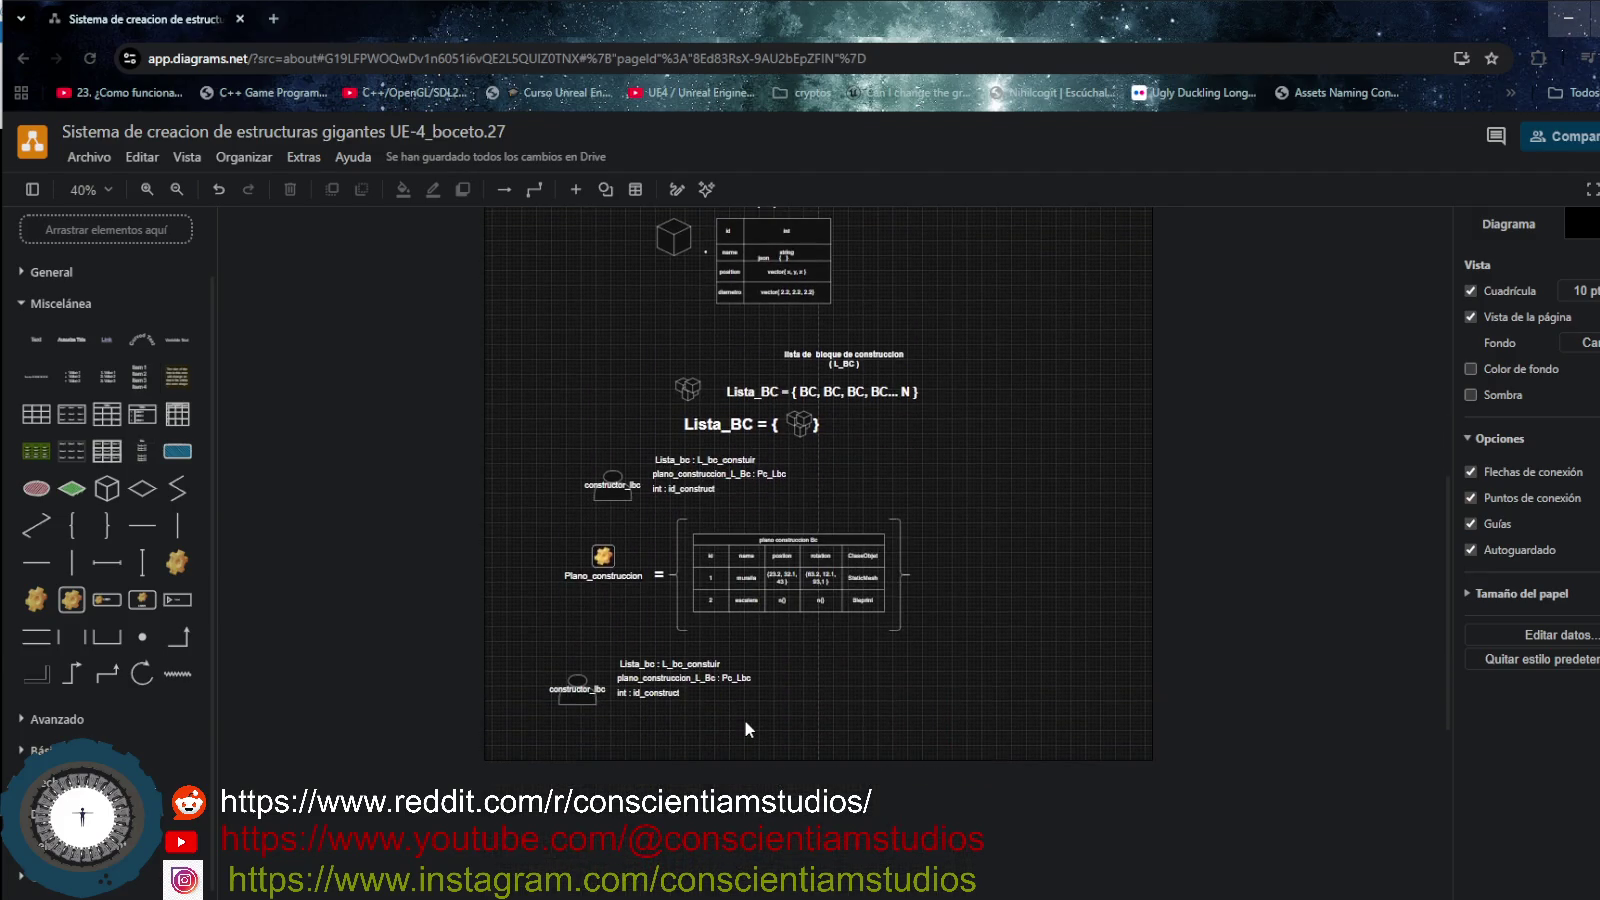
{"action": "left_click", "coordinate": [148, 189]}
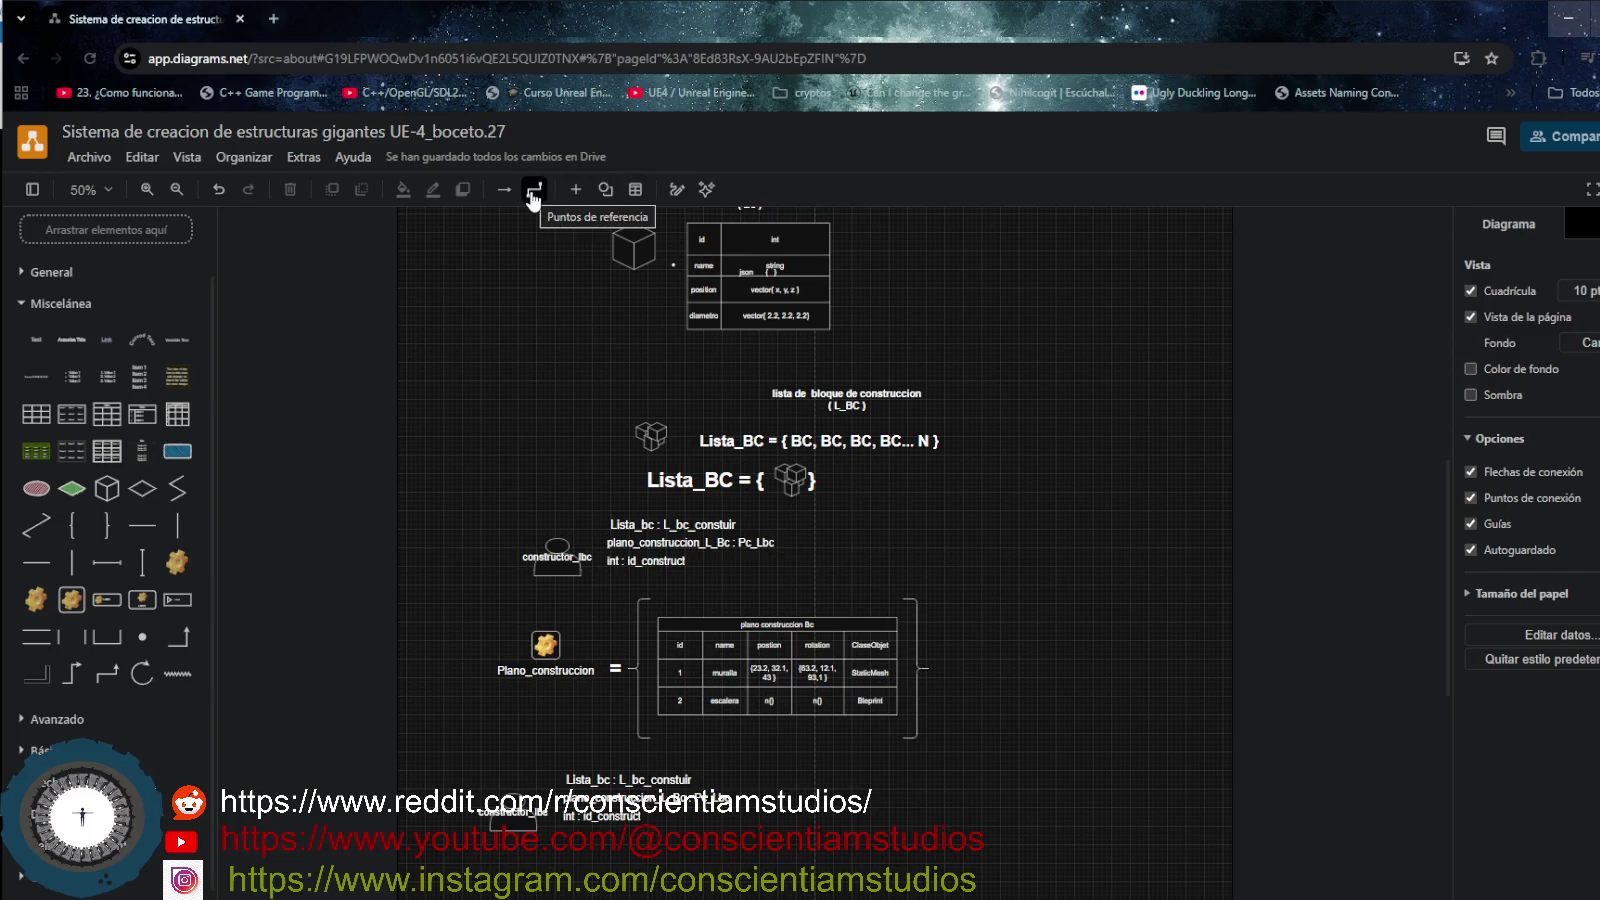
- Zoom in and nudge the copied person shape slightly left beside its attribute list
{"action": "left_click", "coordinate": [524, 813]}
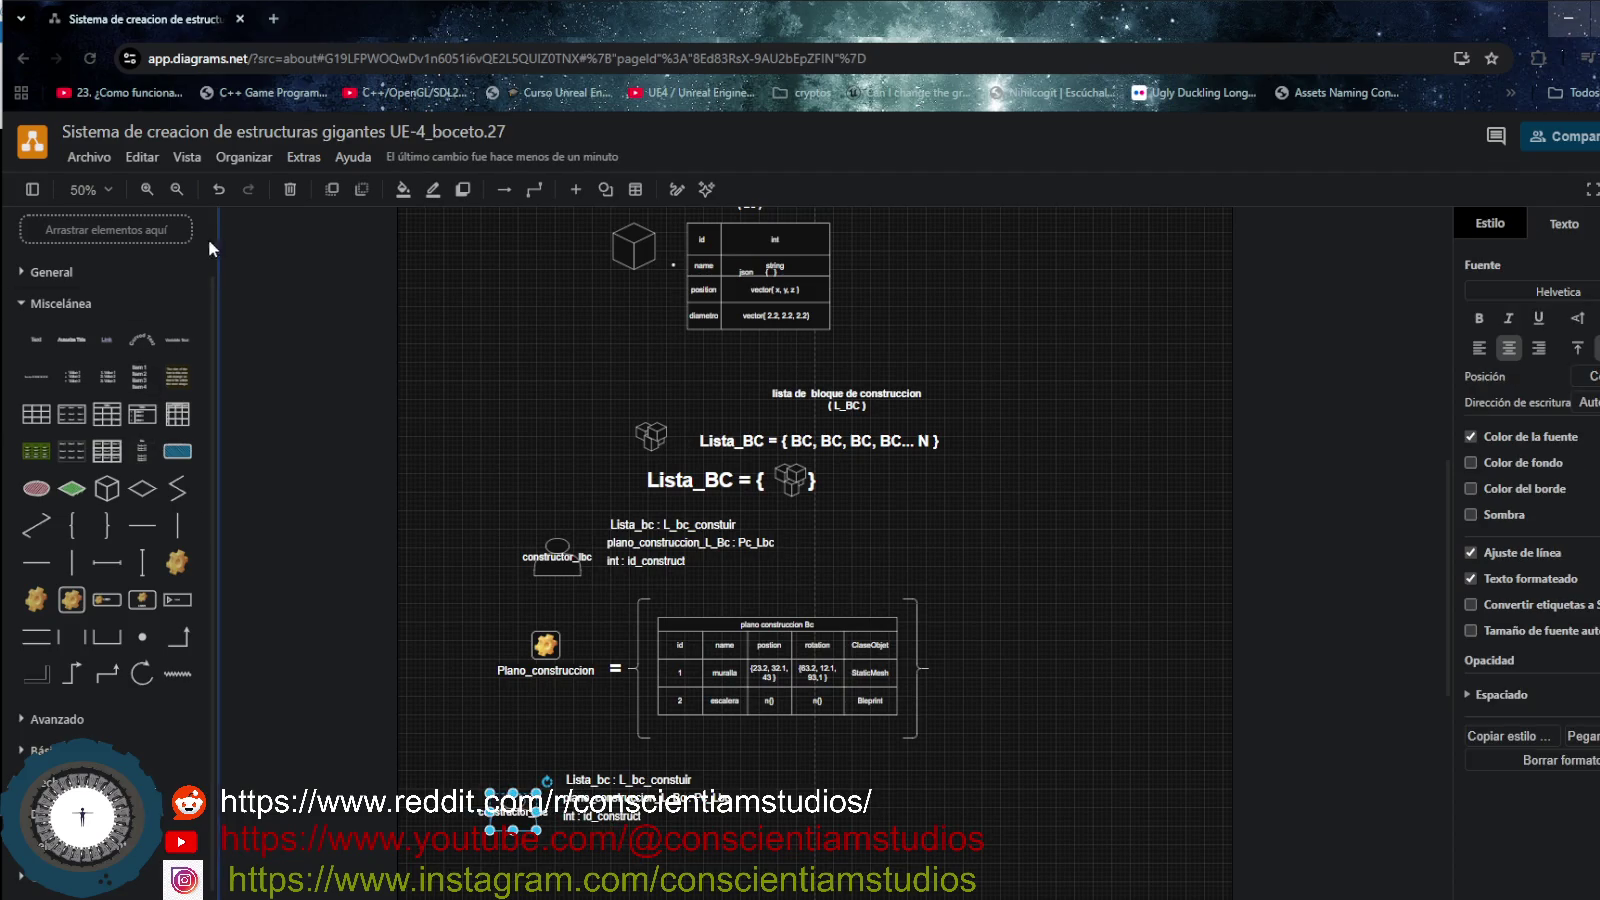
{"action": "left_click", "coordinate": [148, 189]}
{"action": "scroll", "coordinate": [350, 420], "scroll_direction": "down", "scroll_amount": 3}
{"action": "scroll", "coordinate": [397, 610], "scroll_direction": "up", "scroll_amount": 3}
{"action": "scroll", "coordinate": [401, 672], "scroll_direction": "down", "scroll_amount": 5}
{"action": "scroll", "coordinate": [500, 645], "scroll_direction": "up", "scroll_amount": 2}
{"action": "mouse_move", "coordinate": [142, 563]}
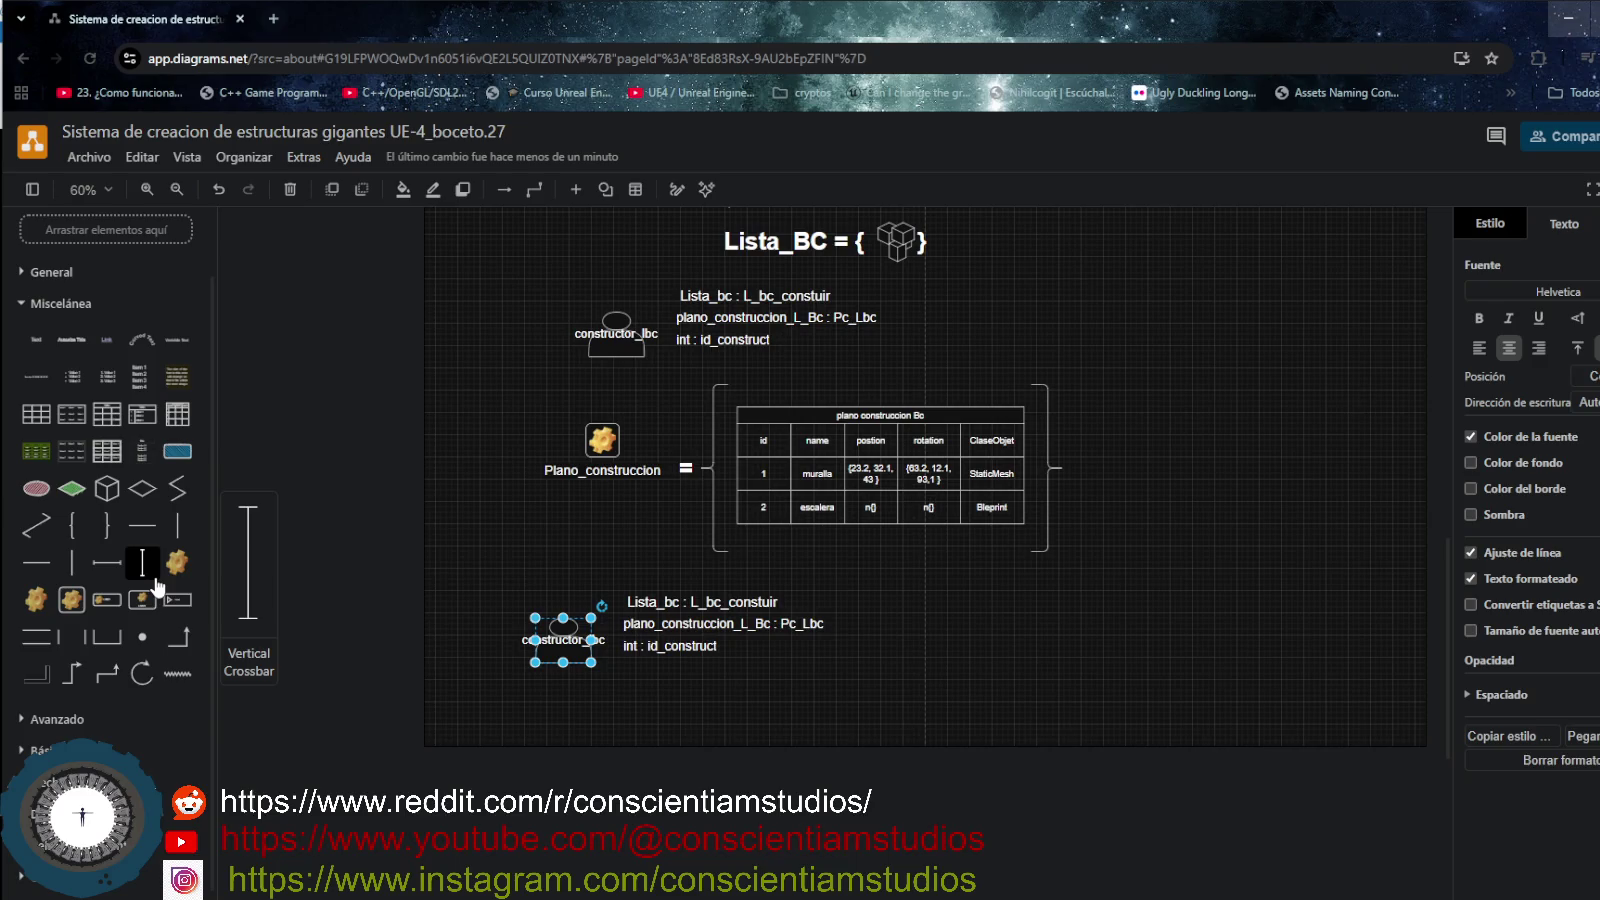
{"action": "mouse_move", "coordinate": [565, 635]}
{"action": "left_mouse_down"}
{"action": "mouse_move", "coordinate": [519, 603]}
{"action": "mouse_move", "coordinate": [590, 657]}
{"action": "left_mouse_up"}
{"action": "double_click", "coordinate": [518, 603]}
{"action": "mouse_move", "coordinate": [535, 633]}
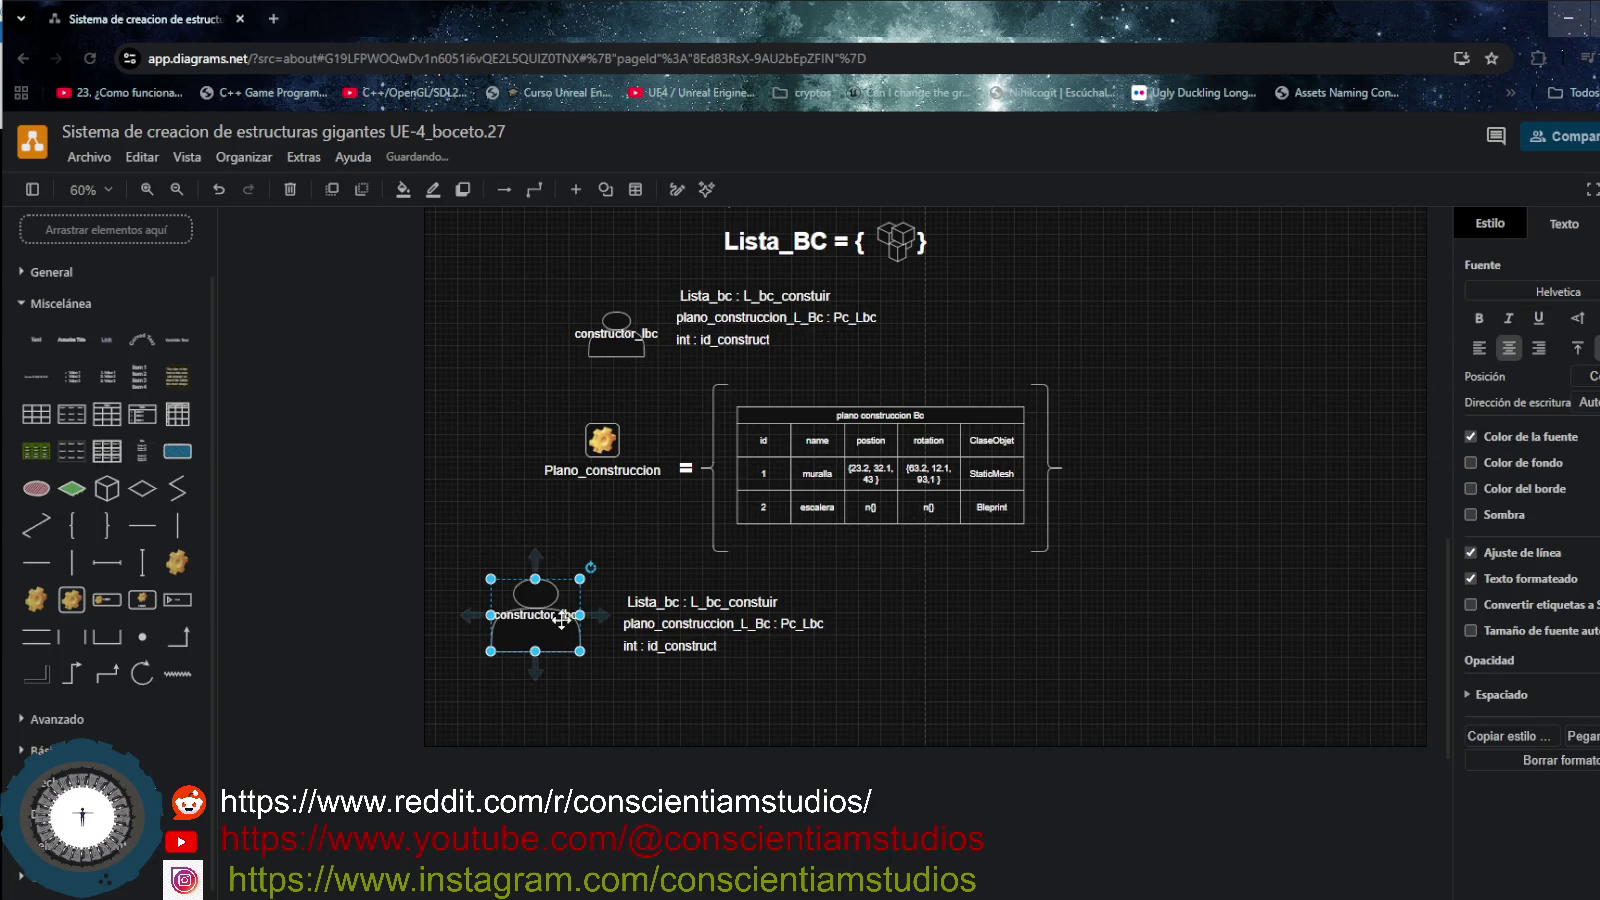
- Label the copied figure 'Jefe_constructores' and narrow the actor shape
{"action": "type", "text": "Je"}
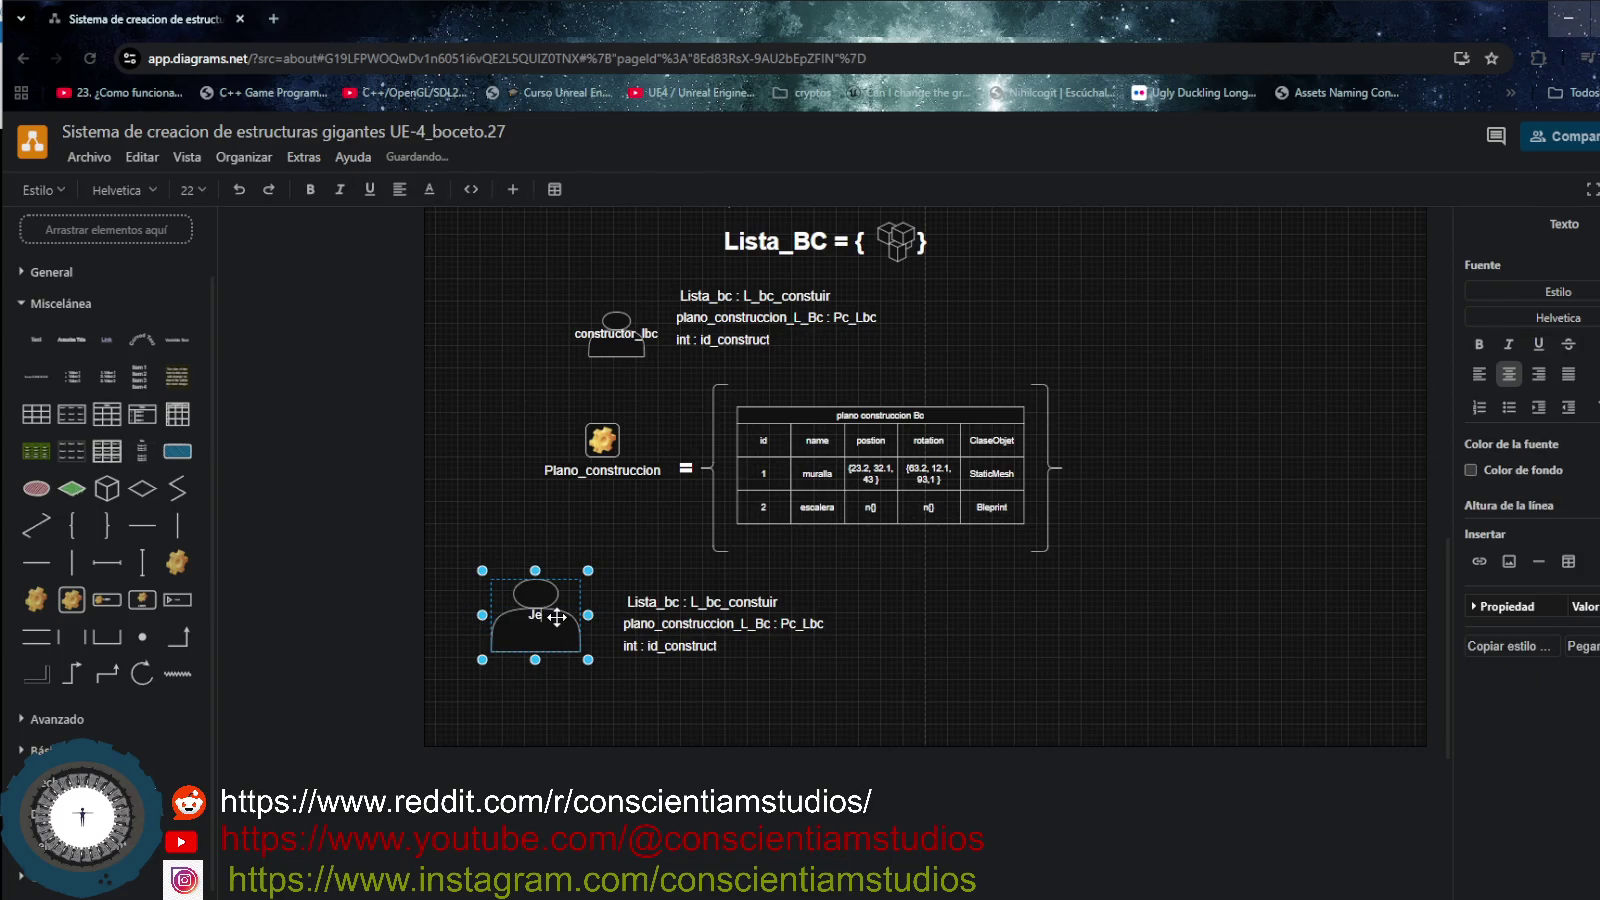
{"action": "type", "text": "fe_construc"}
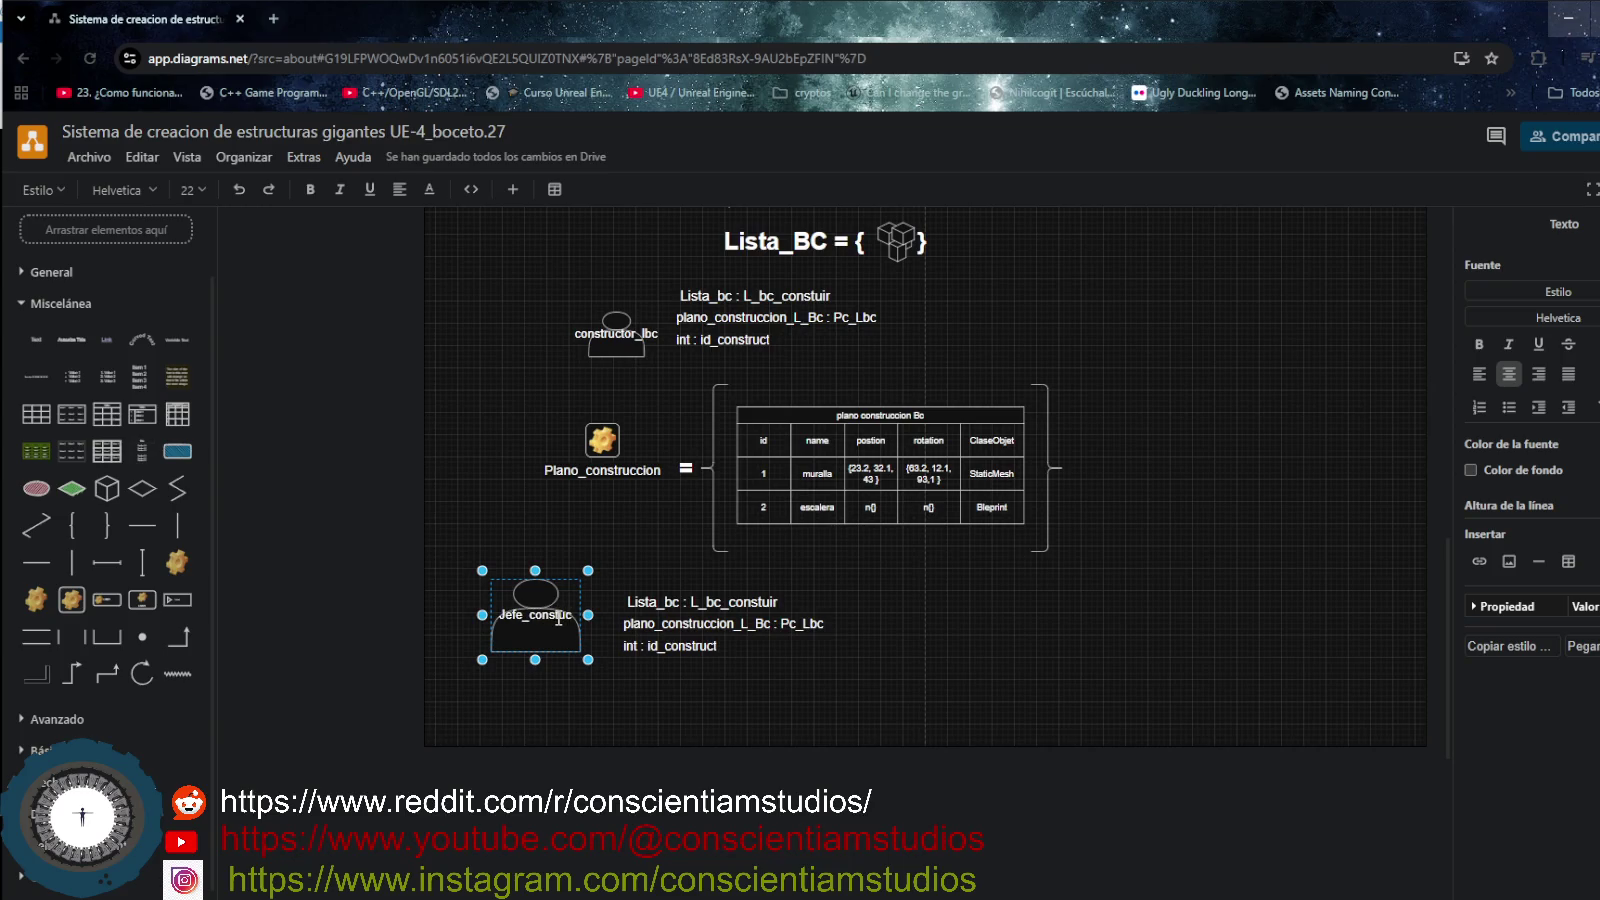
{"action": "type", "text": "tores"}
{"action": "left_click_drag", "start_coordinate": [482, 614], "coordinate": [468, 615]}
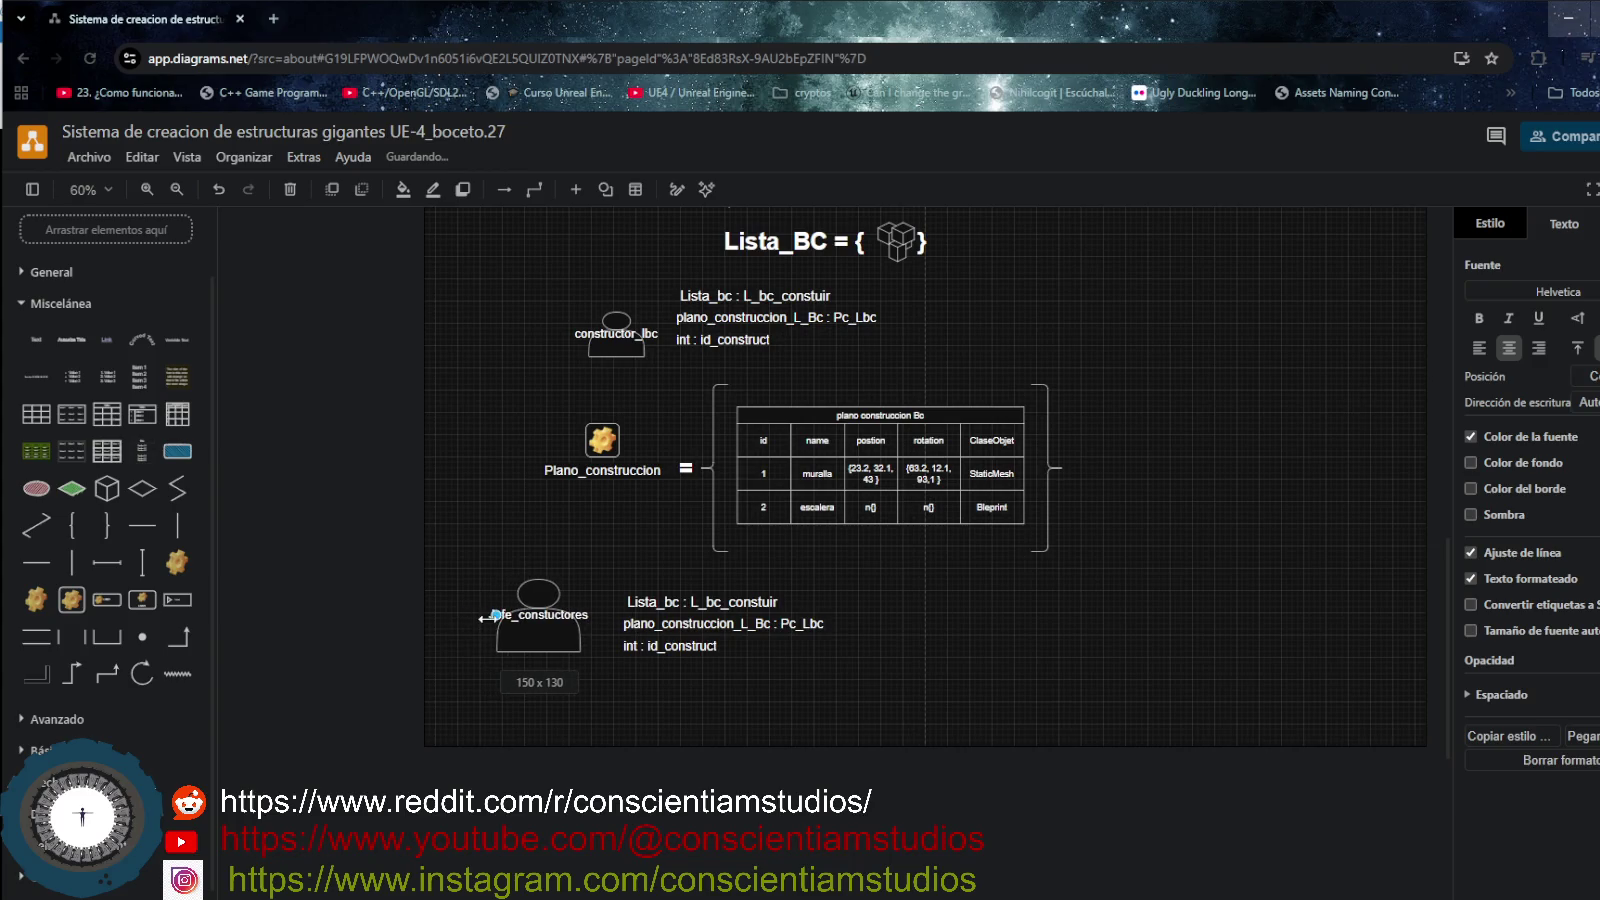
{"action": "left_click_drag", "start_coordinate": [466, 616], "coordinate": [532, 638]}
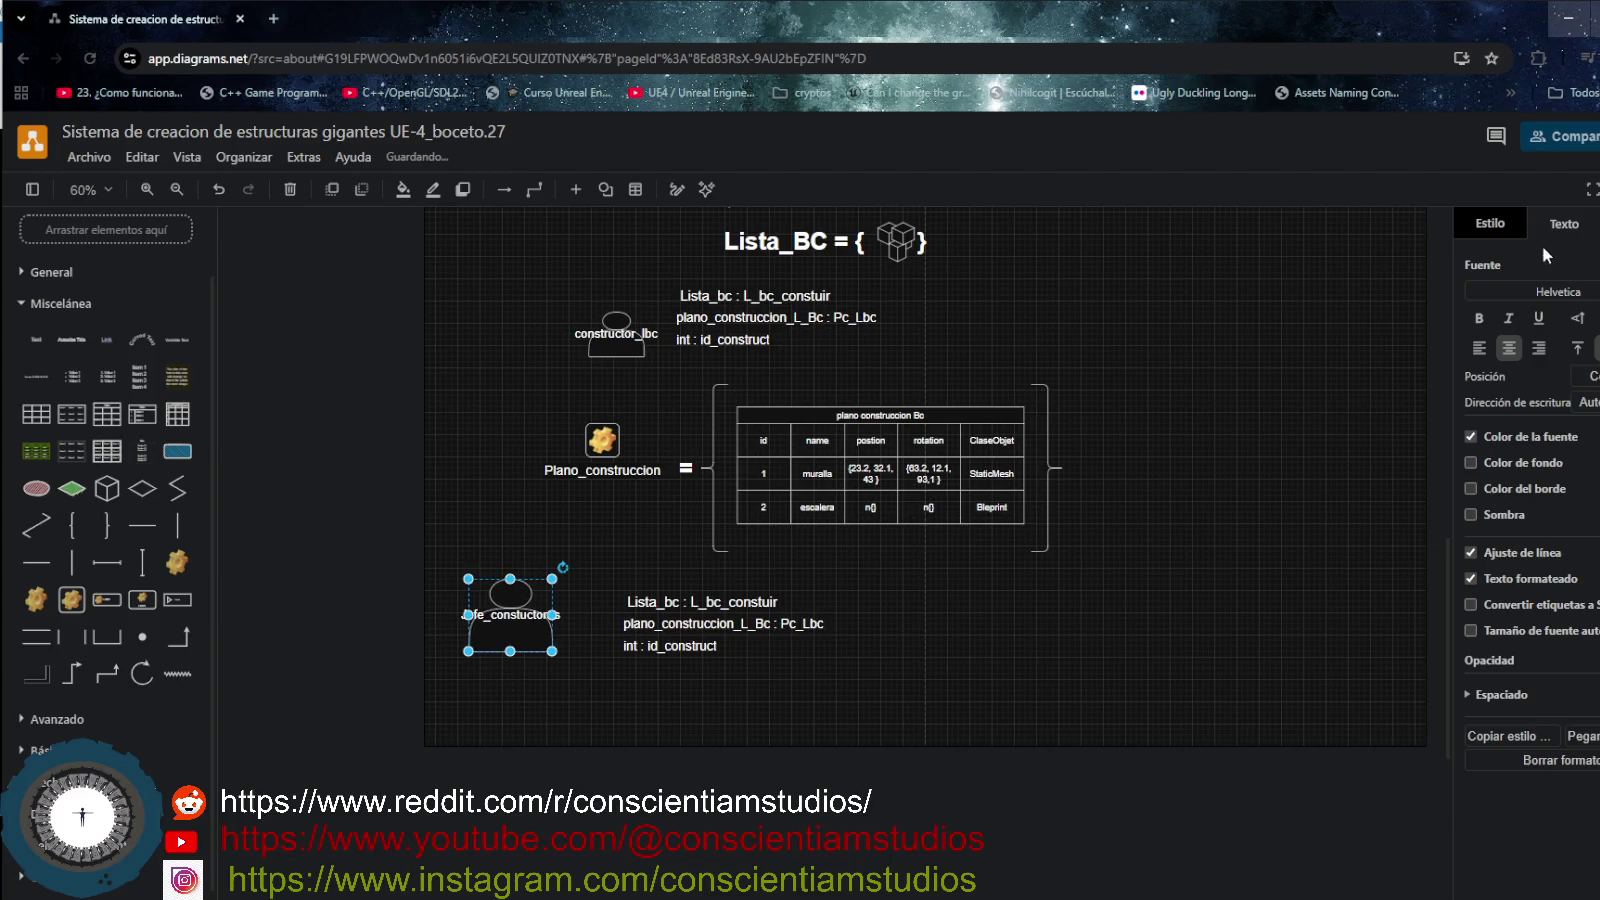
{"action": "left_click", "coordinate": [1509, 235]}
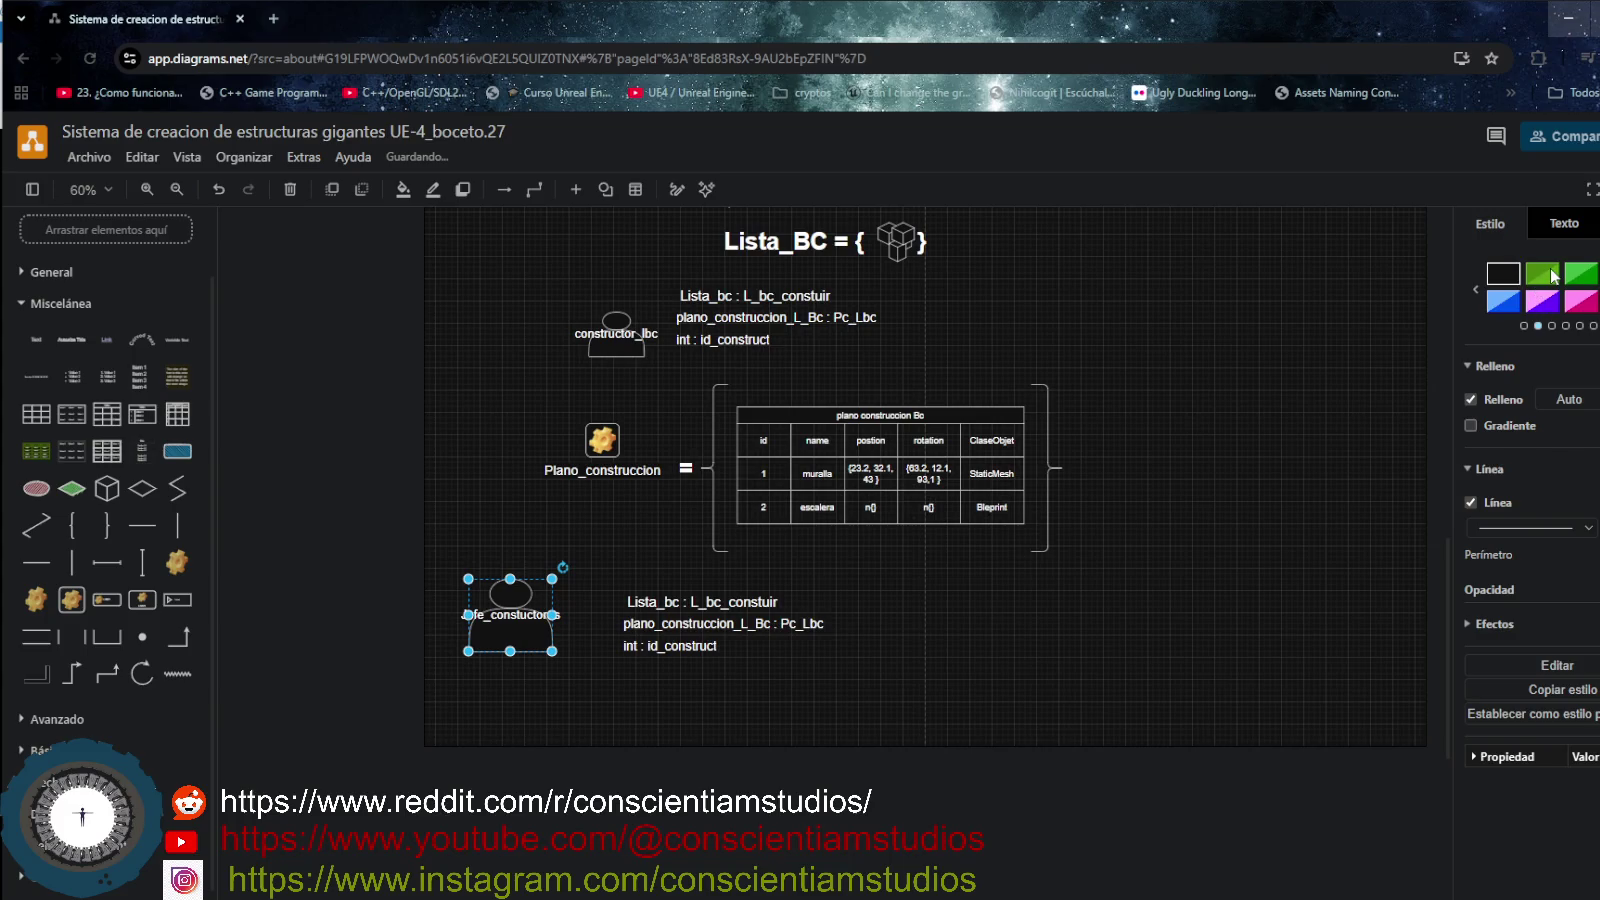
- Try green, magenta, blue, pink and brown fills on the actor before choosing dark blue
{"action": "left_click", "coordinate": [1552, 277]}
{"action": "left_click", "coordinate": [1556, 302]}
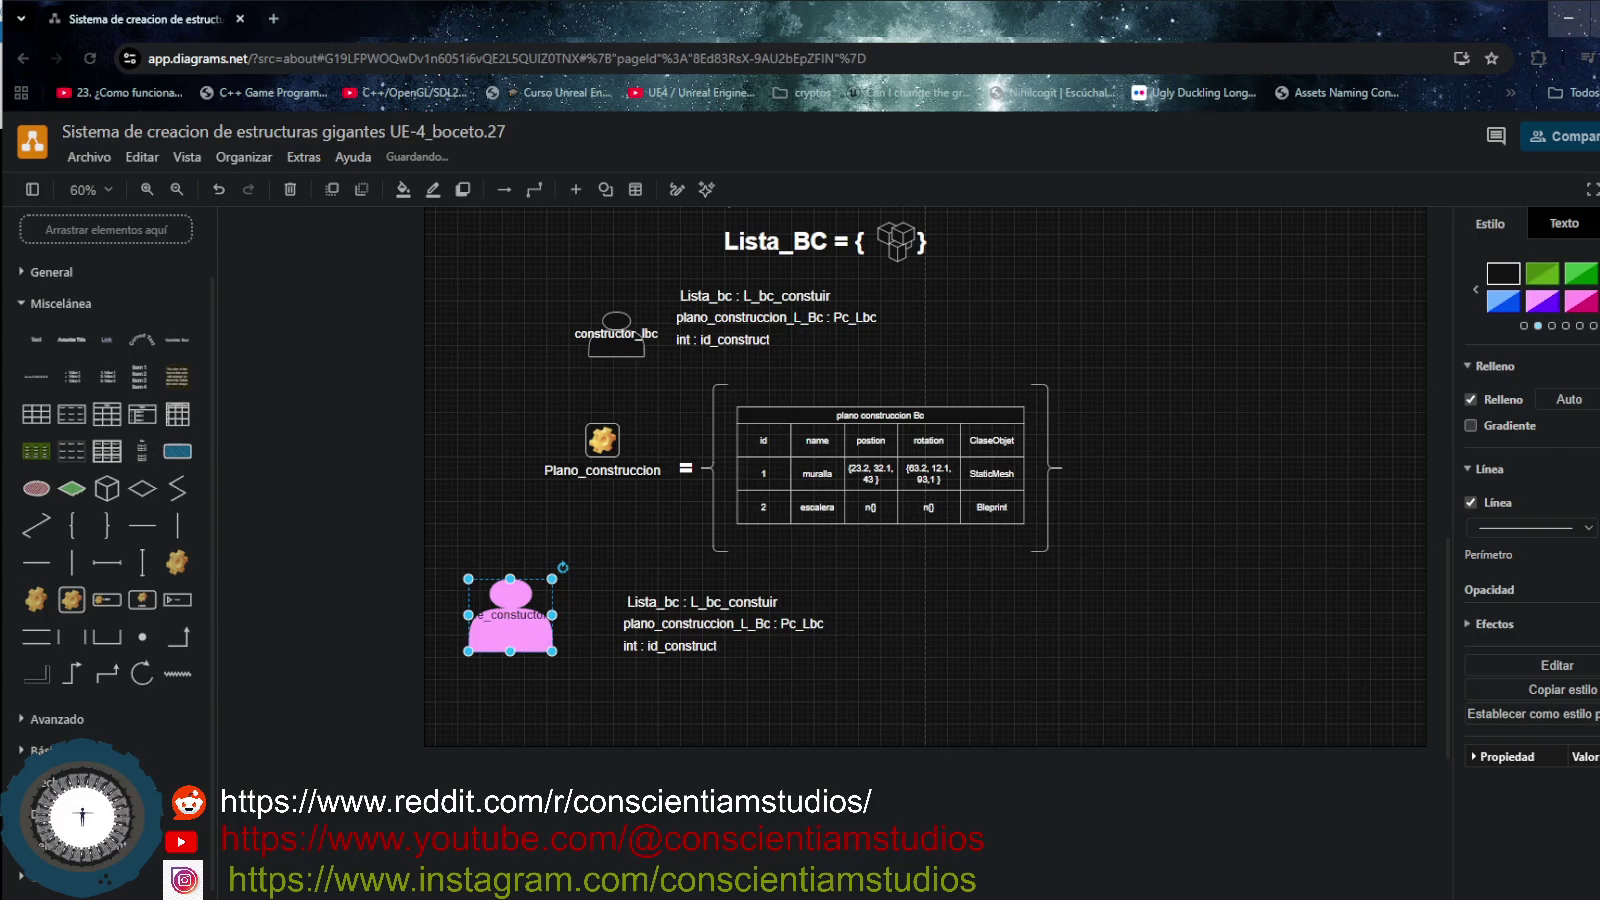
{"action": "left_click", "coordinate": [1503, 301]}
{"action": "left_click", "coordinate": [1581, 301]}
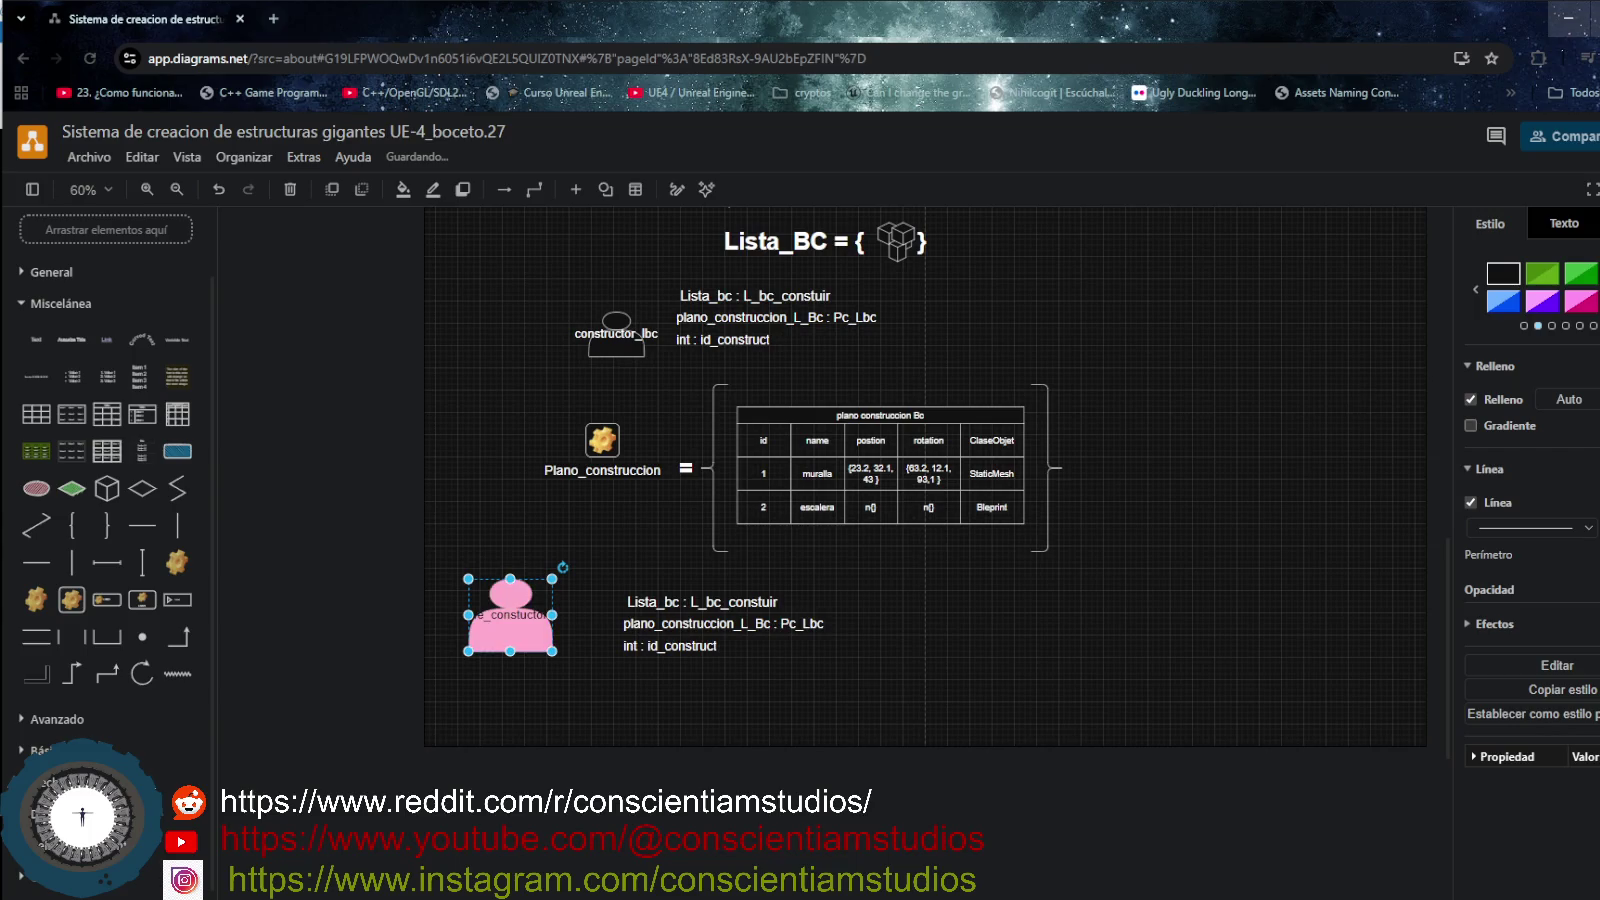
{"action": "left_click", "coordinate": [1513, 301]}
{"action": "left_click", "coordinate": [1477, 290]}
{"action": "left_click", "coordinate": [1531, 290]}
{"action": "left_click", "coordinate": [1535, 298]}
{"action": "left_click", "coordinate": [1570, 281]}
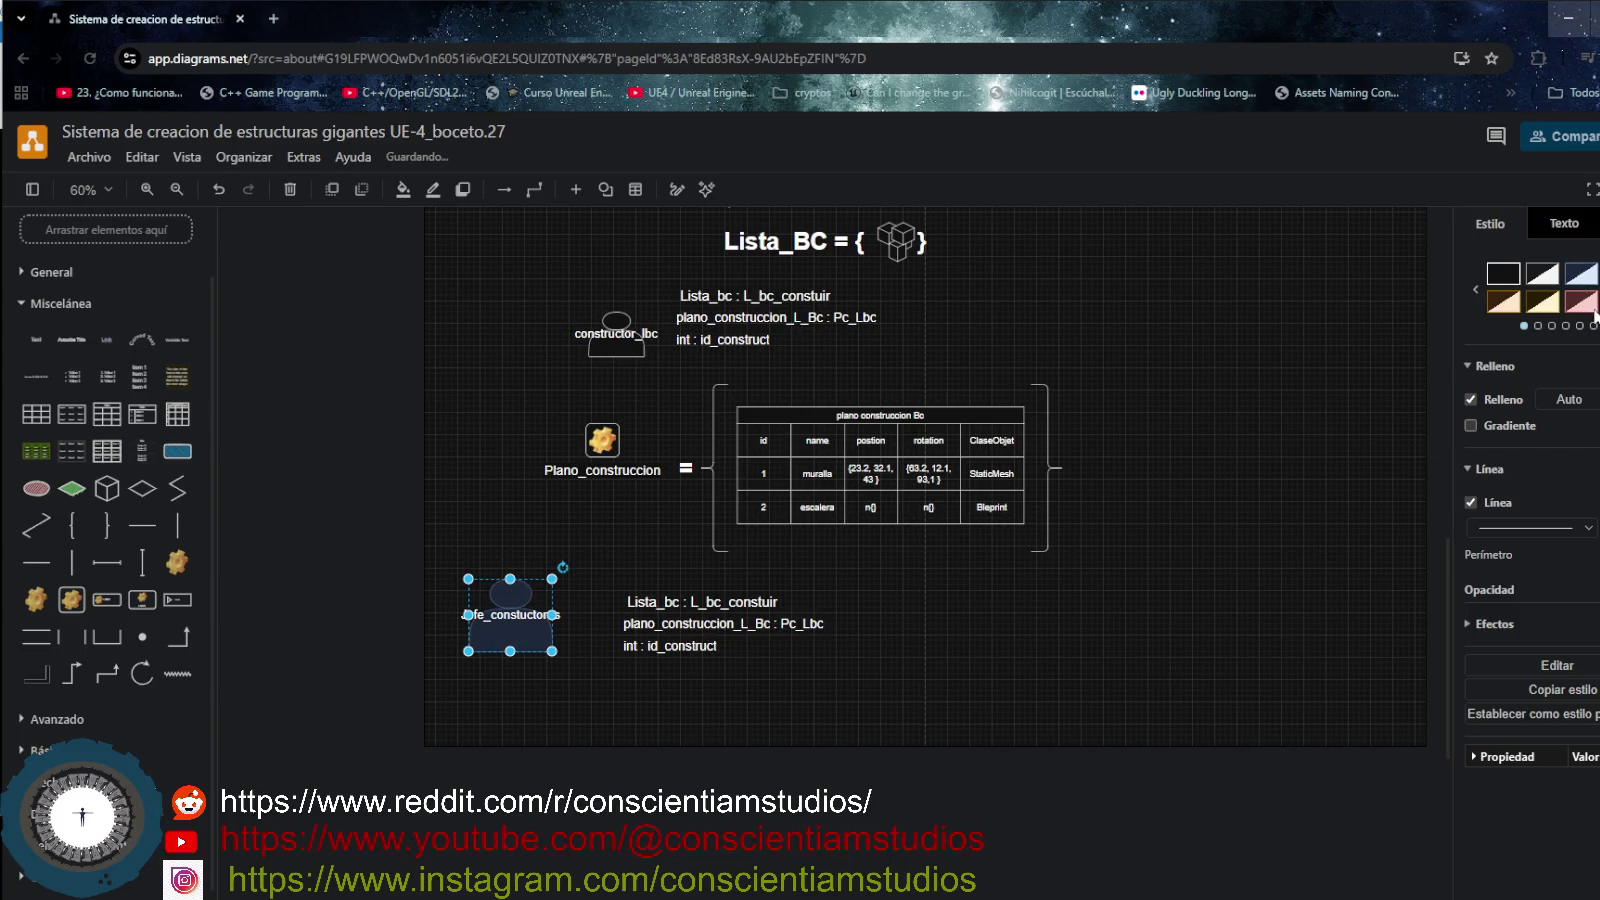
- Nudge the Jefe_constructores actor slightly upward beside its attribute list
{"action": "mouse_move", "coordinate": [523, 649]}
{"action": "left_mouse_down"}
{"action": "mouse_move", "coordinate": [524, 628]}
{"action": "mouse_move", "coordinate": [542, 641]}
{"action": "left_mouse_up"}
{"action": "left_click", "coordinate": [552, 662]}
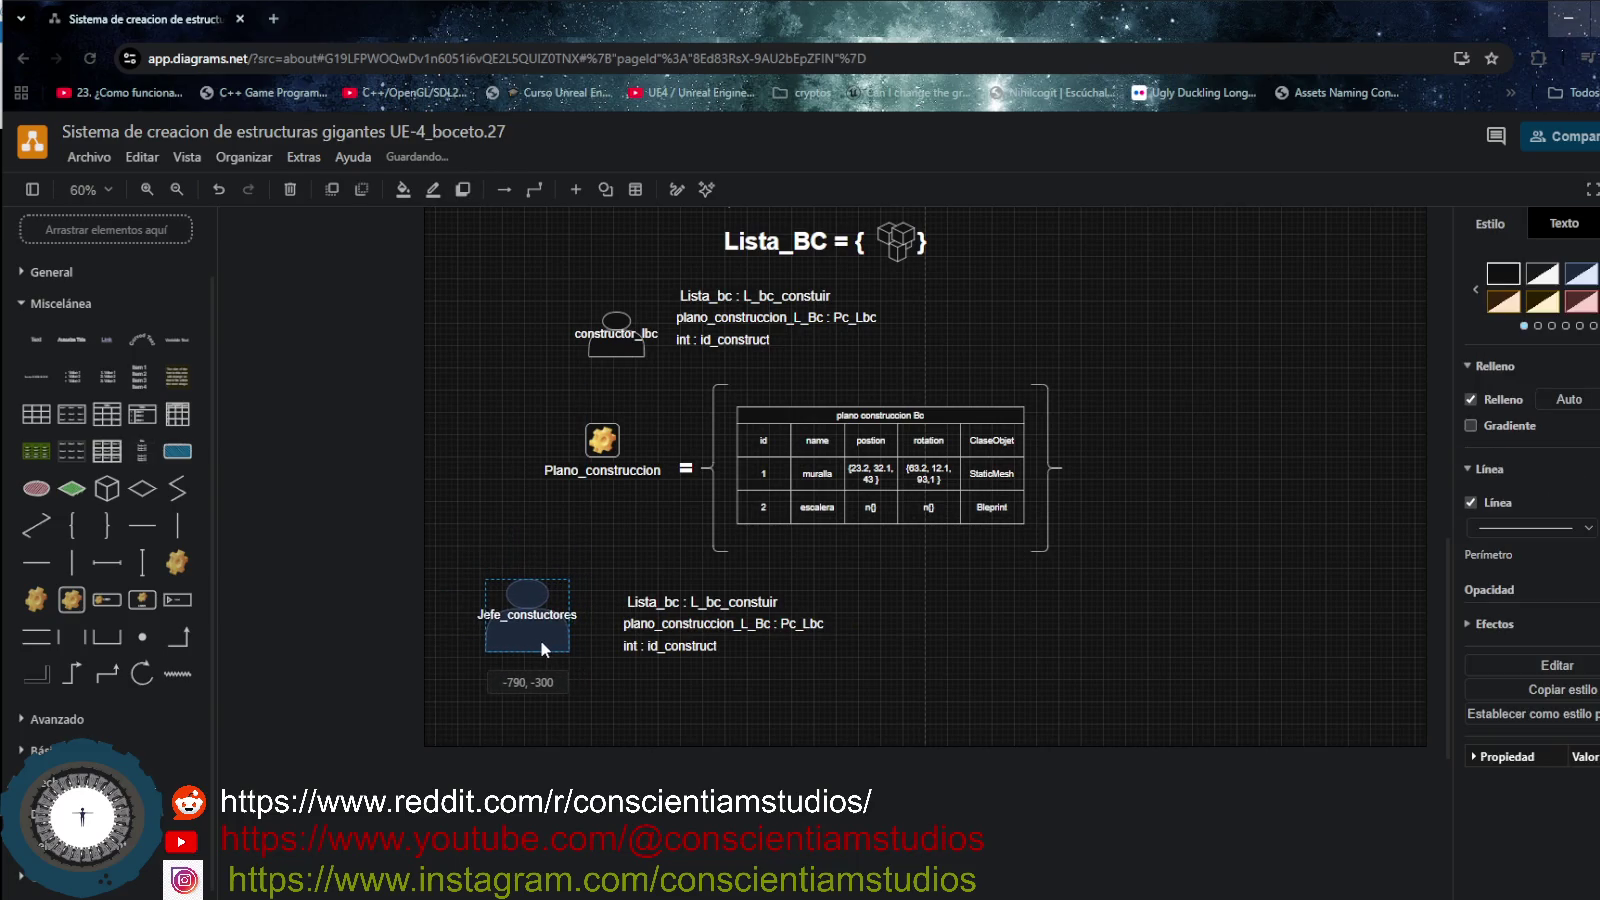
{"action": "left_click", "coordinate": [641, 606]}
{"action": "double_click", "coordinate": [642, 603]}
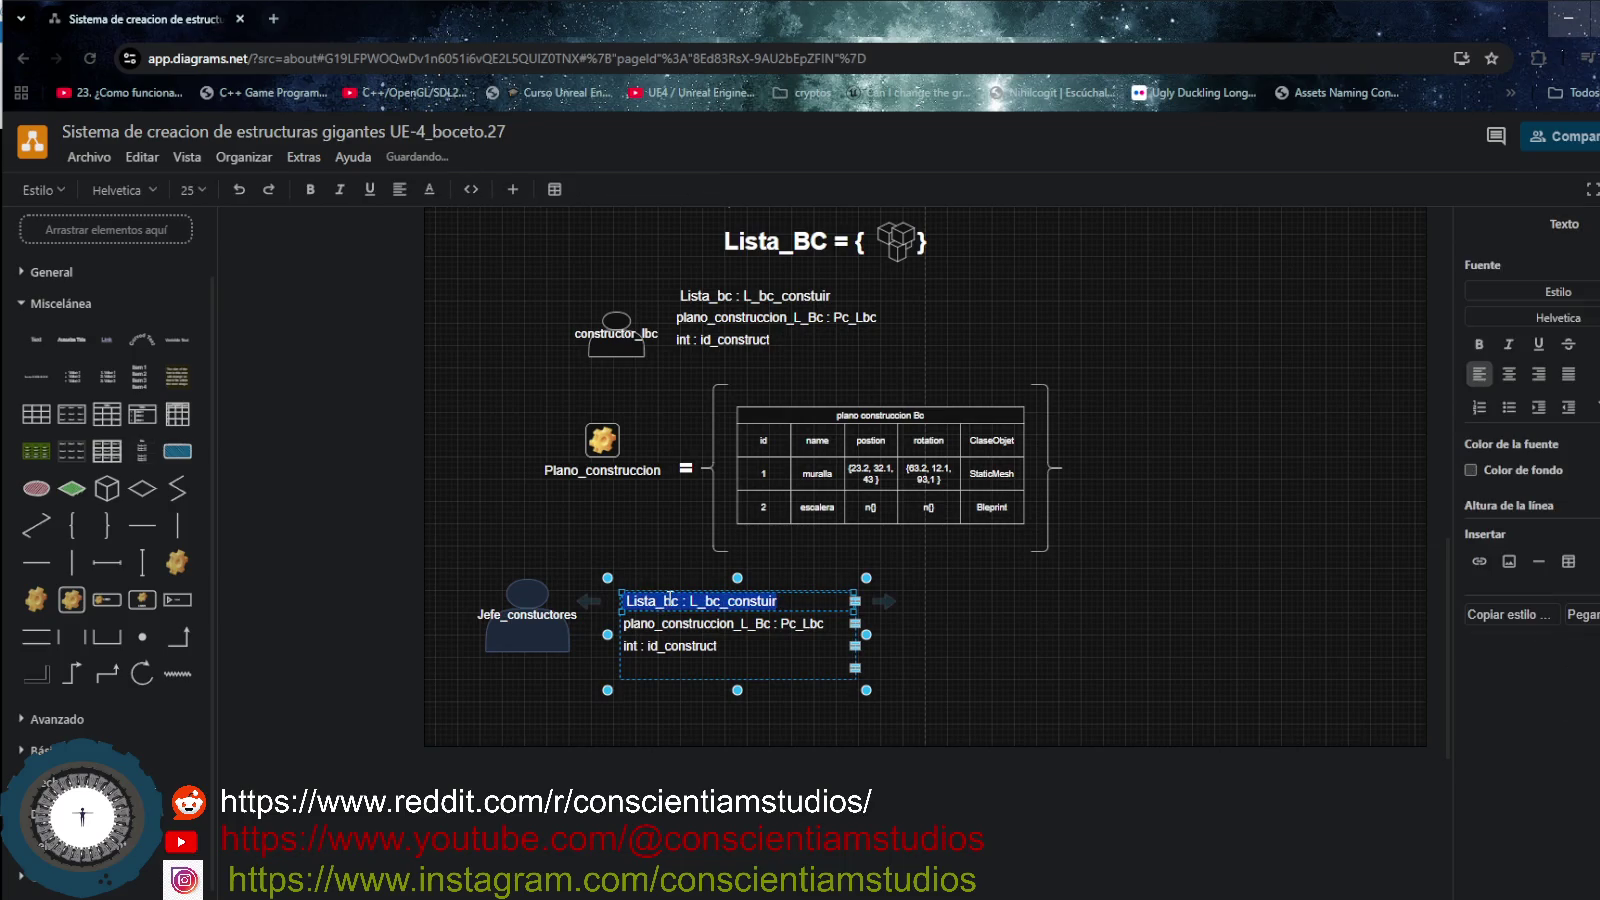
{"action": "mouse_move", "coordinate": [711, 647]}
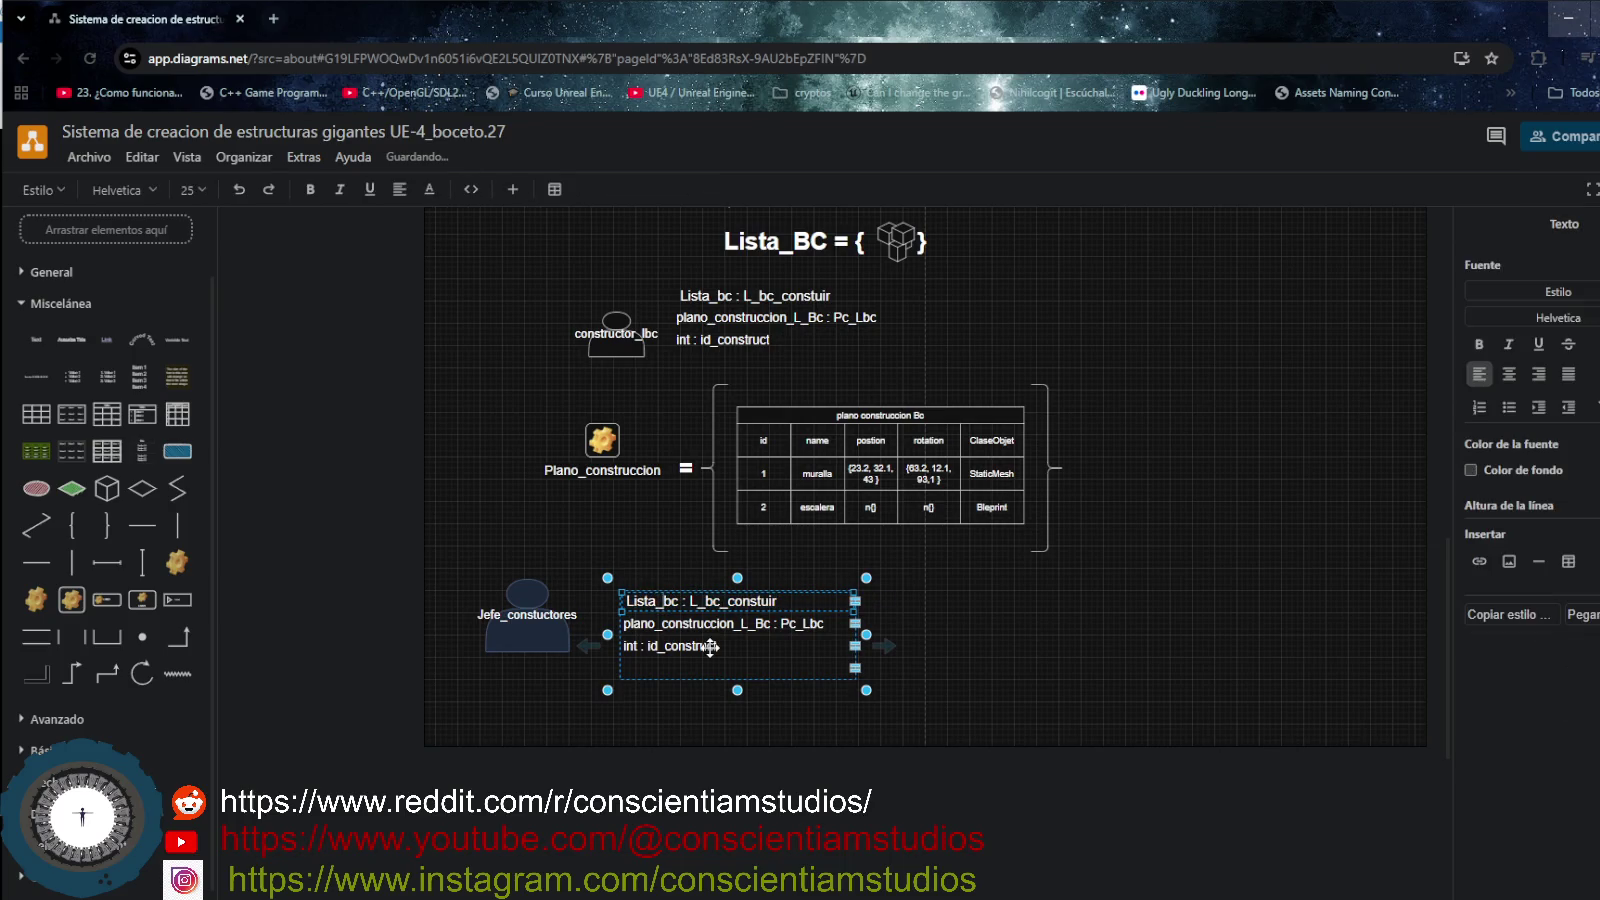
- Rename the first attribute to Lista_Constructores_bc and widen the text box so it fits one line
{"action": "type", "text": "Constu"}
{"action": "key", "text": "BackSpace"}
{"action": "type", "text": "ruc"}
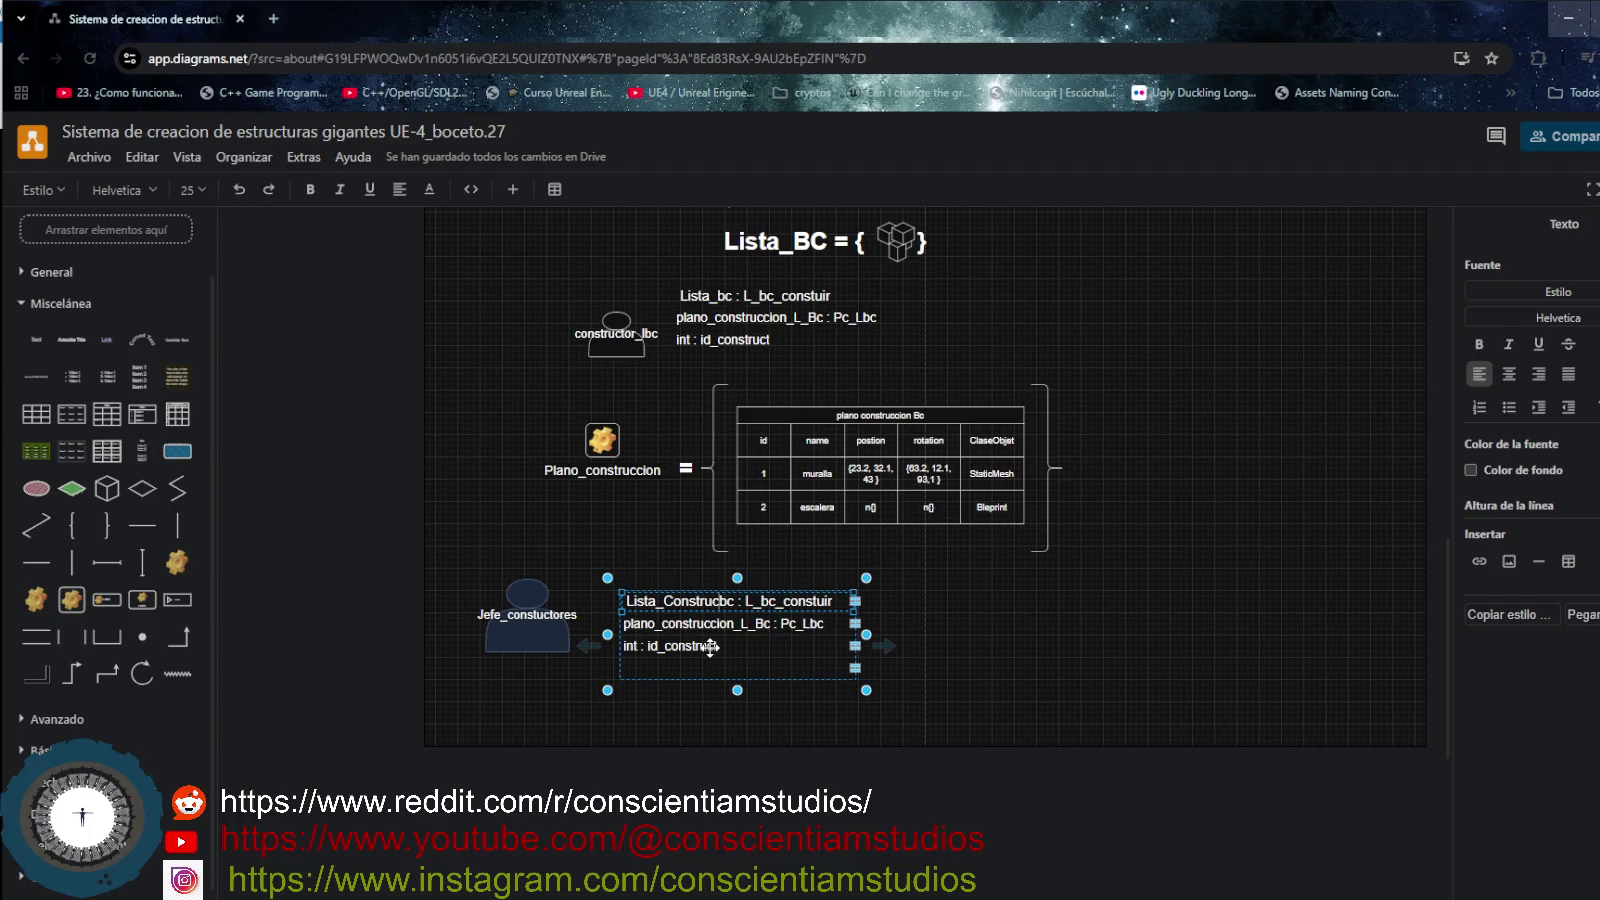
{"action": "type", "text": "tores_"}
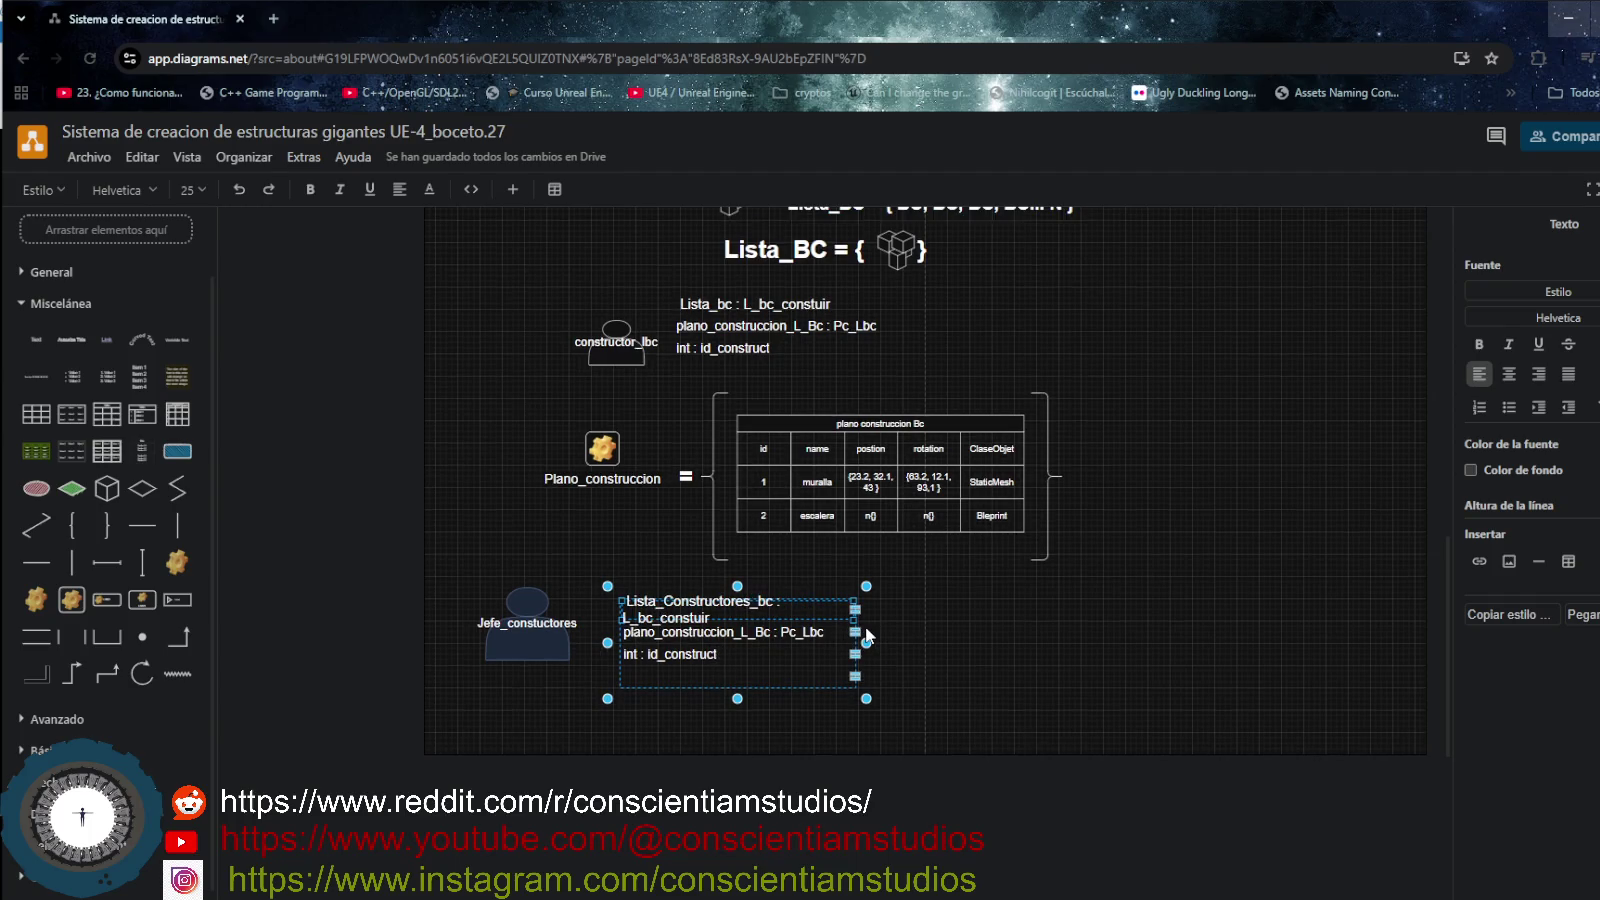
{"action": "left_click_drag", "start_coordinate": [867, 643], "coordinate": [1003, 643]}
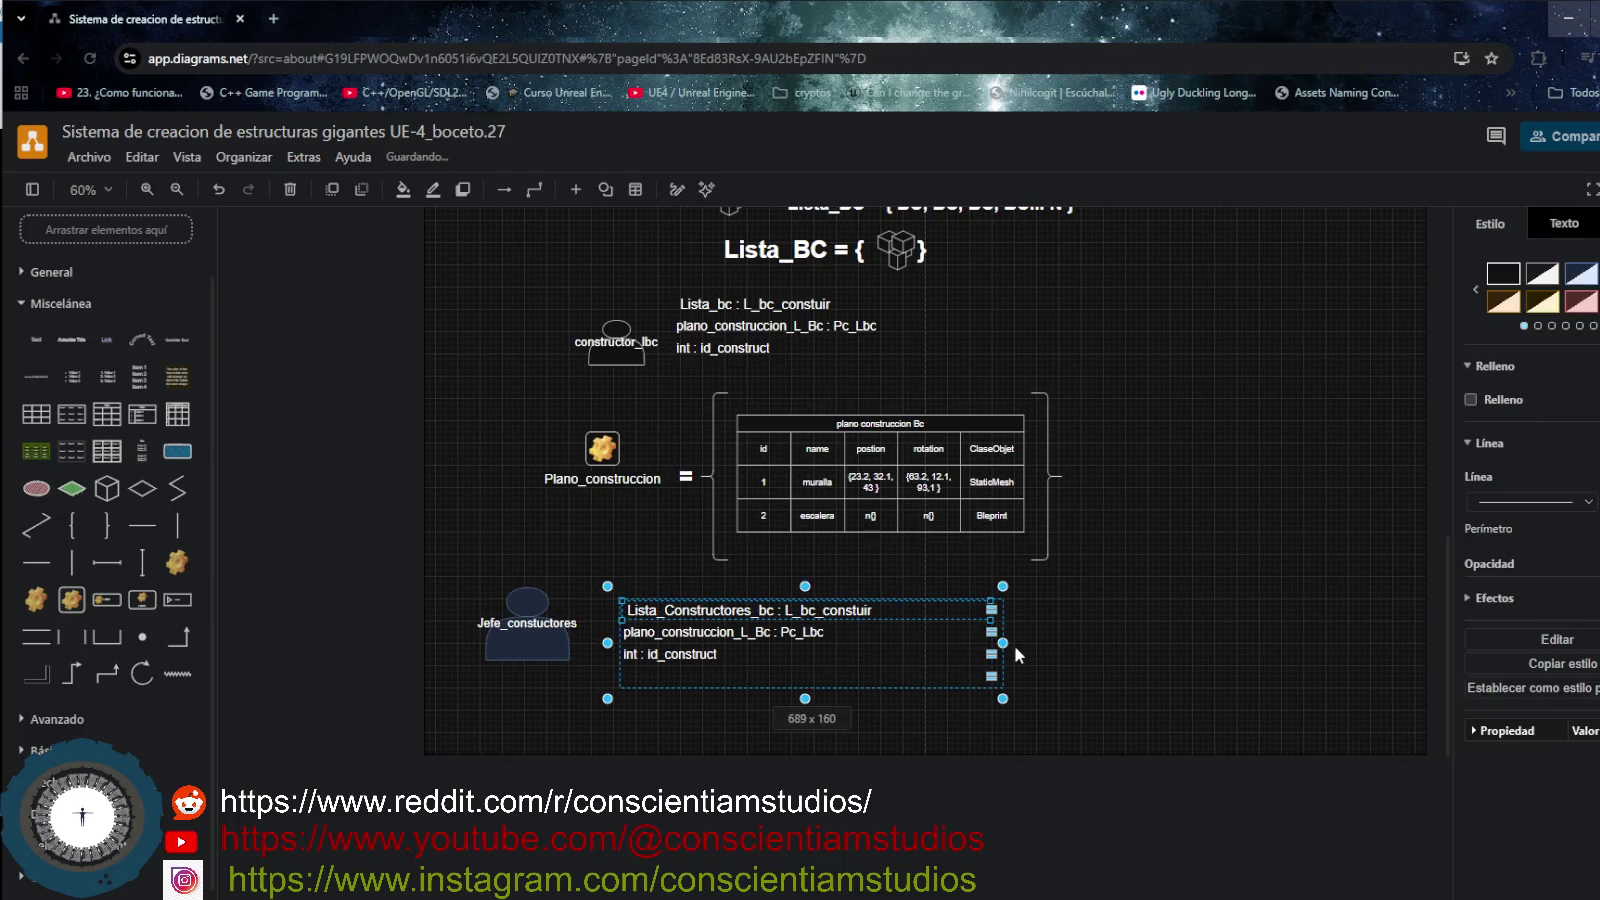
{"action": "left_click_drag", "start_coordinate": [1003, 644], "coordinate": [1040, 643]}
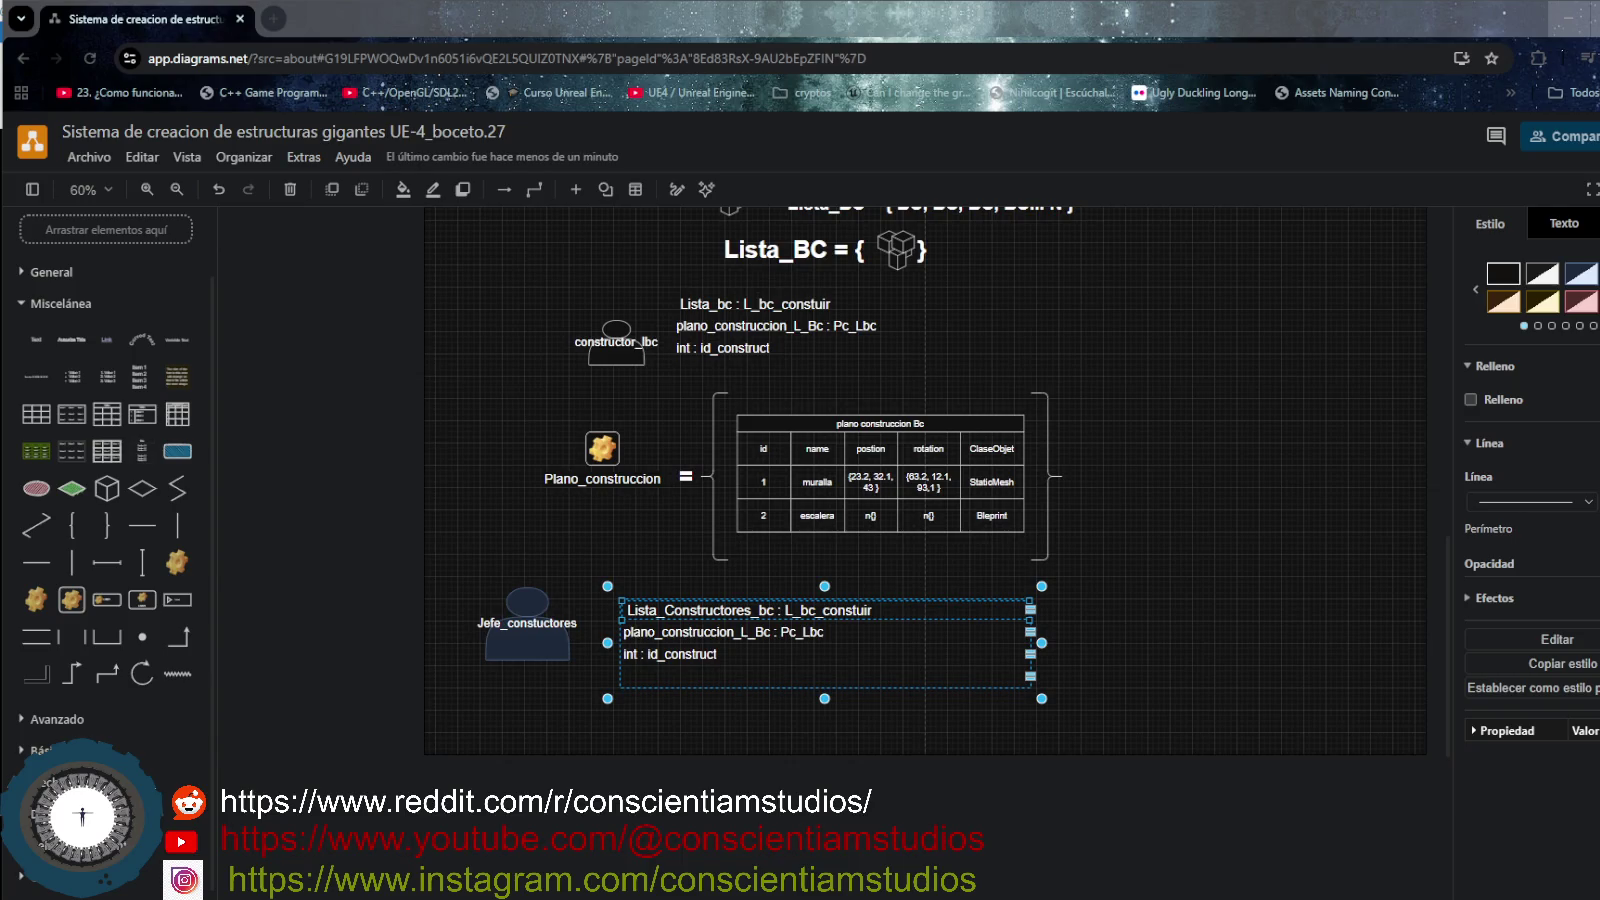
- Readjust the attribute text box width and move the Jefe_constructores actor slightly up-left
{"action": "scroll", "coordinate": [450, 360], "scroll_direction": "up", "scroll_amount": 2}
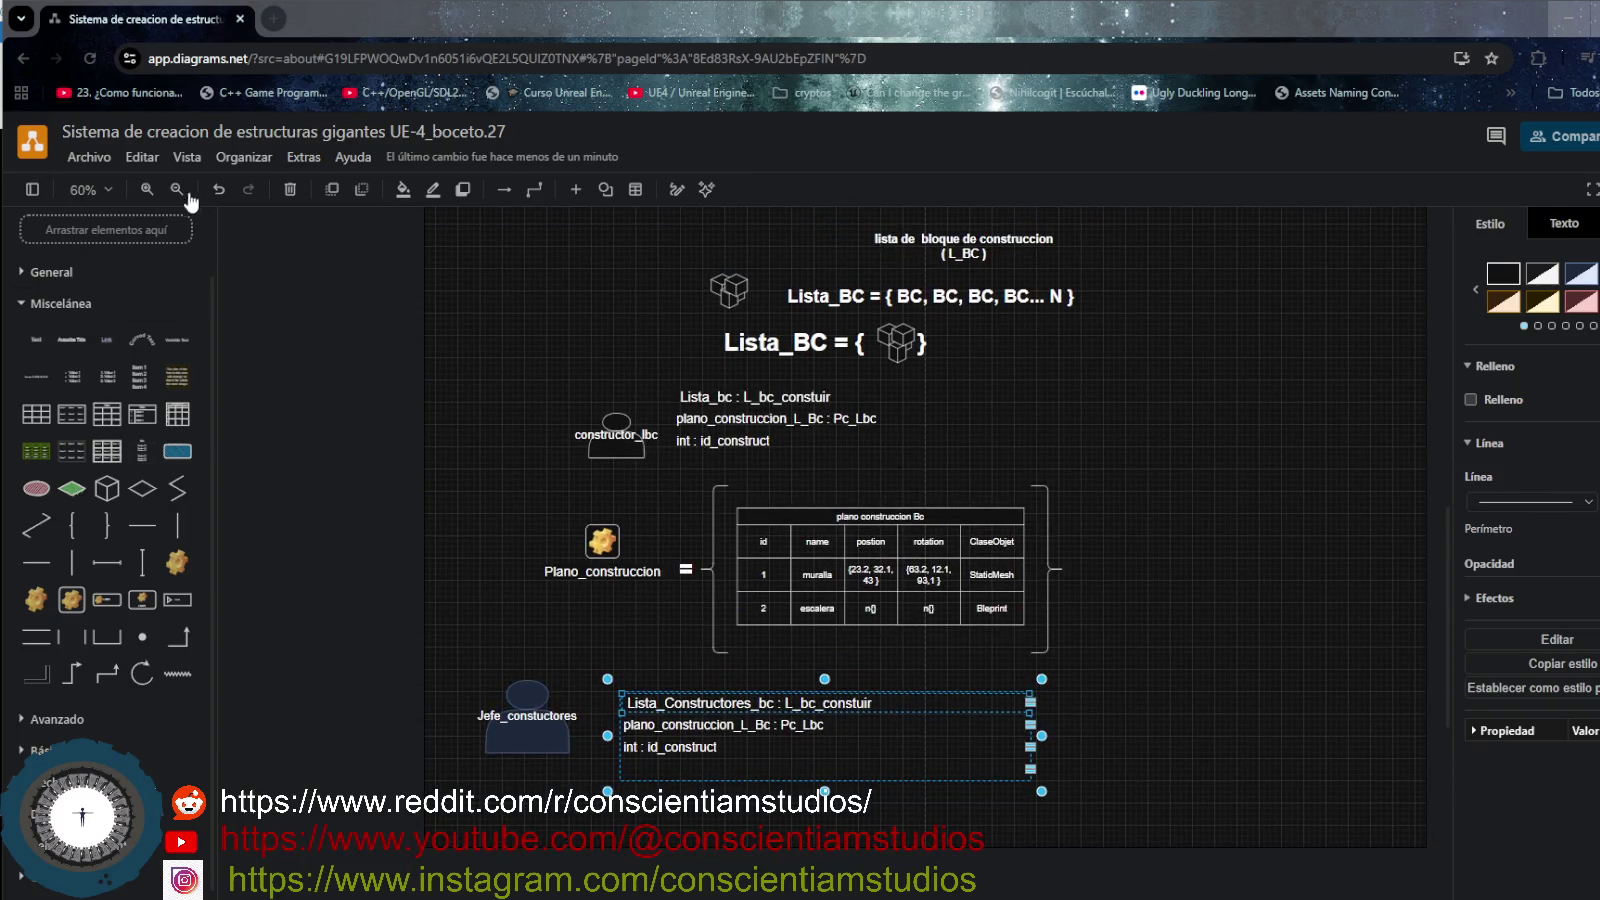
{"action": "left_click", "coordinate": [148, 189]}
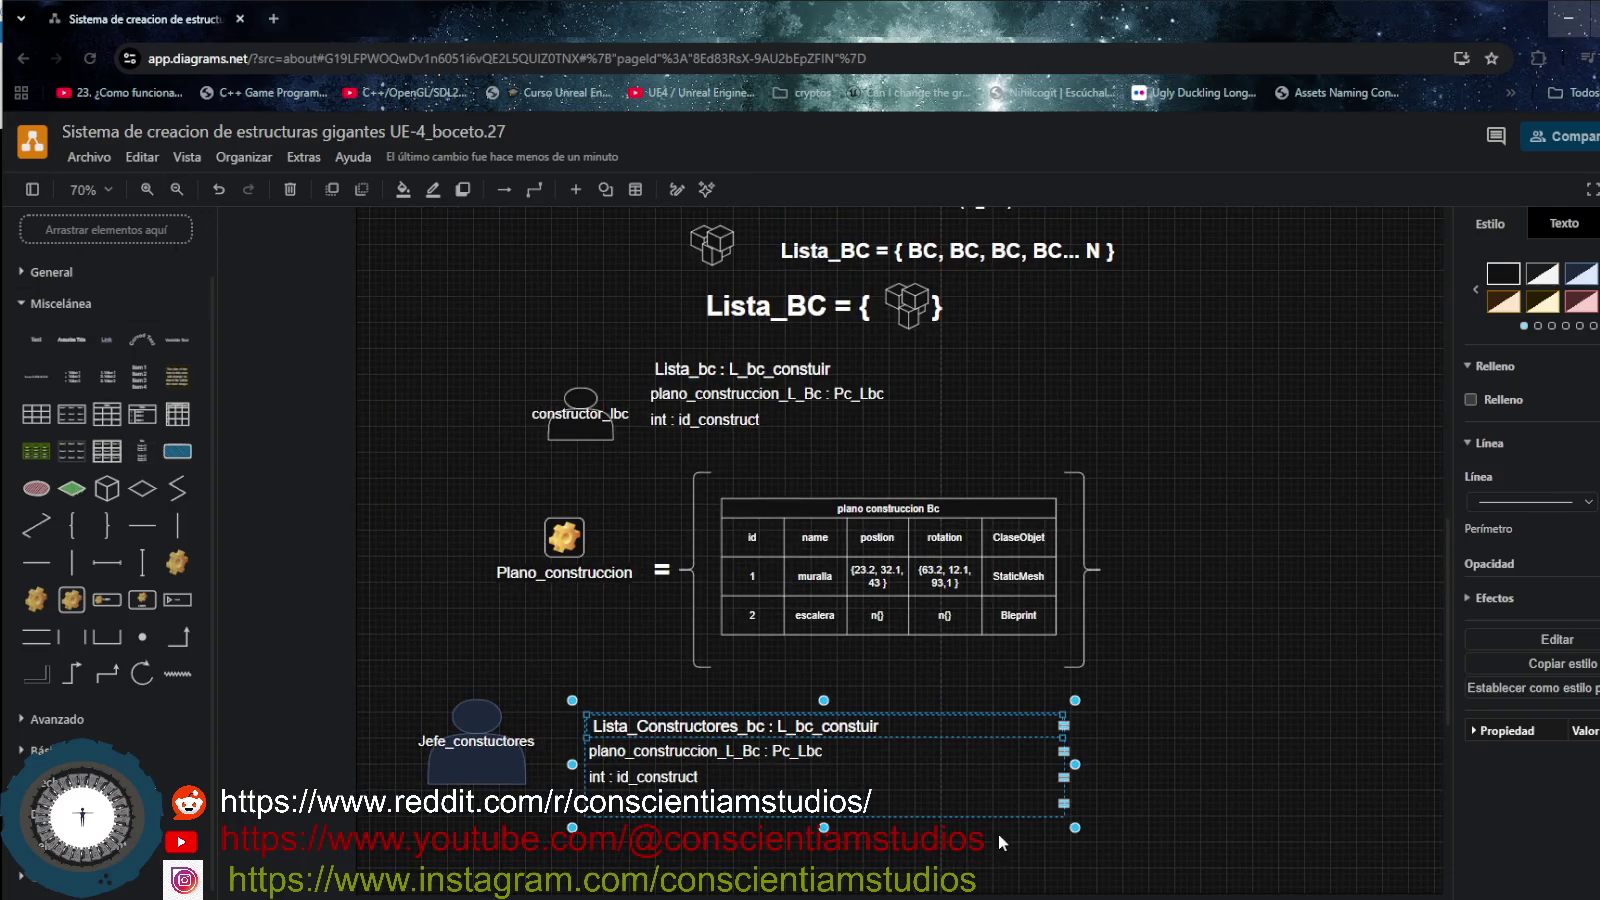
{"action": "left_click_drag", "start_coordinate": [1076, 829], "coordinate": [943, 826]}
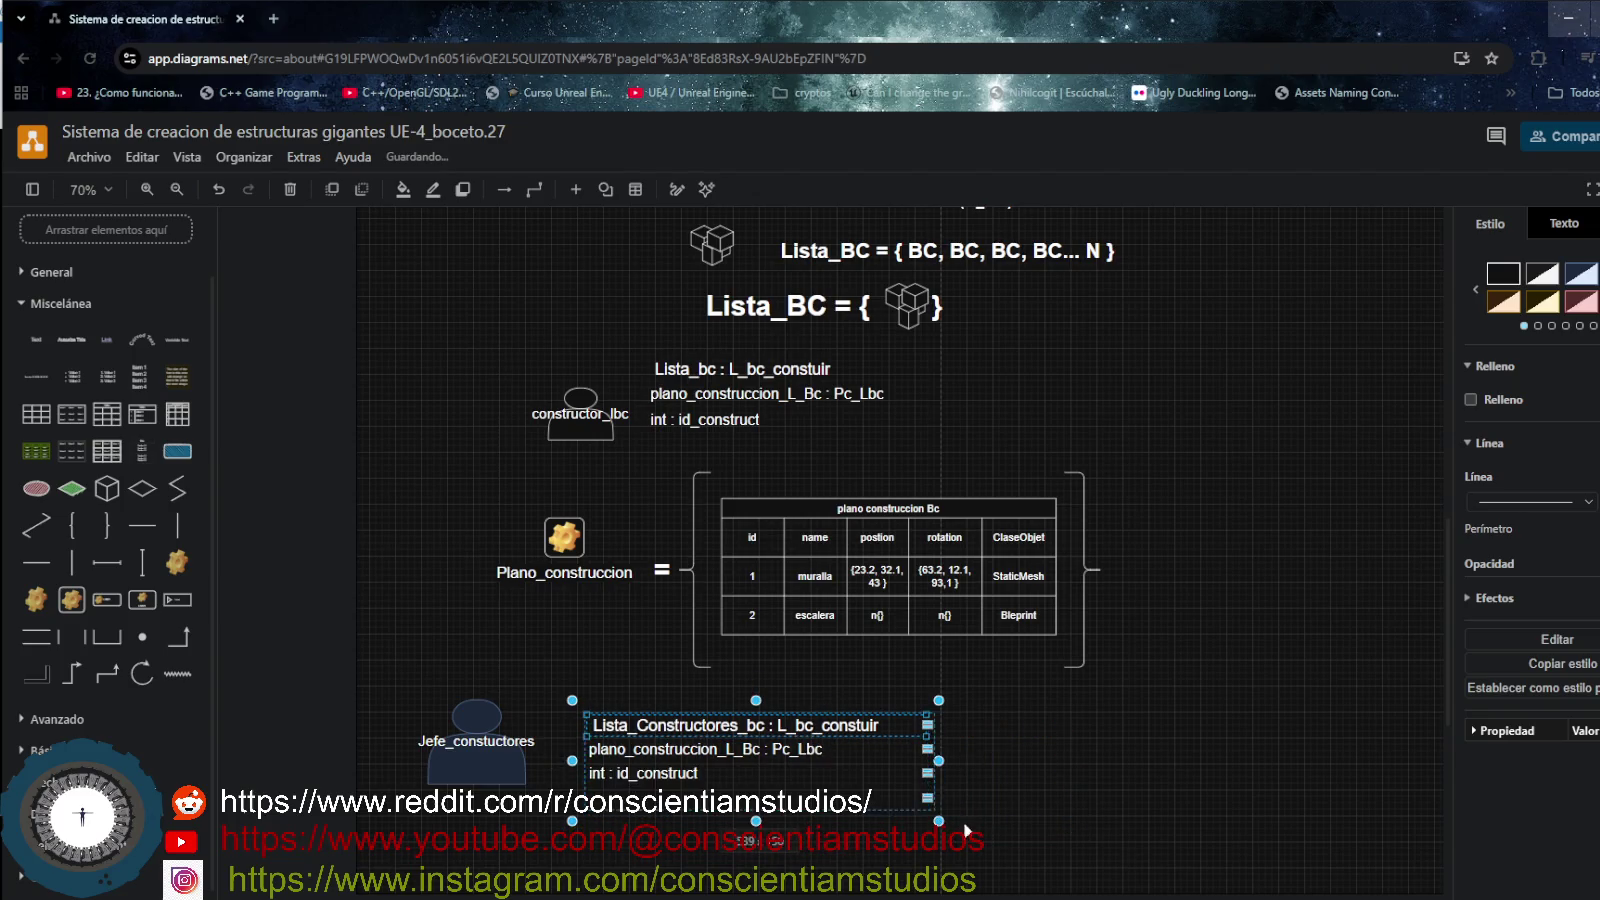
{"action": "left_click_drag", "start_coordinate": [940, 822], "coordinate": [1049, 845]}
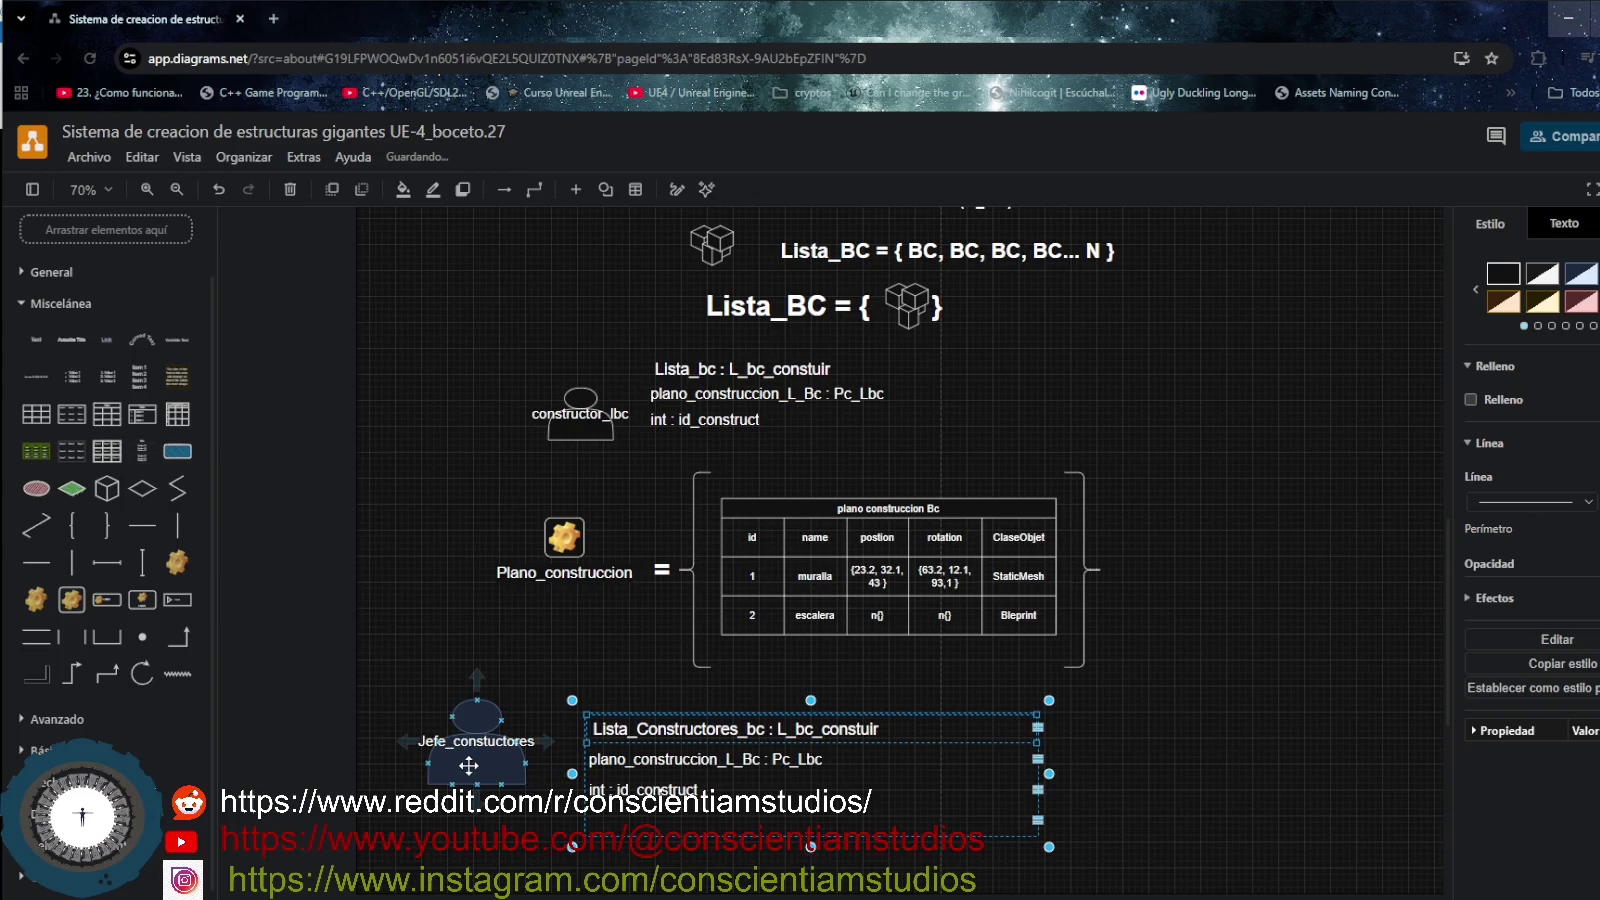
{"action": "left_click_drag", "start_coordinate": [469, 768], "coordinate": [447, 741]}
- Shift the BC cube and table block to the left
{"action": "scroll", "coordinate": [848, 669], "scroll_direction": "up", "scroll_amount": 5}
{"action": "scroll", "coordinate": [848, 669], "scroll_direction": "up", "scroll_amount": 3}
{"action": "scroll", "coordinate": [819, 601], "scroll_direction": "up", "scroll_amount": 1}
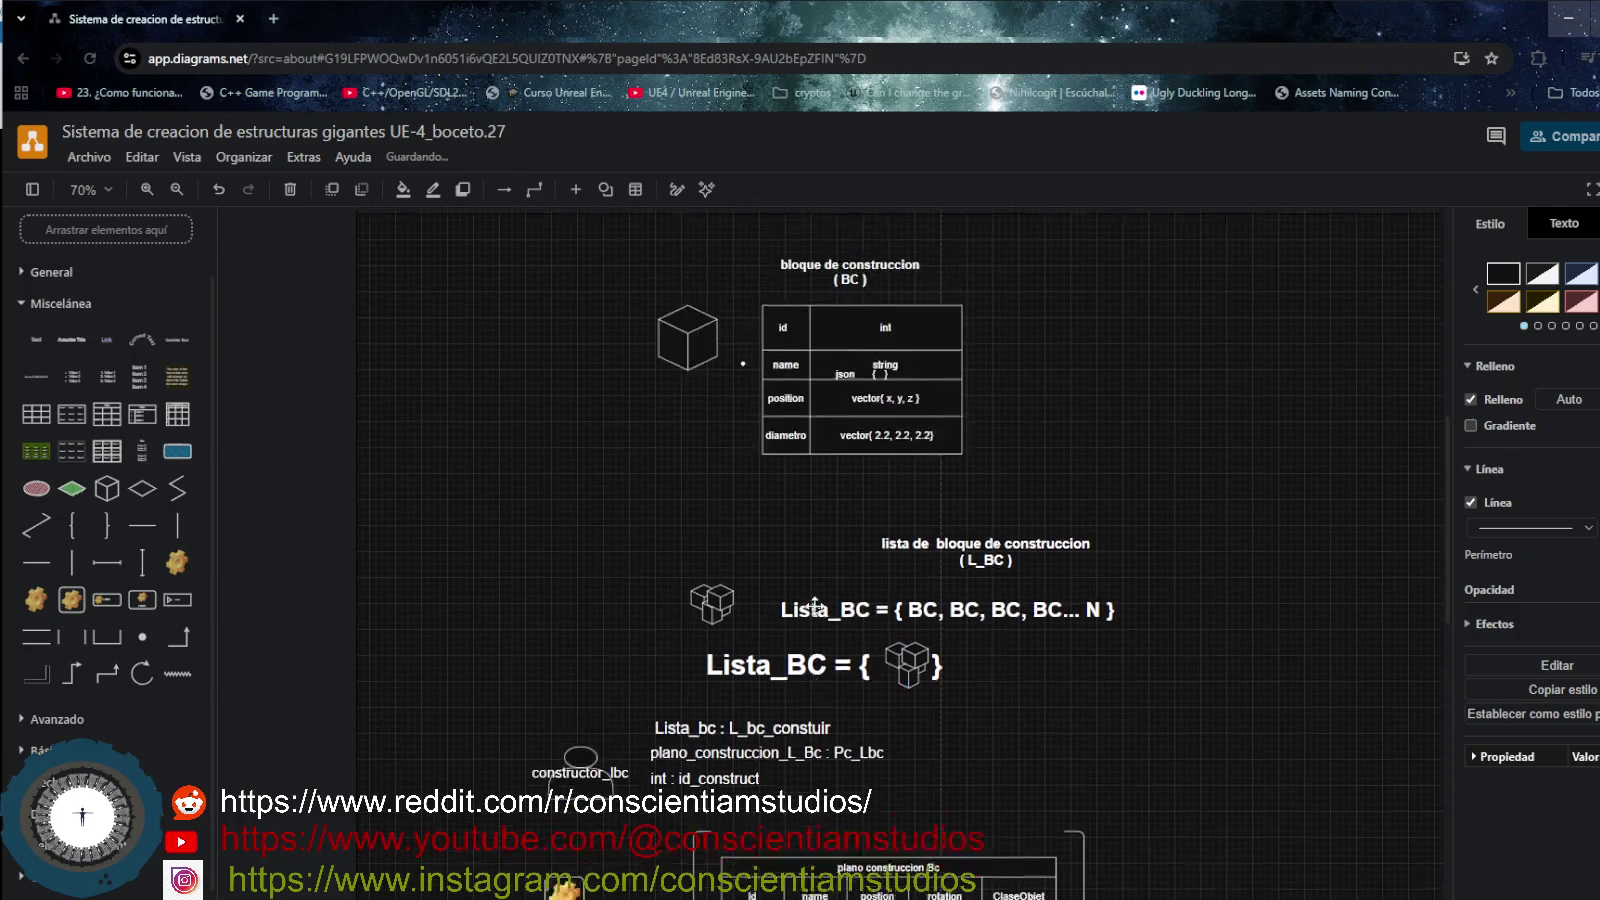
{"action": "scroll", "coordinate": [819, 601], "scroll_direction": "up", "scroll_amount": 2}
{"action": "left_click_drag", "start_coordinate": [595, 330], "coordinate": [1075, 601]}
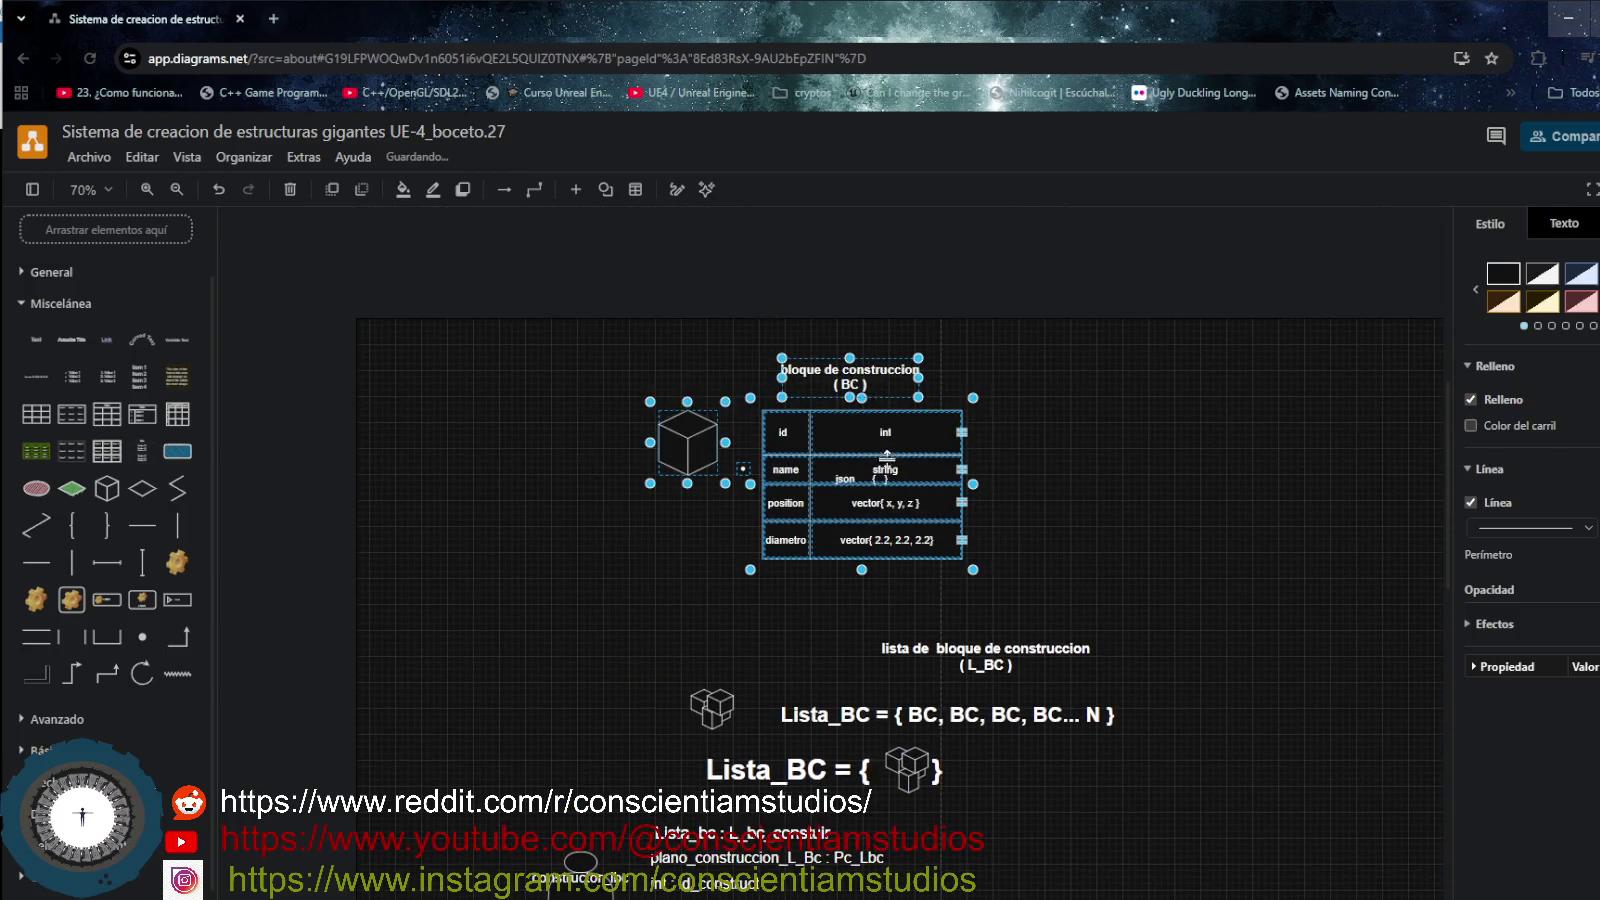
{"action": "mouse_move", "coordinate": [900, 453]}
{"action": "left_mouse_down"}
{"action": "mouse_move", "coordinate": [702, 433]}
{"action": "mouse_move", "coordinate": [761, 438]}
{"action": "left_mouse_up"}
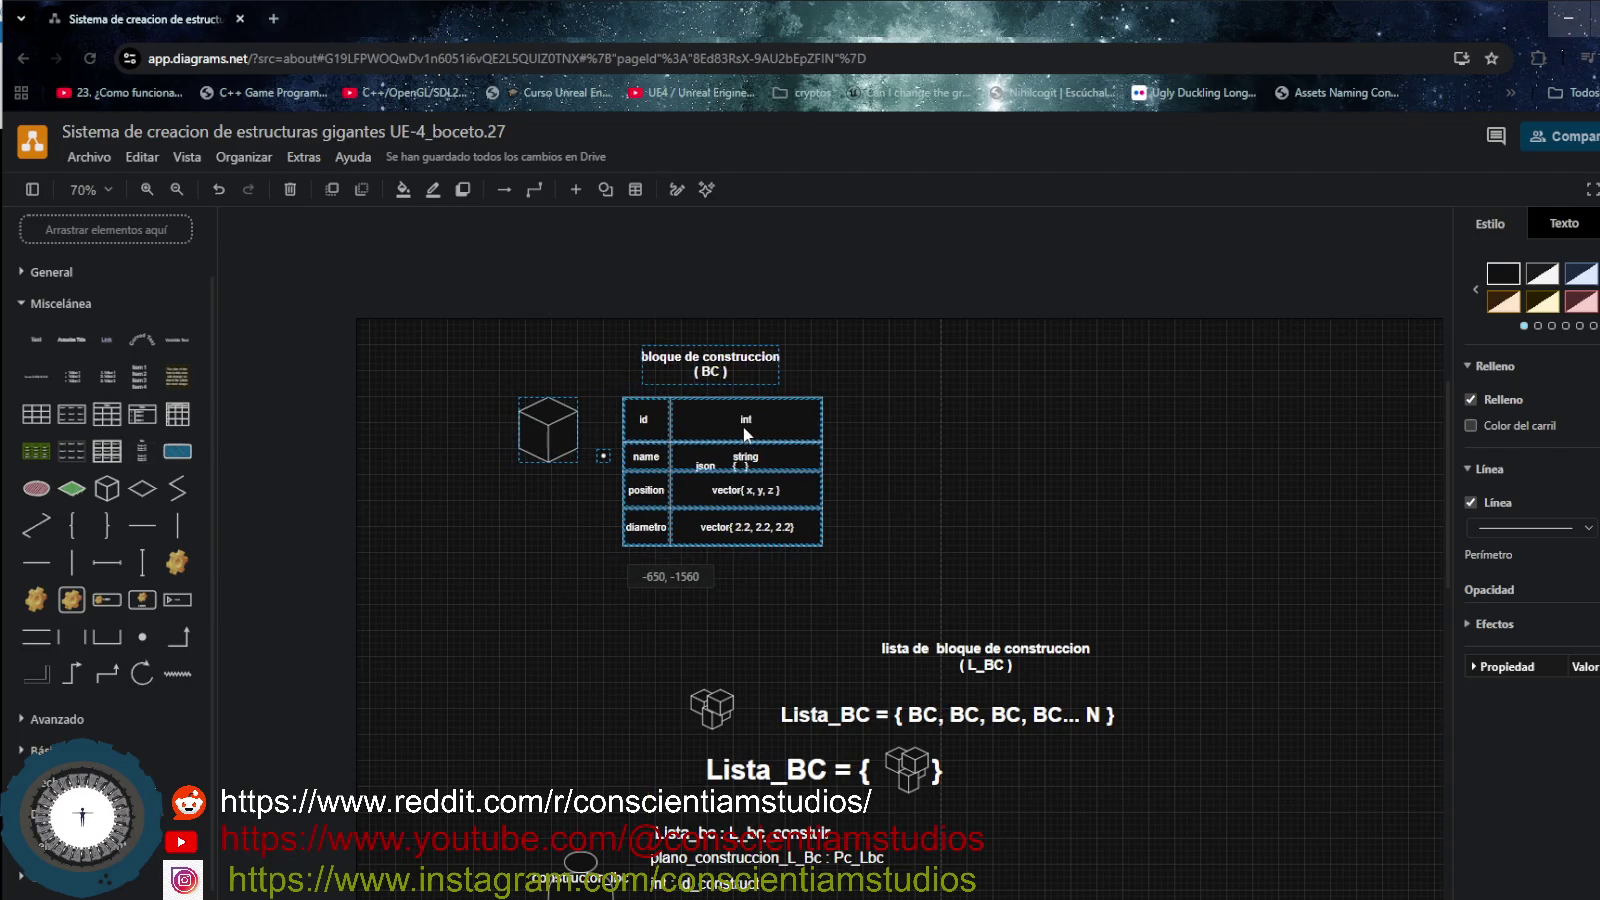
- Move the lista de bloque de construccion group and the Lista_BC = { } formula left and up
{"action": "left_click_drag", "start_coordinate": [673, 602], "coordinate": [1153, 810]}
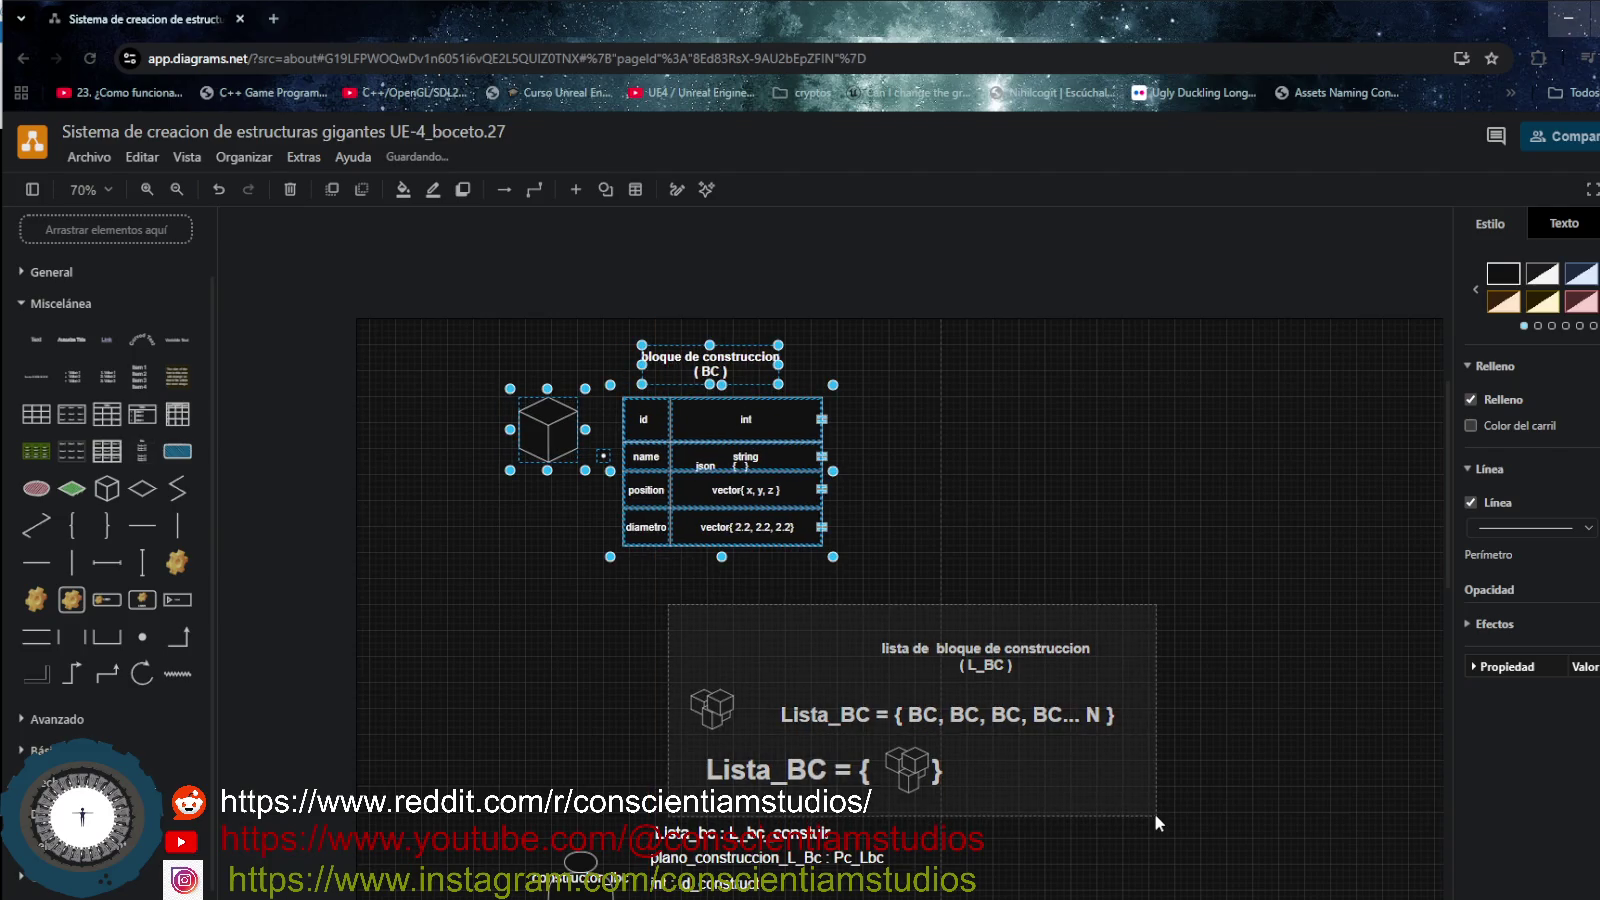
{"action": "mouse_move", "coordinate": [972, 707]}
{"action": "left_mouse_down"}
{"action": "mouse_move", "coordinate": [816, 675]}
{"action": "mouse_move", "coordinate": [847, 658]}
{"action": "left_mouse_up"}
{"action": "left_click", "coordinate": [860, 820]}
{"action": "left_click_drag", "start_coordinate": [825, 776], "coordinate": [653, 724]}
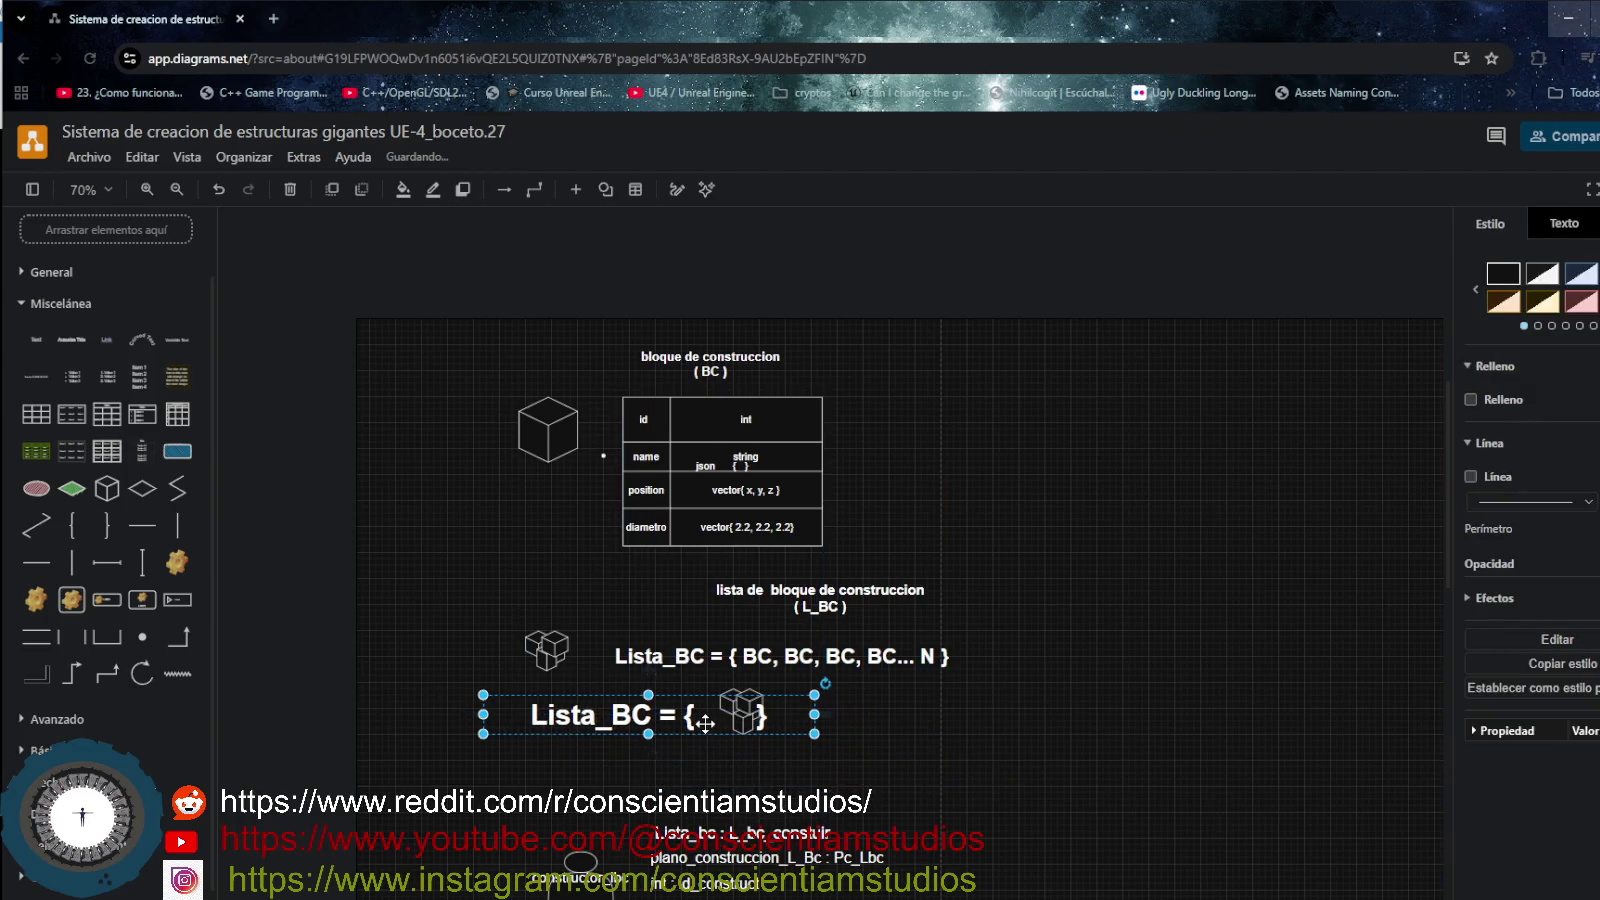
- Add extra spaces inside the braces of the Lista_BC = { } formula around the cubes icon
{"action": "double_click", "coordinate": [791, 717]}
{"action": "left_click", "coordinate": [791, 717]}
{"action": "left_click", "coordinate": [718, 718]}
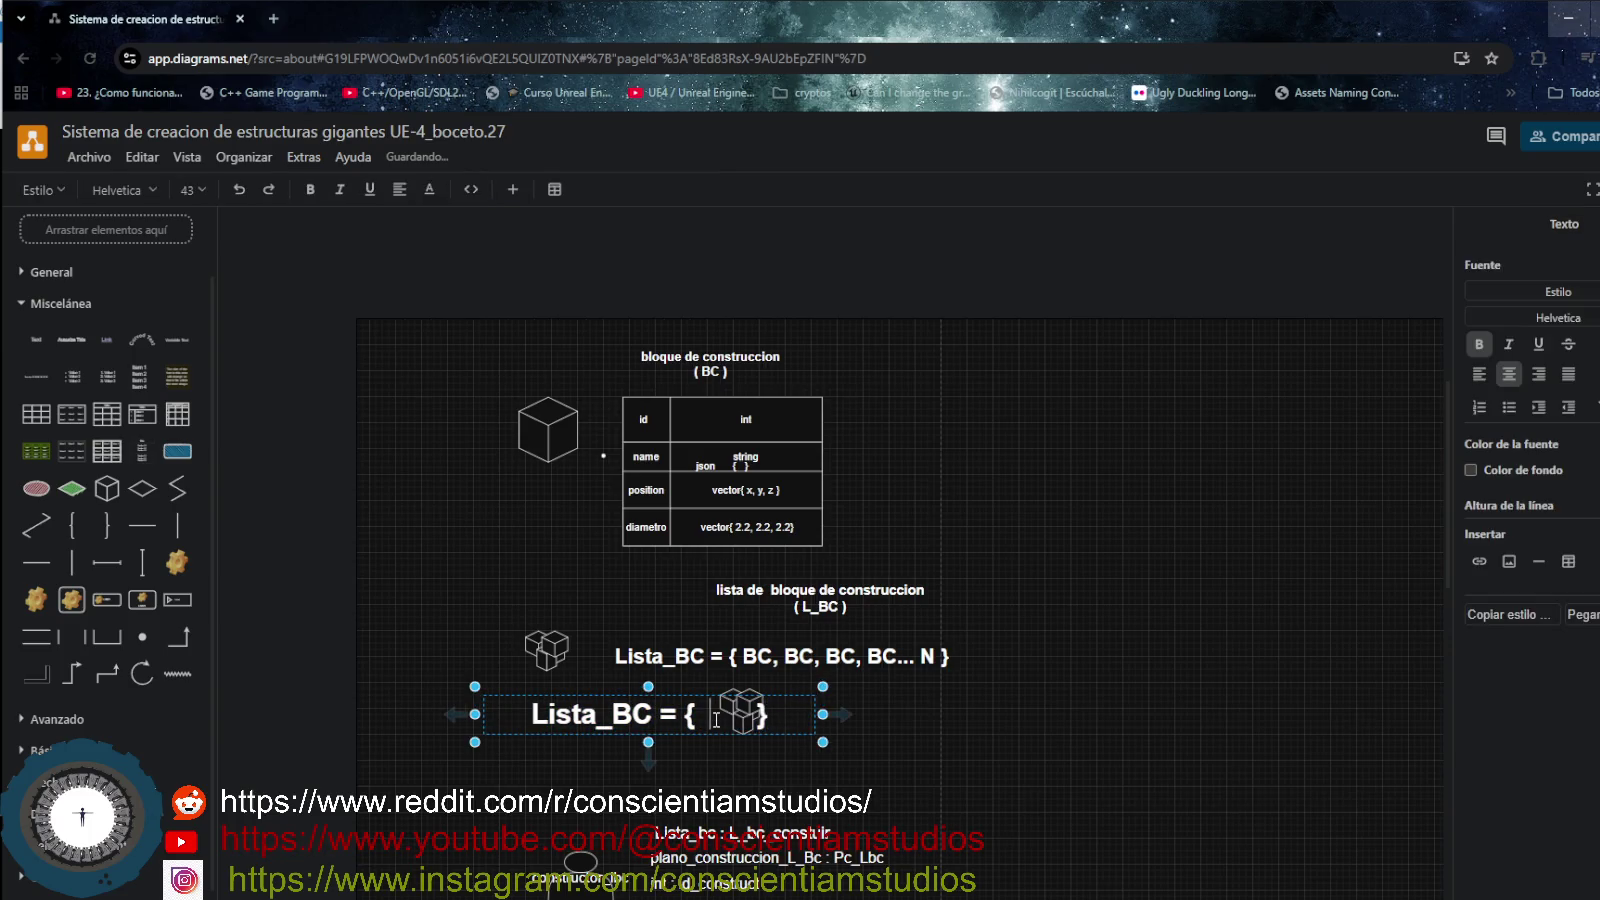
{"action": "left_click", "coordinate": [497, 718]}
{"action": "left_click", "coordinate": [1038, 746]}
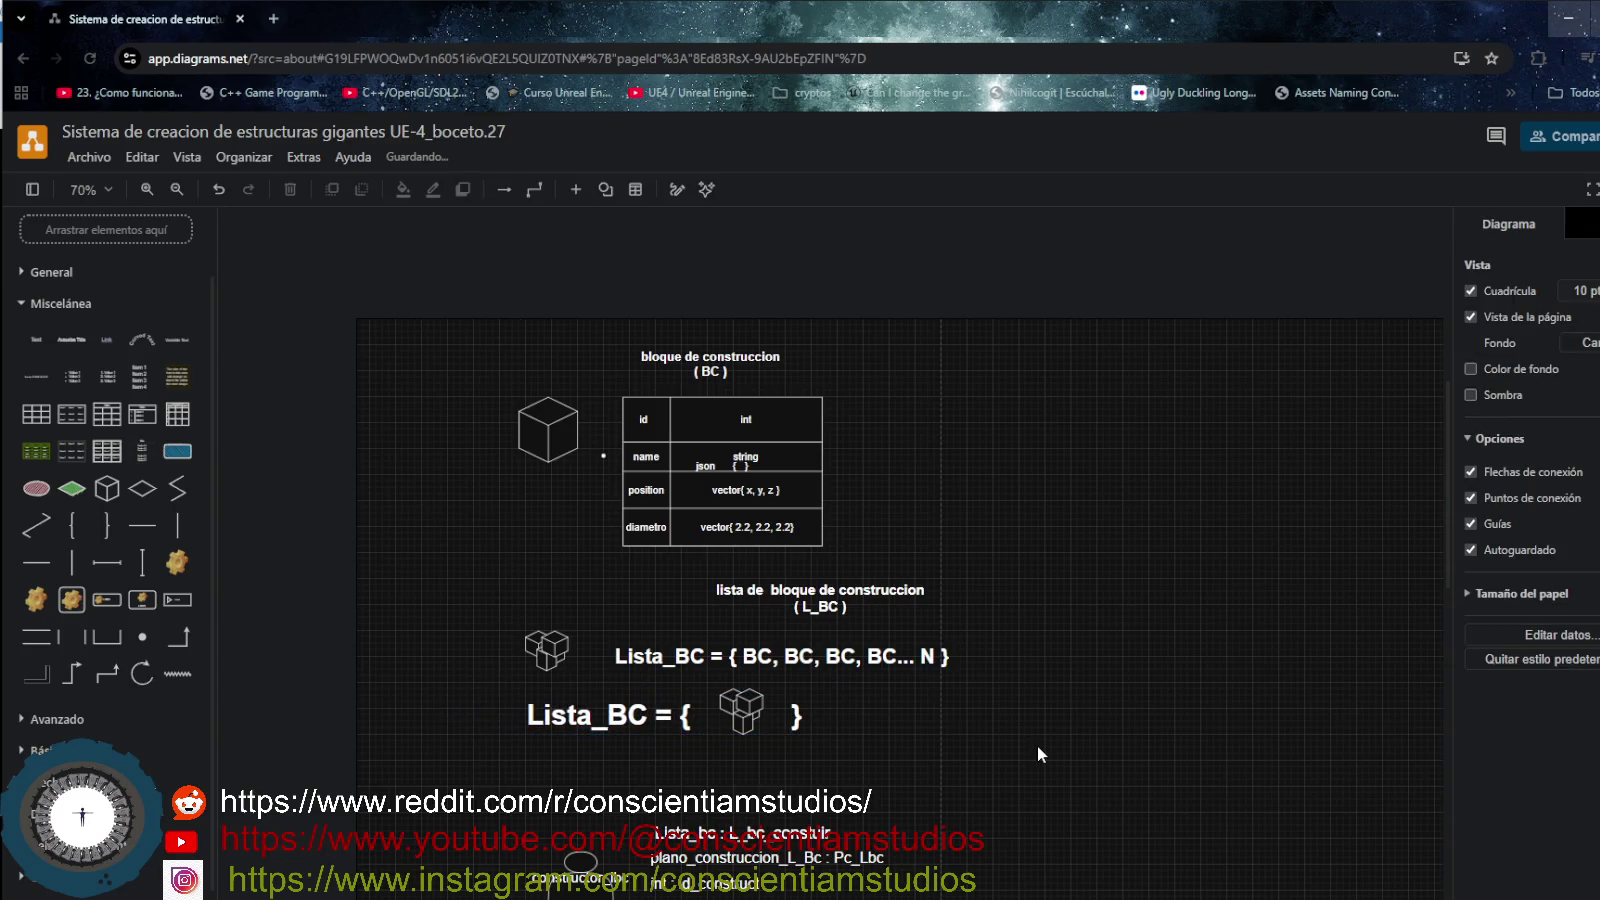
{"action": "scroll", "coordinate": [1038, 745], "scroll_direction": "down", "scroll_amount": 1}
{"action": "scroll", "coordinate": [1038, 745], "scroll_direction": "down", "scroll_amount": 3}
{"action": "scroll", "coordinate": [1037, 744], "scroll_direction": "up", "scroll_amount": 2}
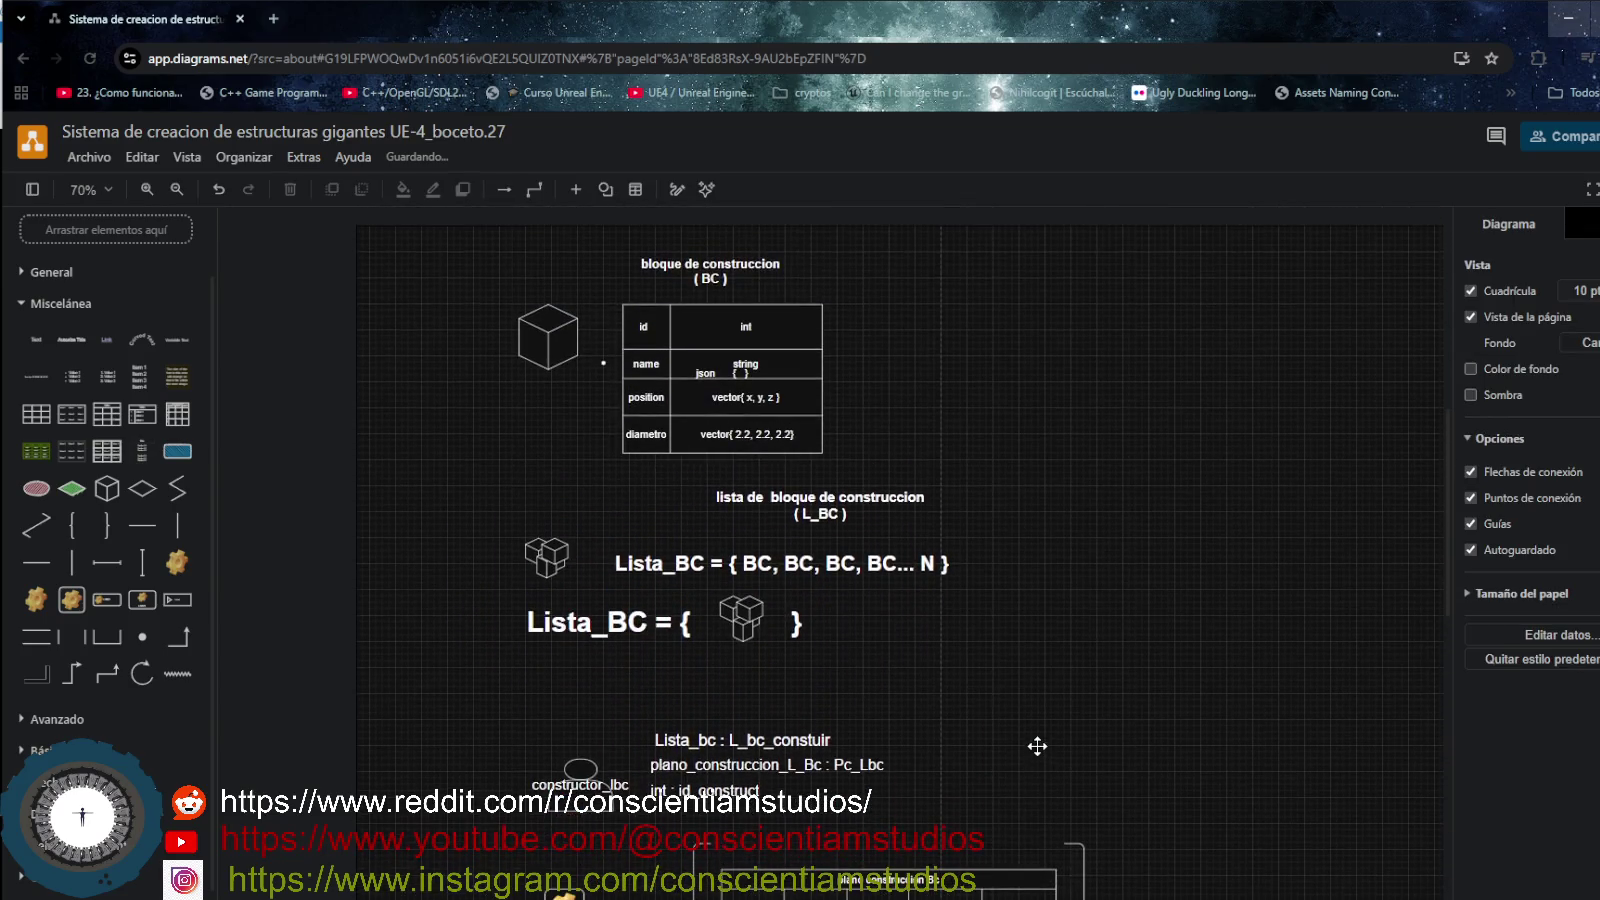
{"action": "scroll", "coordinate": [1036, 742], "scroll_direction": "down", "scroll_amount": 1}
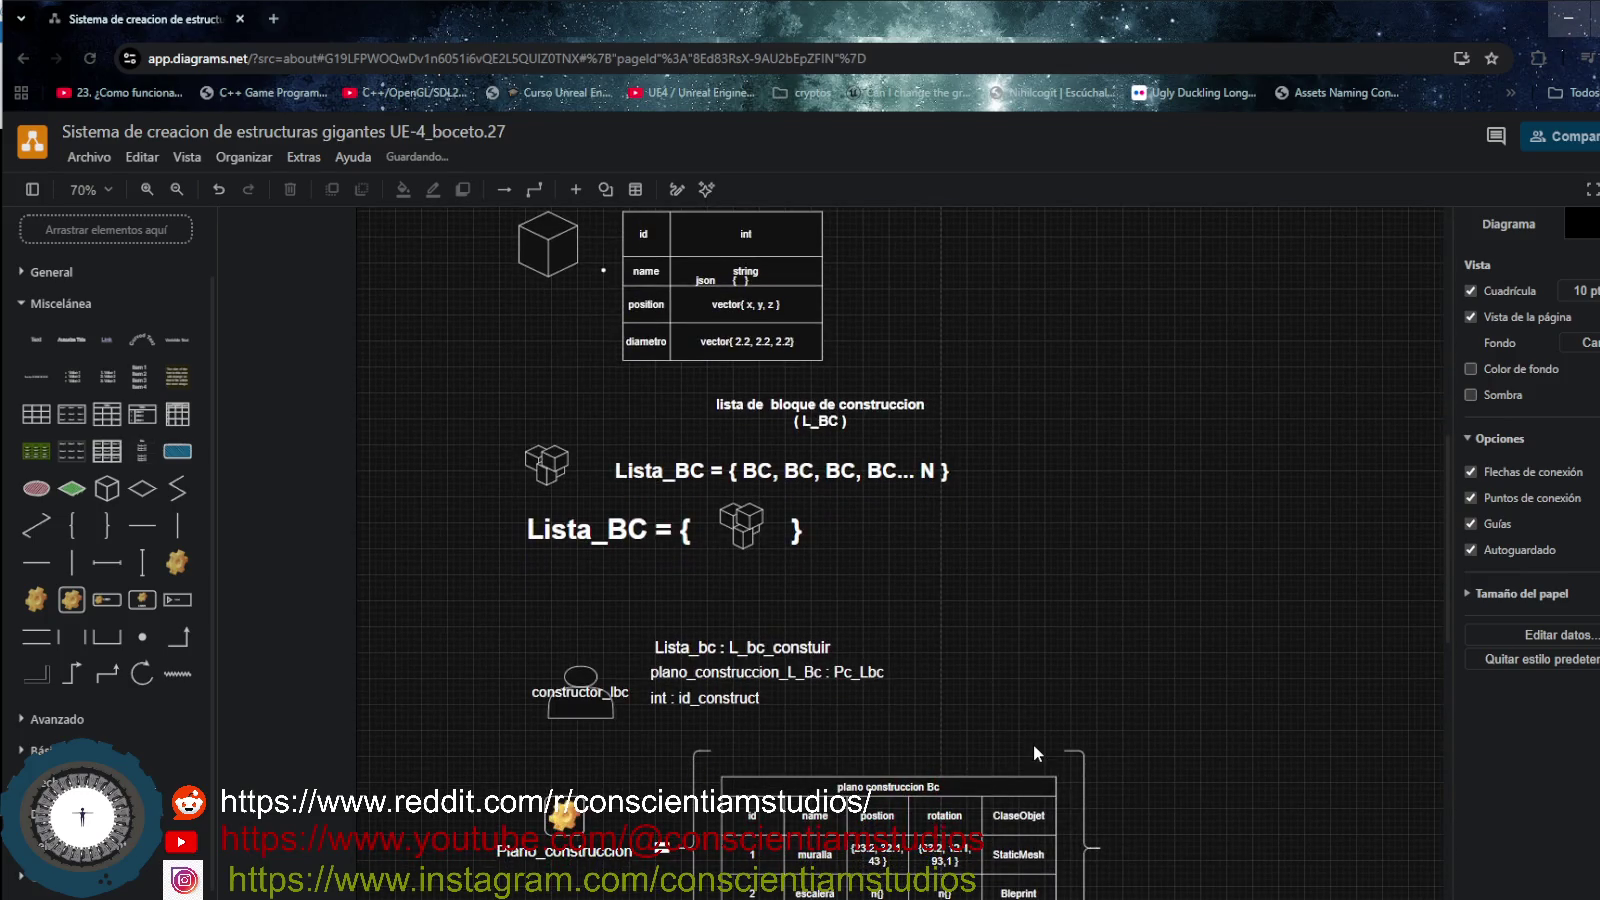
{"action": "scroll", "coordinate": [1033, 744], "scroll_direction": "down", "scroll_amount": 1}
{"action": "scroll", "coordinate": [1033, 743], "scroll_direction": "down", "scroll_amount": 1}
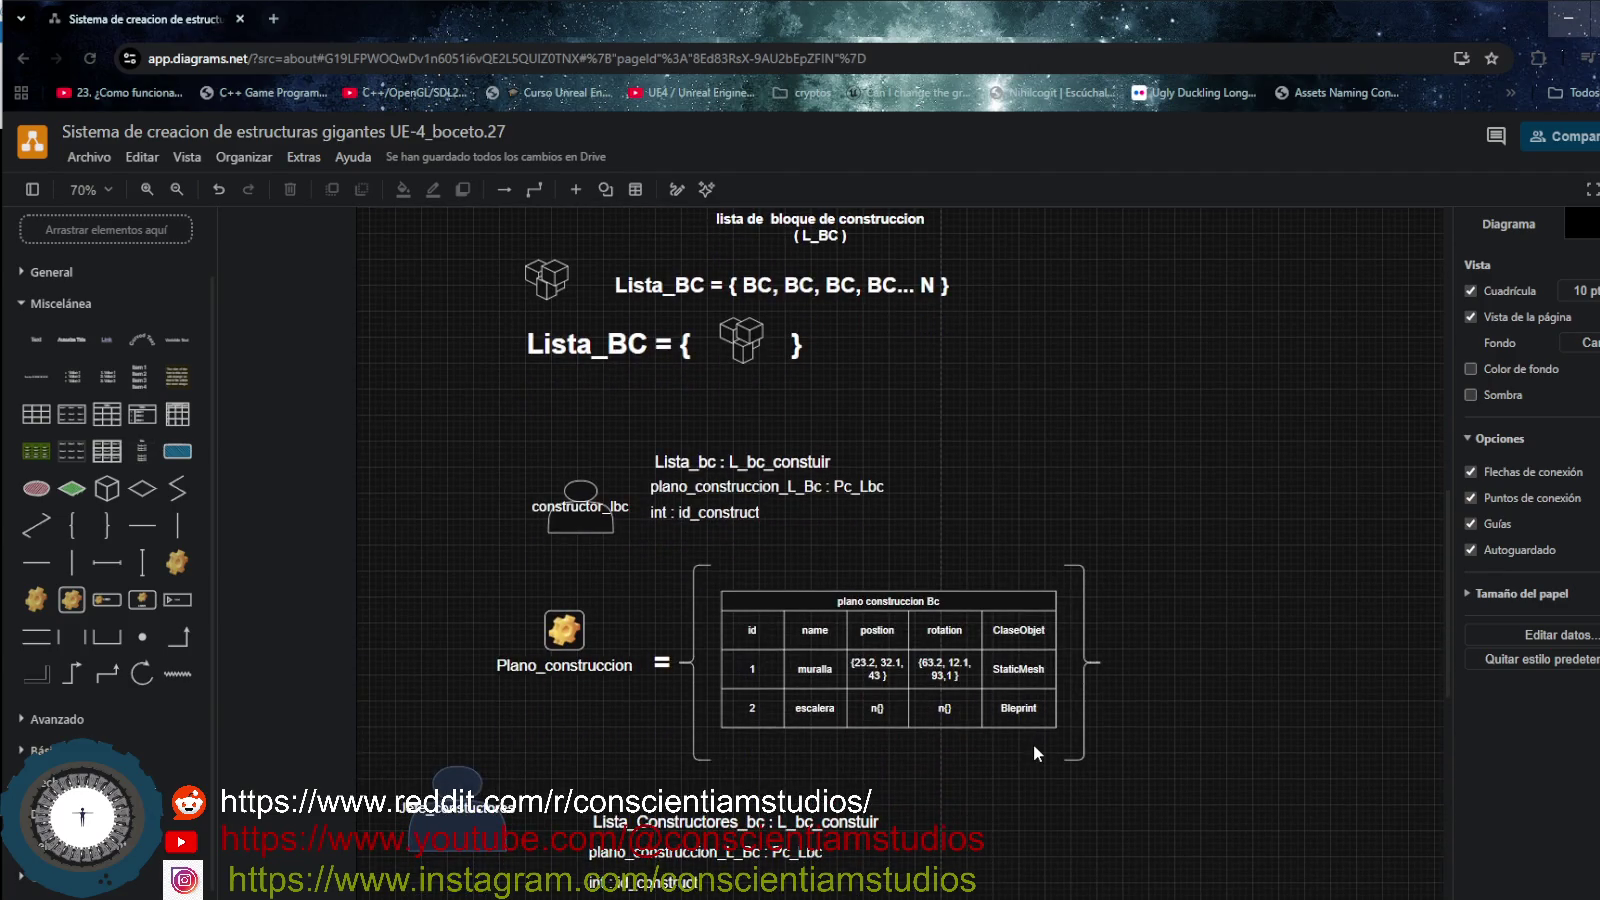
{"action": "scroll", "coordinate": [1035, 752], "scroll_direction": "down", "scroll_amount": 1}
{"action": "mouse_move", "coordinate": [705, 758]}
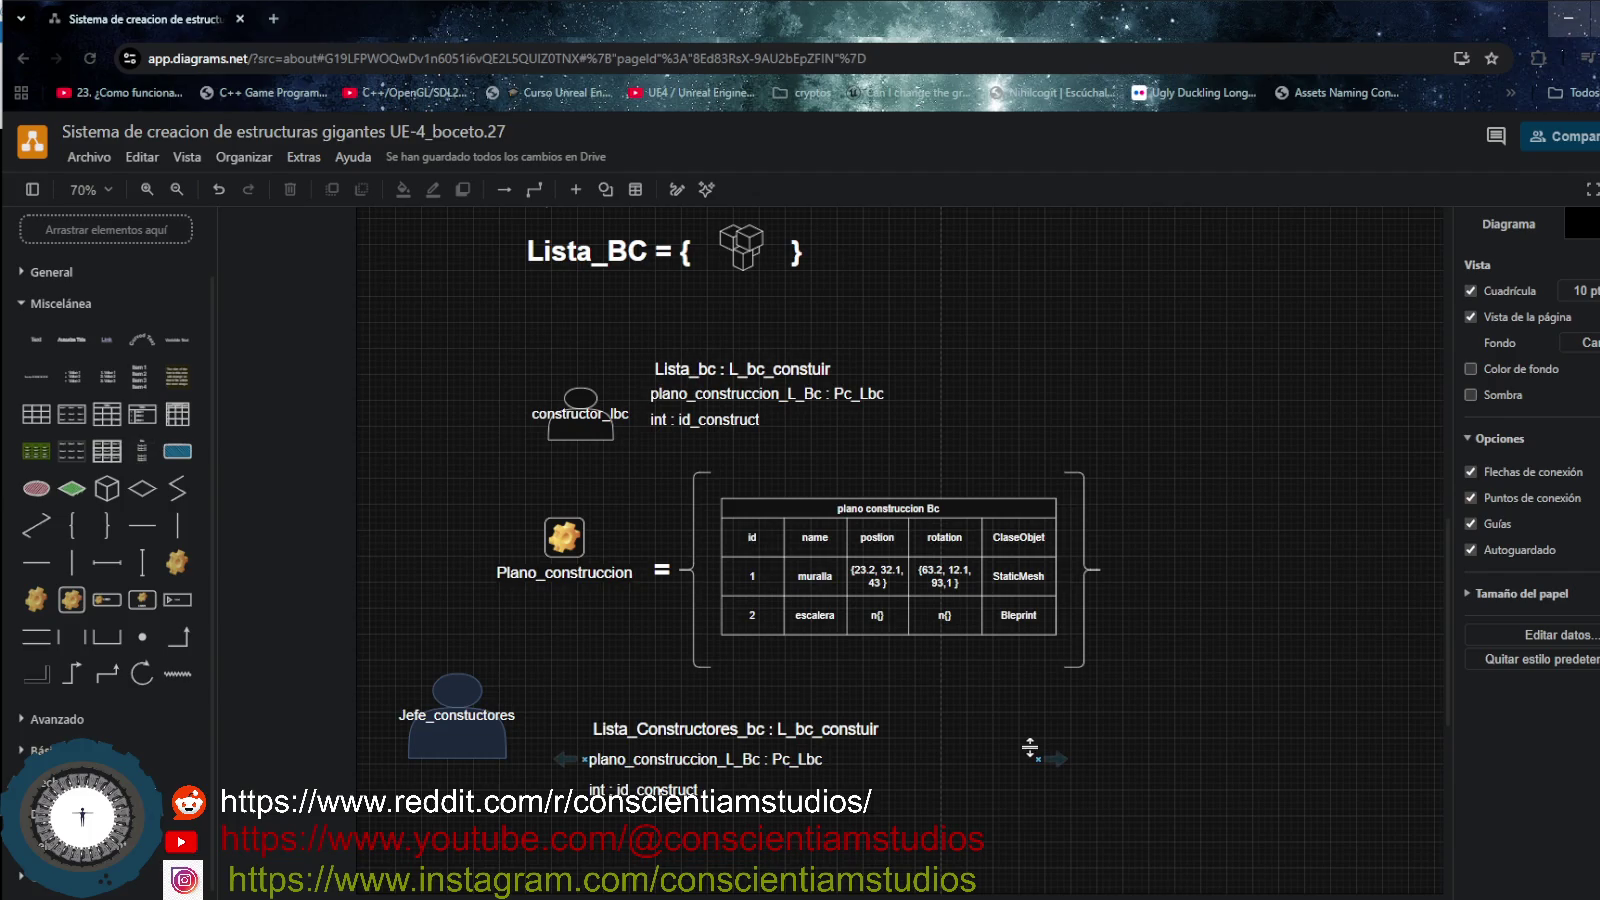
{"action": "scroll", "coordinate": [1031, 748], "scroll_direction": "down", "scroll_amount": 1}
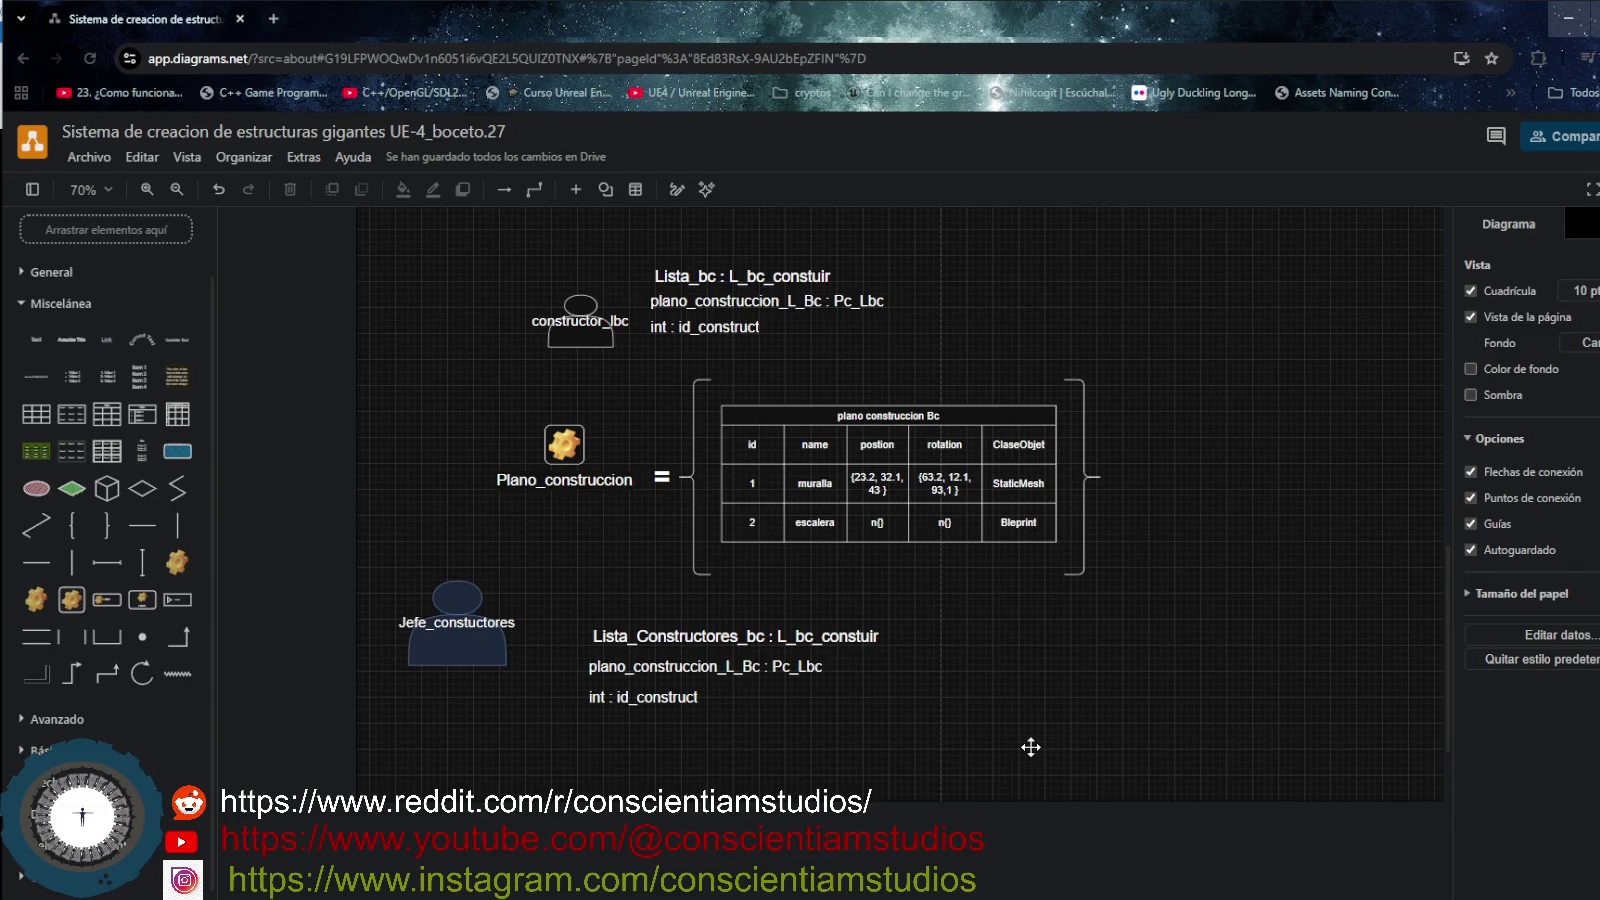